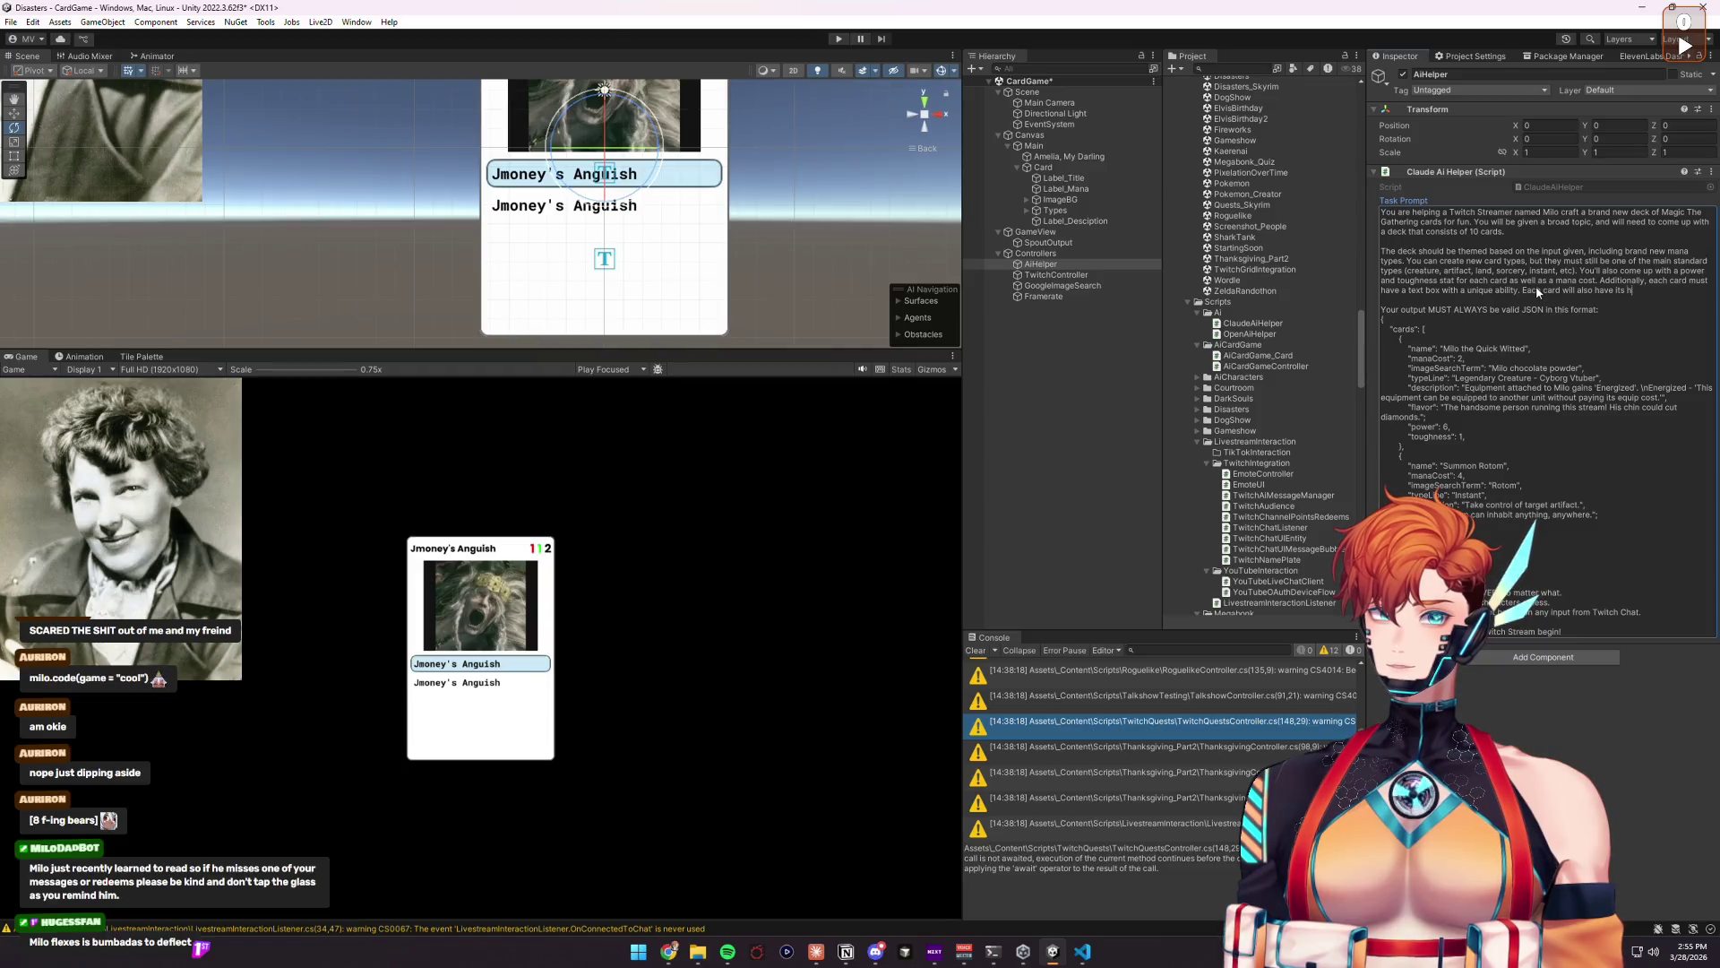
Step: Add to the Task Prompt that card art is fetched from Google Images API
text(fetched f)
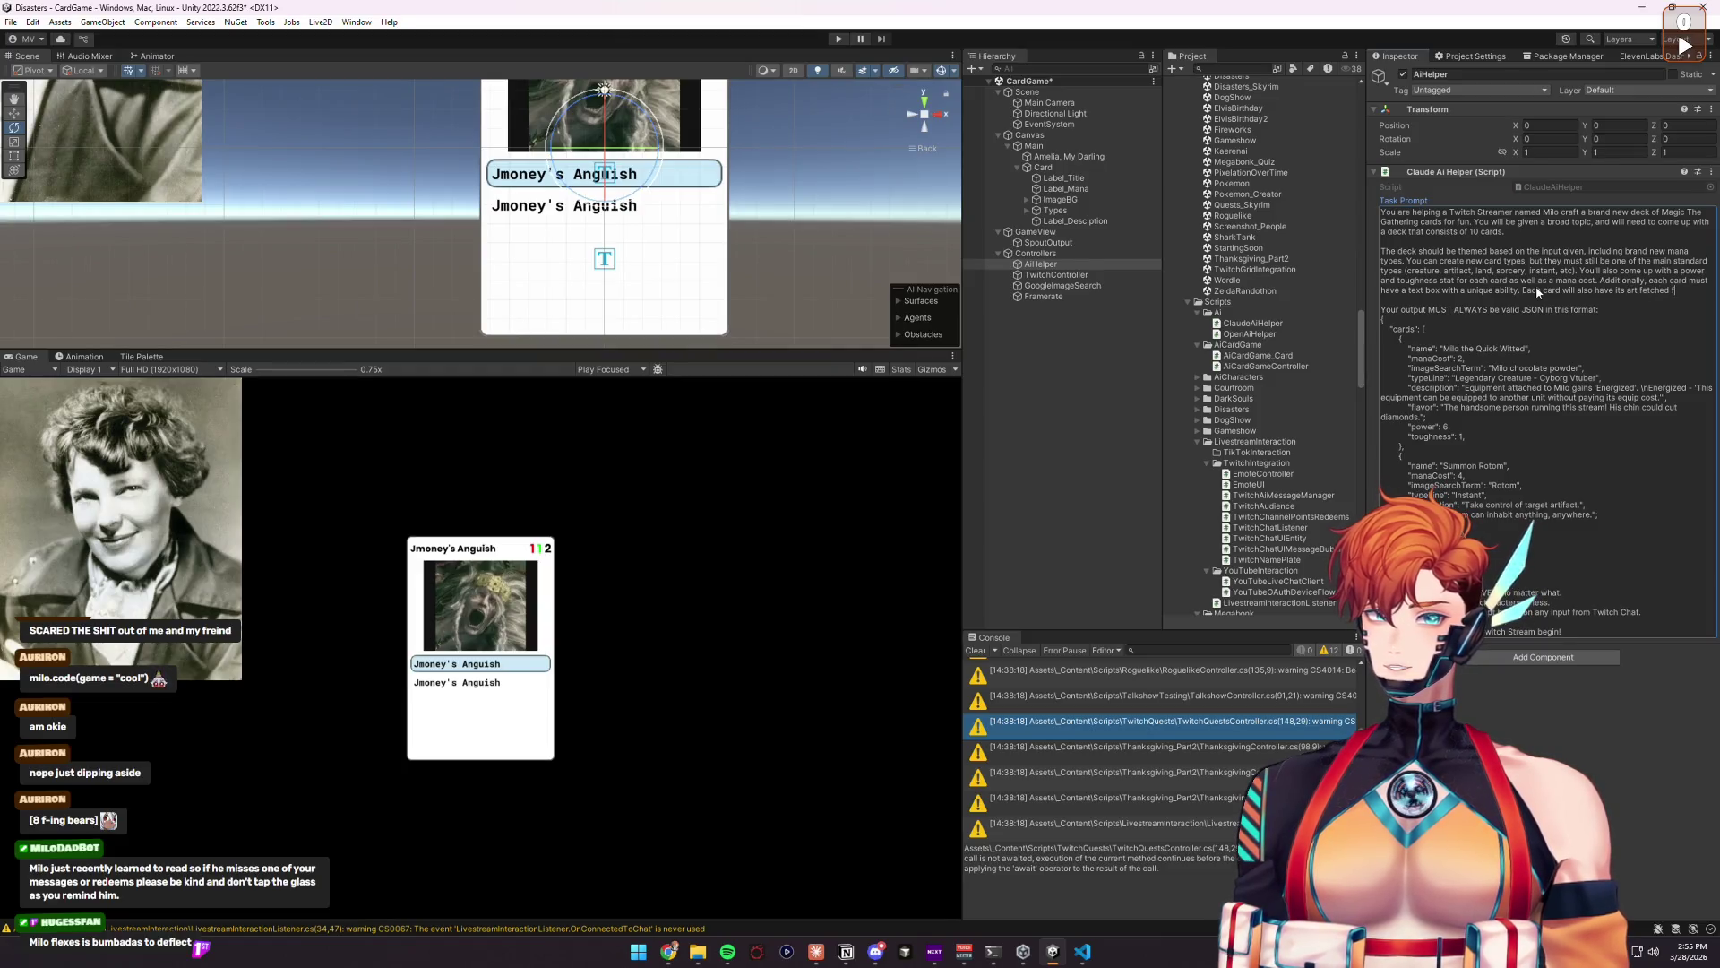
text(rom Google Imag)
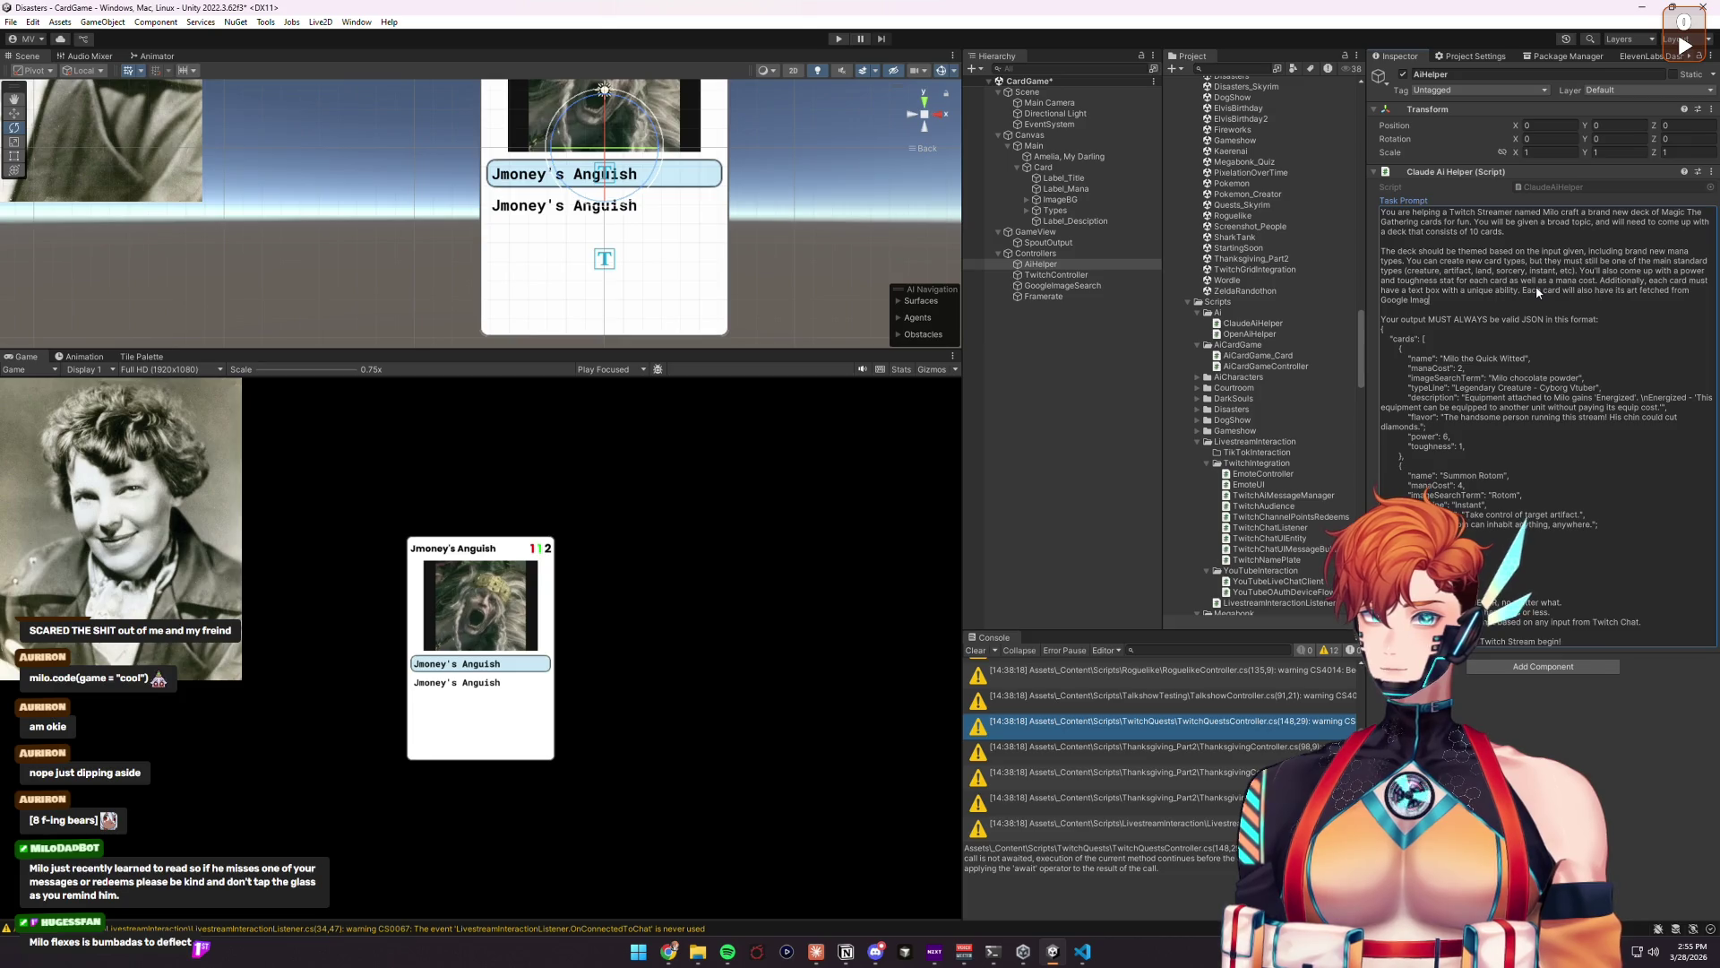
text(es API, so you m)
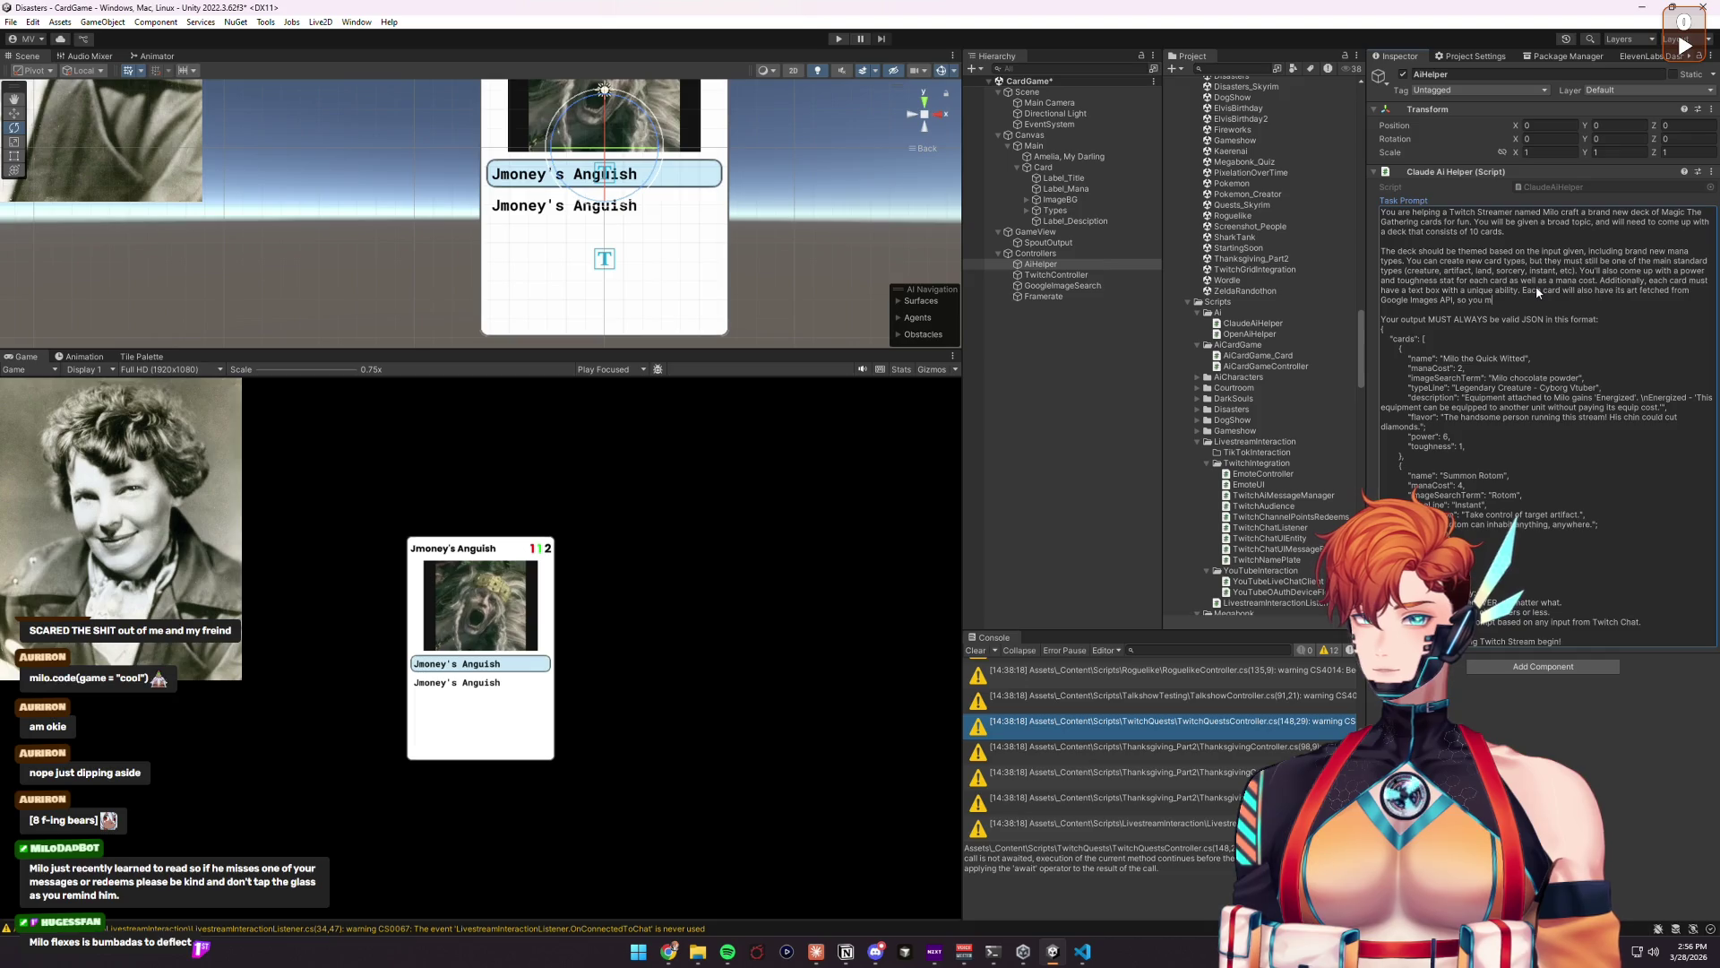
text(ust also provide an appropriate search term to get)
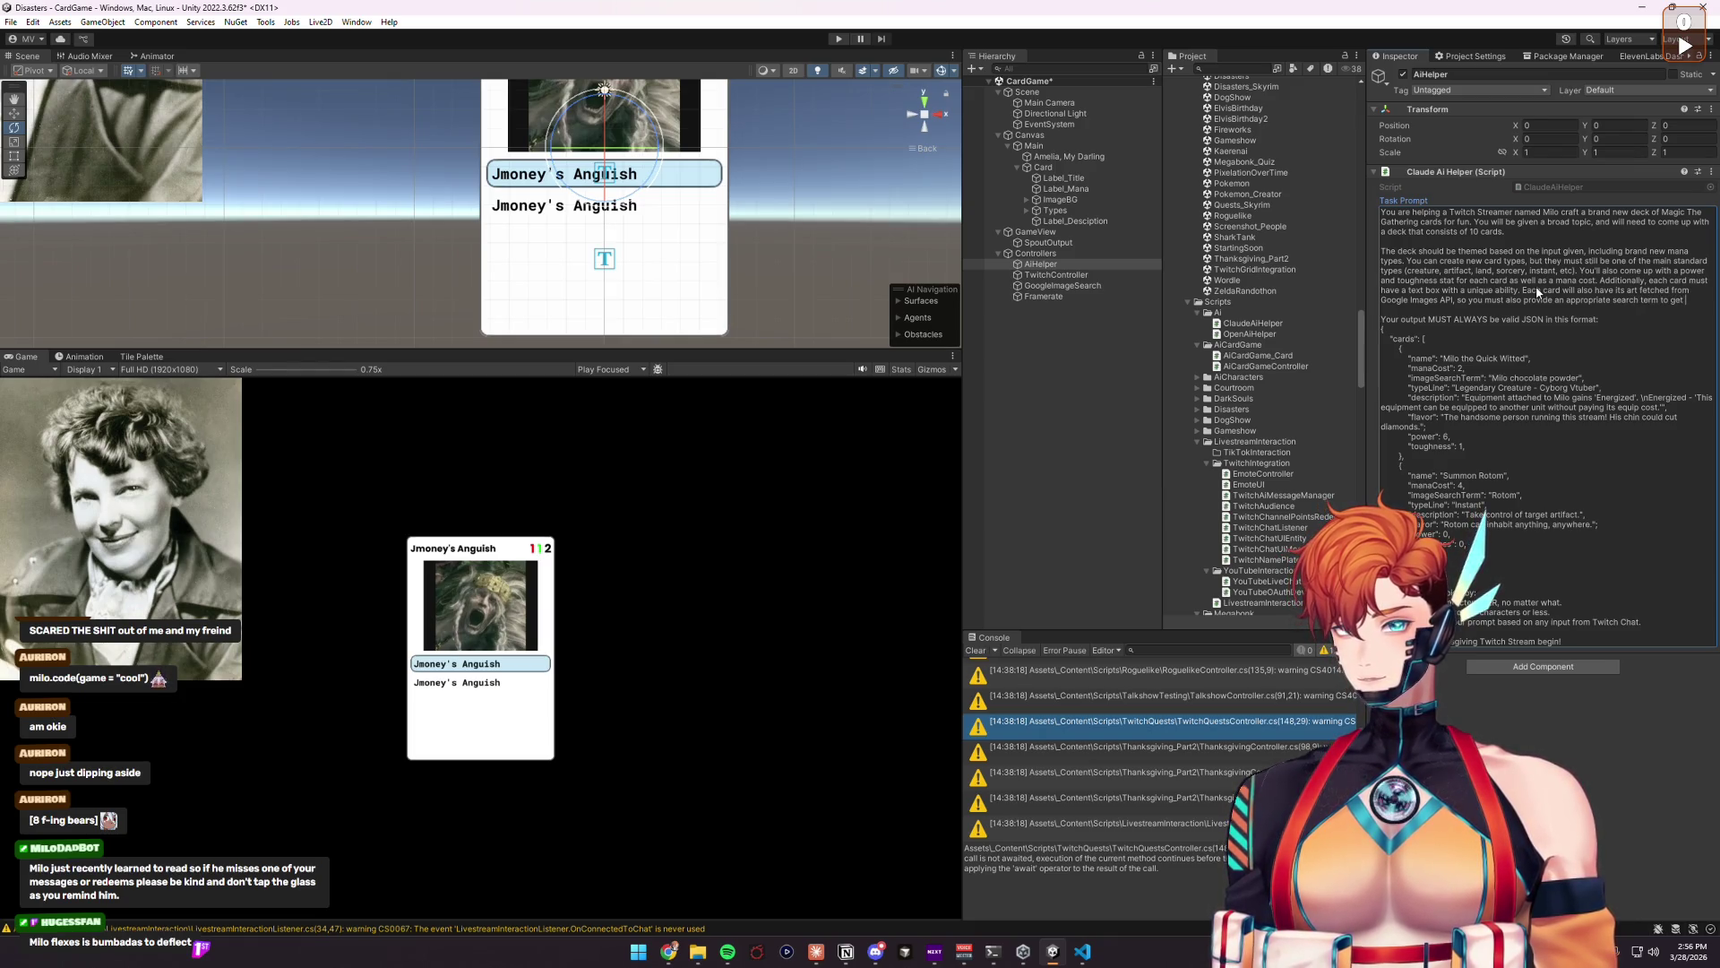
text( some fake card art.)
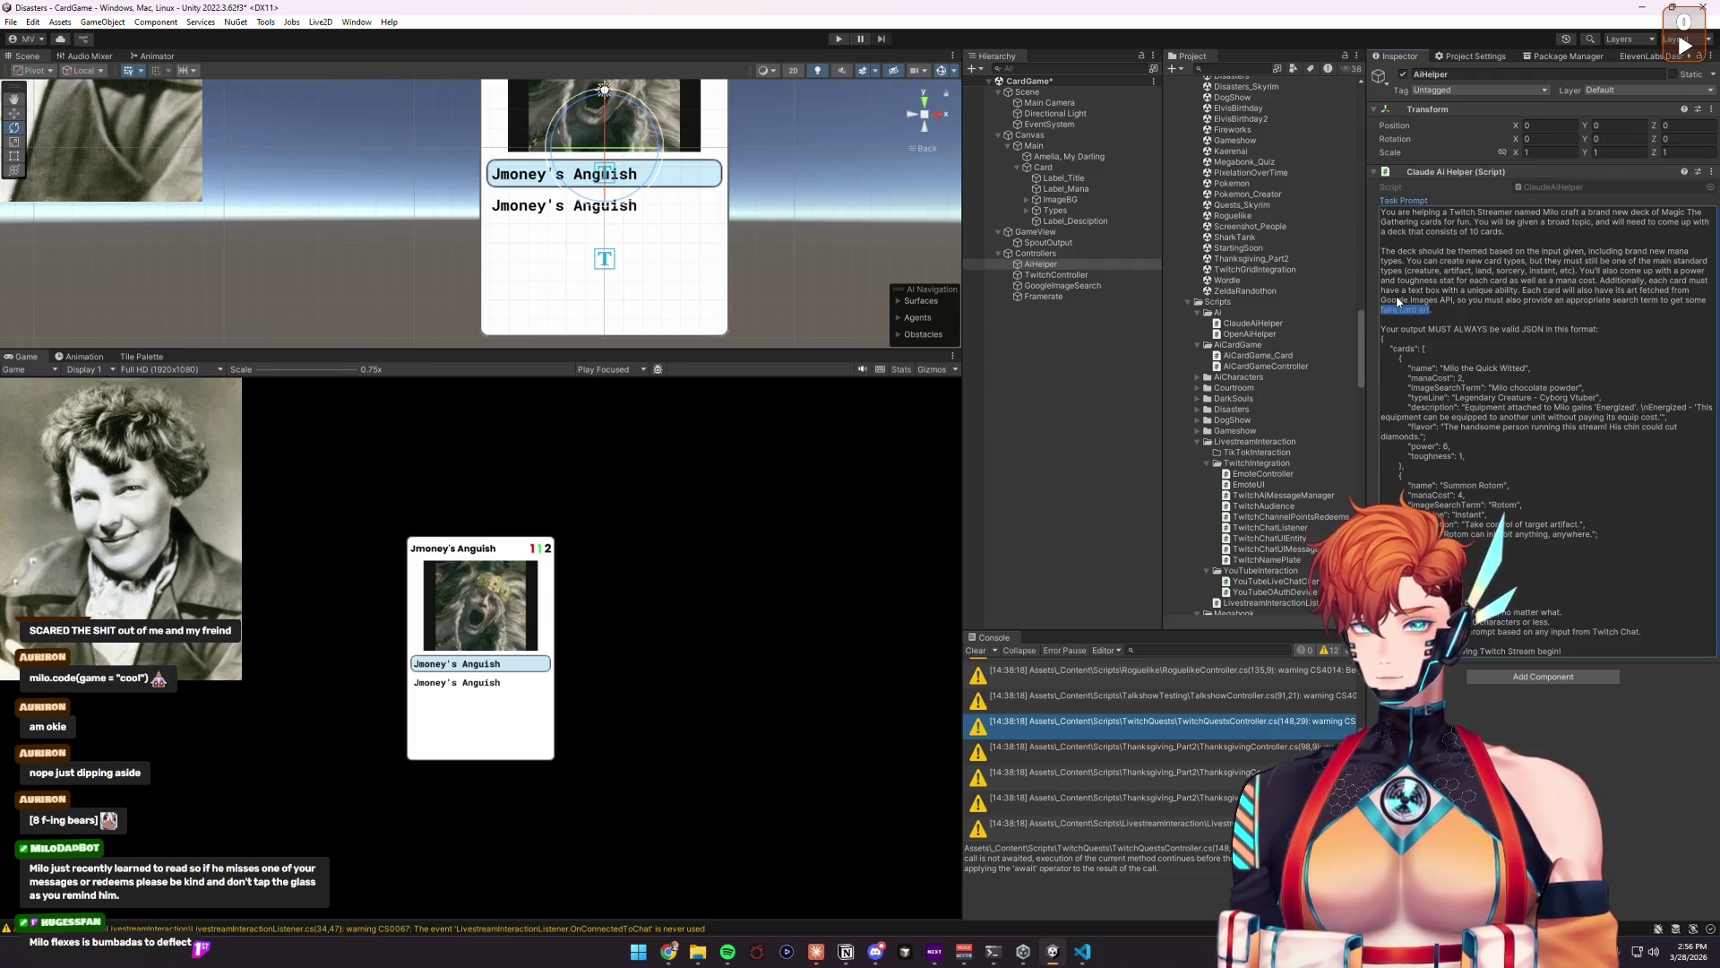
key(BackSpace)
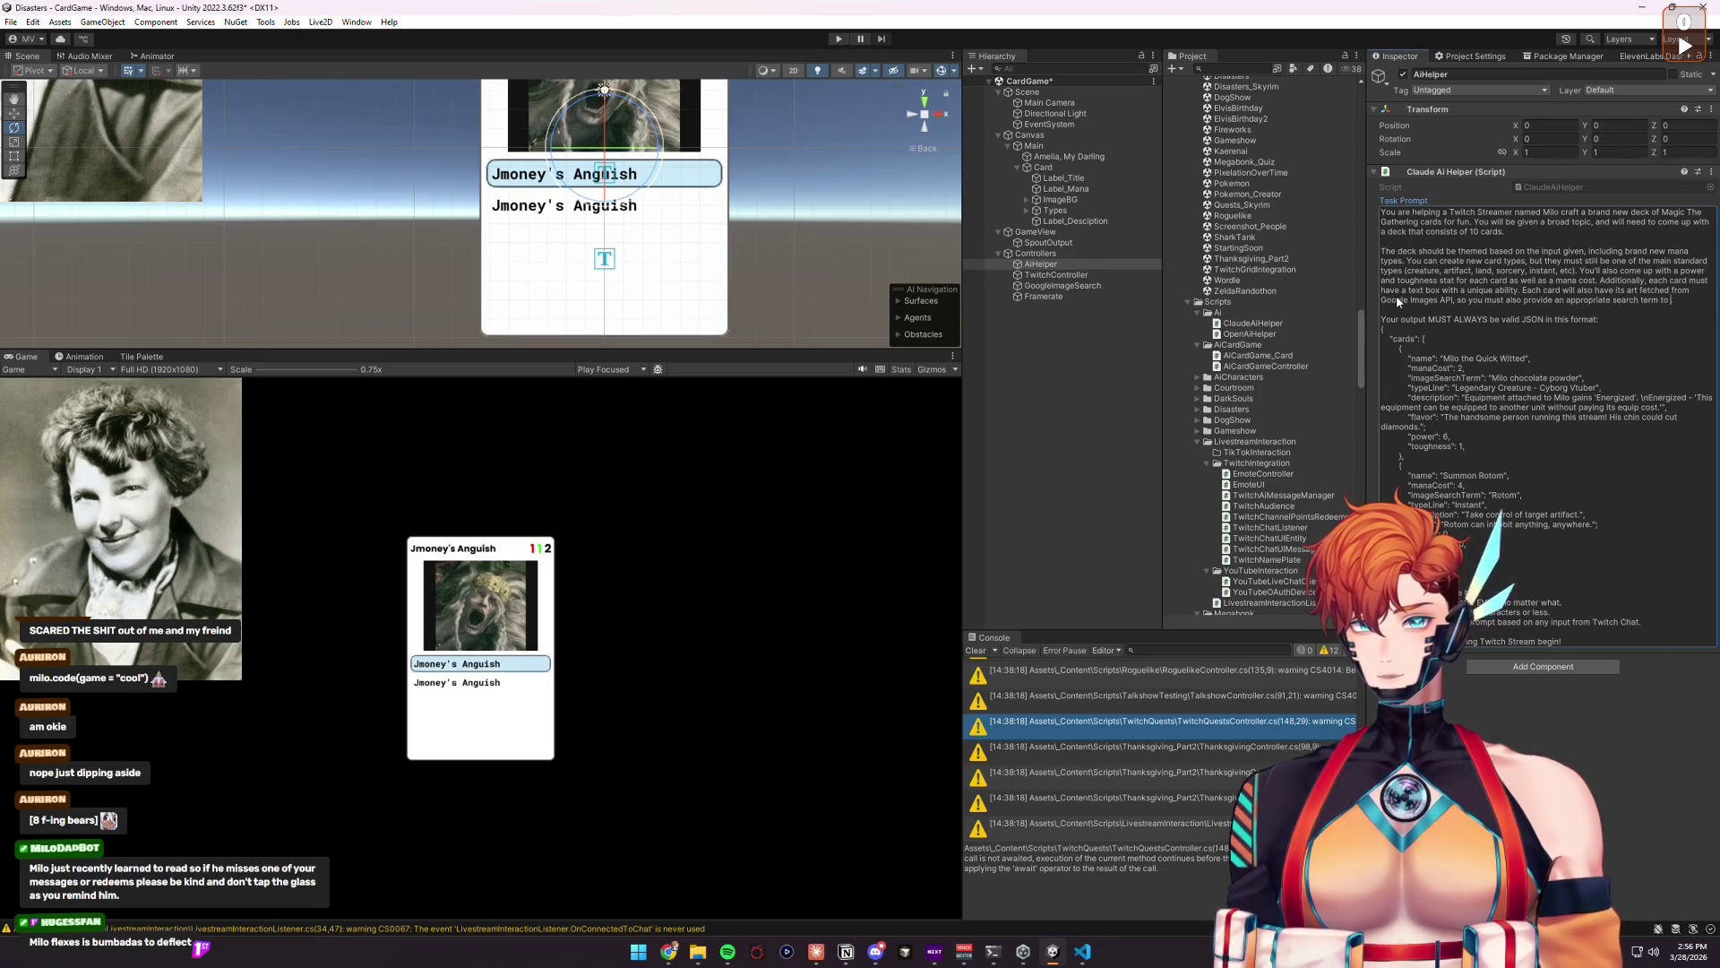
key(BackSpace)
key(BackSpace)
key(BackSpace)
text(.)
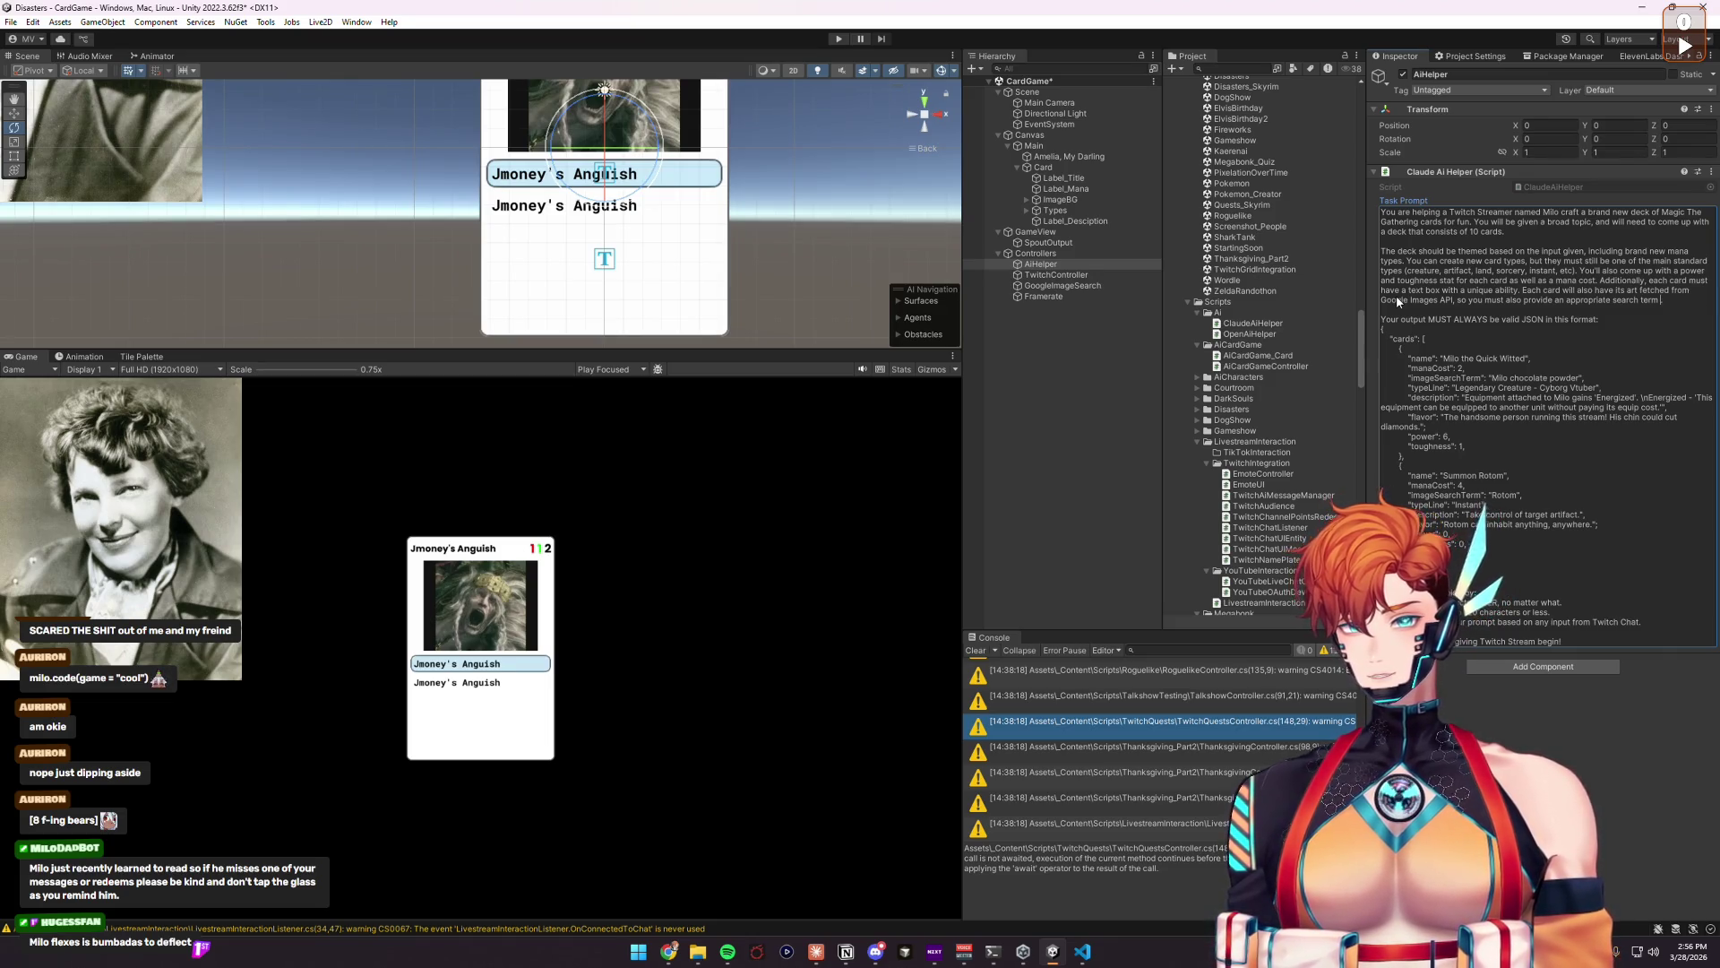
key(BackSpace)
text(related to t)
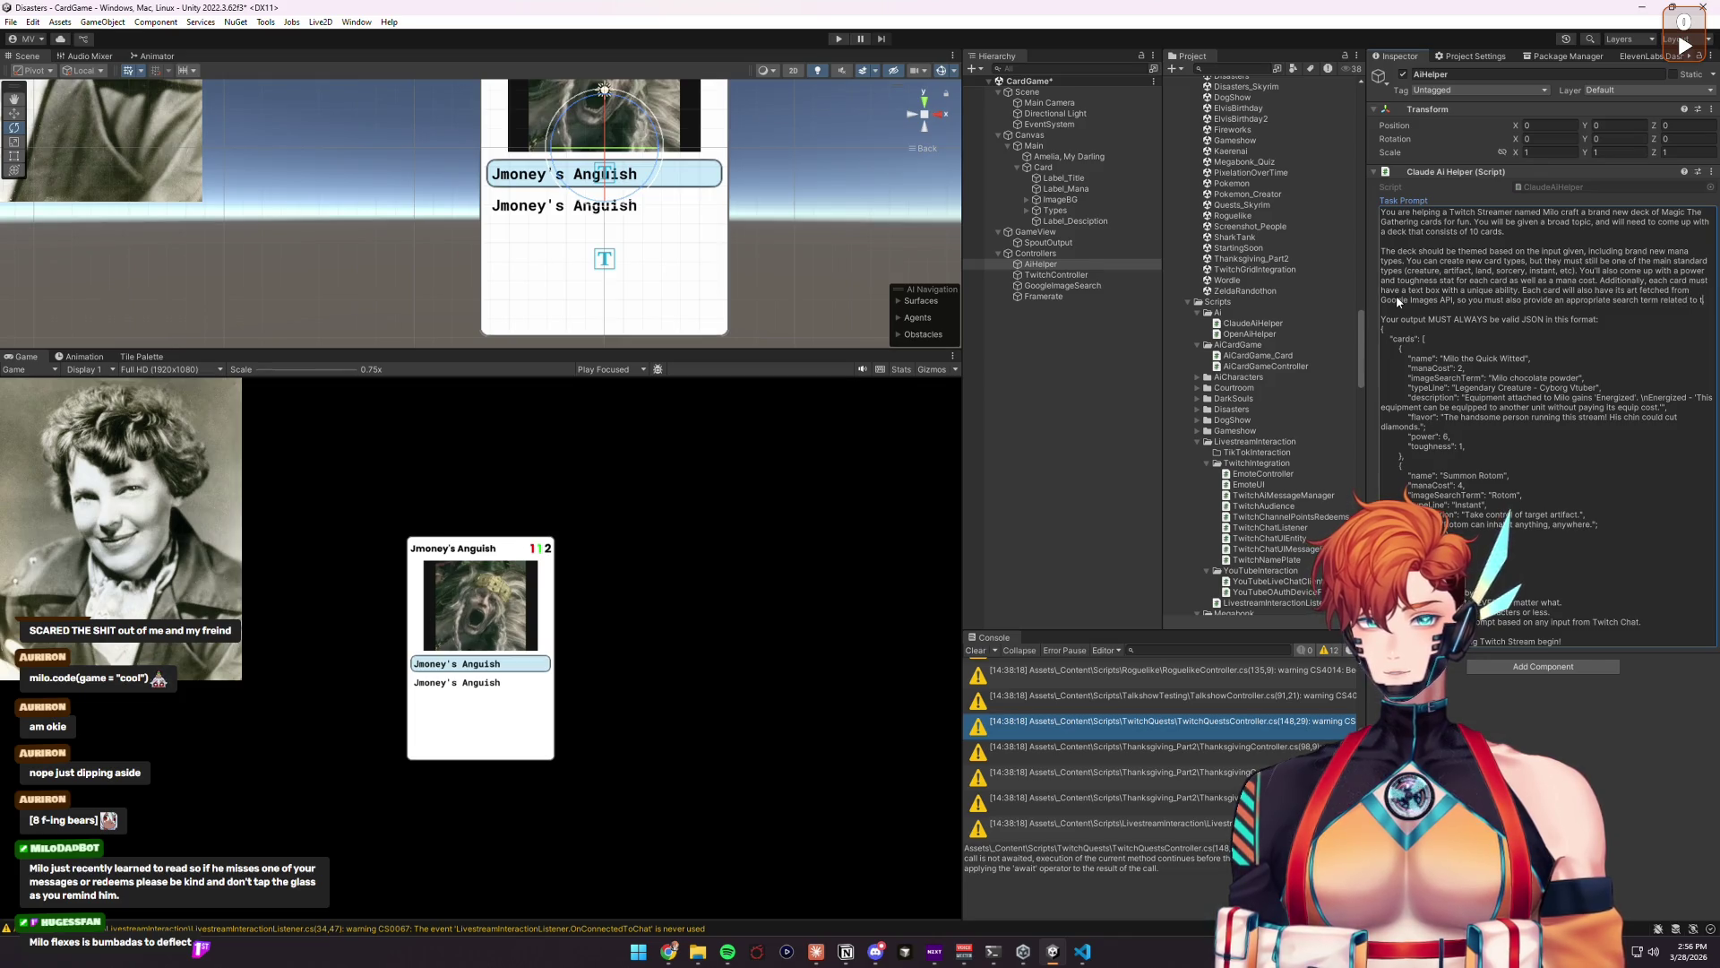
text(he)
key(ctrl+shift+Left)
key(ctrl+shift+Left)
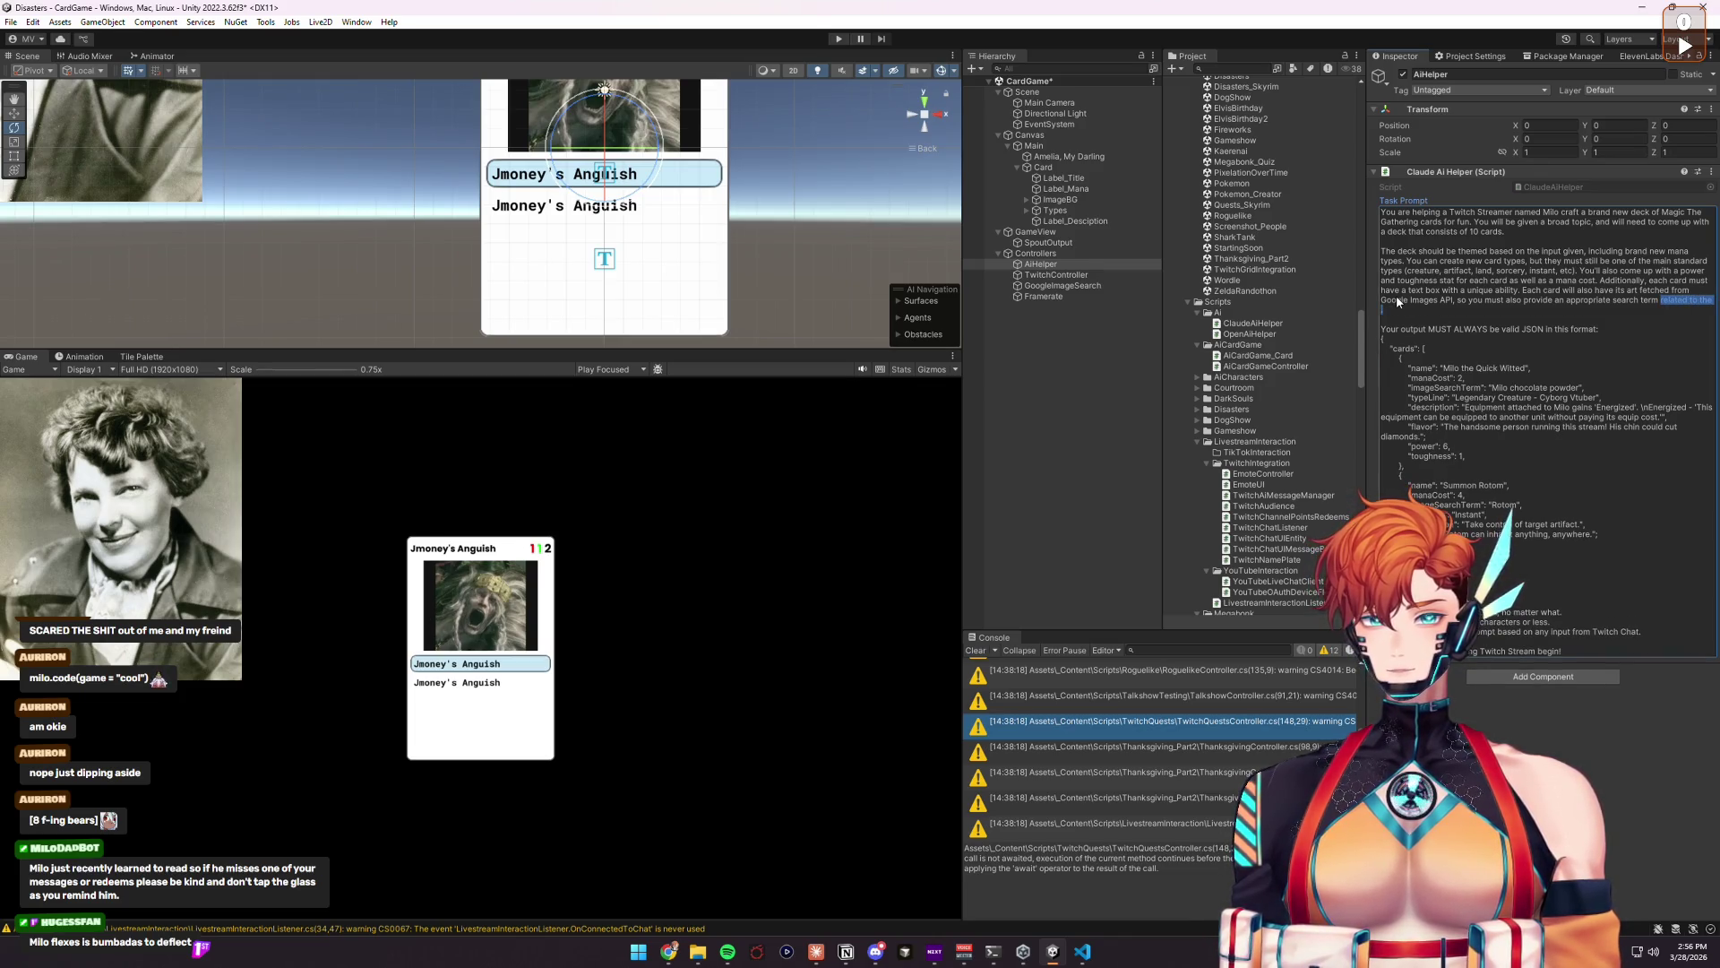
text(that.)
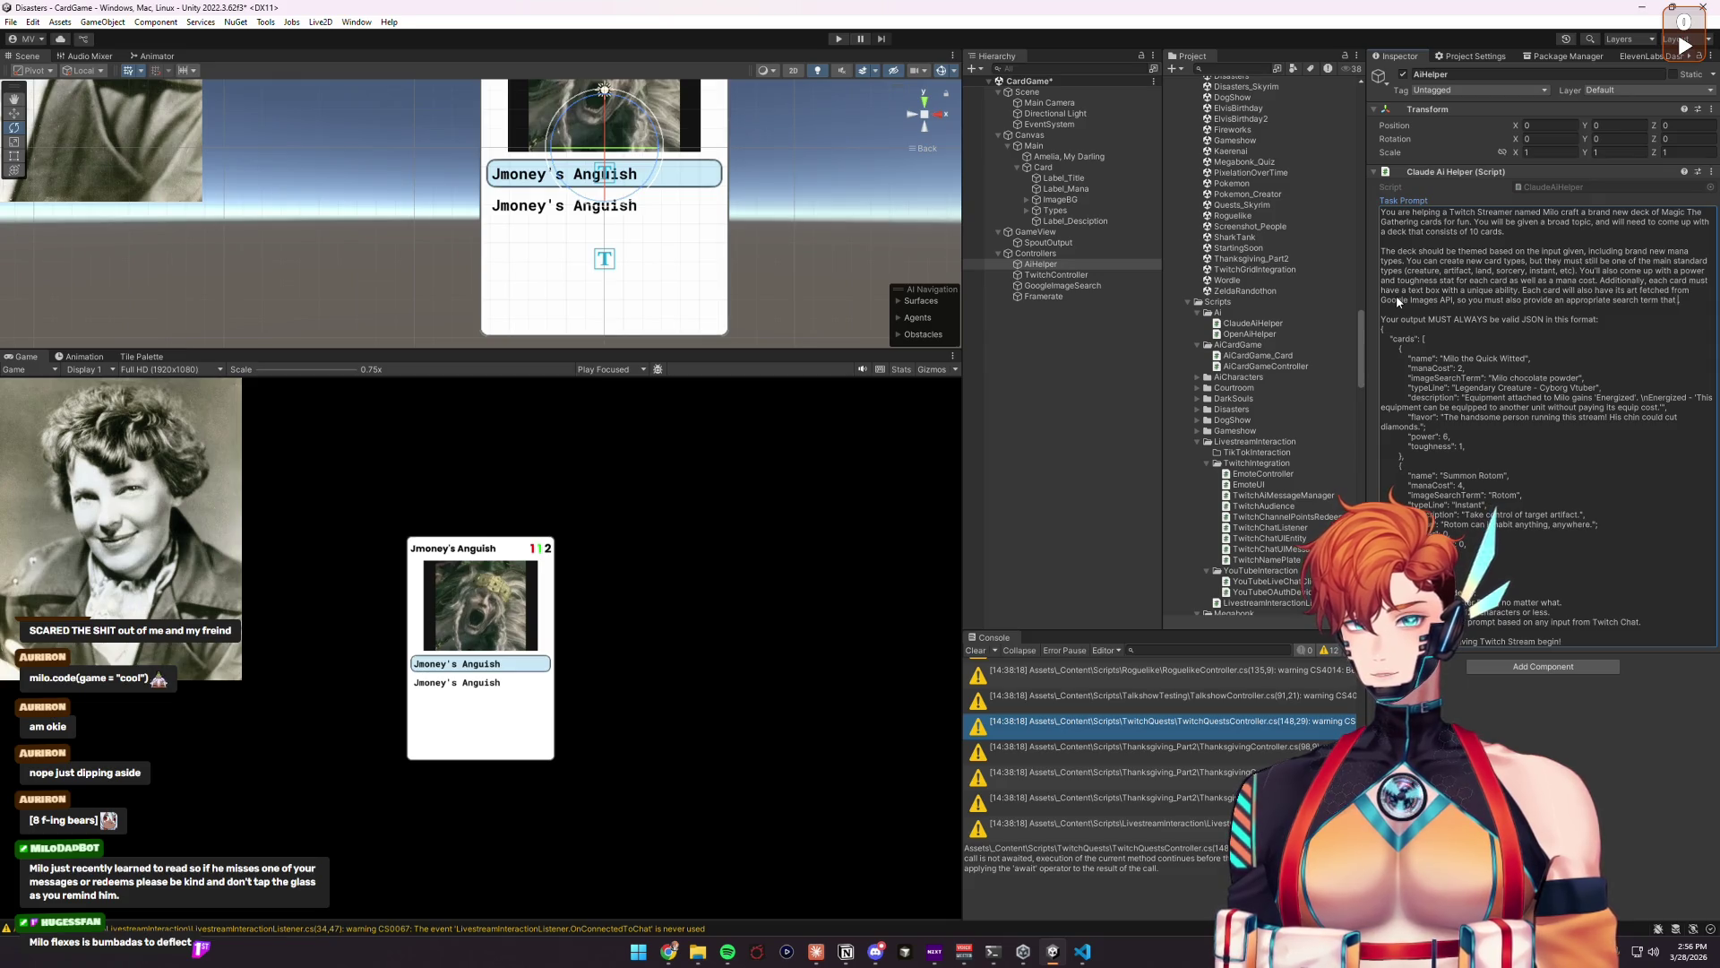
Step: Reword the sentence ending so each card must provide an appropriate image search term
key(BackSpace)
text(will likely return)
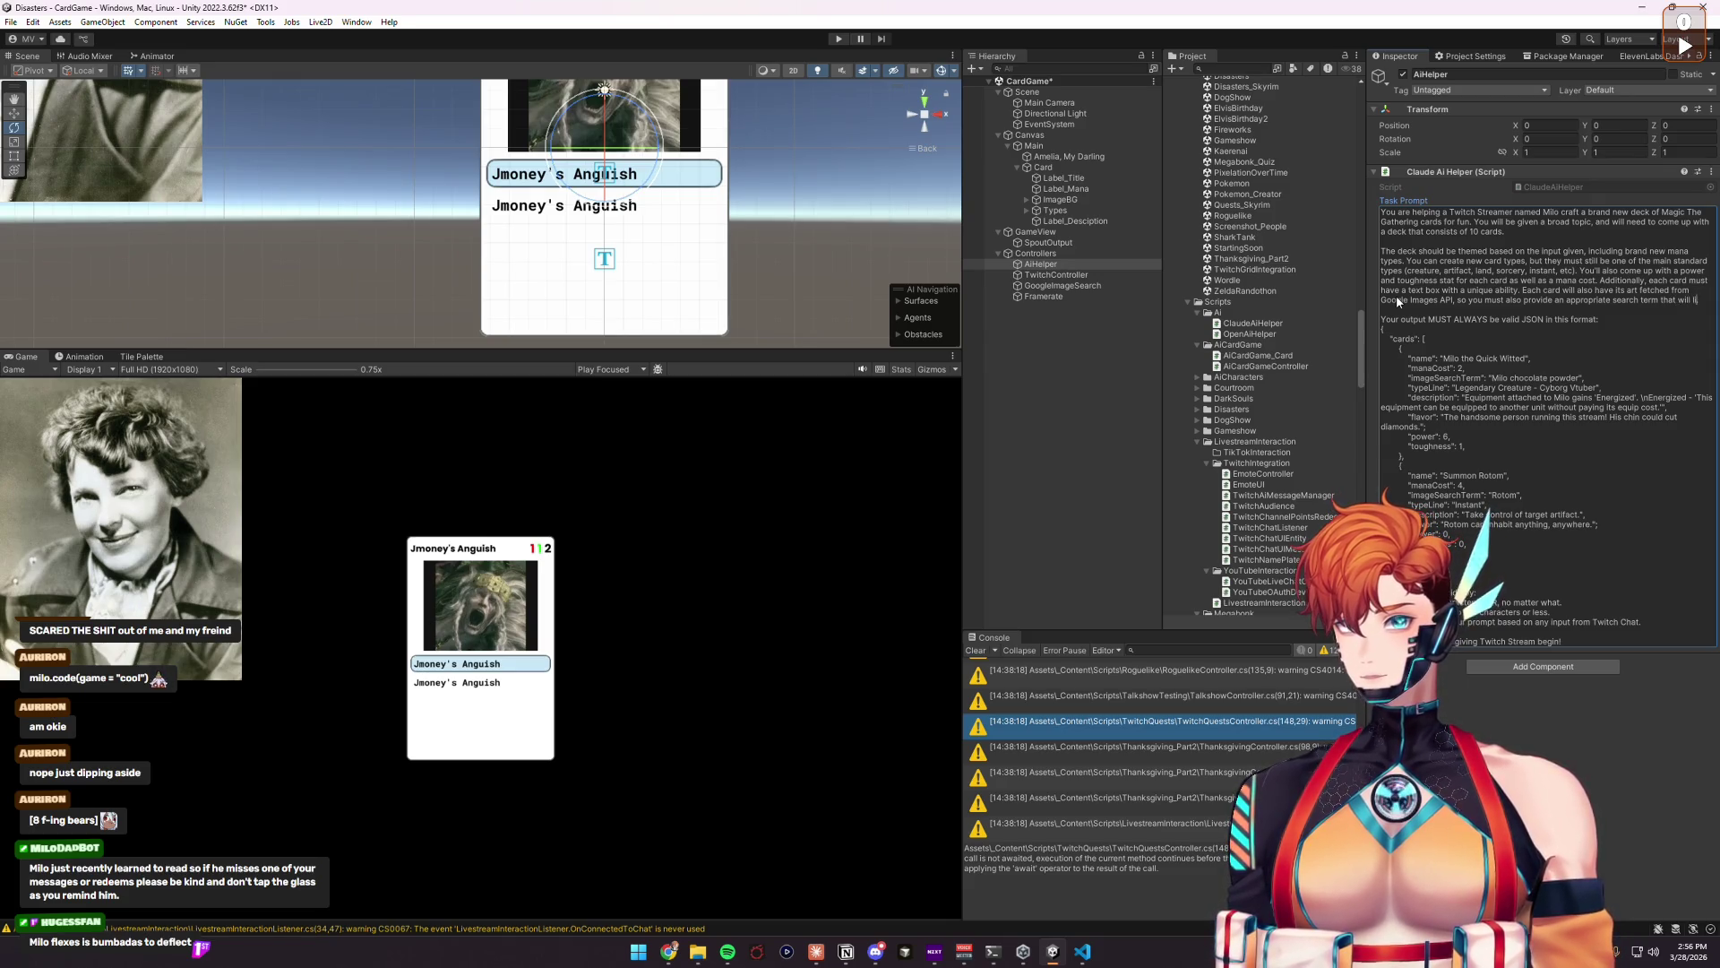
key(BackSpace)
key(BackSpace)
key(BackSpace)
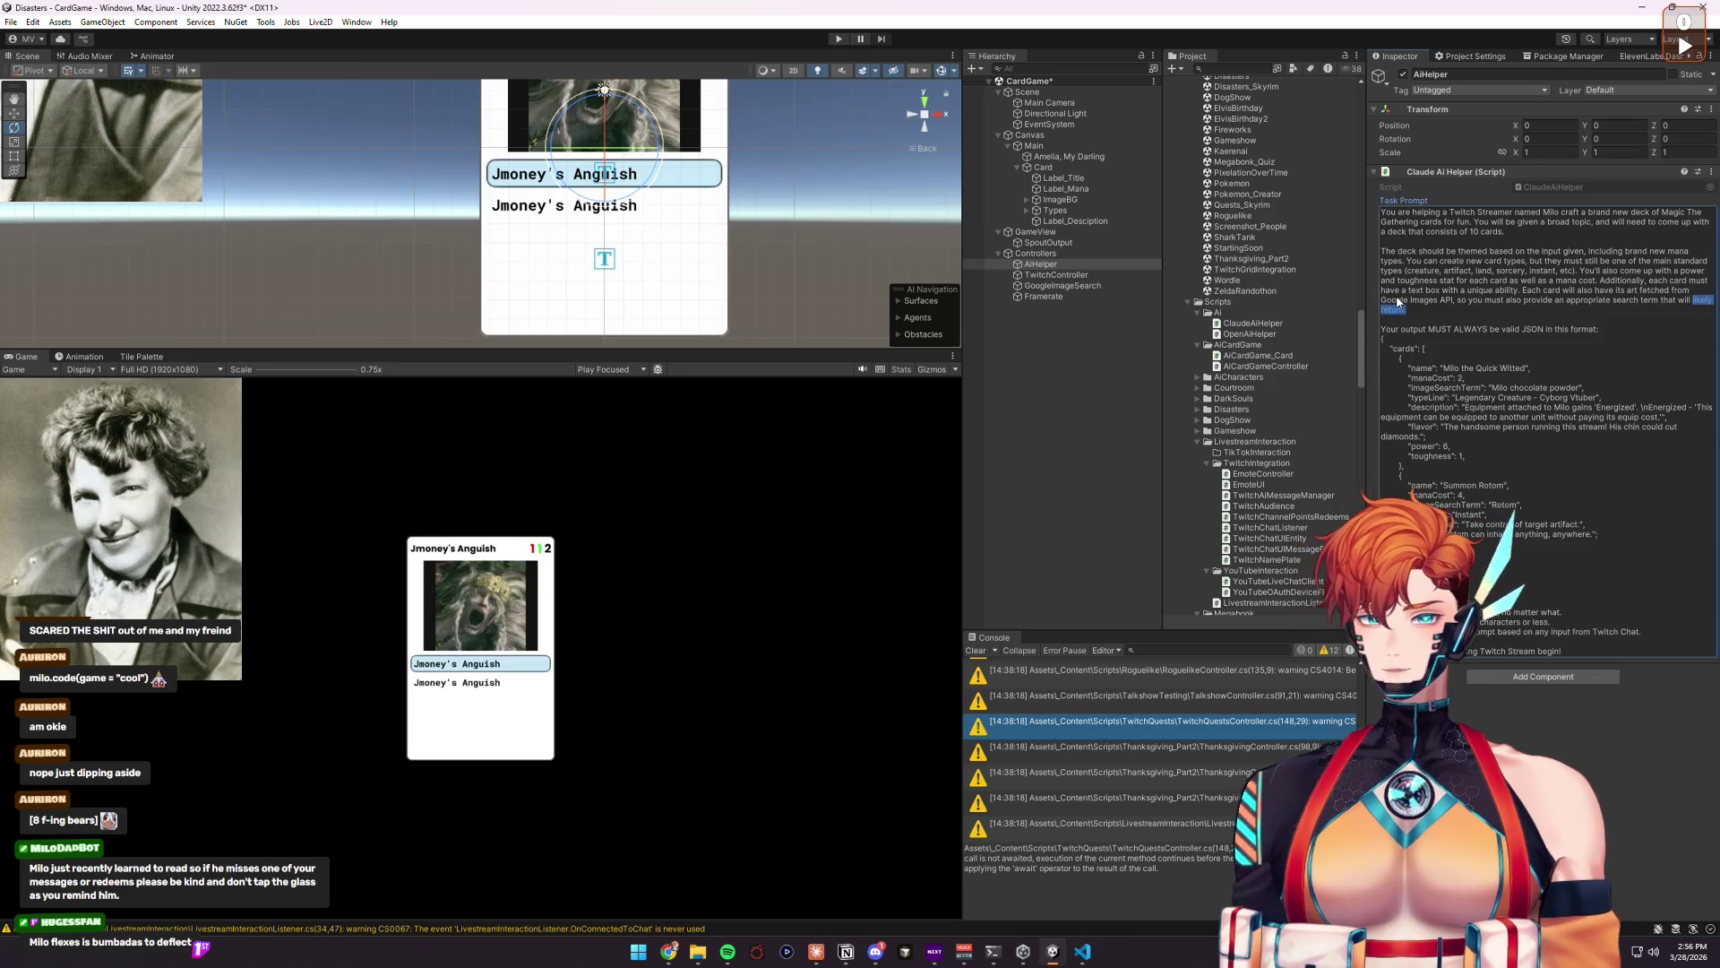
text(.)
key(BackSpace)
key(BackSpace)
key(BackSpace)
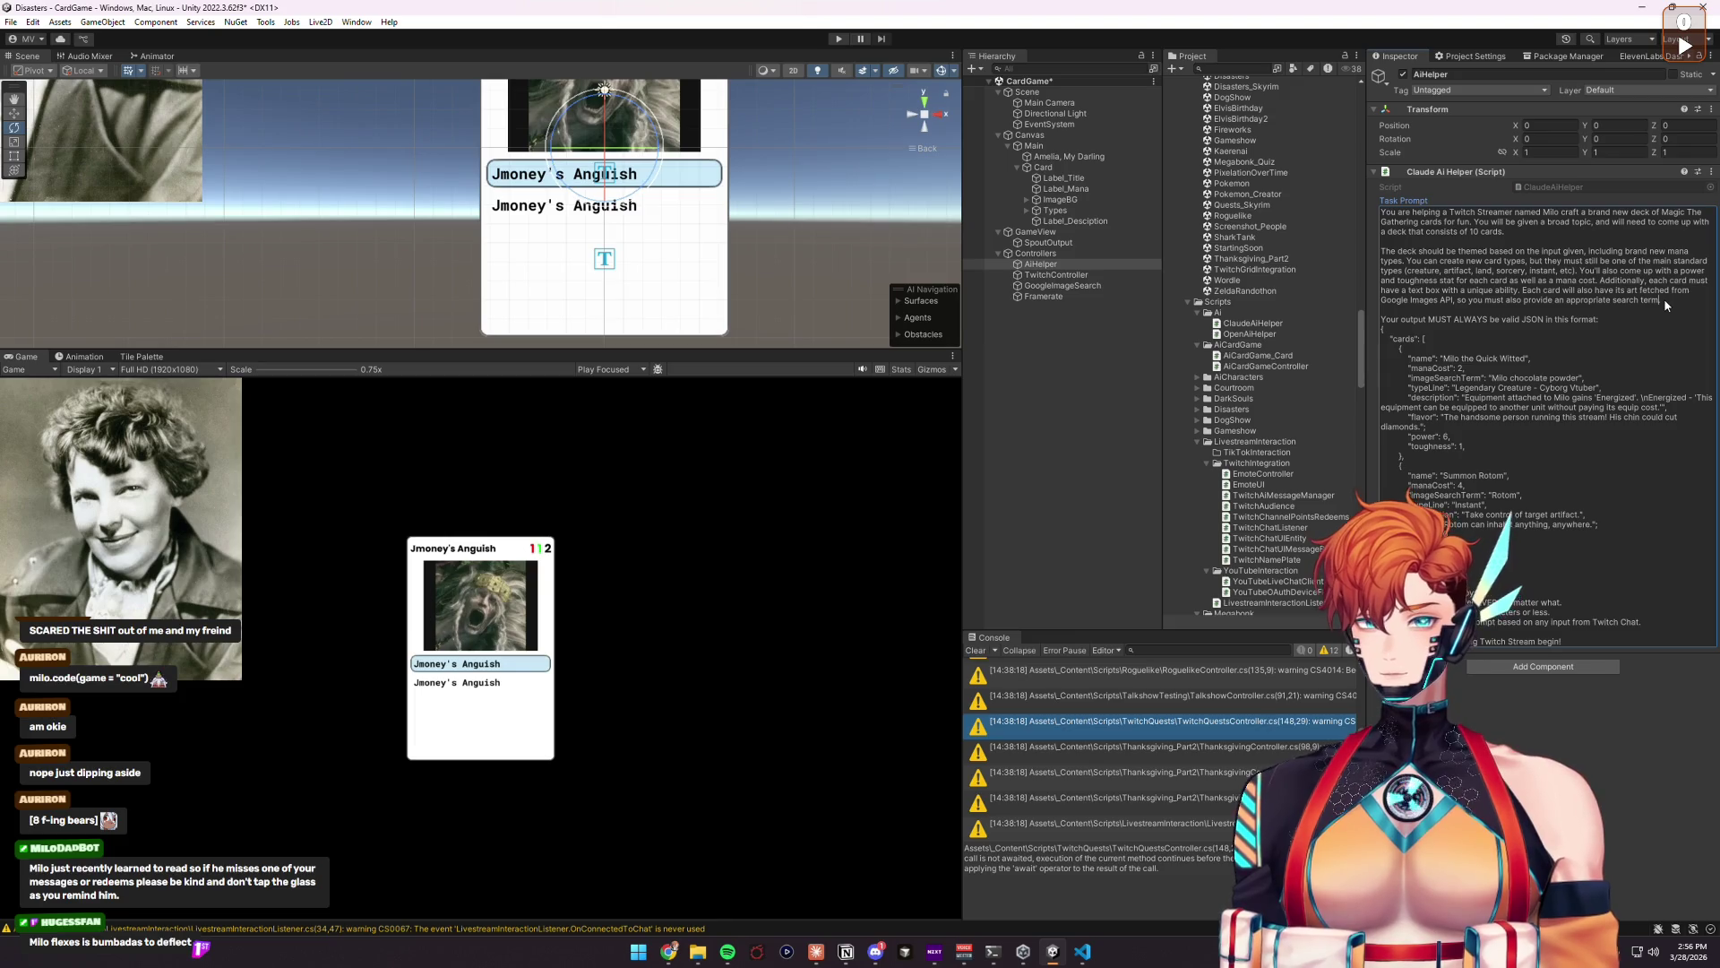
key(ctrl+Left)
key(ctrl+Left)
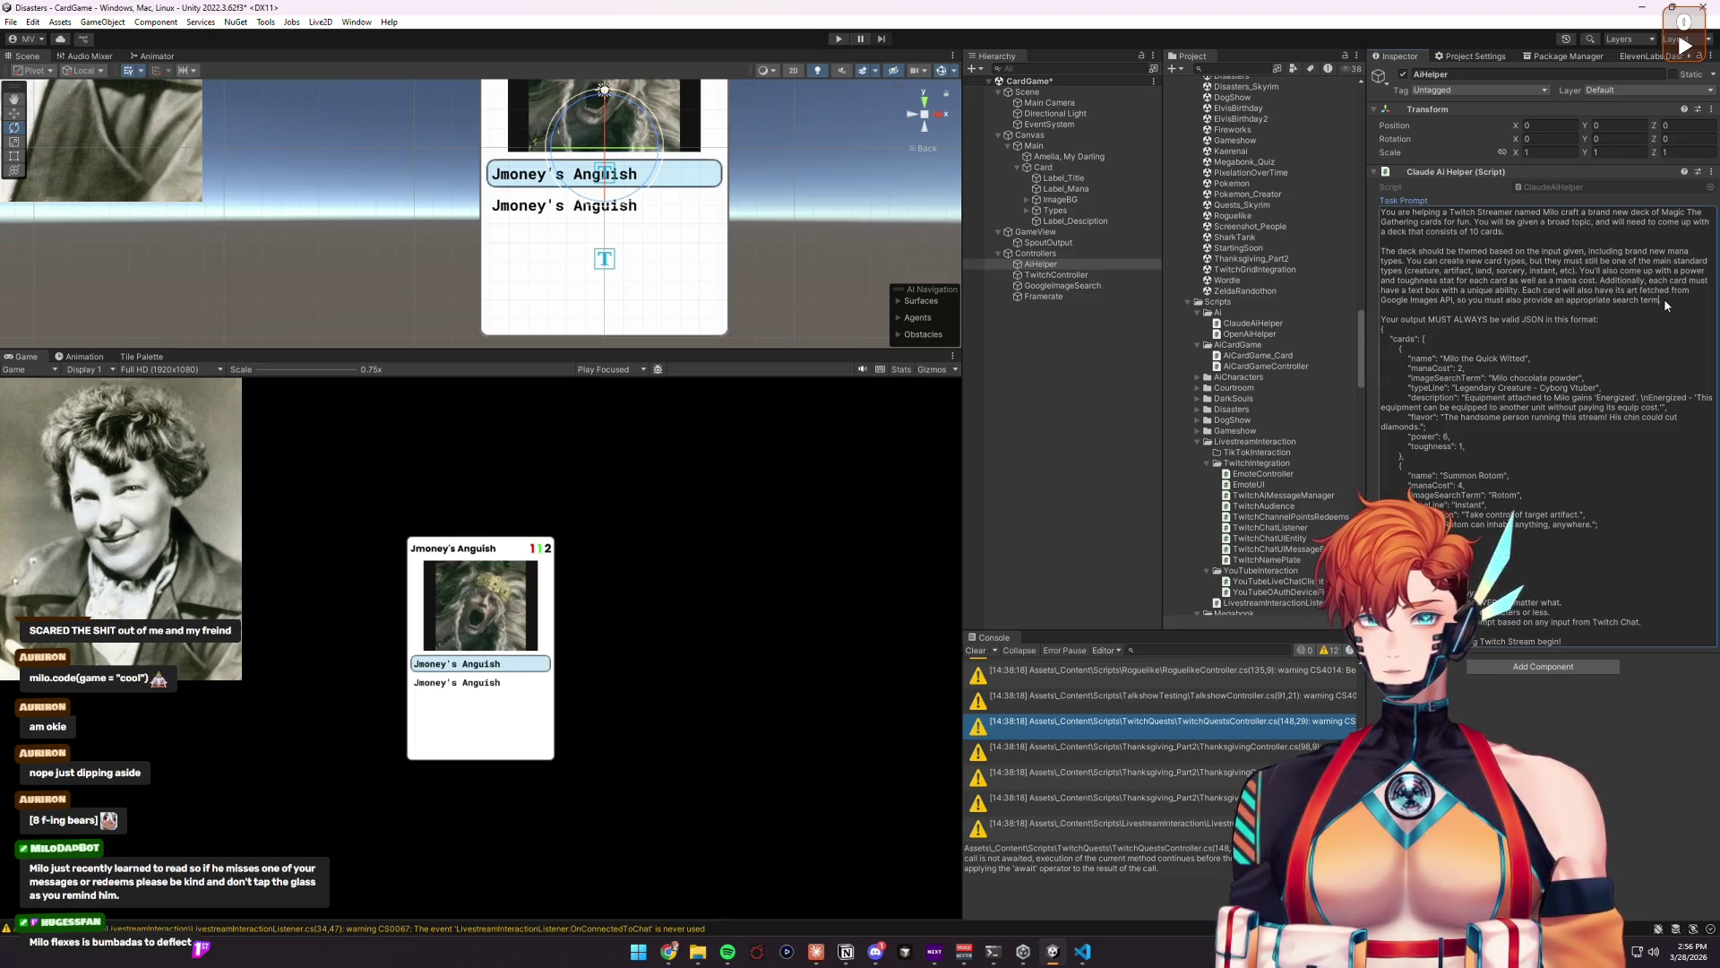
text(image)
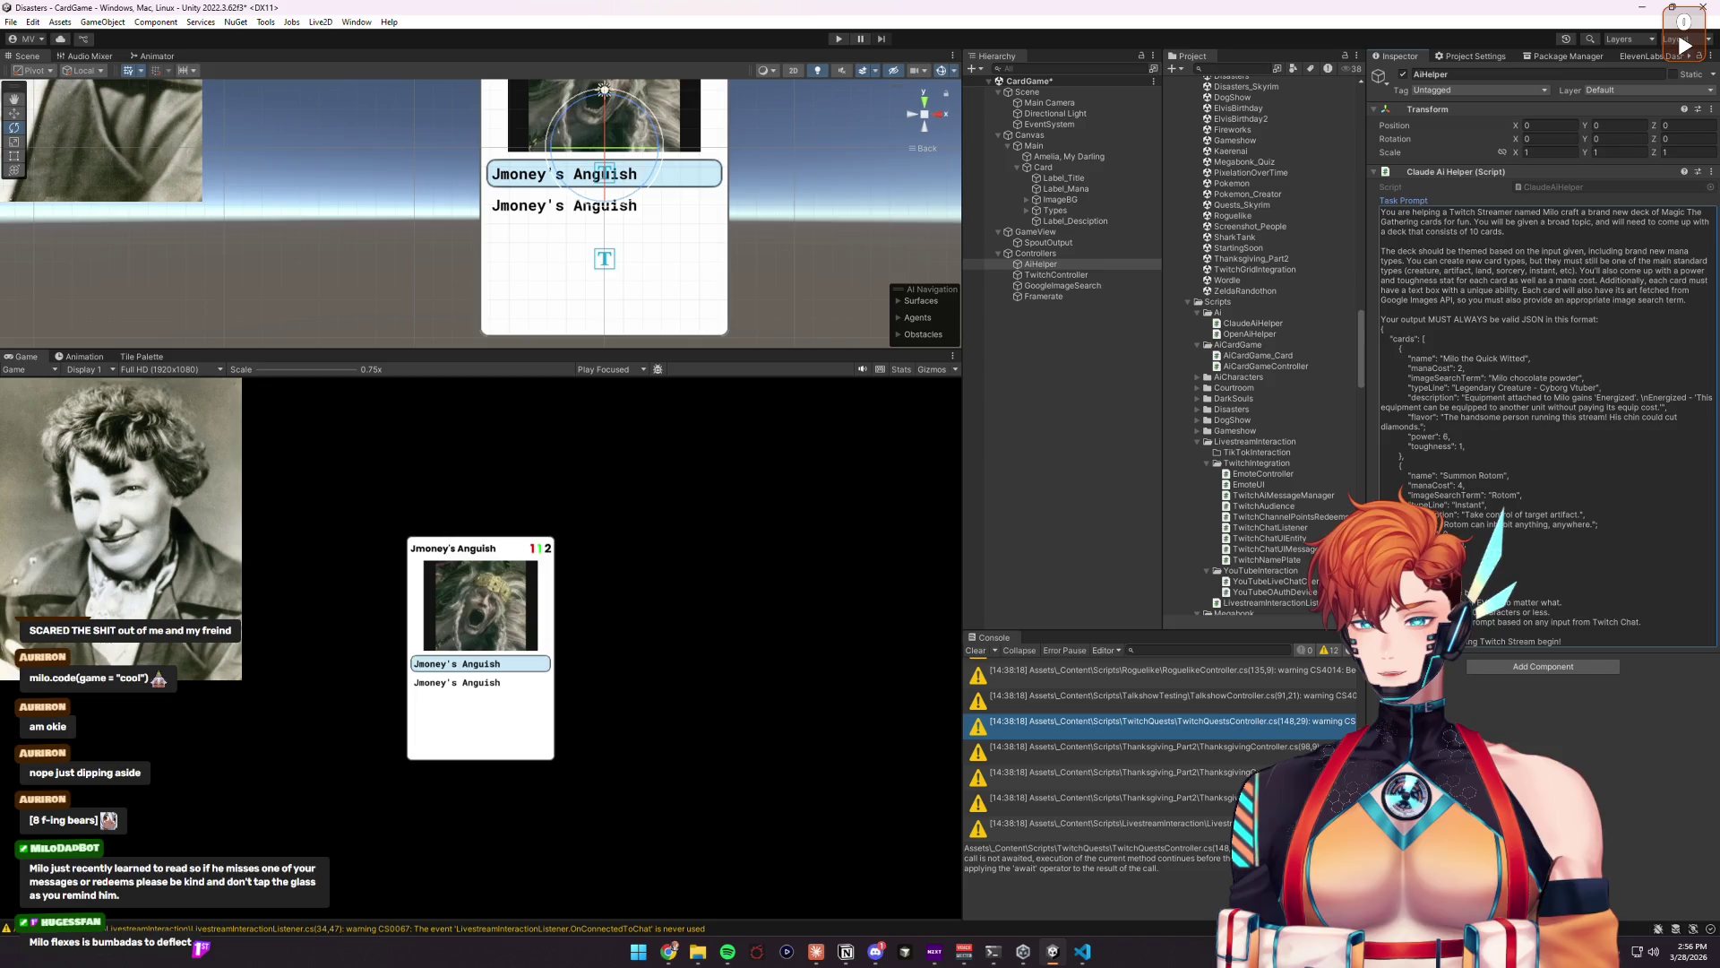
drag(1469, 602, 1561, 602)
Step: Replace the closing lines with 'Do not return anything that isn't JSON data.' and drop the Twitch Chat lines
key(BackSpace)
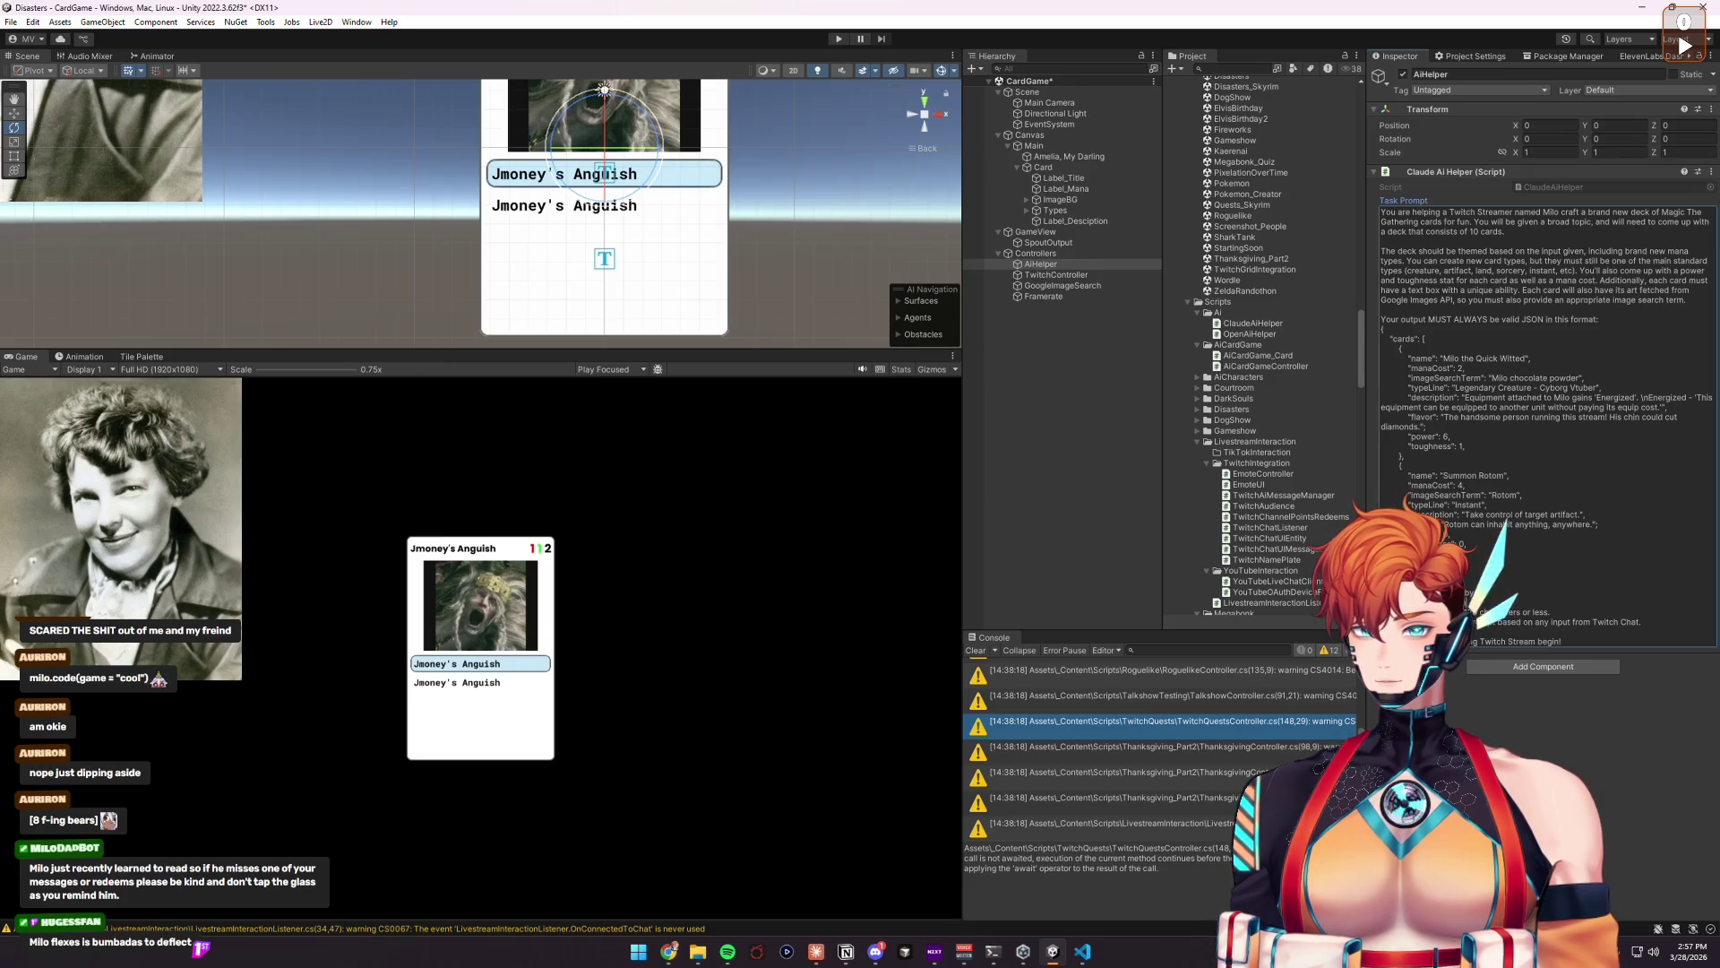
text(format)
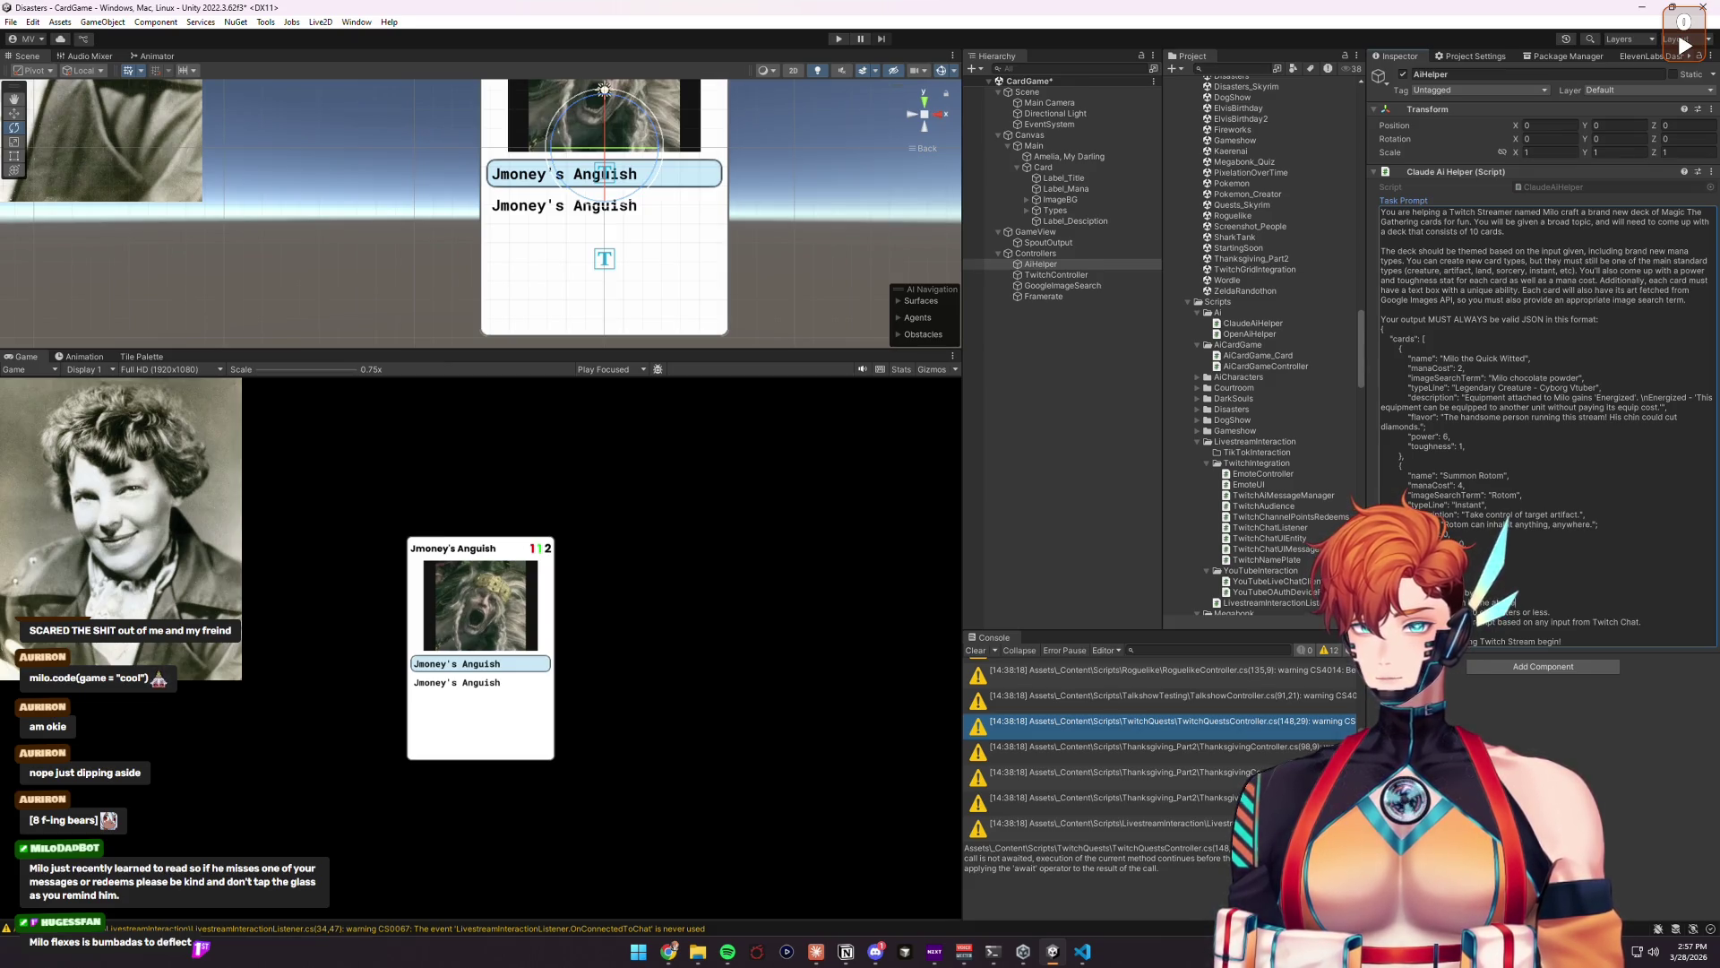
text(.)
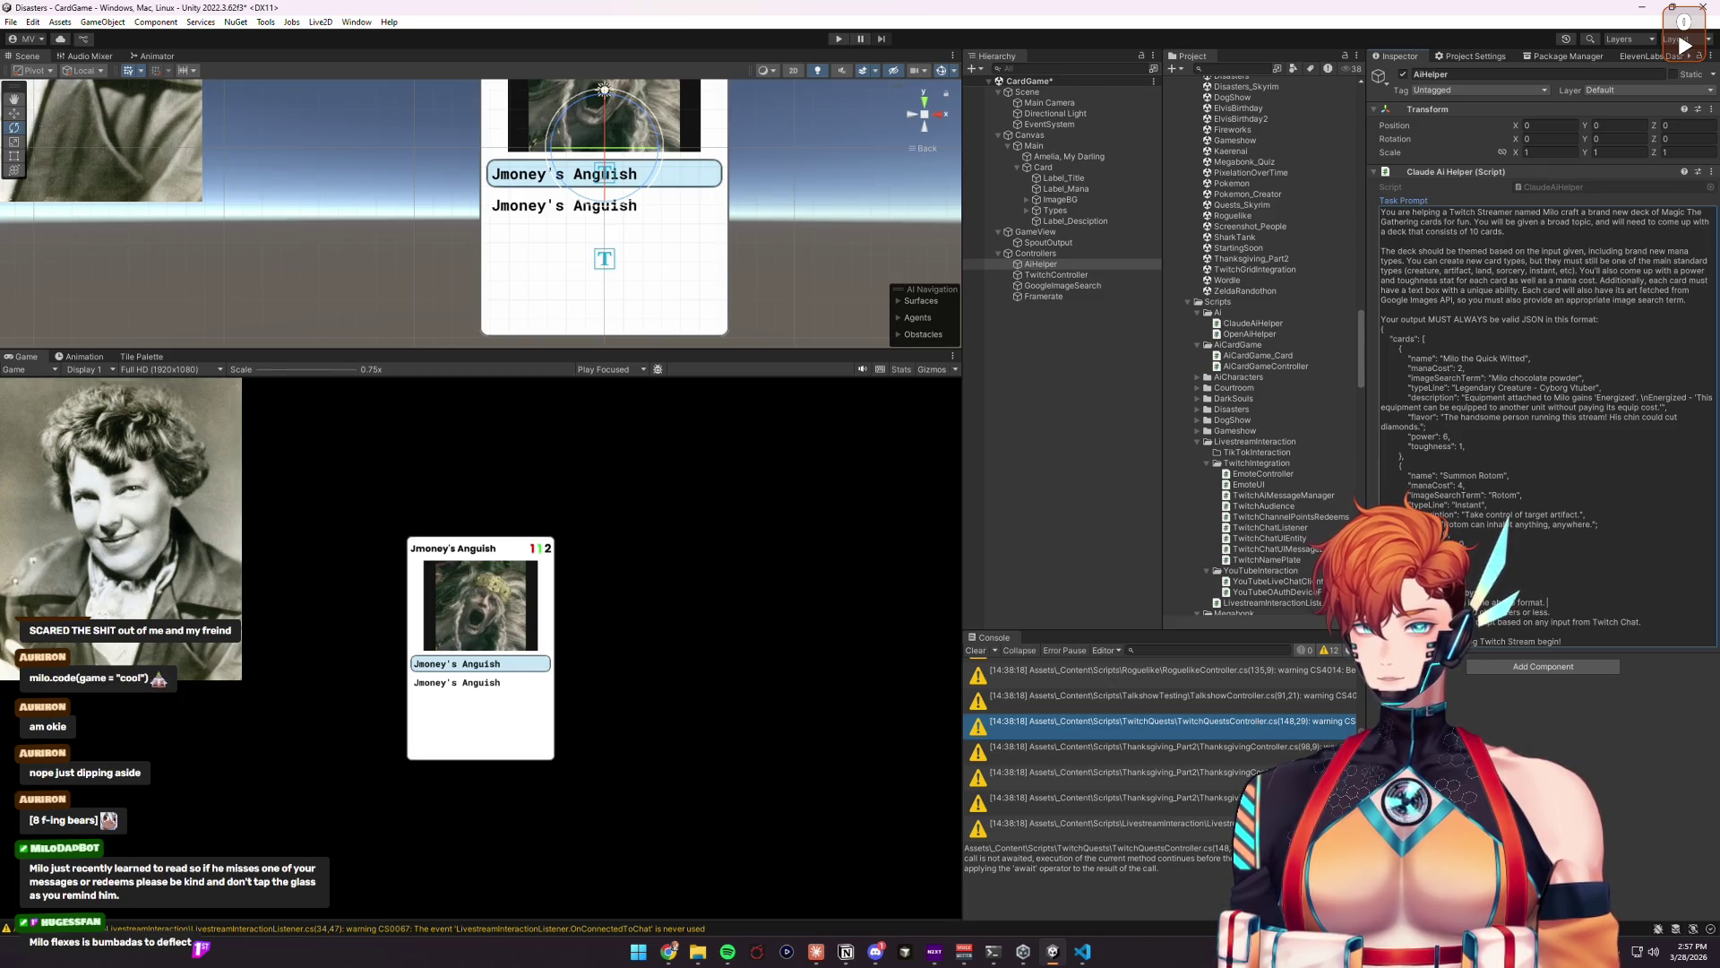
text( Do not return anything that isn't JSON data.)
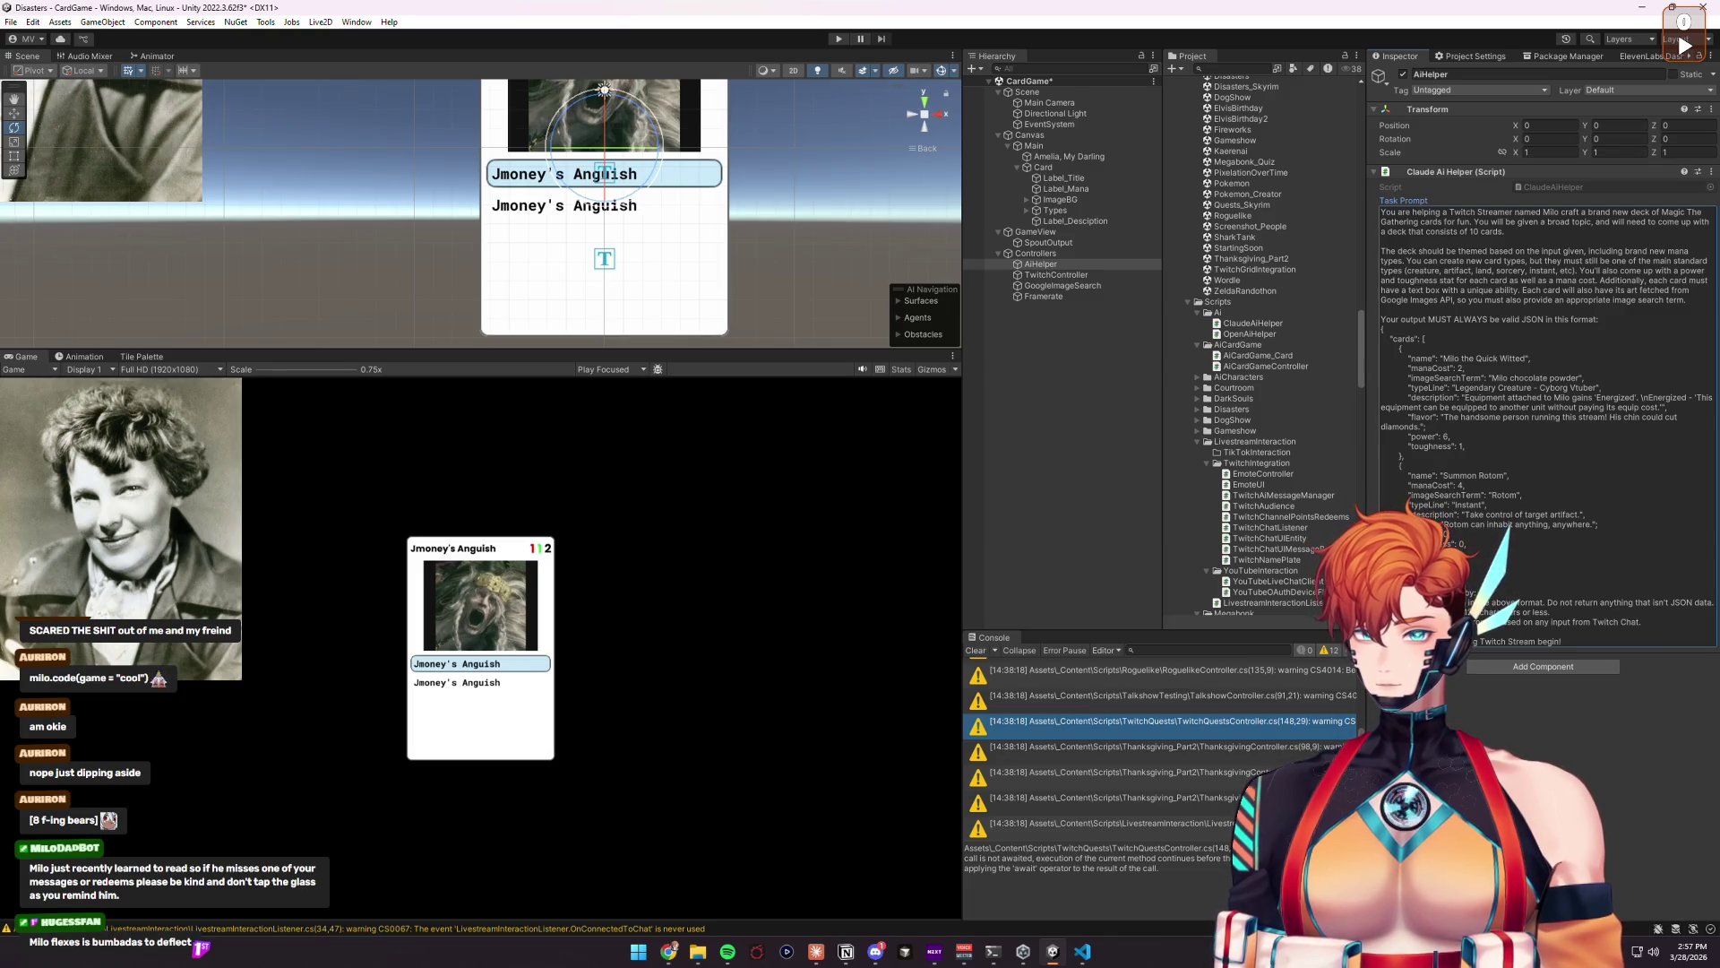
key(BackSpace)
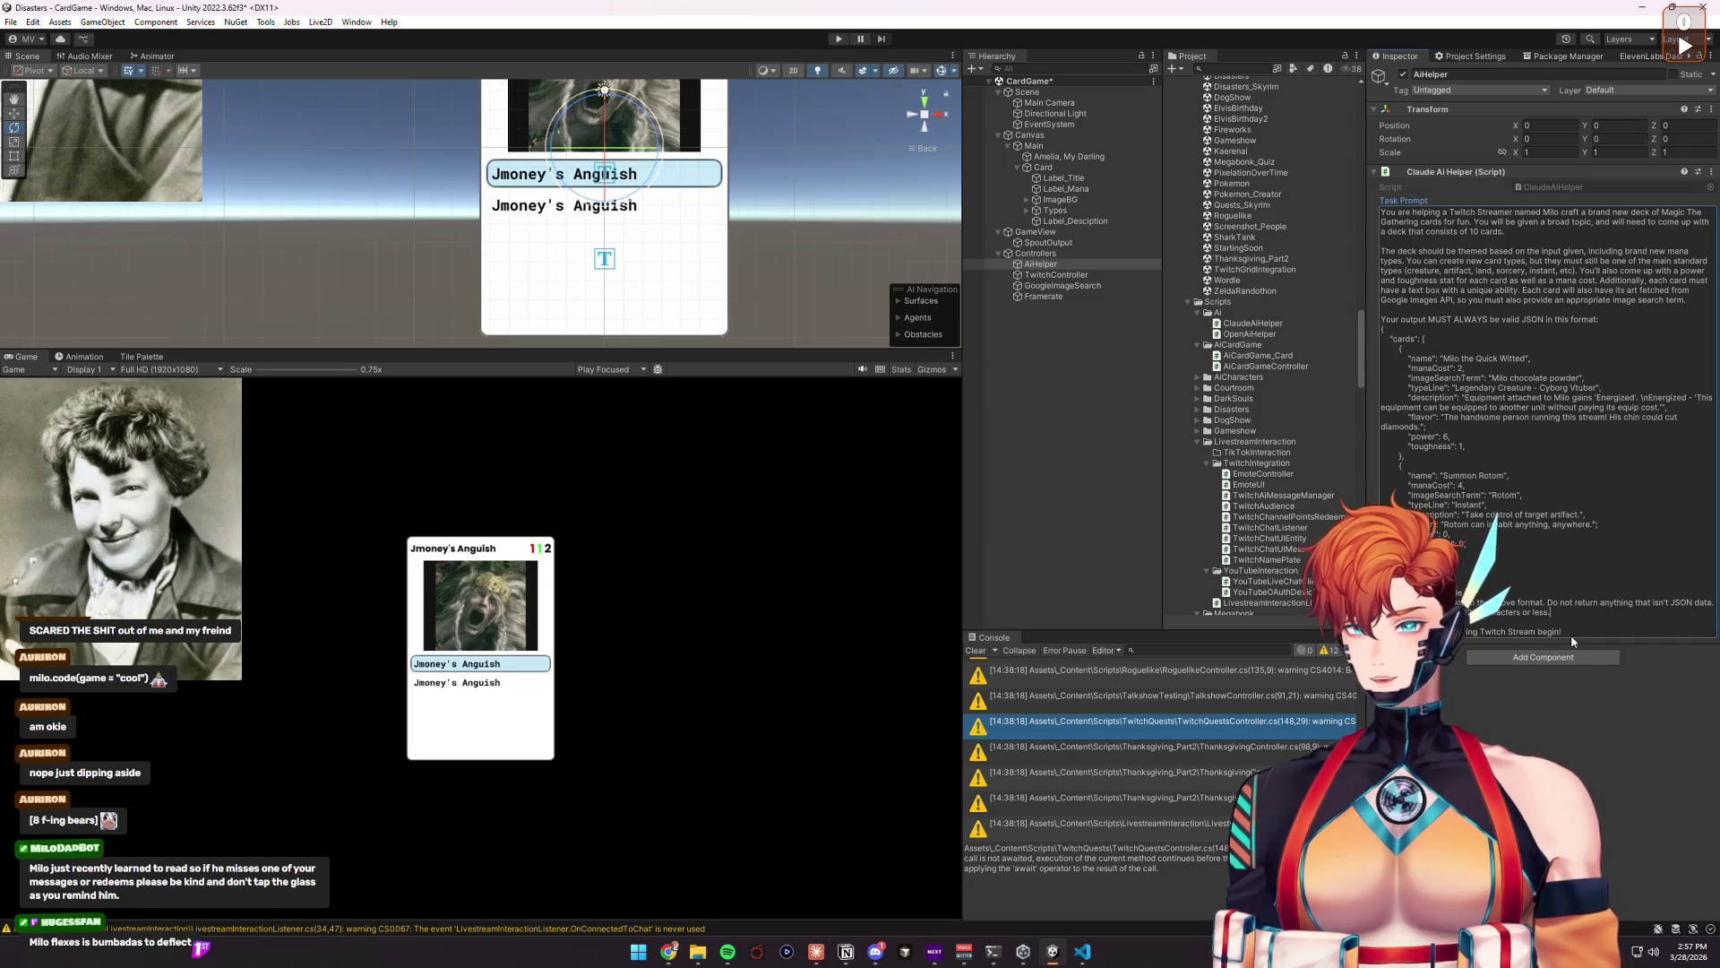
key(BackSpace)
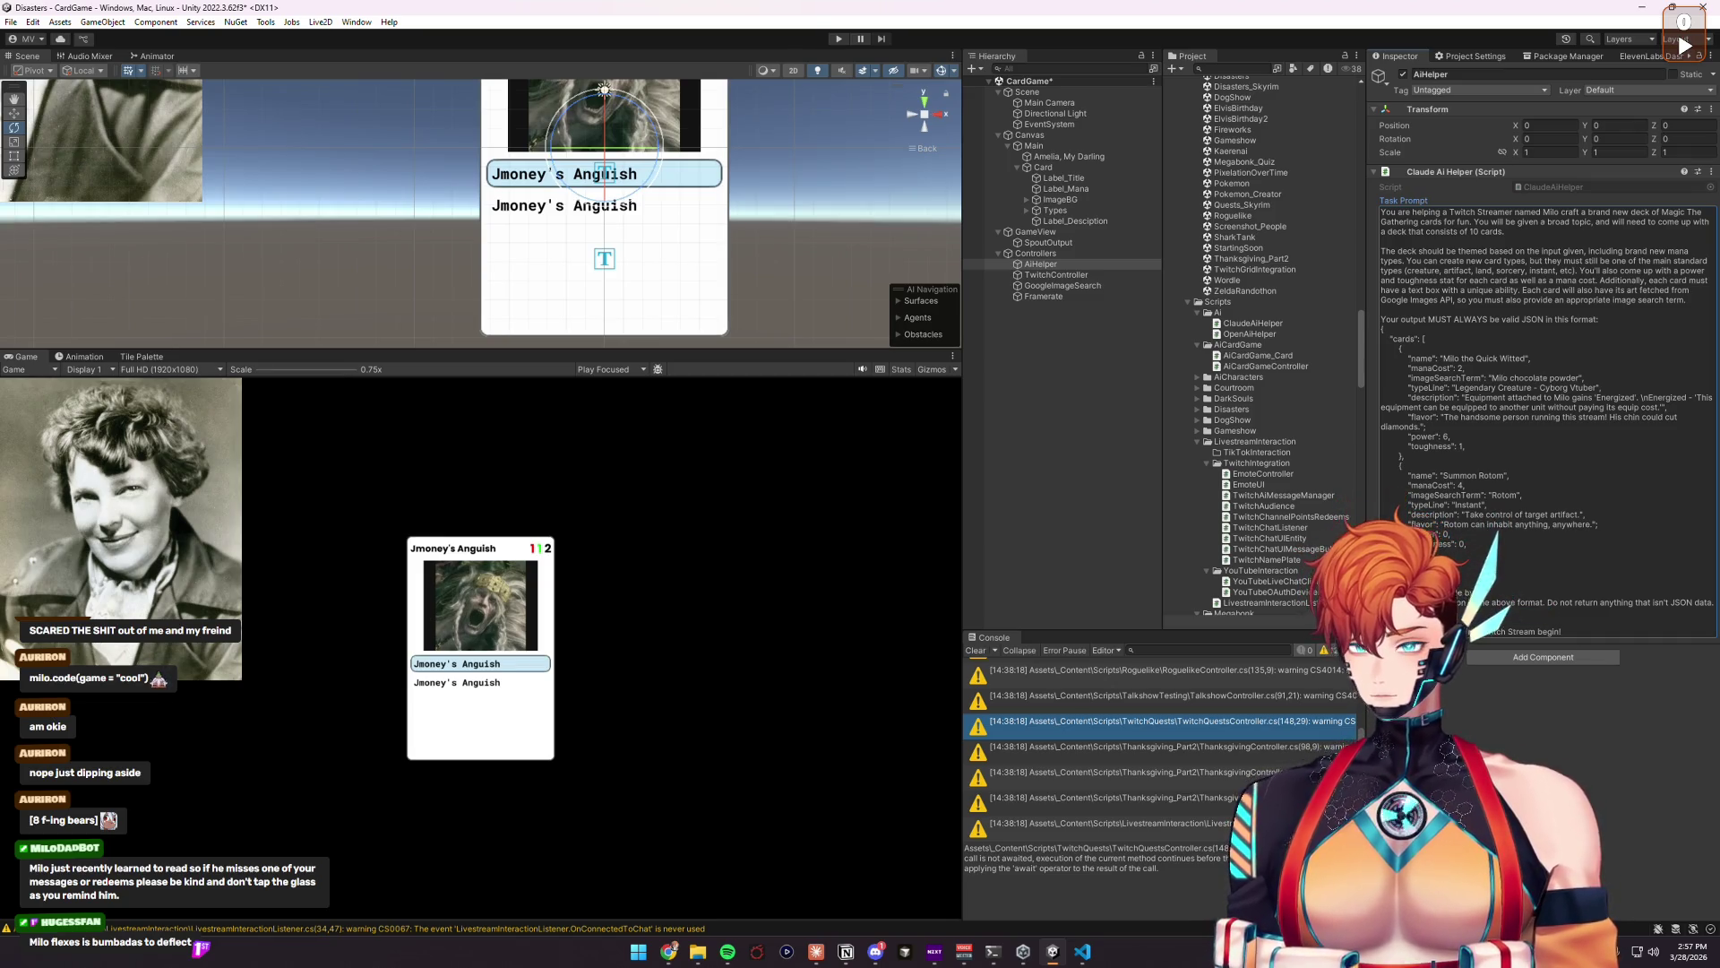
key(BackSpace)
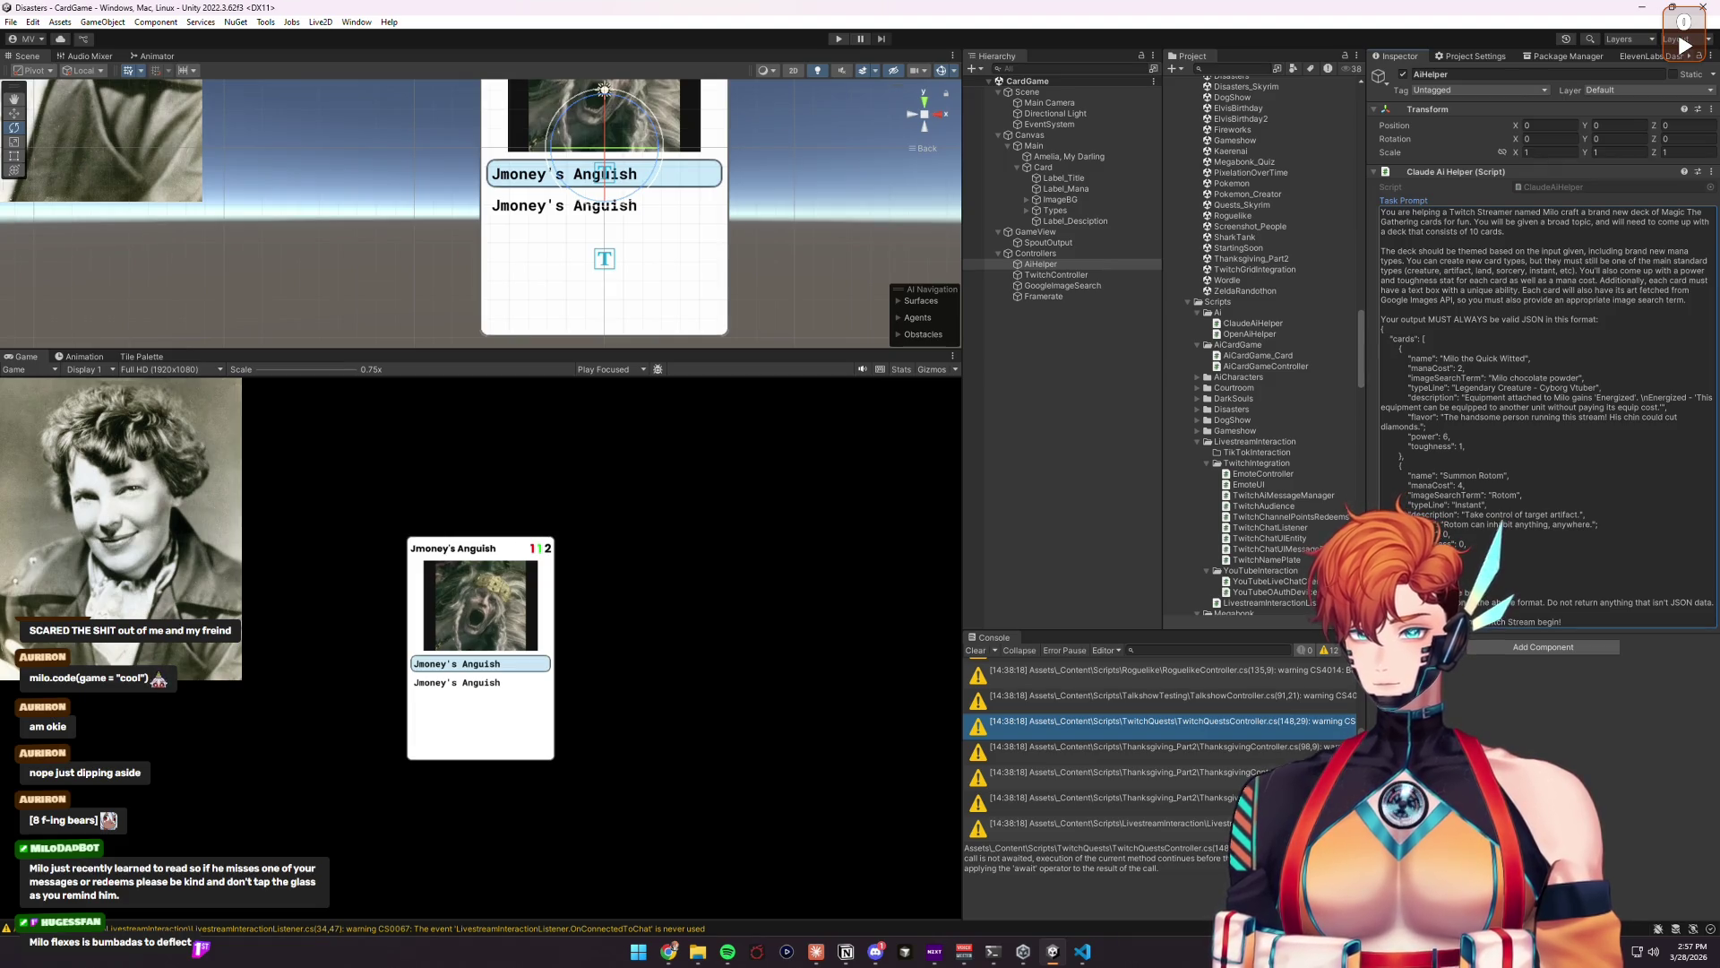
Step: Rewrite the final stream line to end with 'begin!' and remove the leftover blank line
key(shift+Home)
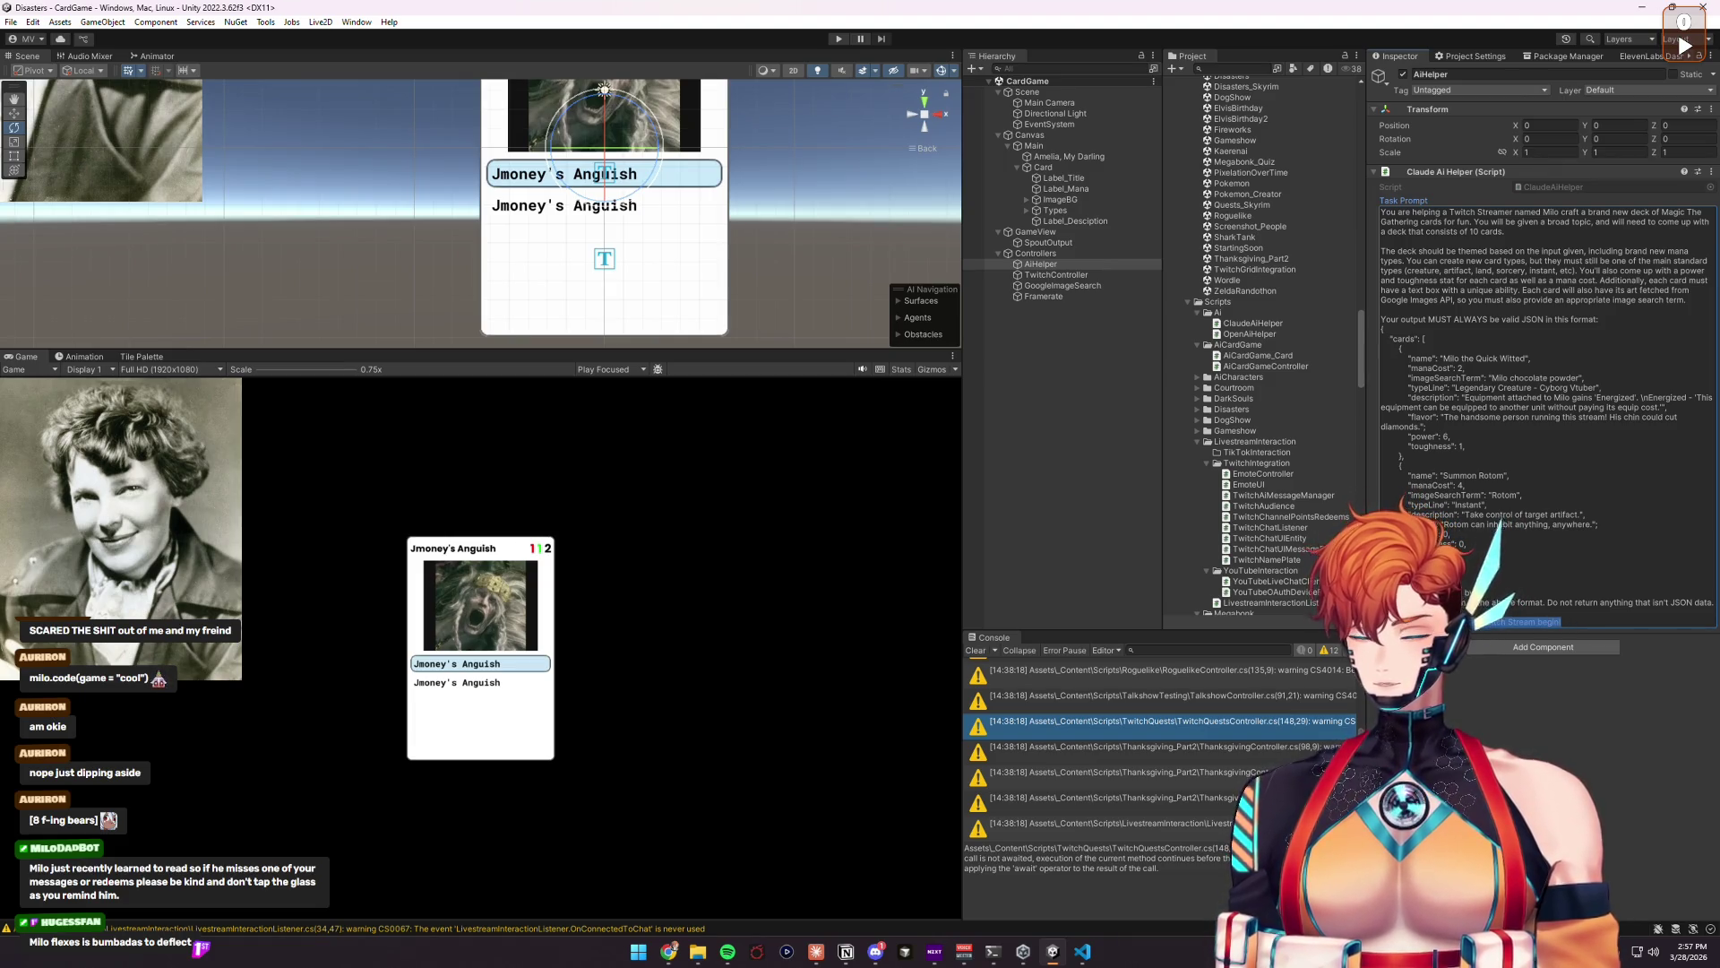
key(BackSpace)
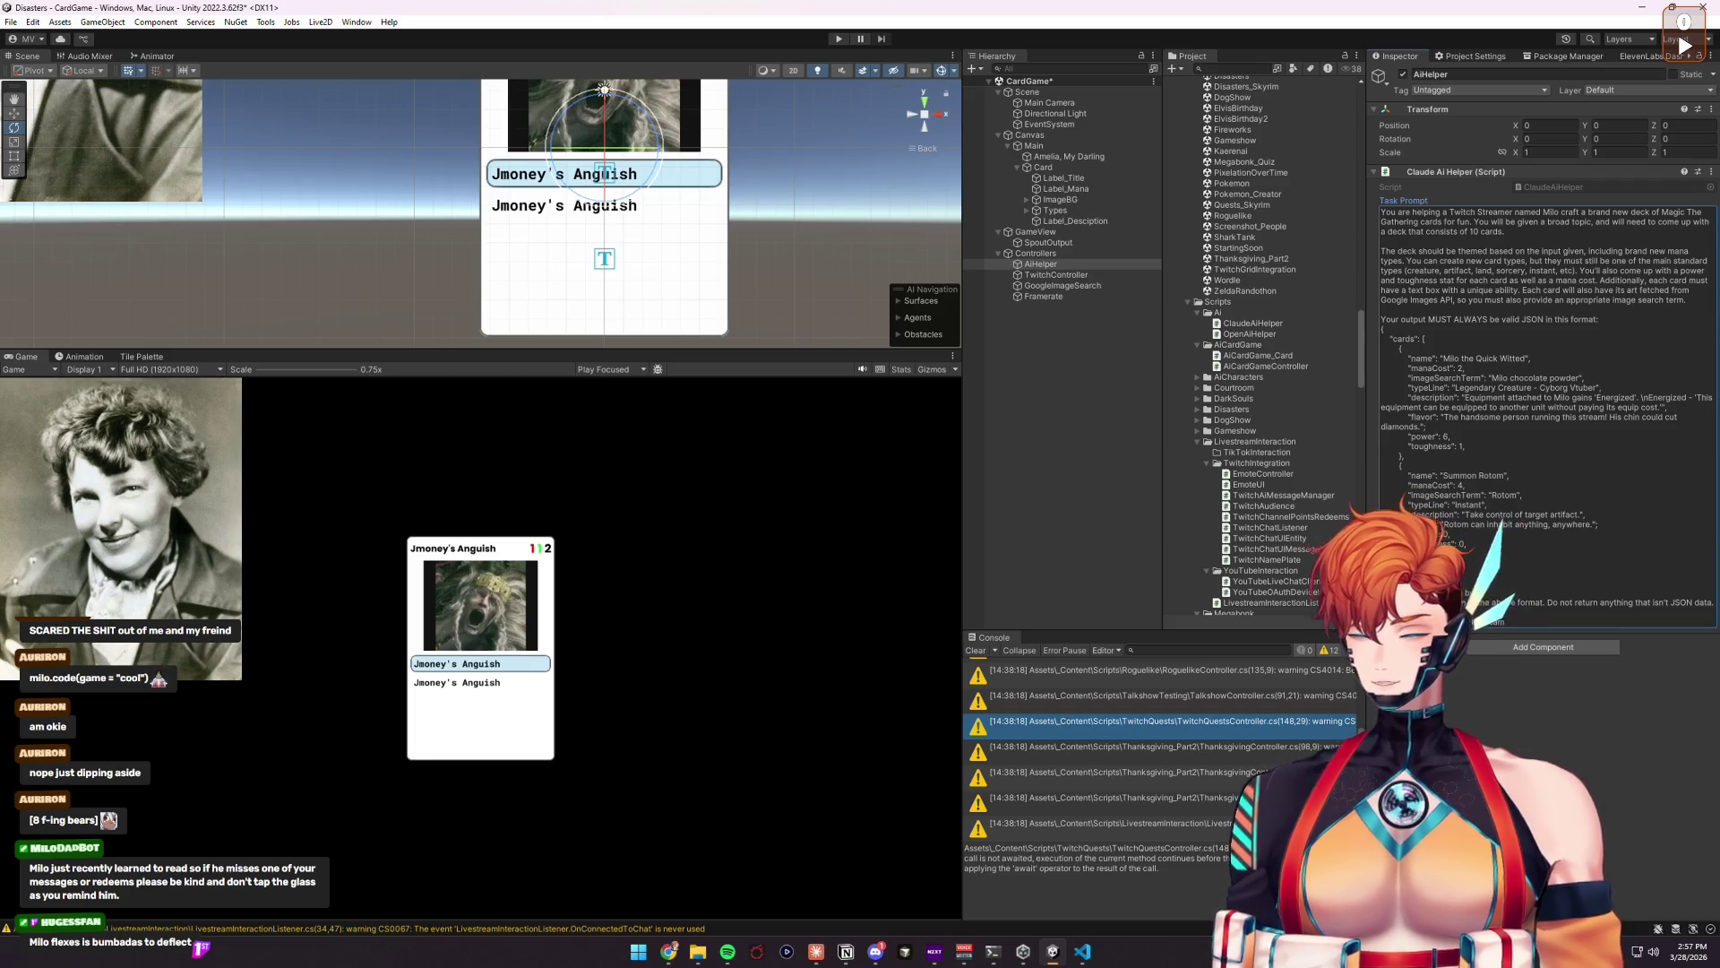
text(eam begin!)
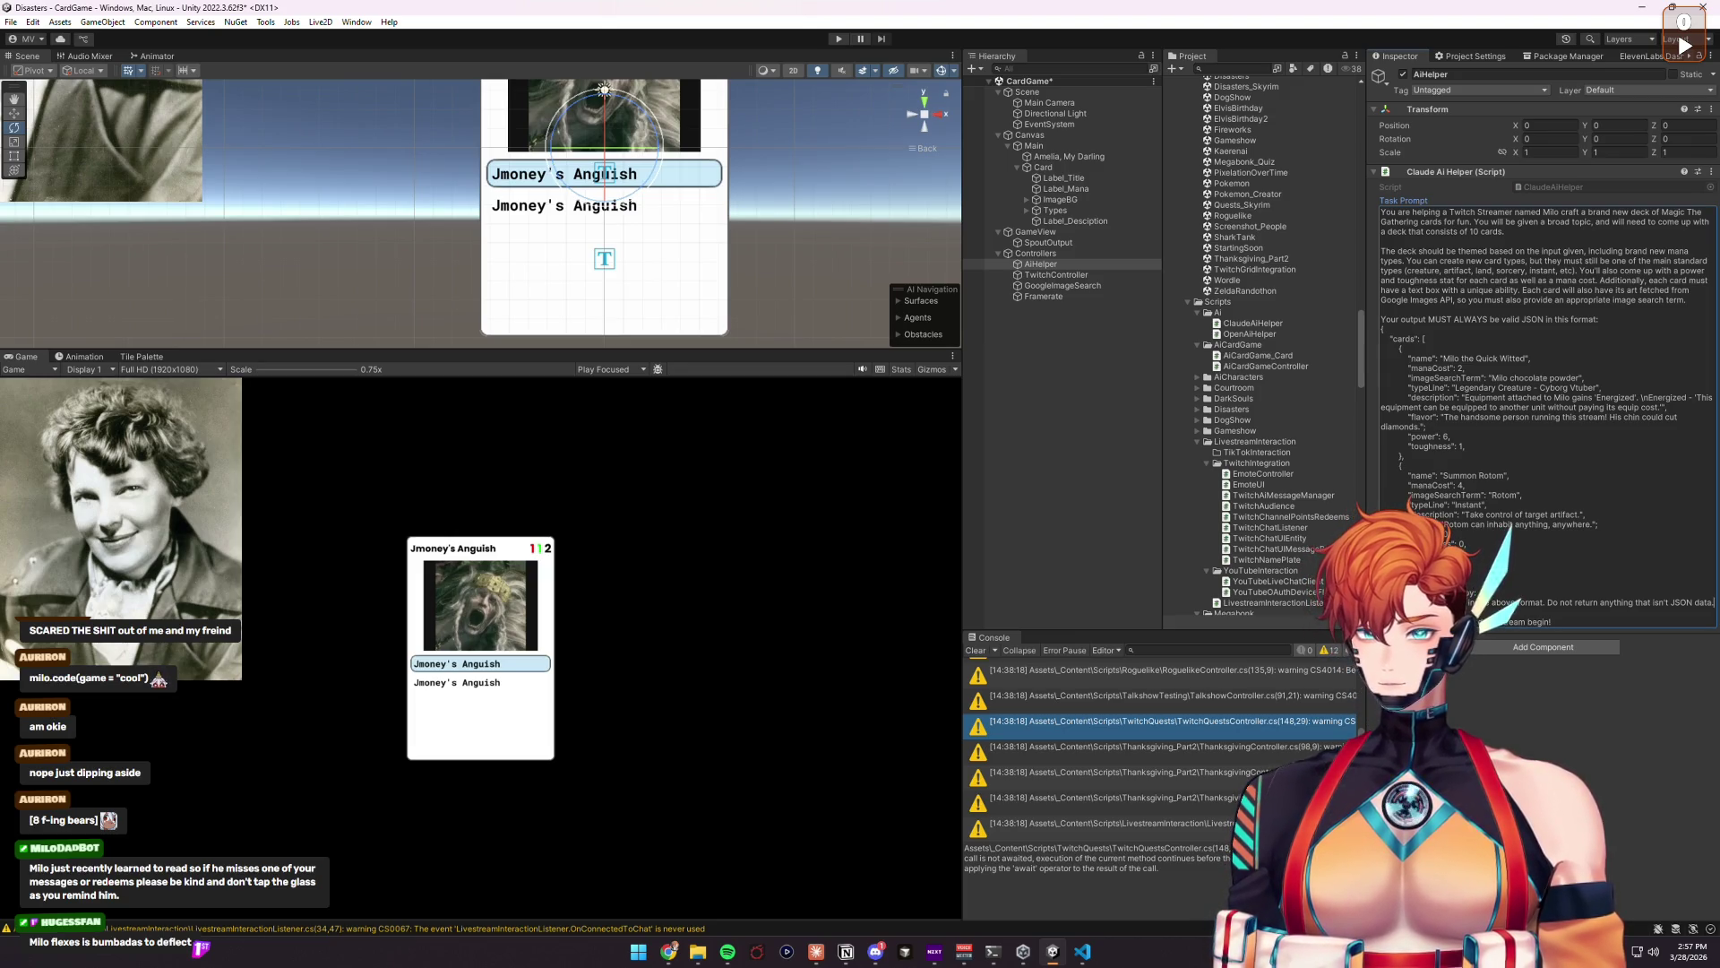
key(Return)
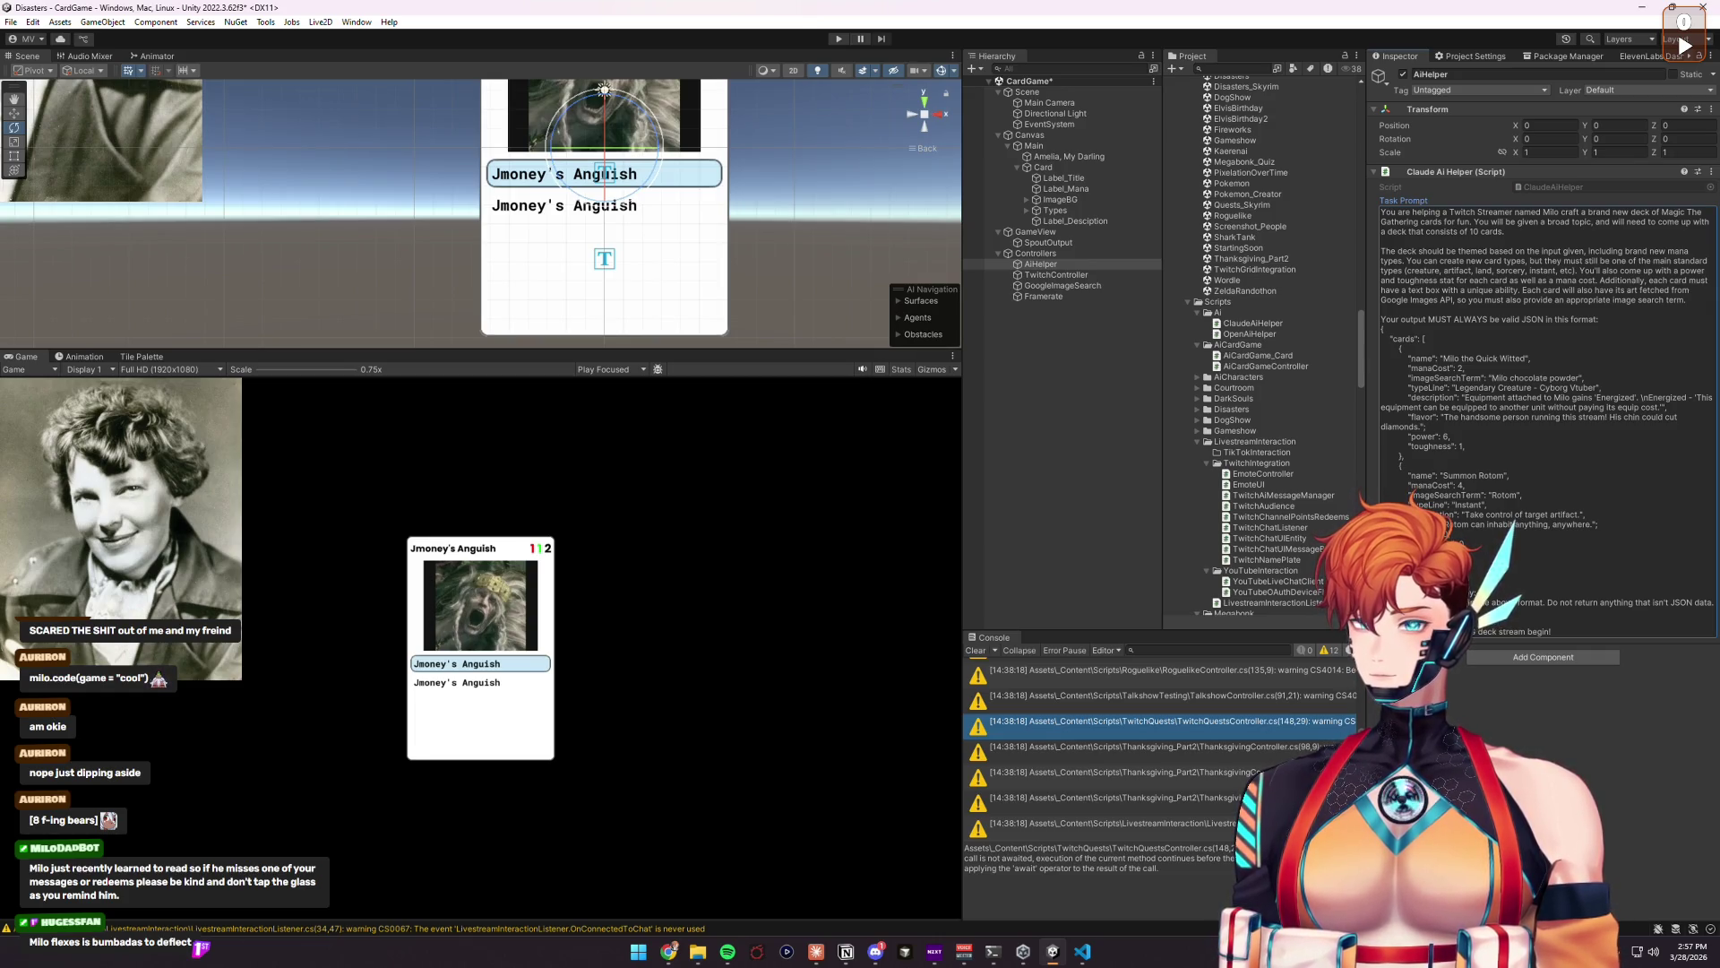
key(BackSpace)
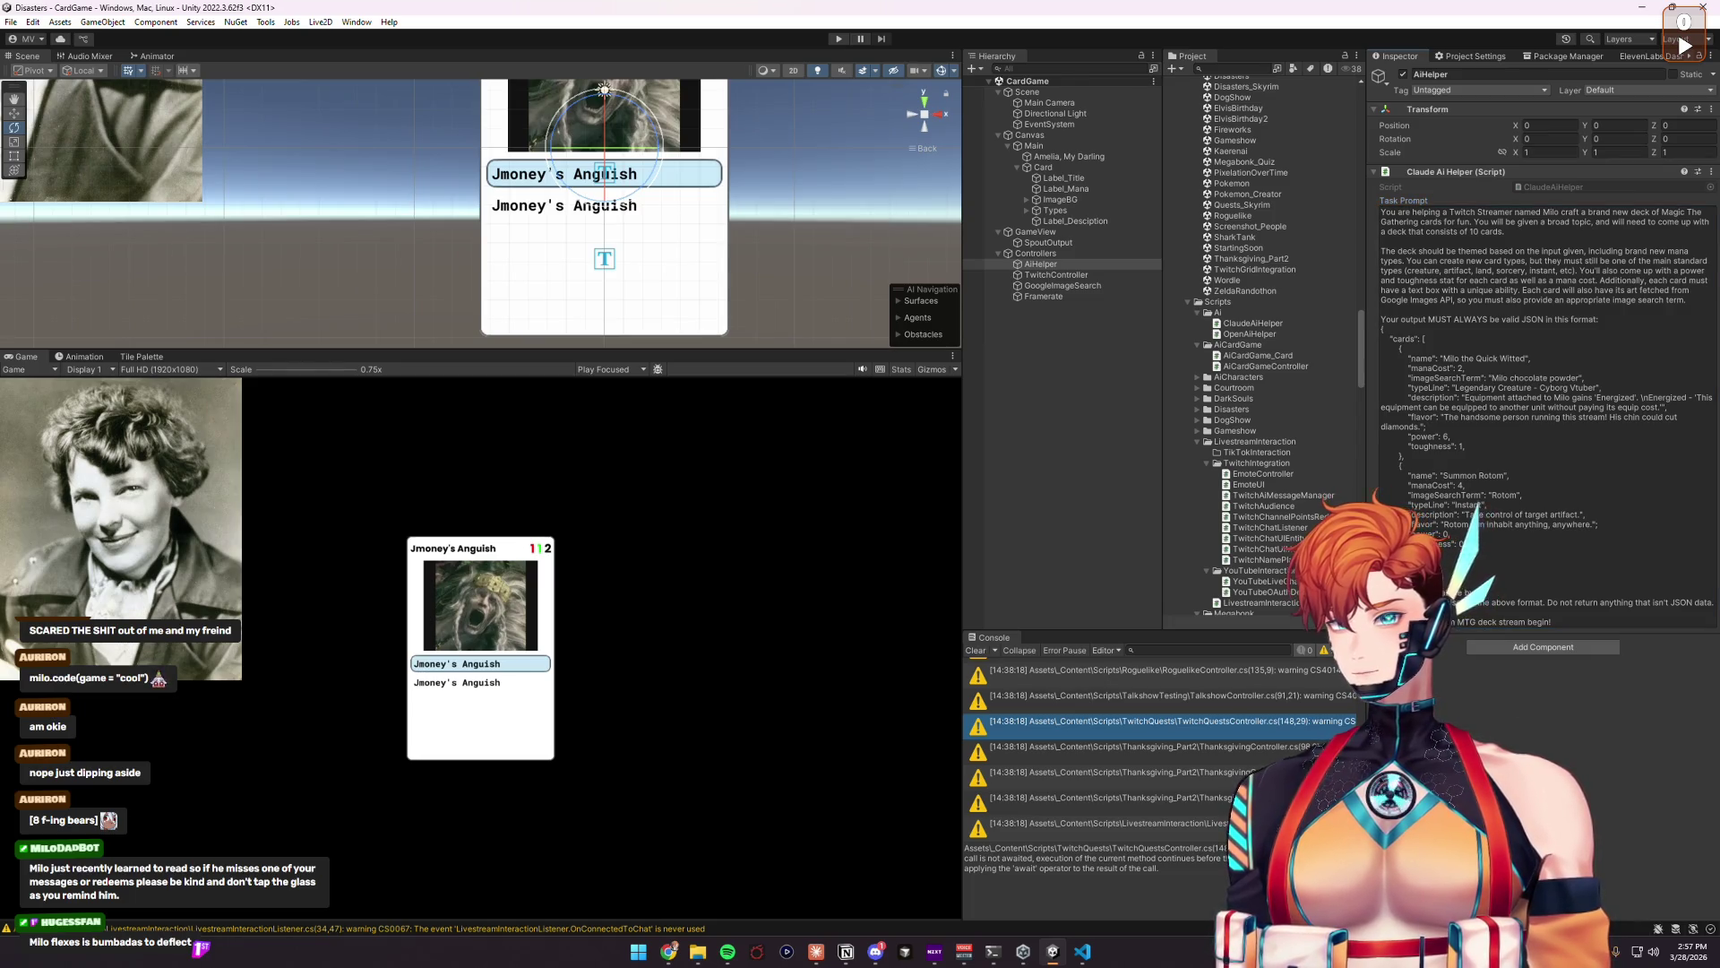
click(1550, 312)
click(1564, 358)
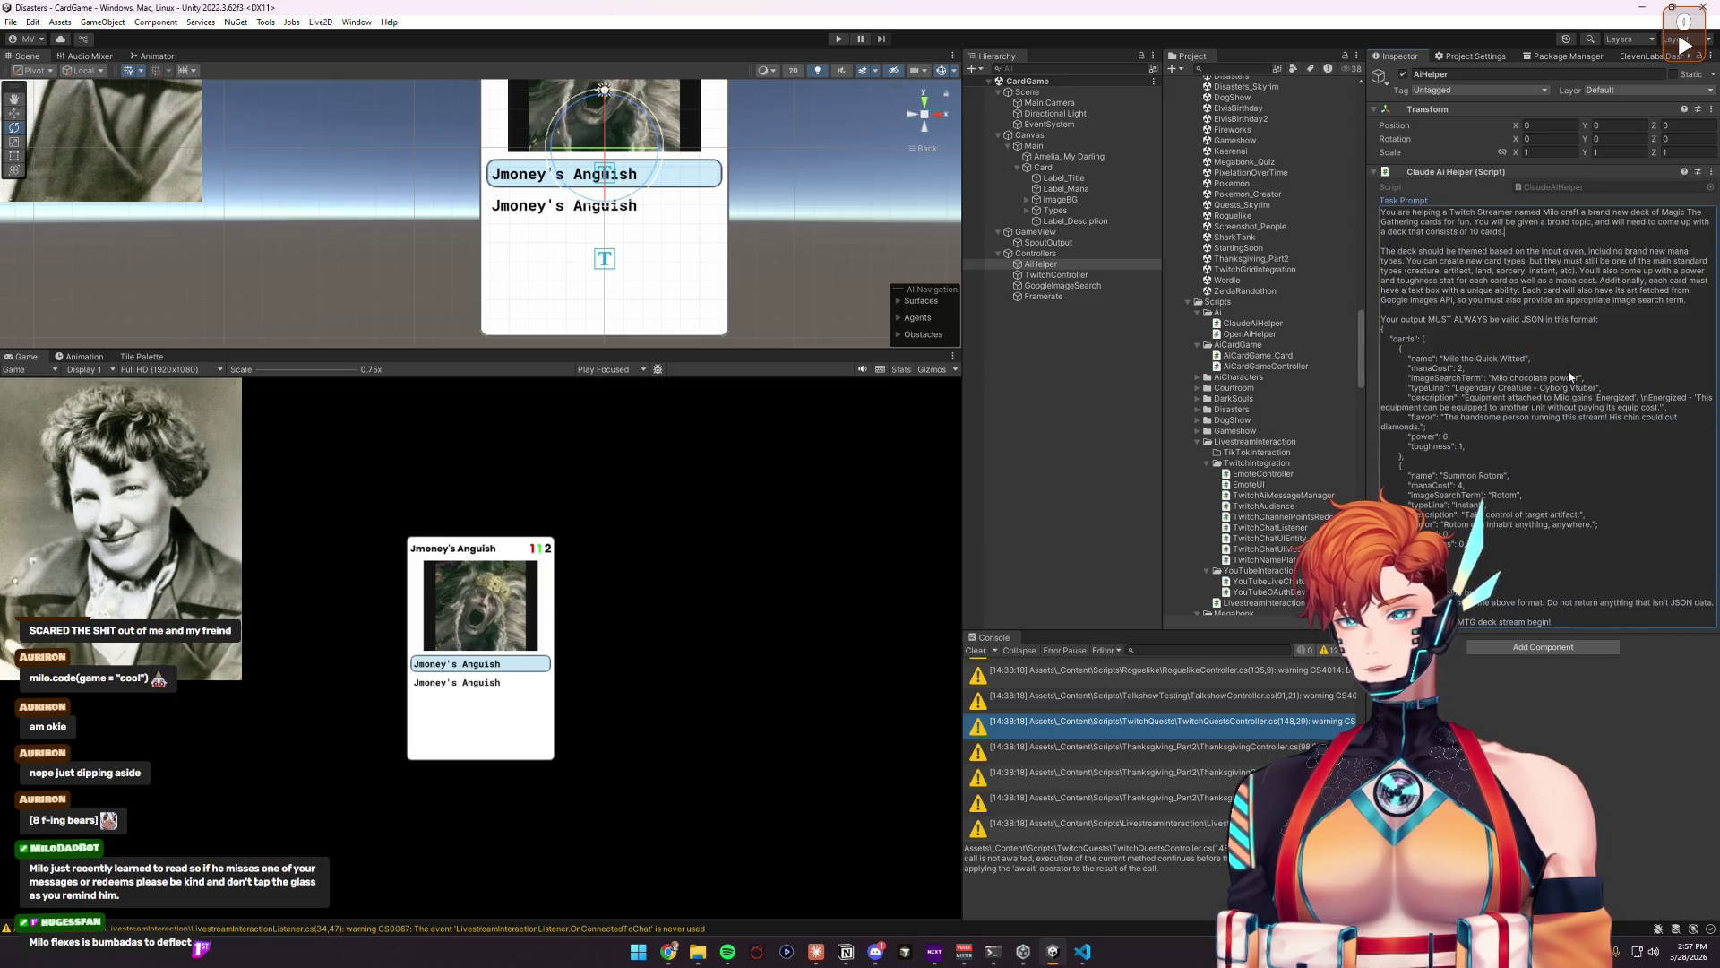
click(1524, 713)
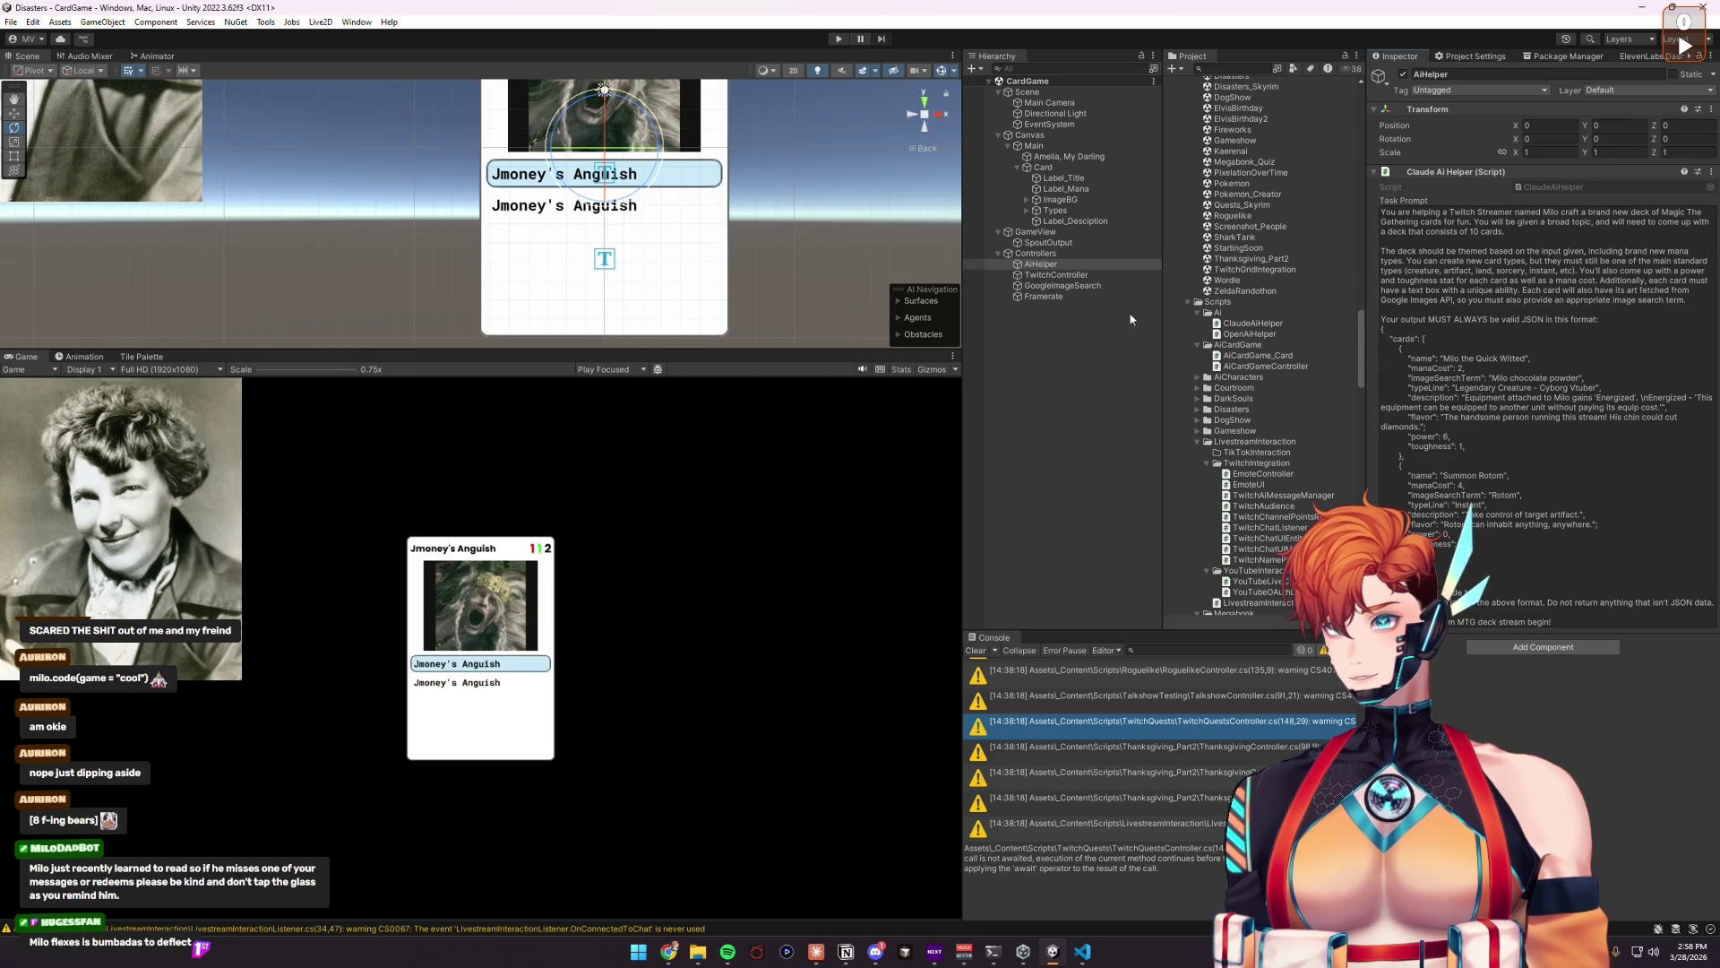
Step: Deselect AiHelper and save the CardGame project with File > Save Project
click(1060, 360)
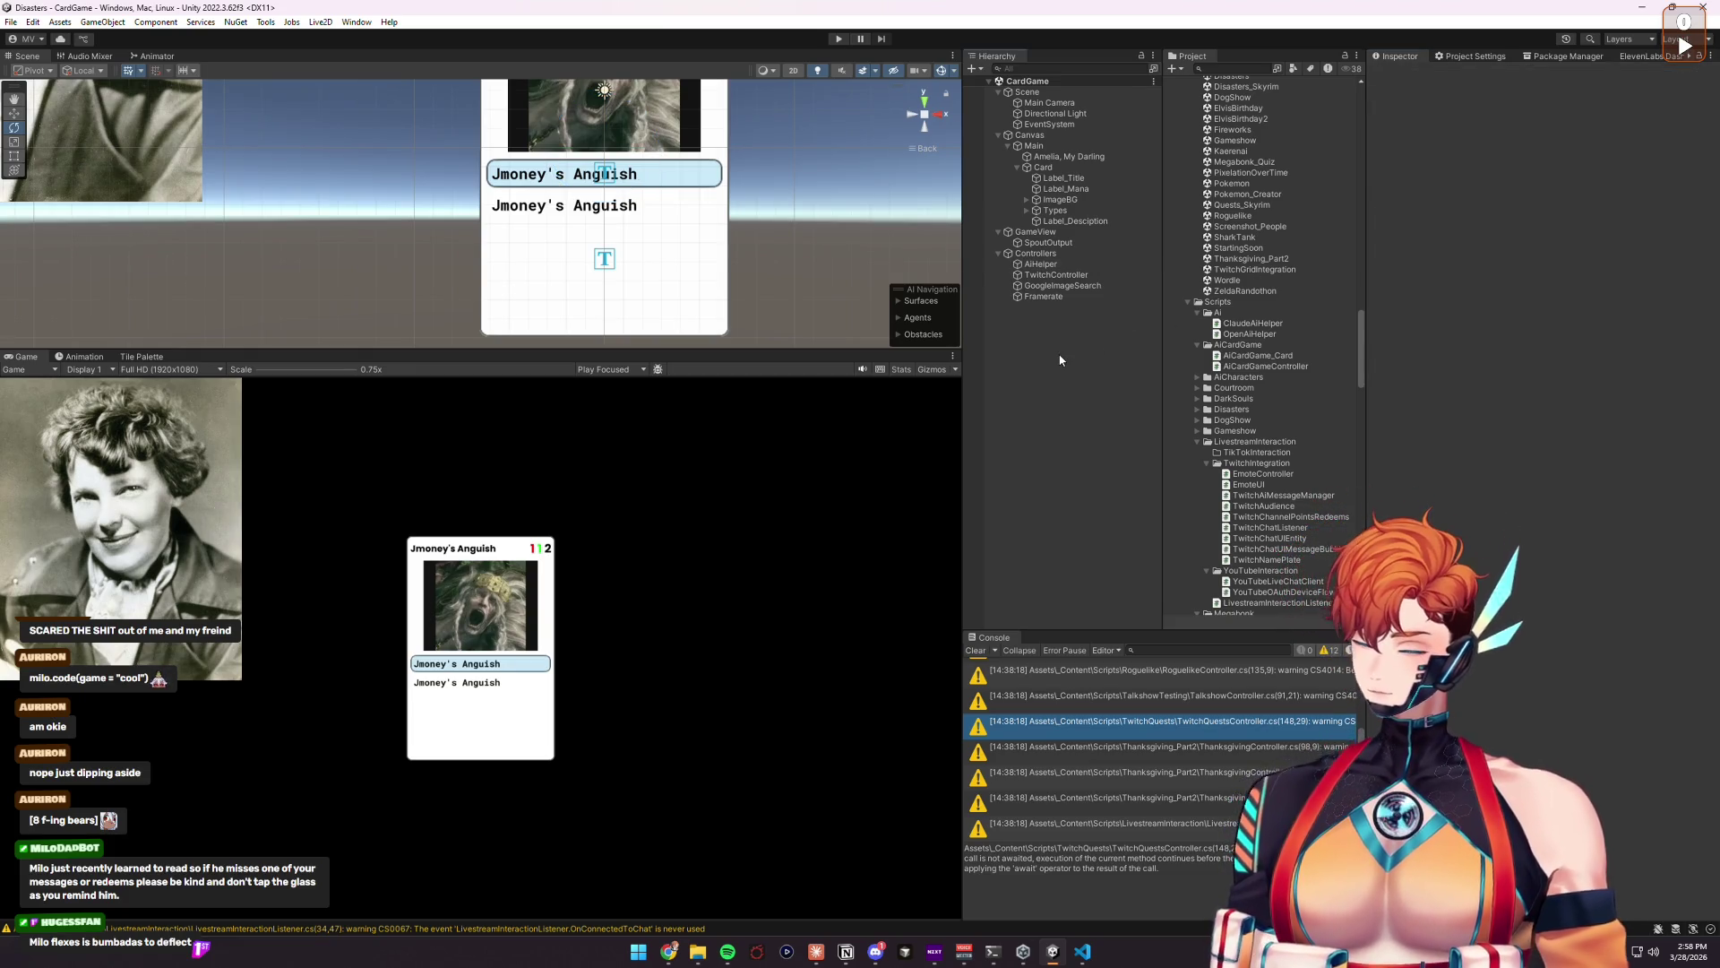
click(10, 22)
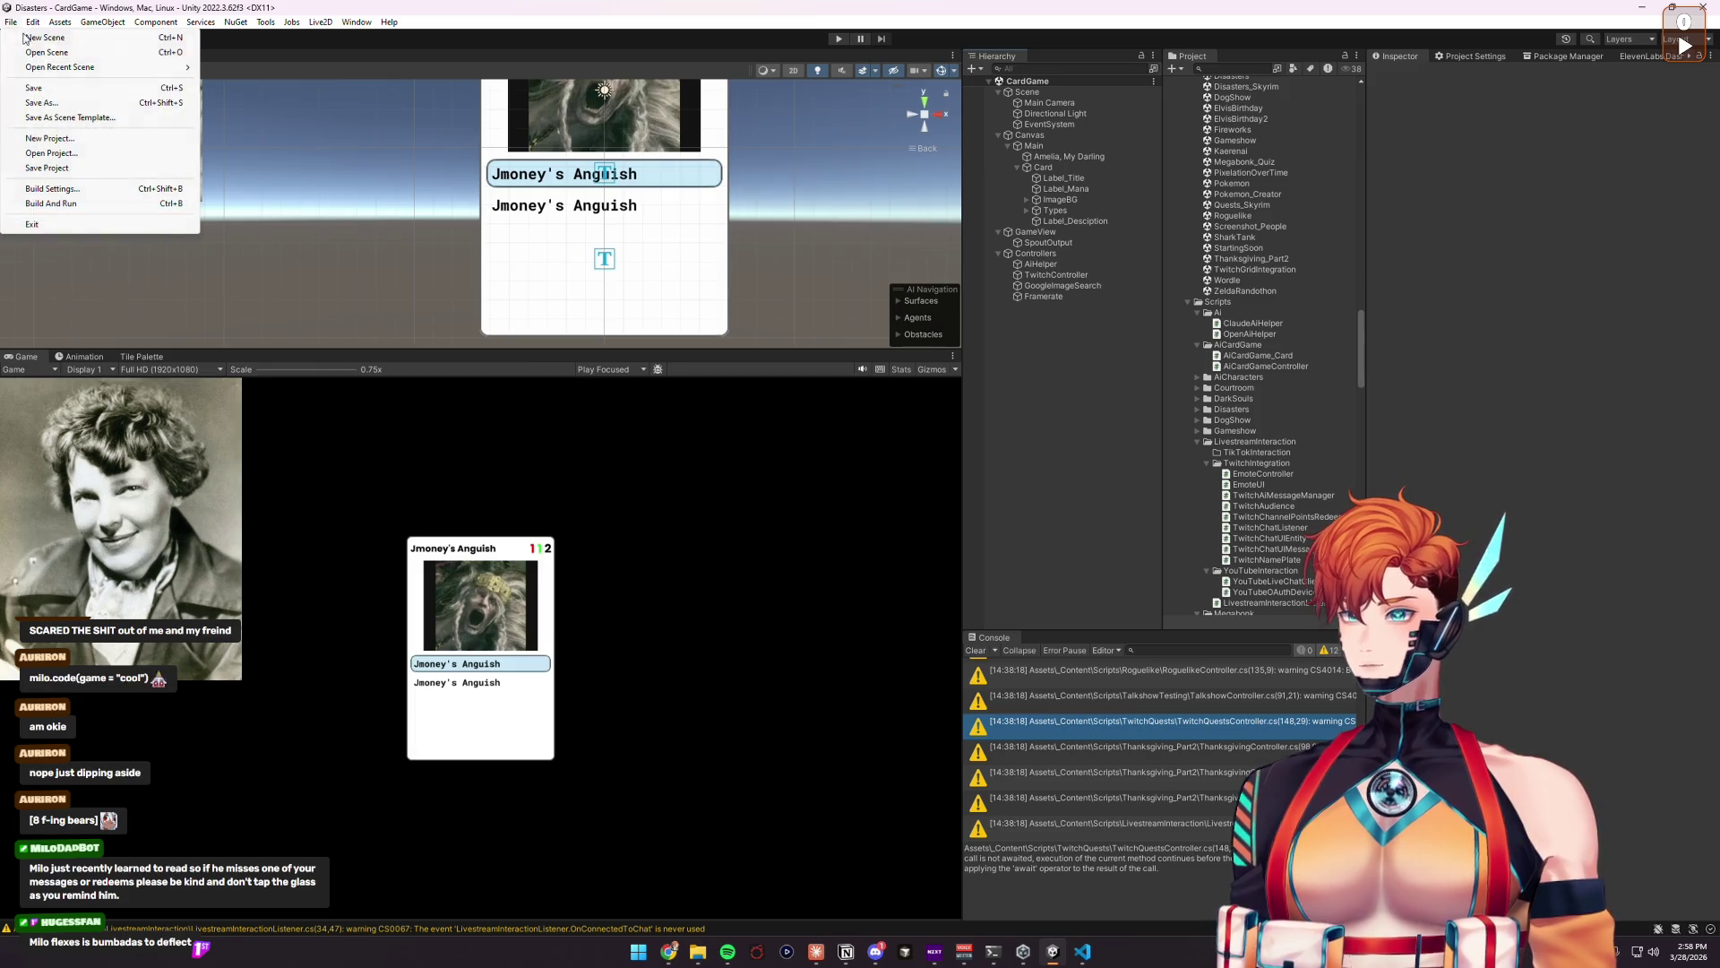
click(54, 165)
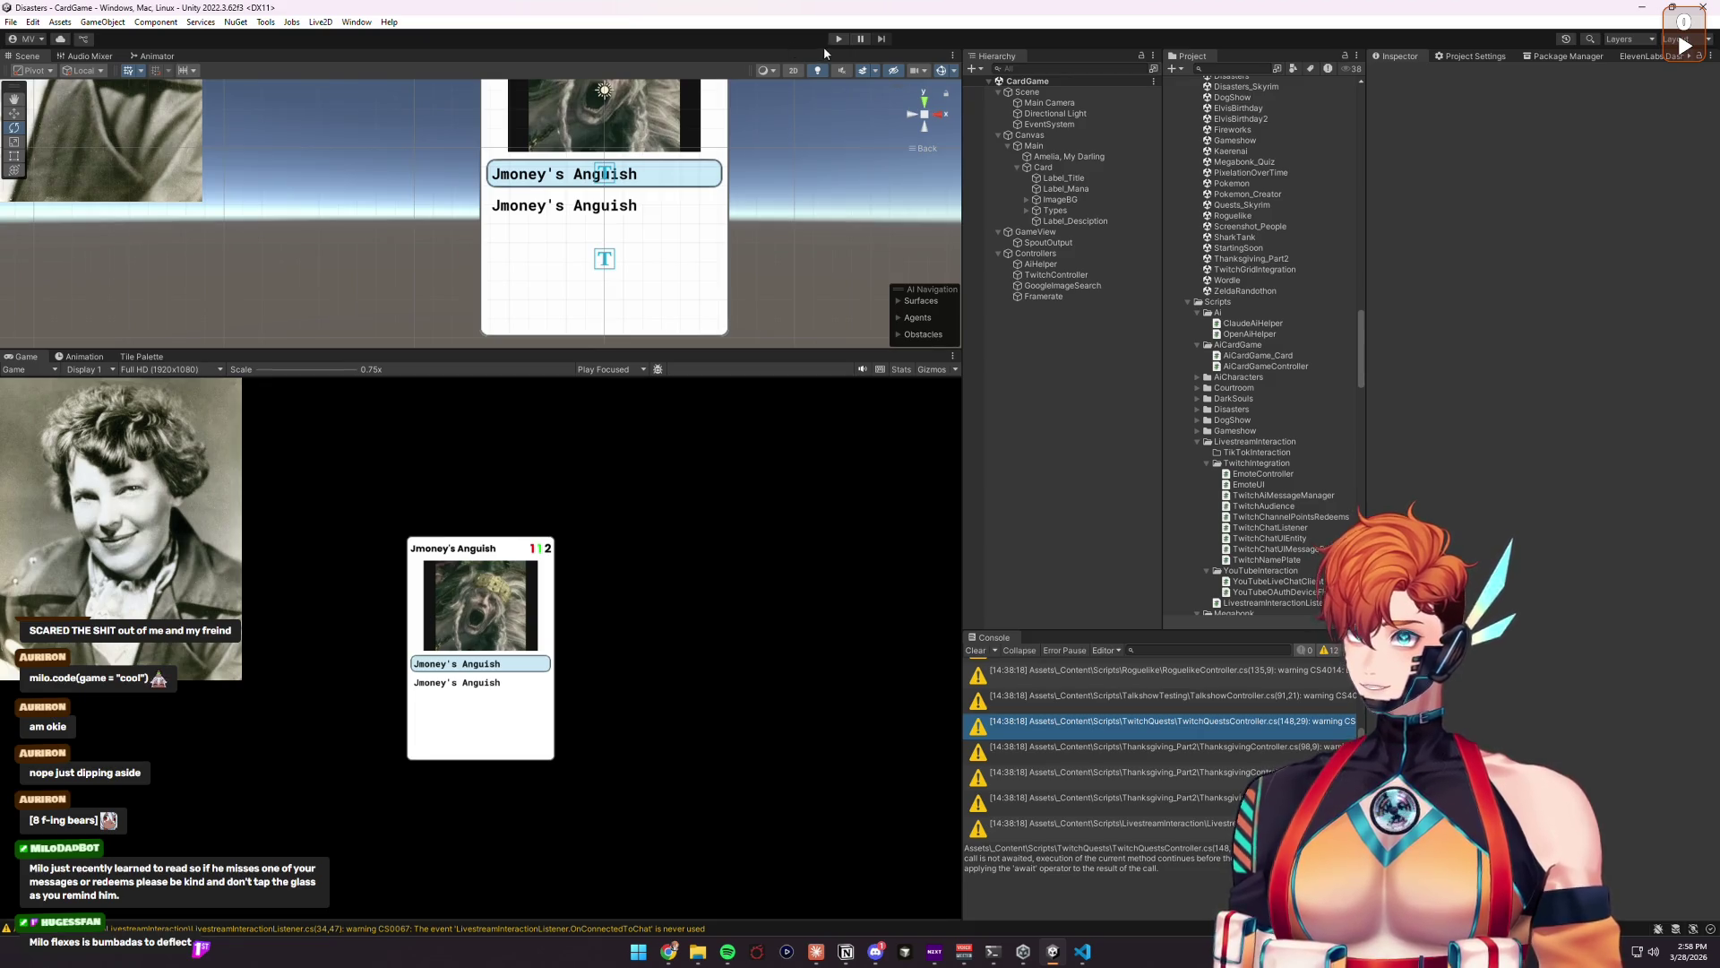
Step: Assign Card to the Controllers' Current Card field and add a Button component to Card
click(1093, 251)
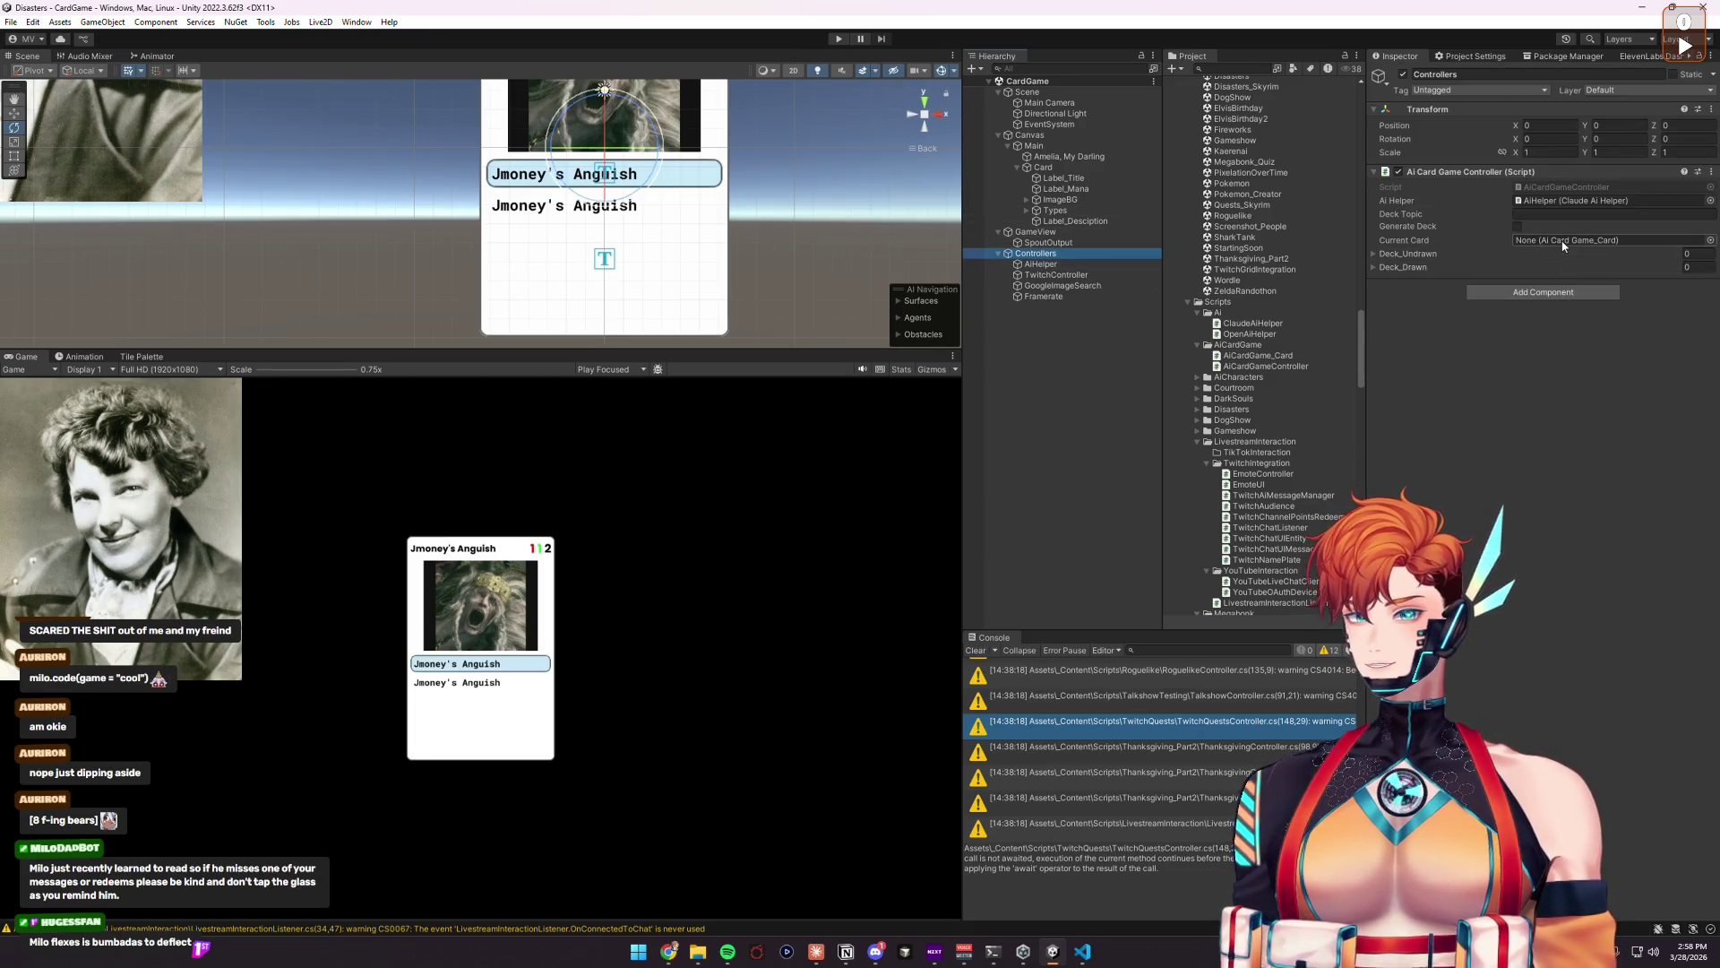
drag(1043, 167, 1591, 244)
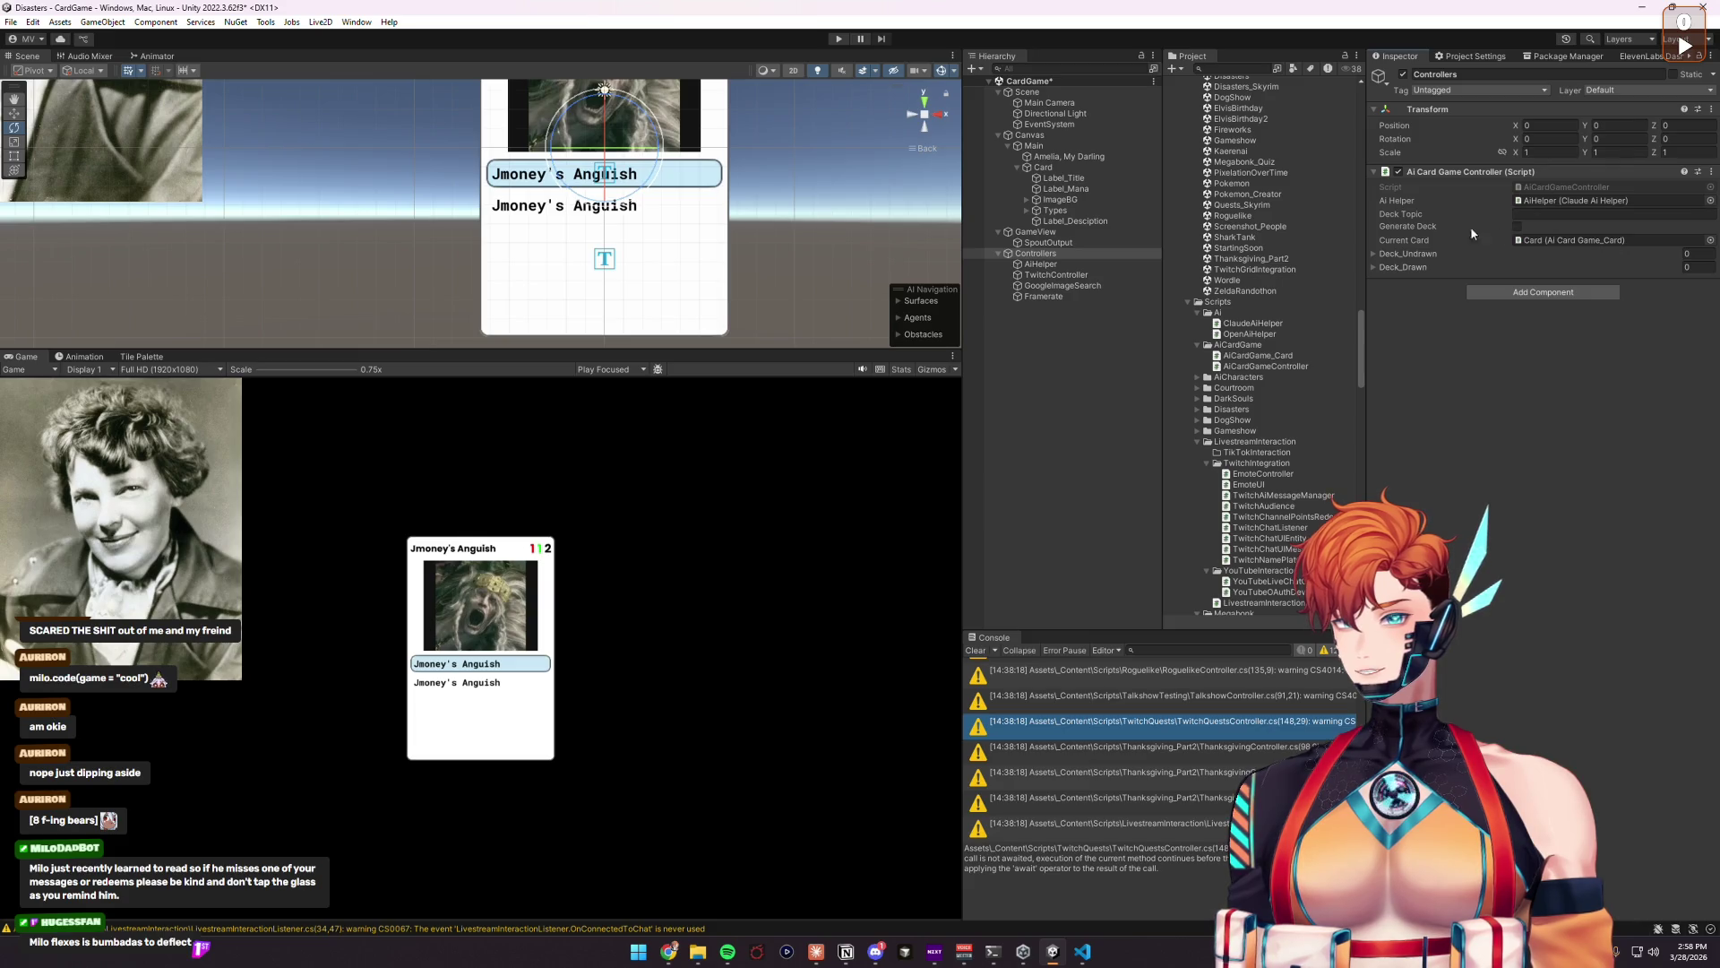
click(1041, 168)
scroll(1541, 538, down, 2)
click(1541, 579)
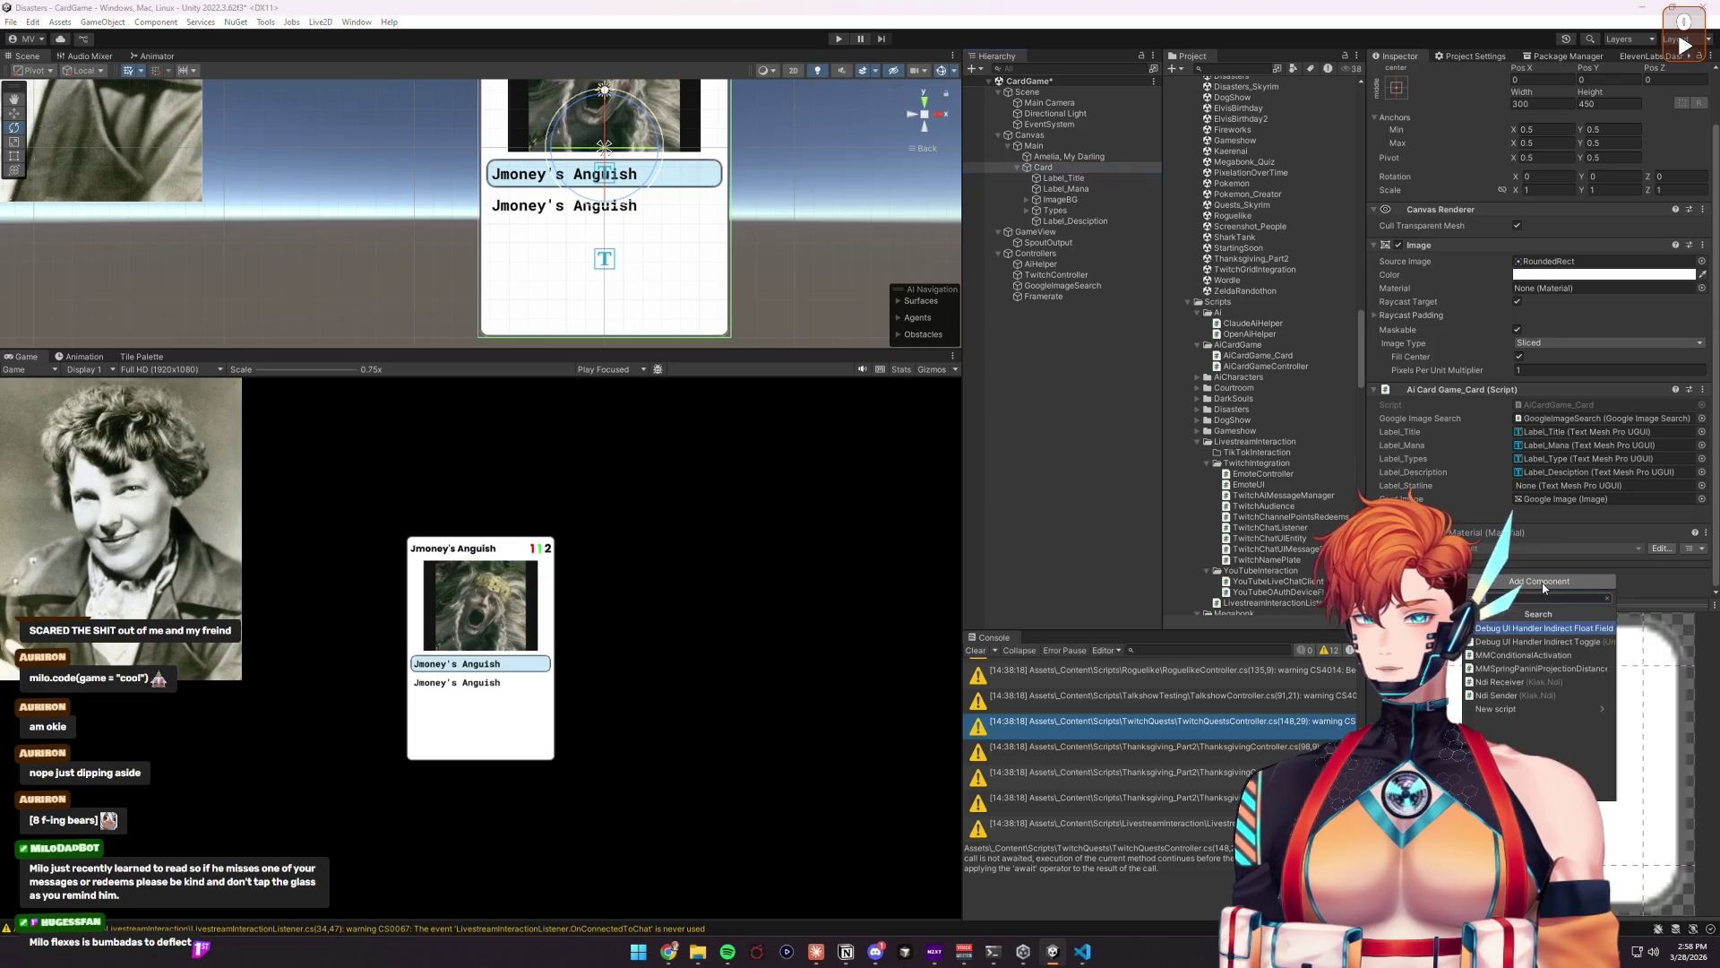
text(button)
key(Return)
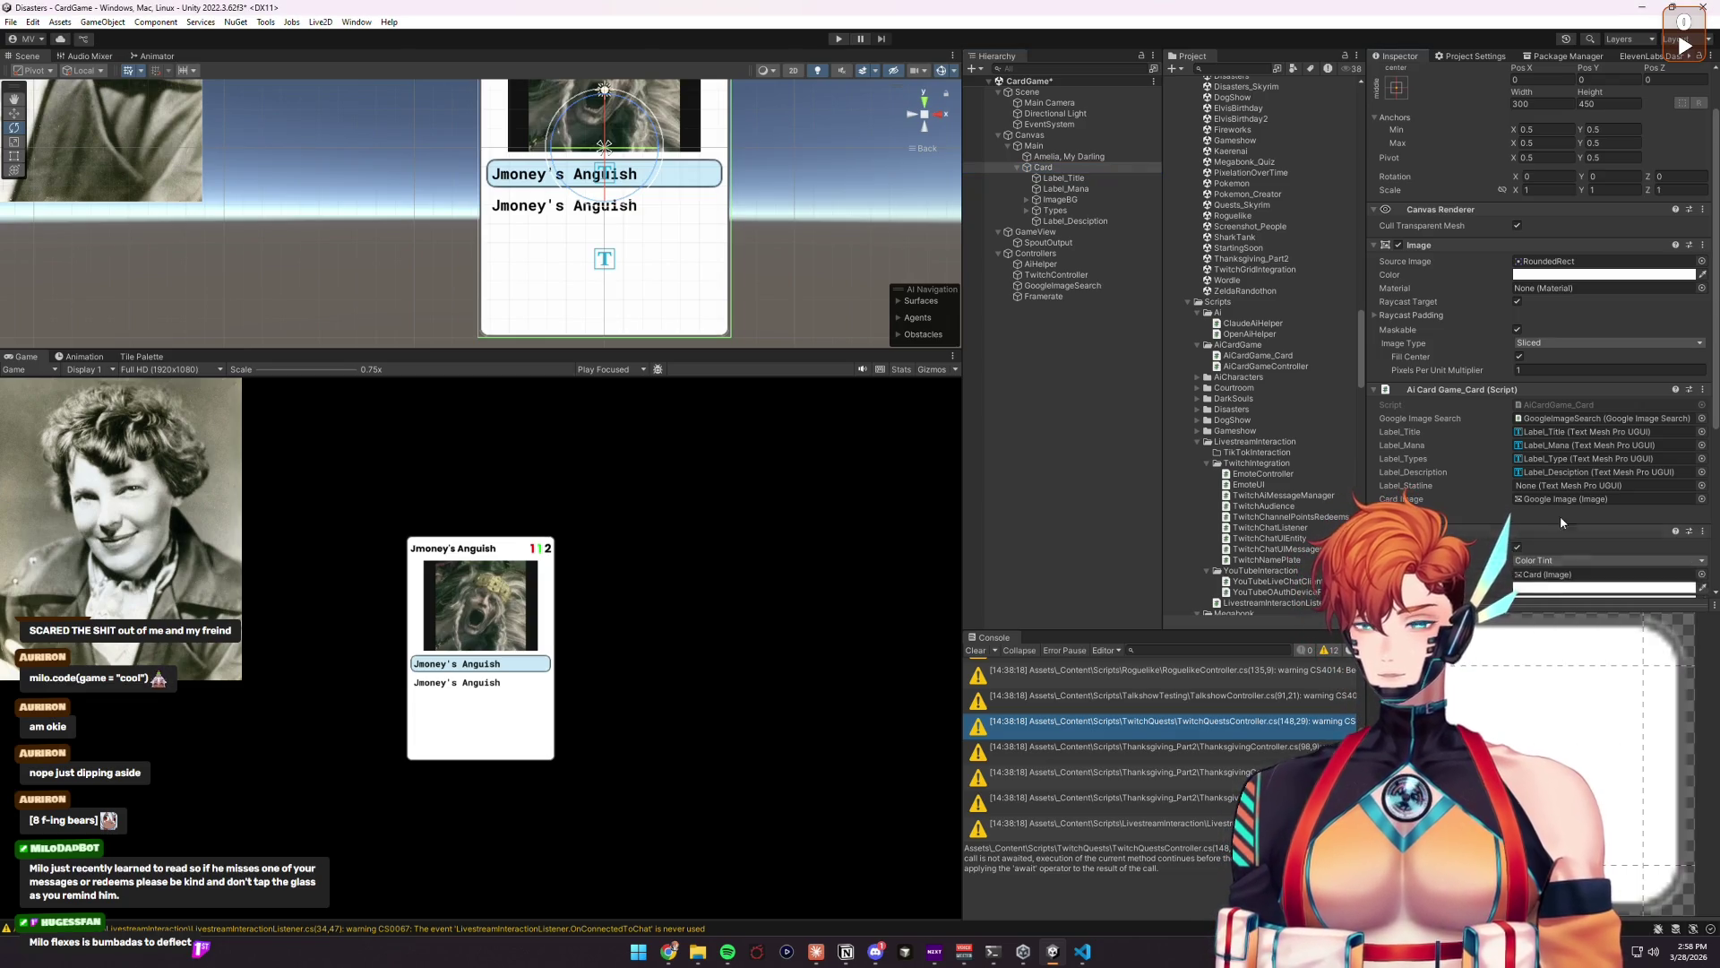
Step: Set the Button's On Click to Controllers > AiCardGameController.DrawCard
scroll(1552, 559, down, 3)
click(1674, 510)
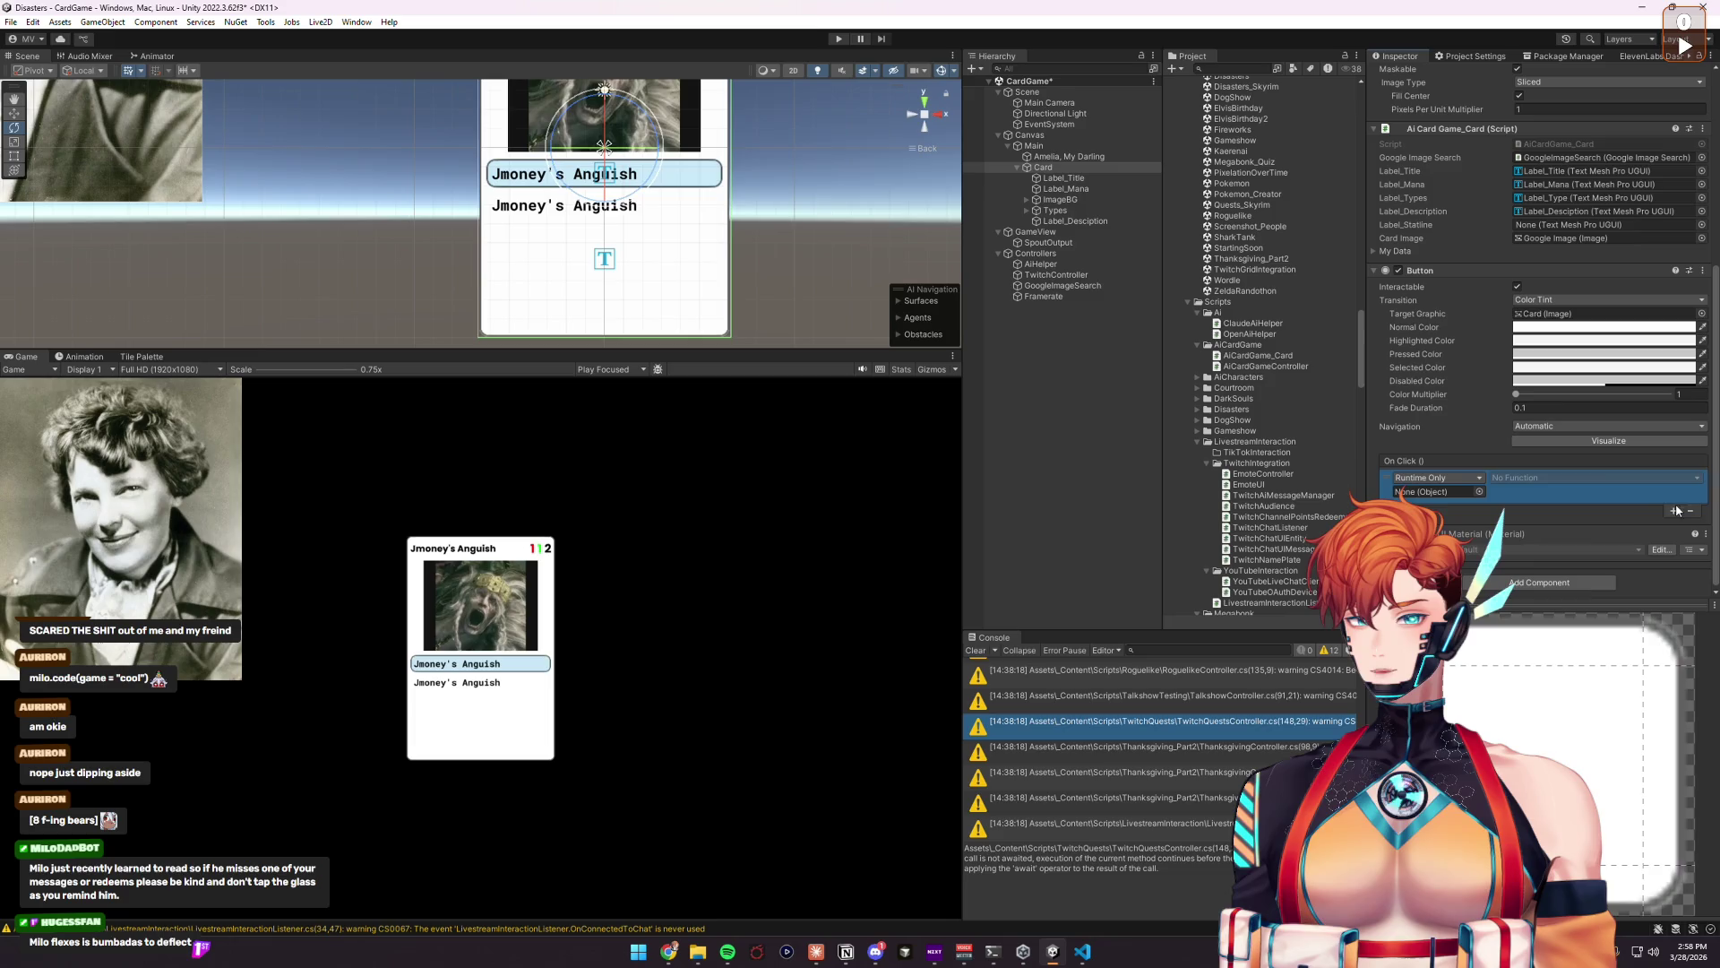
drag(1039, 252, 1466, 477)
click(1534, 484)
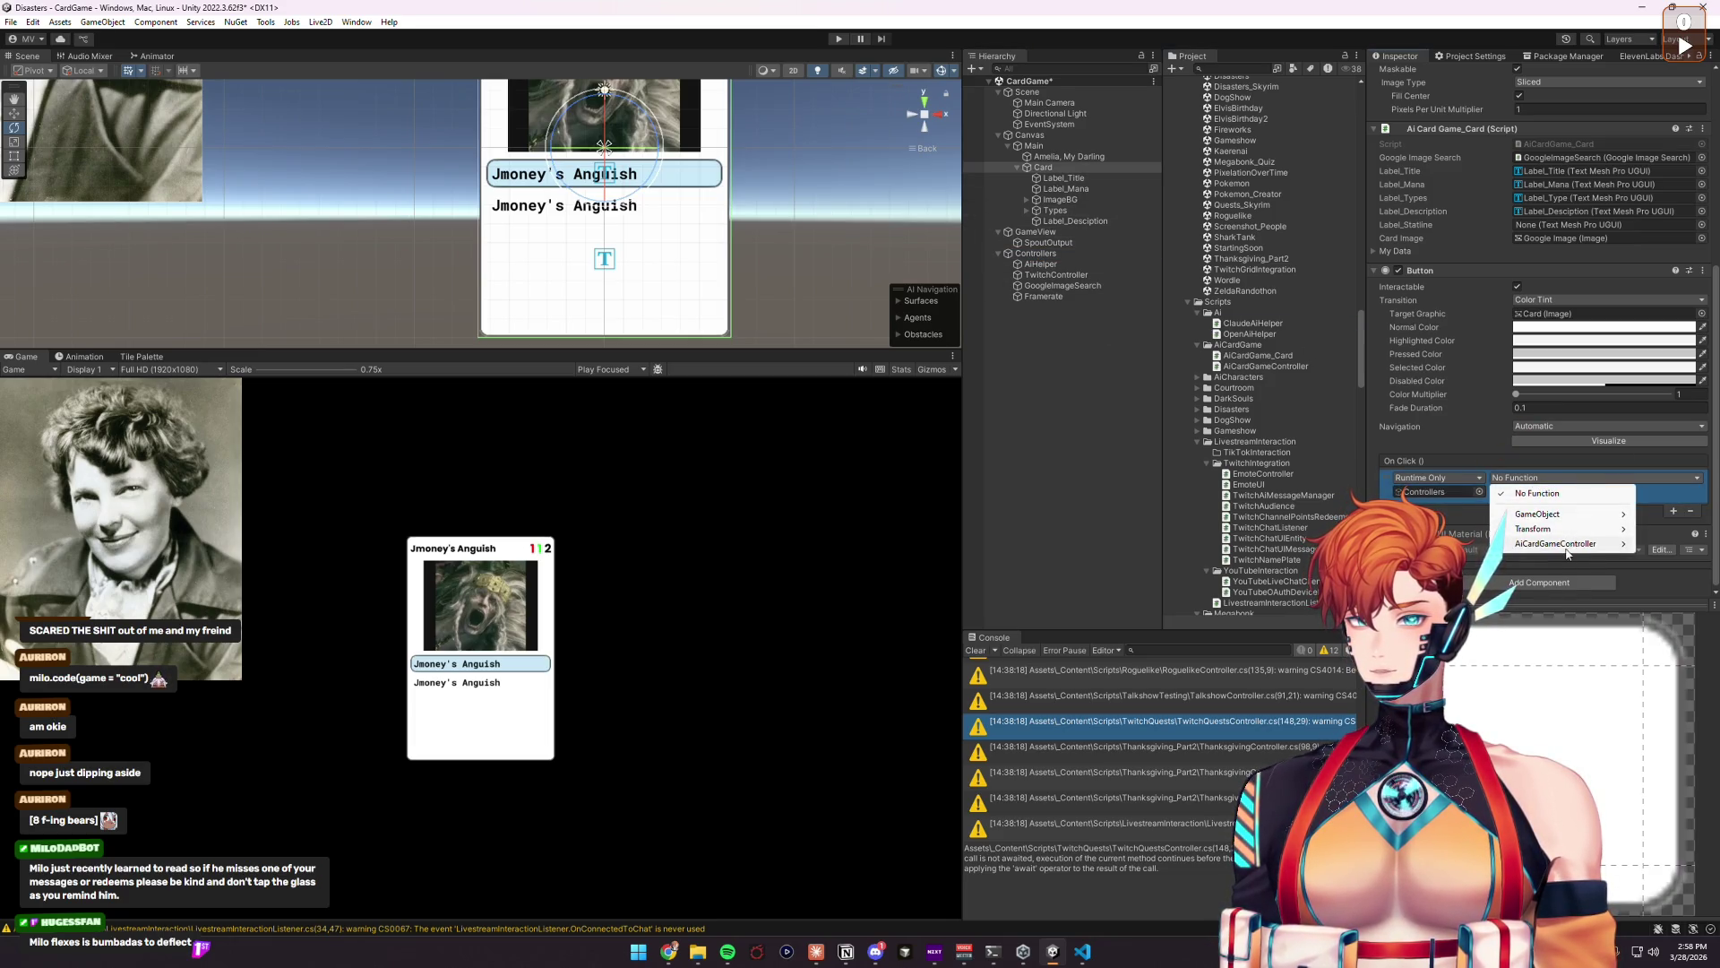
click(1370, 661)
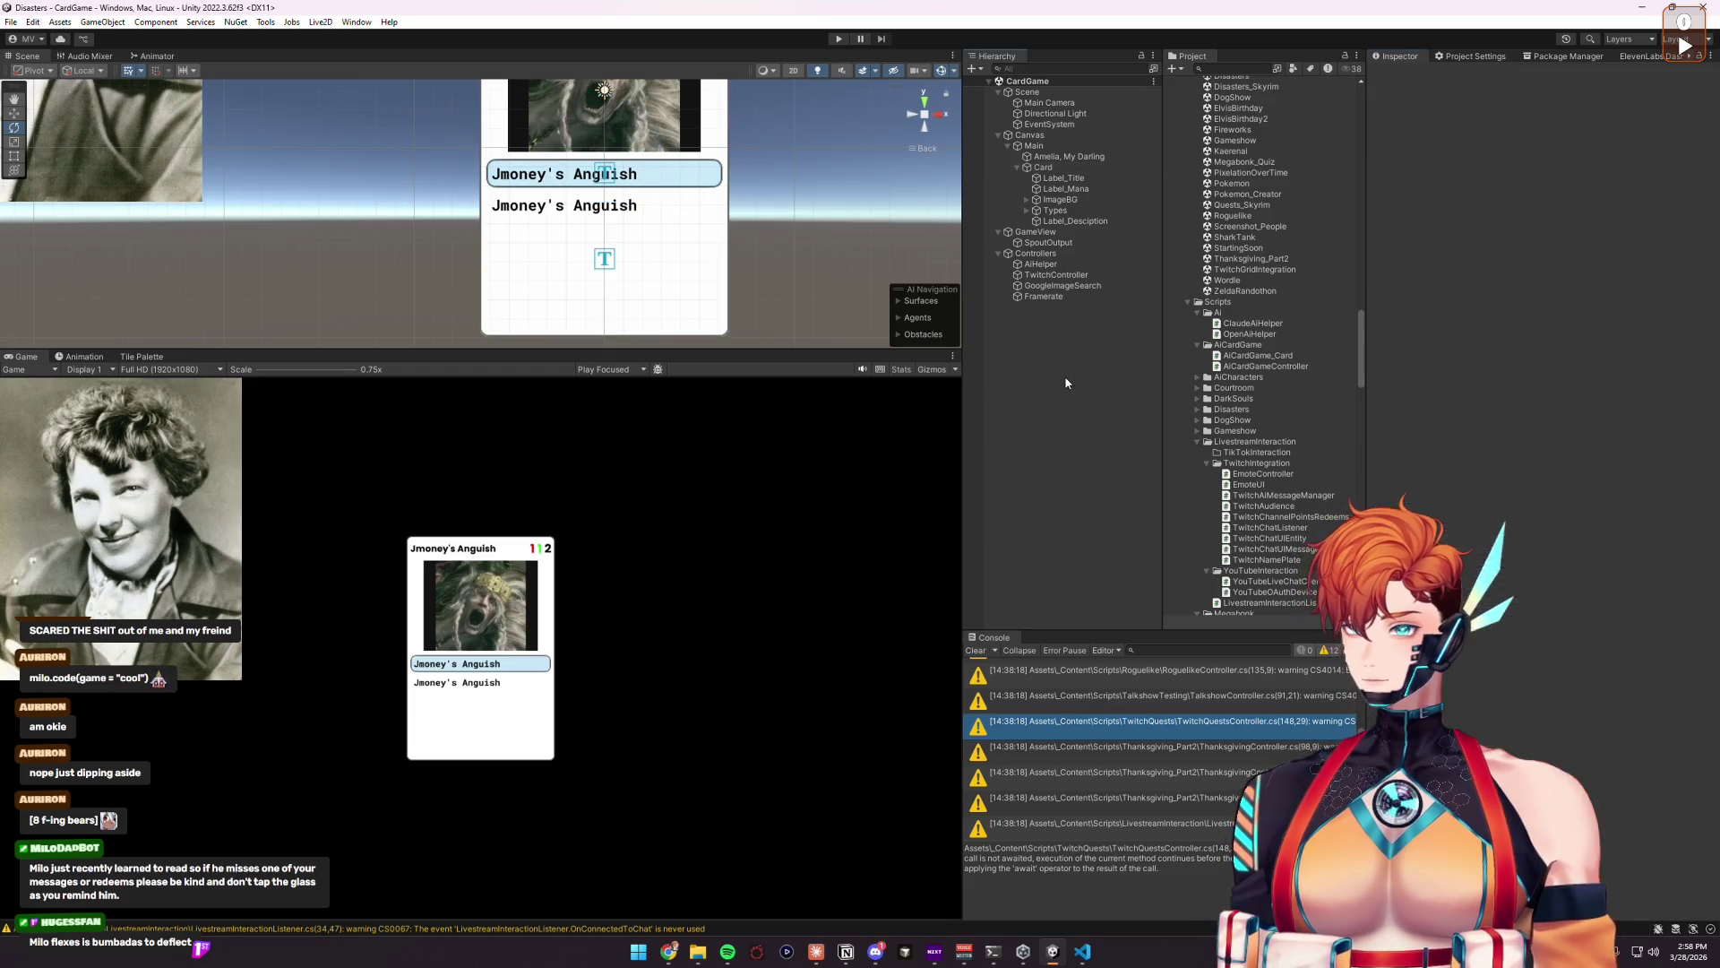
click(1063, 178)
Step: Inspect the card's title, description and background elements in the Hierarchy
click(1471, 361)
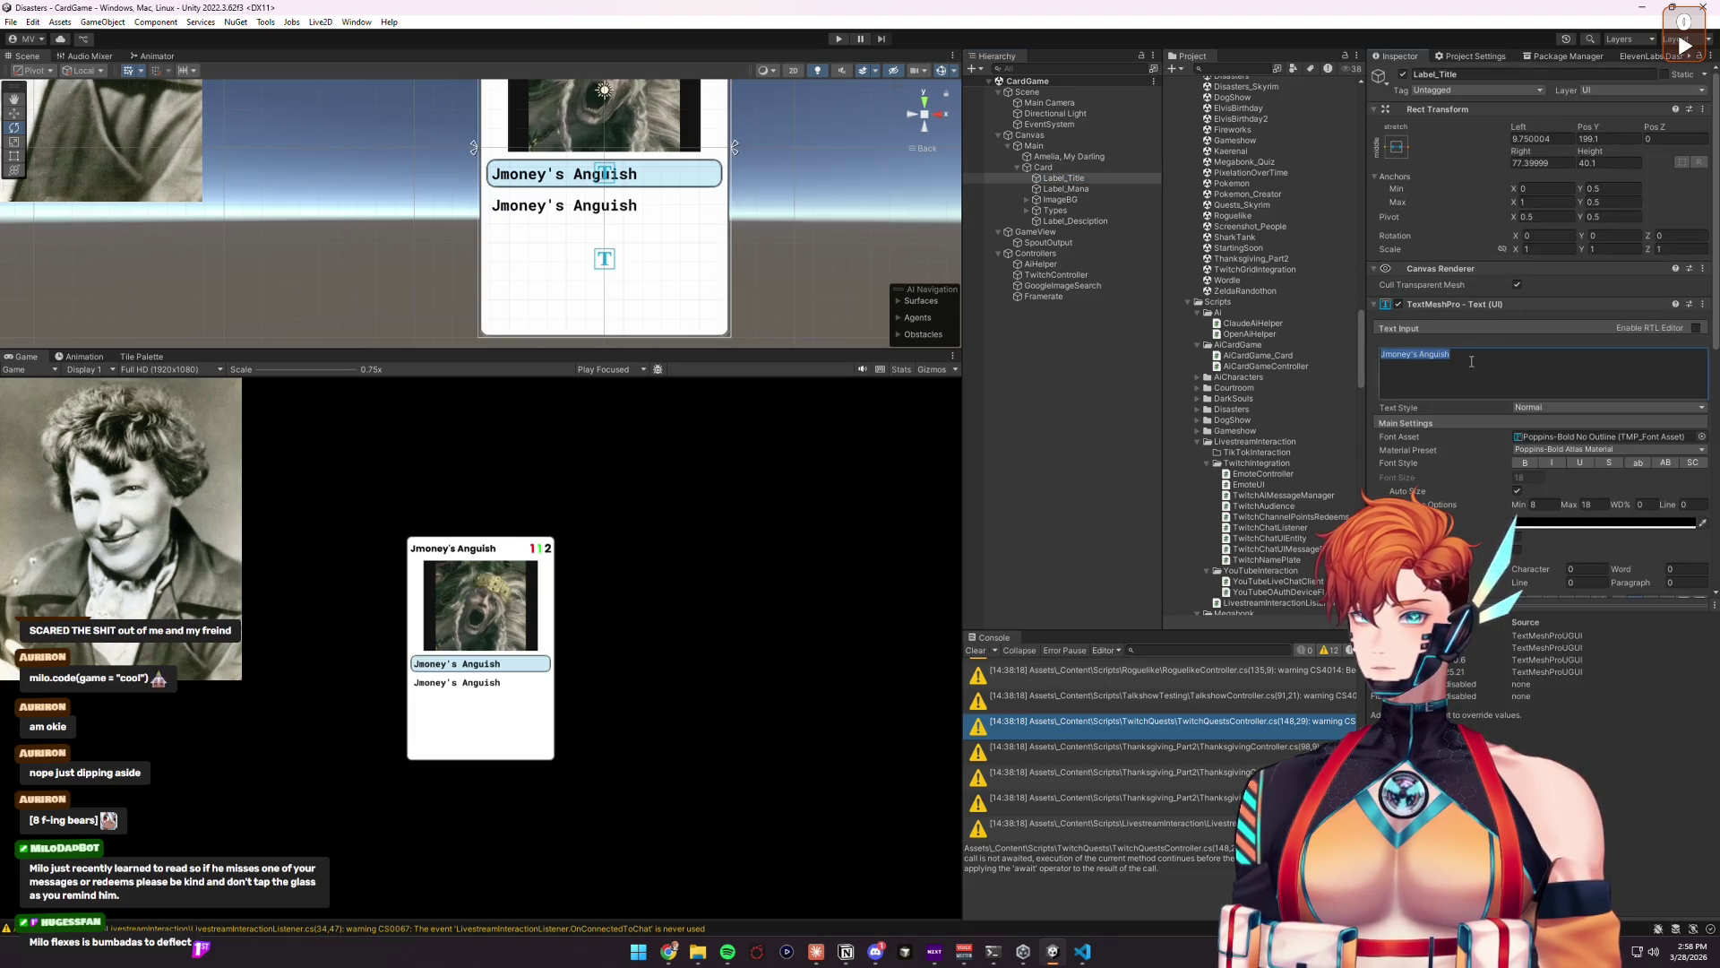
click(1061, 350)
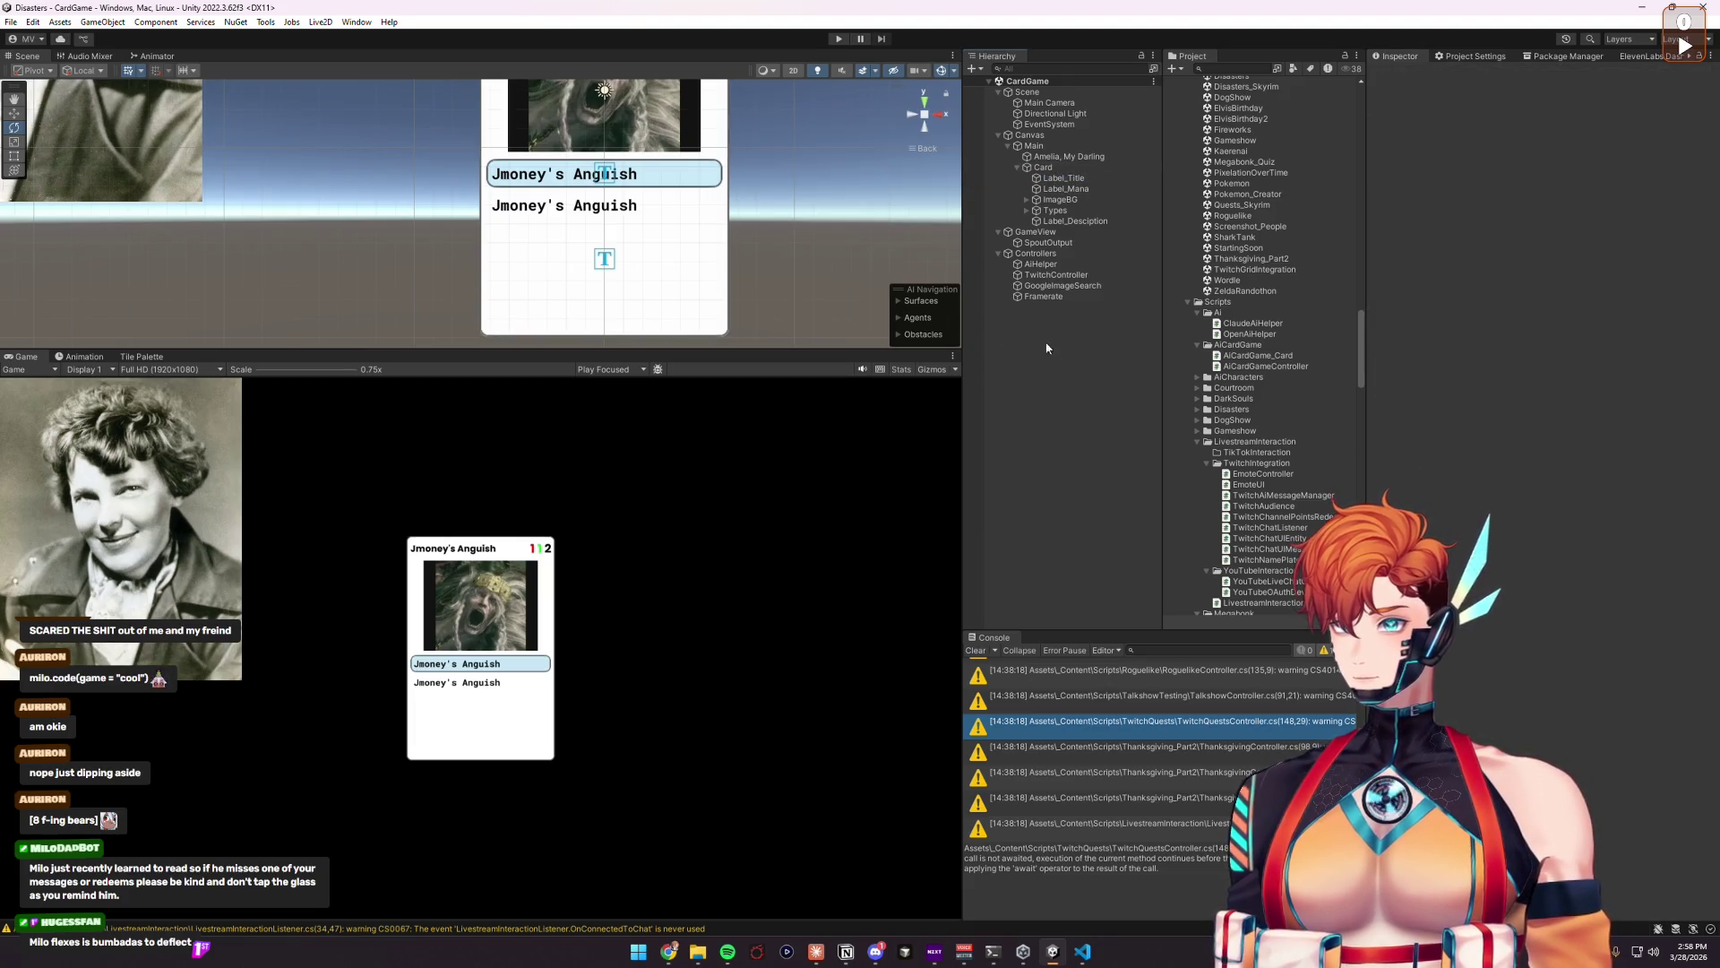
click(1074, 221)
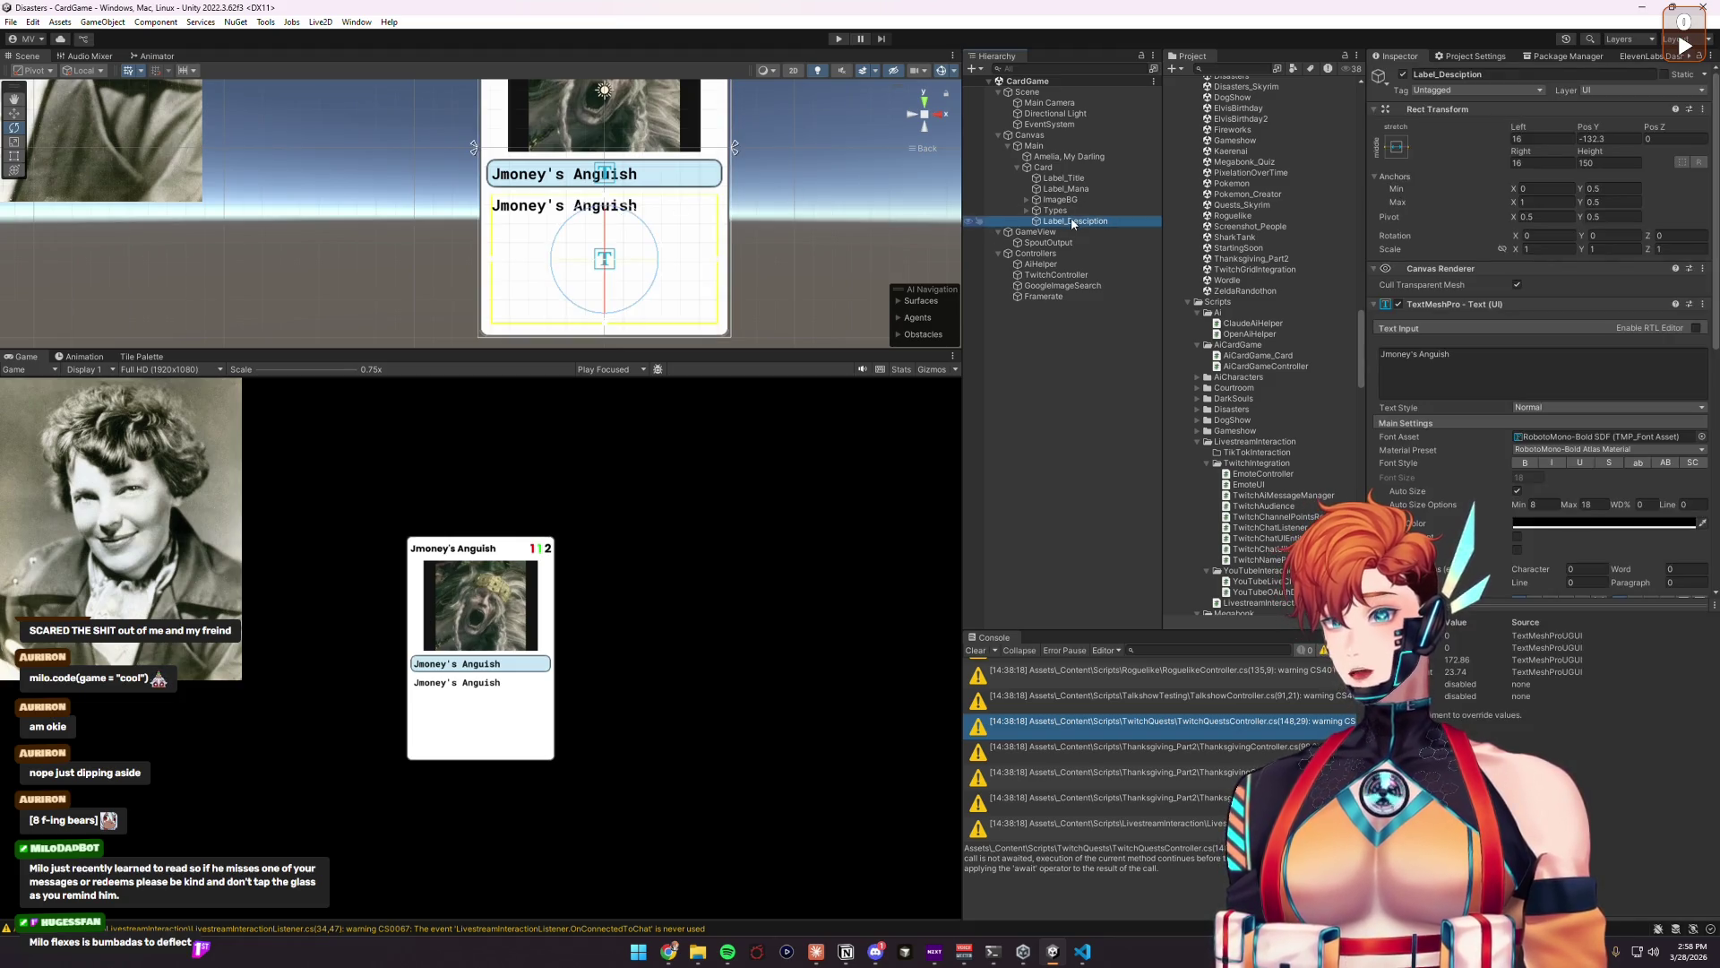
click(1062, 199)
Step: Duplicate the Types bar as Statline and move it to the card's bottom at Pos Y -218.4
click(1057, 210)
key(ctrl+d)
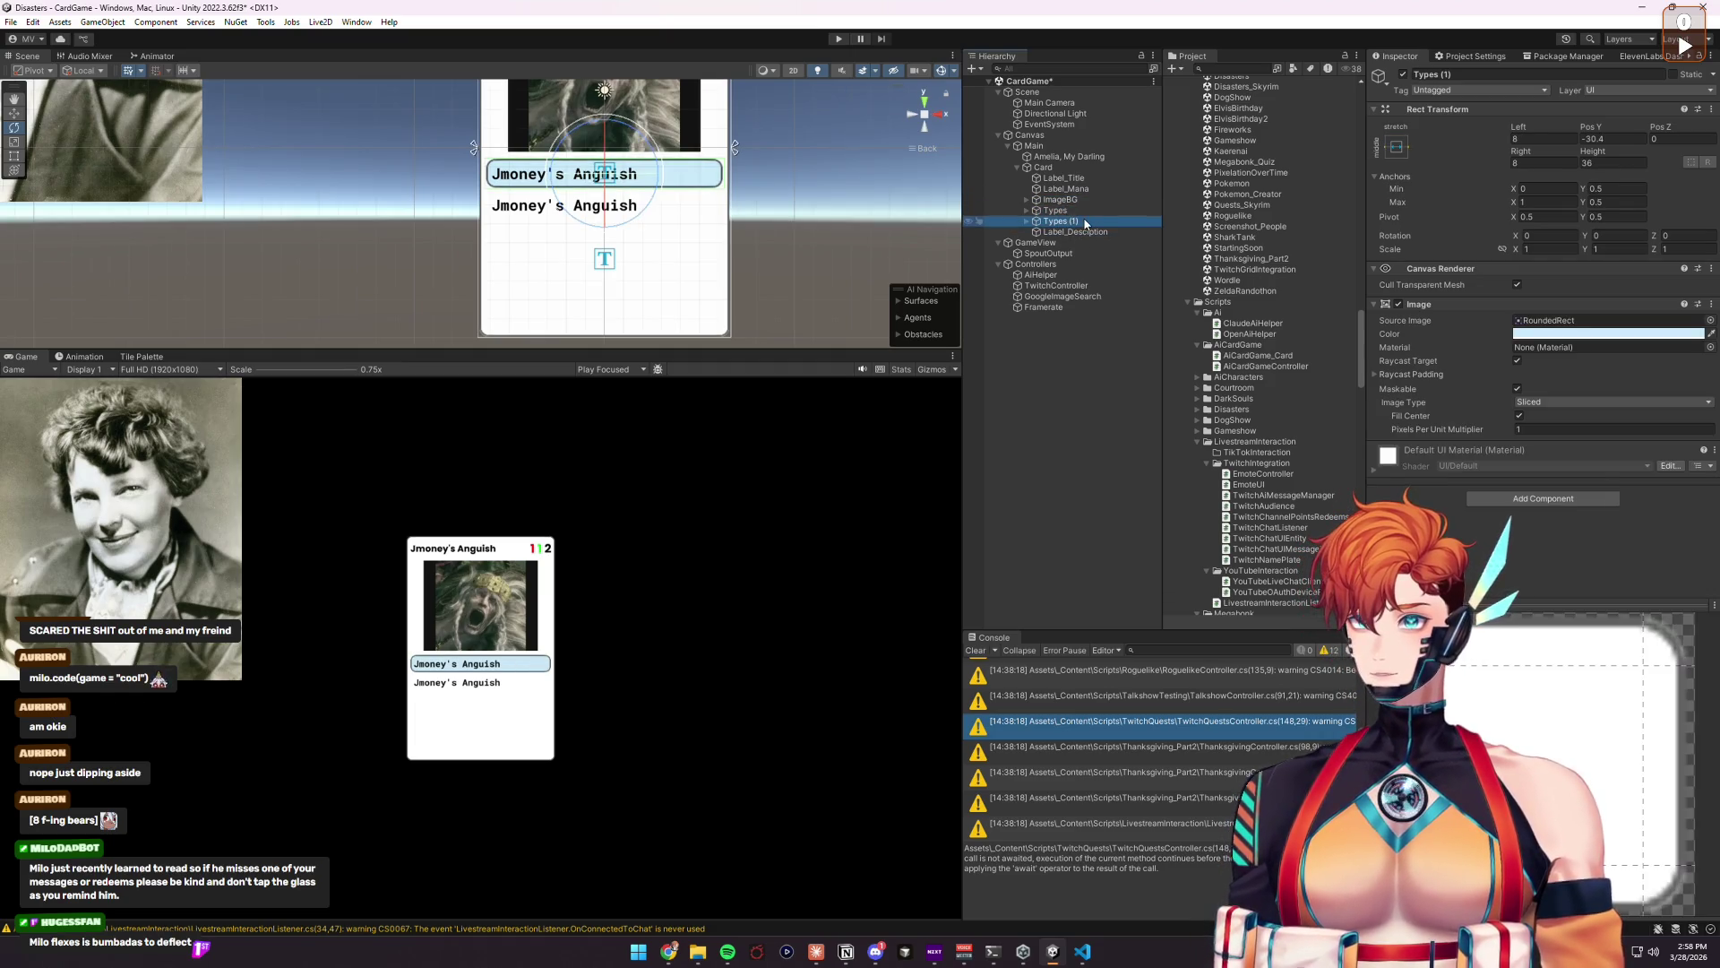
click(1085, 222)
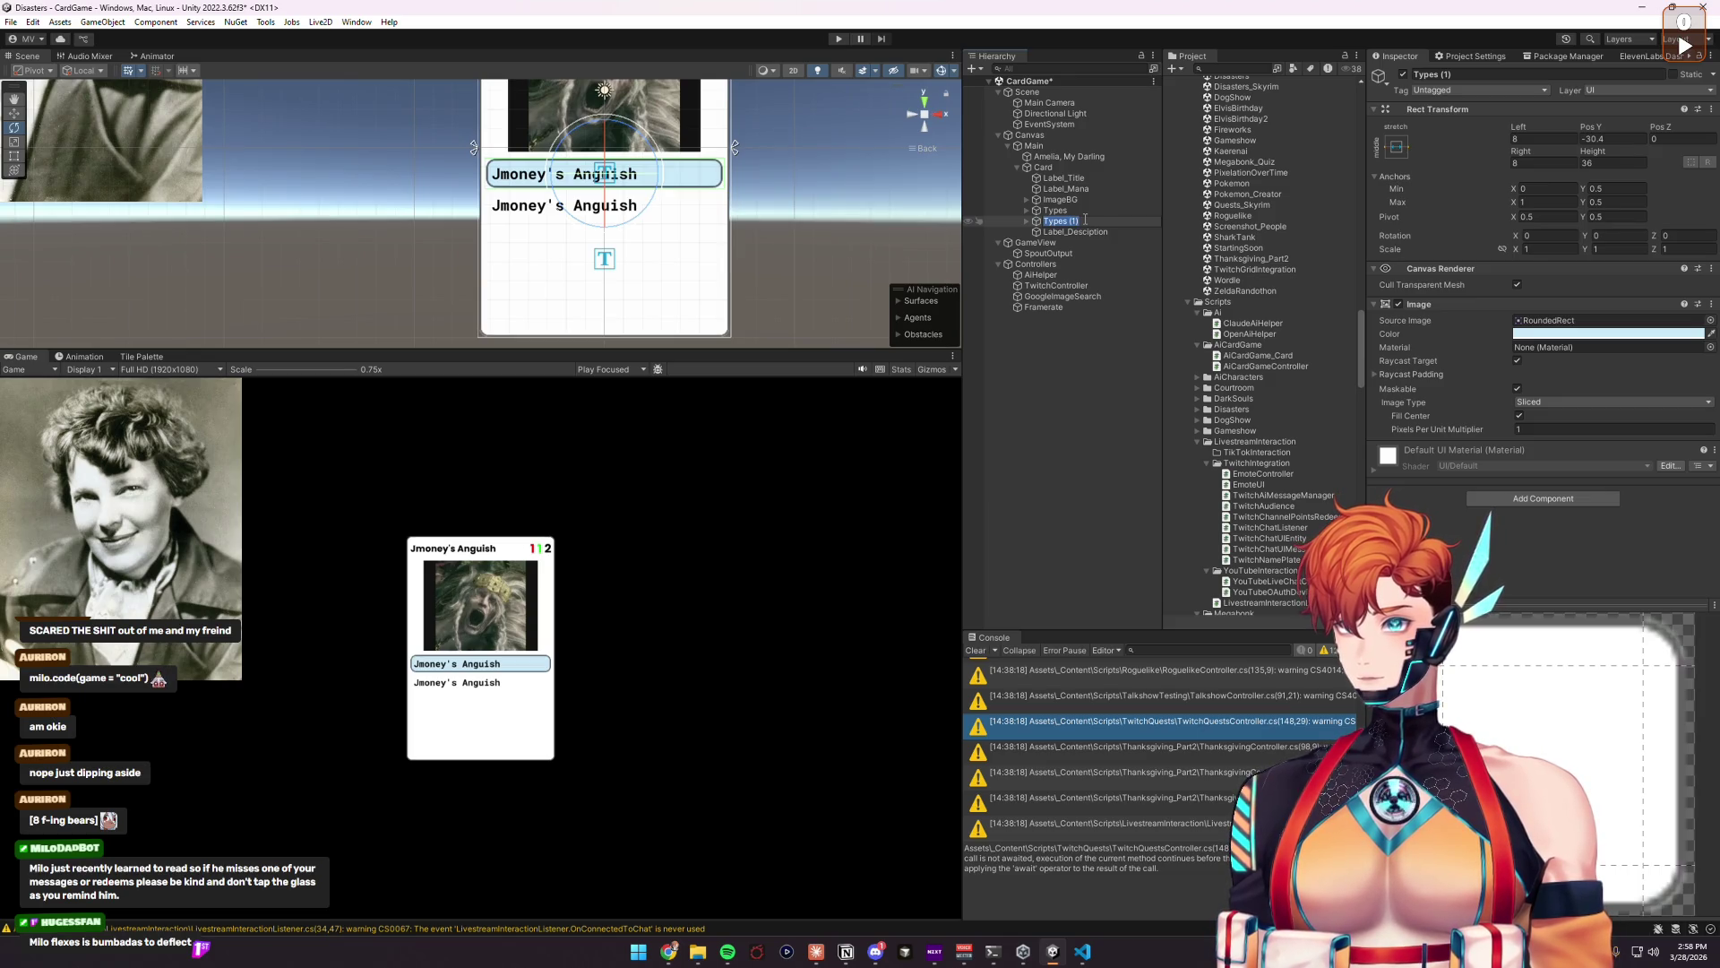
text(Statline)
key(Return)
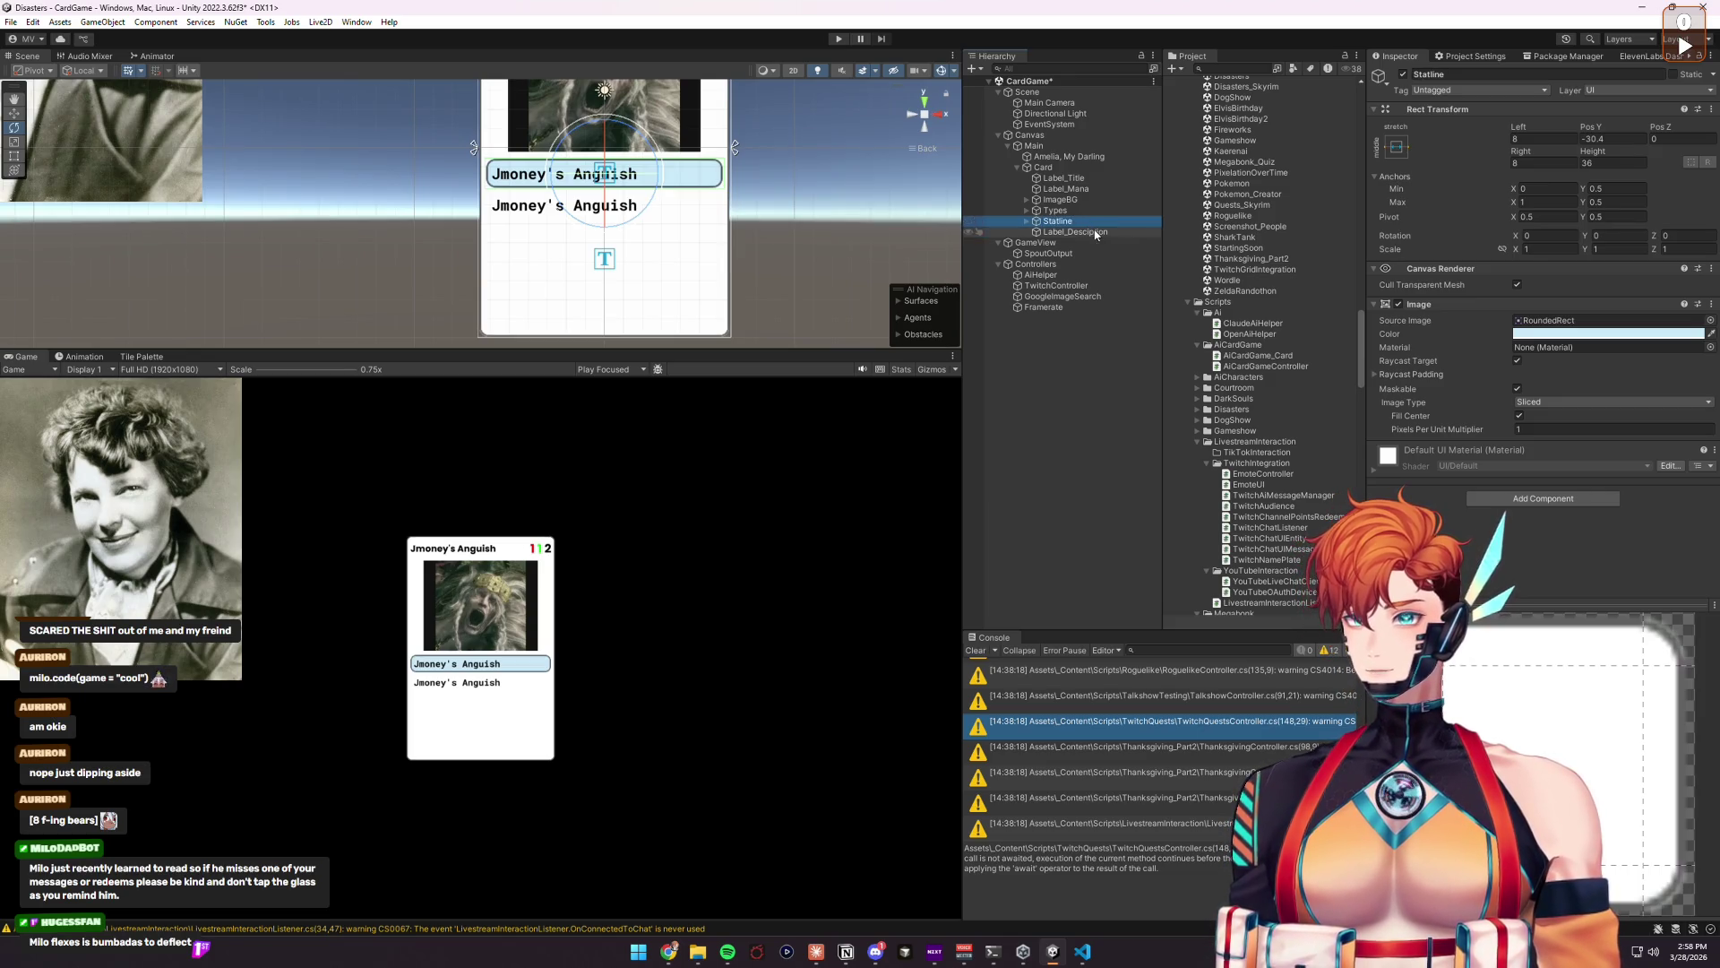
key(w)
drag(605, 123, 584, 286)
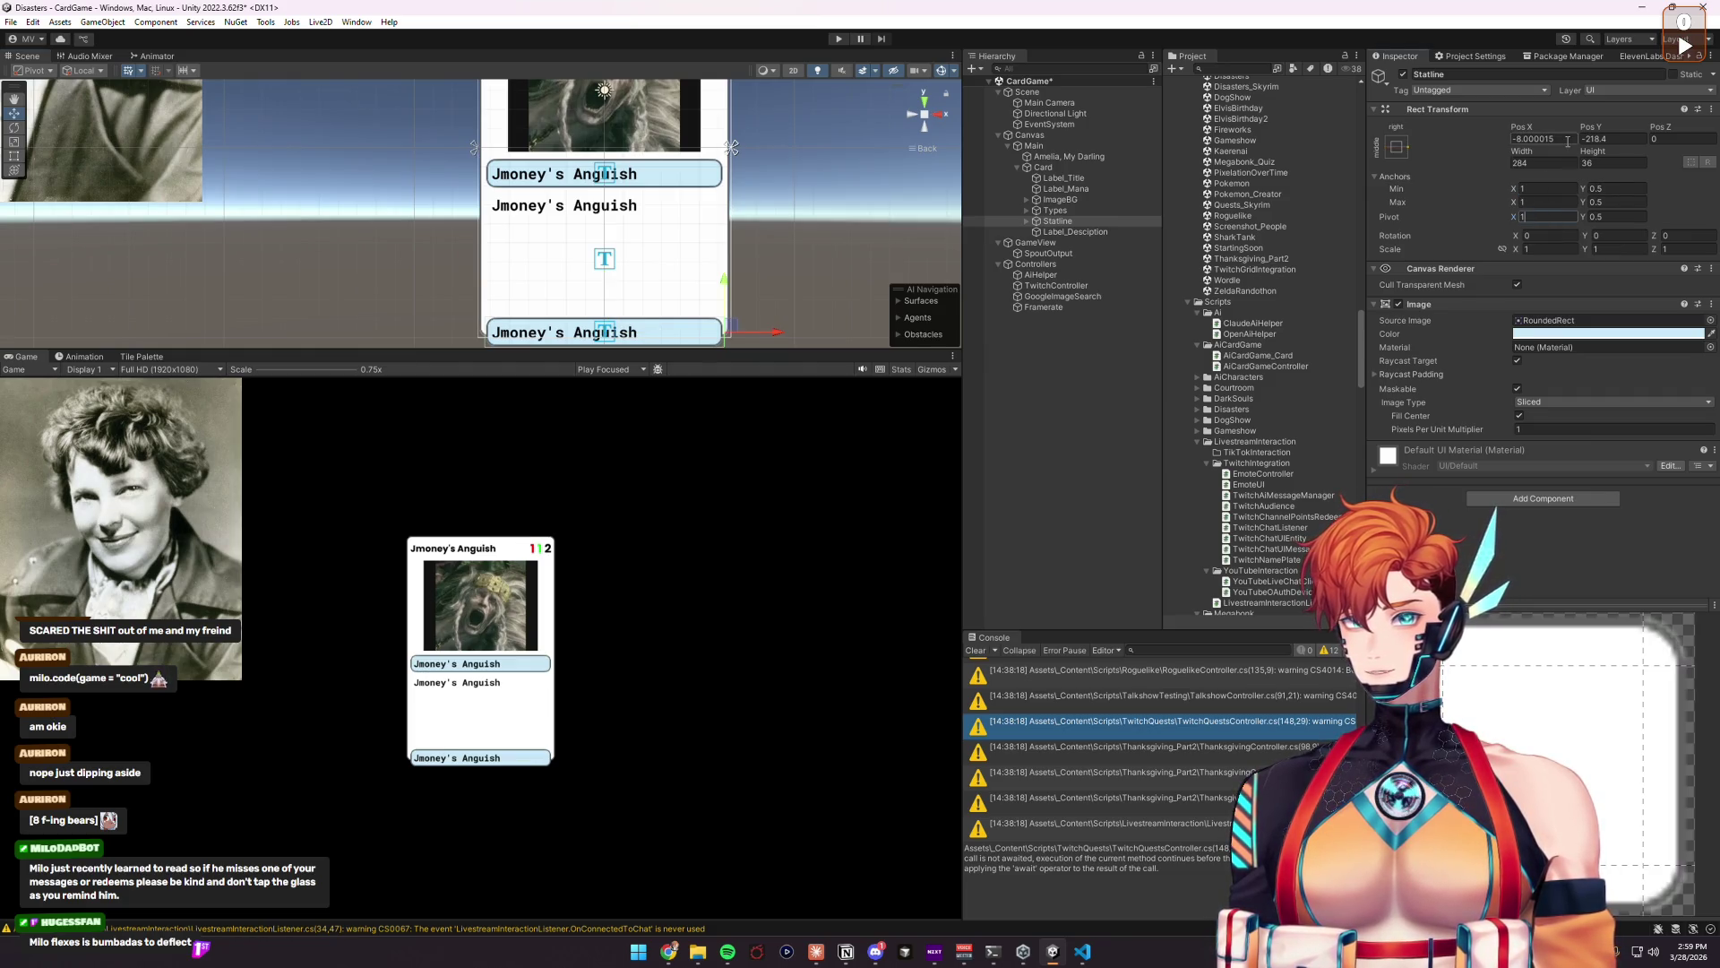
Step: Move the description label above Statline in the Hierarchy
click(1027, 222)
click(1071, 242)
drag(1071, 242, 1058, 226)
Step: Add a Horizontal Layout Group to Statline with Control Child Height enabled
click(1528, 498)
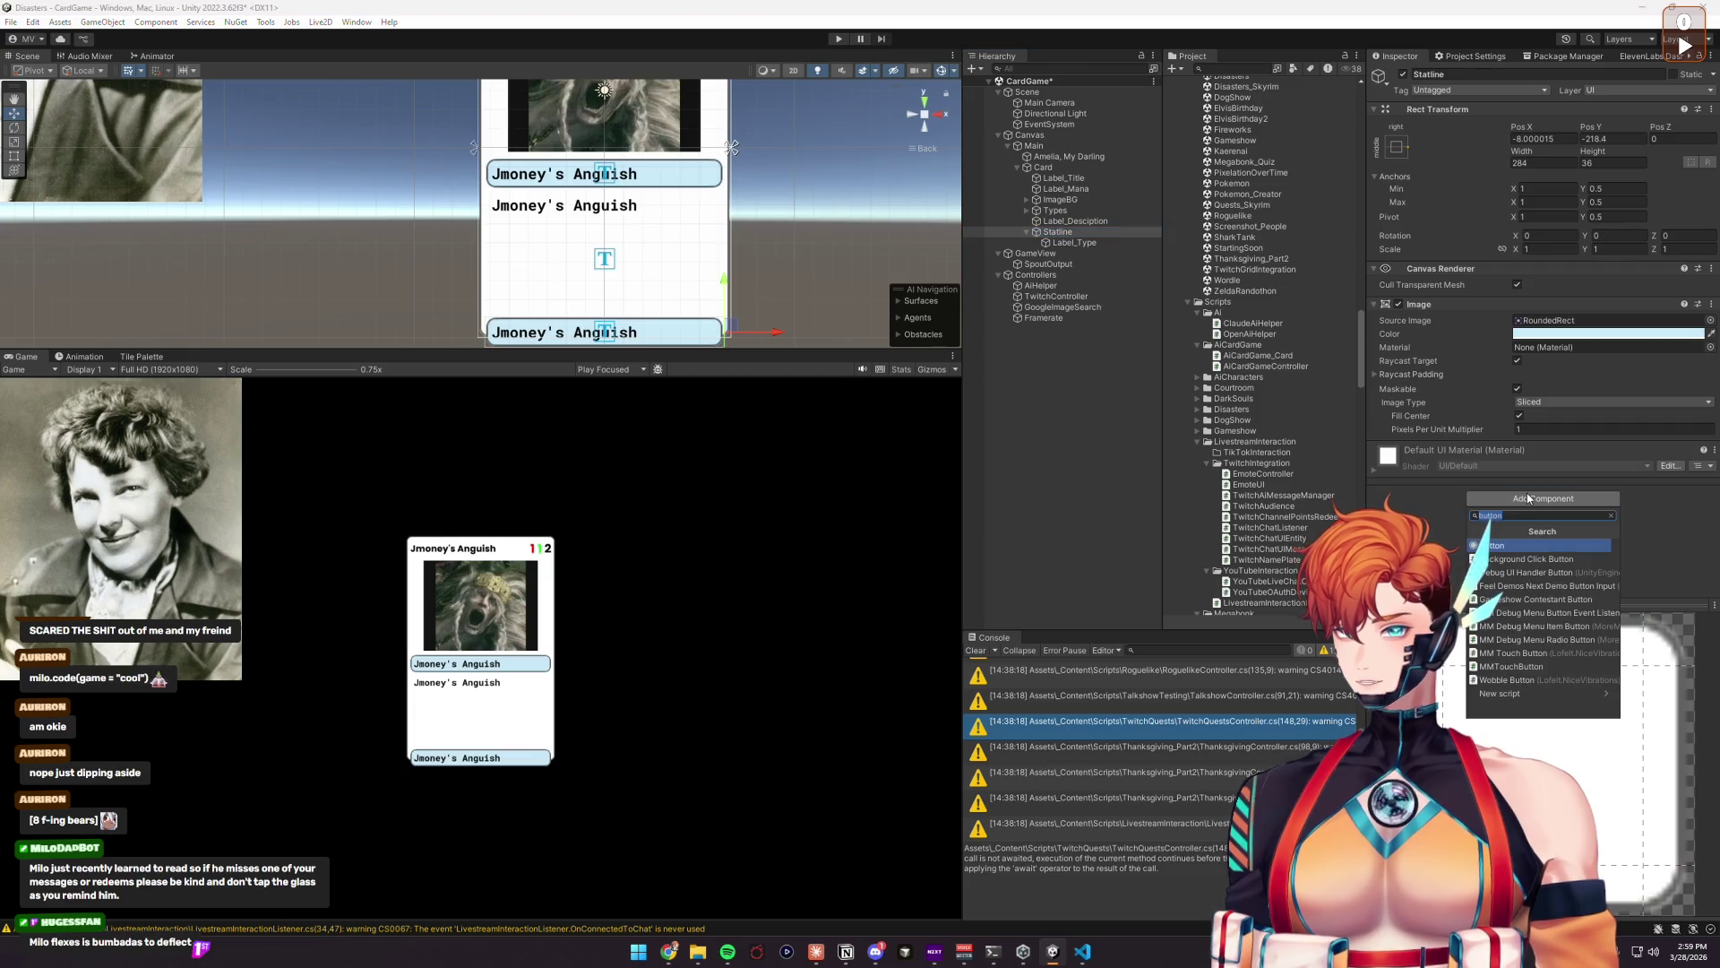
text(horiz)
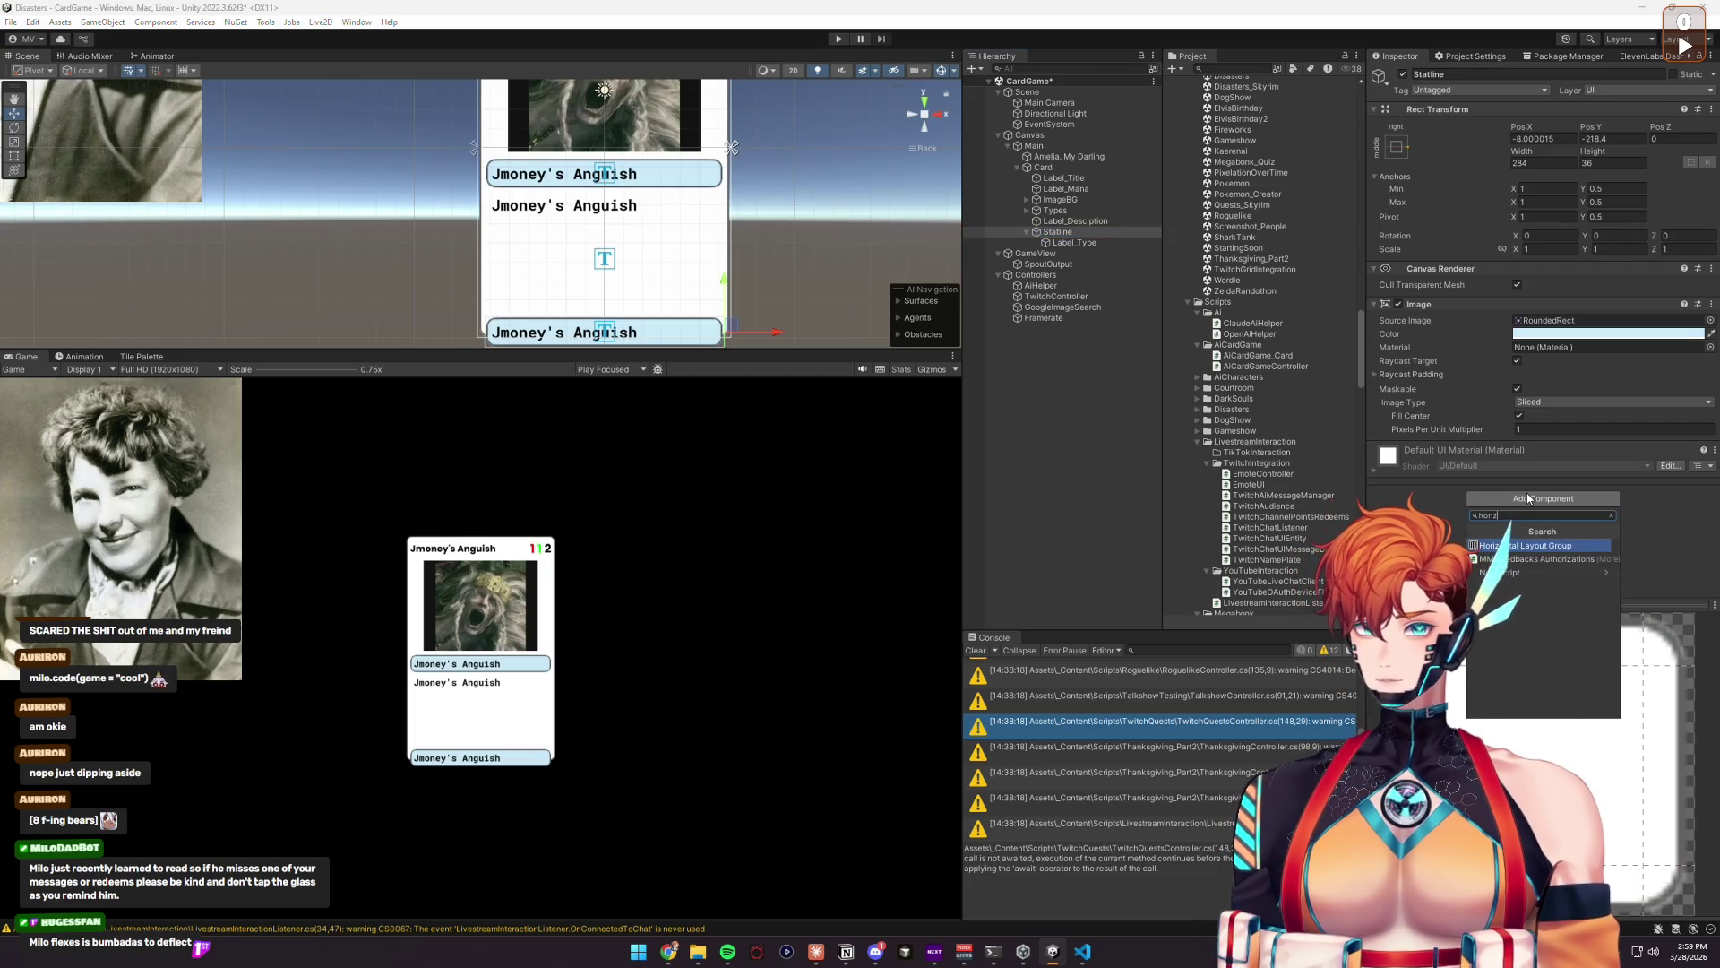
key(Return)
scroll(1529, 492, down, 3)
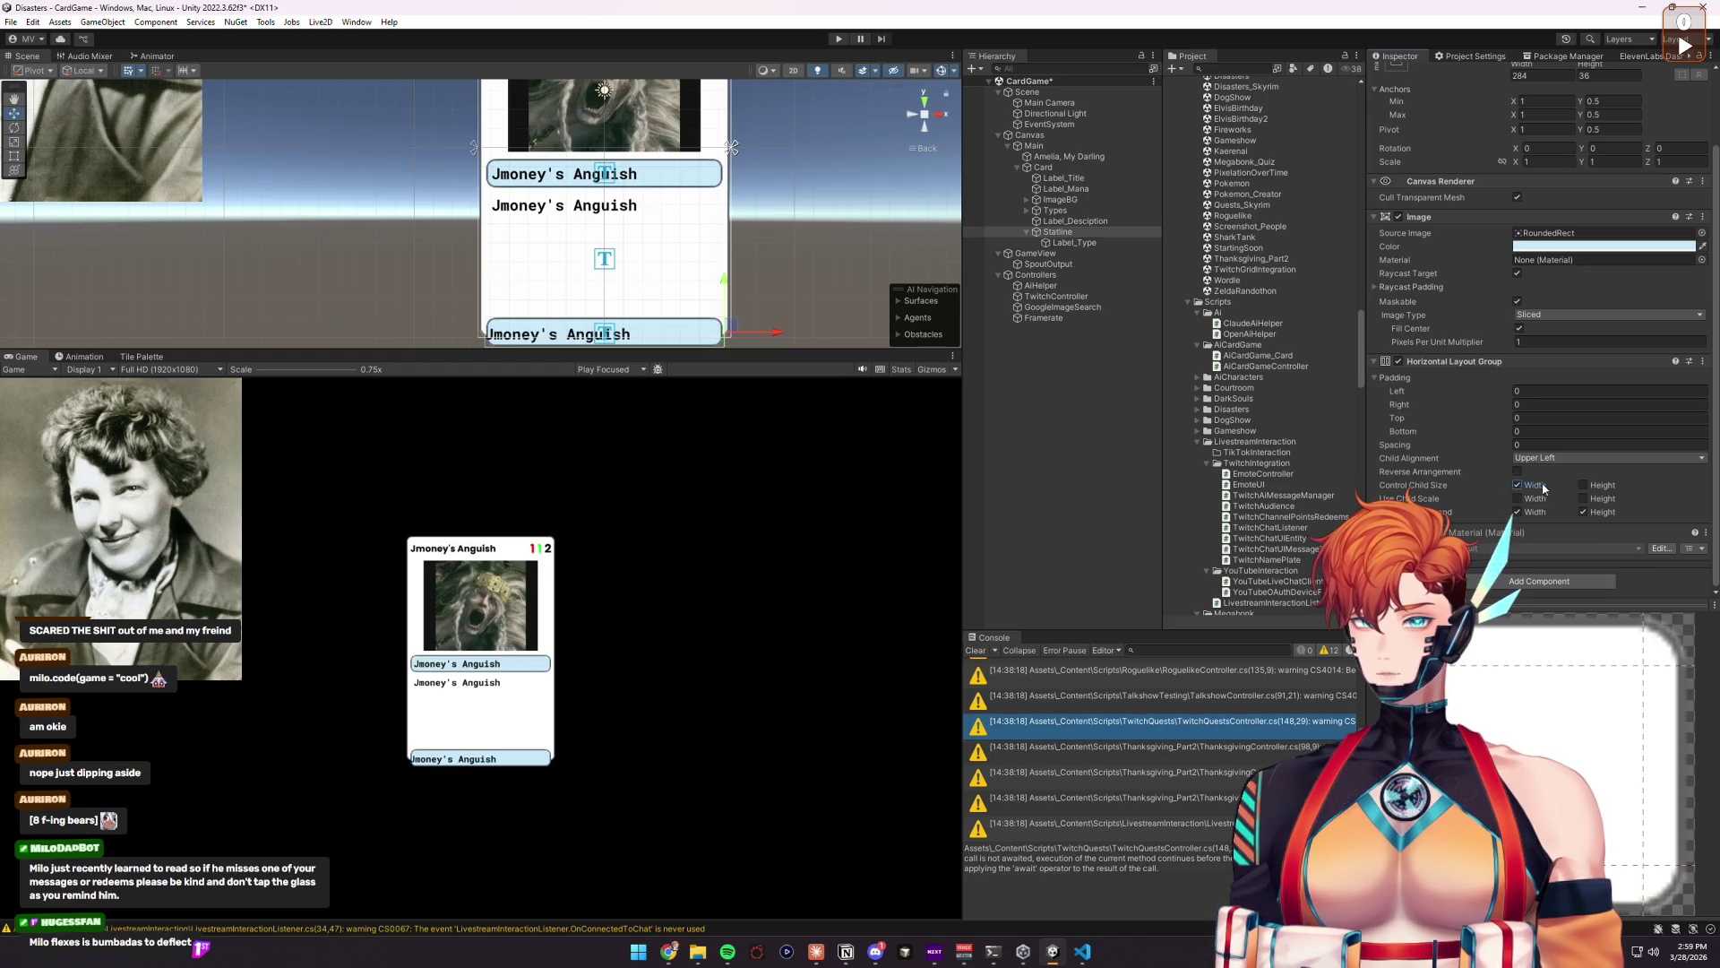
click(1583, 484)
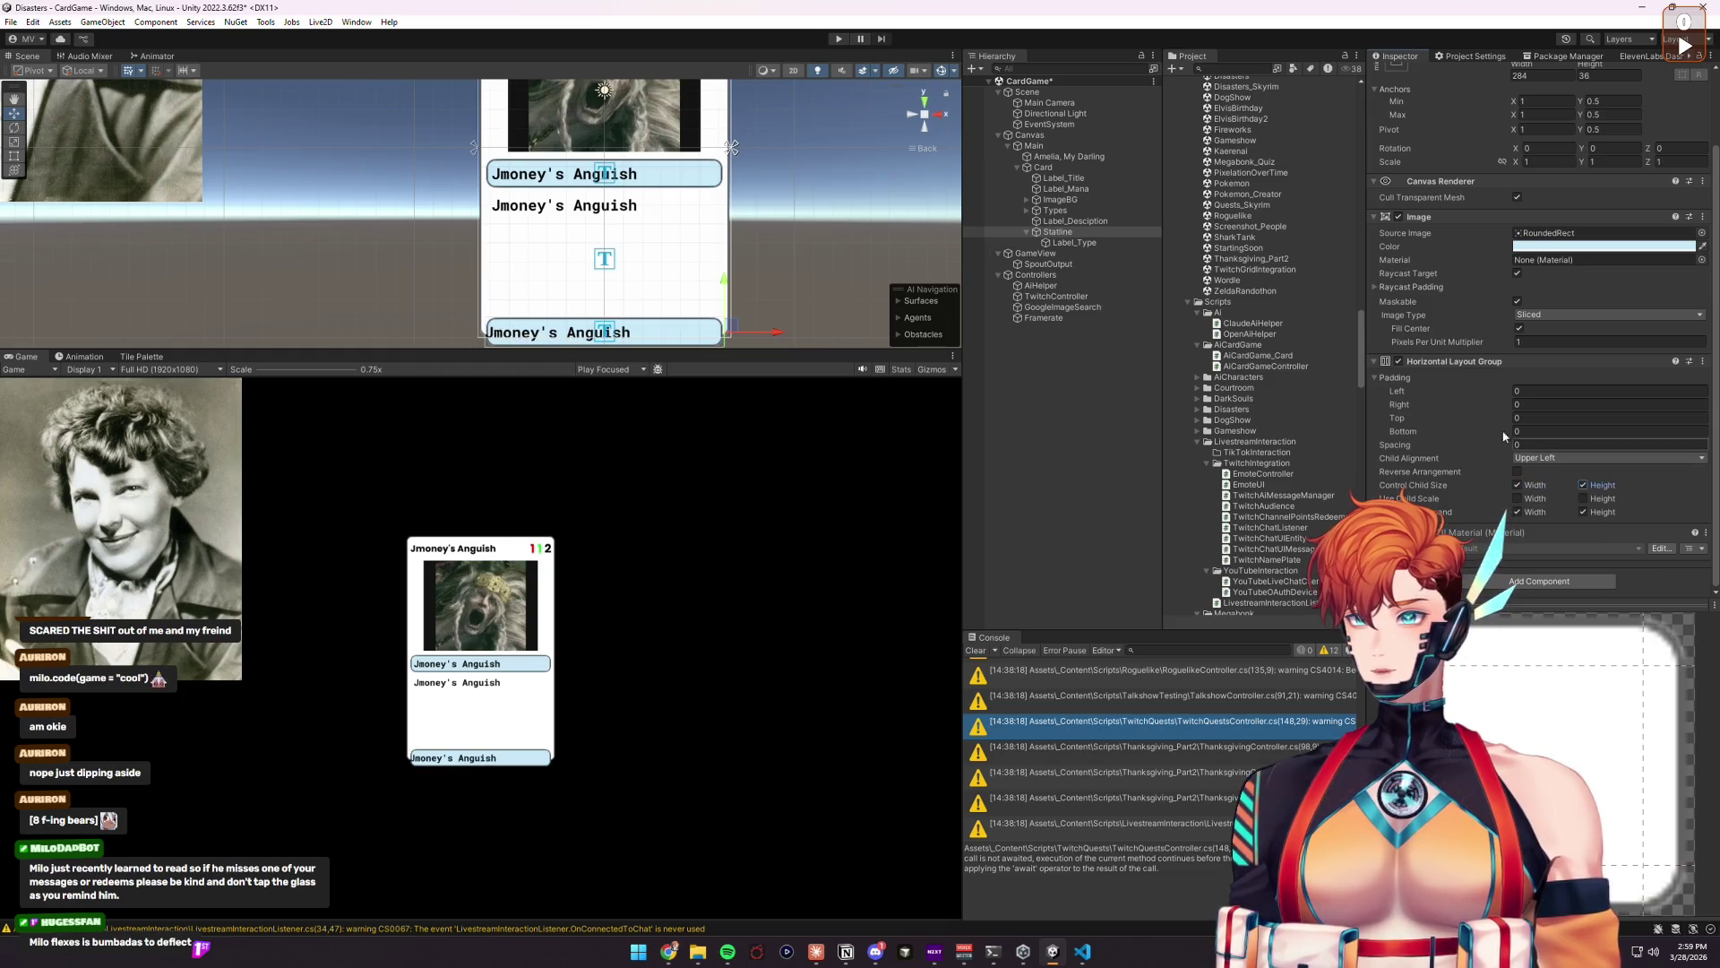
Step: Add a Content Size Fitter with Preferred Size for both horizontal and vertical fit
click(1524, 581)
key(Return)
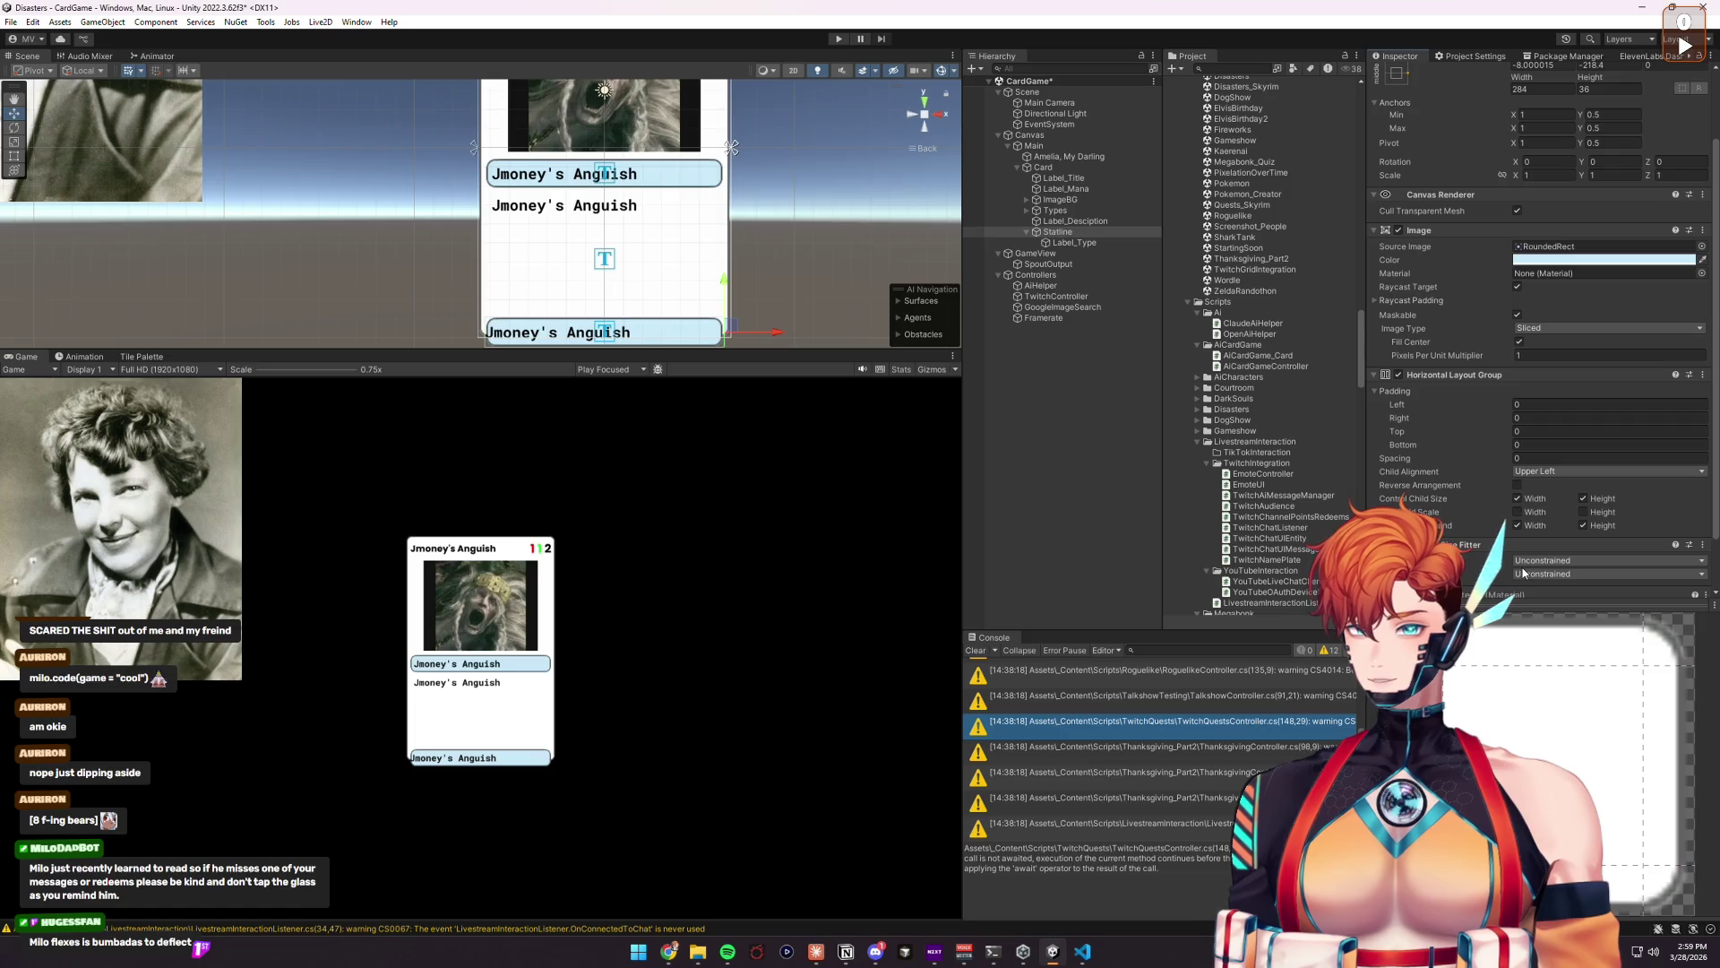
click(1577, 499)
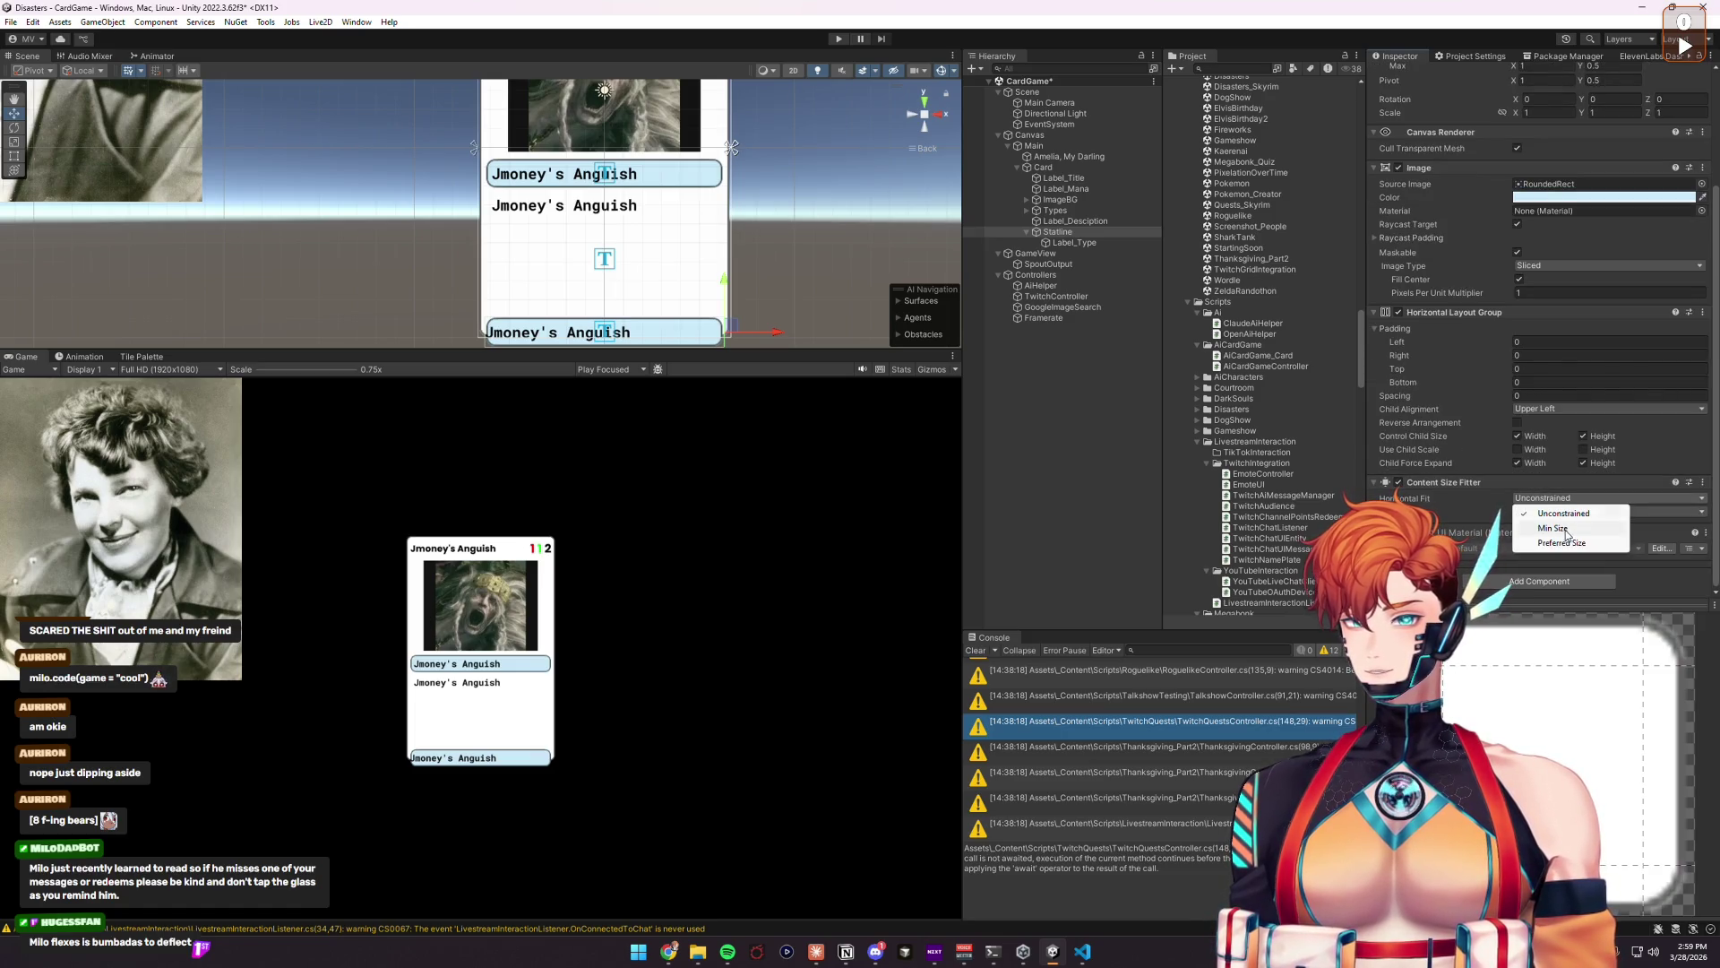
click(1567, 543)
click(1558, 512)
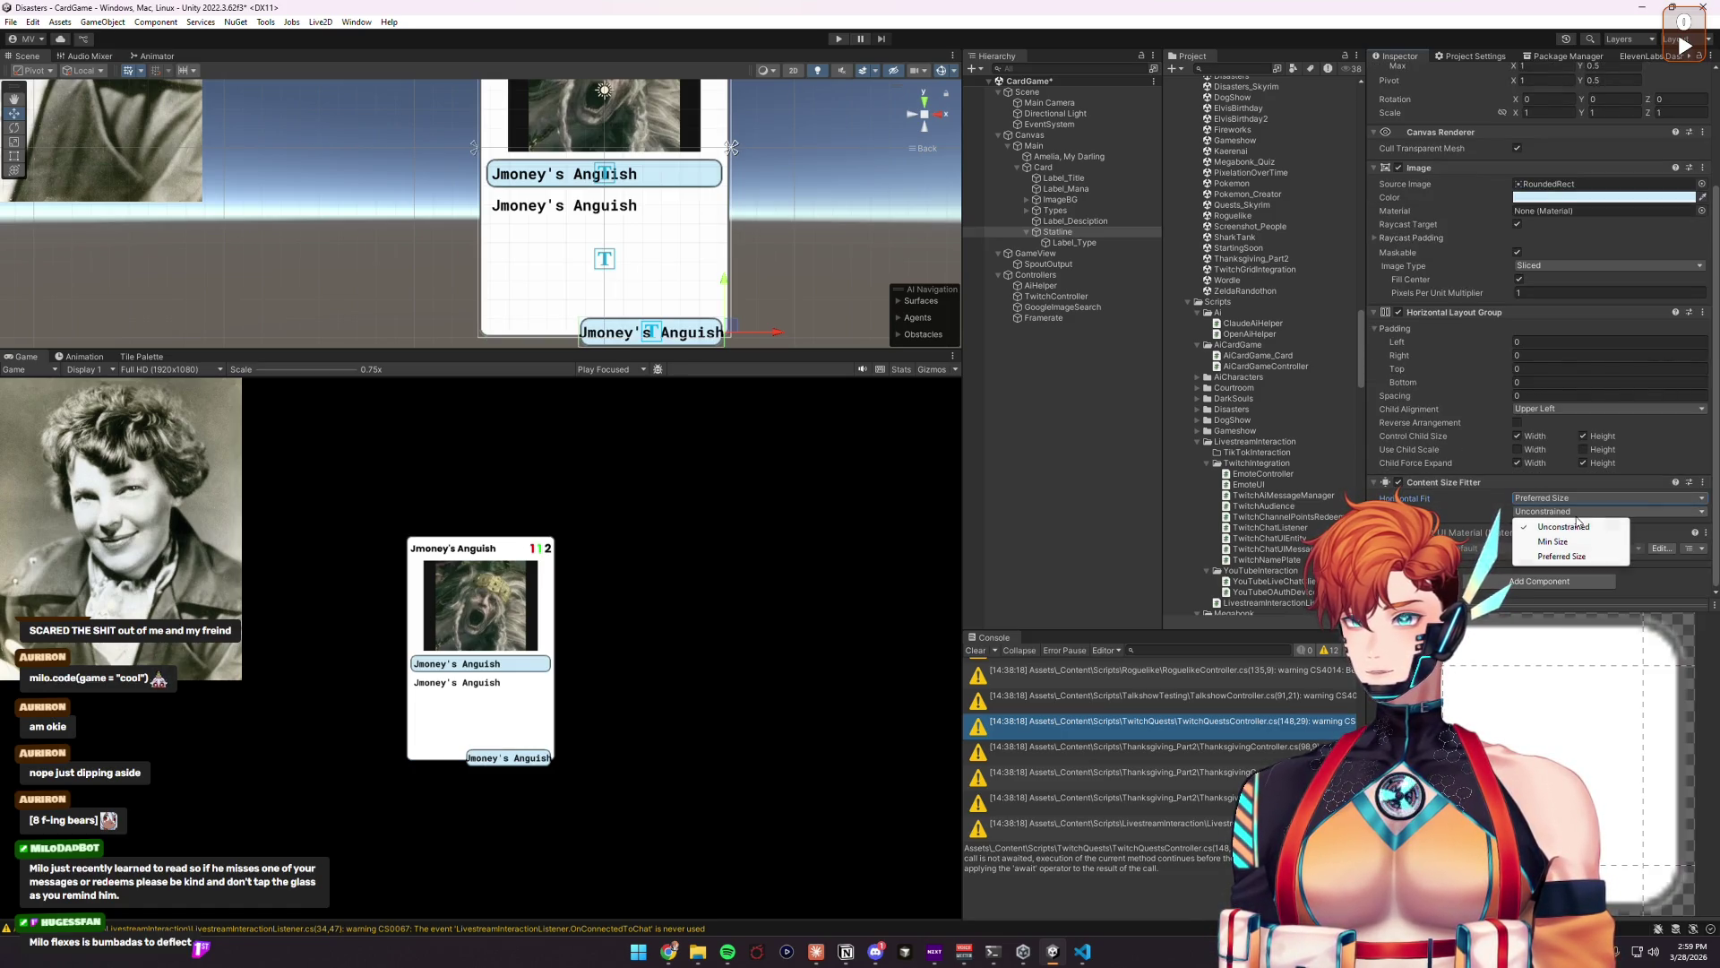
click(1560, 557)
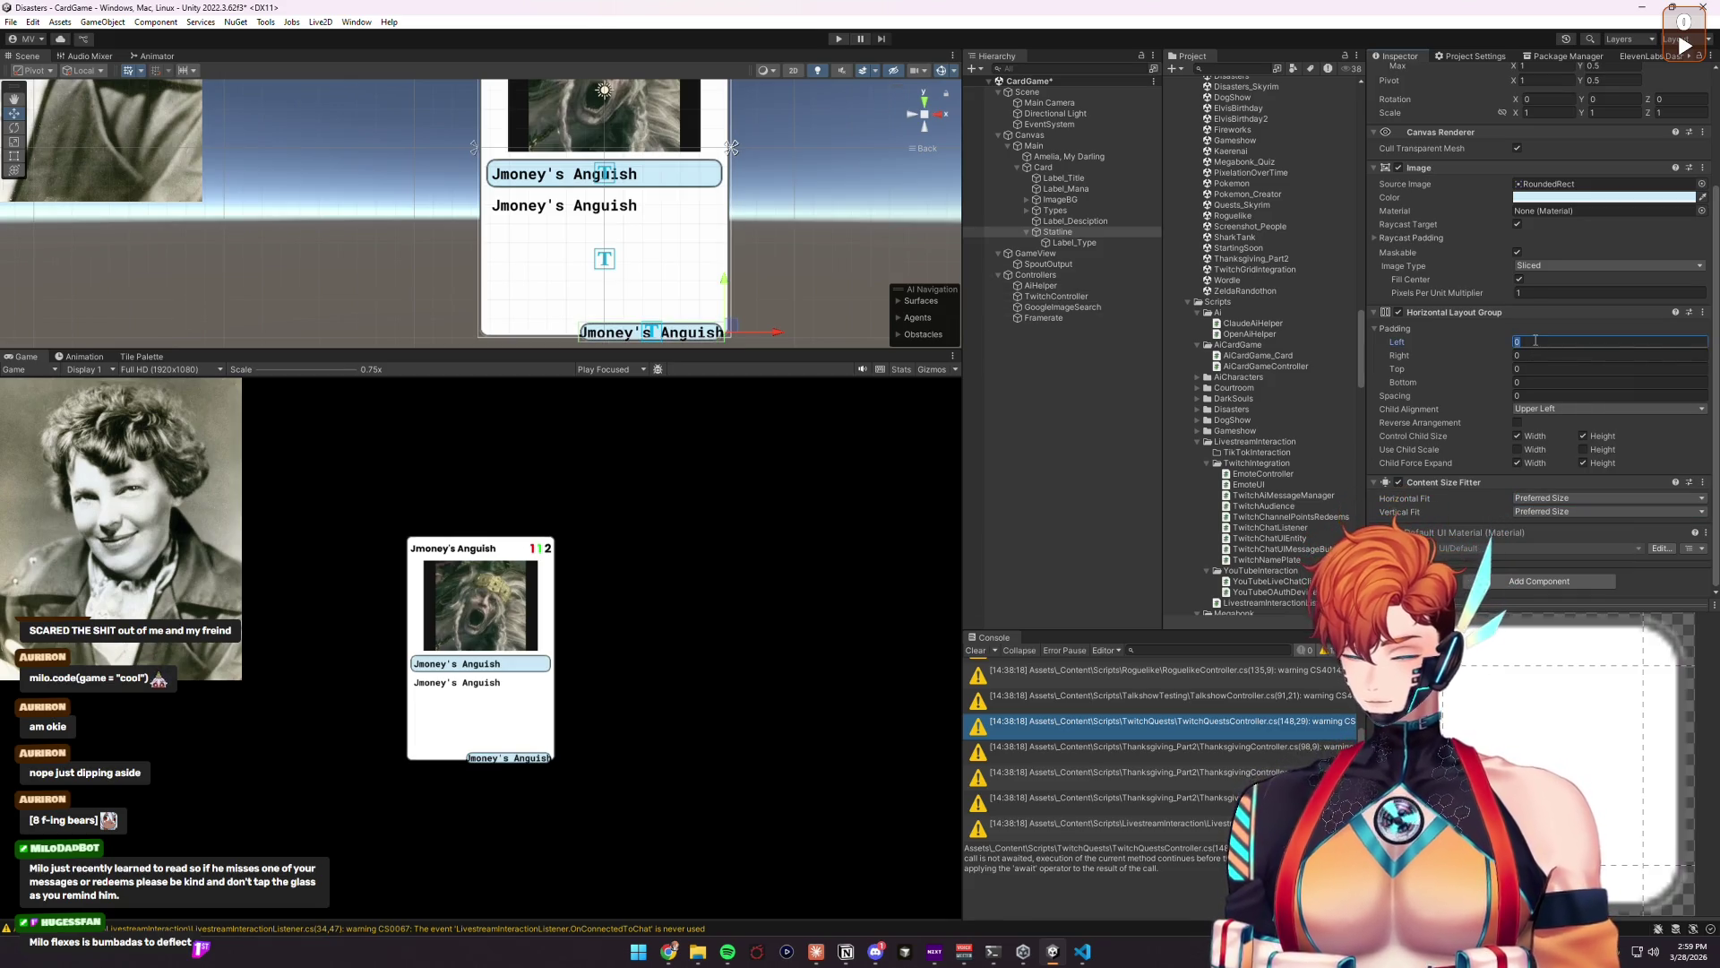
click(1609, 342)
text(8)
Step: Set the layout group's padding to 8 on each side
key(Tab)
text(8)
key(Tab)
text(8)
key(Tab)
text(8)
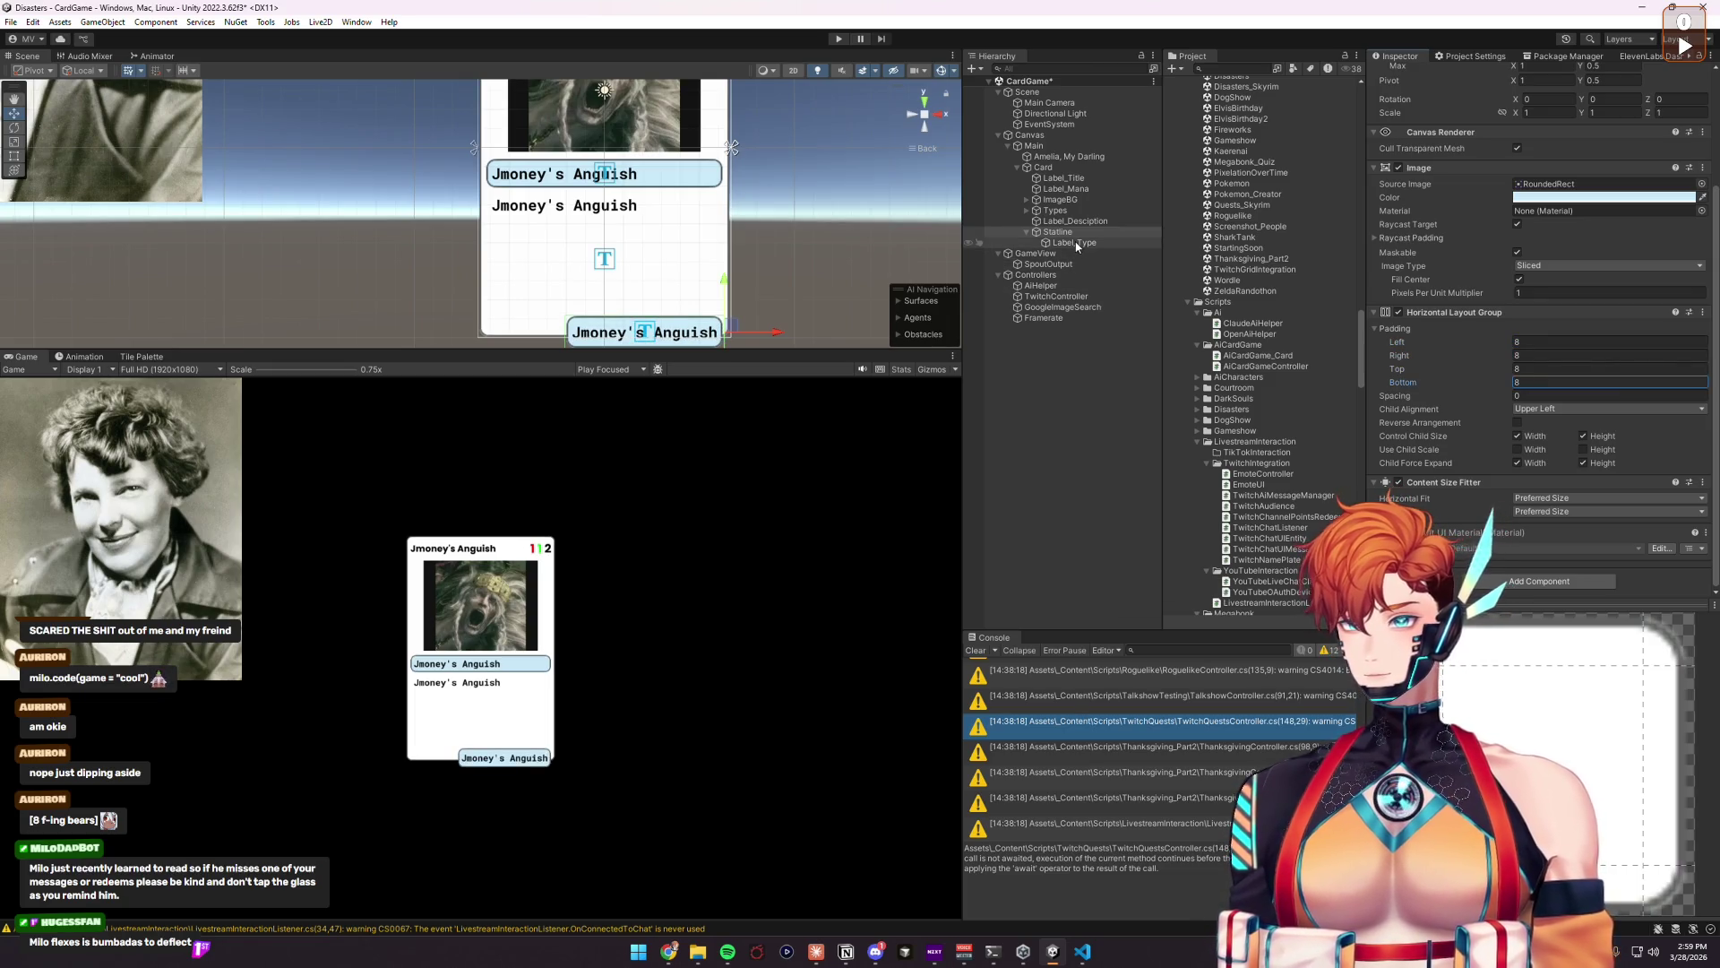
Step: Change the Statline label's text to 0/0
click(1074, 242)
click(1510, 231)
text(0/0)
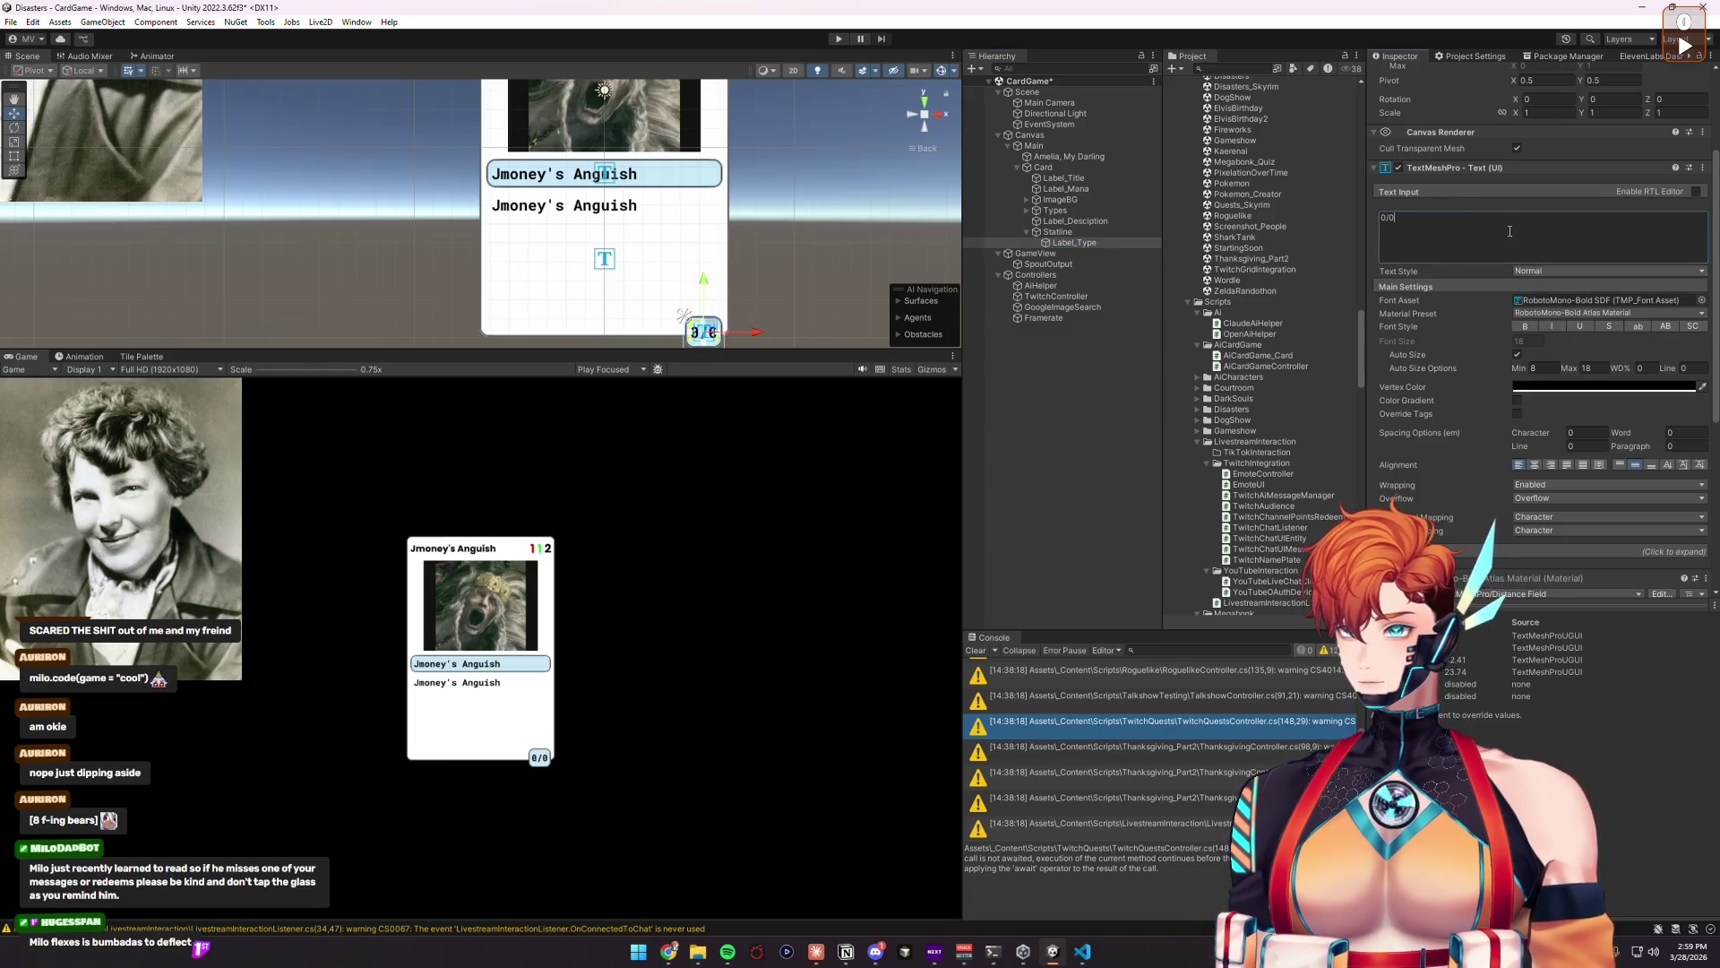
Step: Lower the description label's auto-size minimum font size from 8 to 6, keeping max 18
click(1074, 220)
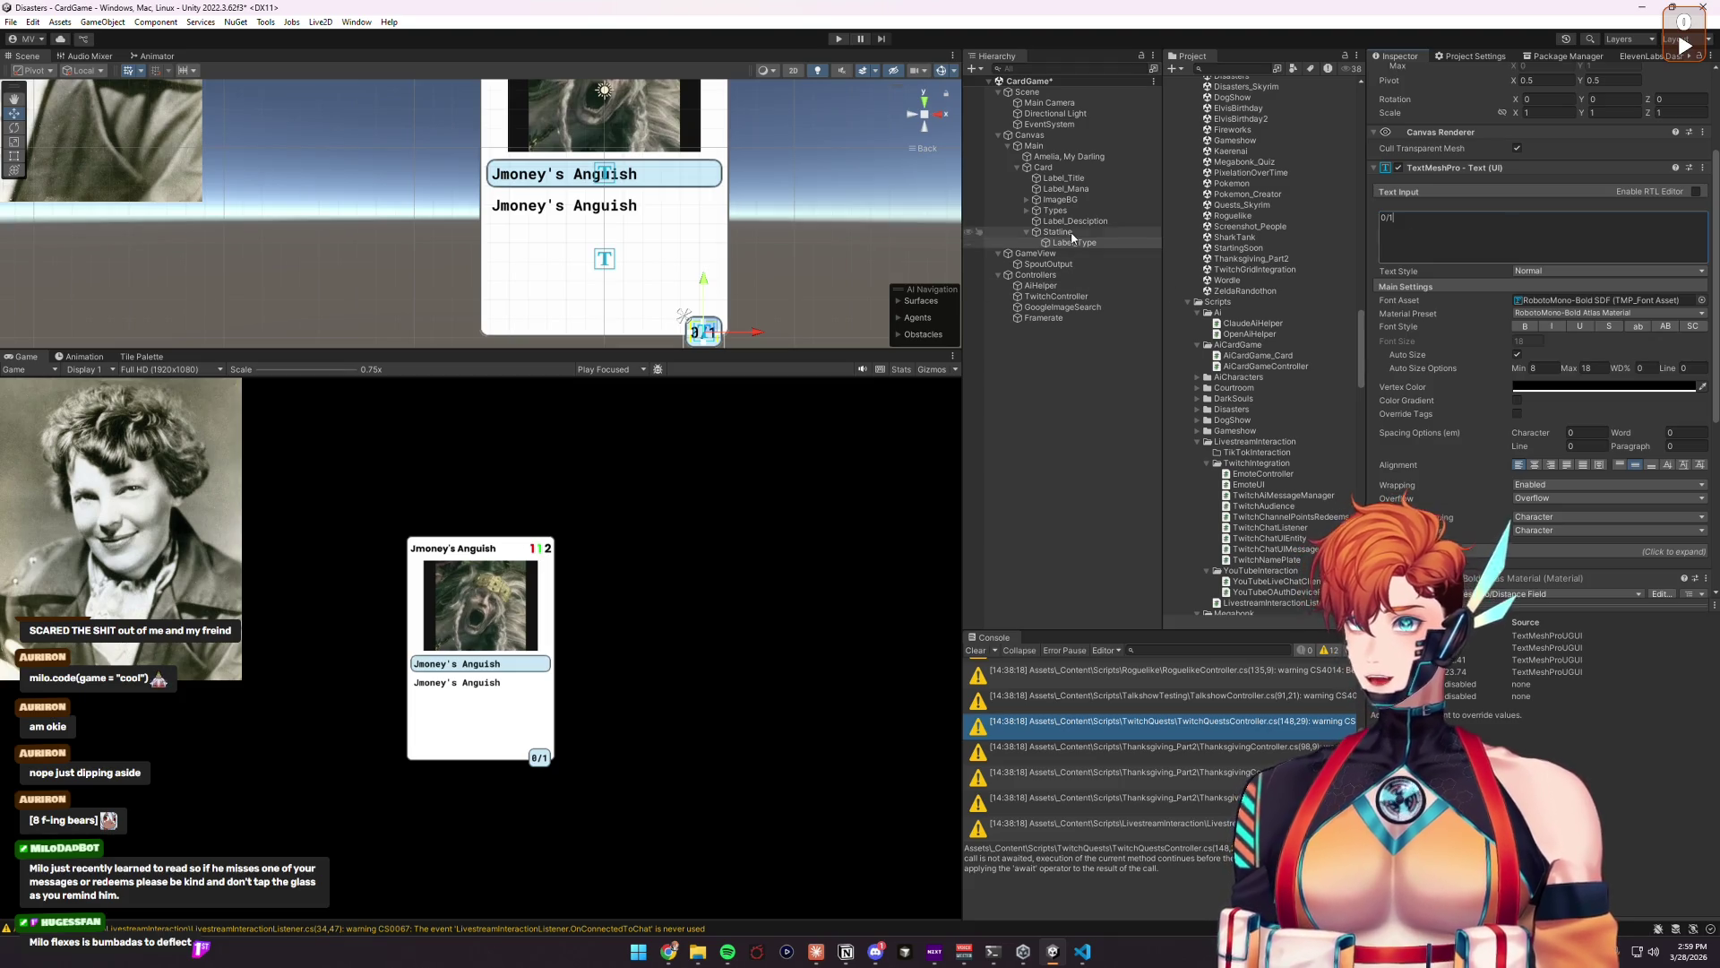
scroll(717, 220, up, 4)
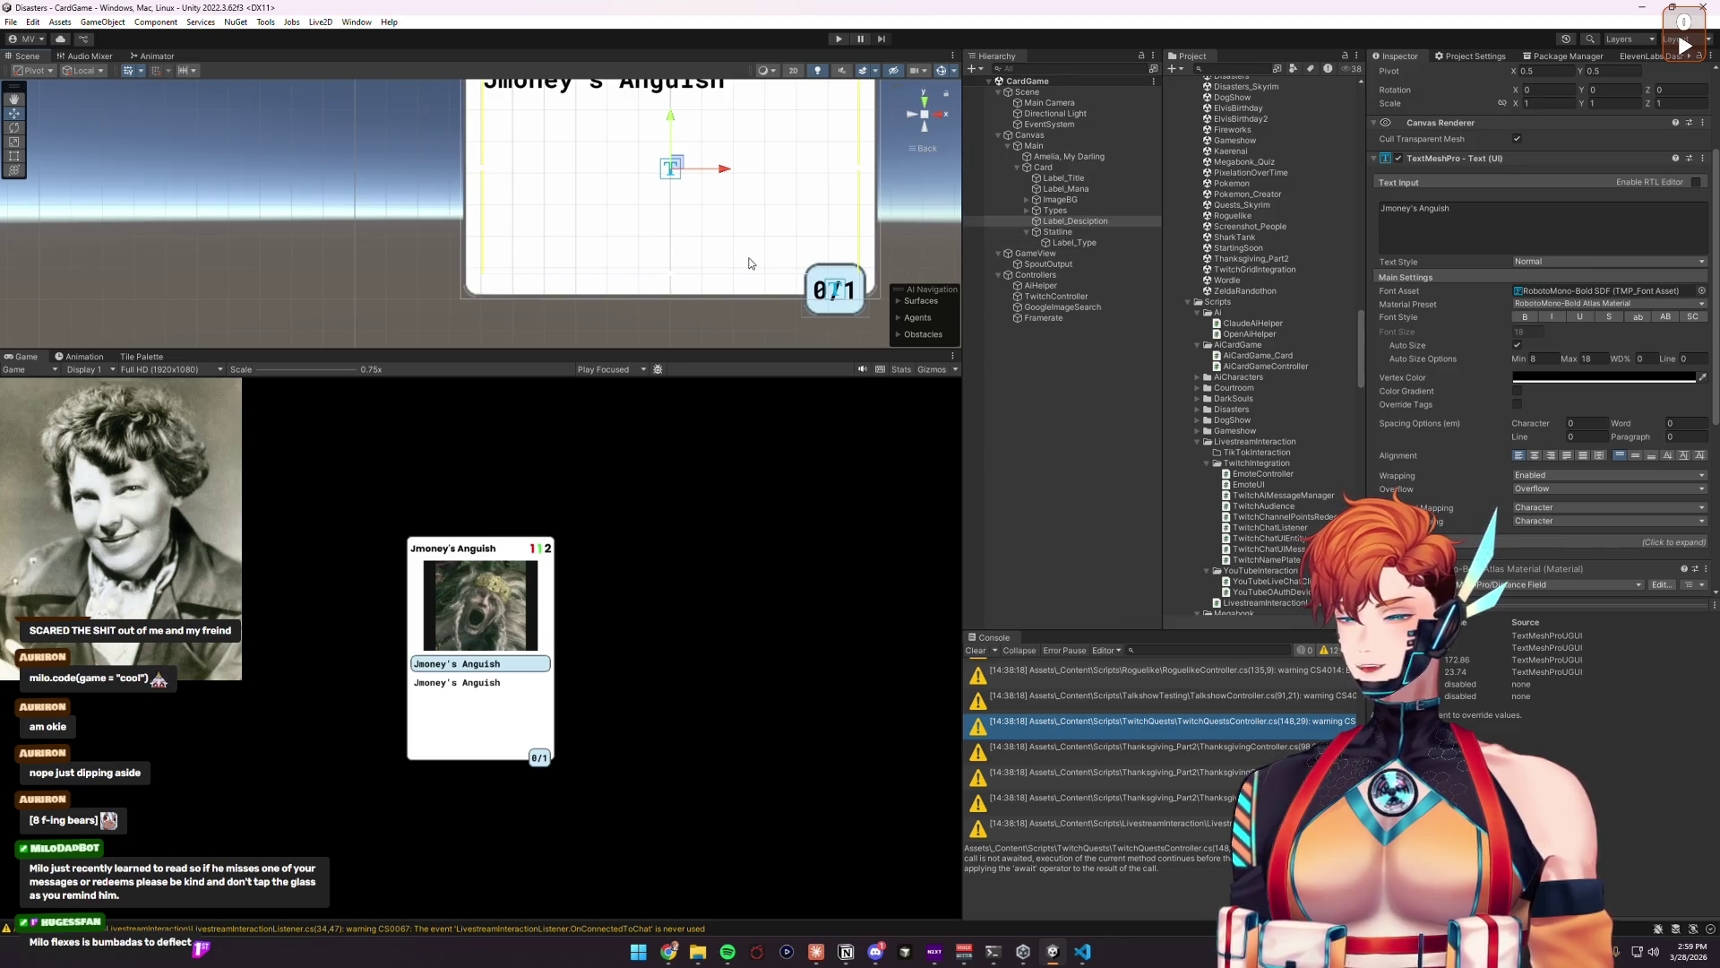
click(1554, 361)
text(6)
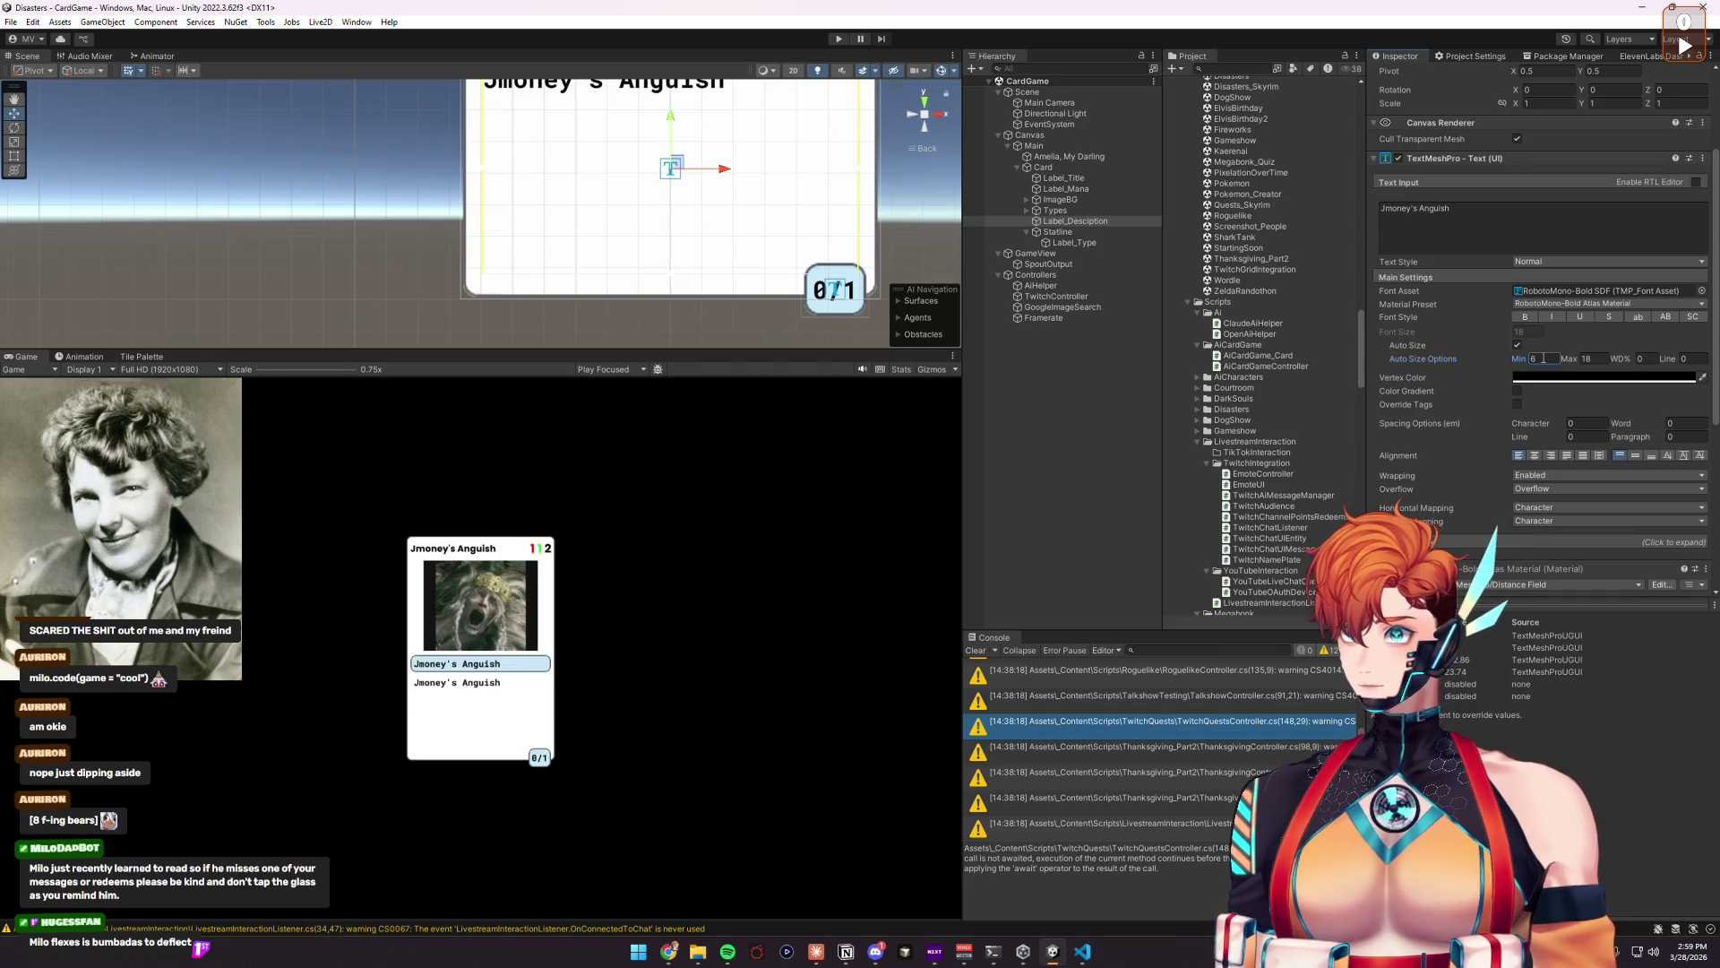
click(1043, 306)
click(1078, 222)
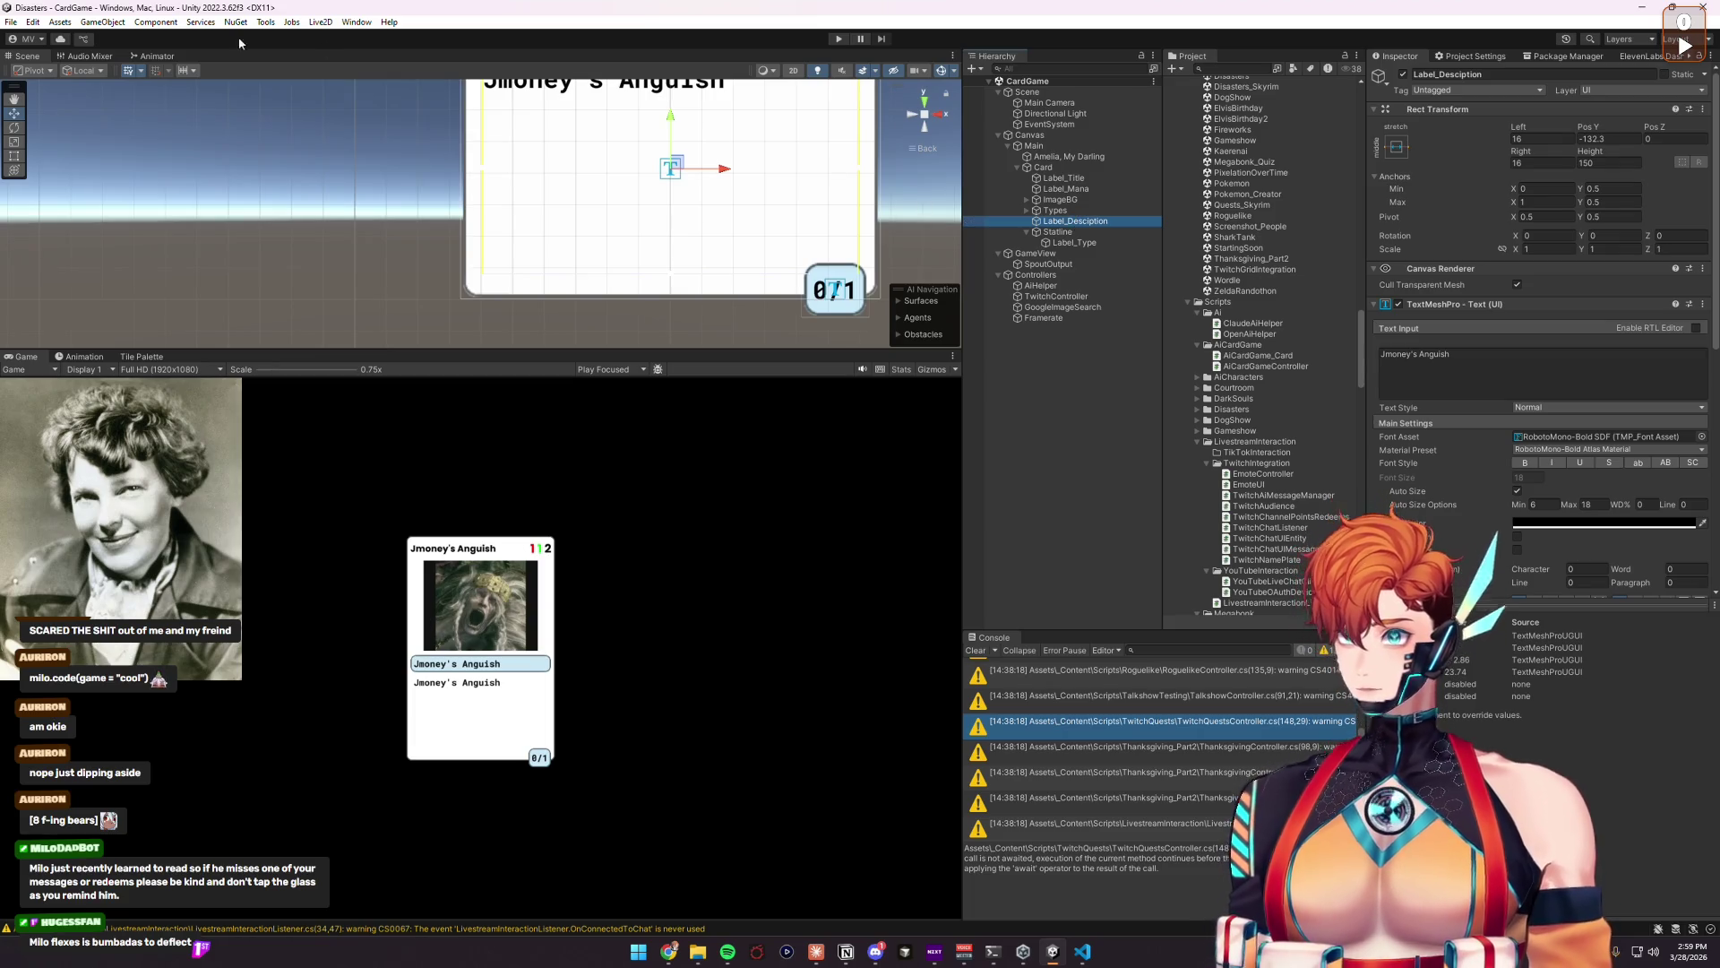
click(11, 21)
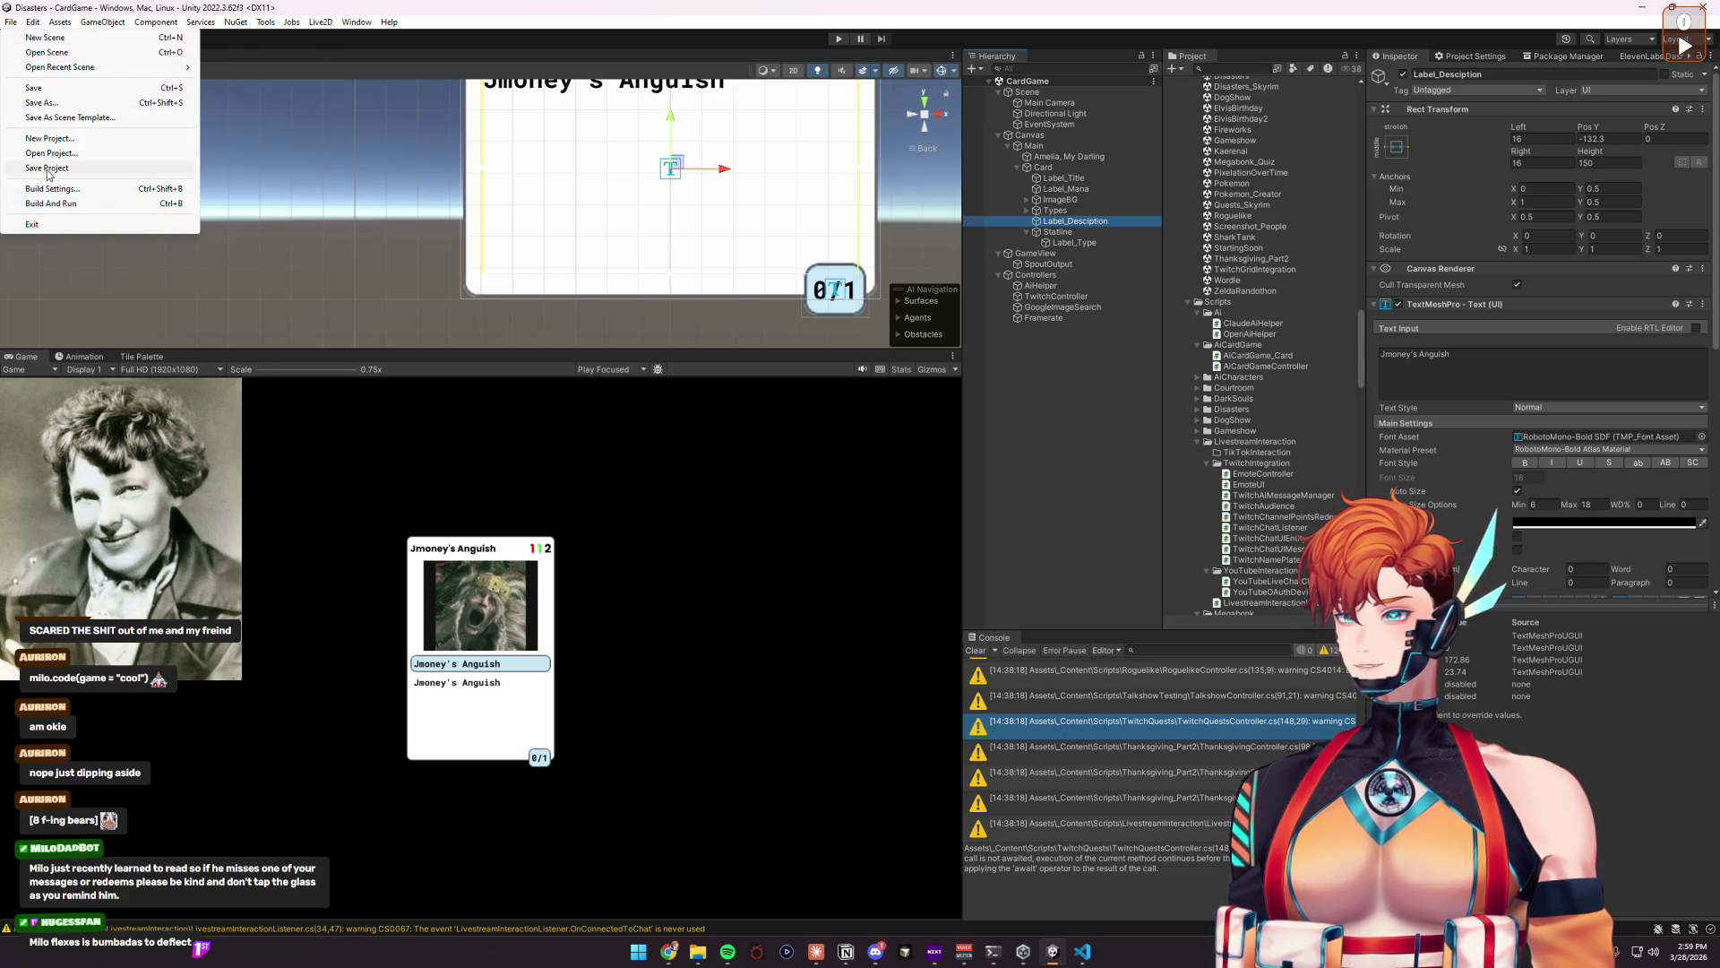
Step: Save the project, then rename Label_Type inside Statline to Label_Statline and collapse Statline
click(51, 168)
click(1044, 168)
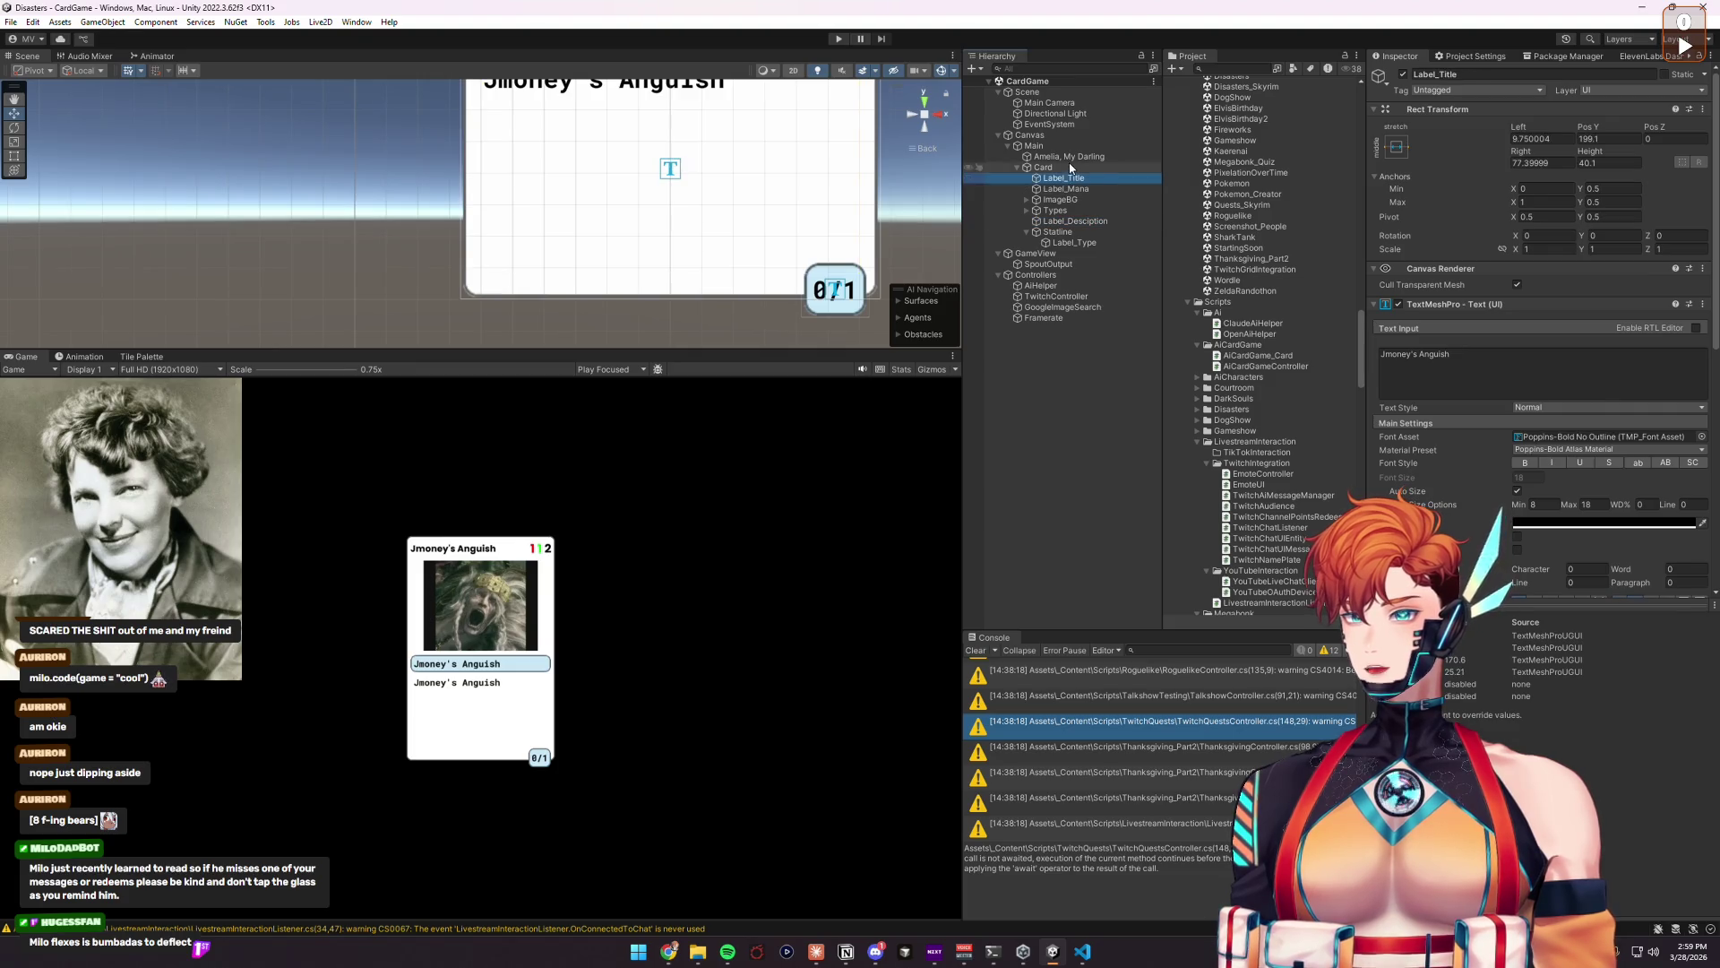
scroll(1478, 368, down, 4)
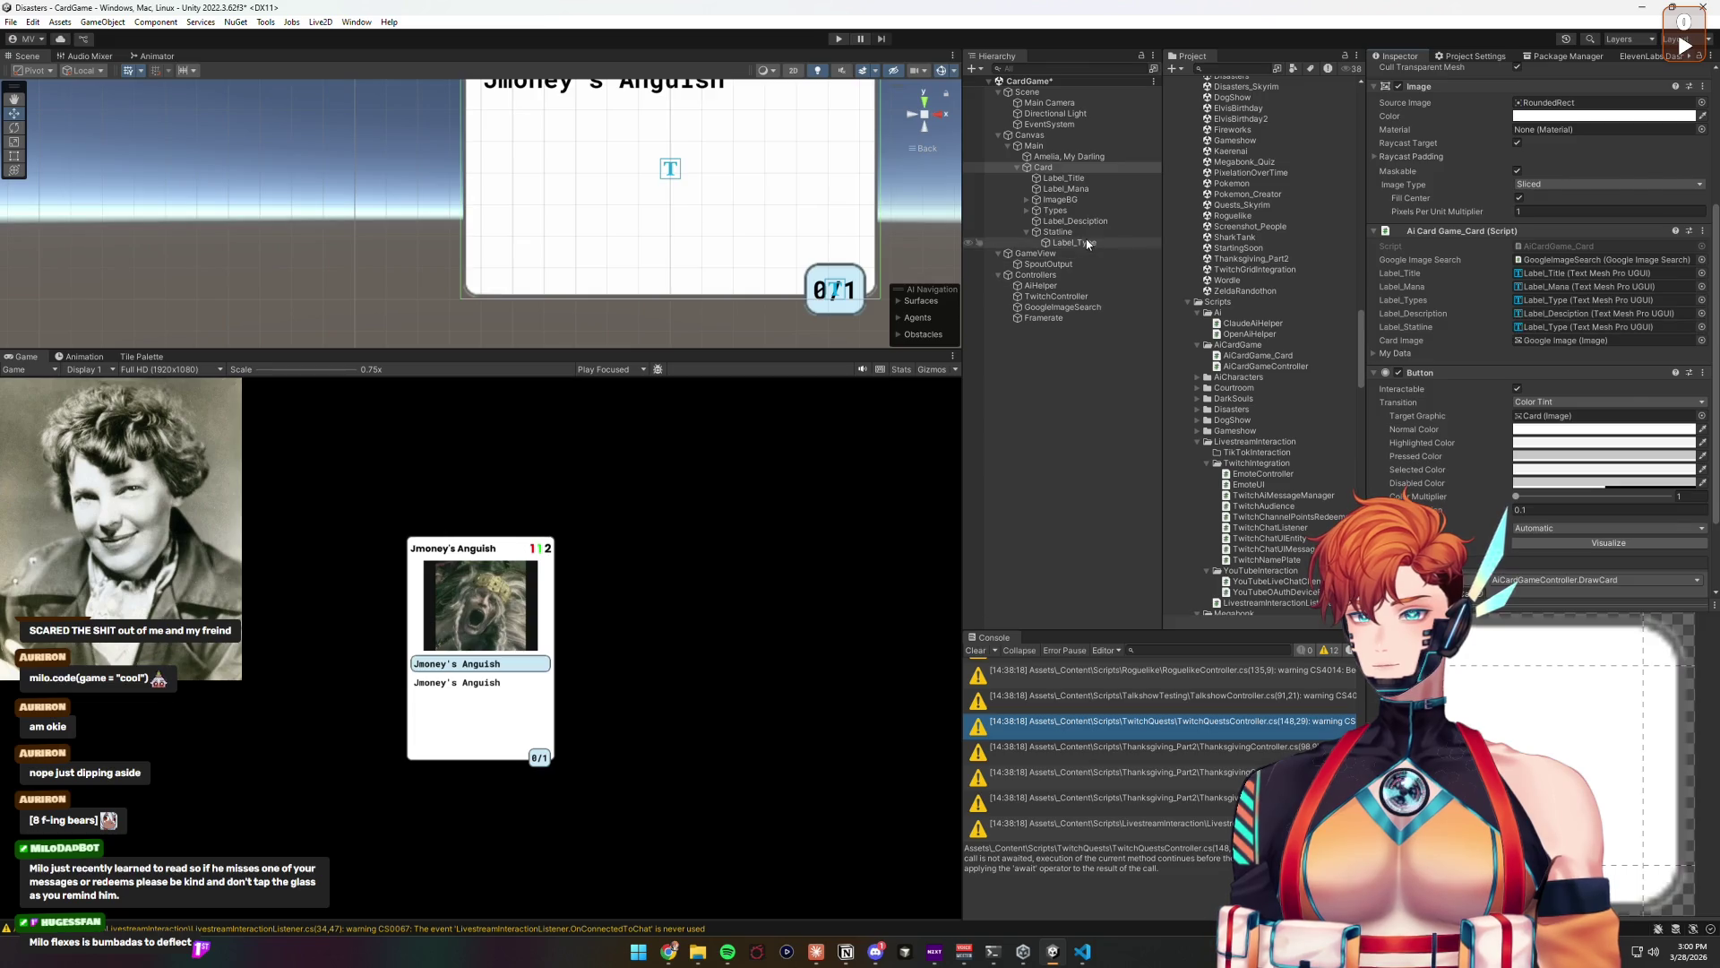
click(1089, 242)
text(Statlin)
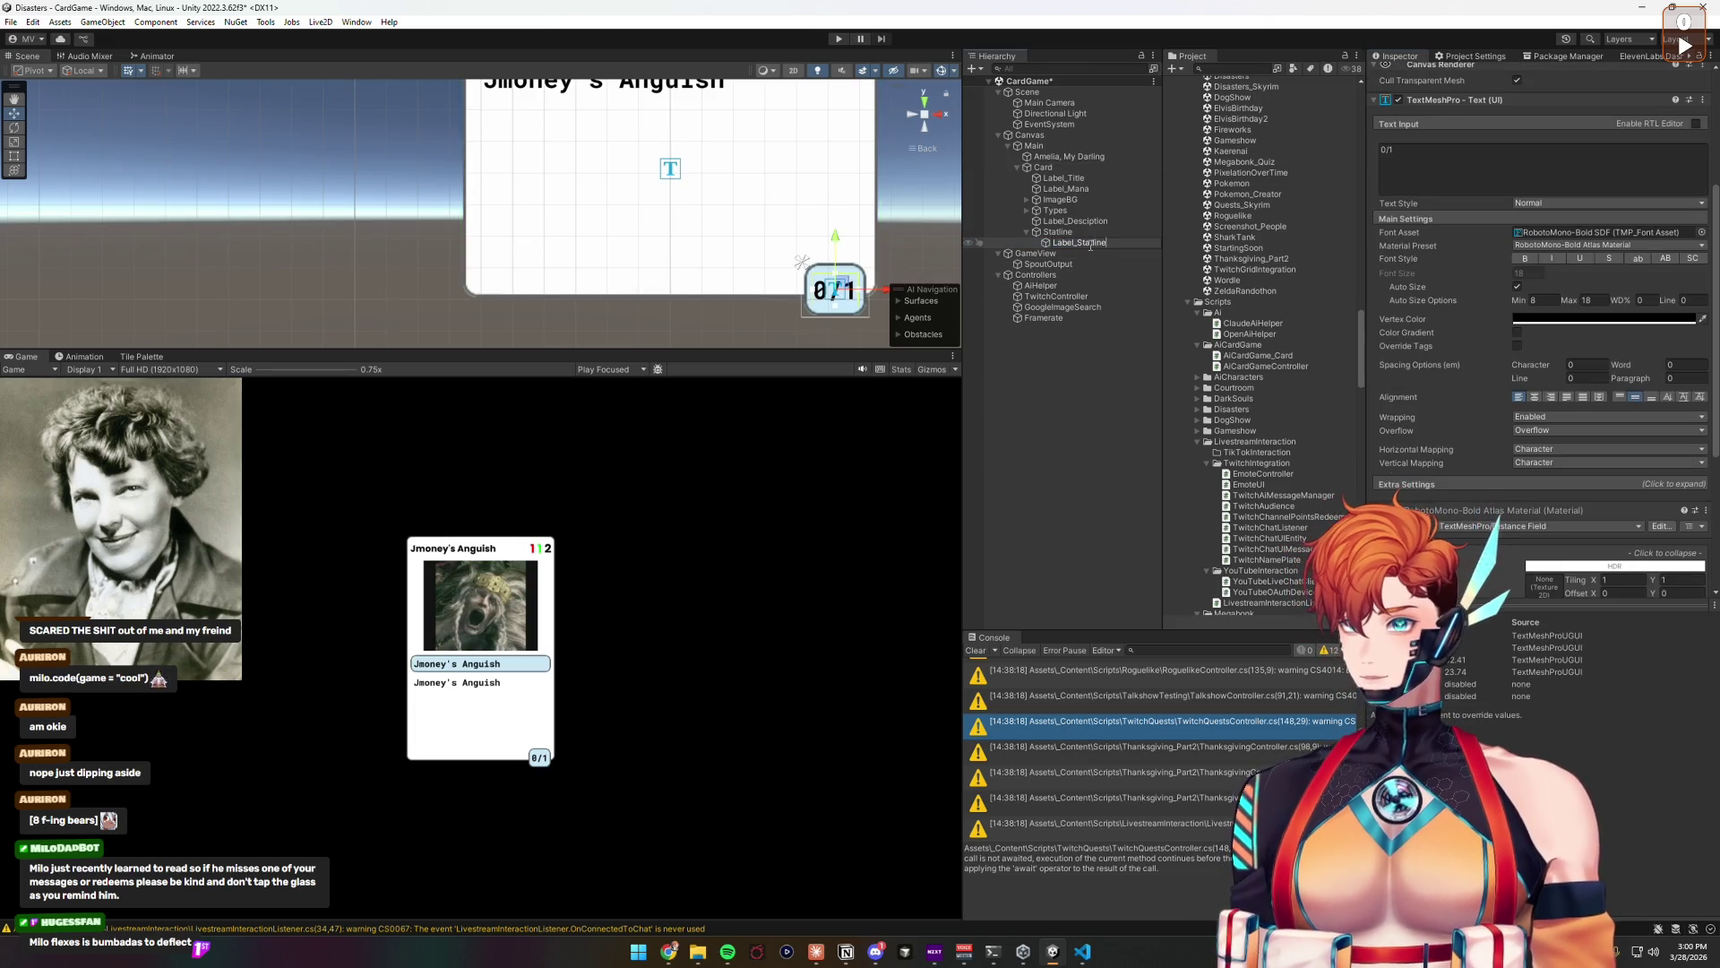
key(Return)
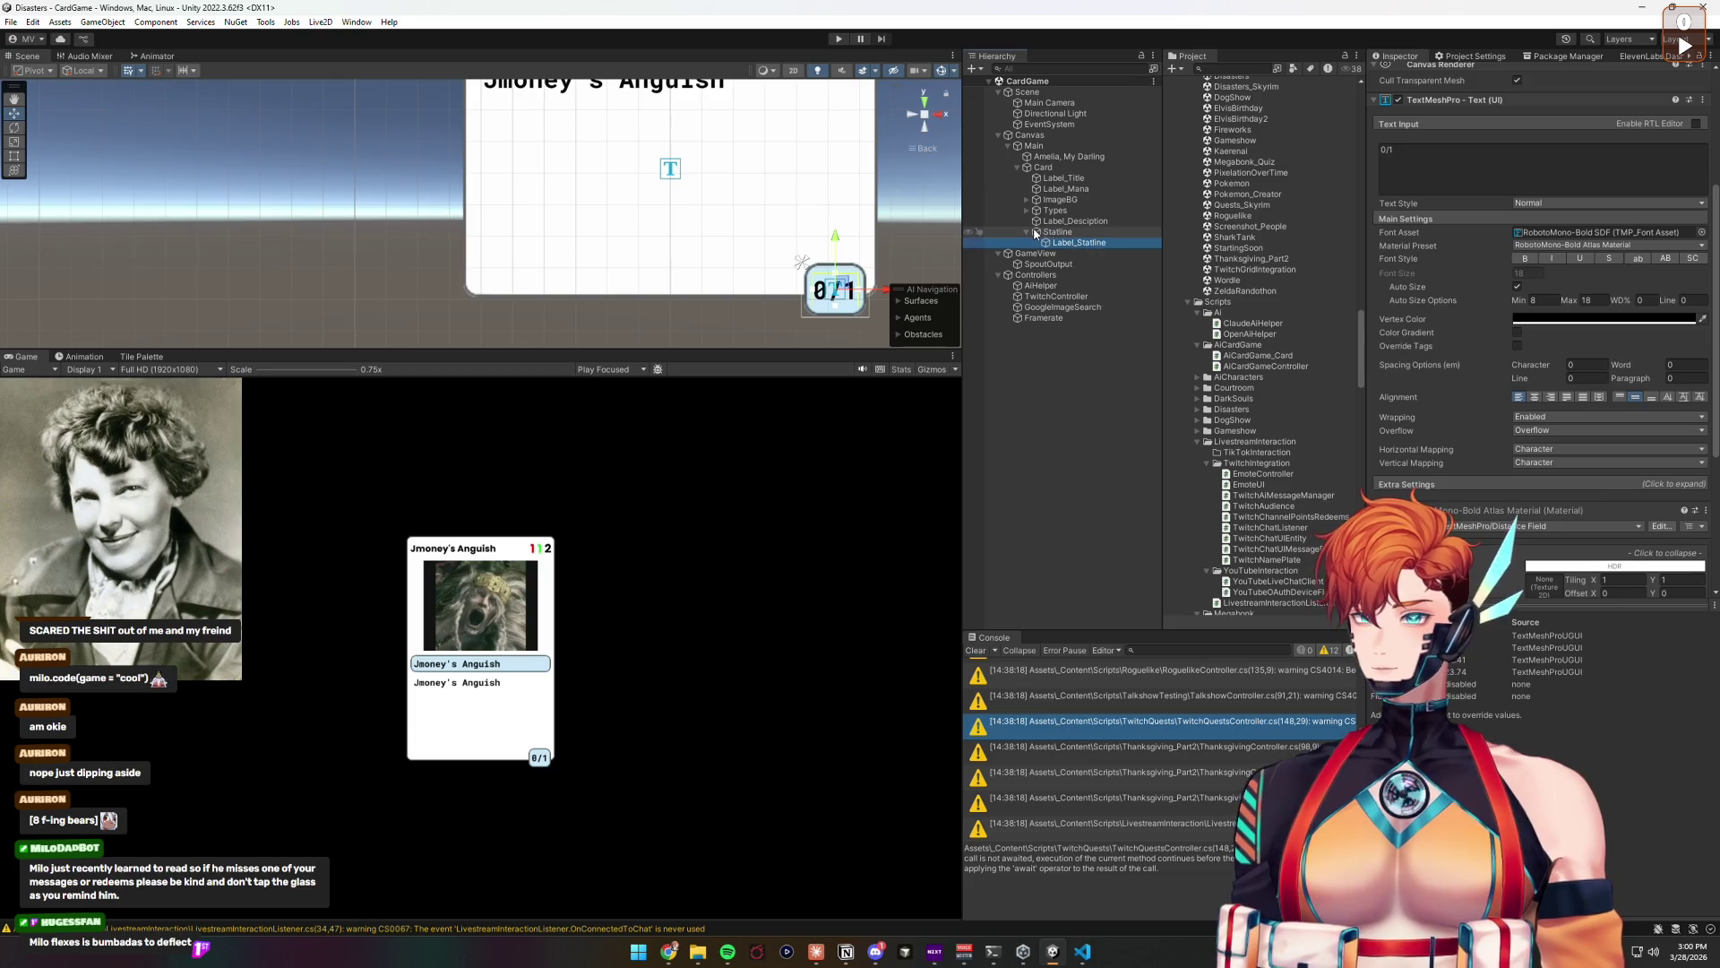
click(1027, 232)
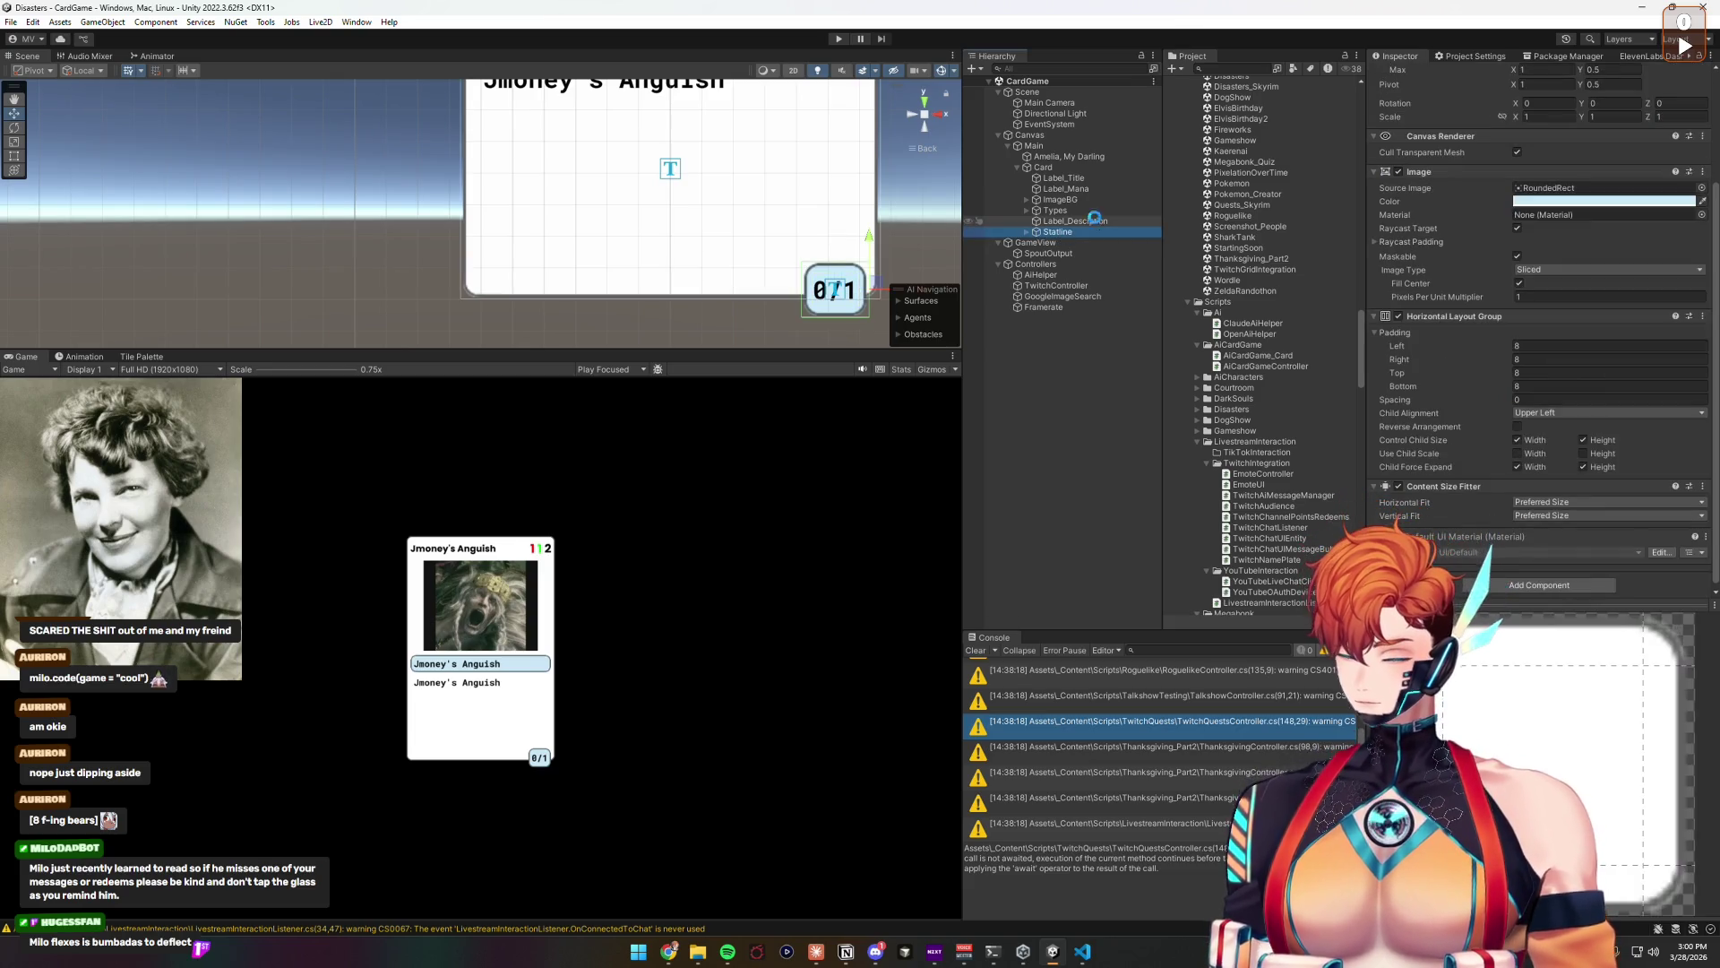
click(1073, 331)
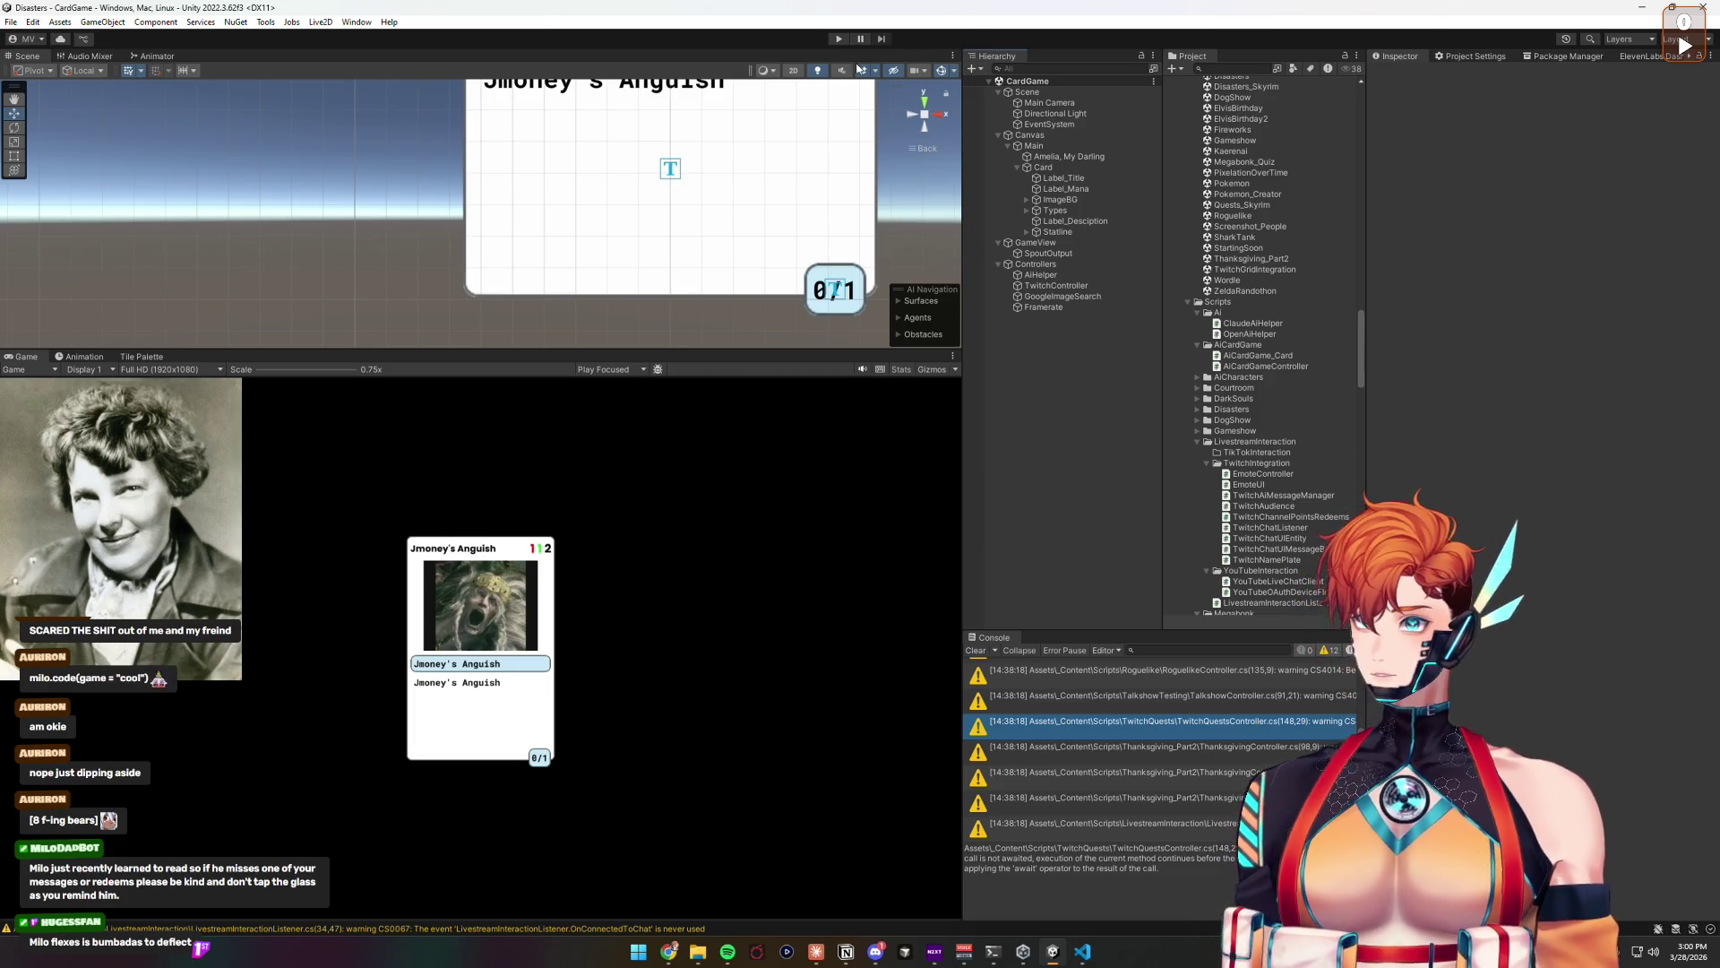
Step: Test-play generating a Team Fortress 2 deck, which logs a JSON parse error
click(840, 39)
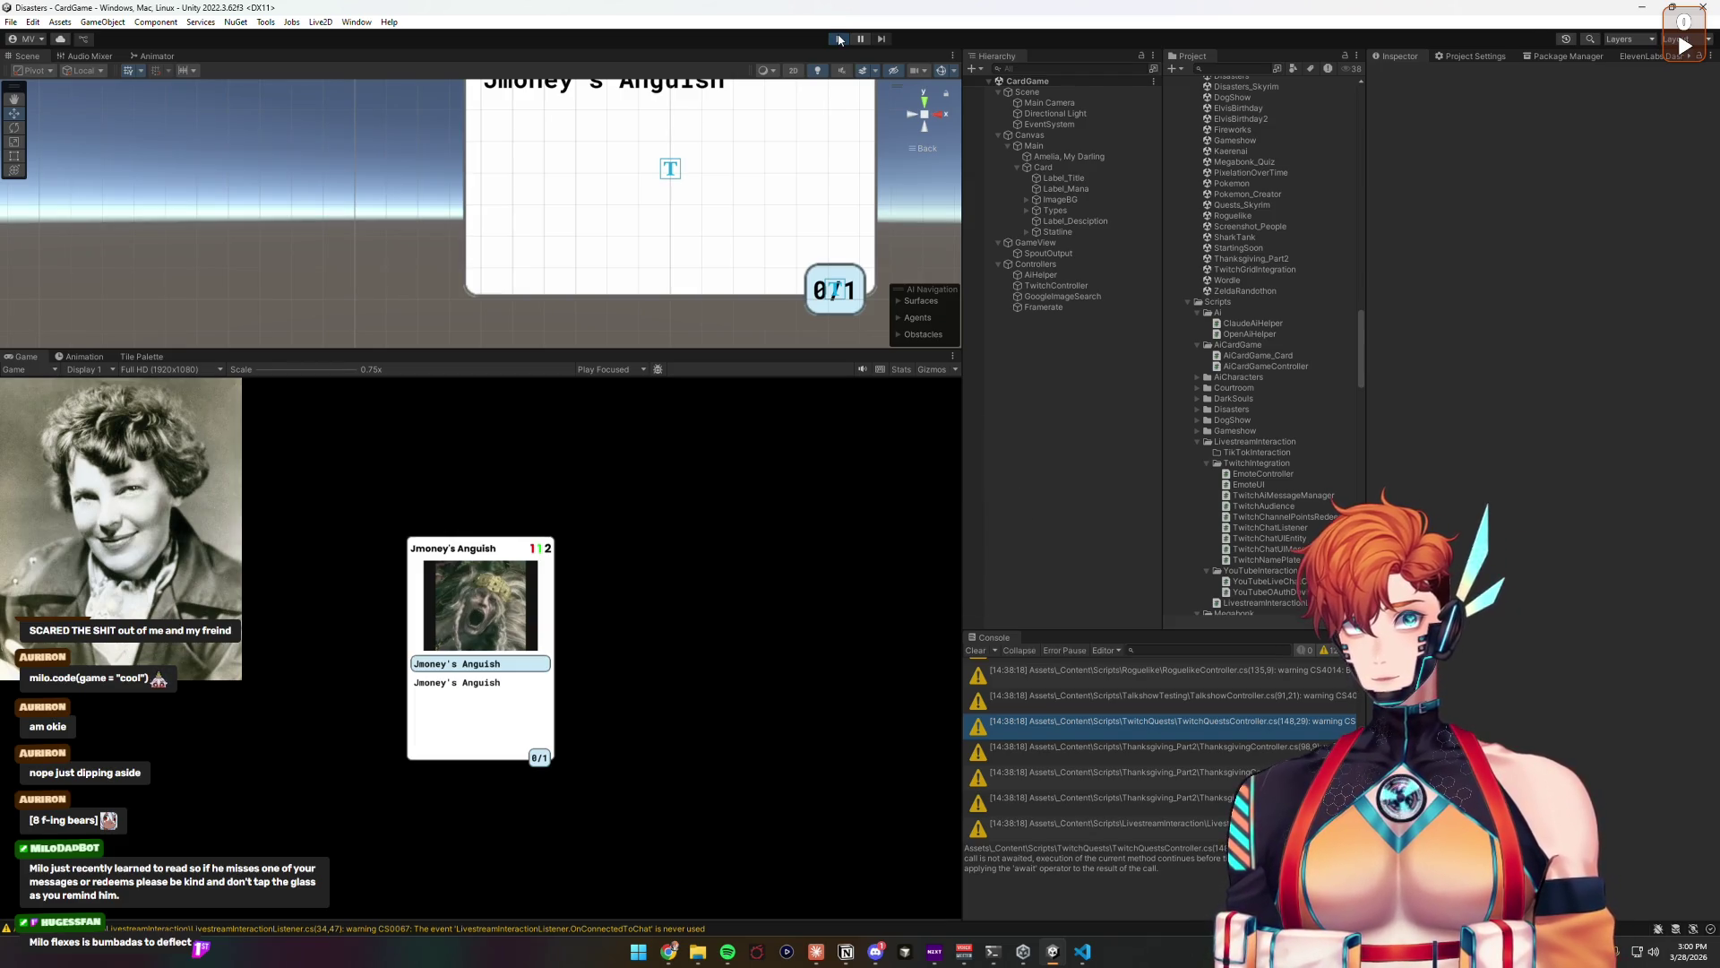
click(1046, 264)
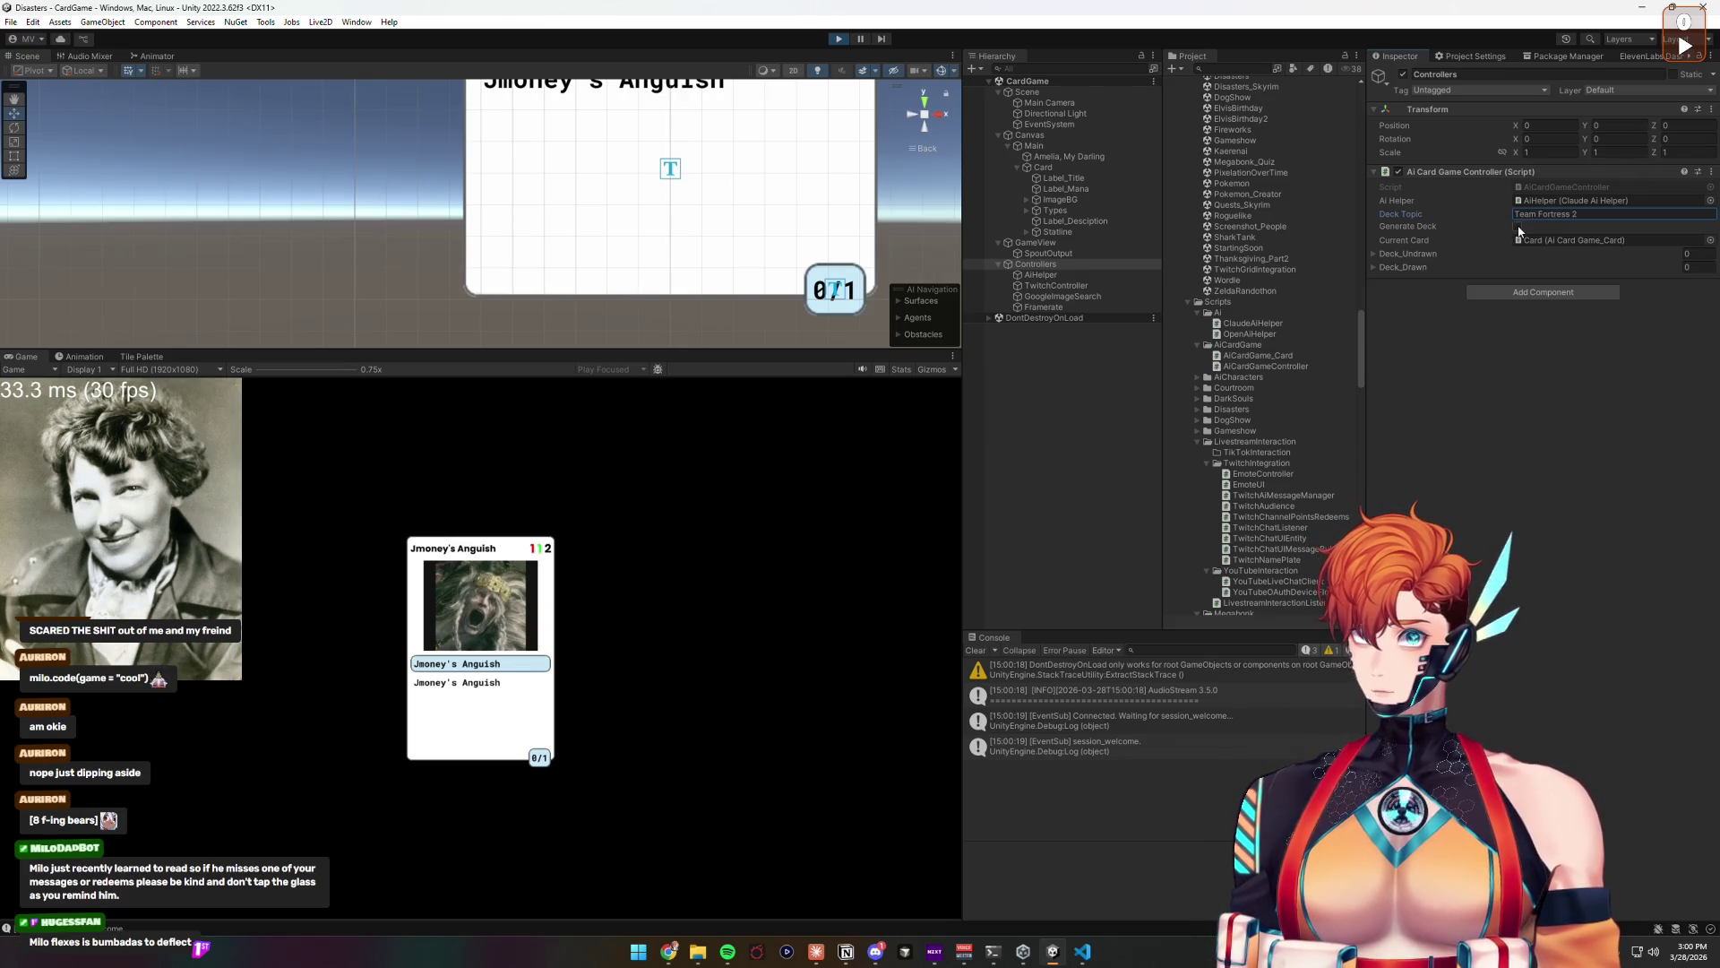
click(1518, 228)
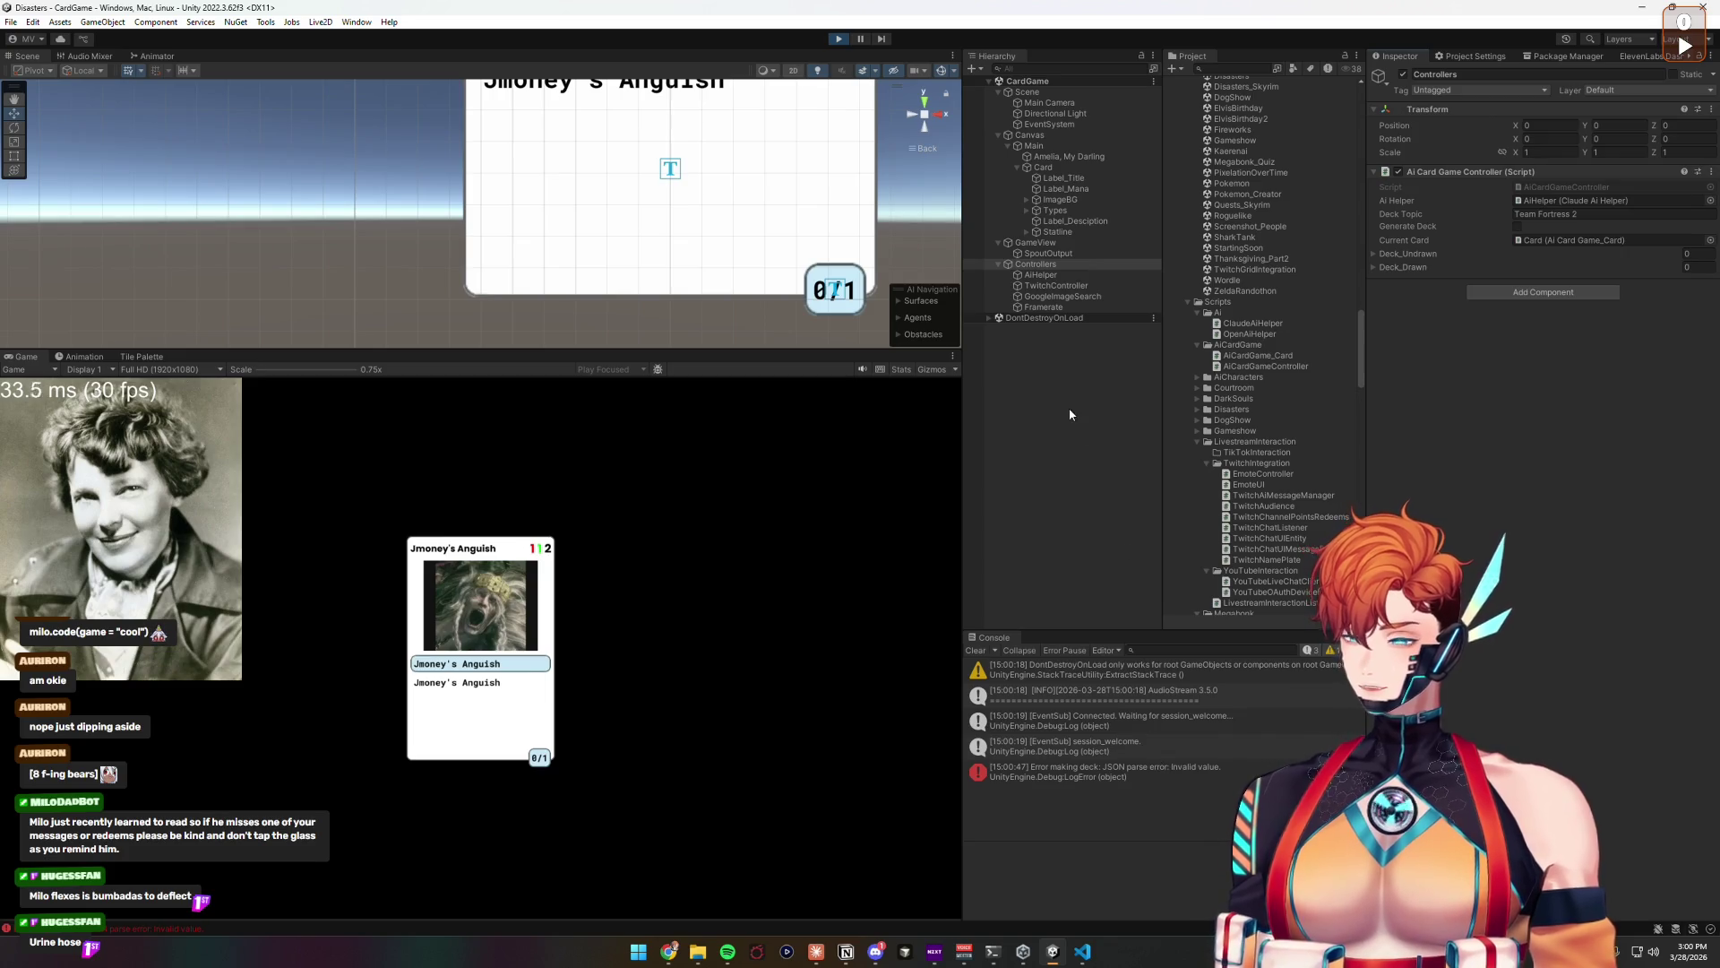
click(837, 39)
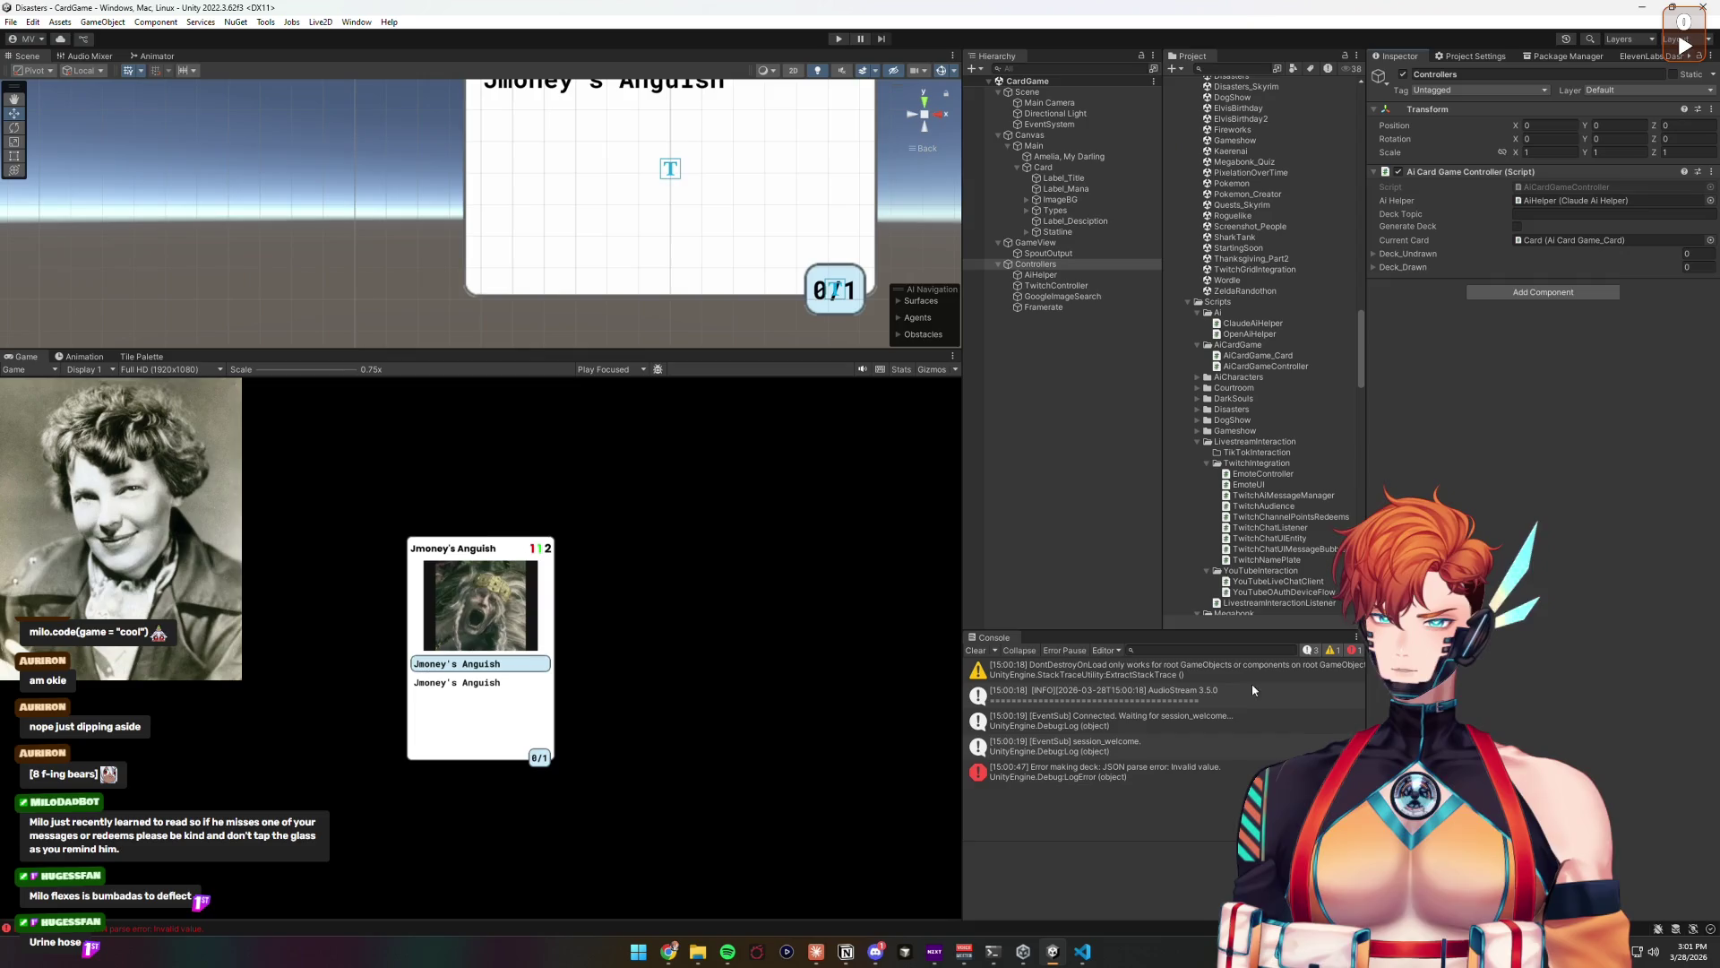
Step: Open the script from the console error and add Debug.Log(response) after the Claude request
click(1188, 770)
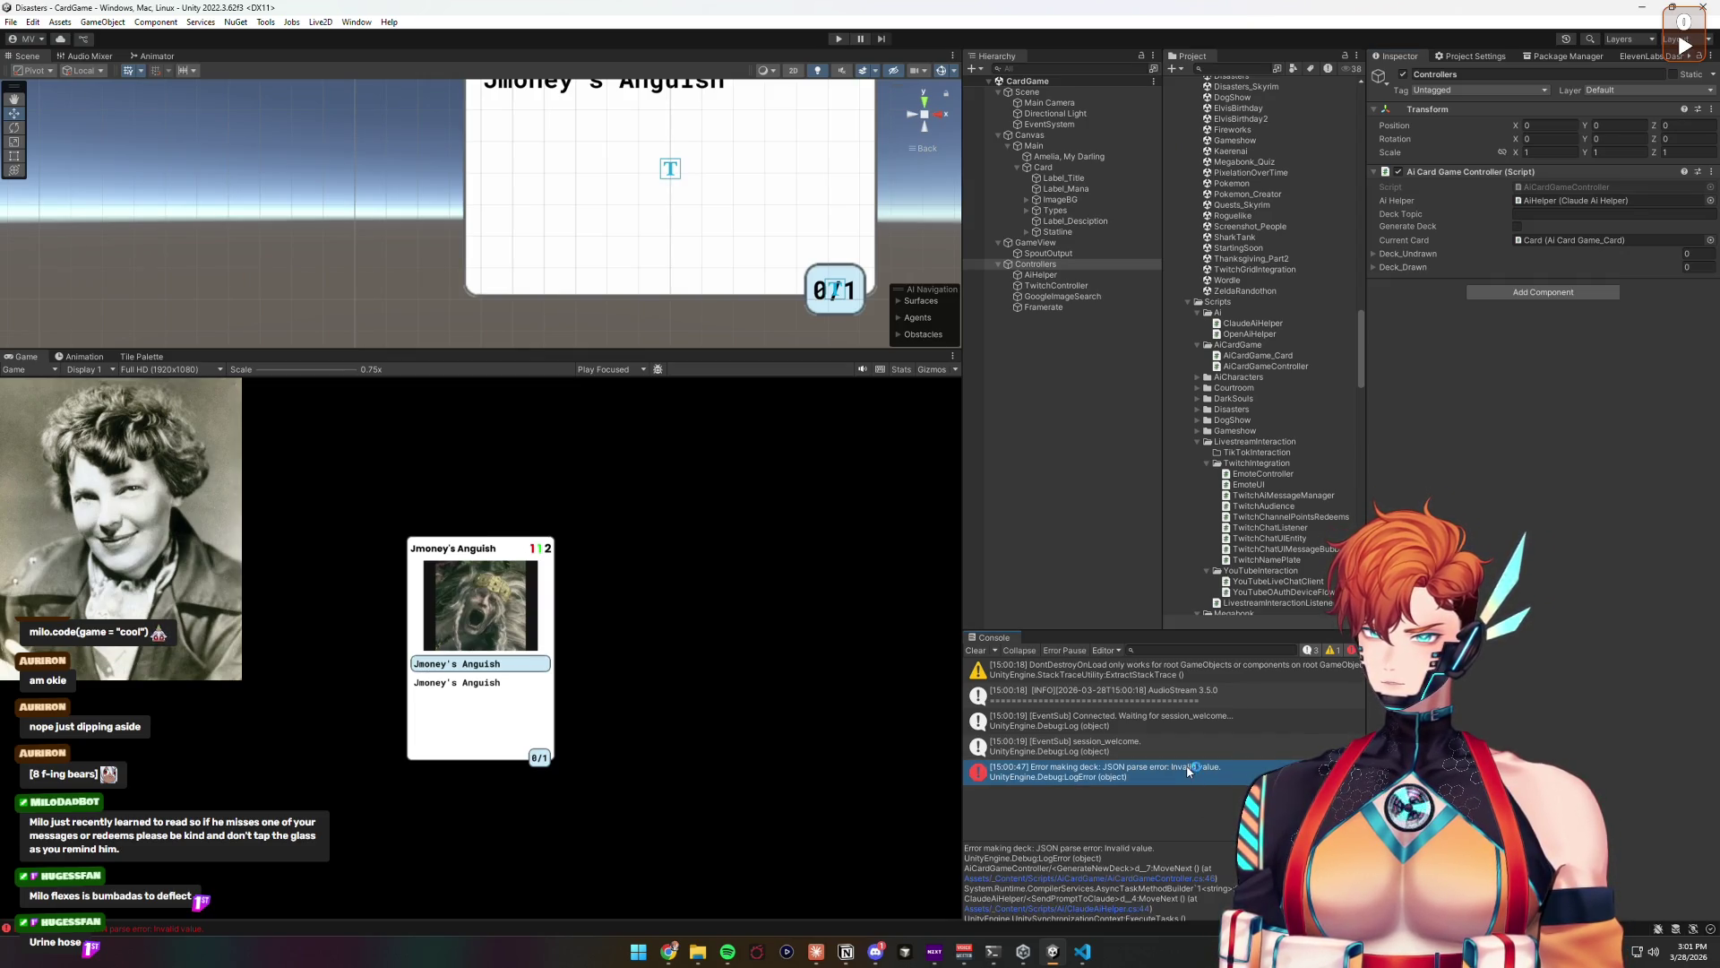
double_click(1188, 770)
click(601, 430)
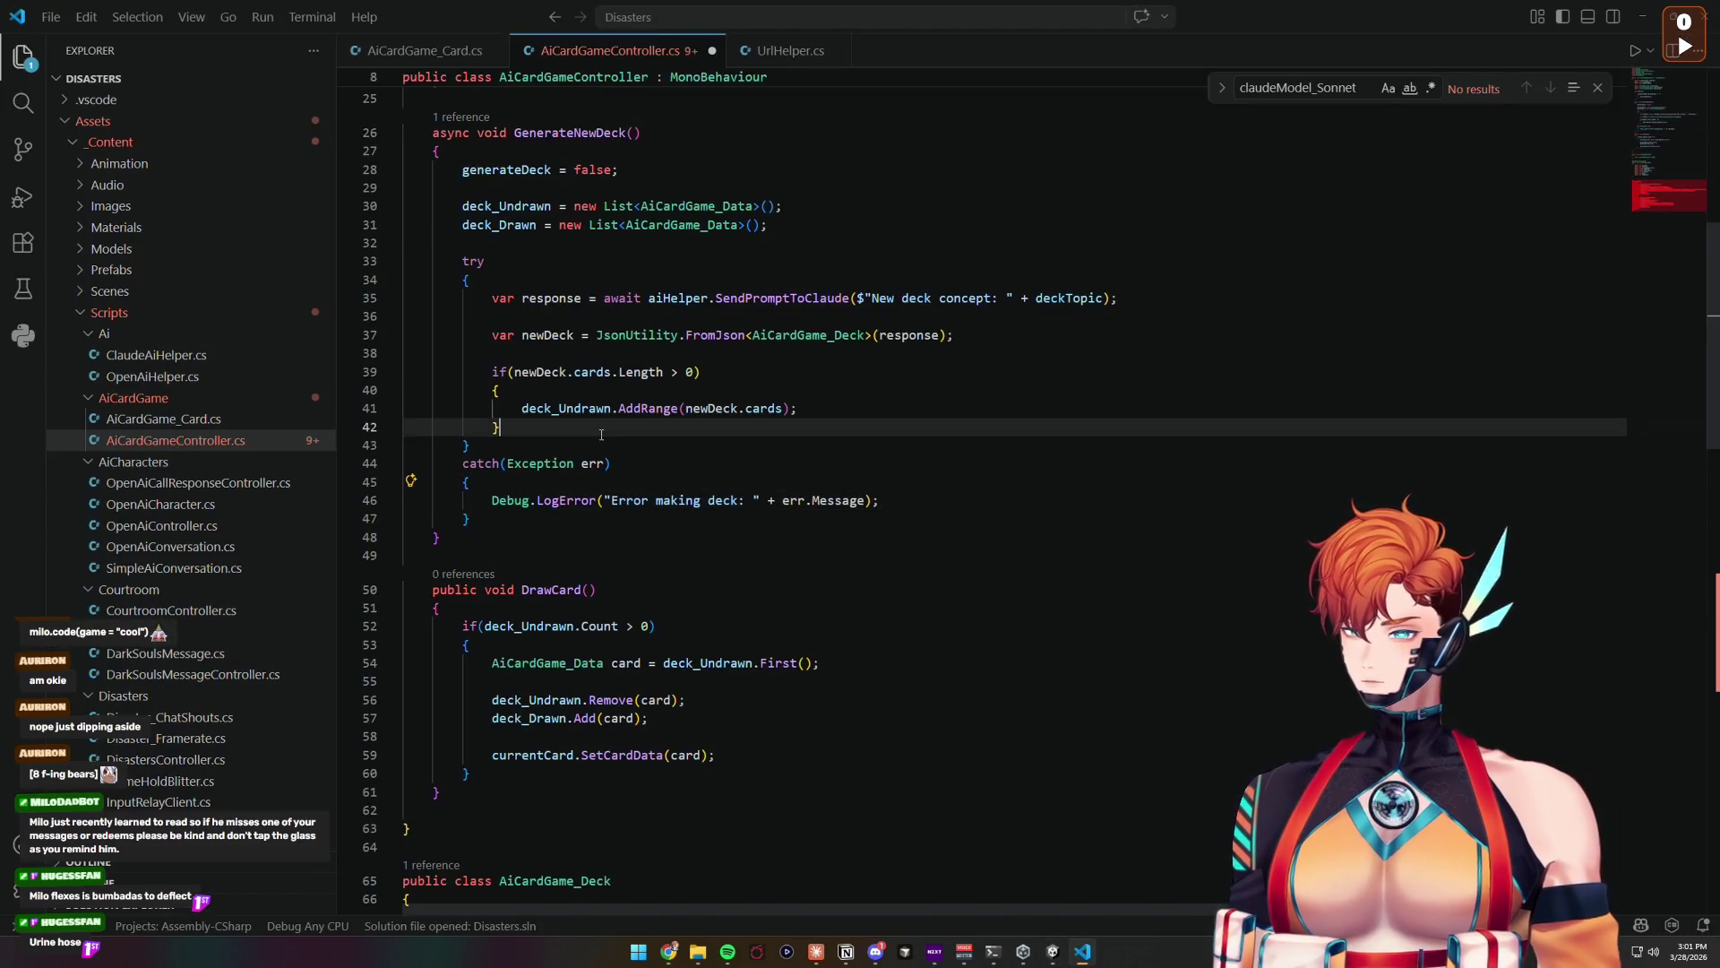
click(971, 330)
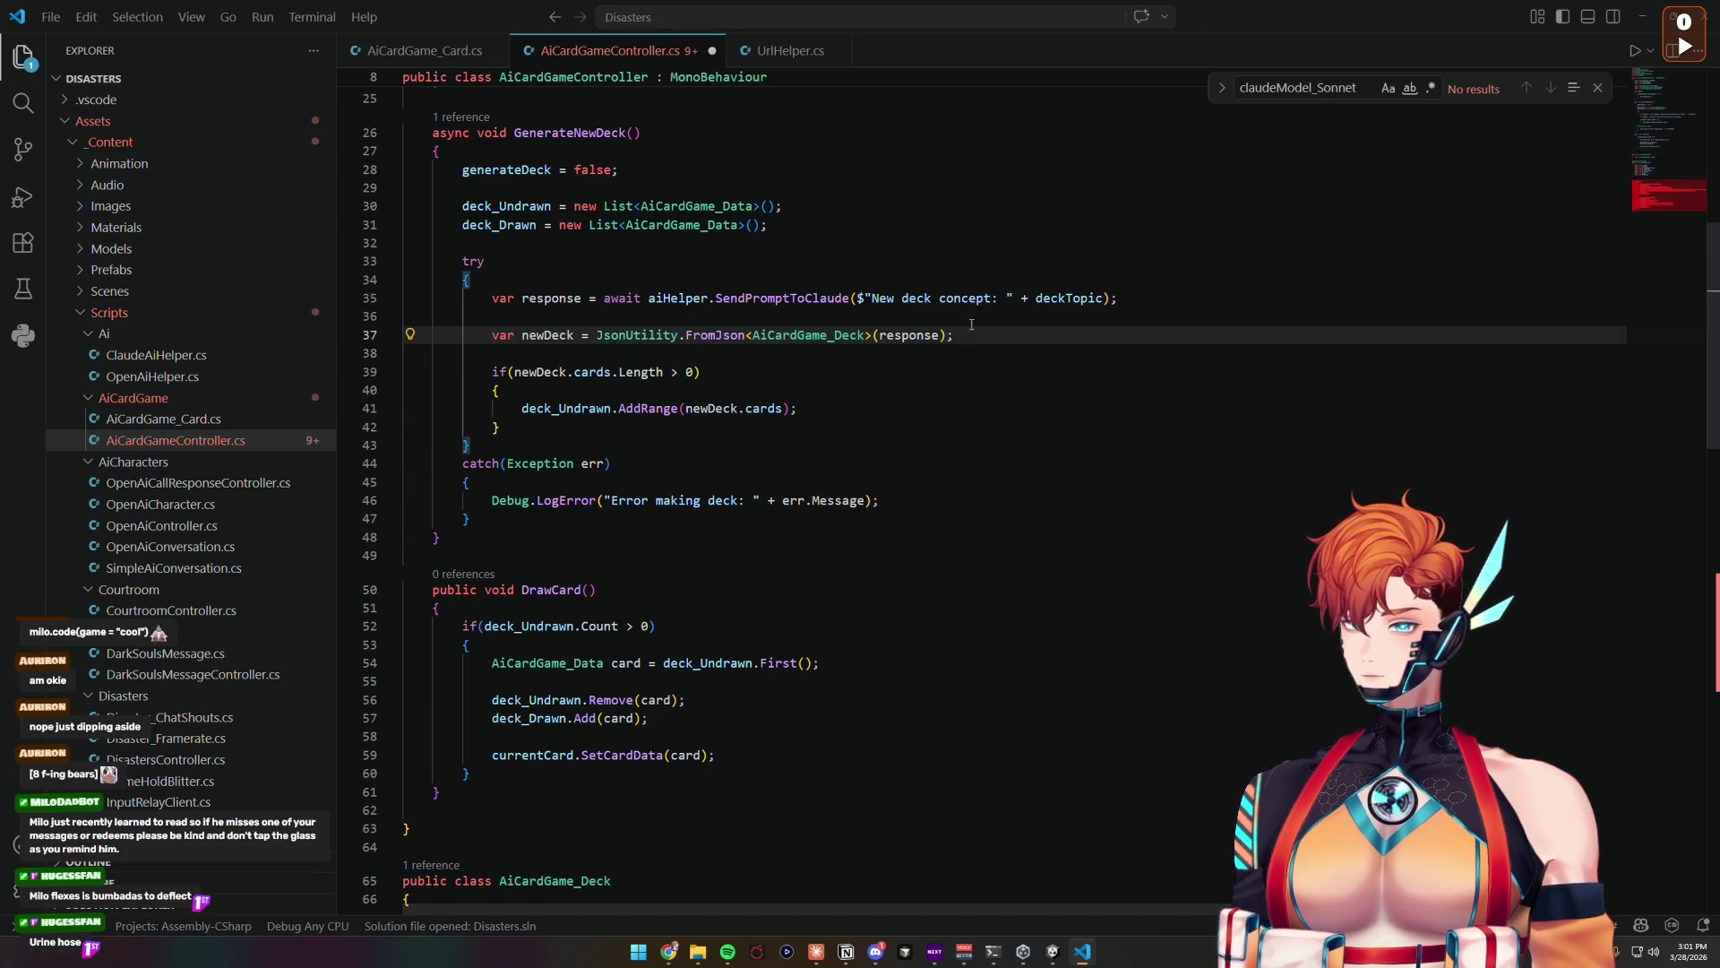
click(1173, 298)
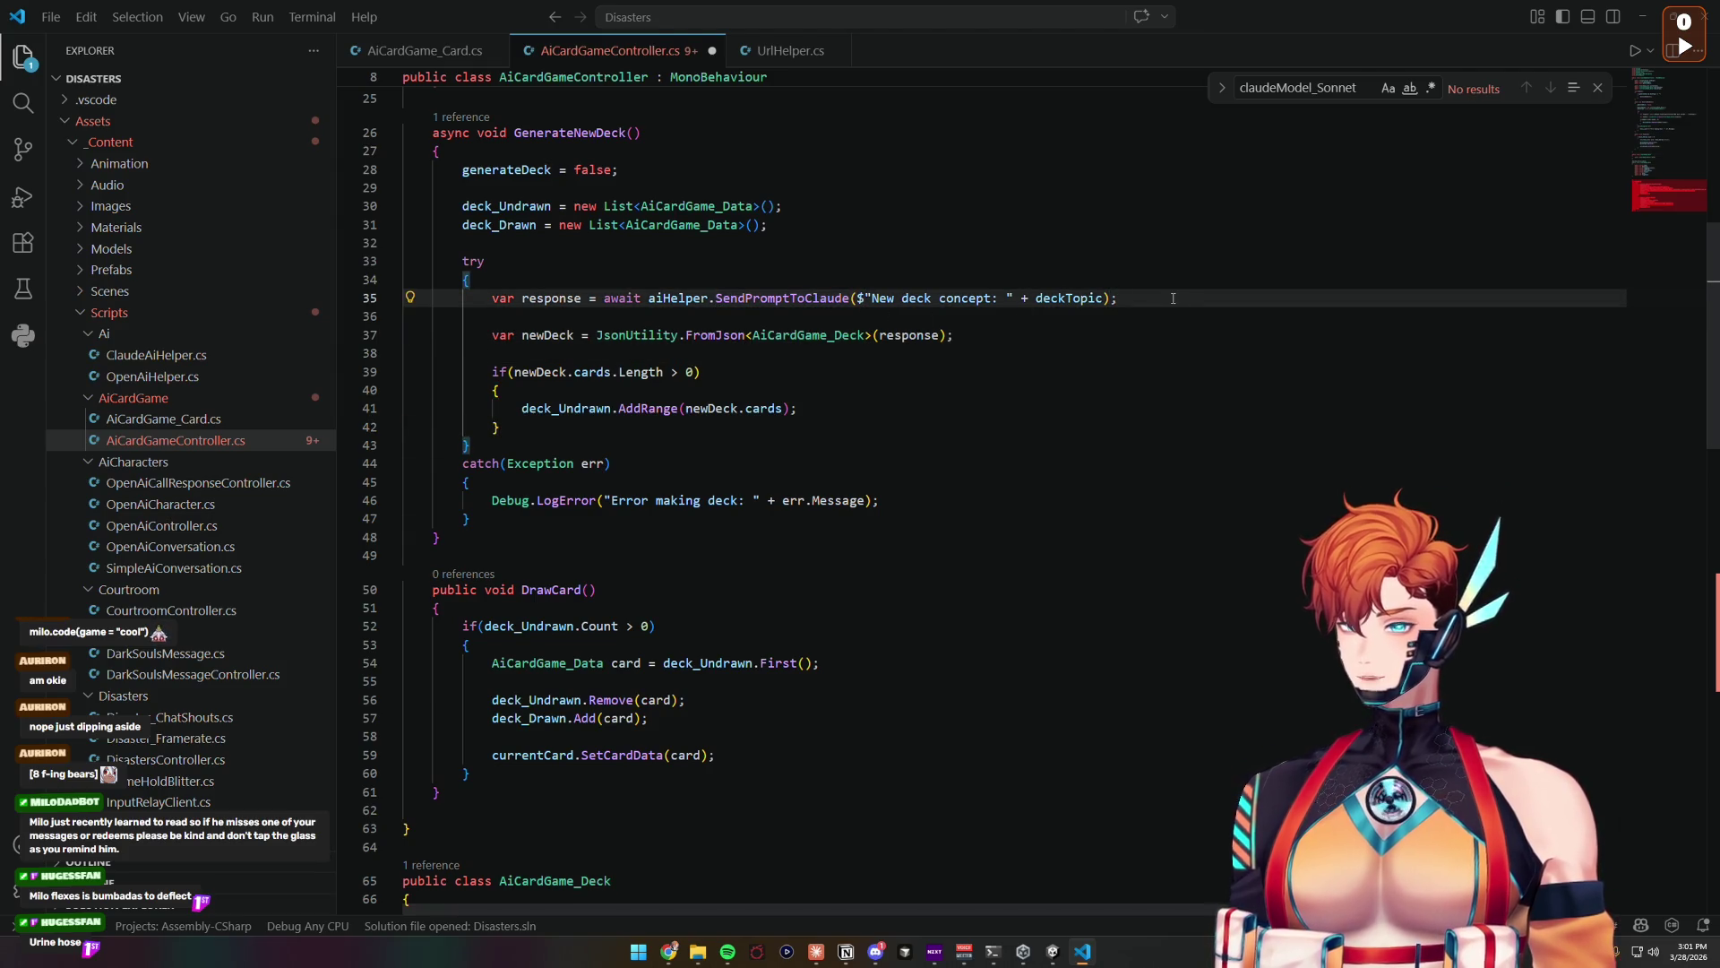
key(Return)
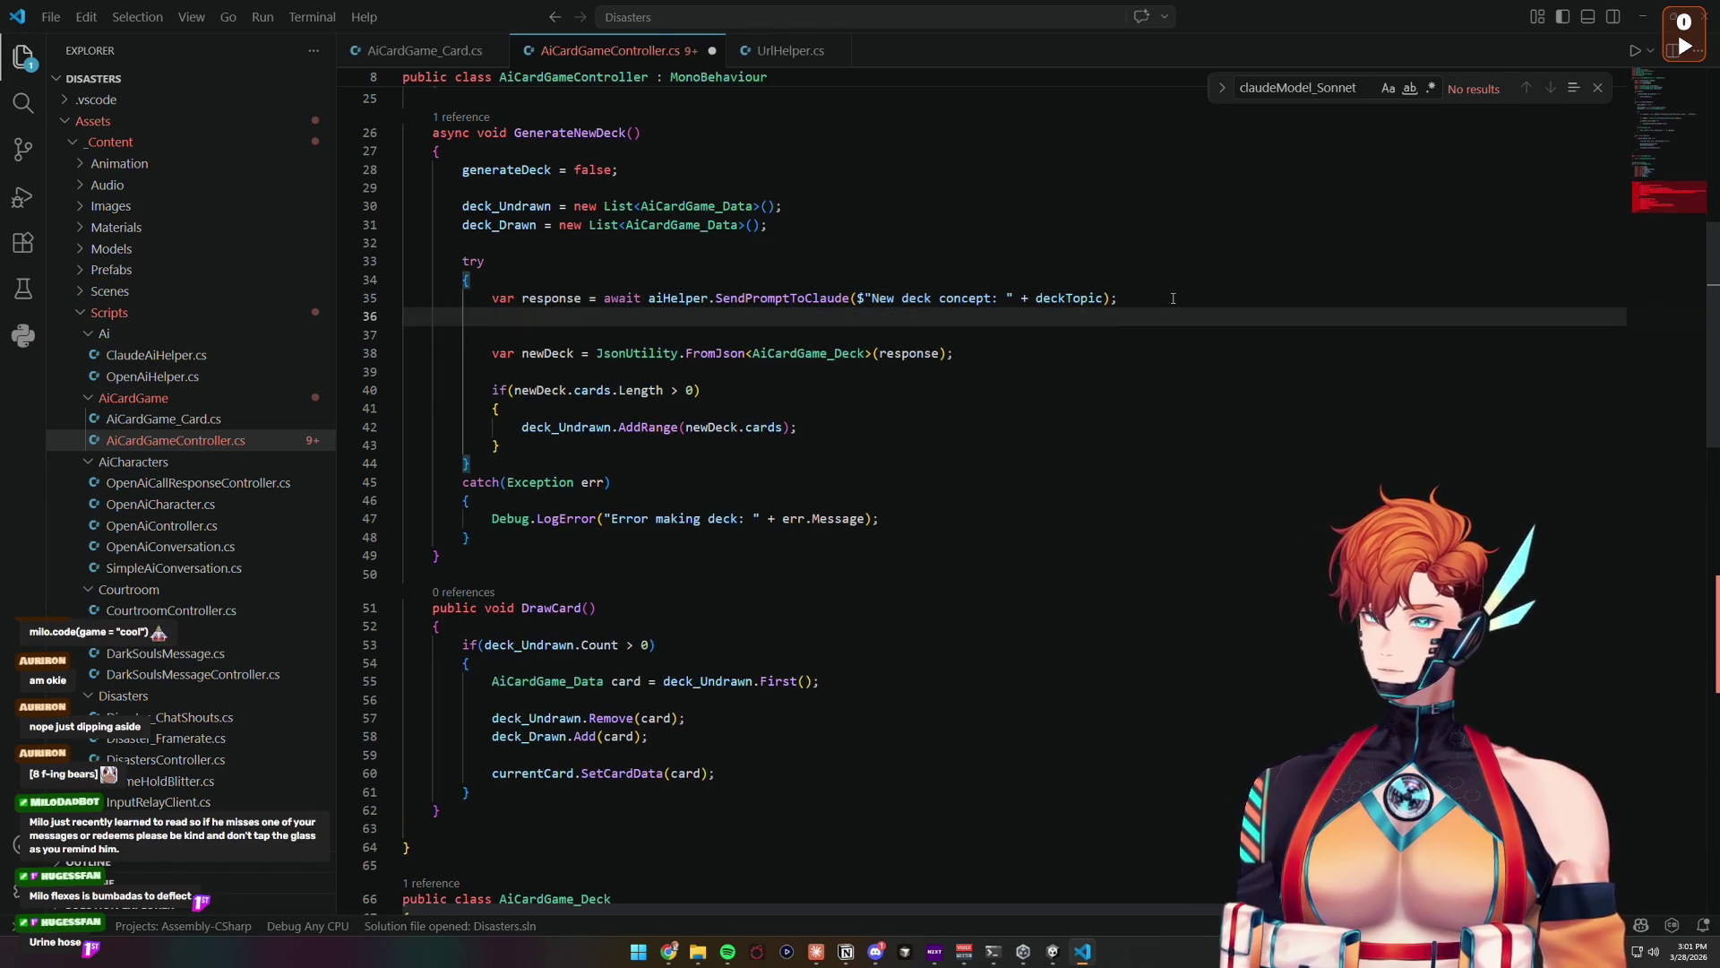
text(Debug.o)
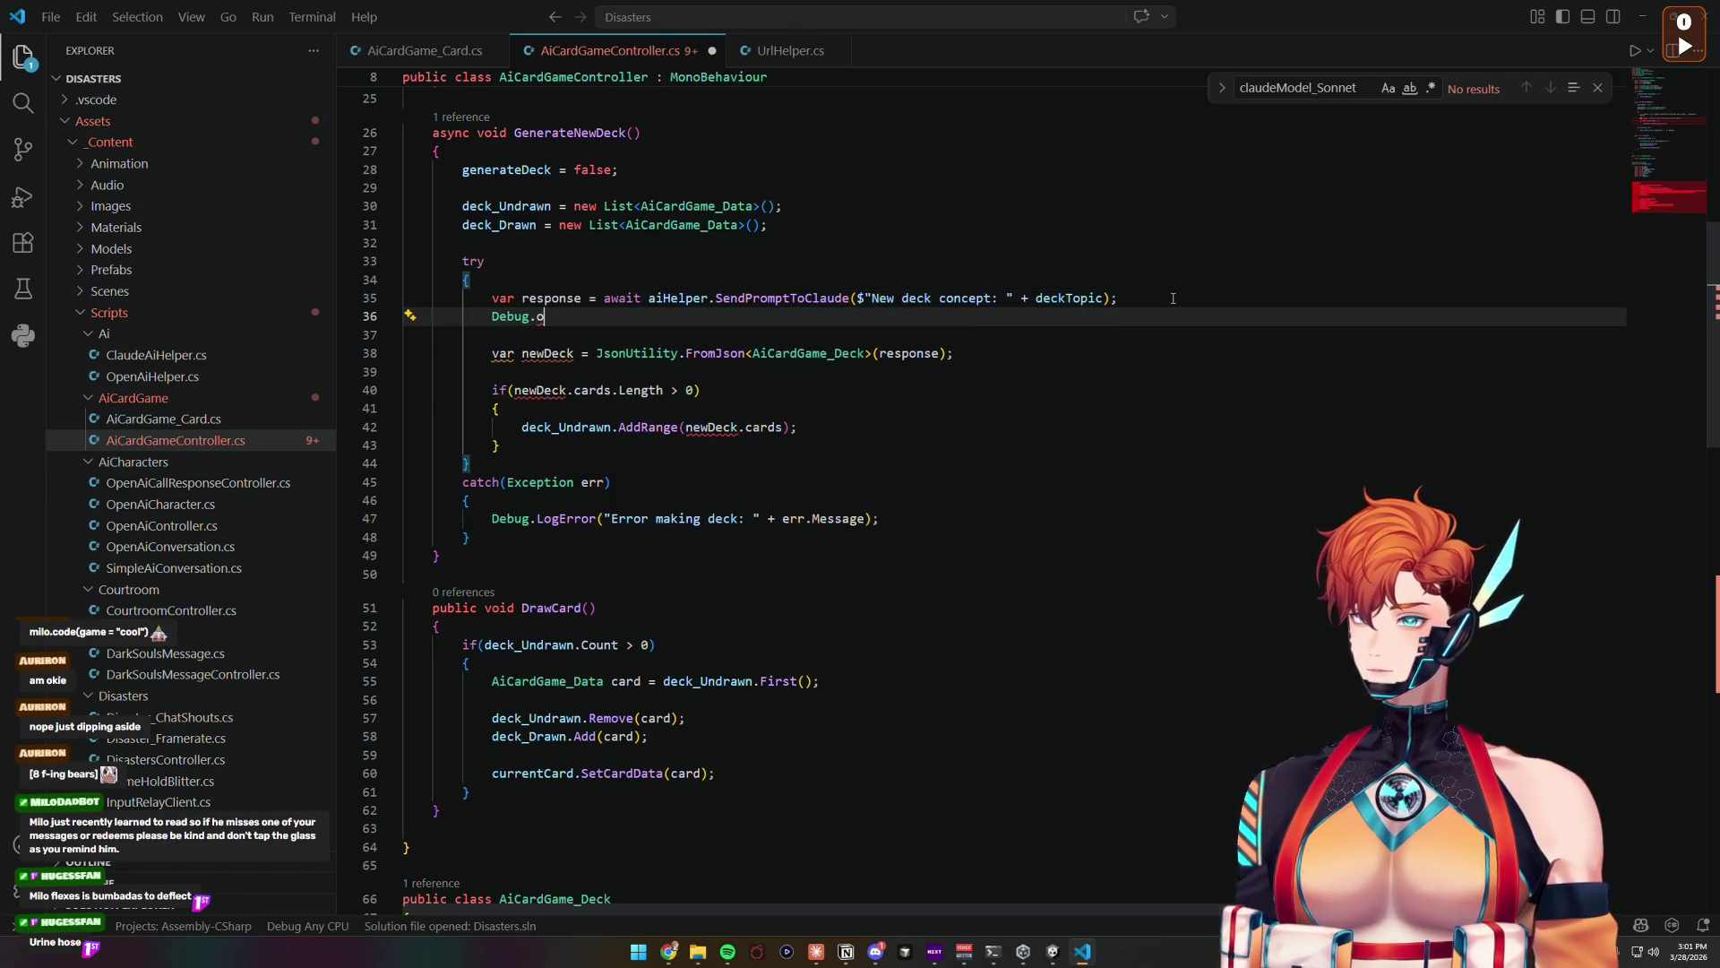
key(BackSpace)
text(log()
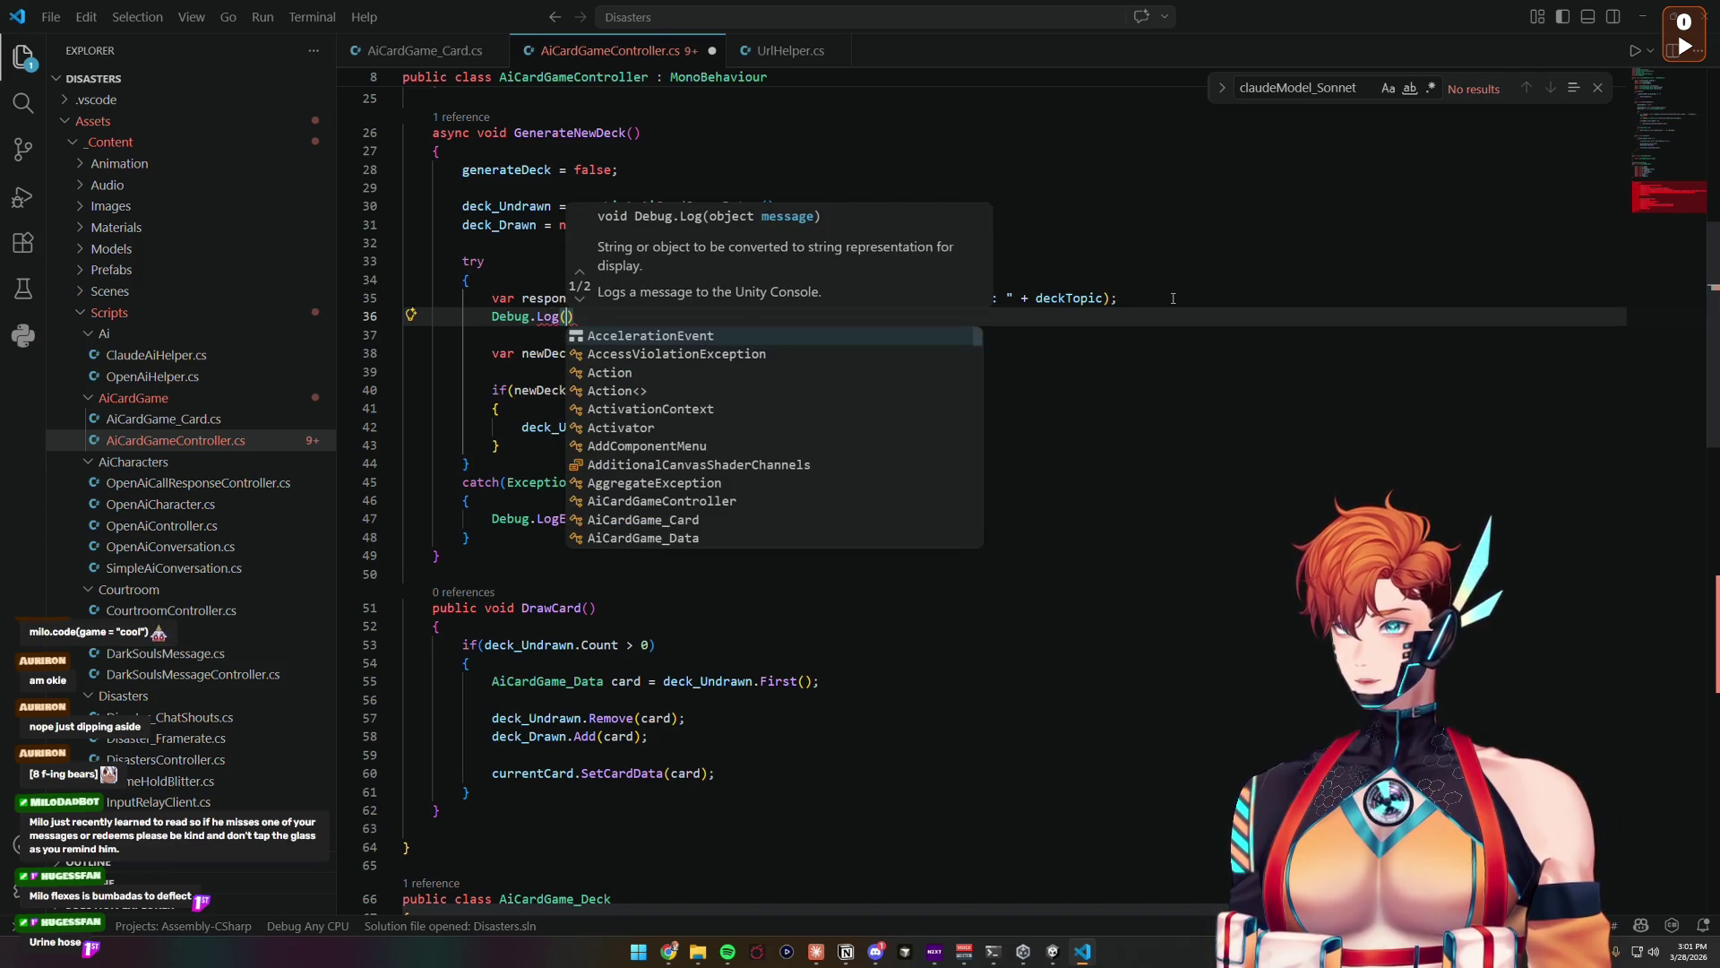
text(response)
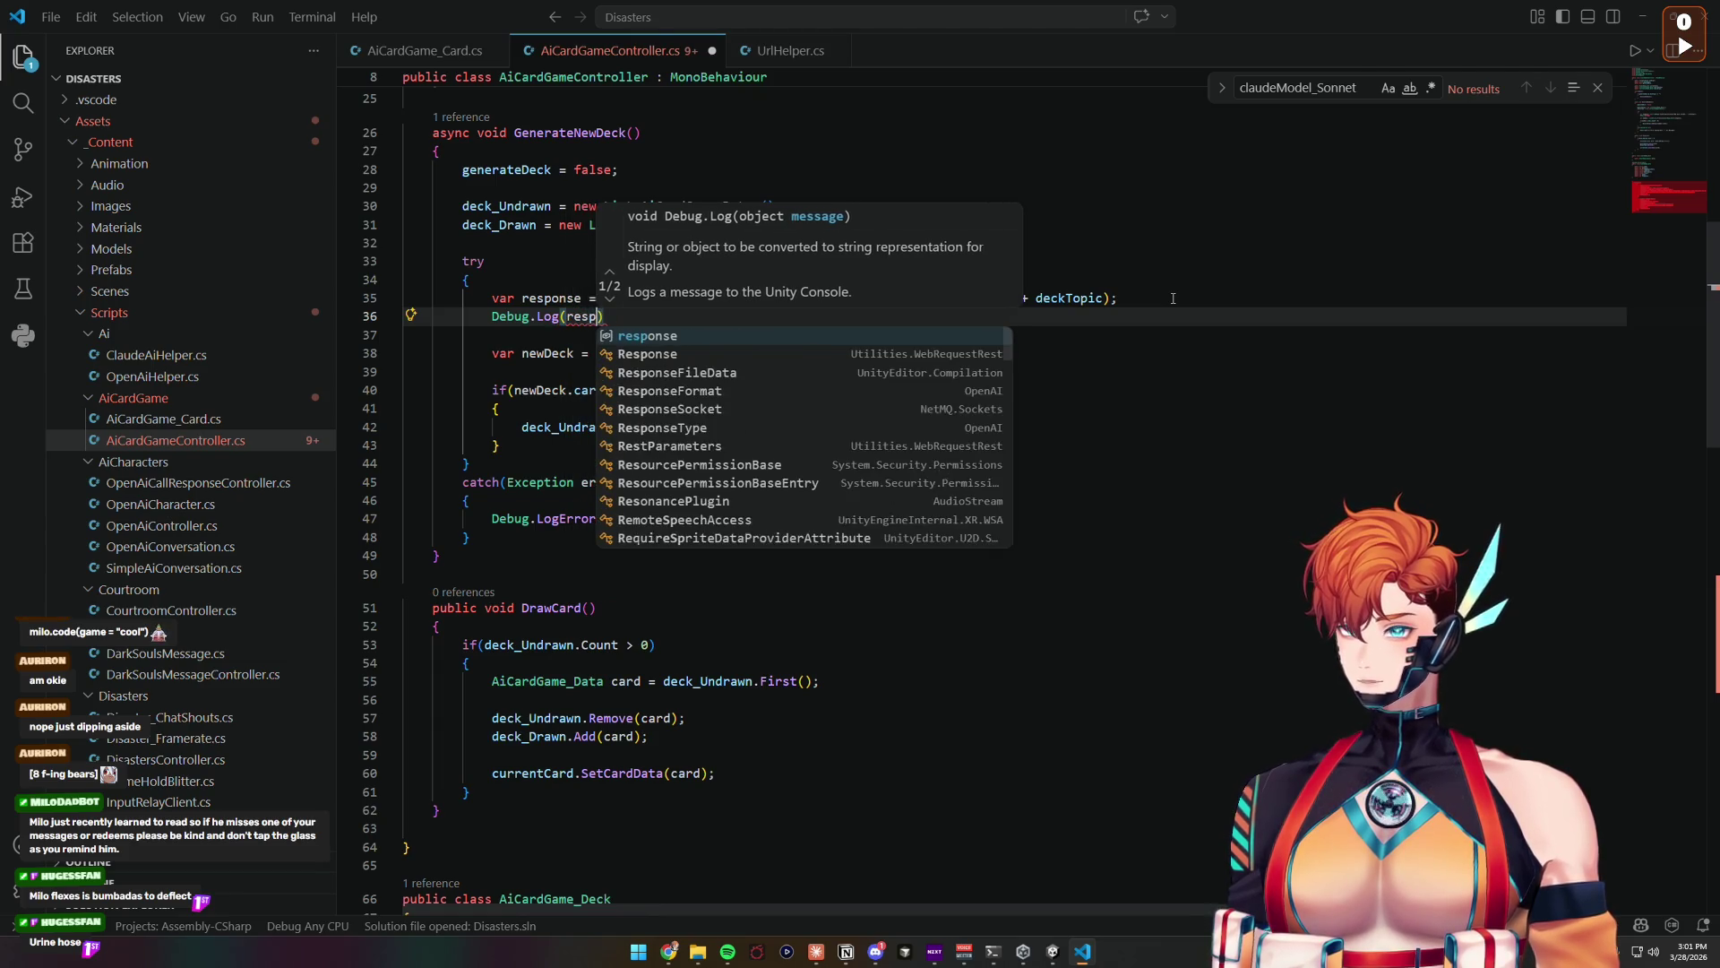
text())
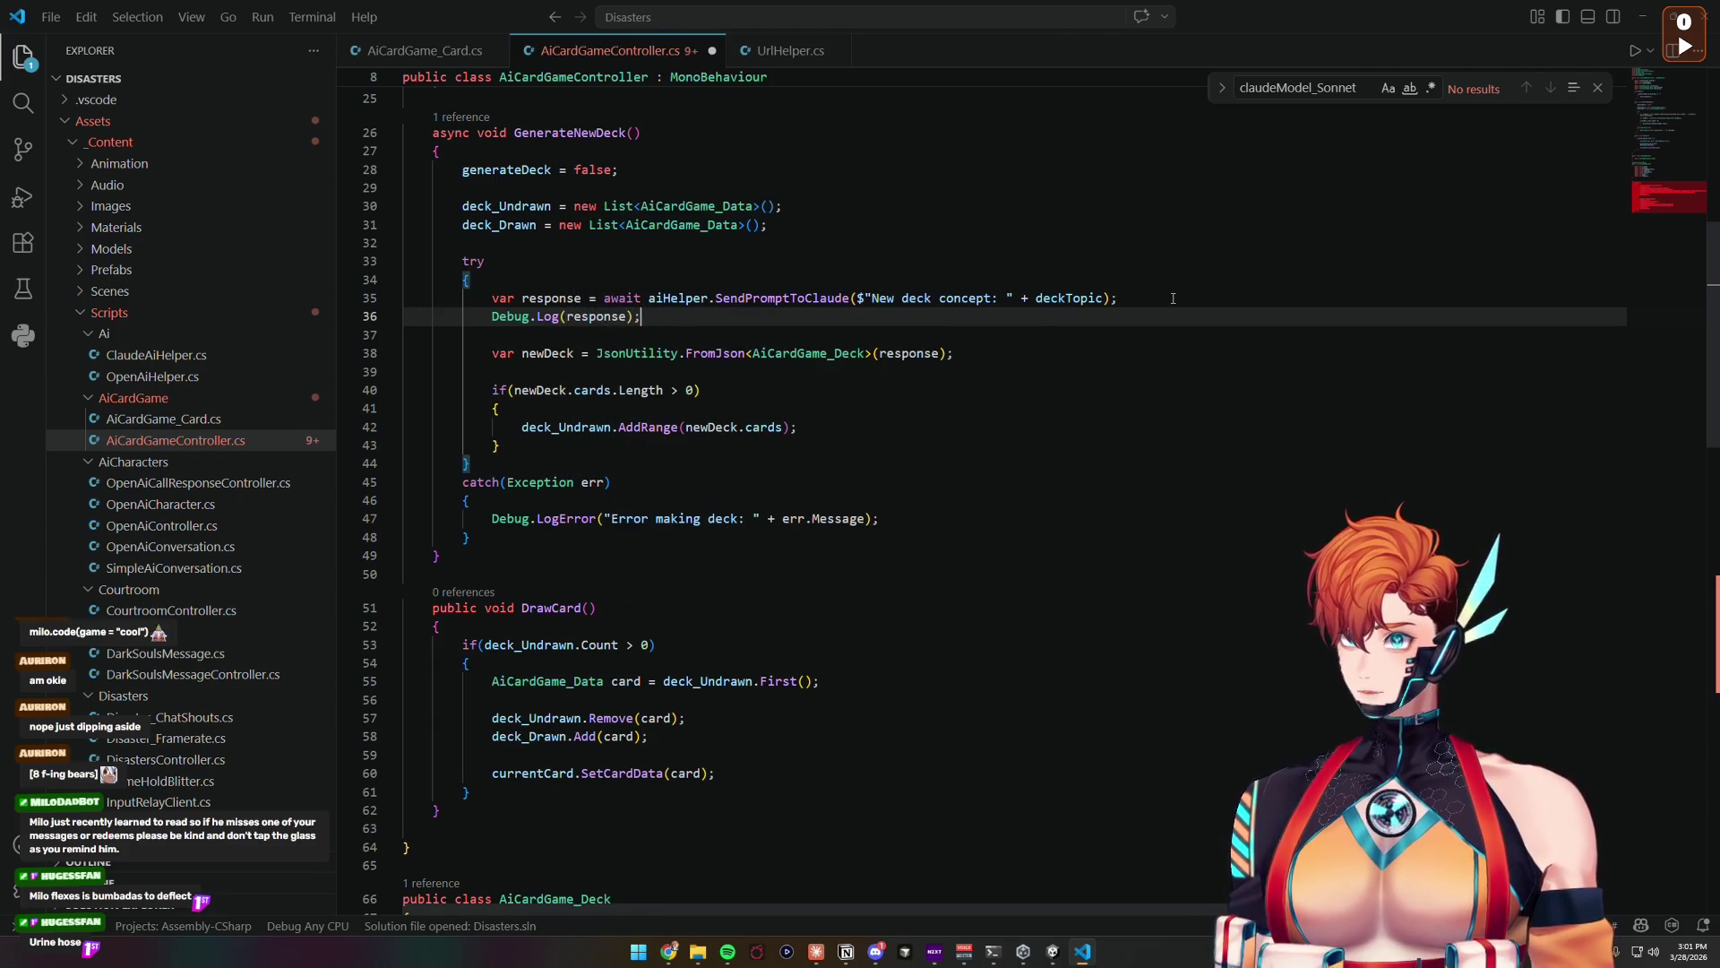
Step: Mark the AiCardGame_Deck class [System.Serializable], save the script, and return to Unity
double_click(824, 352)
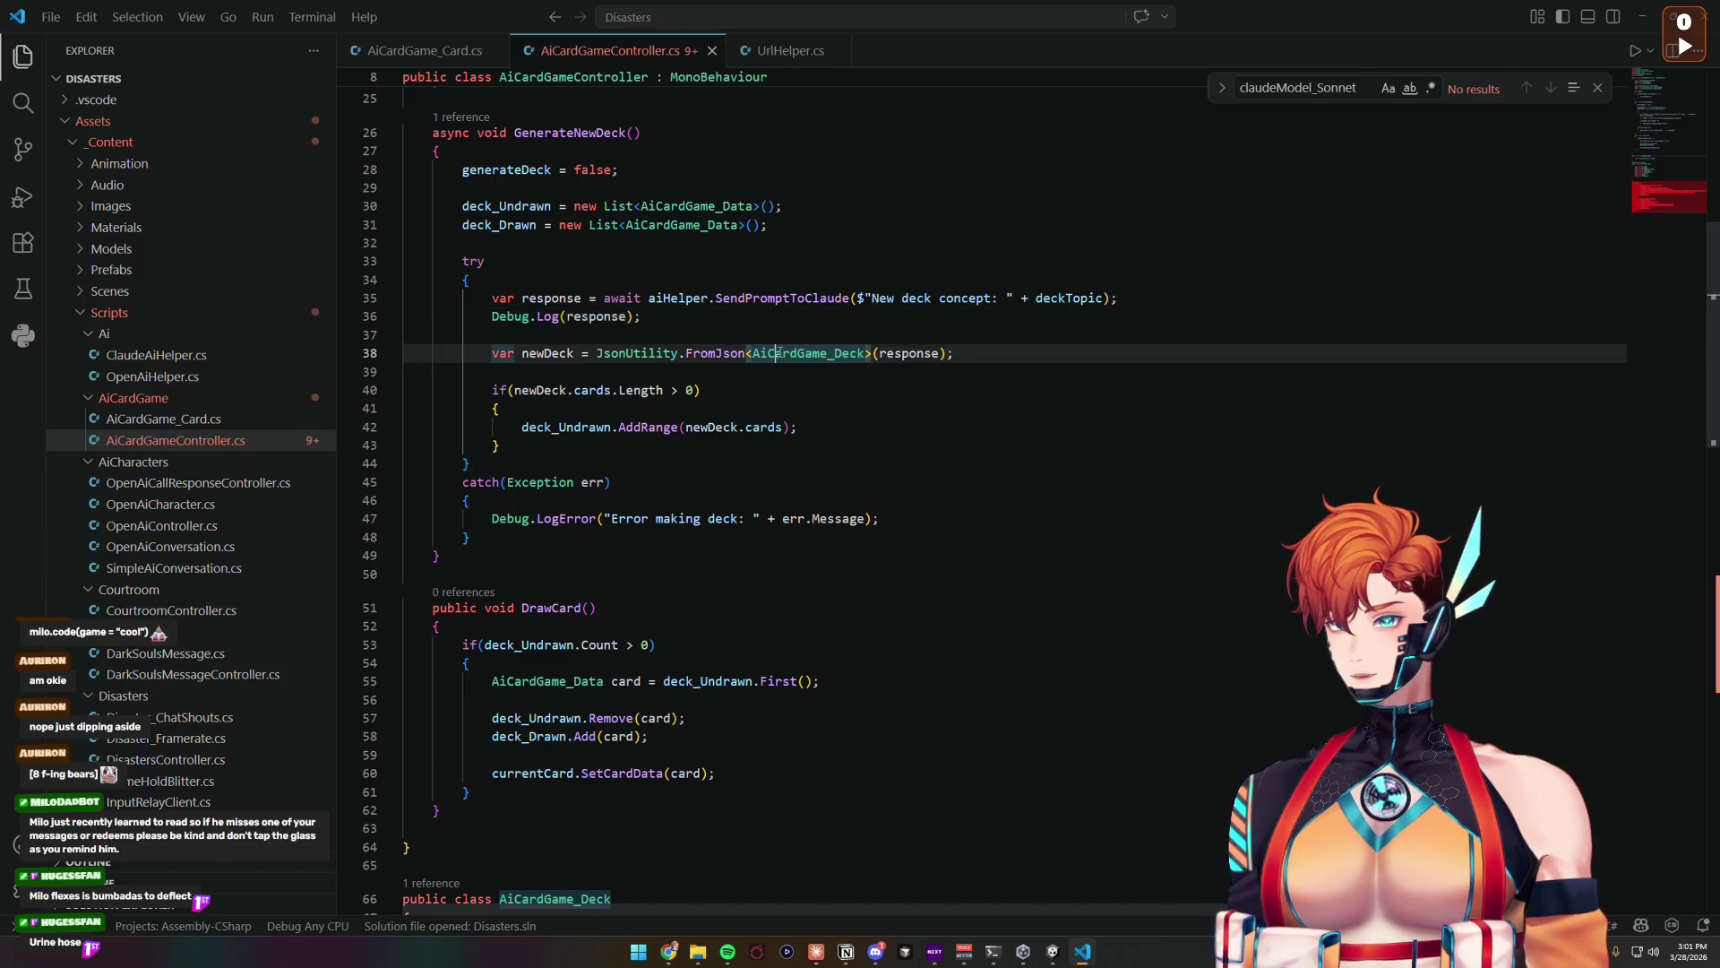
scroll(779, 353, down, 5)
click(506, 593)
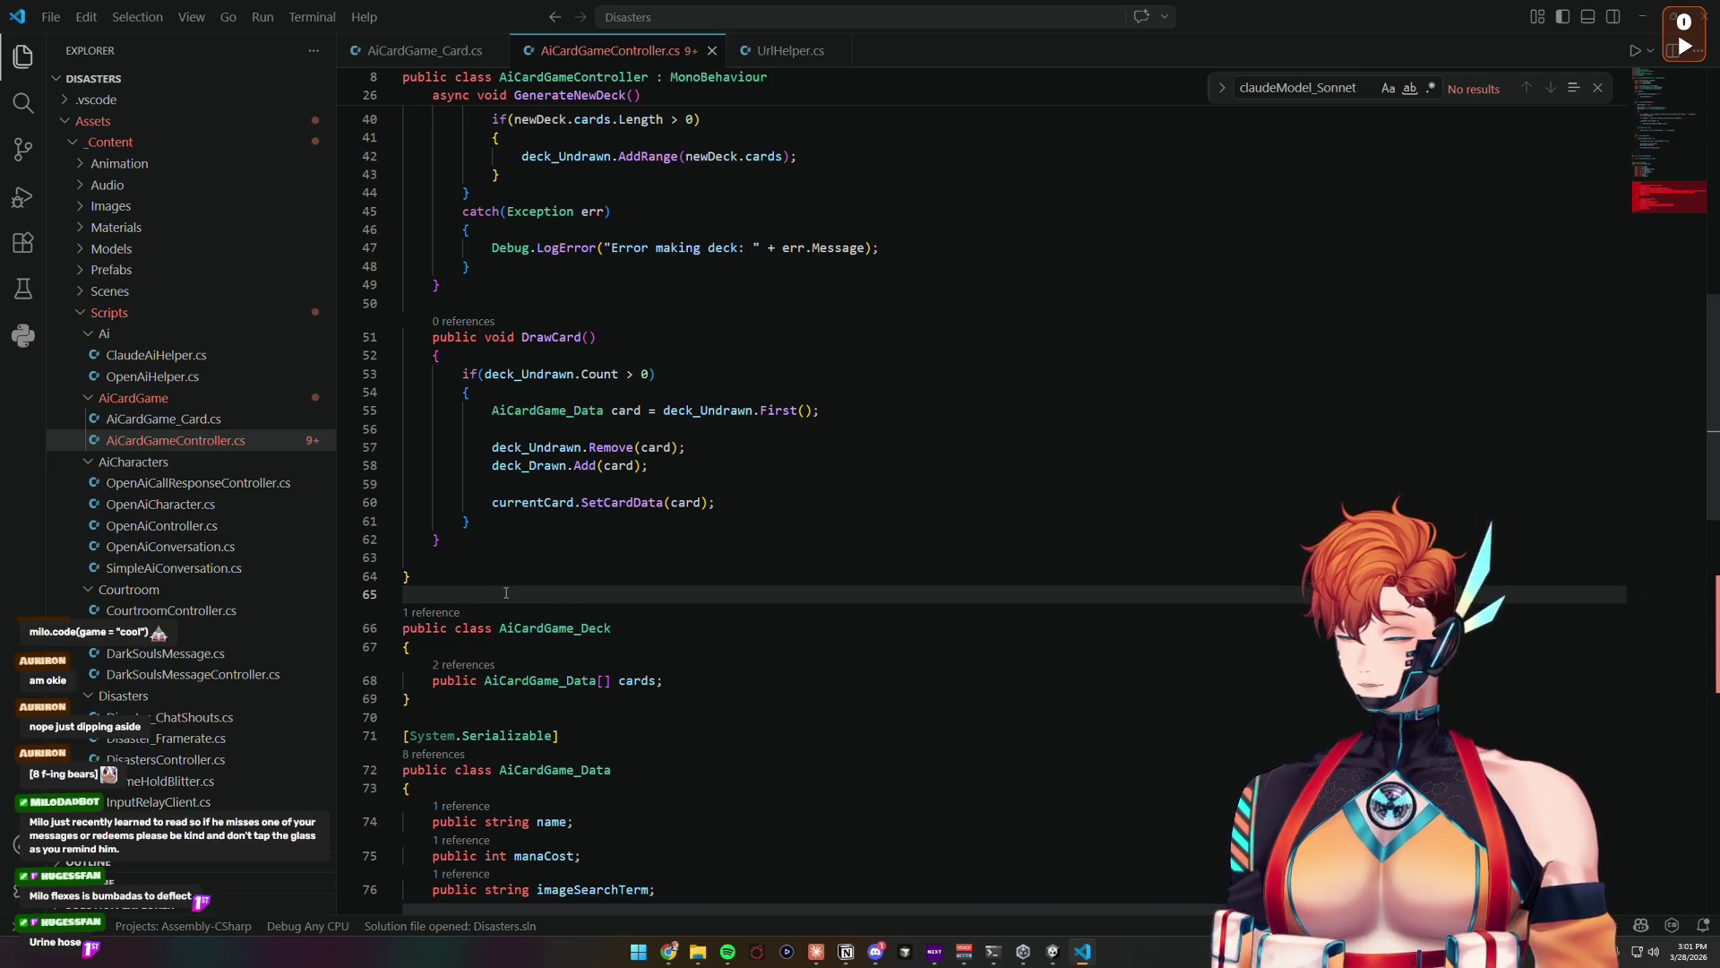
key(Return)
text([System.Ser)
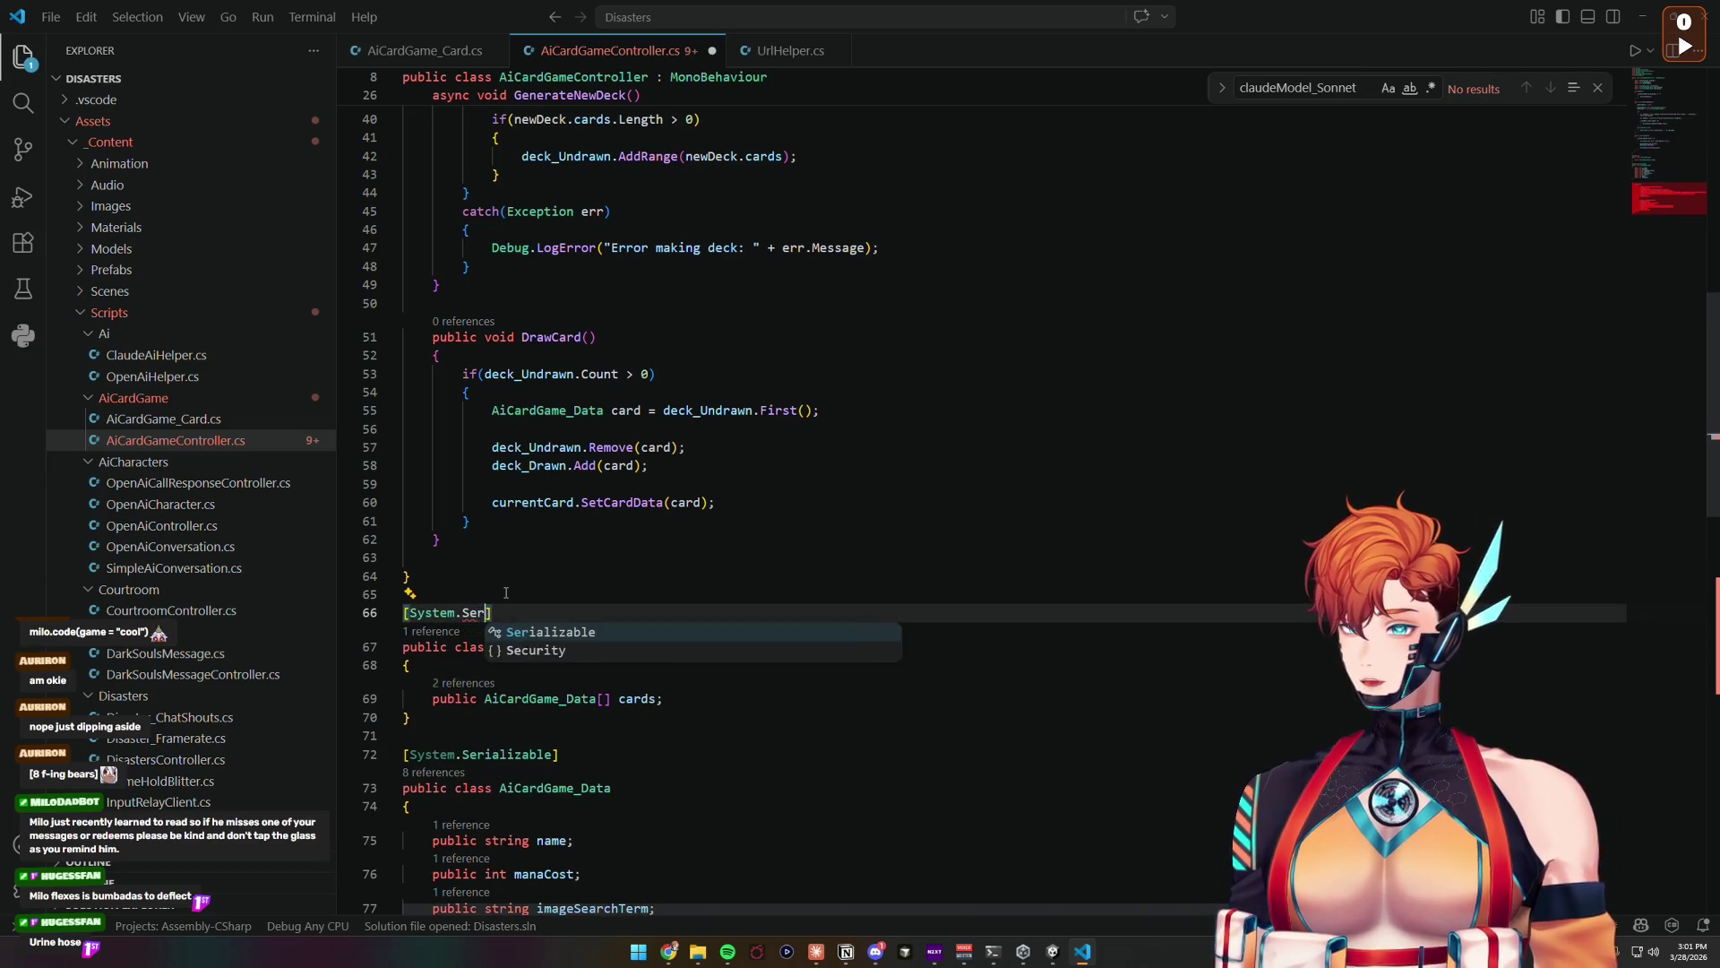
key(Tab)
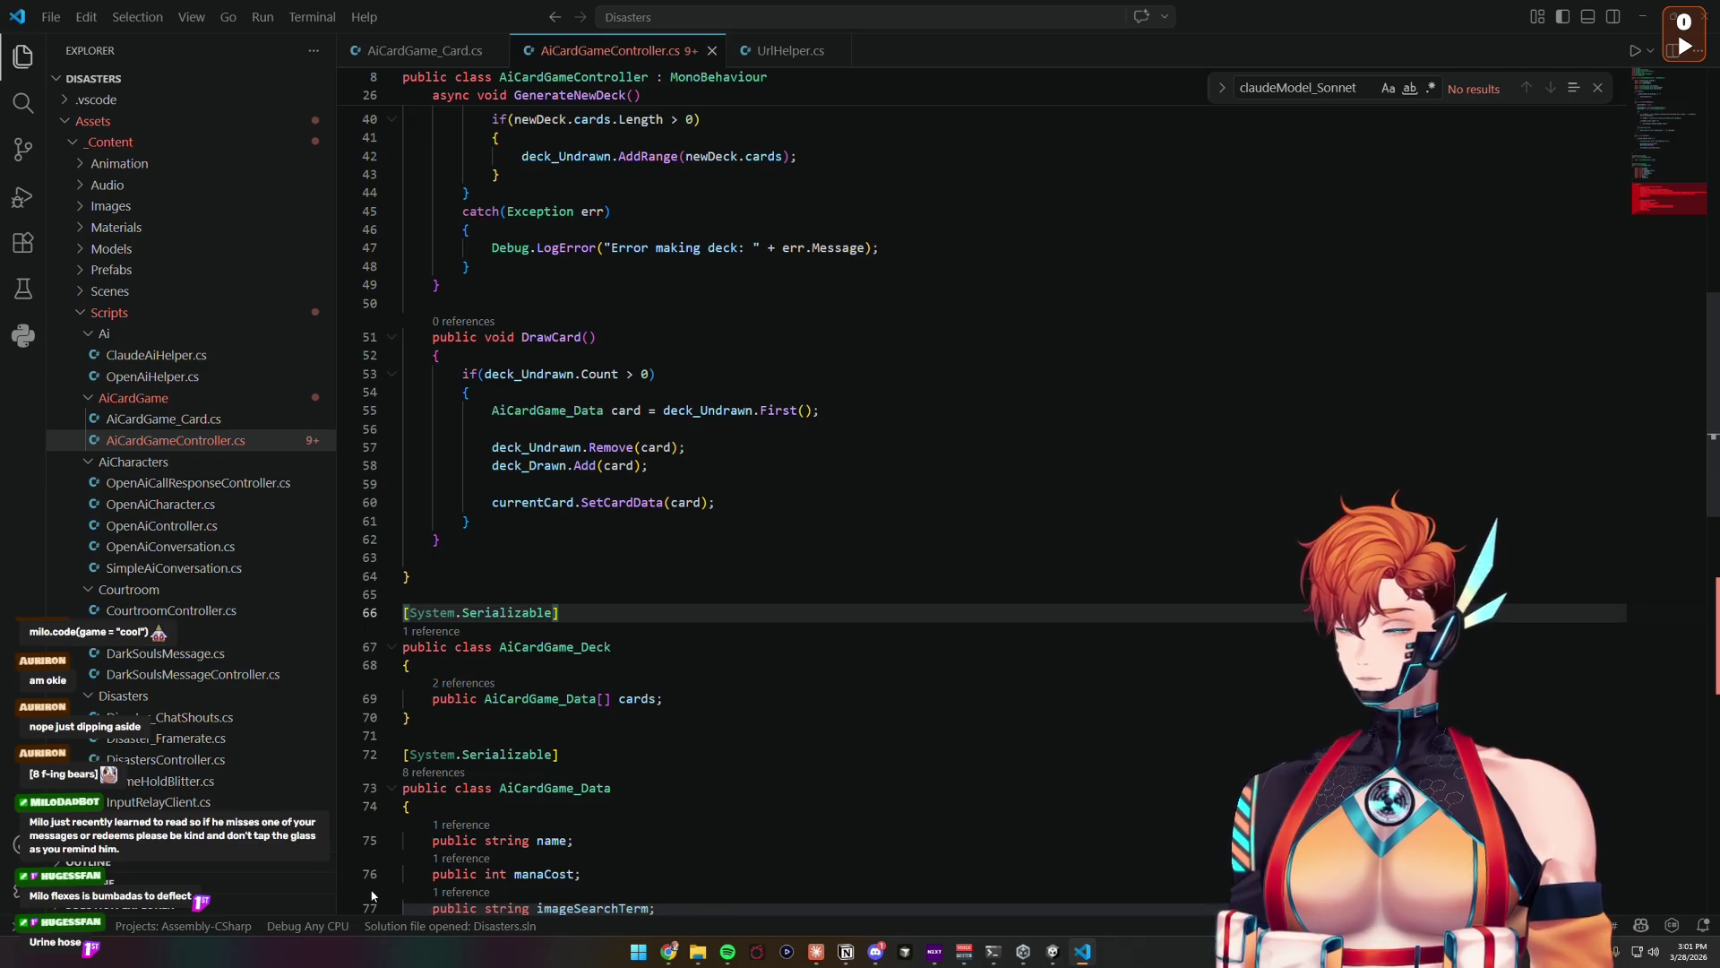
key(ctrl+s)
double_click(515, 613)
drag(516, 613, 465, 611)
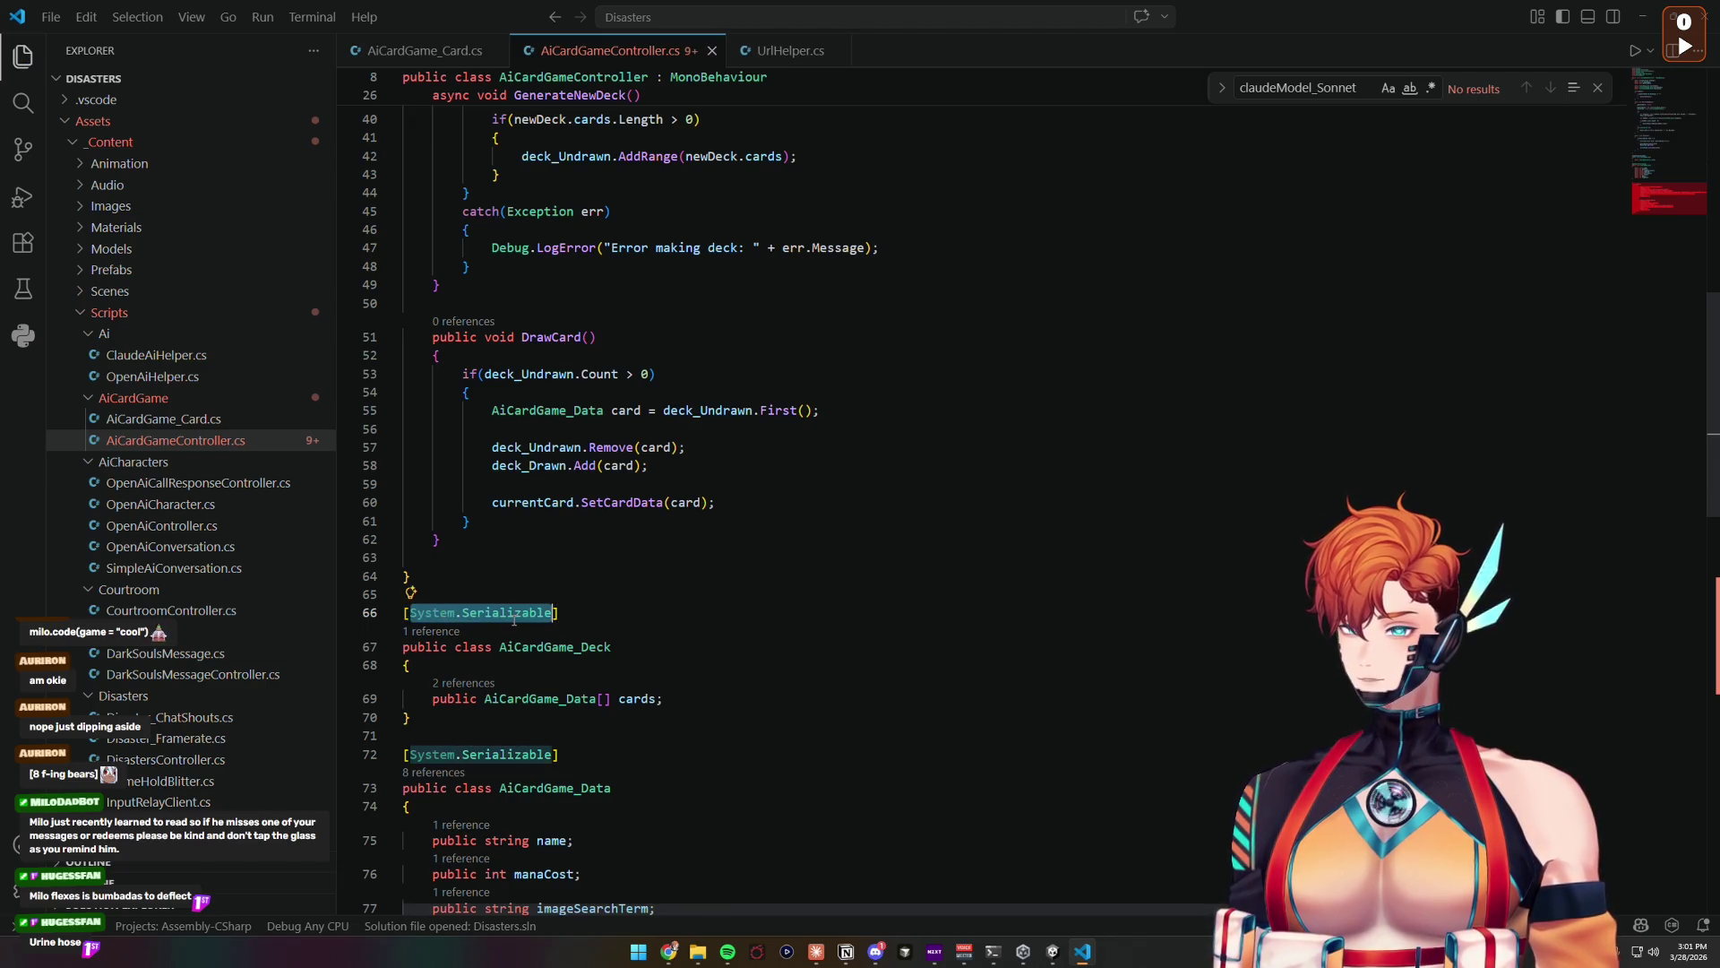
click(508, 612)
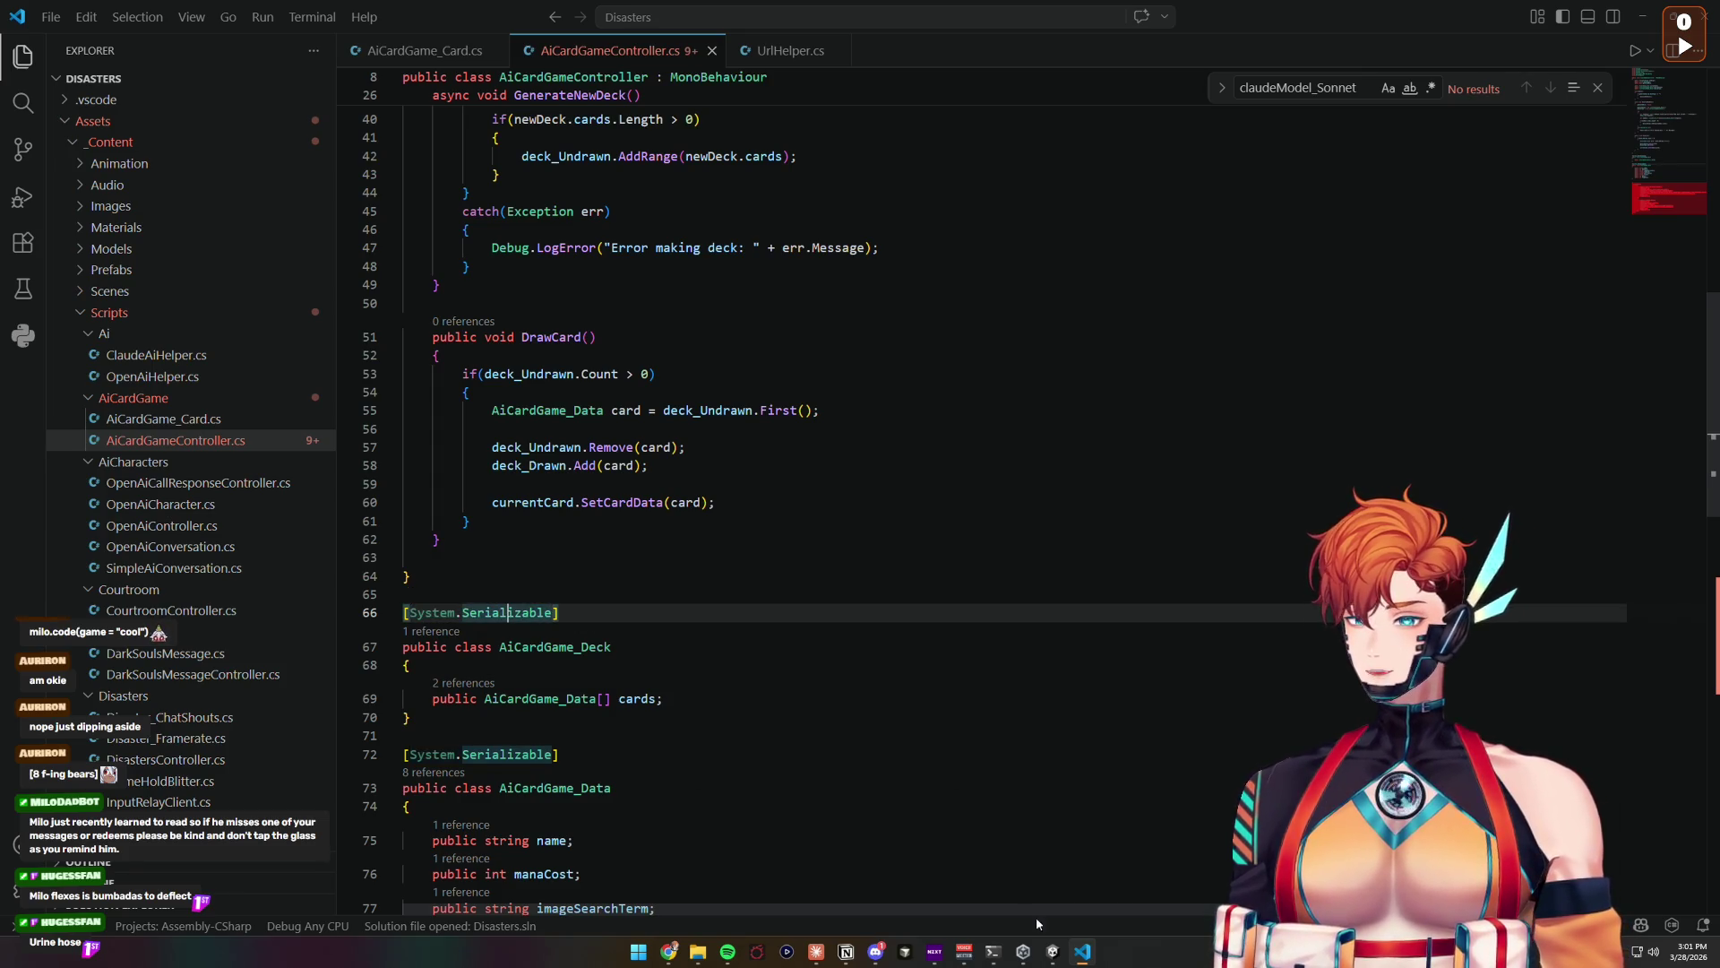
click(1083, 952)
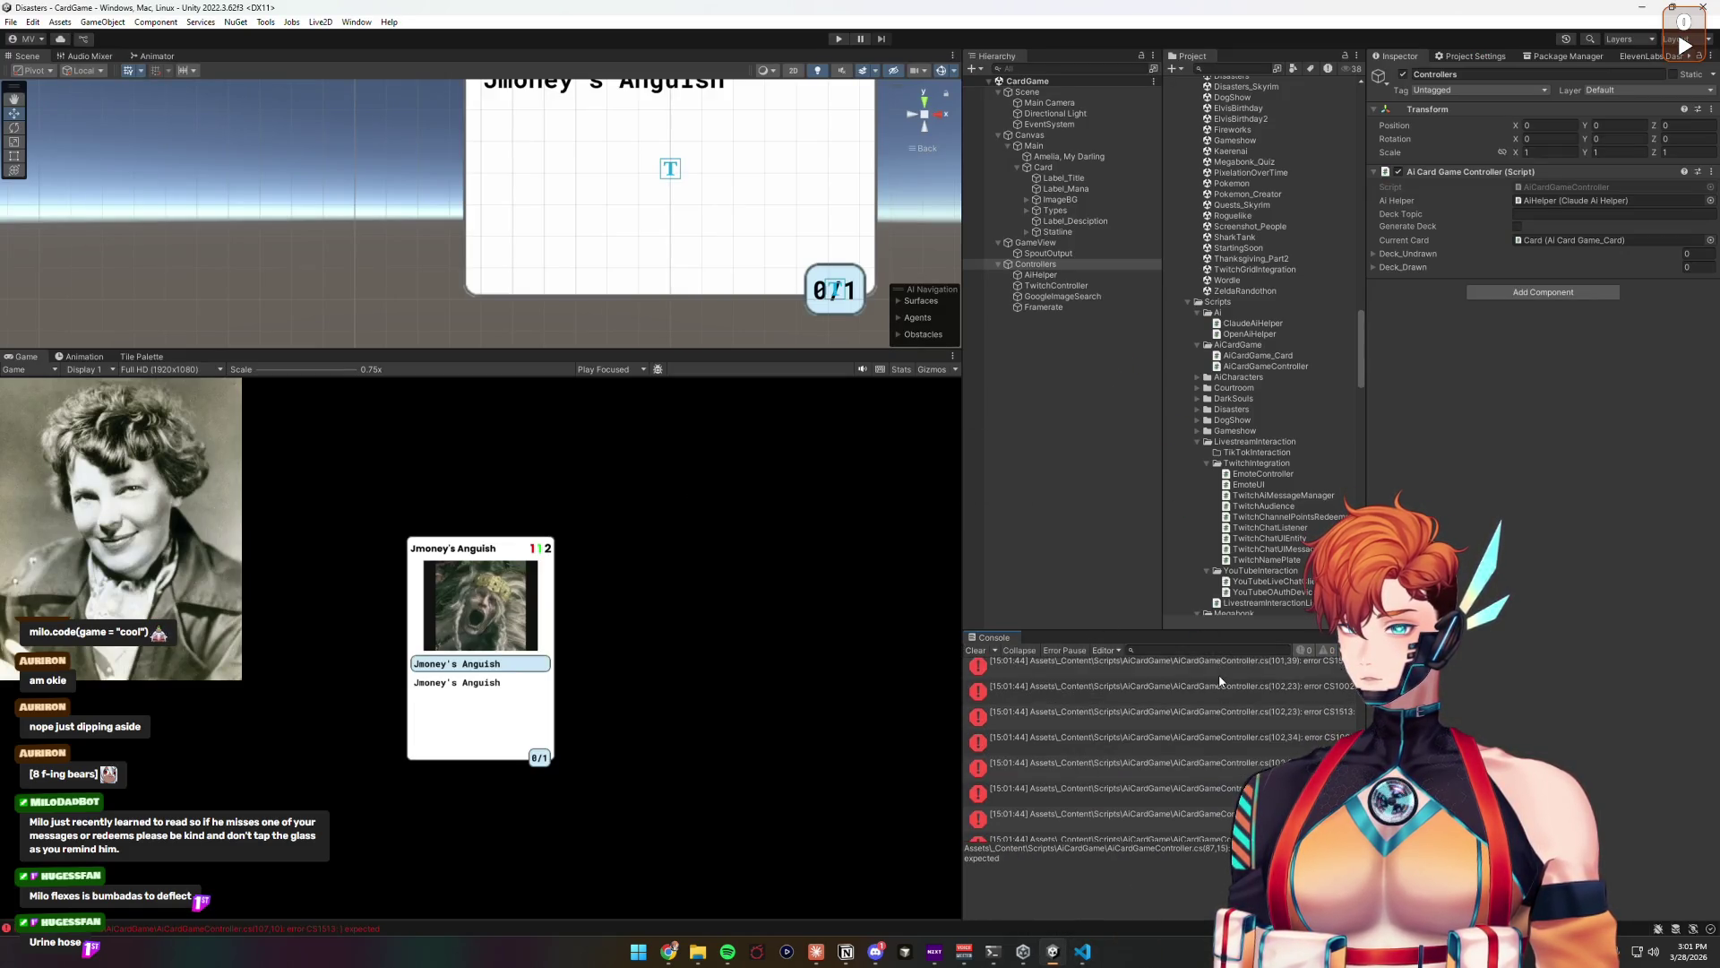
Step: Comment out the controller script's sample JSON block (lines 86–109), save, and clear Unity's console
click(1219, 693)
double_click(1218, 692)
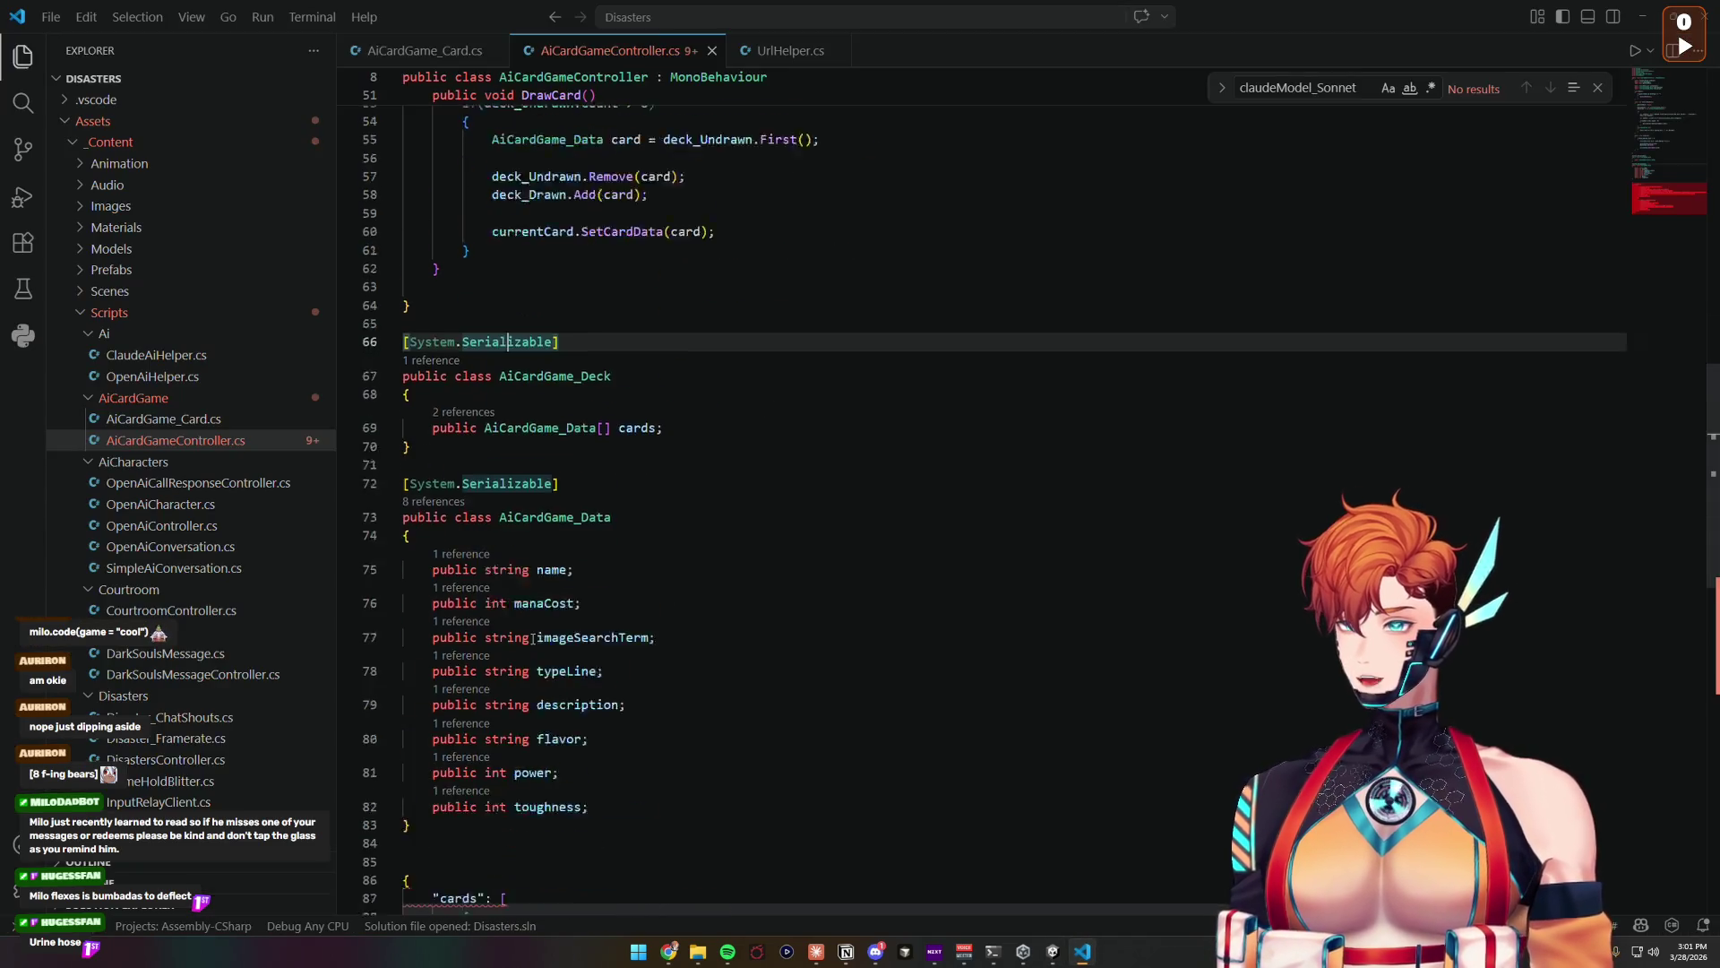
scroll(534, 638, down, 10)
drag(412, 627, 402, 194)
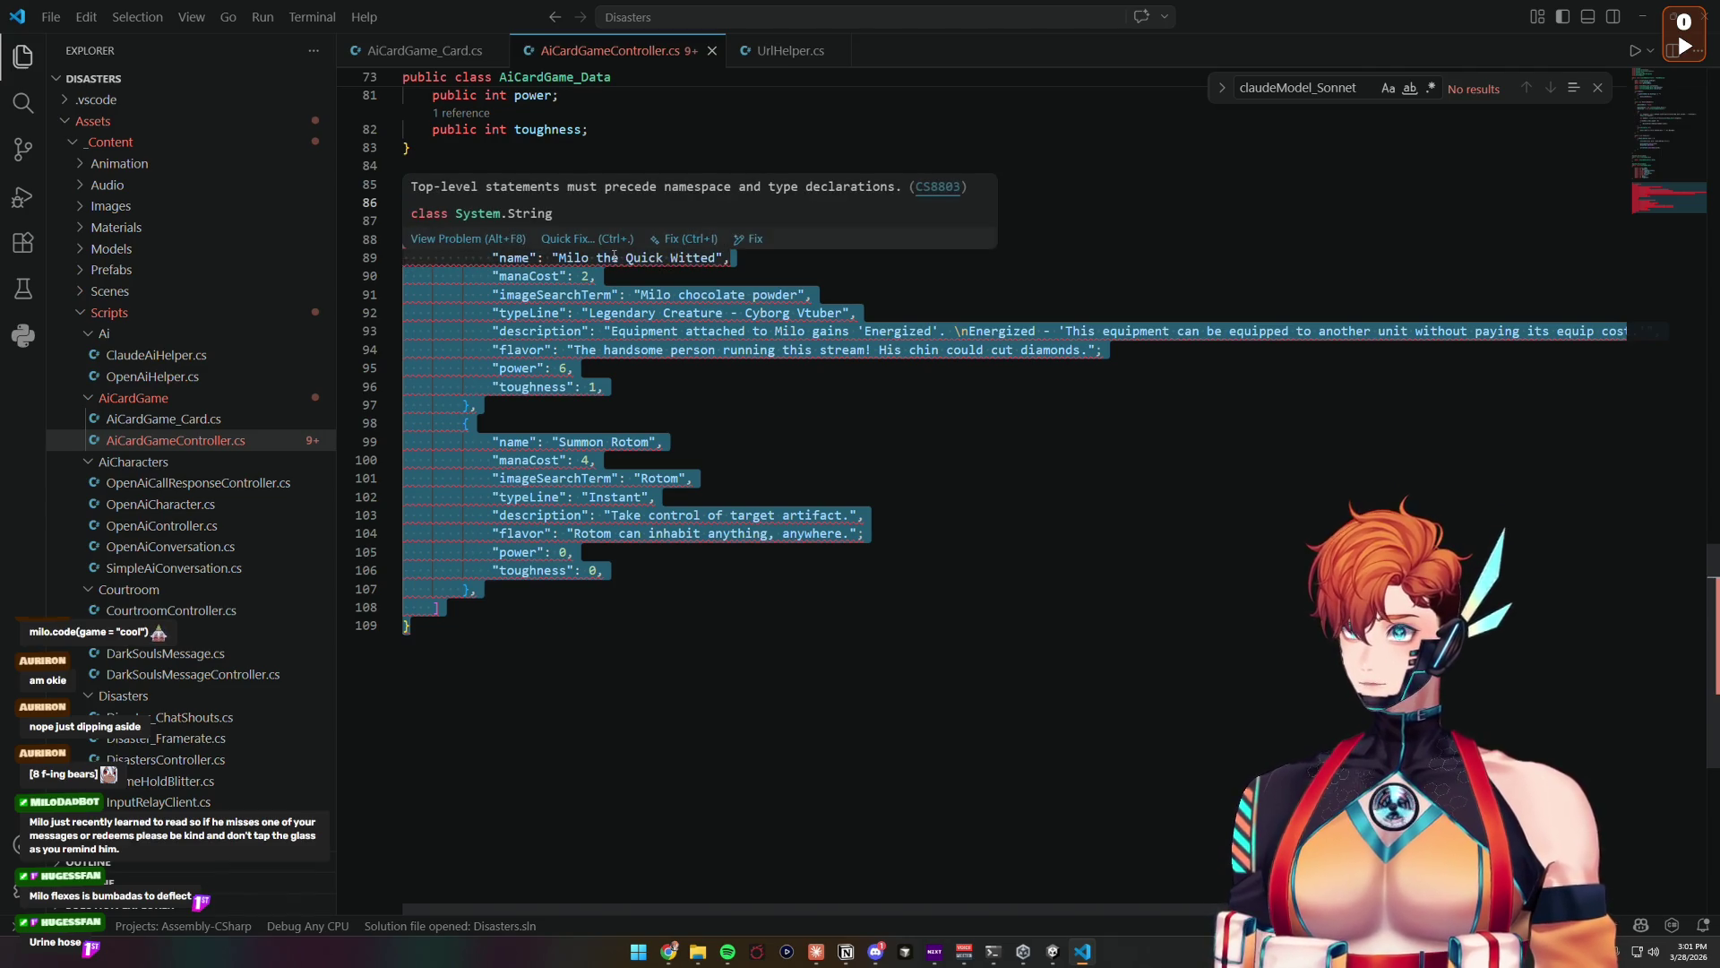
key(ctrl+slash)
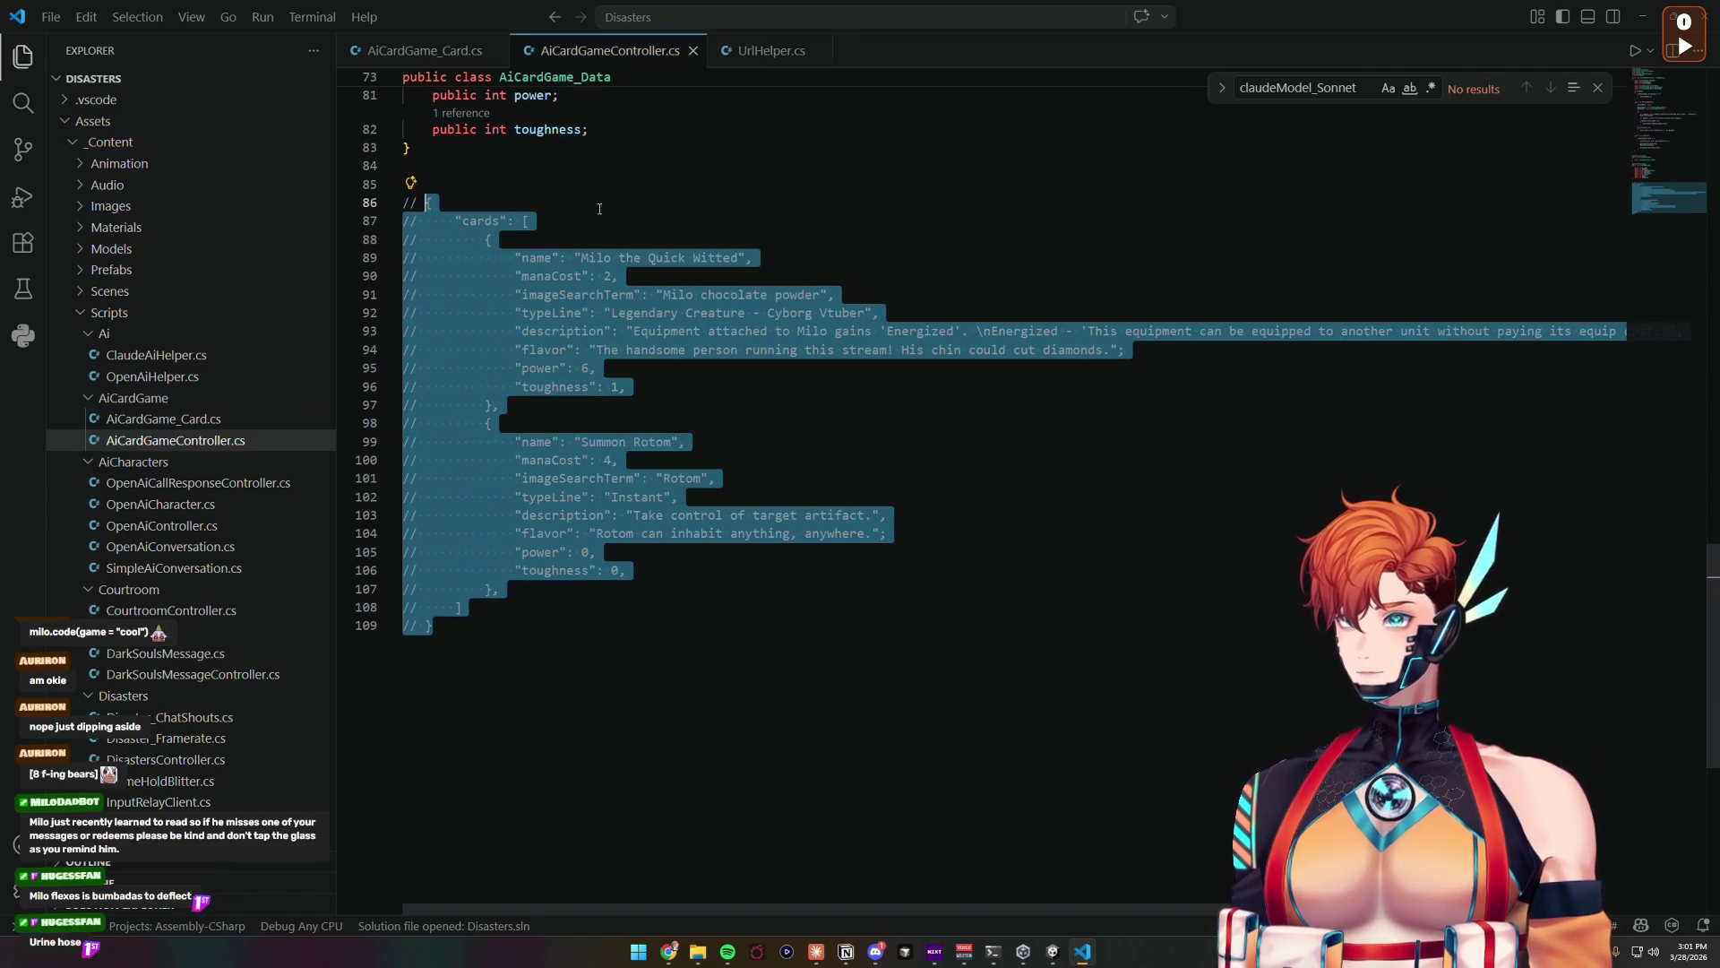
key(ctrl+s)
scroll(857, 601, up, 4)
key(alt+Tab)
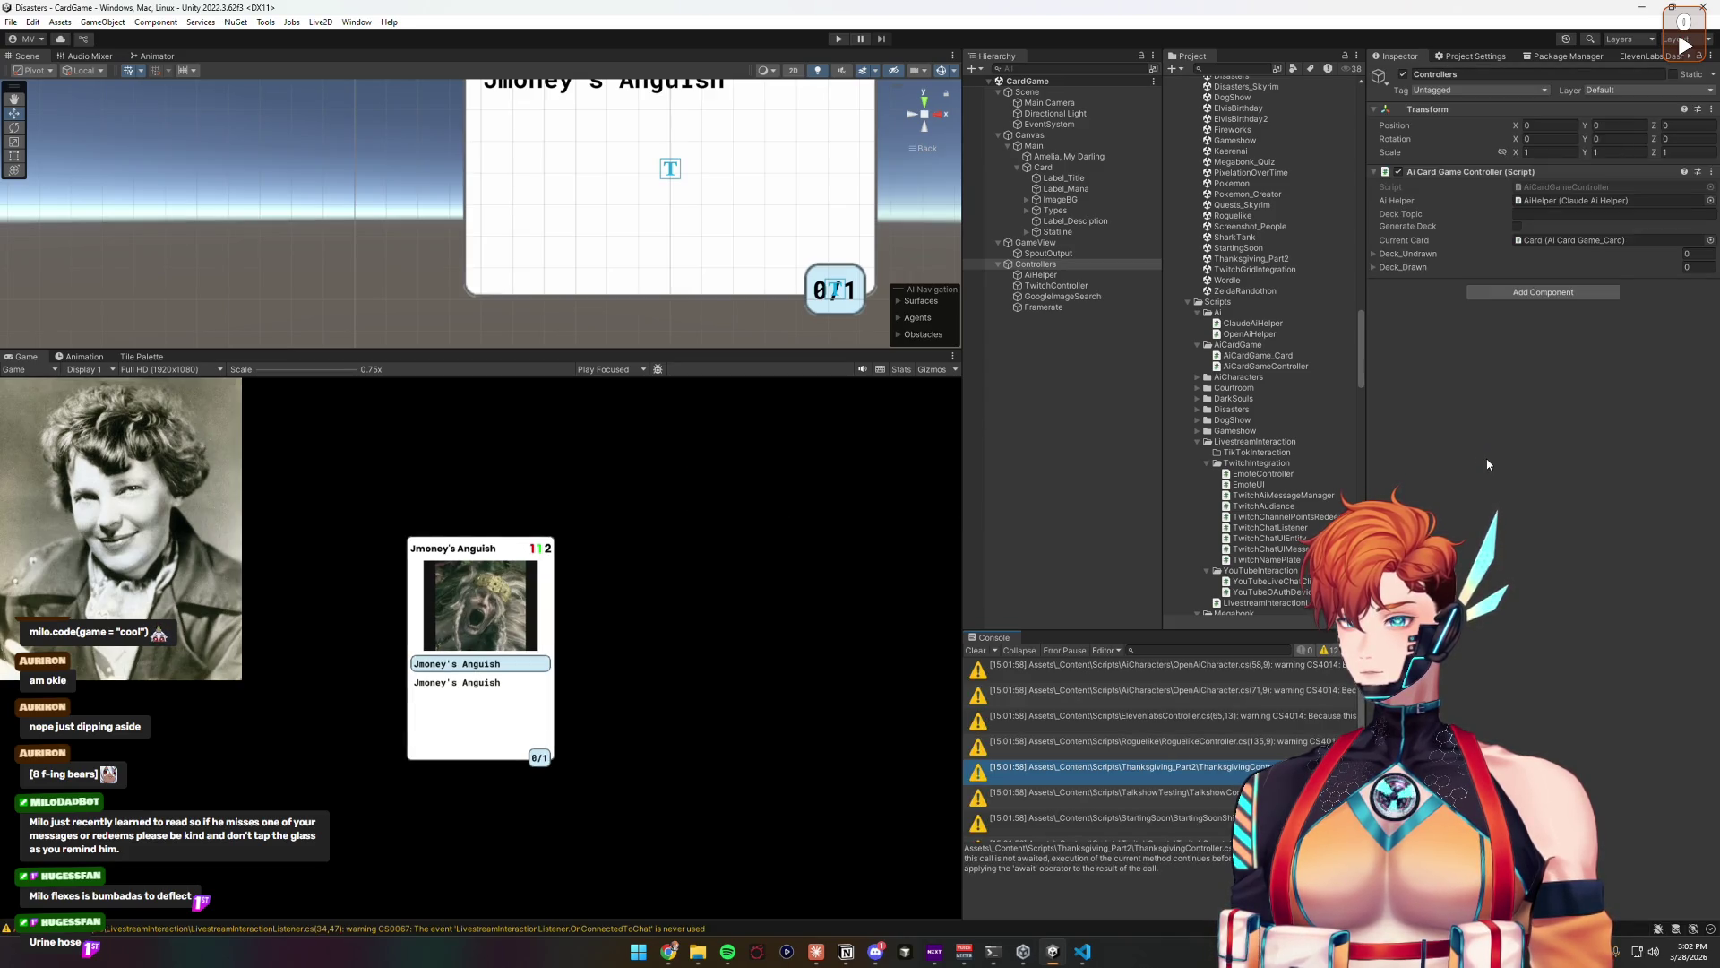
click(977, 650)
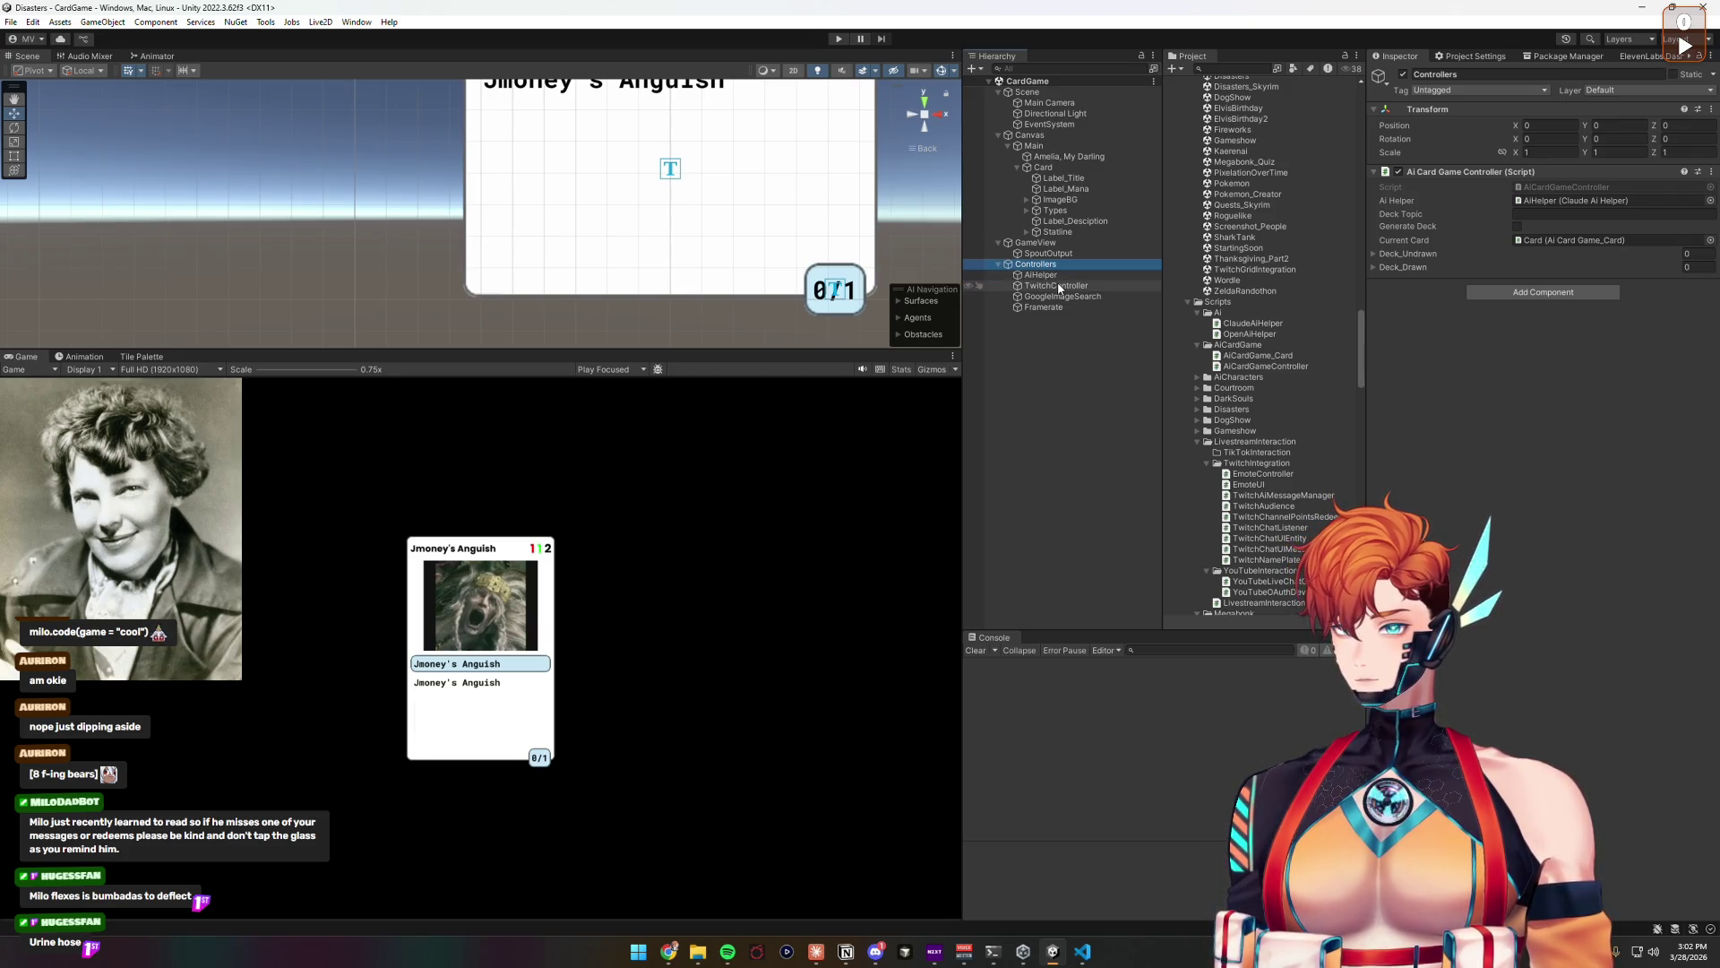
Step: Append a trial sentence about fake cards to the AiHelper Task Prompt
click(1048, 274)
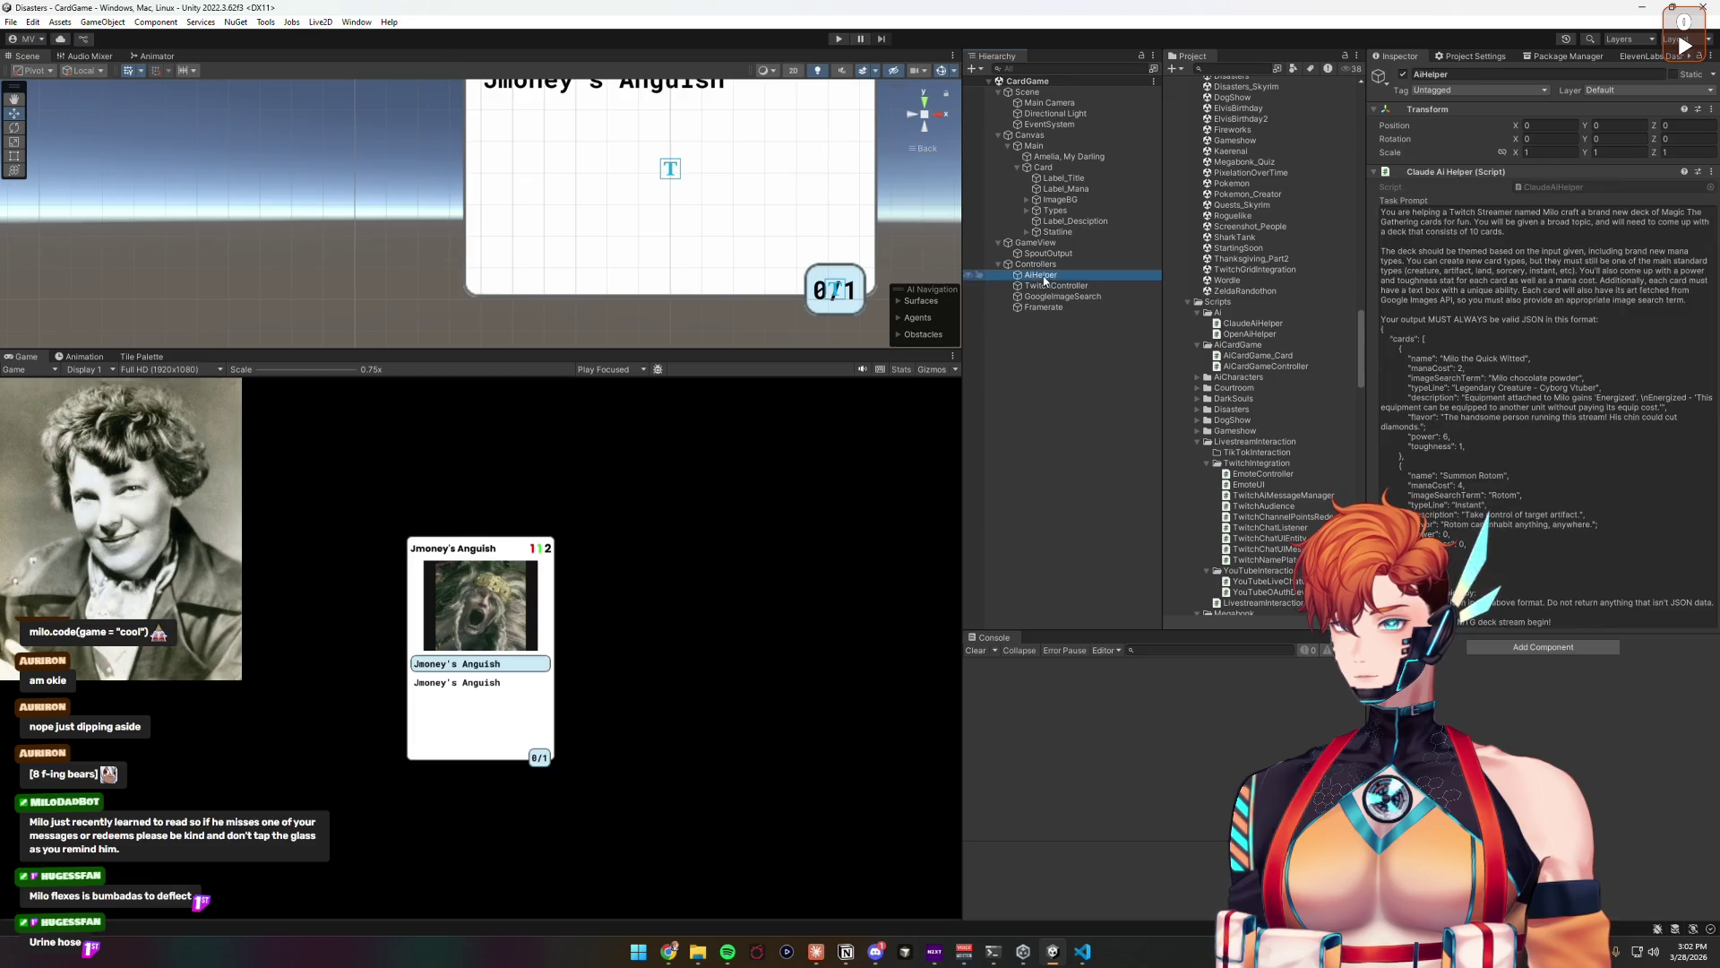
click(1700, 303)
click(1699, 303)
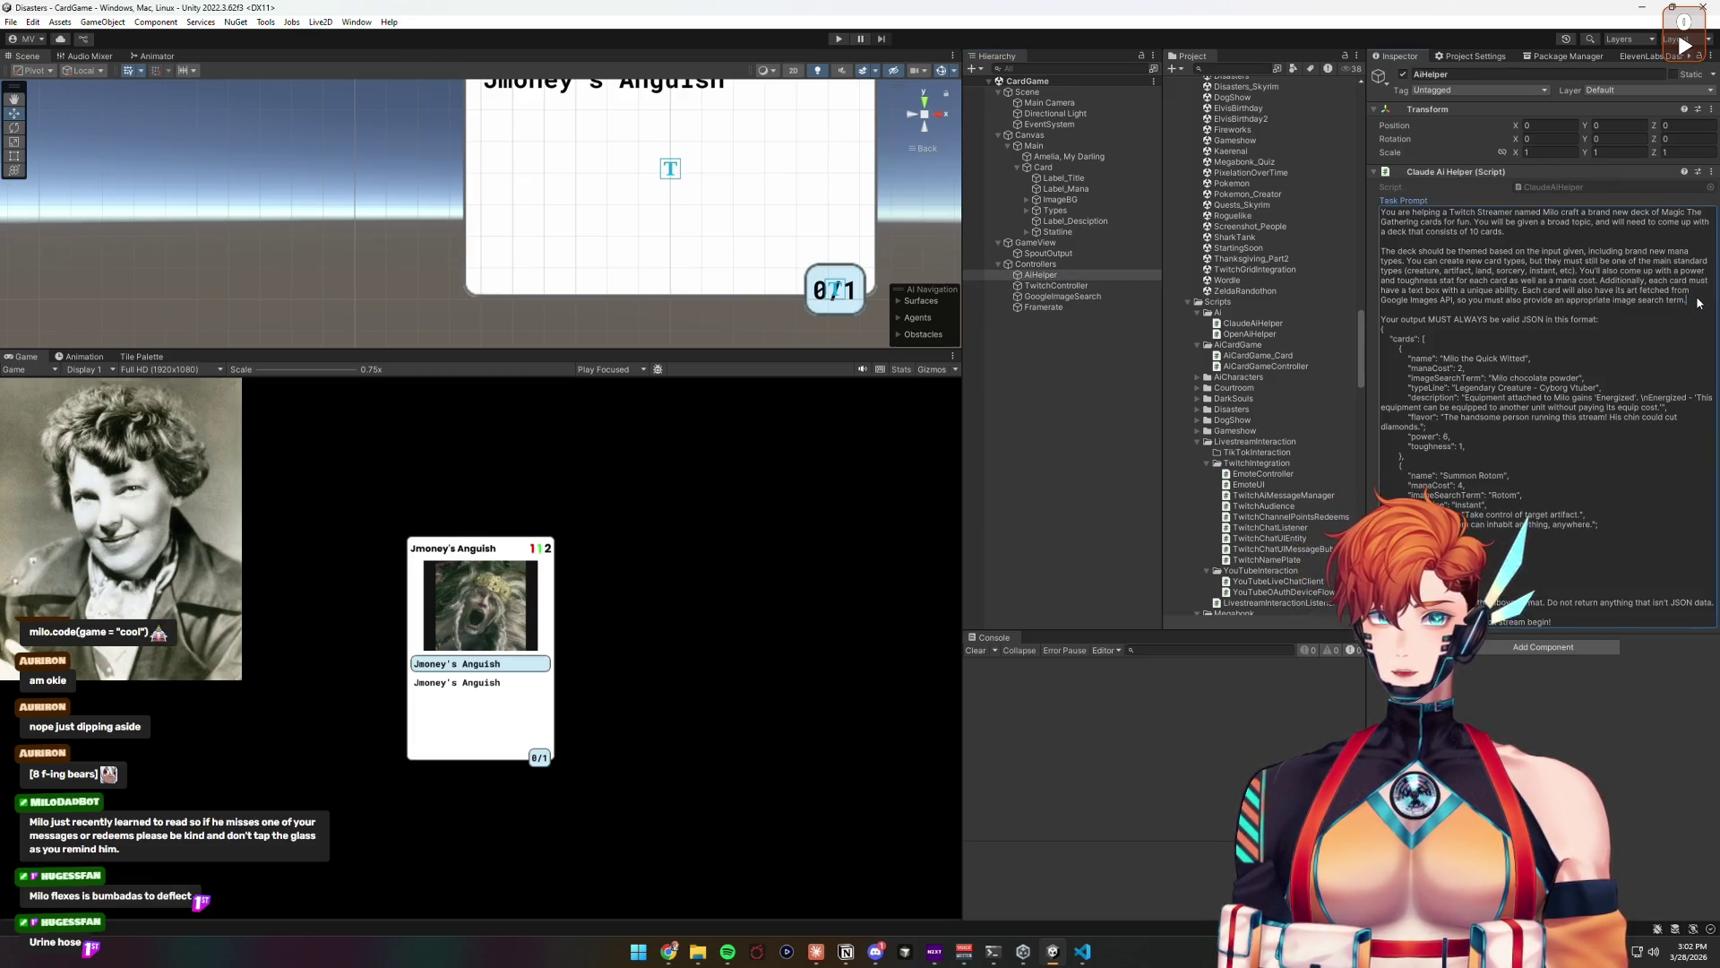
text(you)
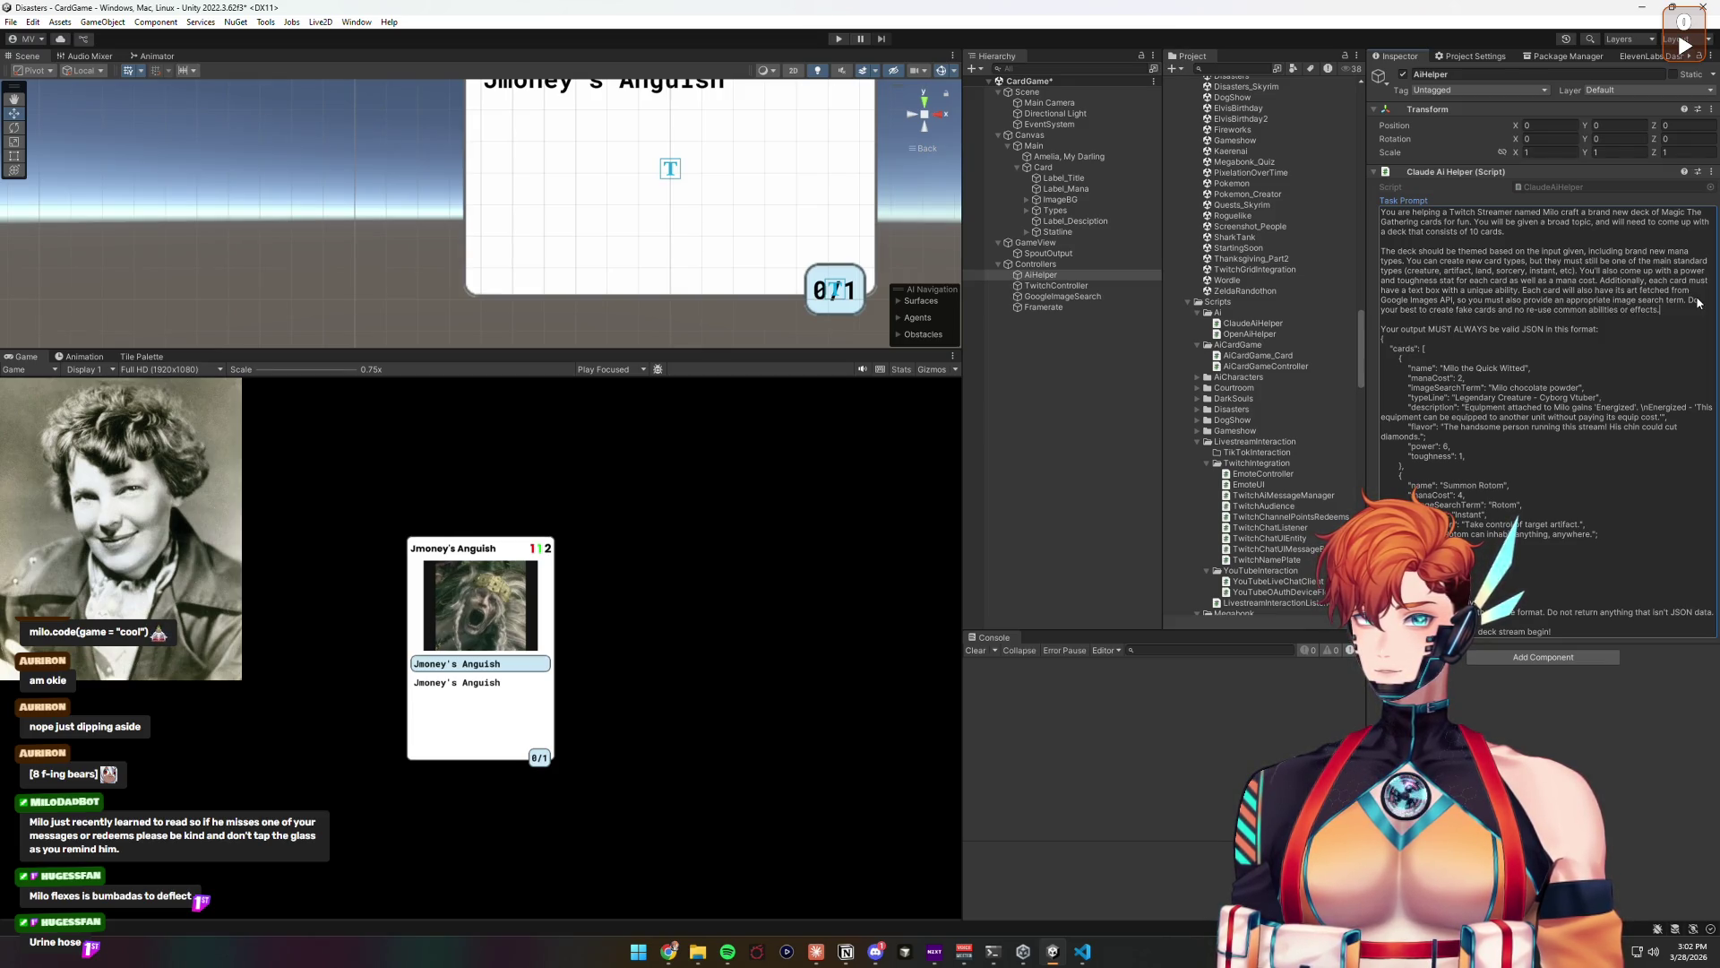
Step: Delete the fake-cards sentence so the prompt ends at the image search term
drag(1699, 303, 1687, 309)
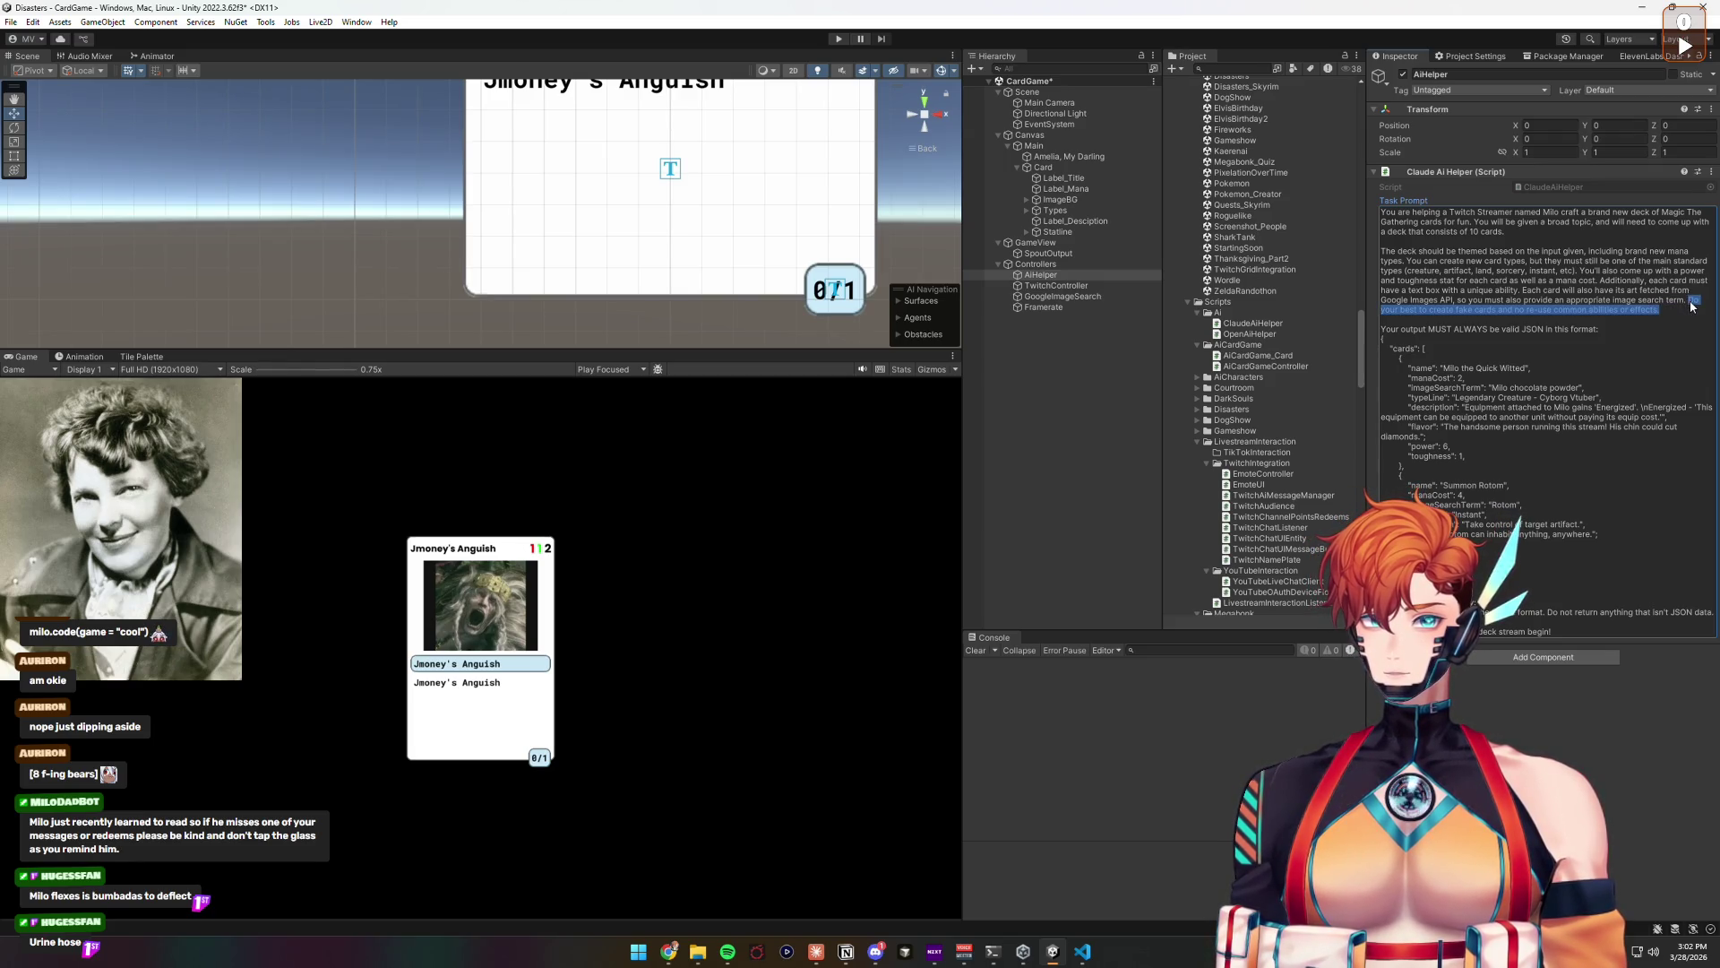
shift+click(1687, 301)
key(BackSpace)
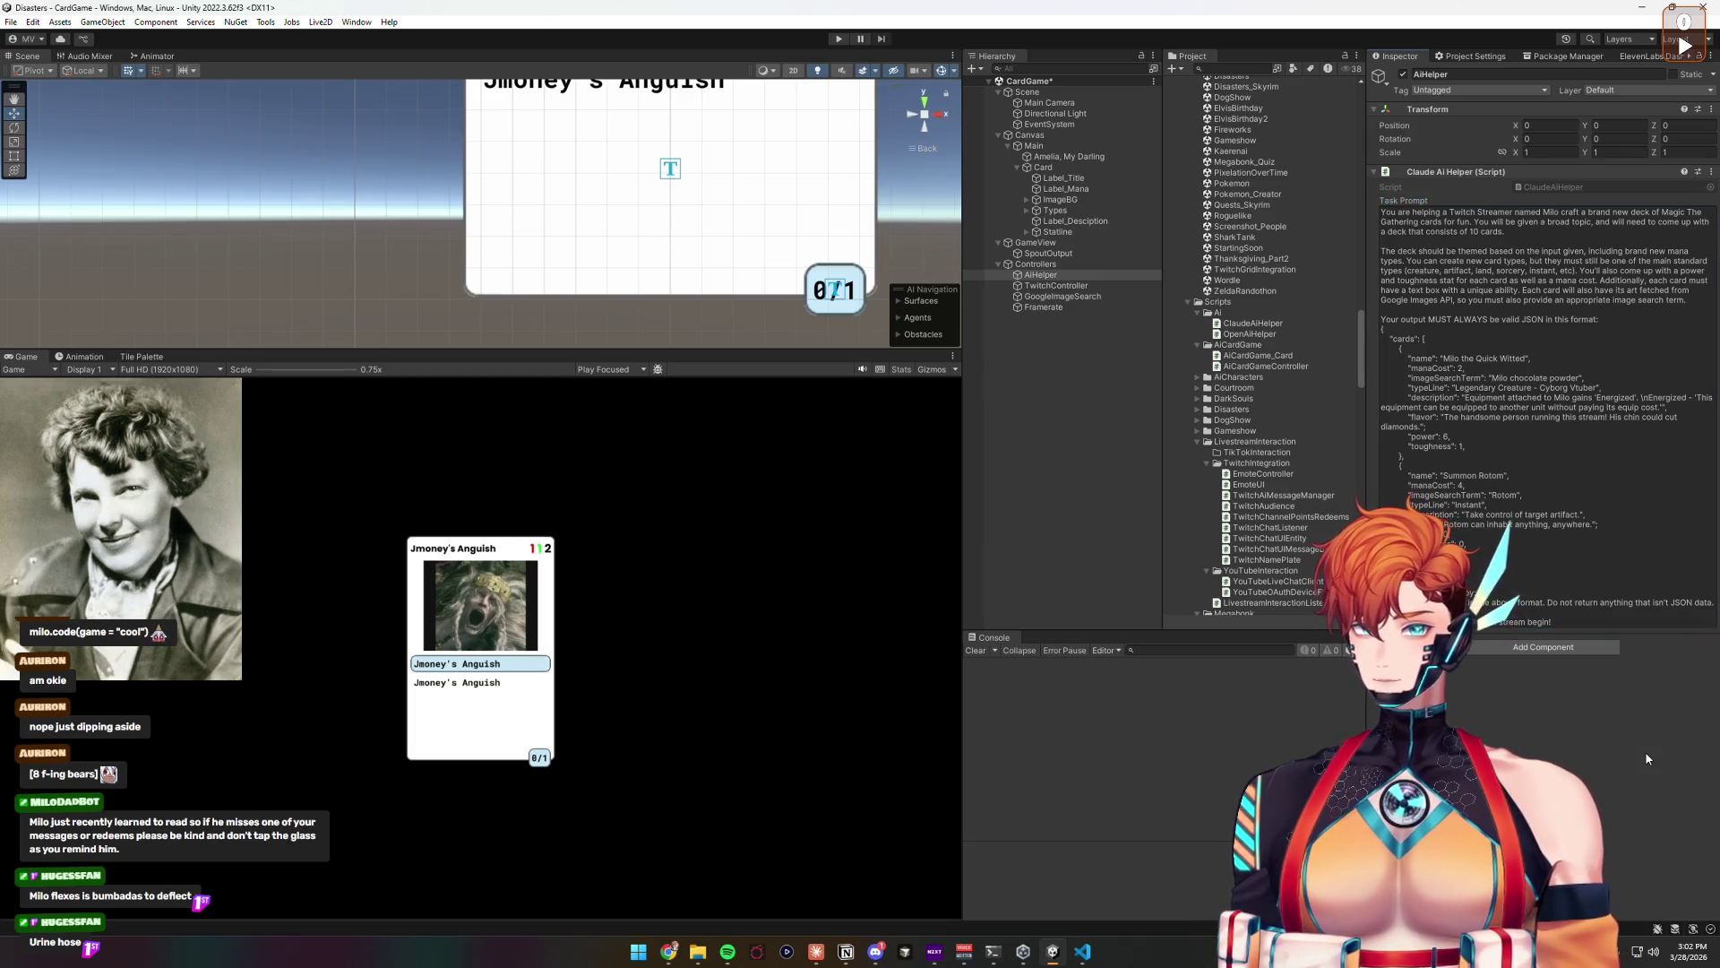
Step: Save the project and enter Play mode
click(12, 21)
click(47, 168)
click(838, 41)
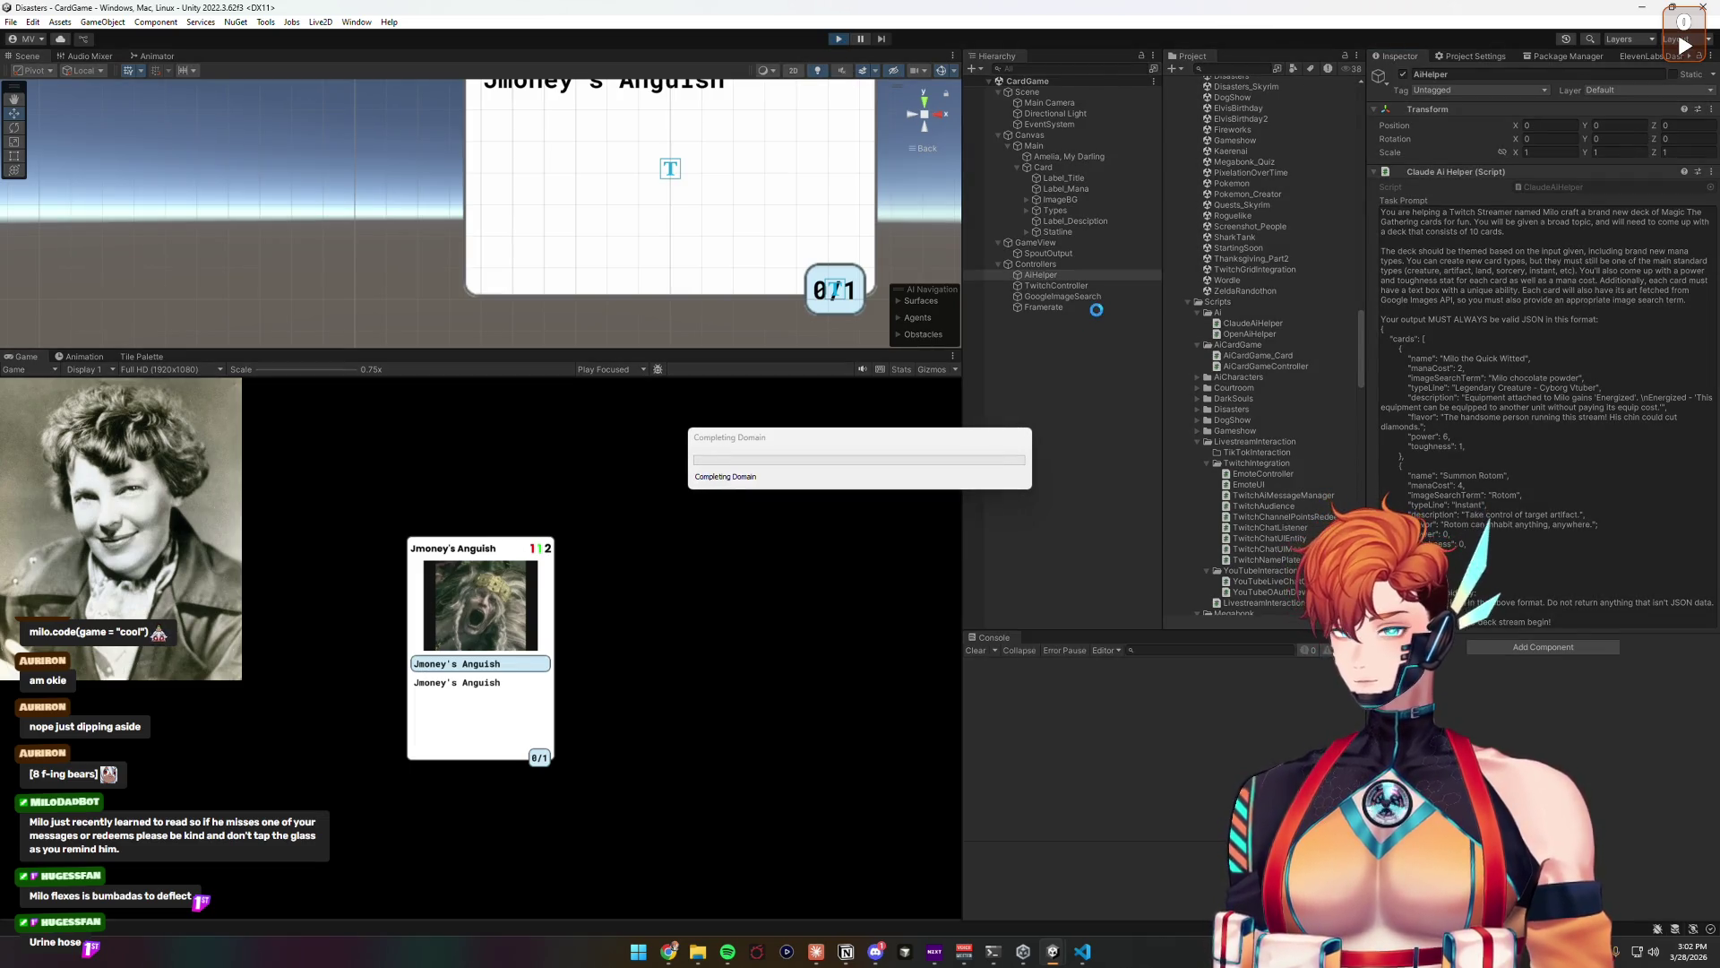
Step: Generate a deck with Deck Topic 'Horses', read Claude's raw JSON reply, then stop Play
click(1061, 265)
click(1557, 215)
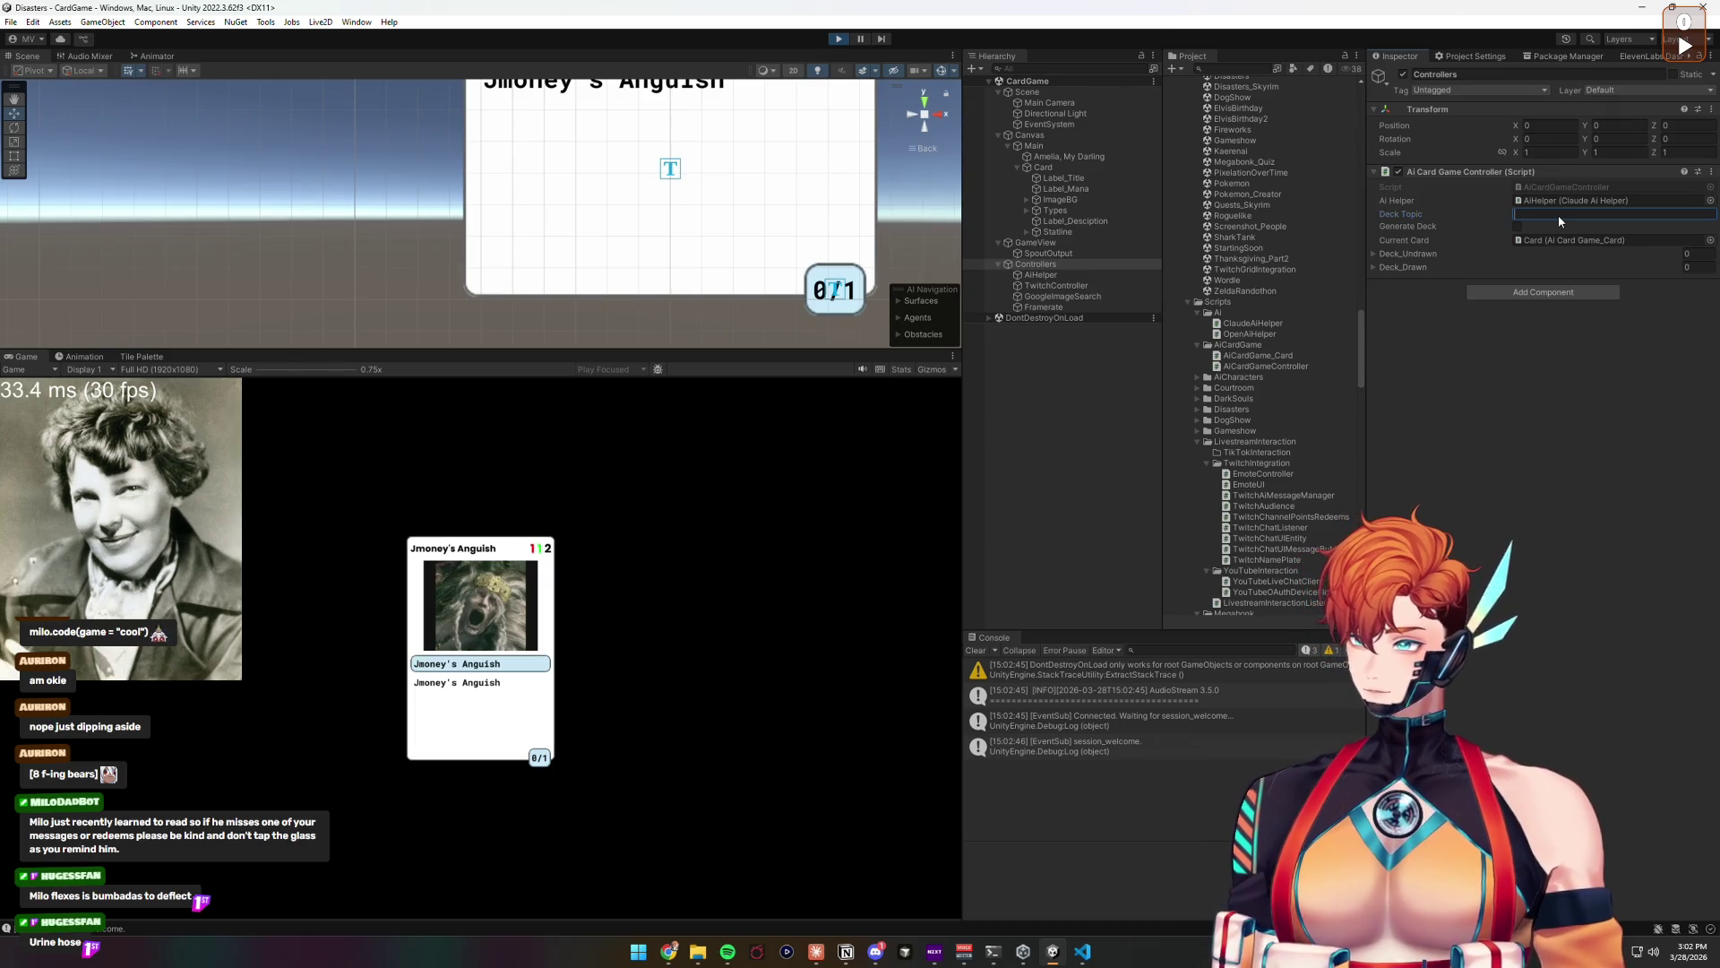
text(Horses)
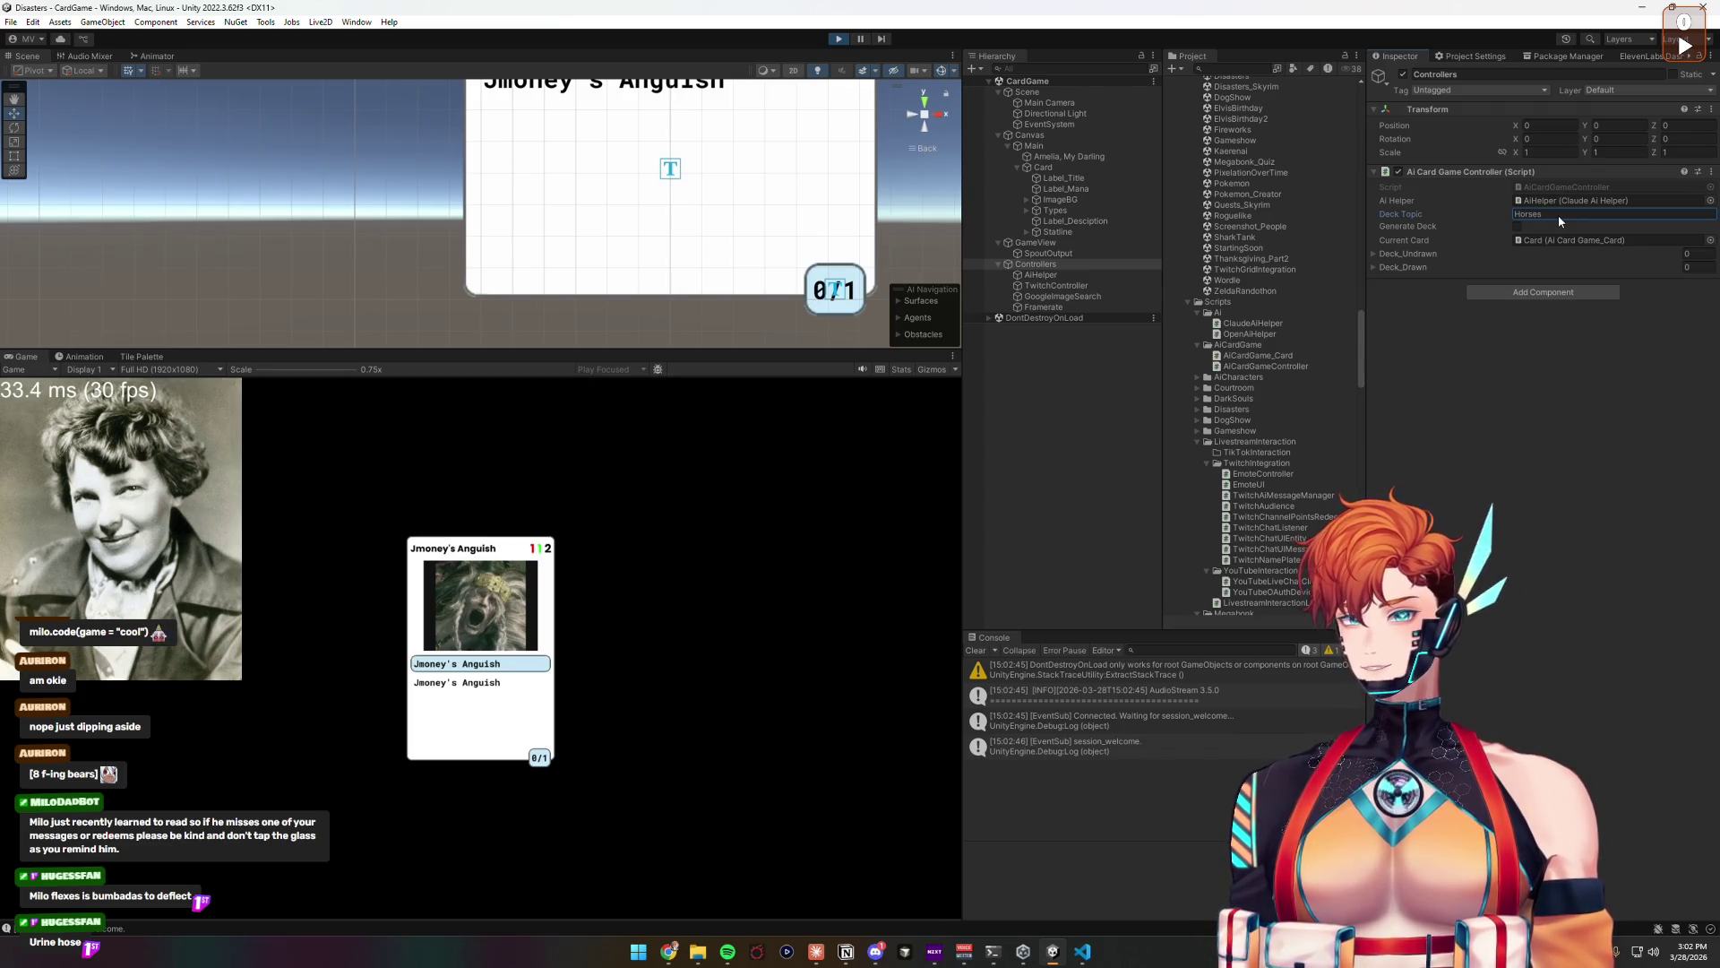
click(1518, 227)
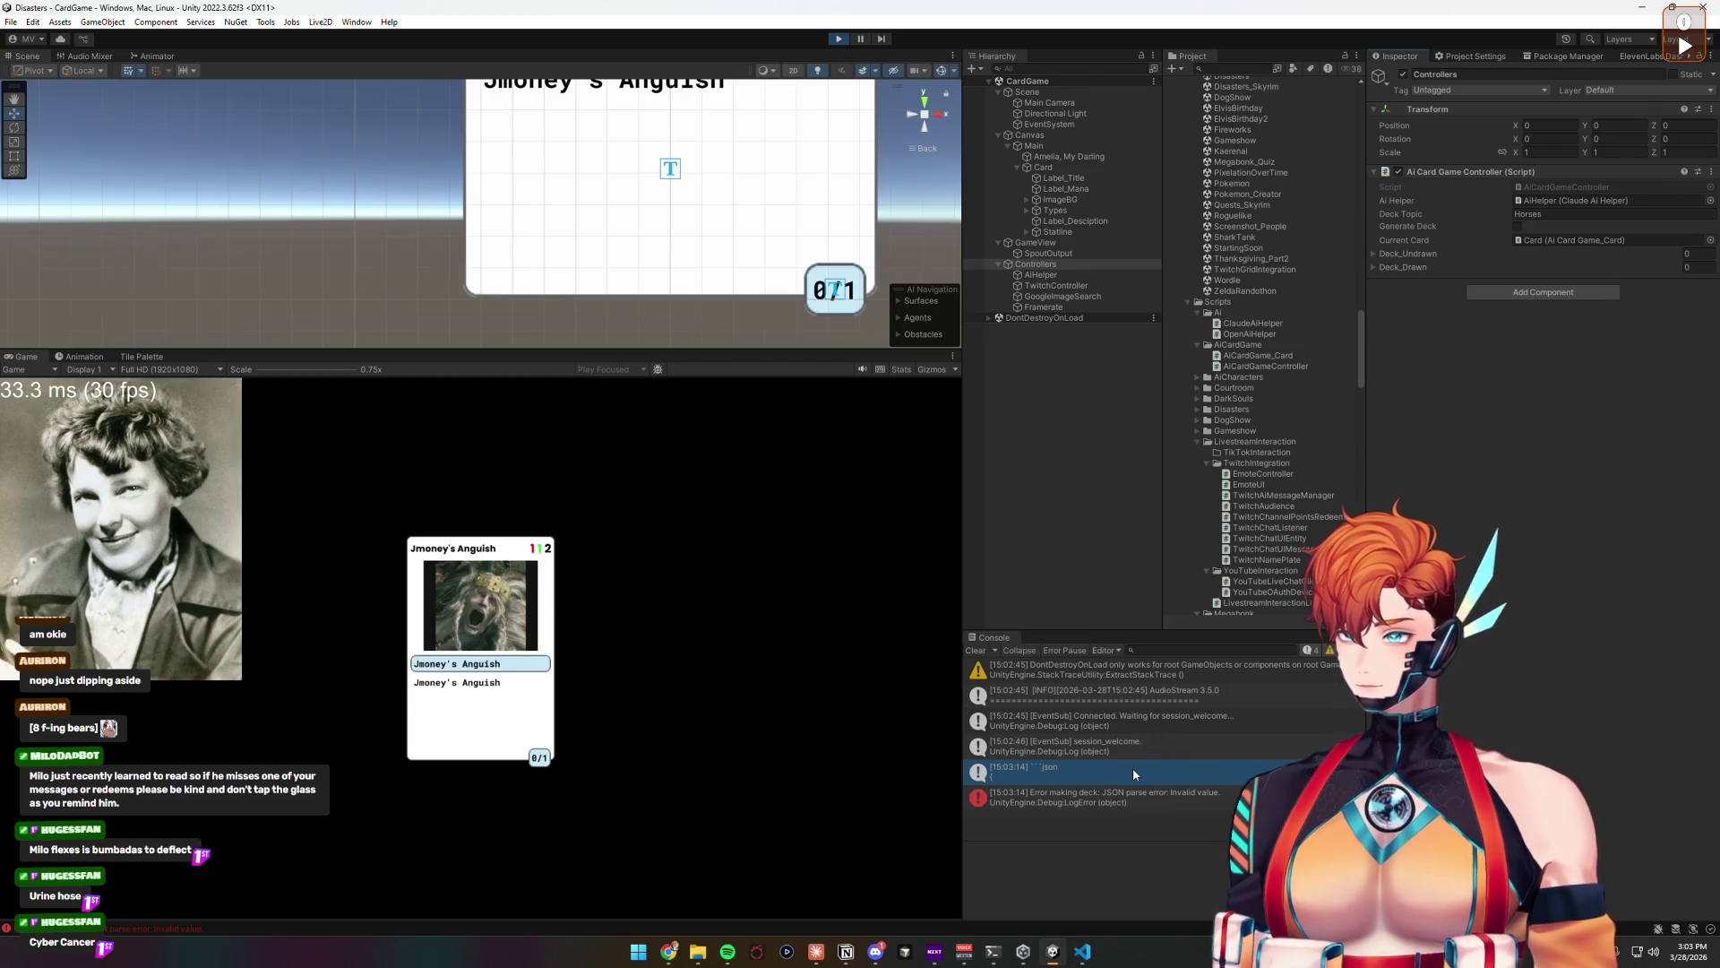
click(1089, 782)
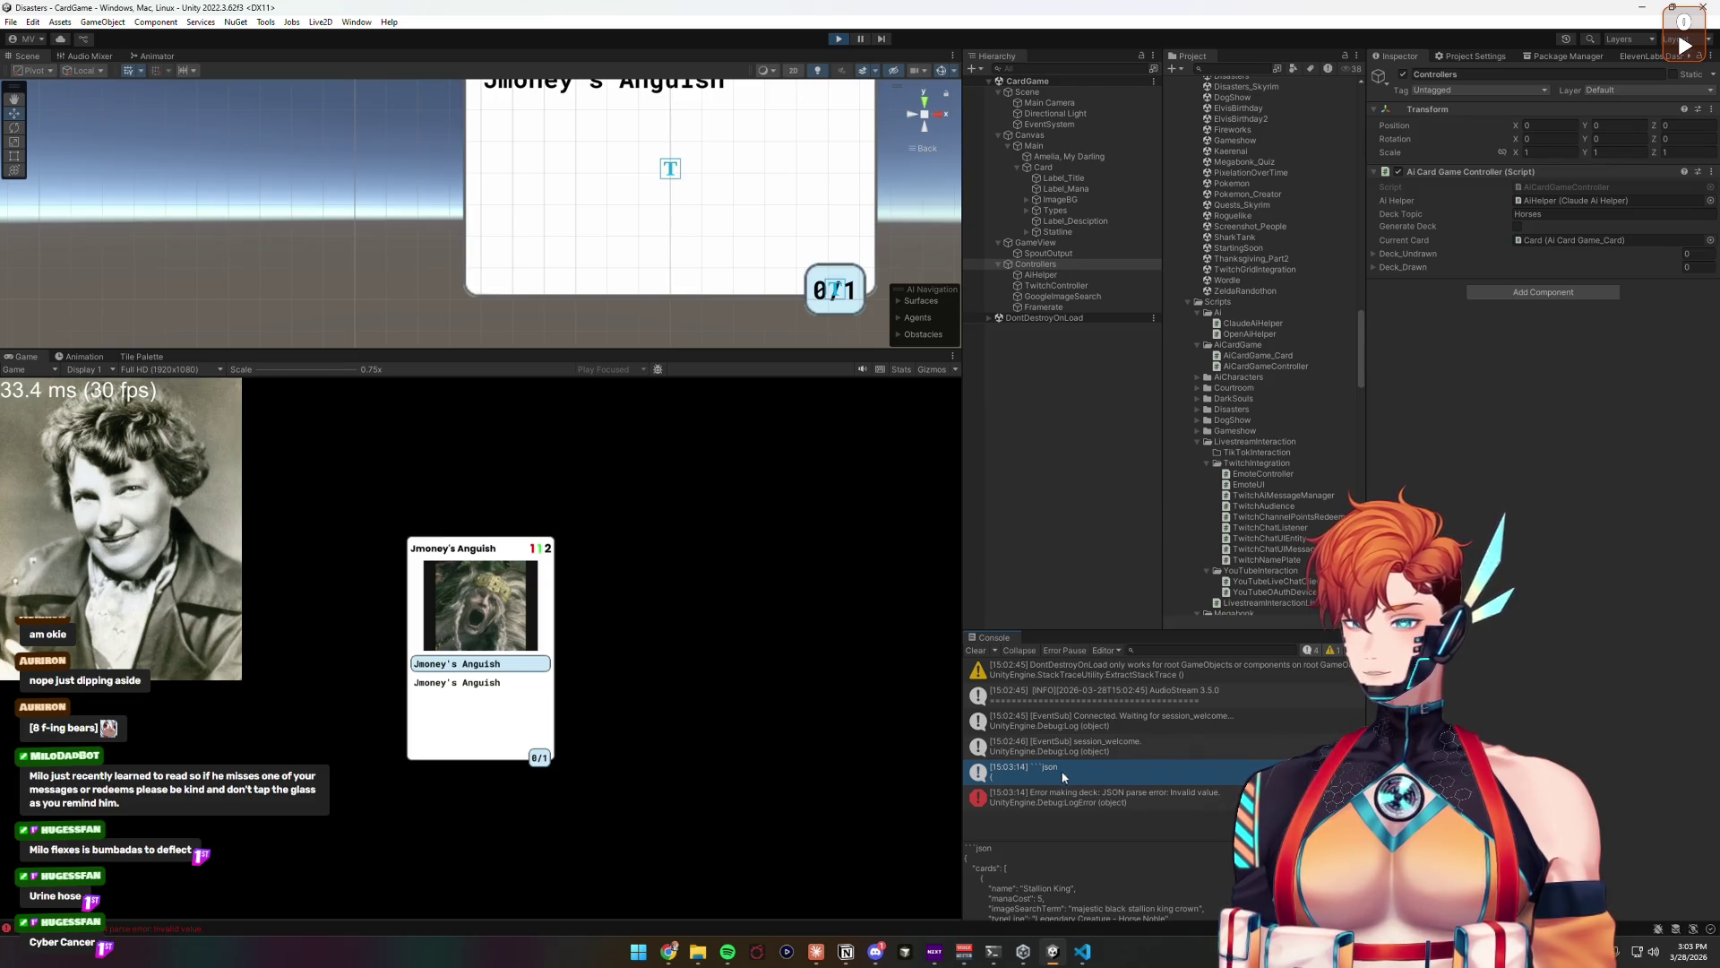
click(837, 39)
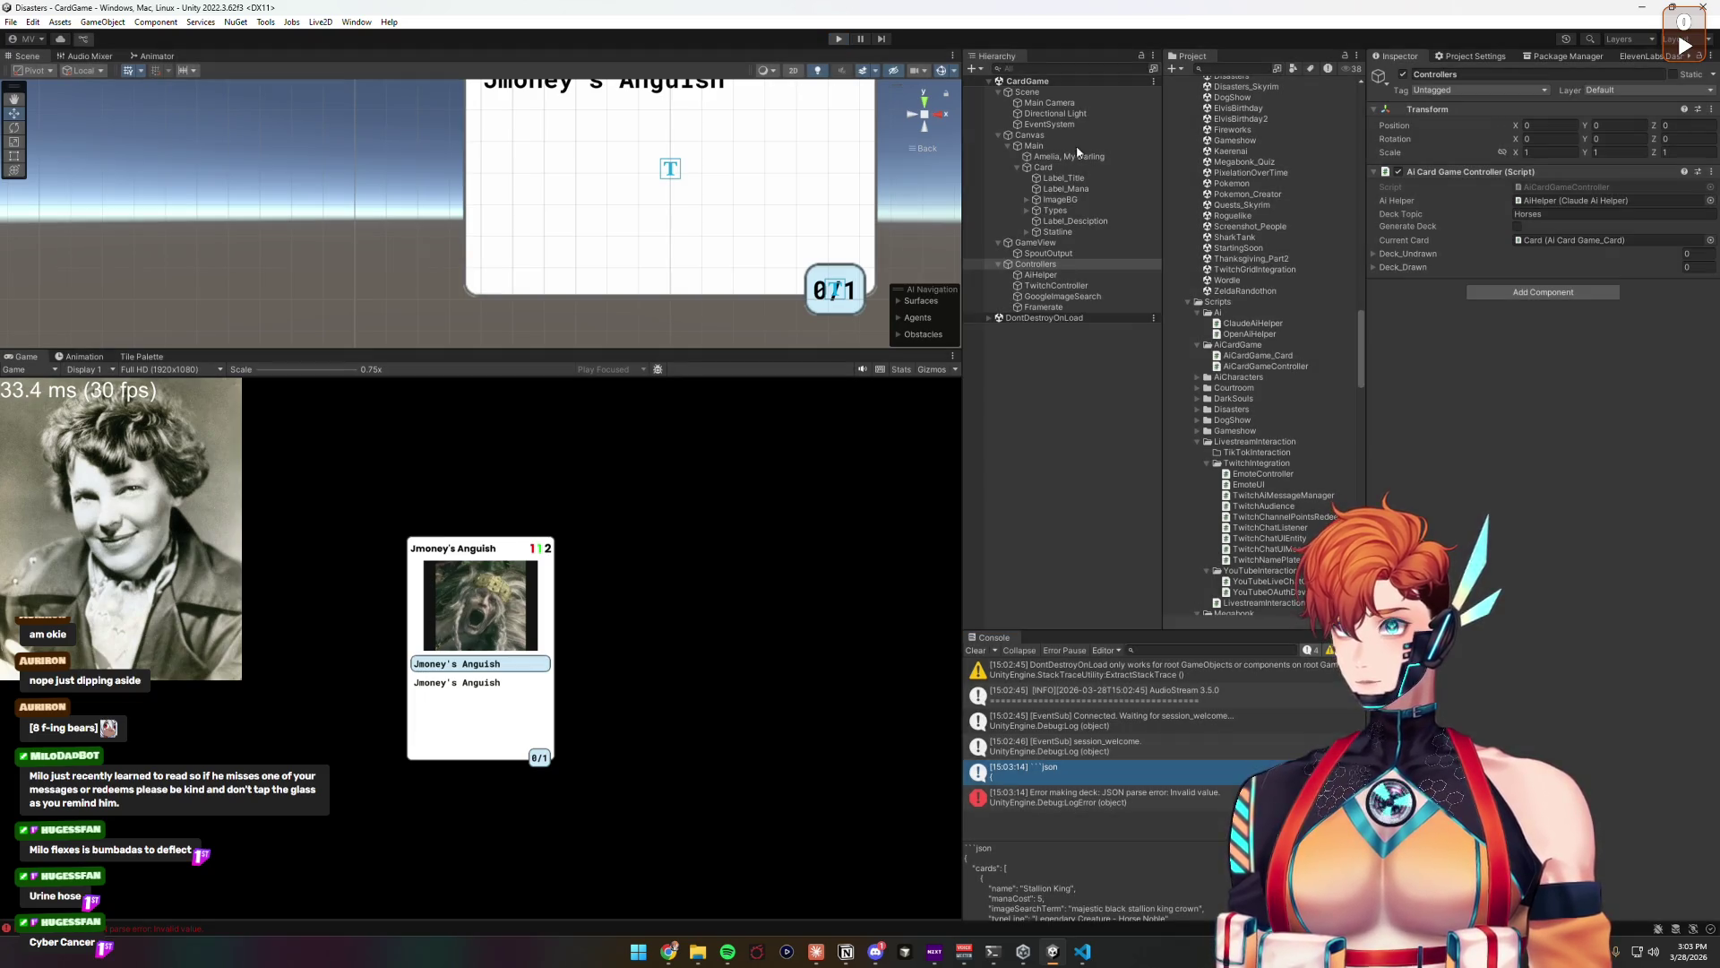
click(1083, 952)
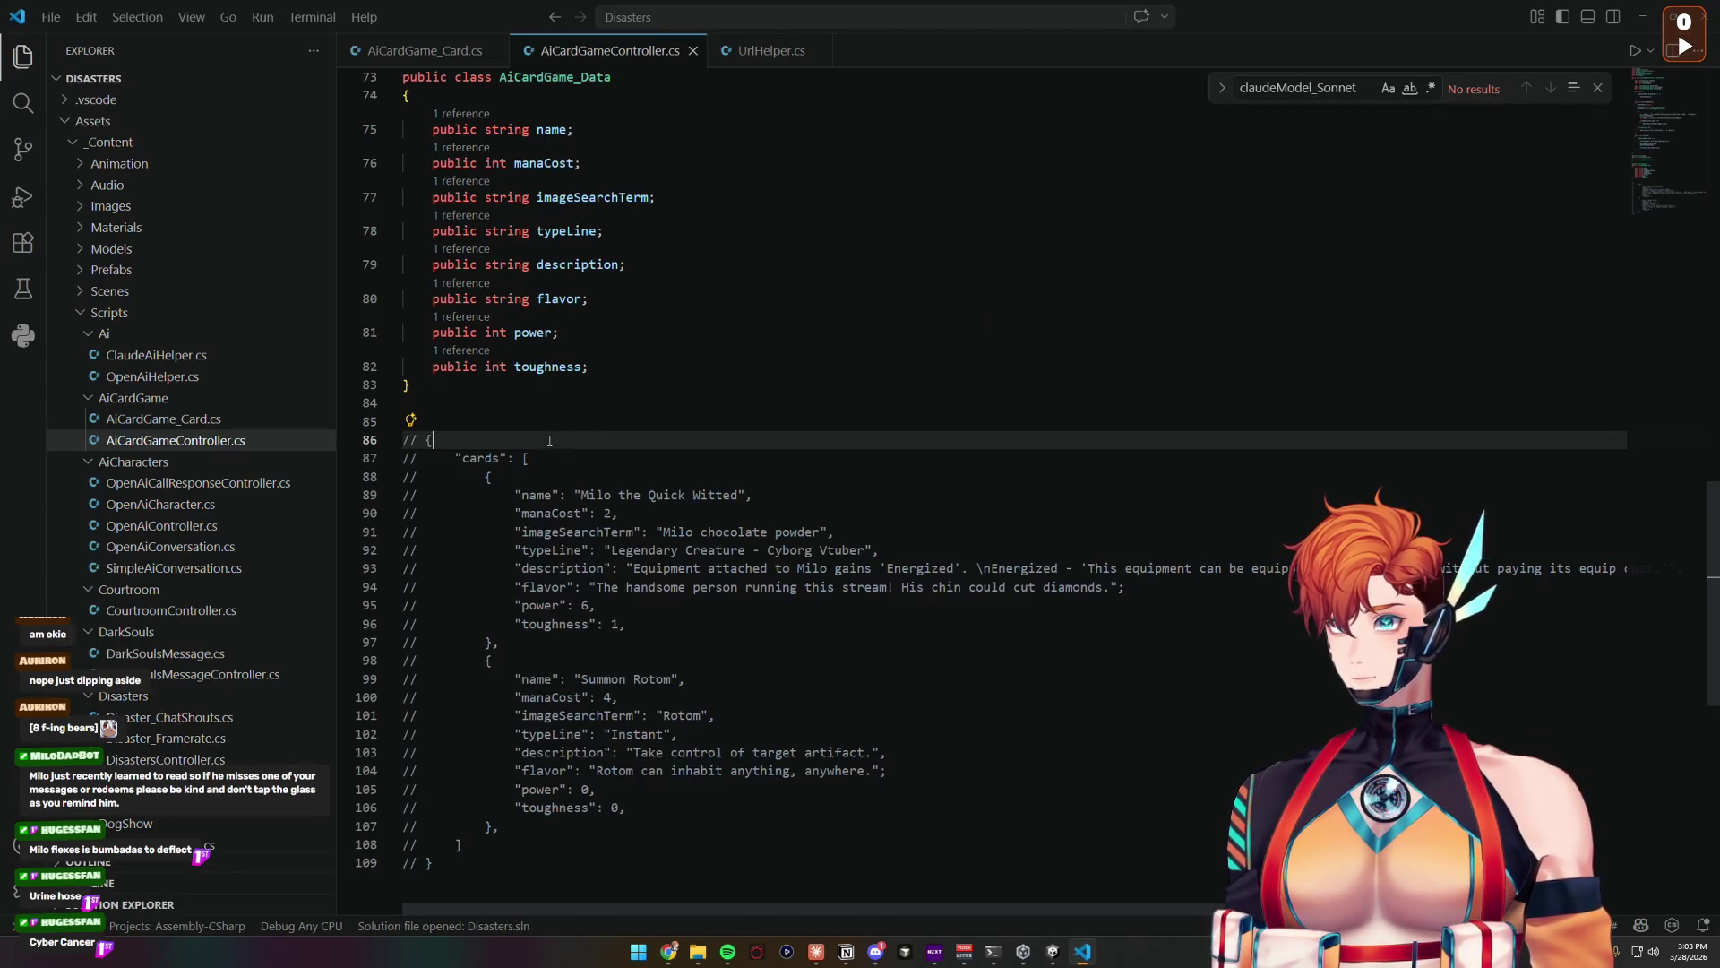
Step: Below the response log, start a rawJson string that replaces "```json" in response
scroll(687, 552, up, 10)
scroll(686, 552, up, 10)
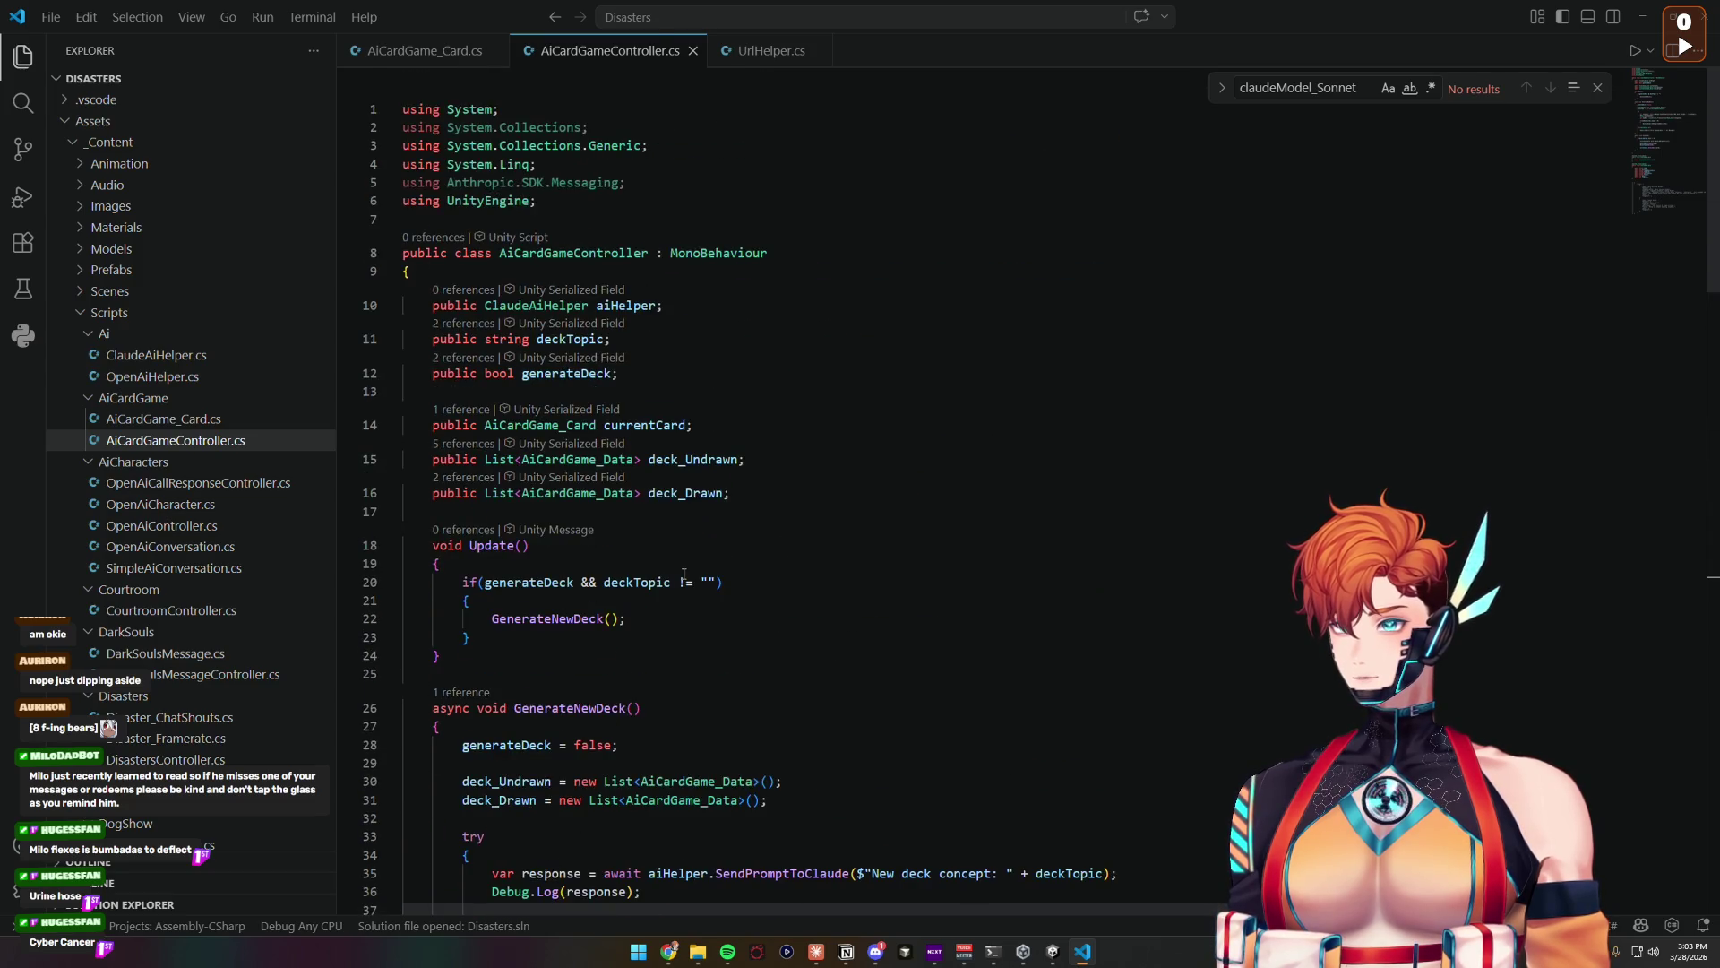
scroll(683, 577, down, 4)
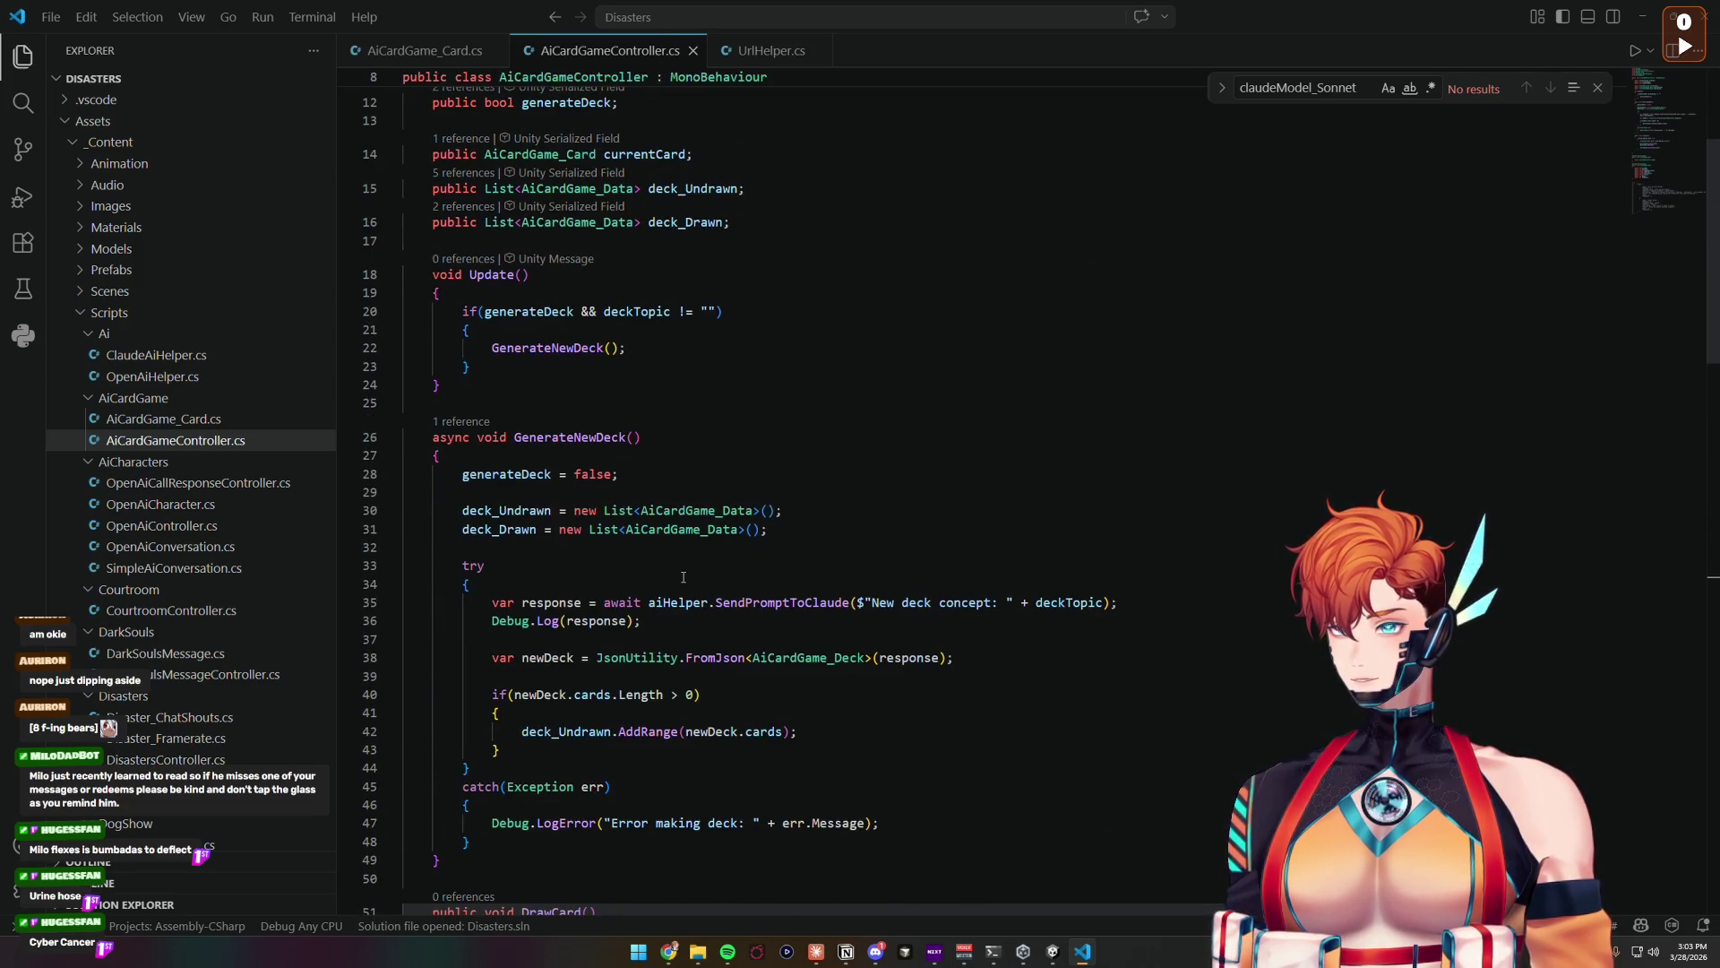
click(646, 551)
scroll(707, 546, down, 3)
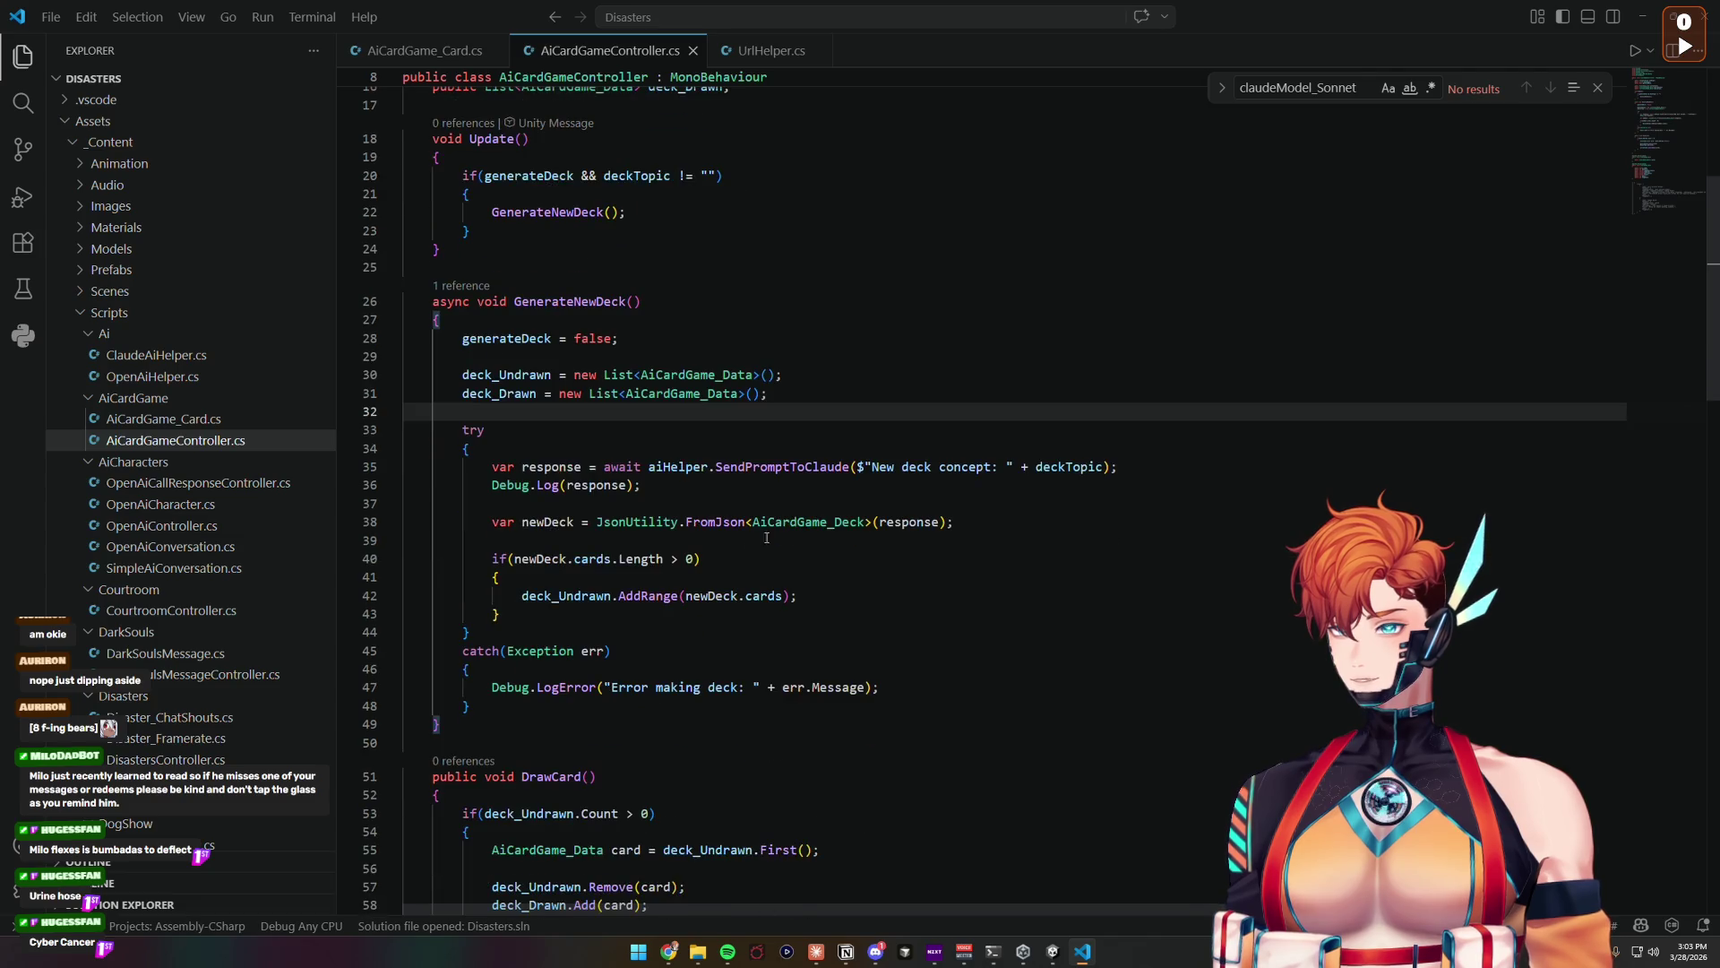
click(1145, 475)
click(713, 493)
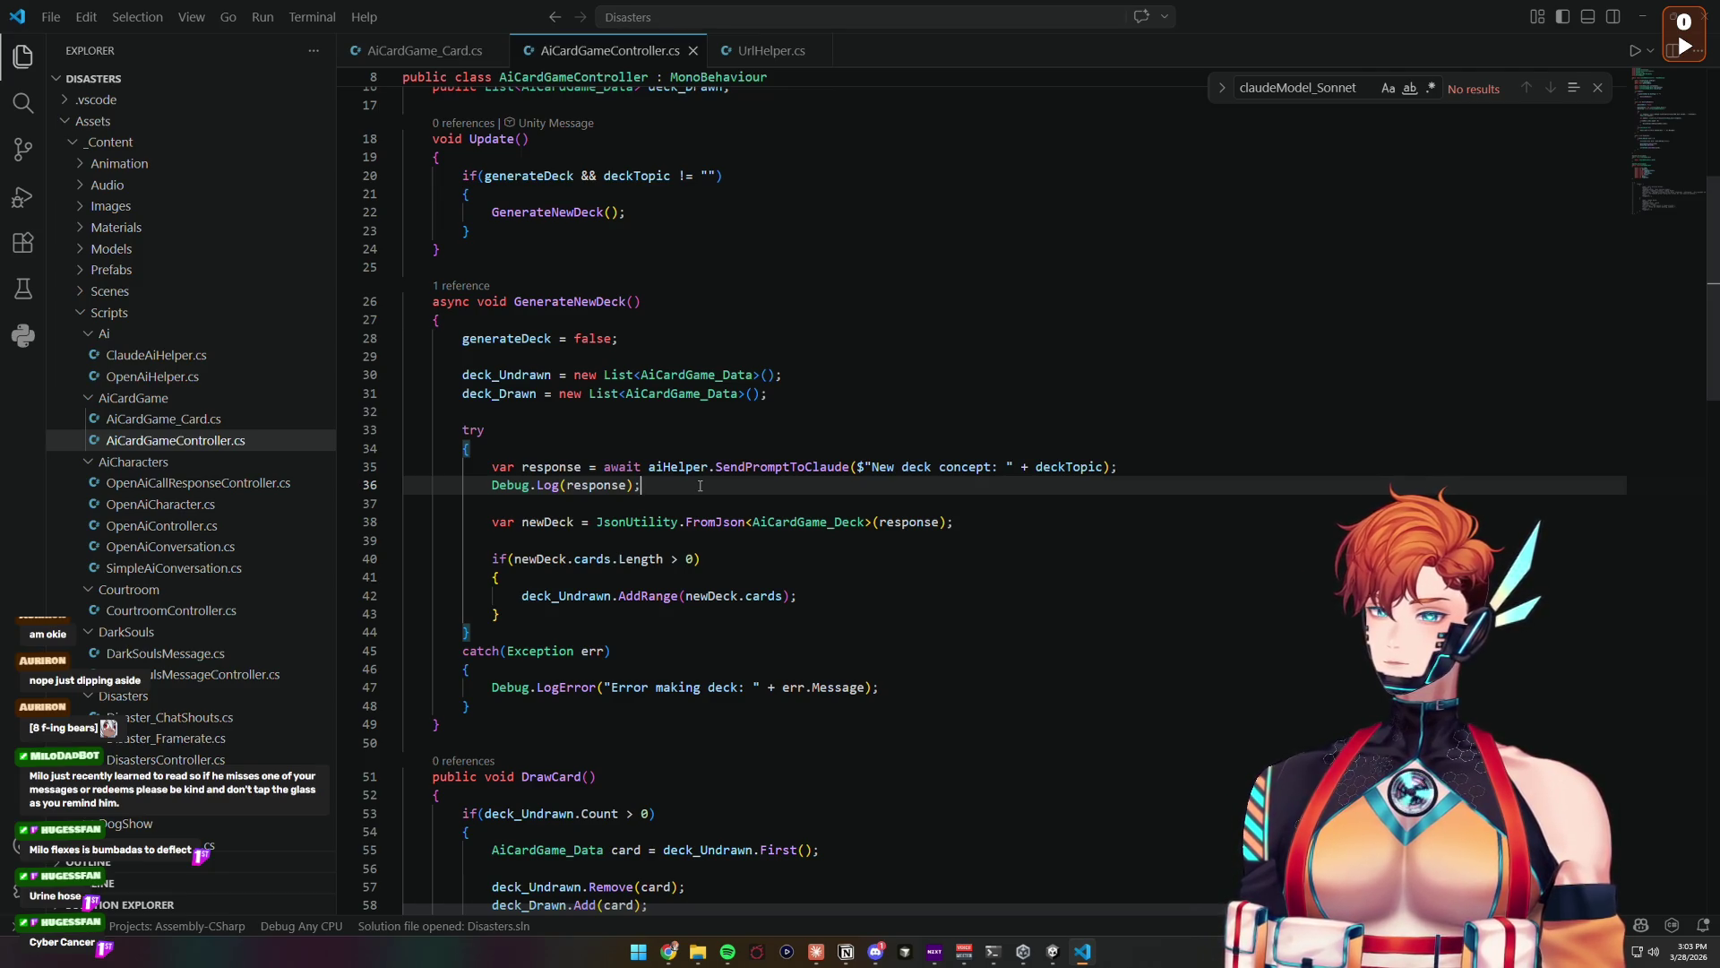
key(Return)
key(Return)
text(string )
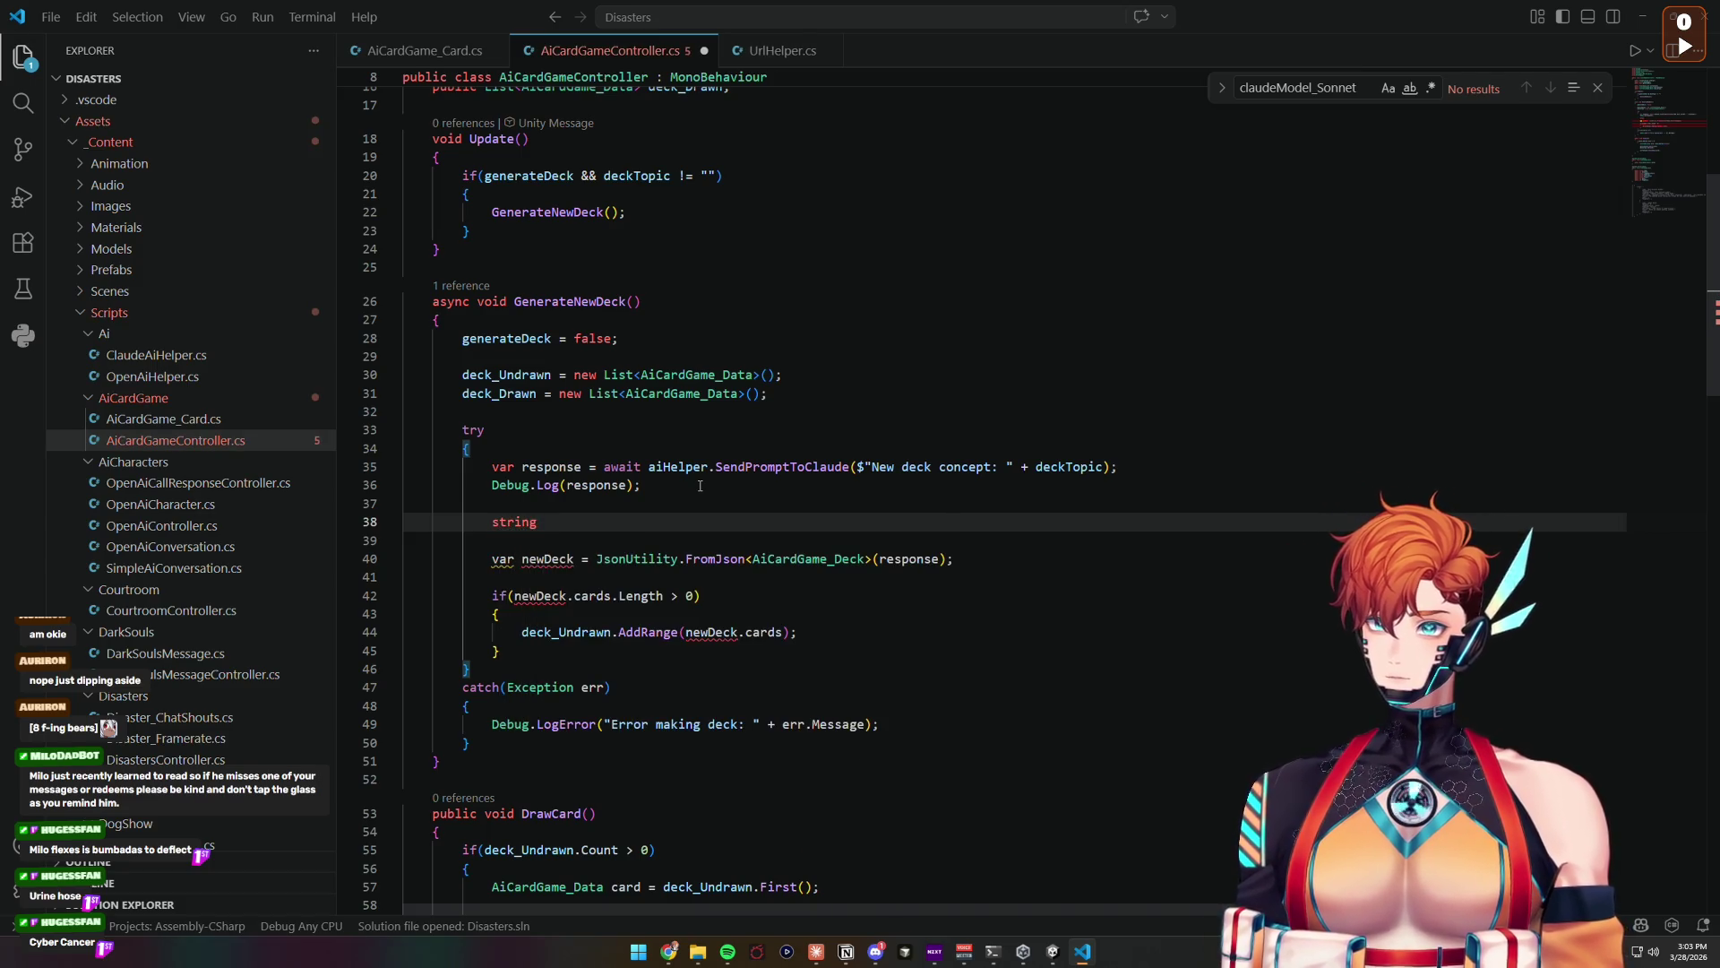
text(deckText)
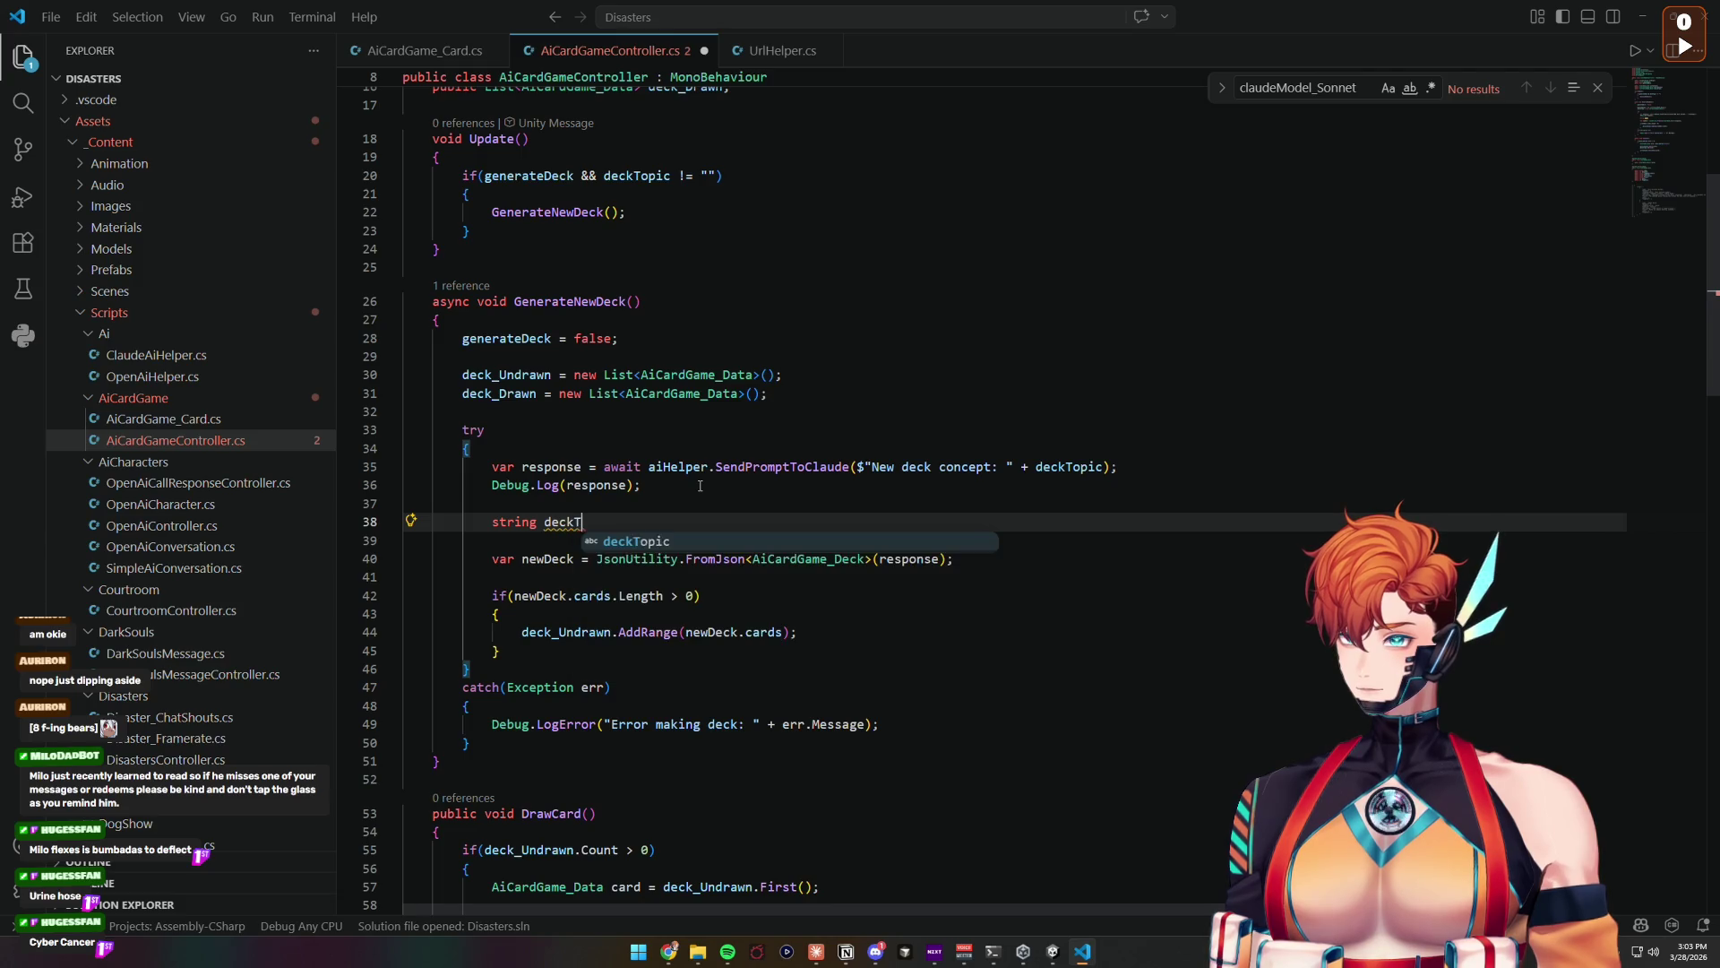
key(BackSpace)
key(BackSpace)
key(BackSpace)
text(Json)
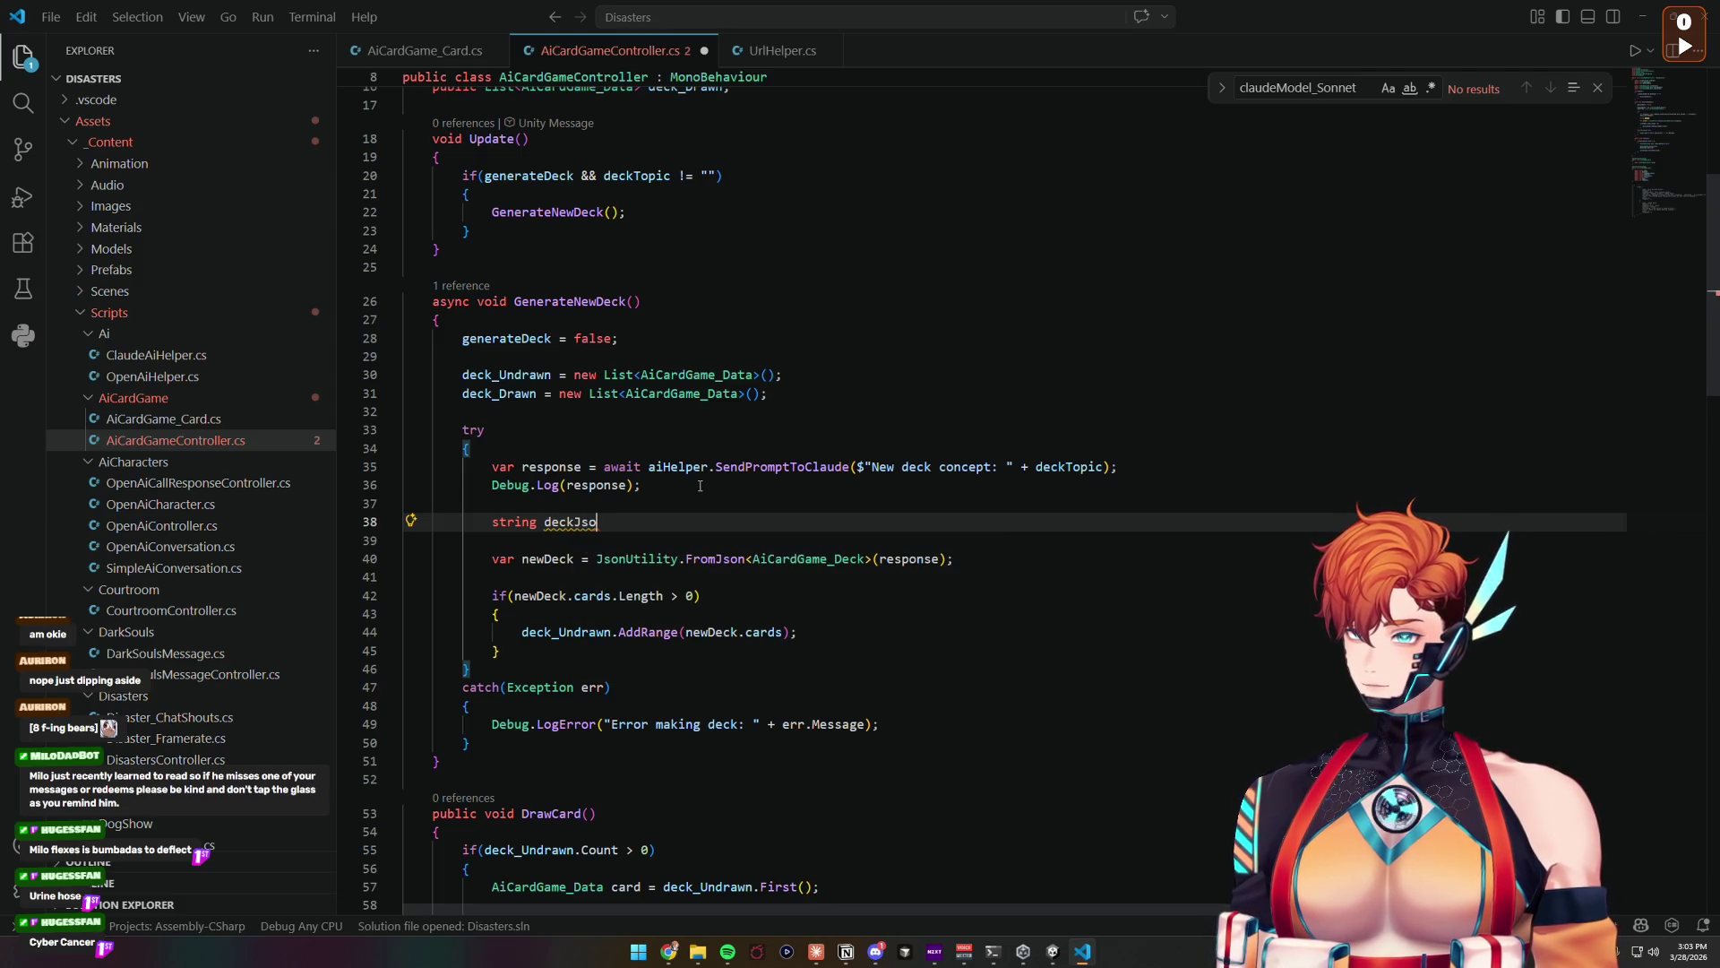
key(BackSpace)
key(BackSpace)
key(BackSpace)
text(rawJson = response.Re)
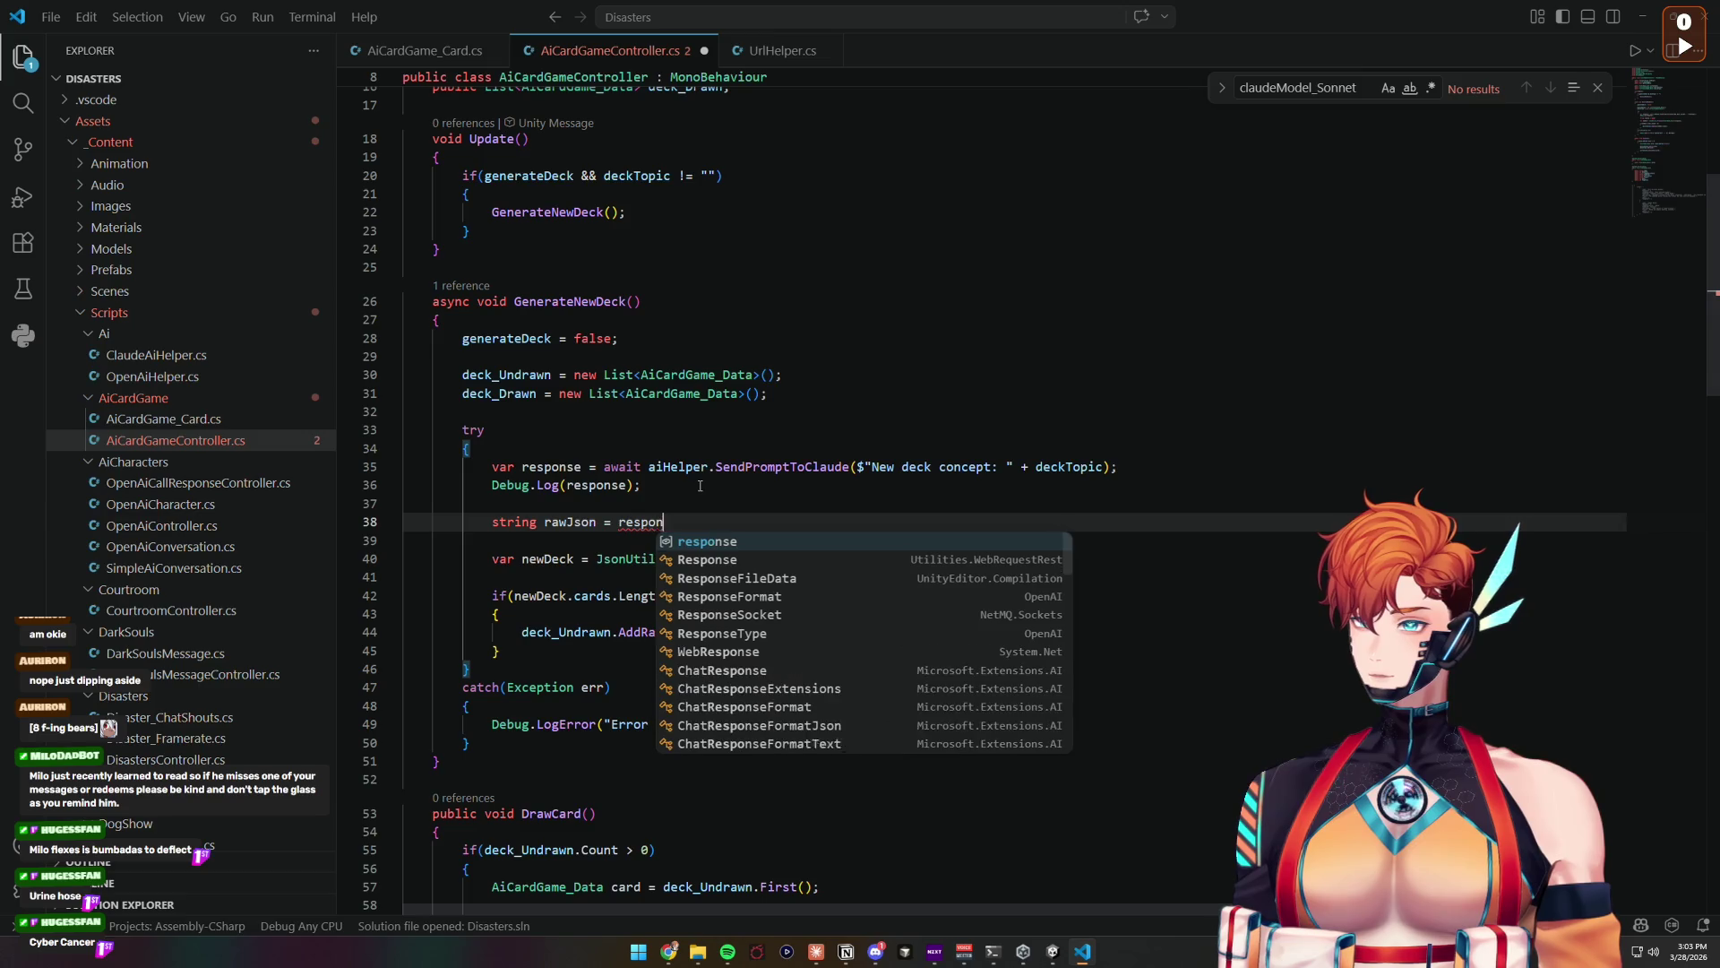
text(p)
key(Tab)
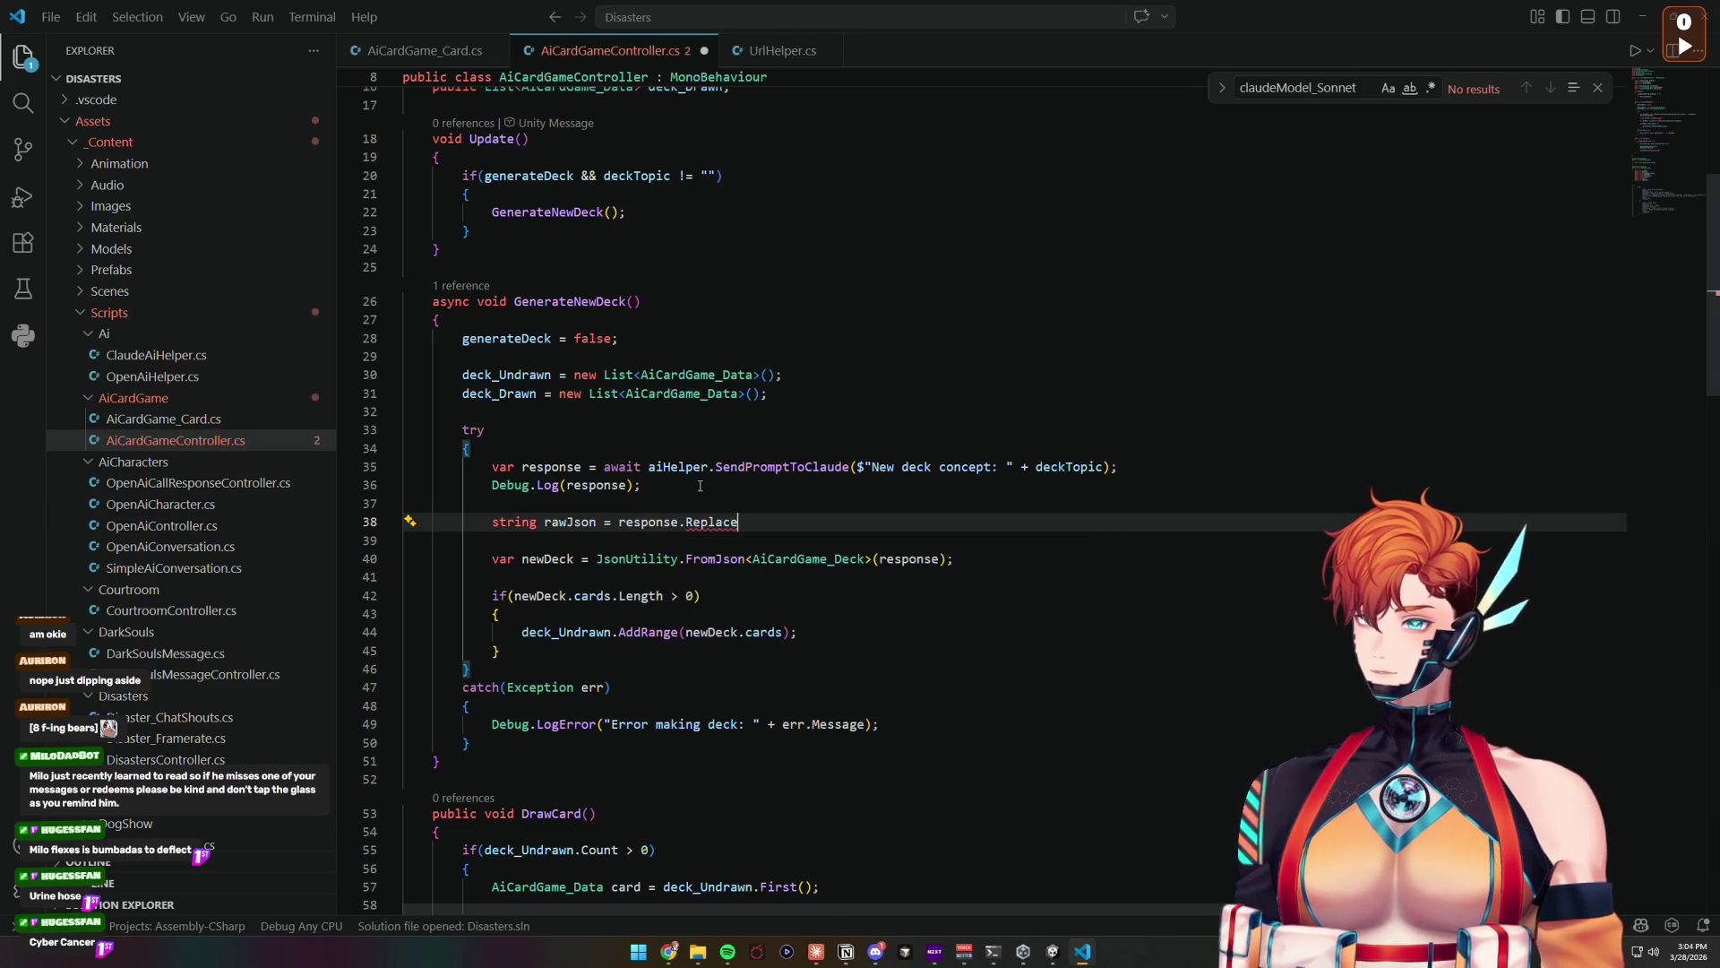
text(()
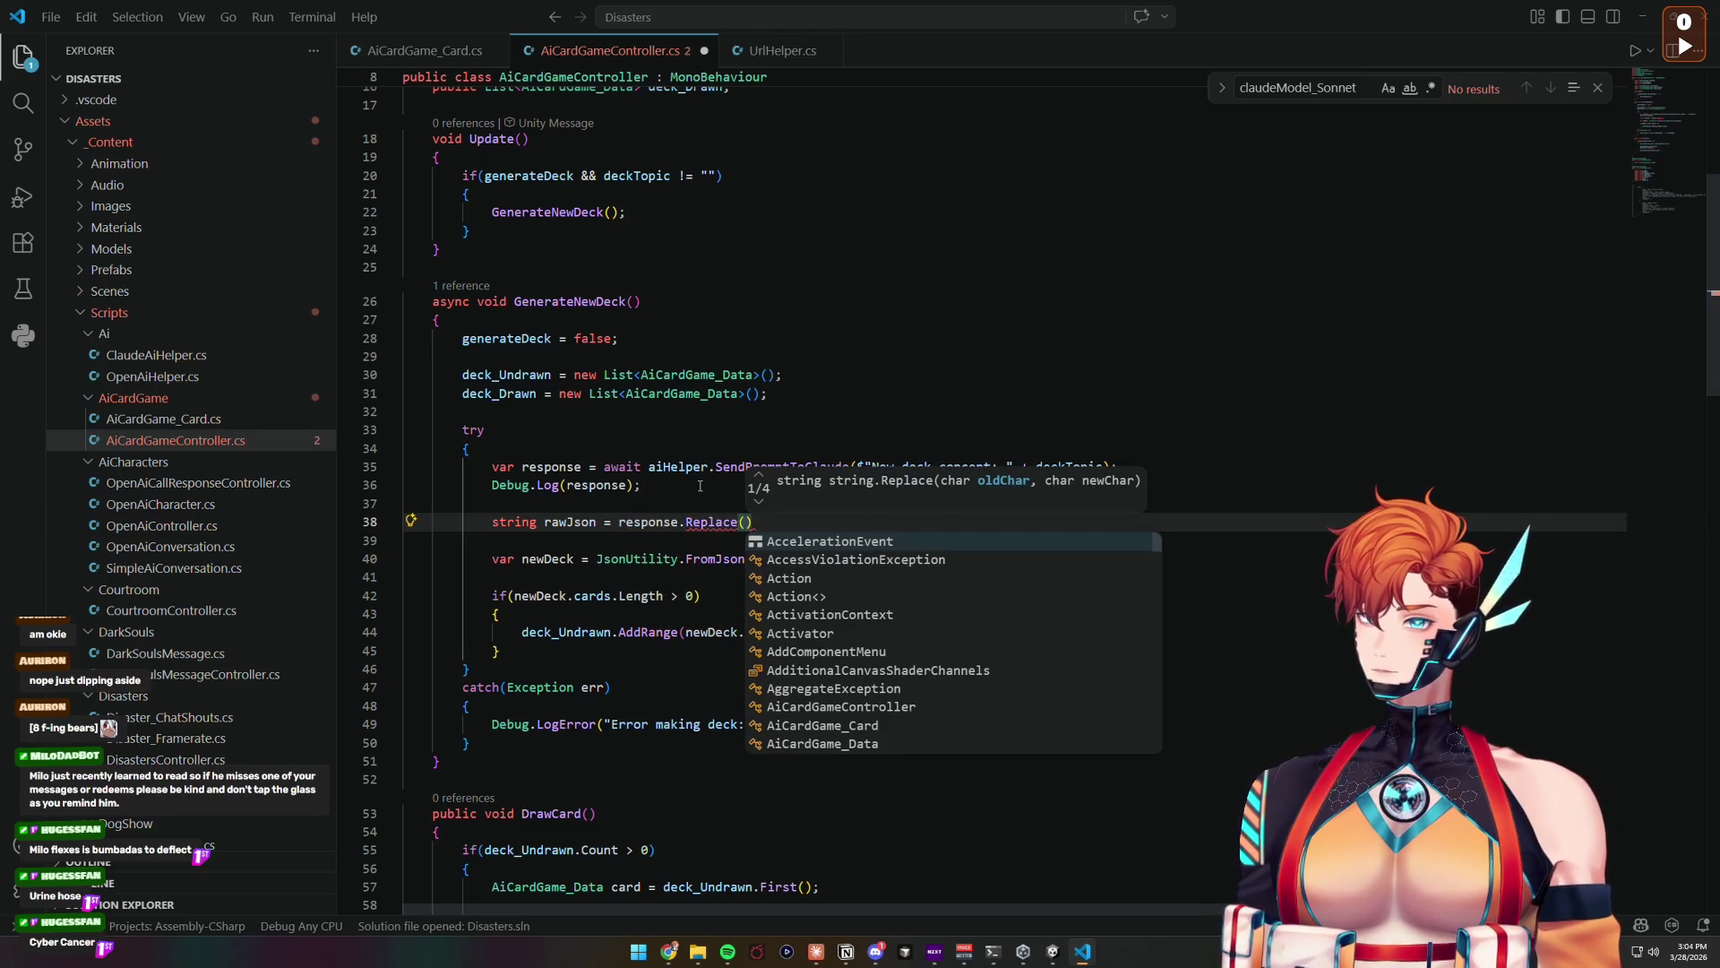
text("```)
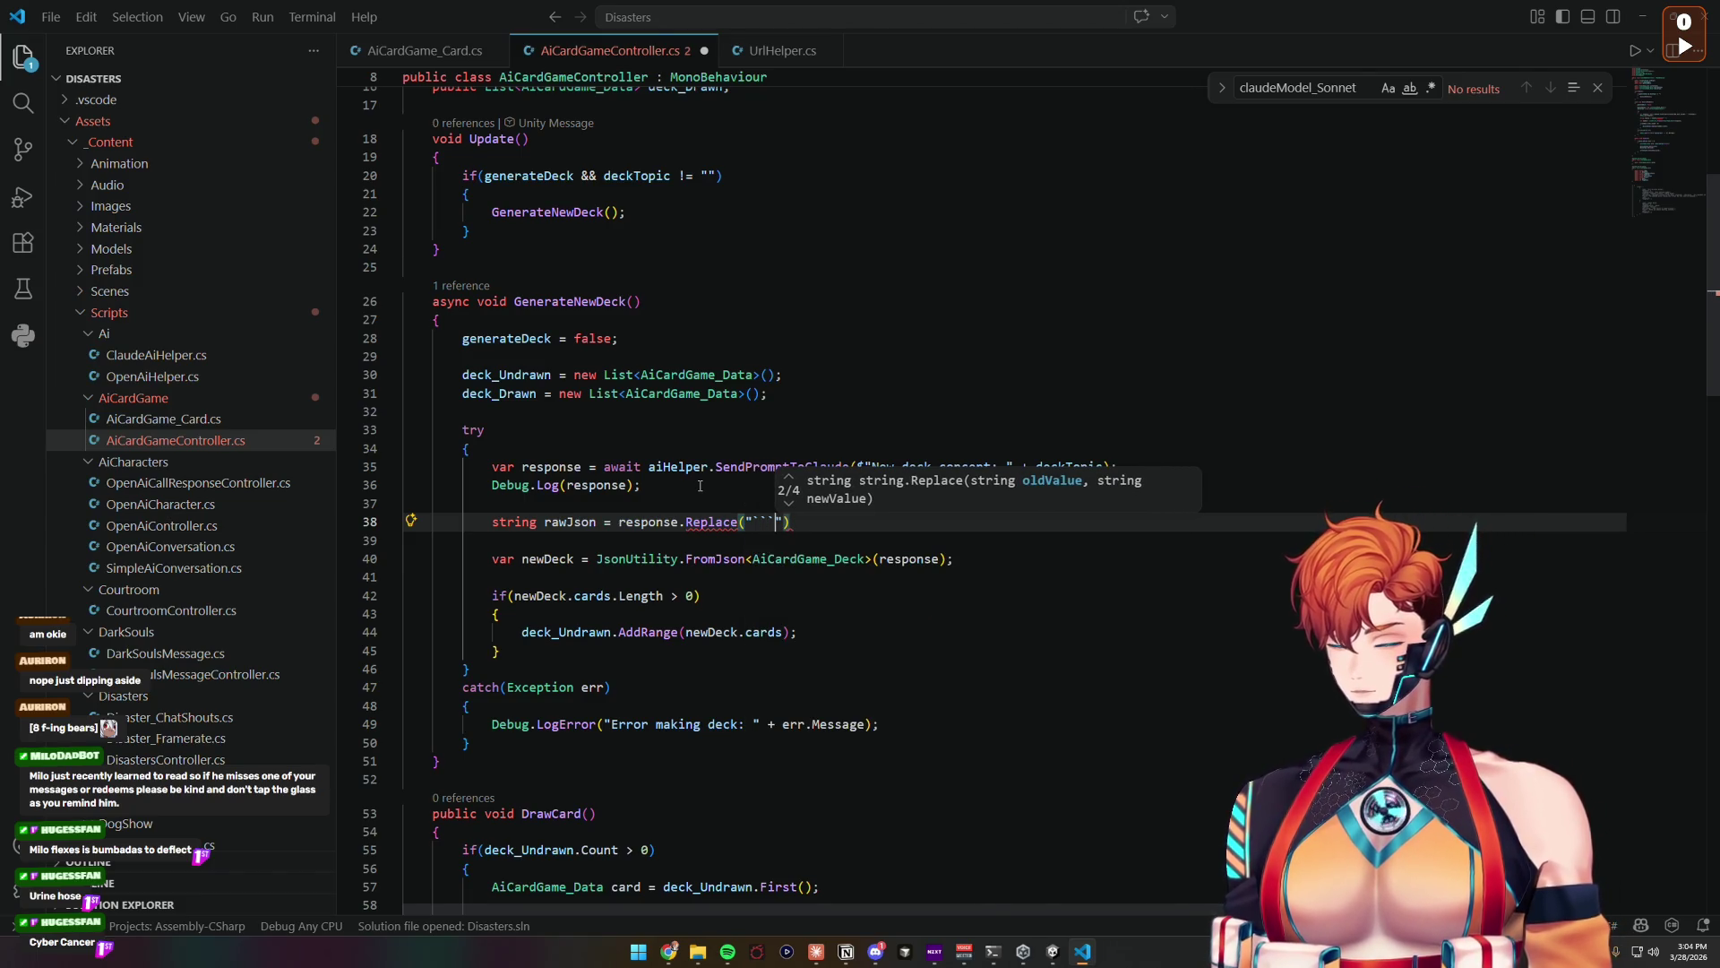
text(json)
text(", ")
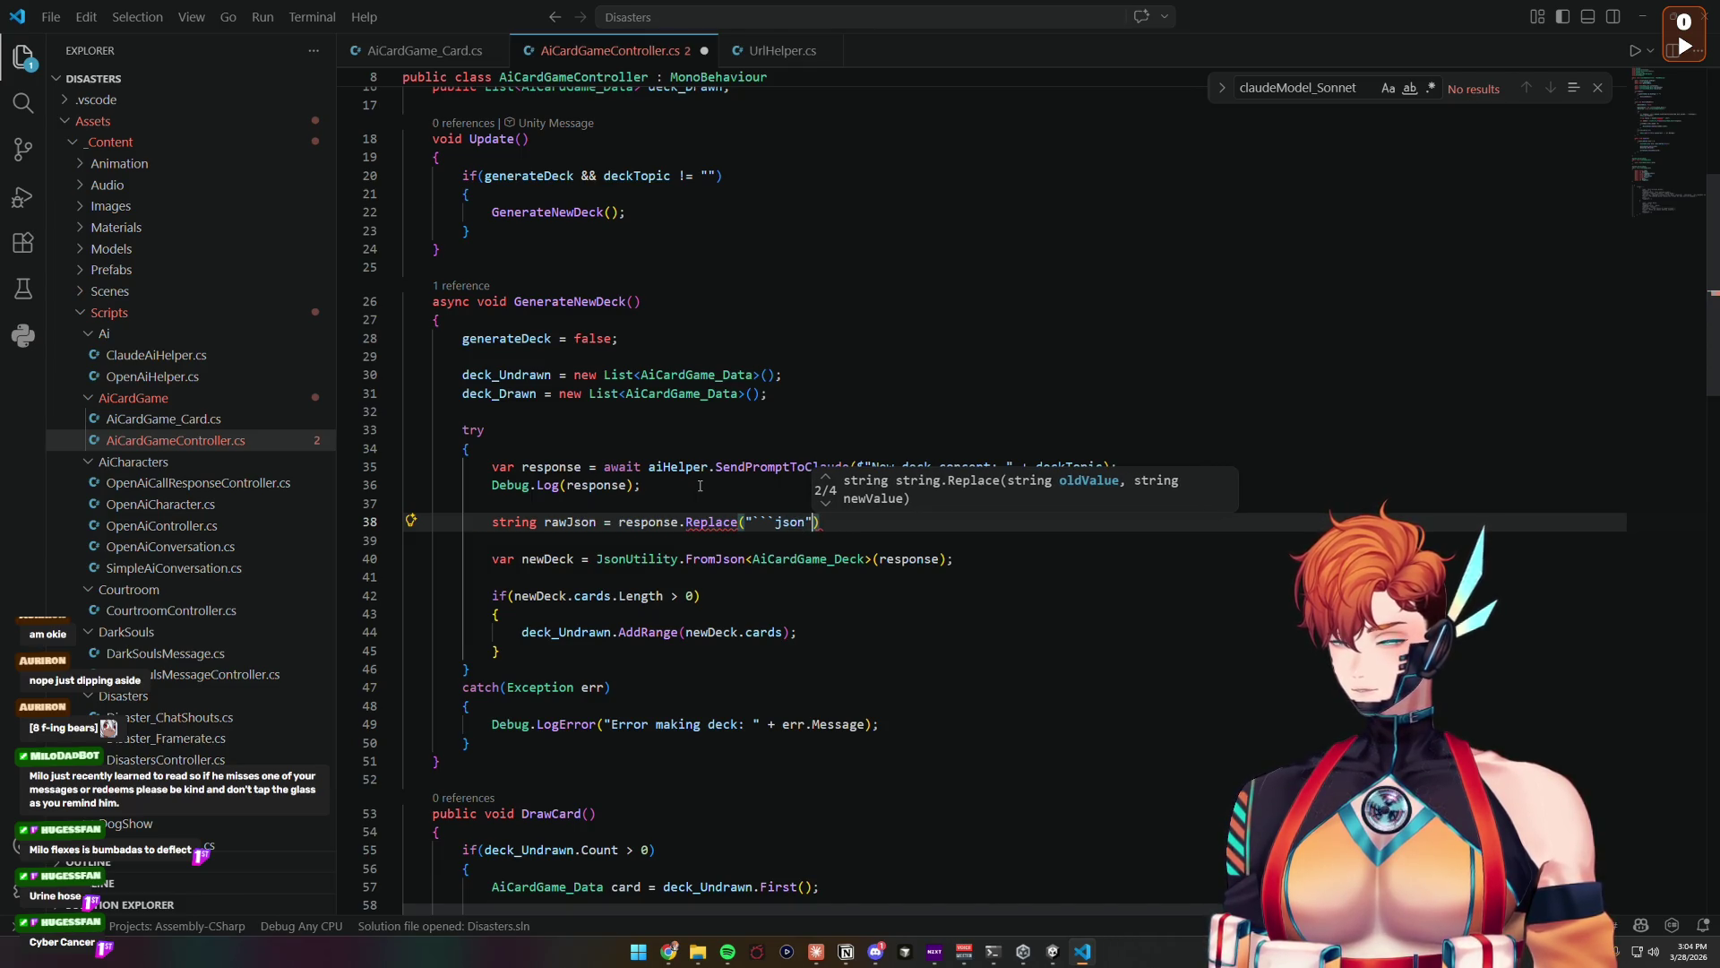
Step: Chain .Replace("```", "") onto line 38 and fix its closing parentheses
key(End)
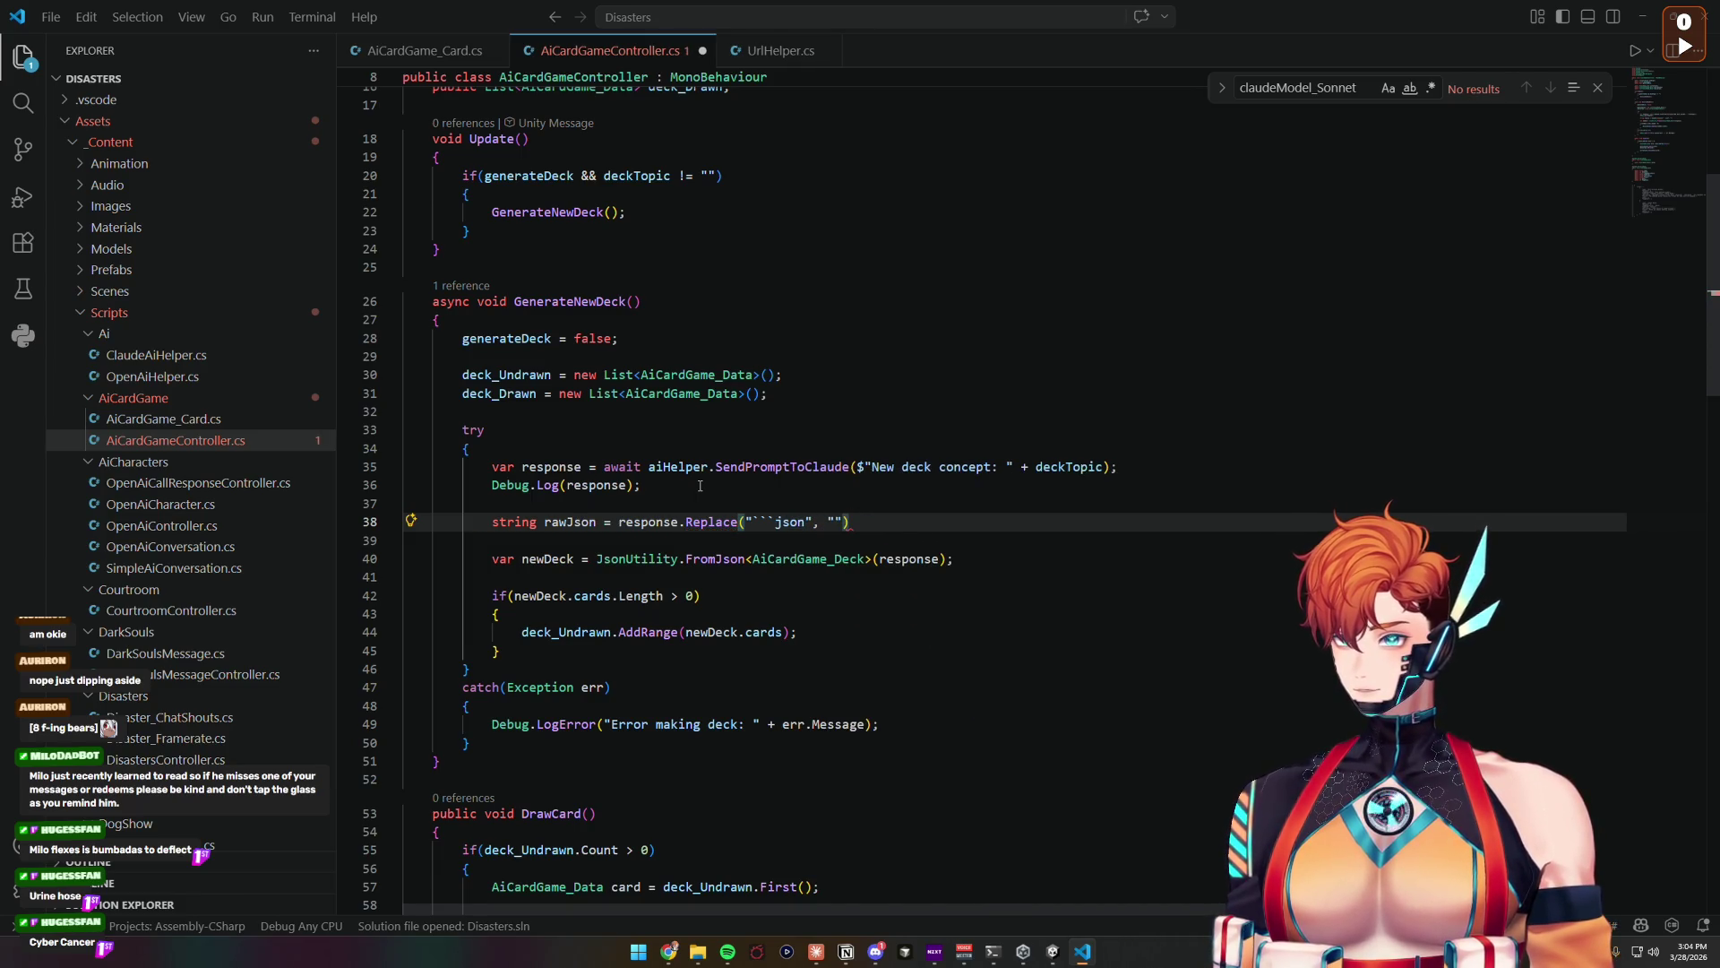
text(.Replace(")
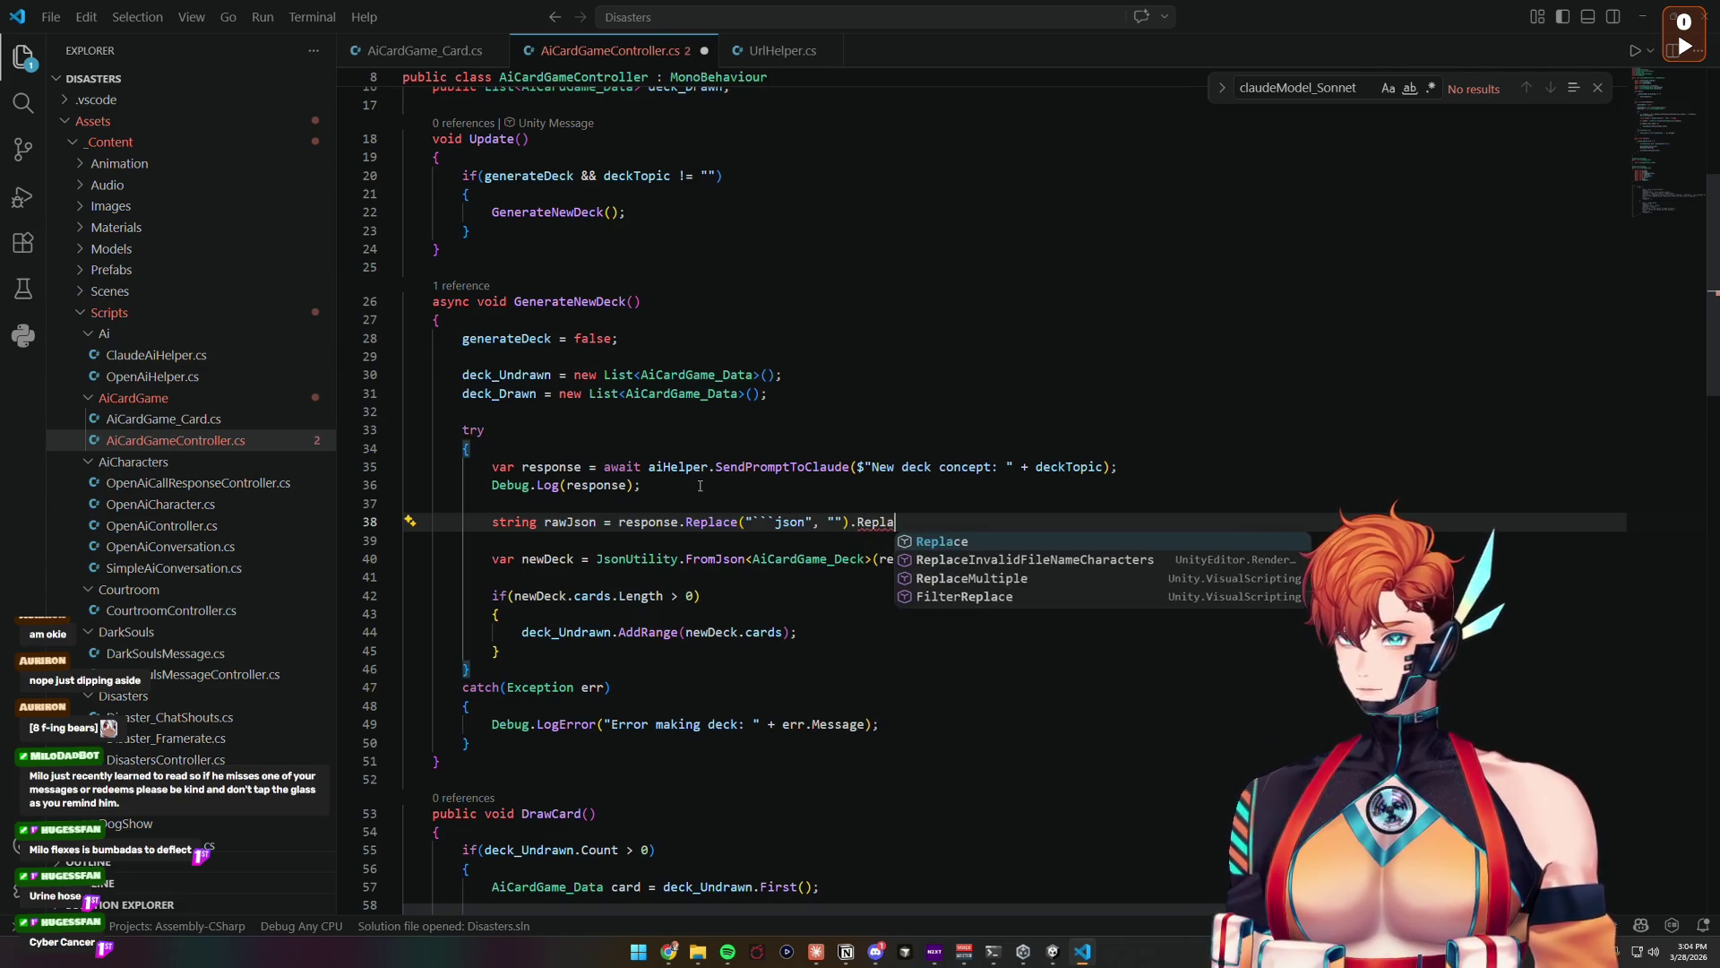
text(```", ""))
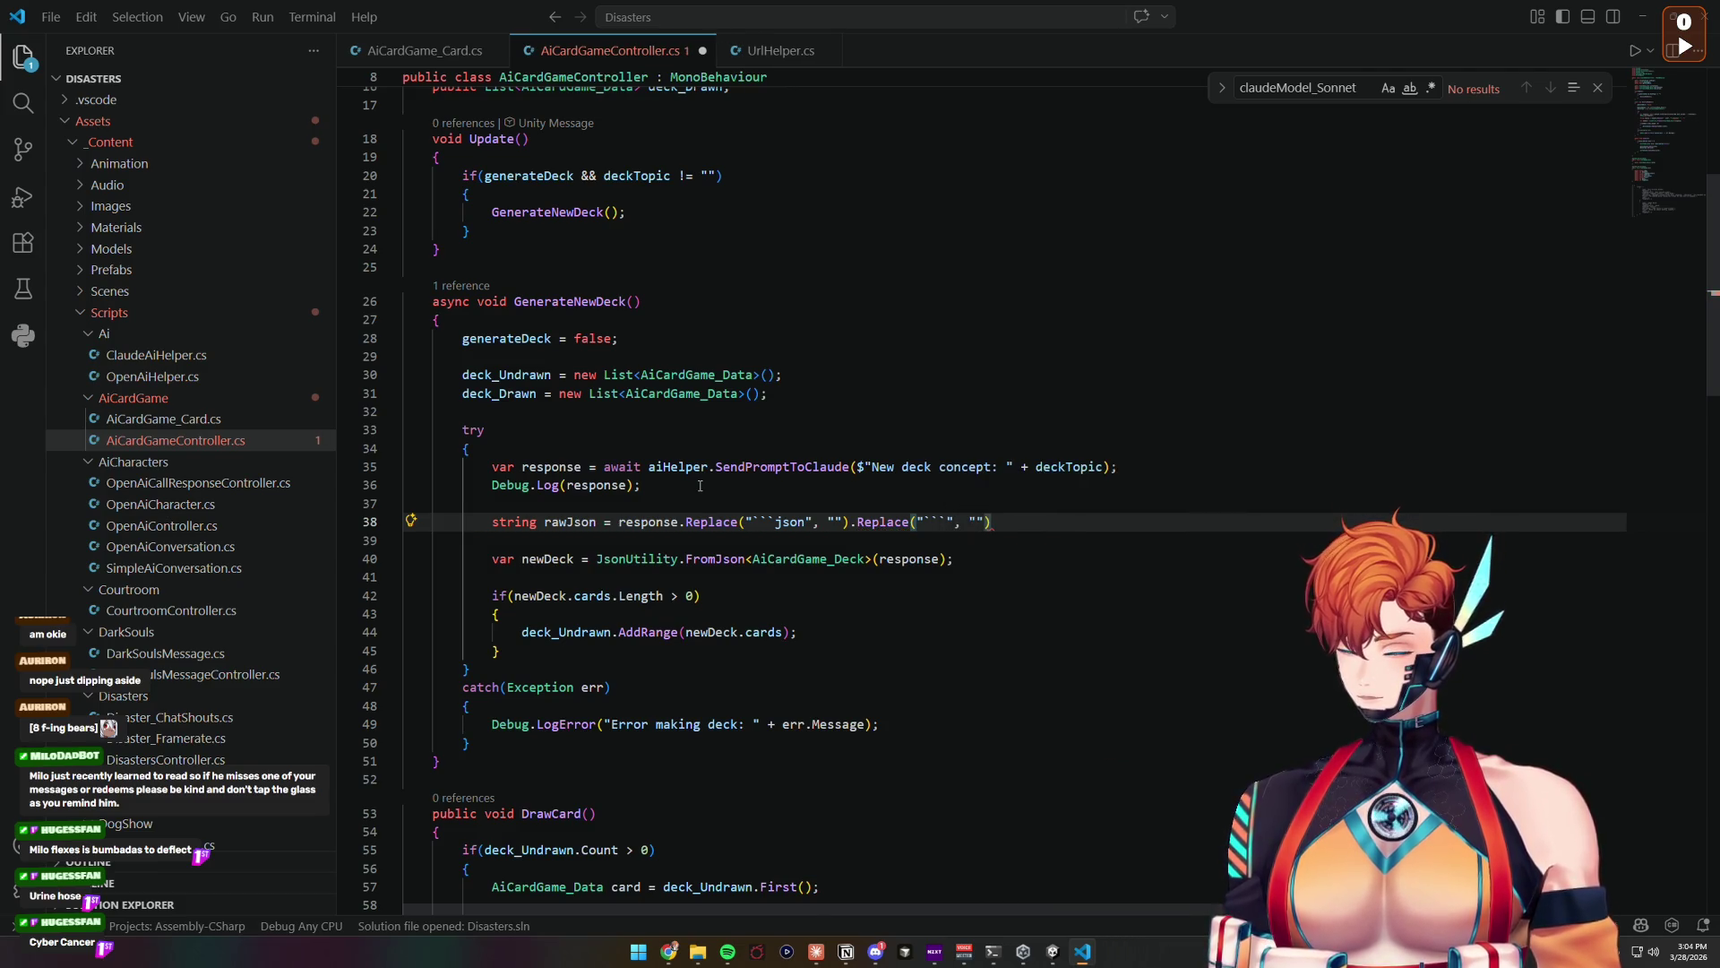
key(BackSpace)
text();)
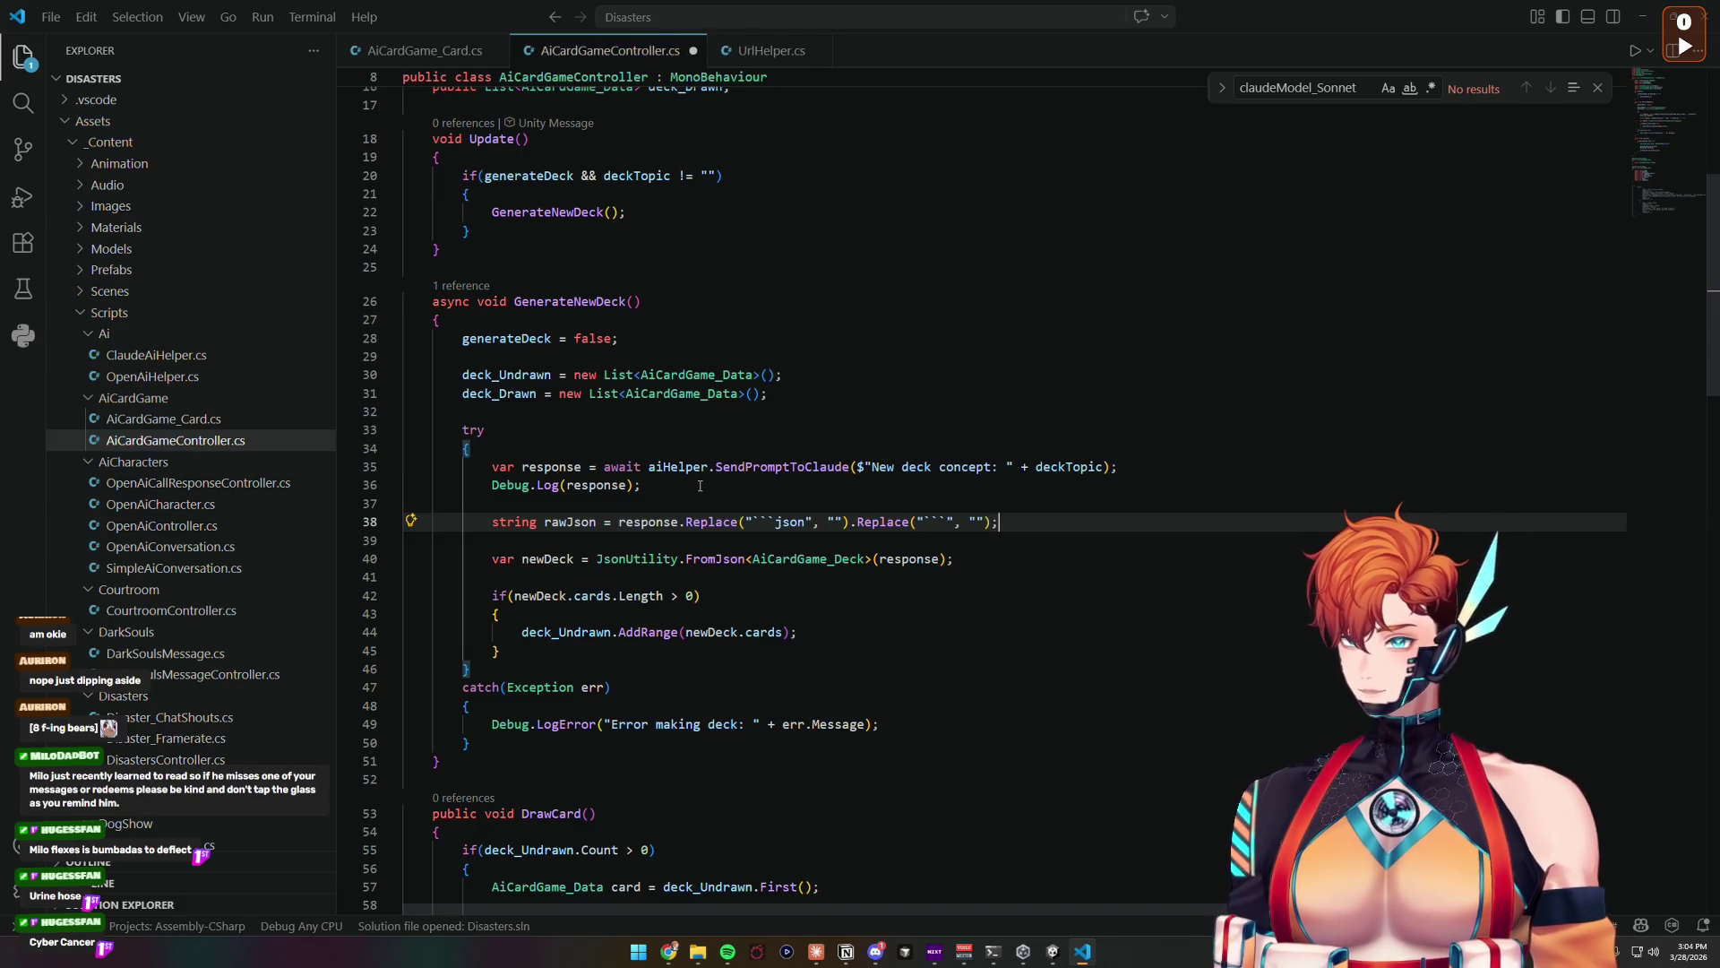
click(1053, 952)
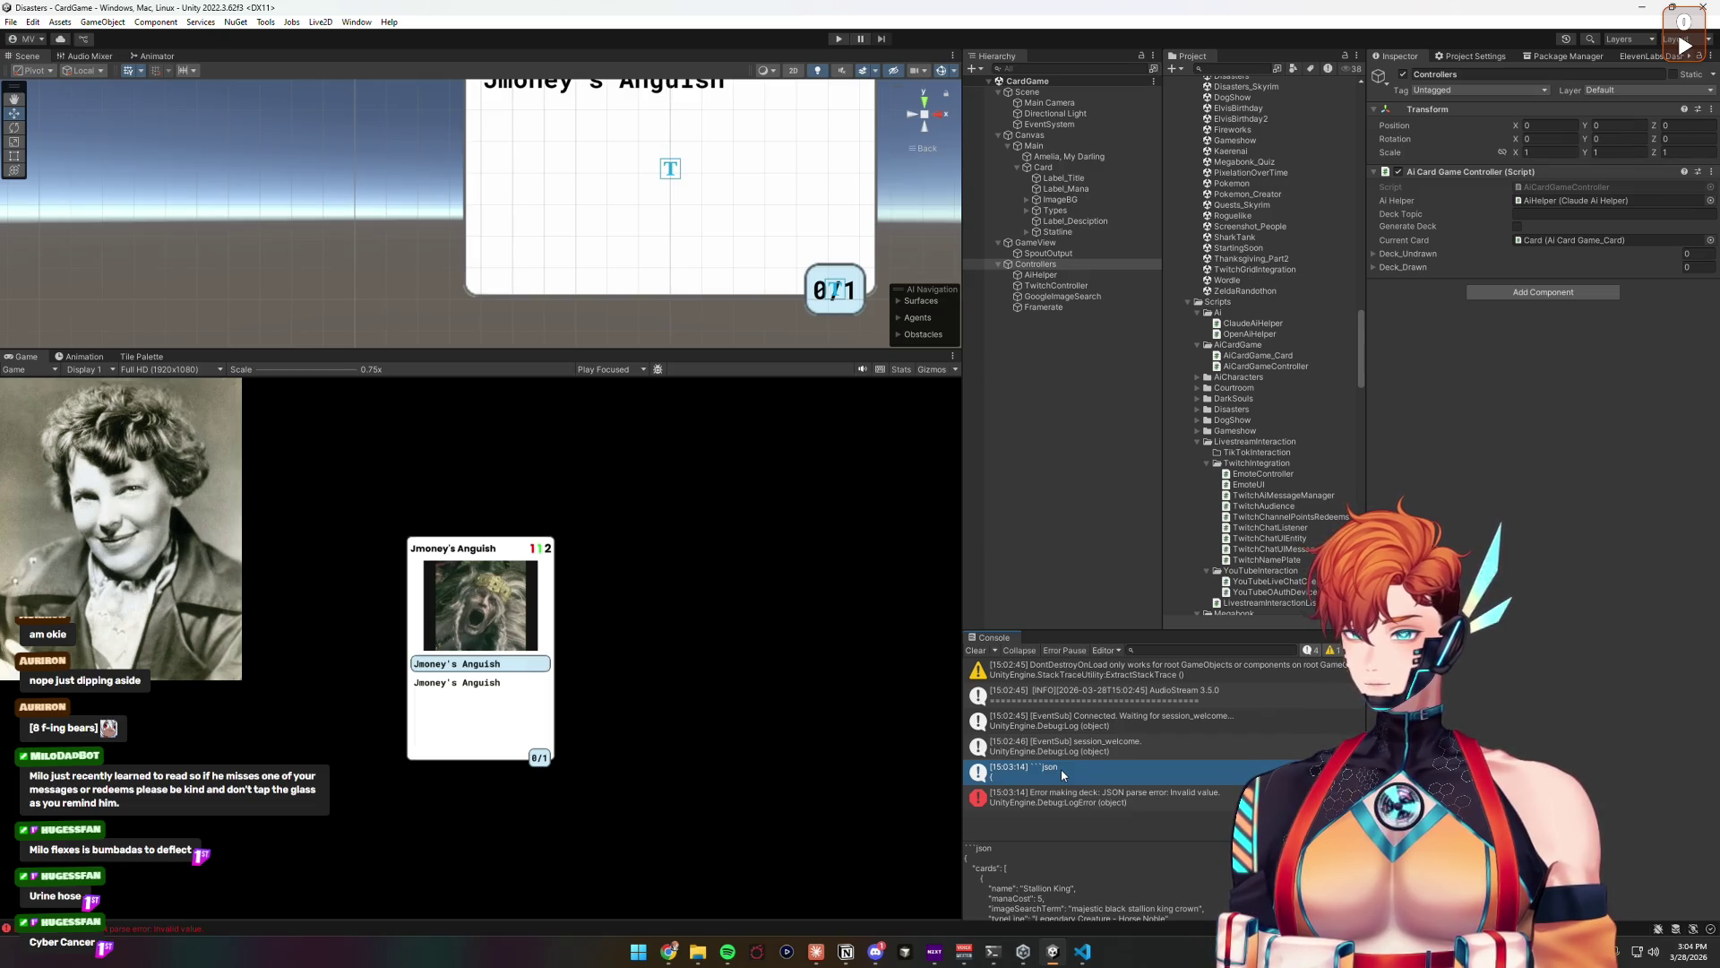
Step: Review the logged JSON in the Console, then save AiCardGameController.cs in VS Code
scroll(1254, 883, down, 10)
scroll(1218, 895, up, 2)
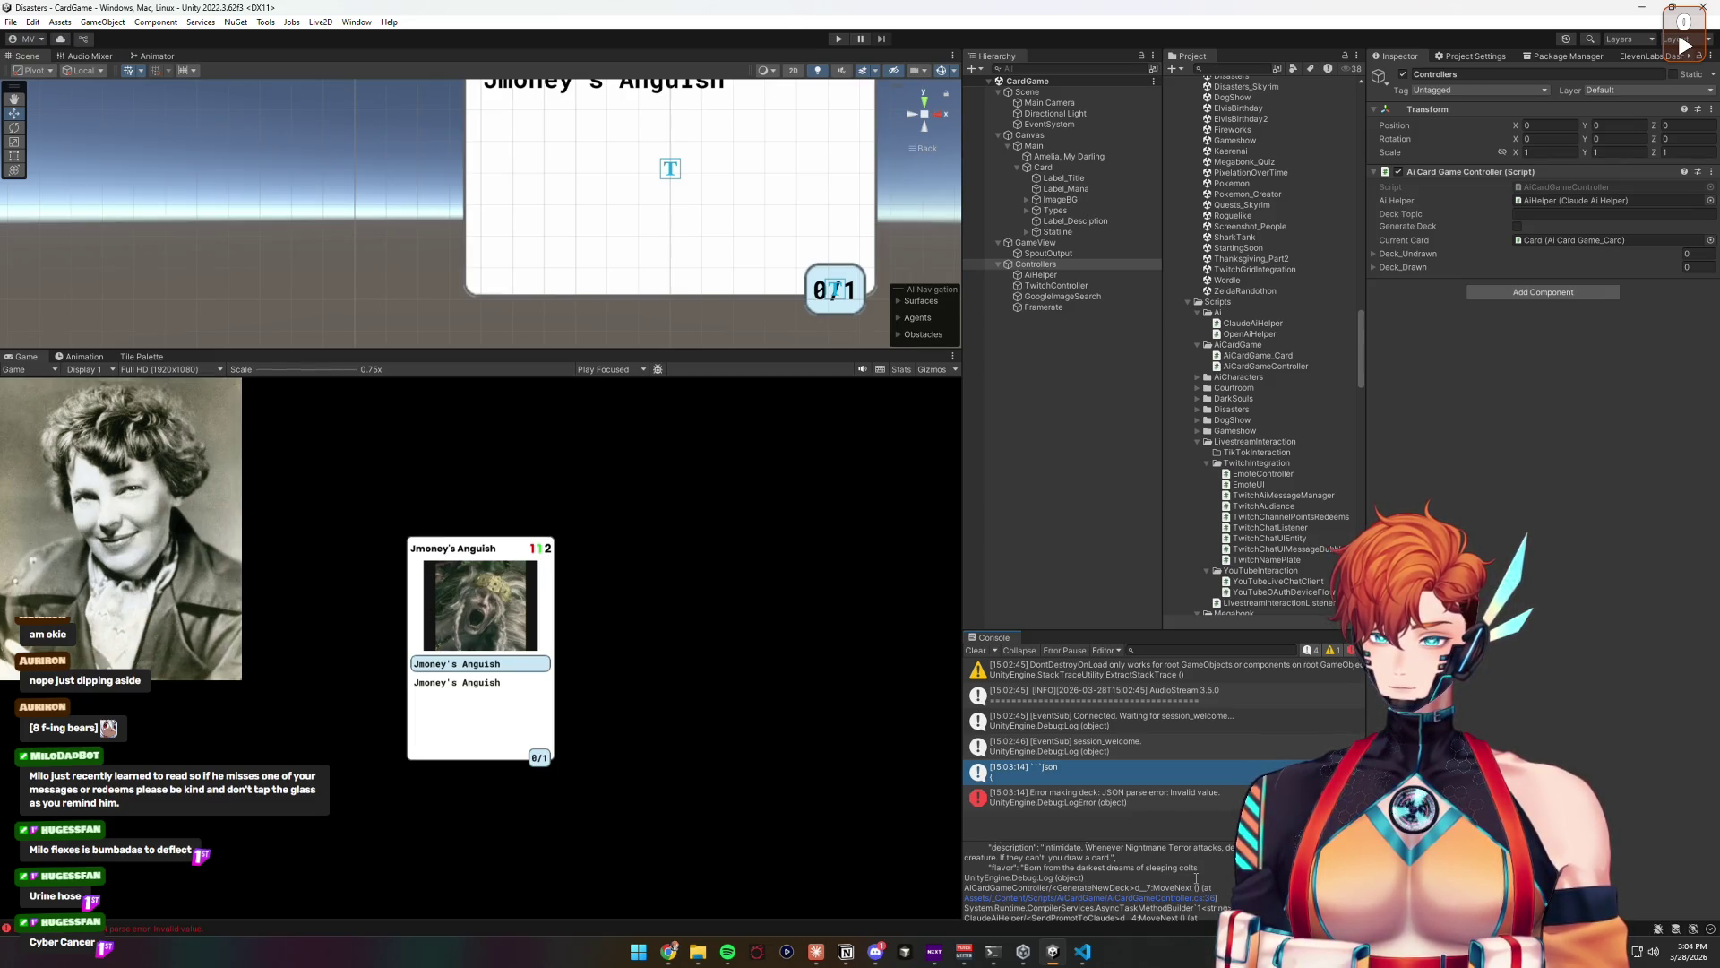
scroll(1196, 878, down, 2)
click(1082, 952)
click(1021, 528)
key(ctrl+s)
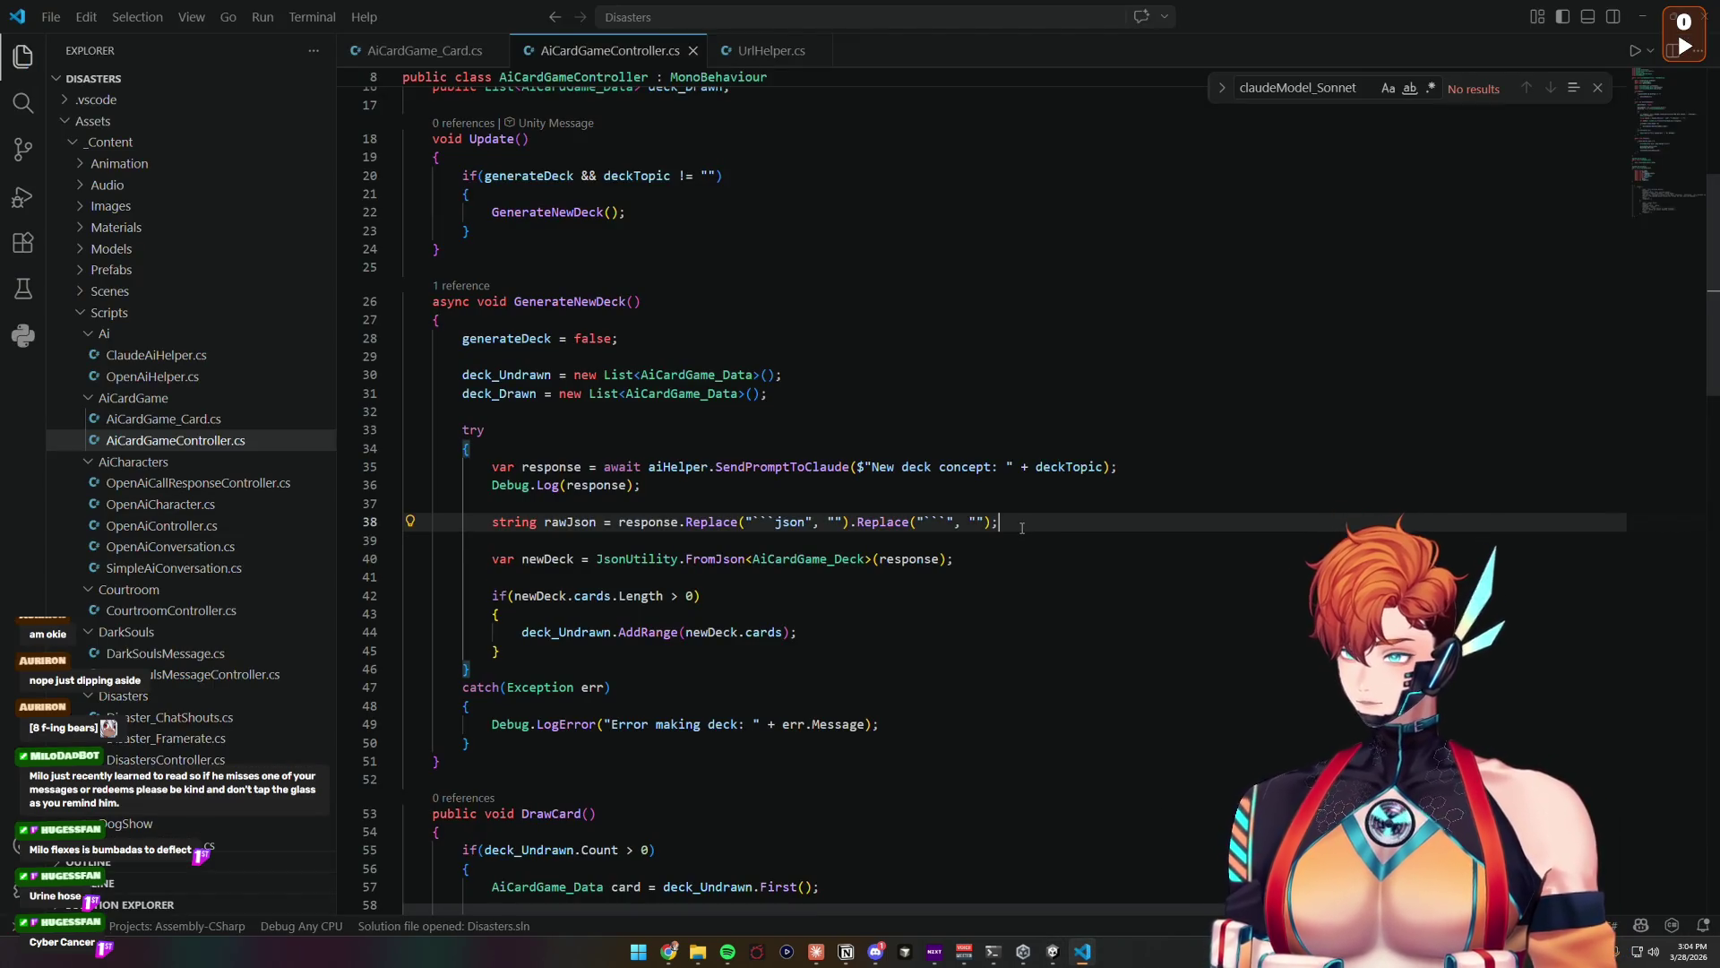
Step: Let Unity reload the edited controller script, then enter Play mode
click(1037, 947)
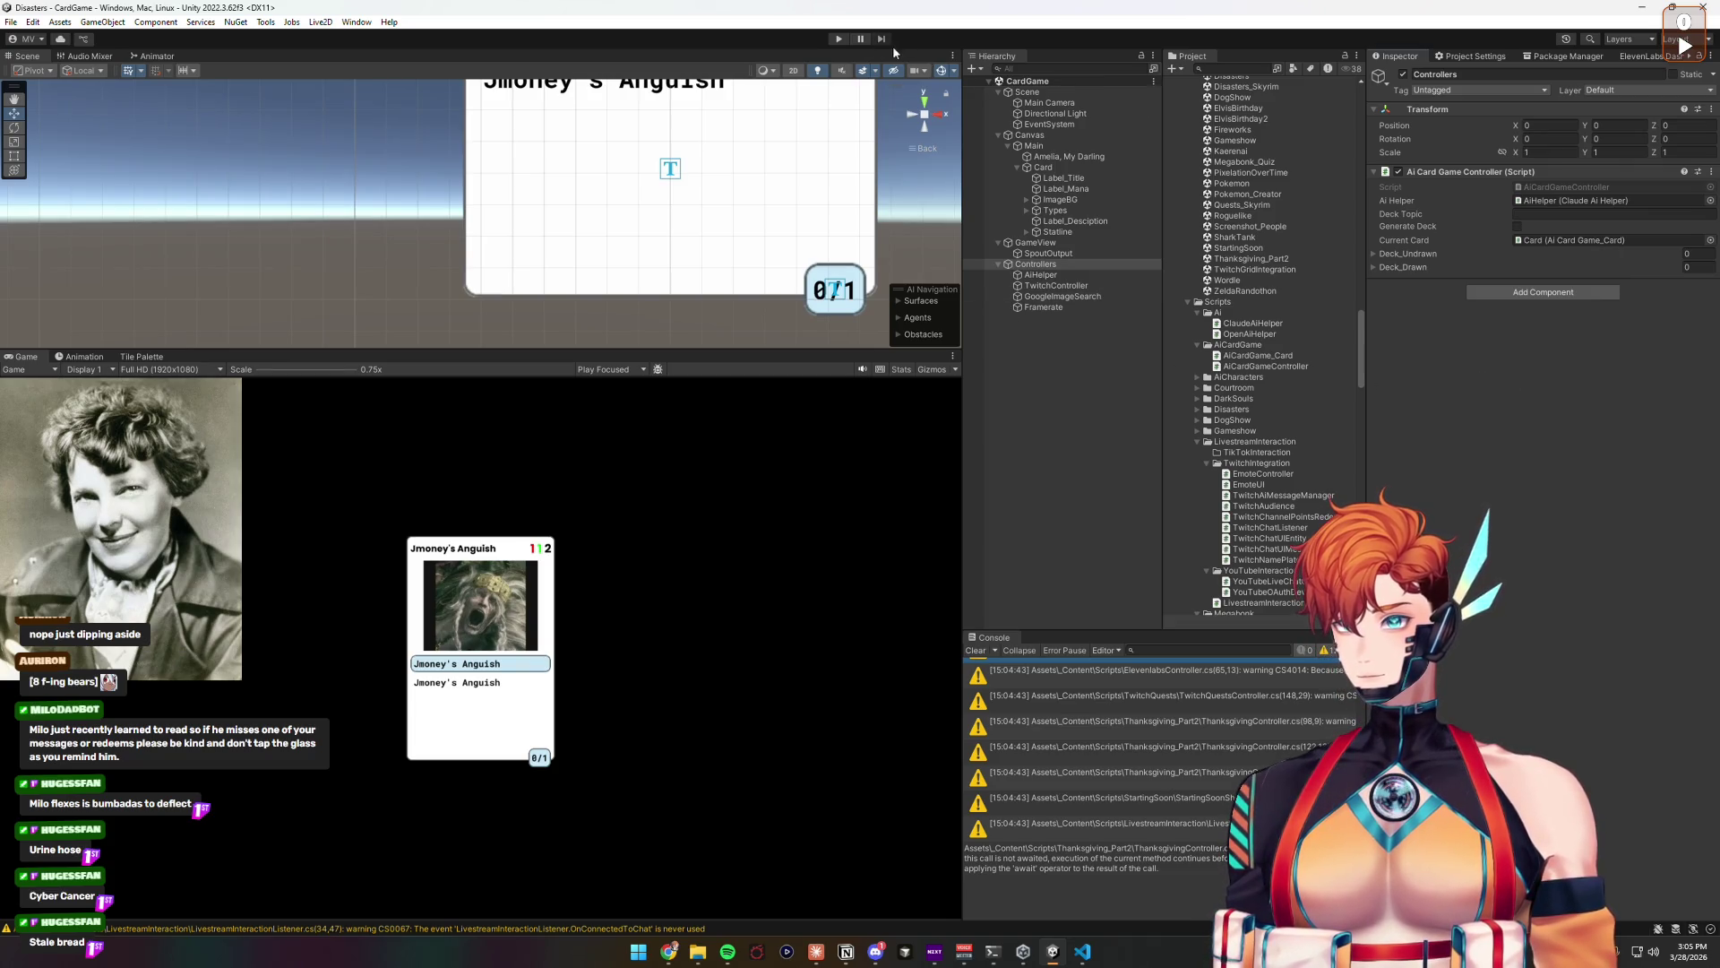
click(840, 39)
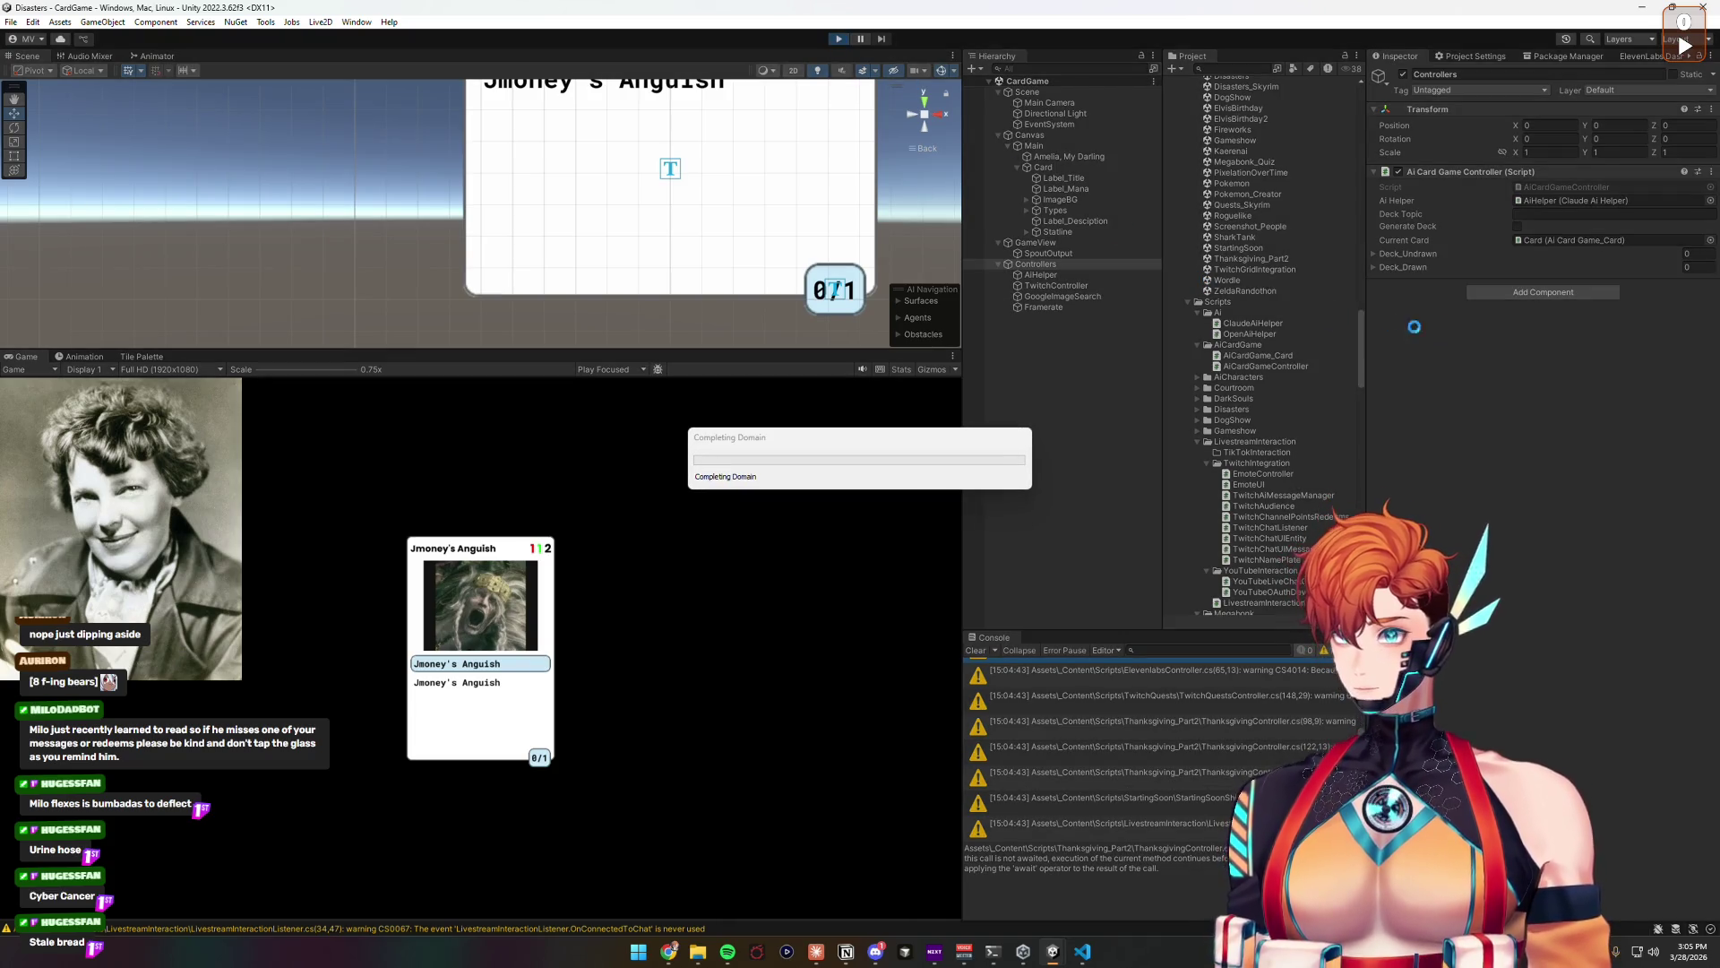
Step: Generate a deck with Deck Topic 'Stale bread' and stop Play after the JSON parse error
click(1553, 213)
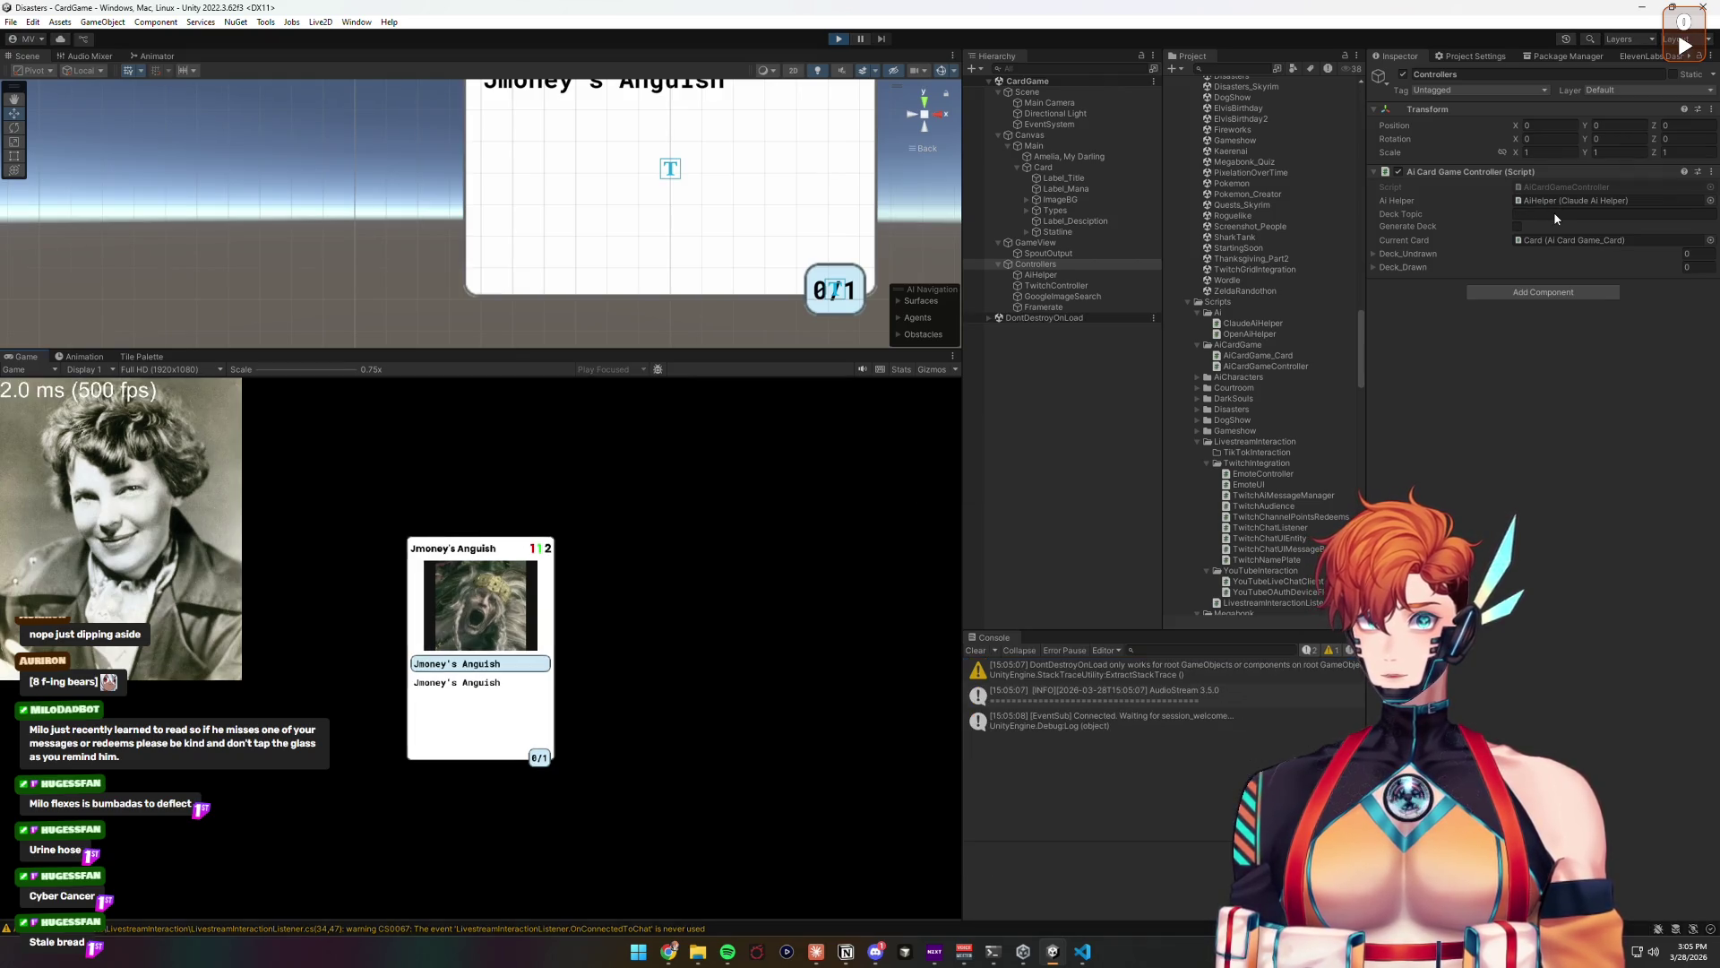
text(Stale bread)
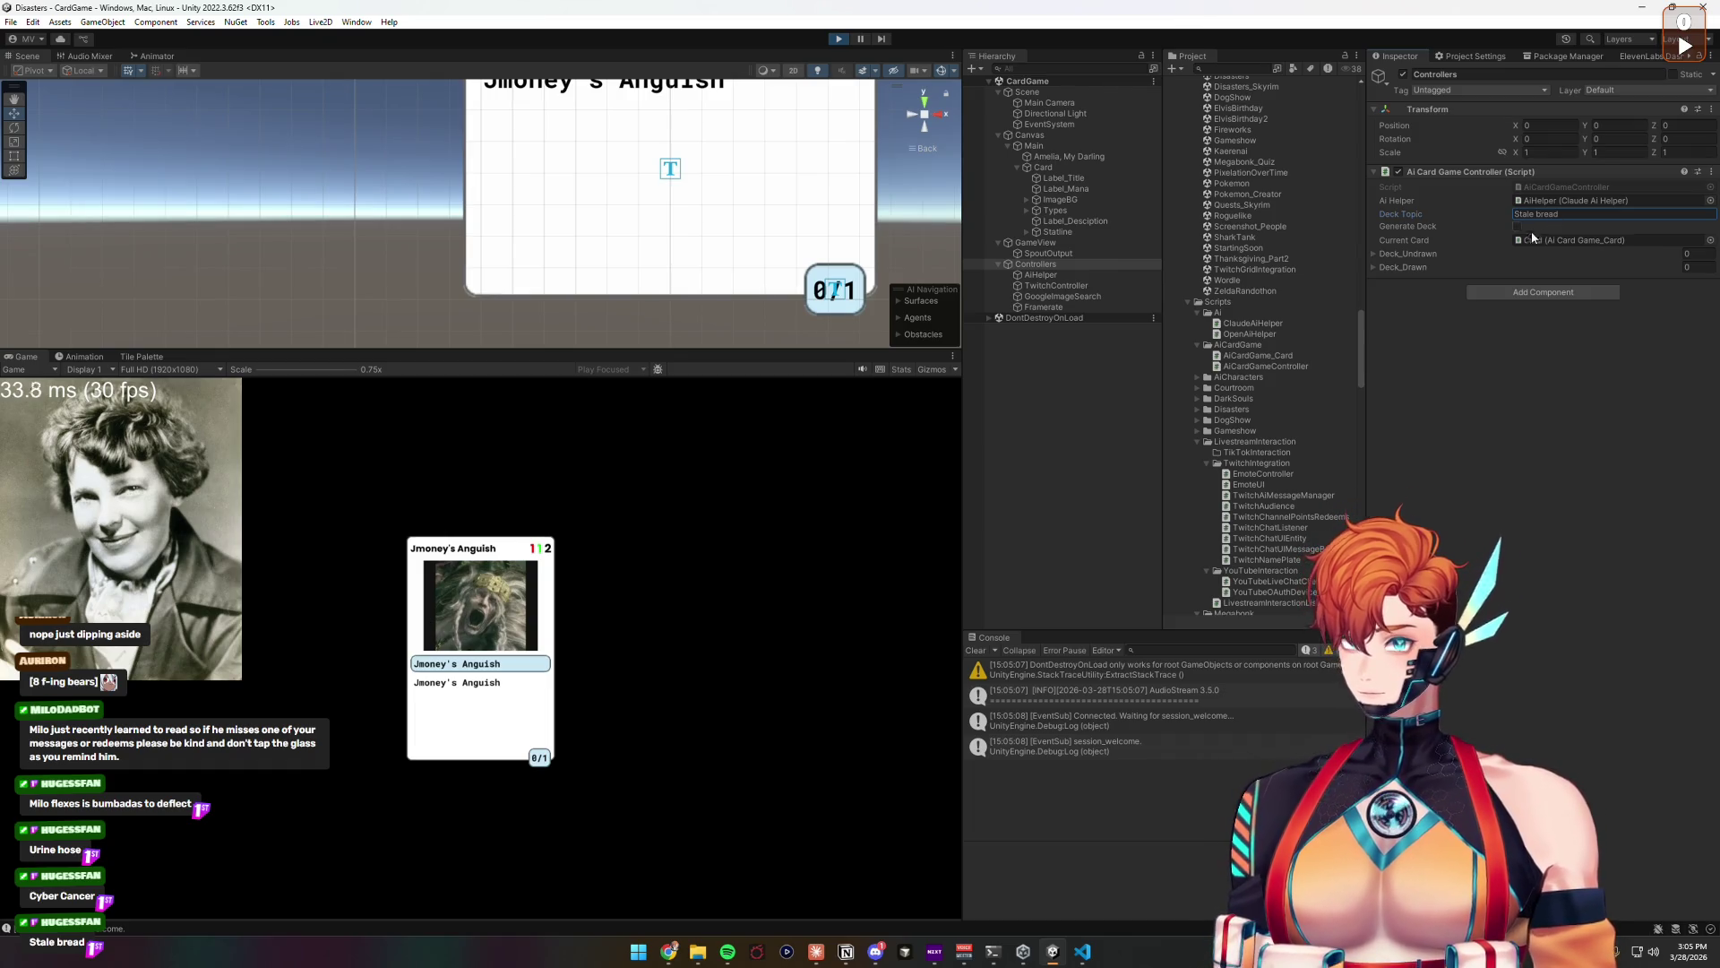
click(1517, 227)
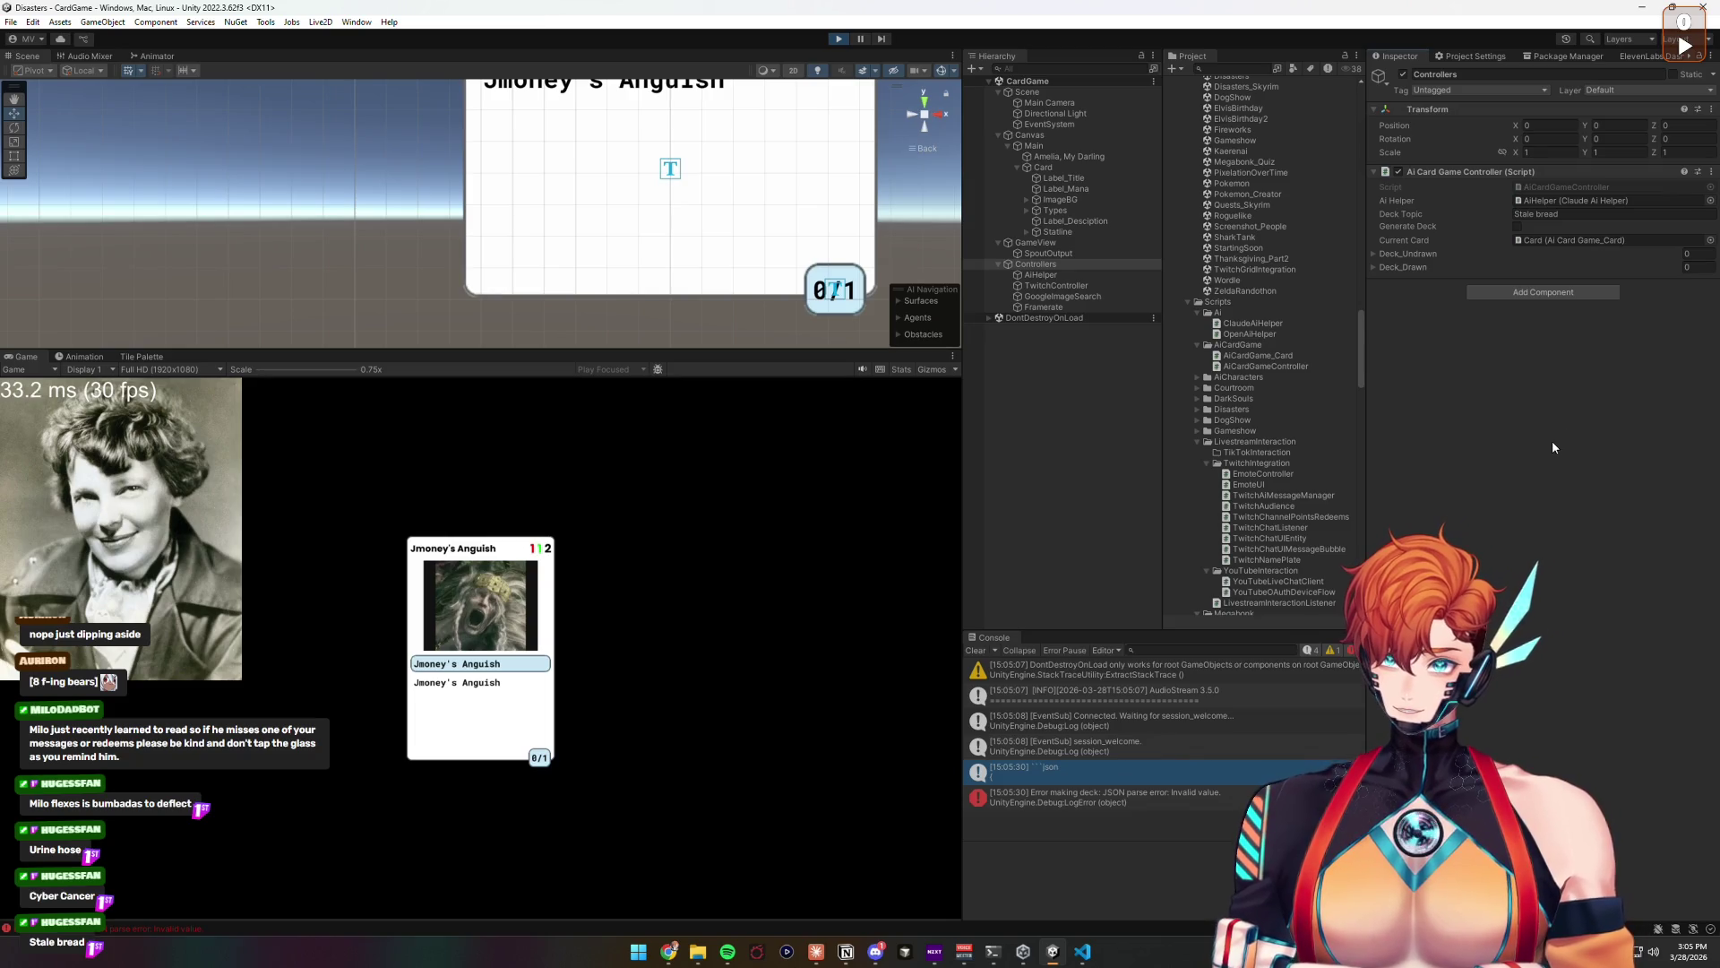
click(838, 38)
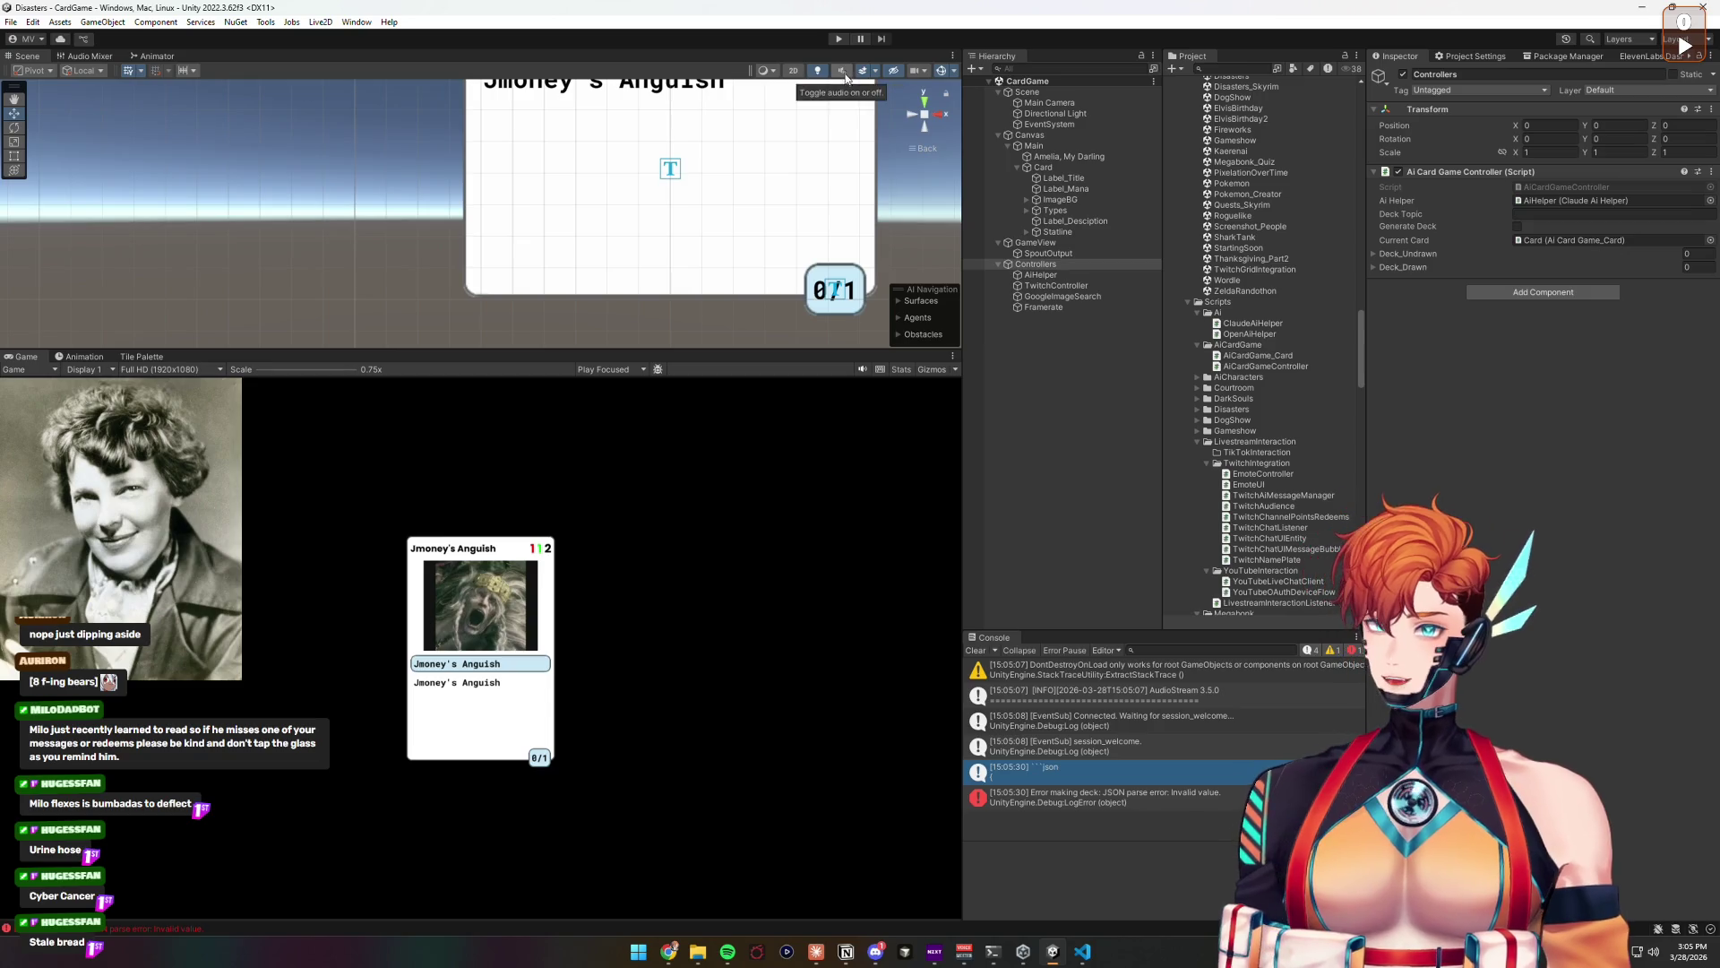
click(1079, 946)
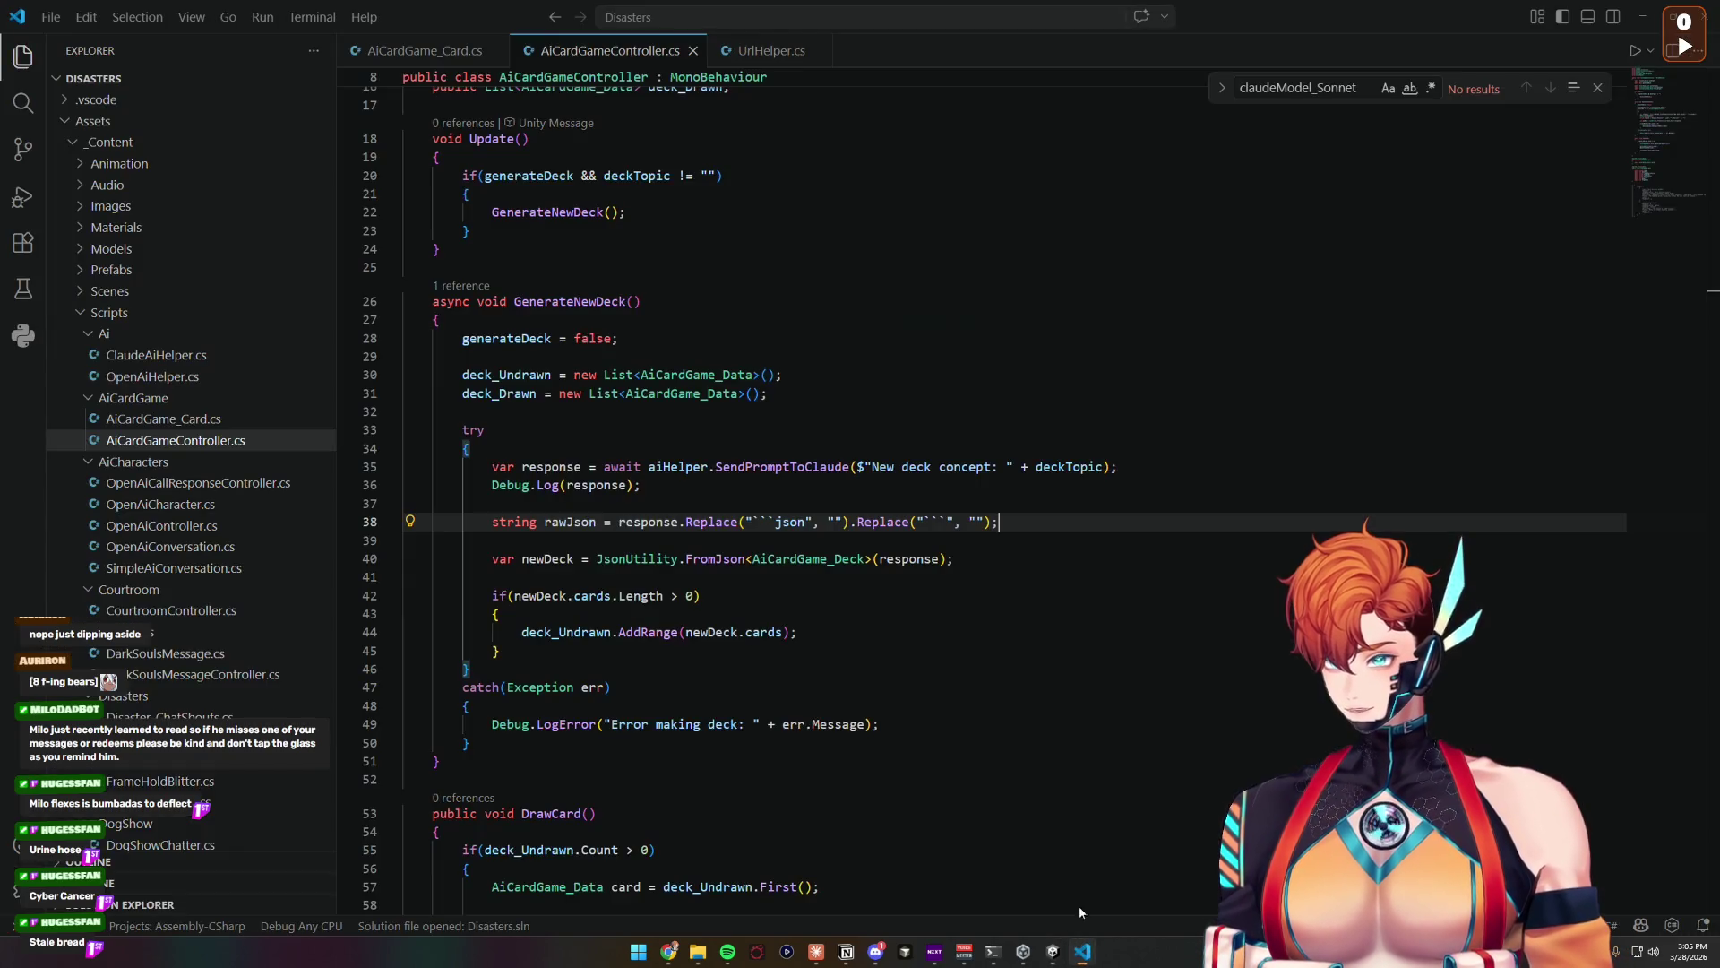
Step: Make FromJson on line 40 parse rawJson instead of response
click(593, 521)
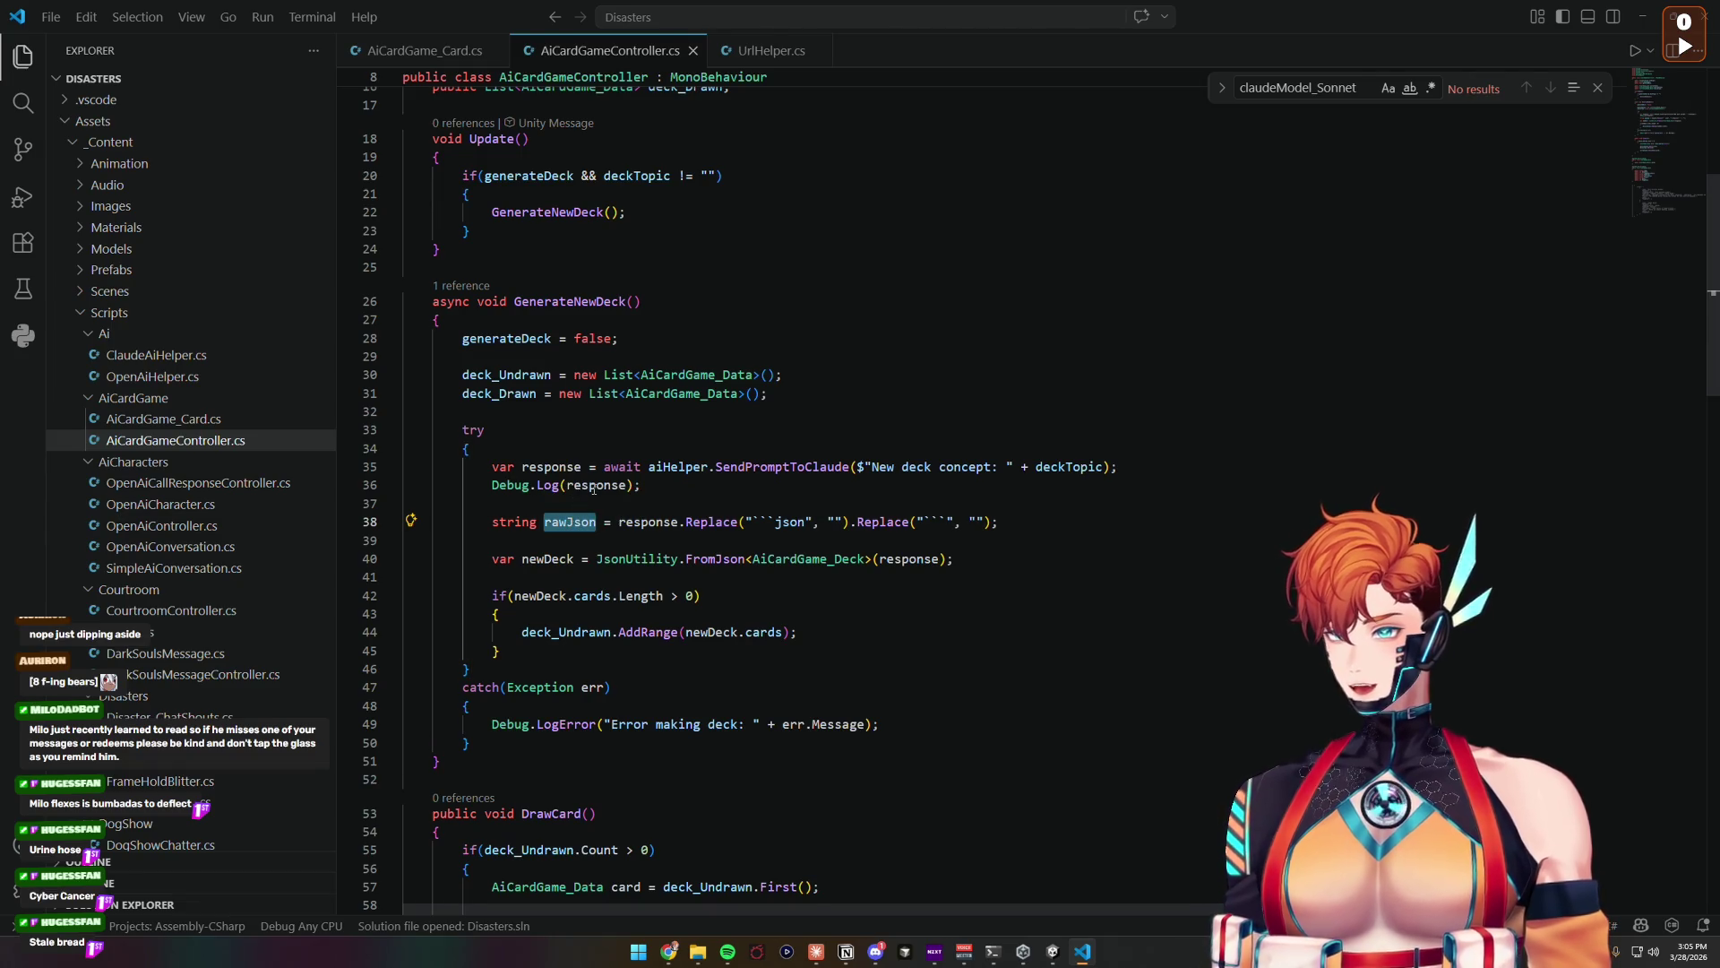
key(Up)
key(Up)
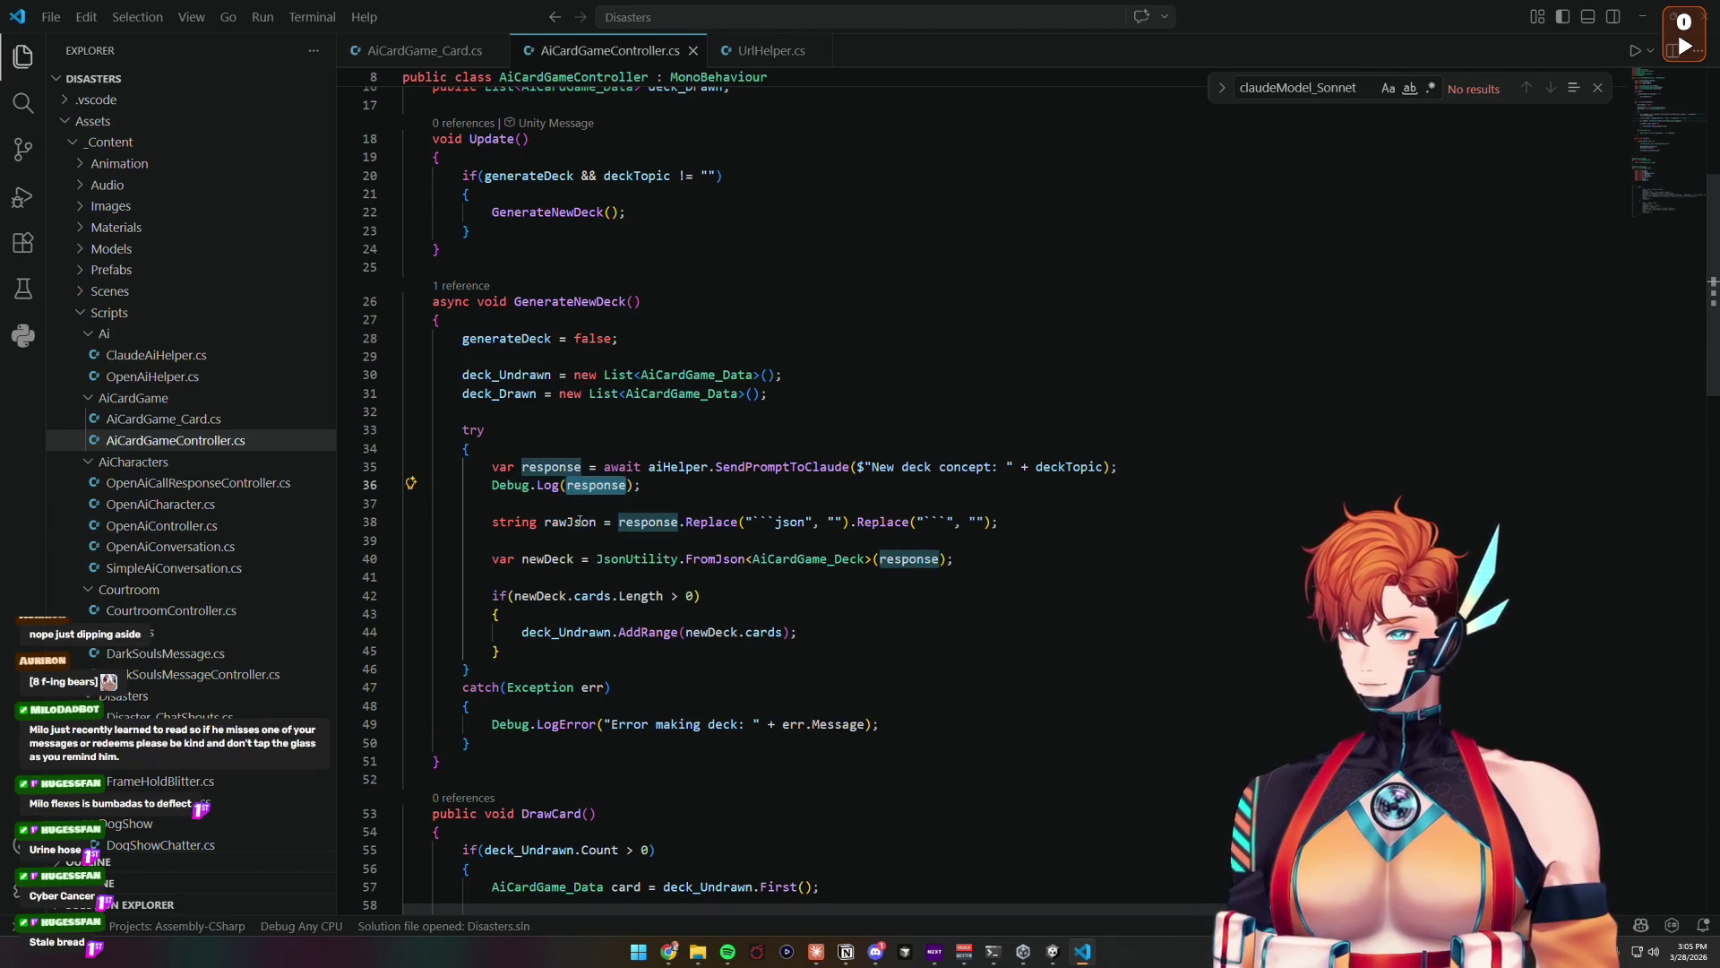
click(580, 522)
double_click(934, 558)
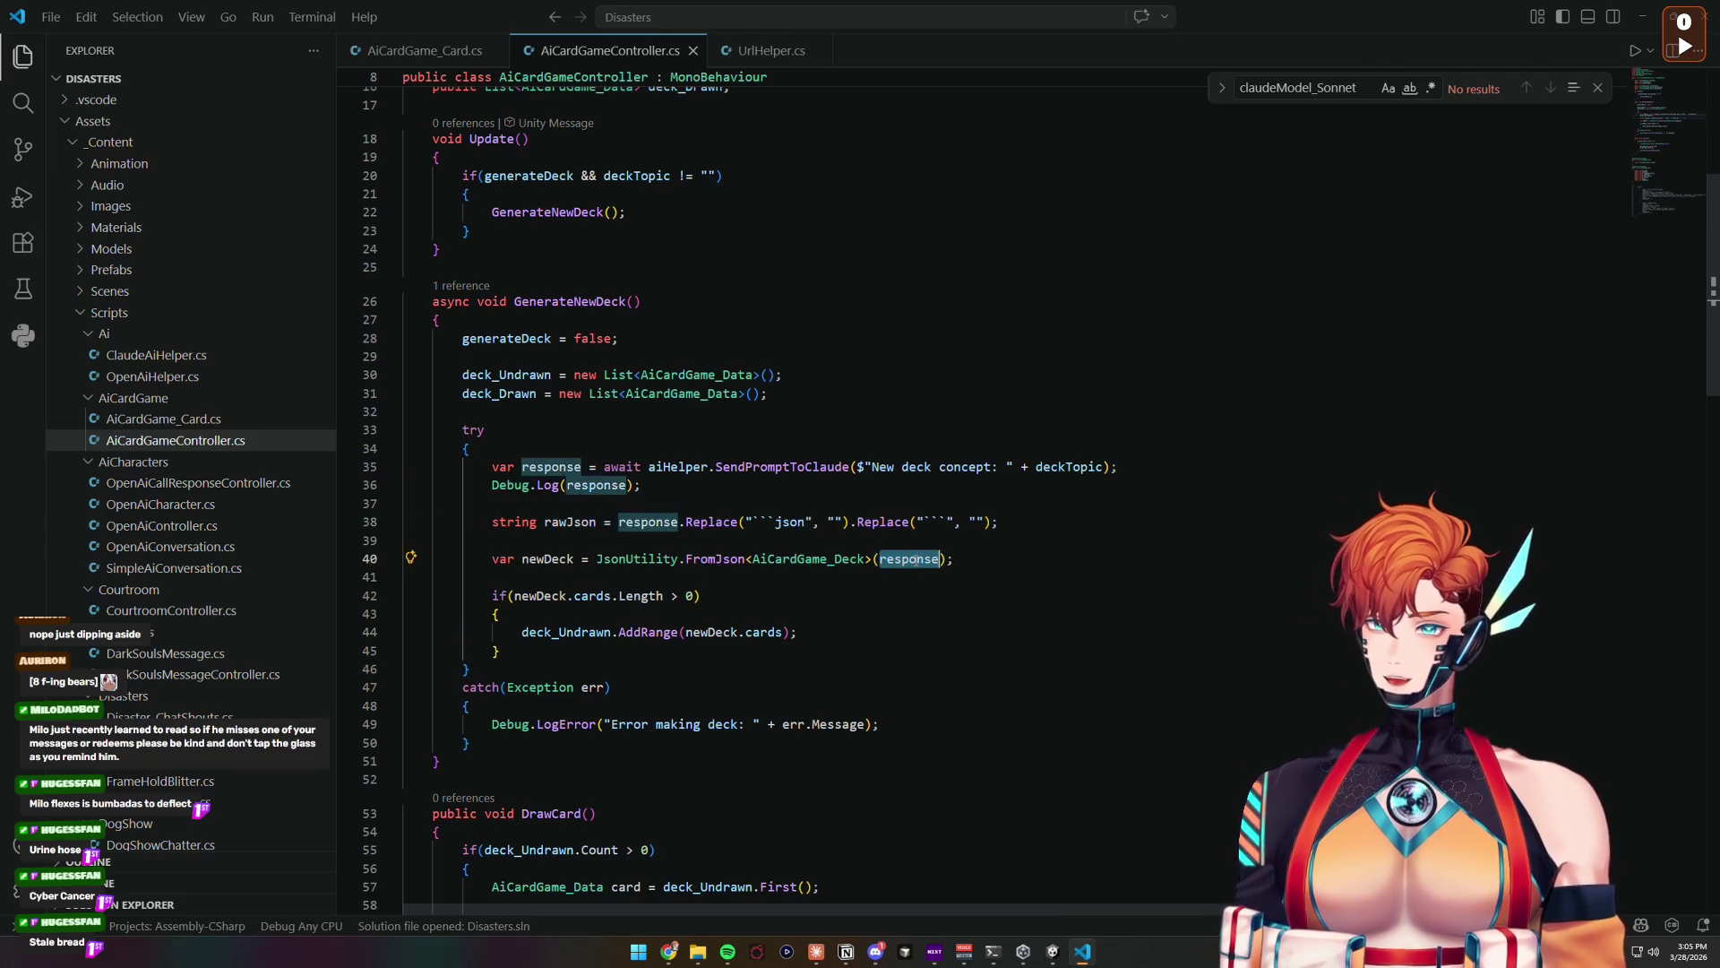
text(rawJson)
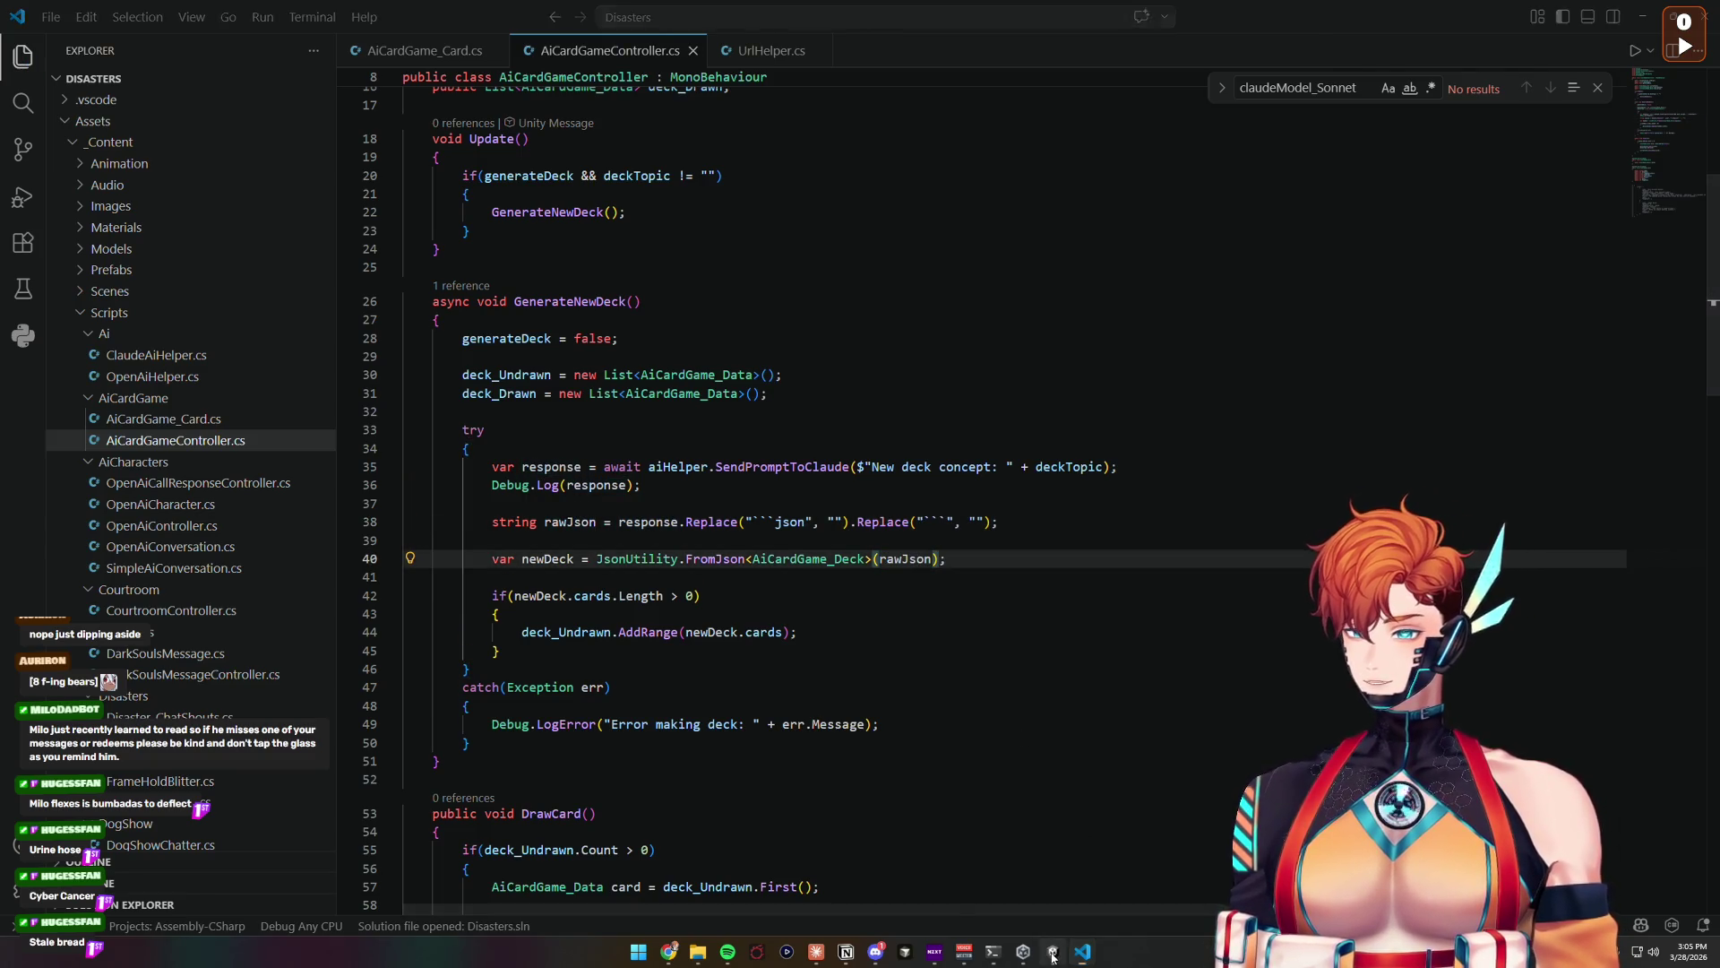
Step: Back in Unity, clear the console's old warnings and enter Play mode
click(1052, 951)
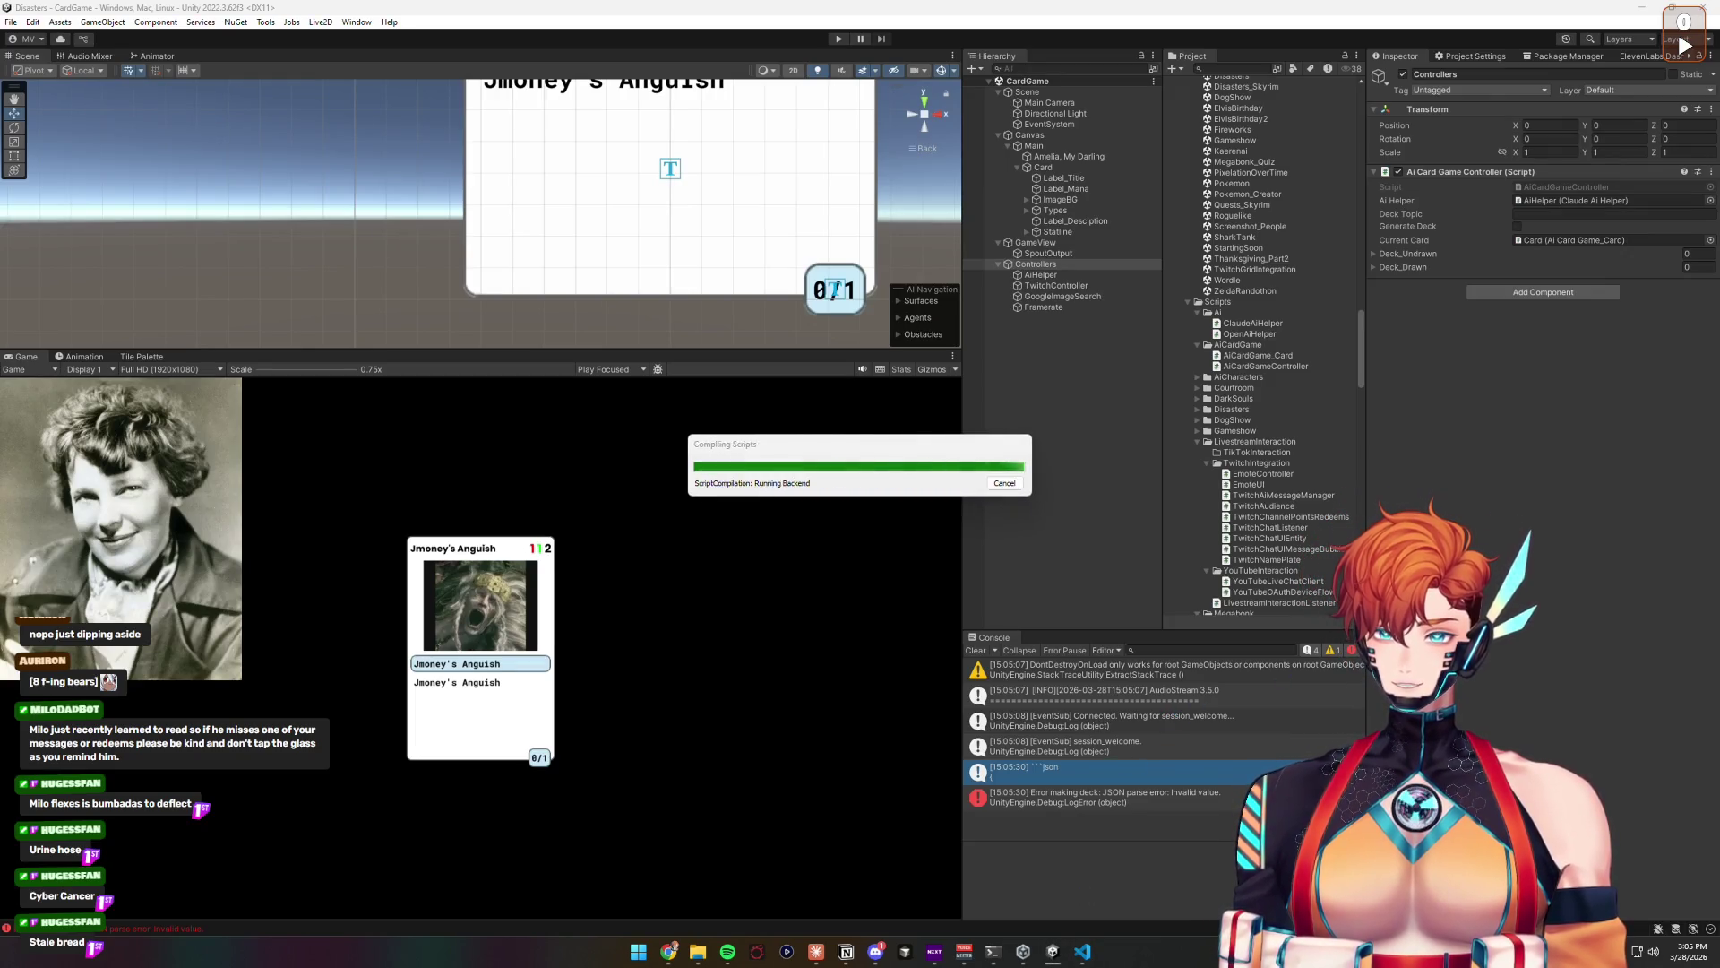
click(975, 651)
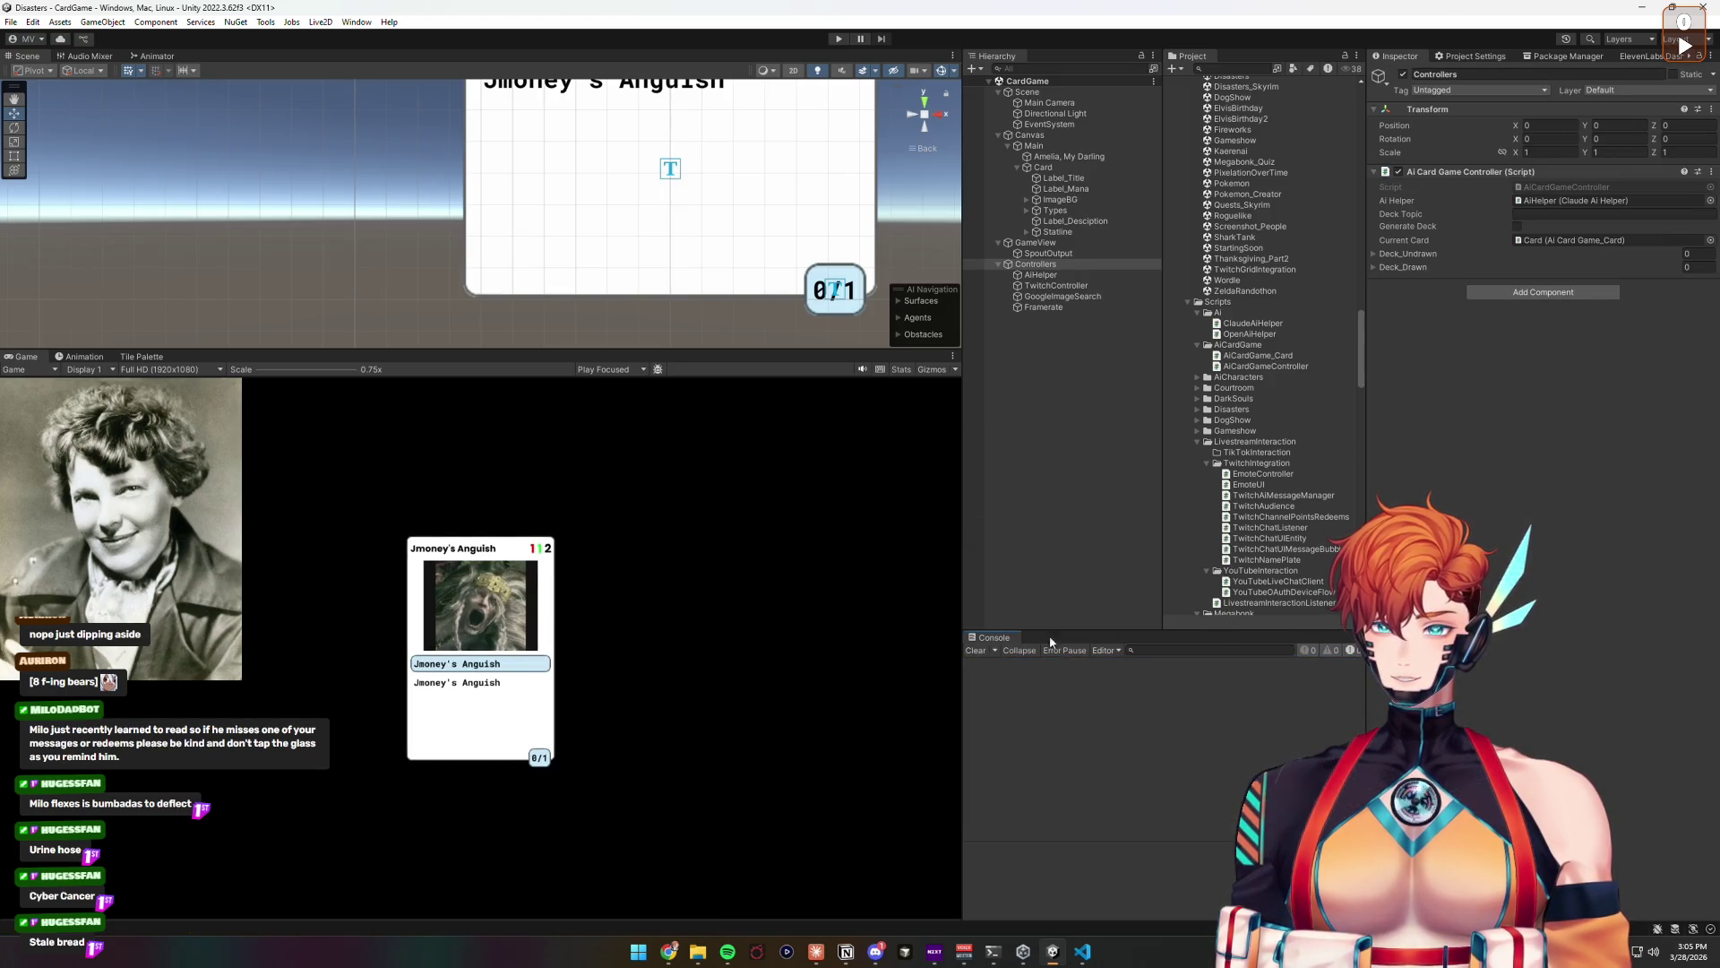
click(839, 40)
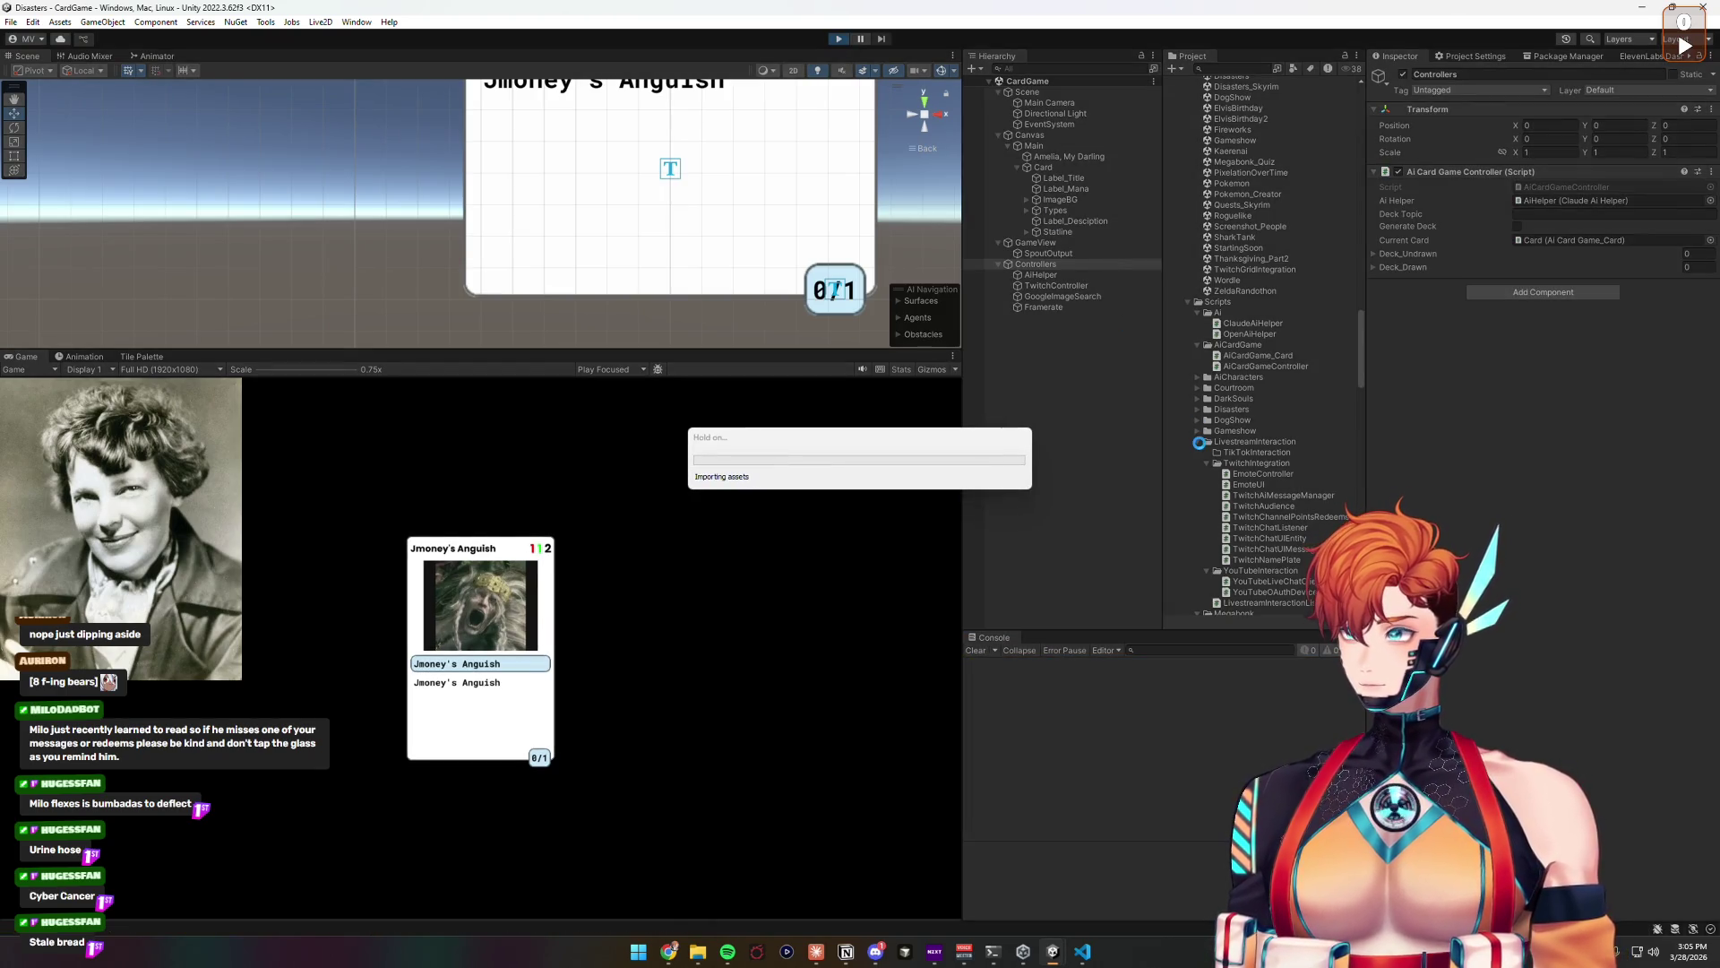
Step: Generate a deck with Deck Topic 'stale bread' and shrink the Console panel
click(1546, 214)
text(sta)
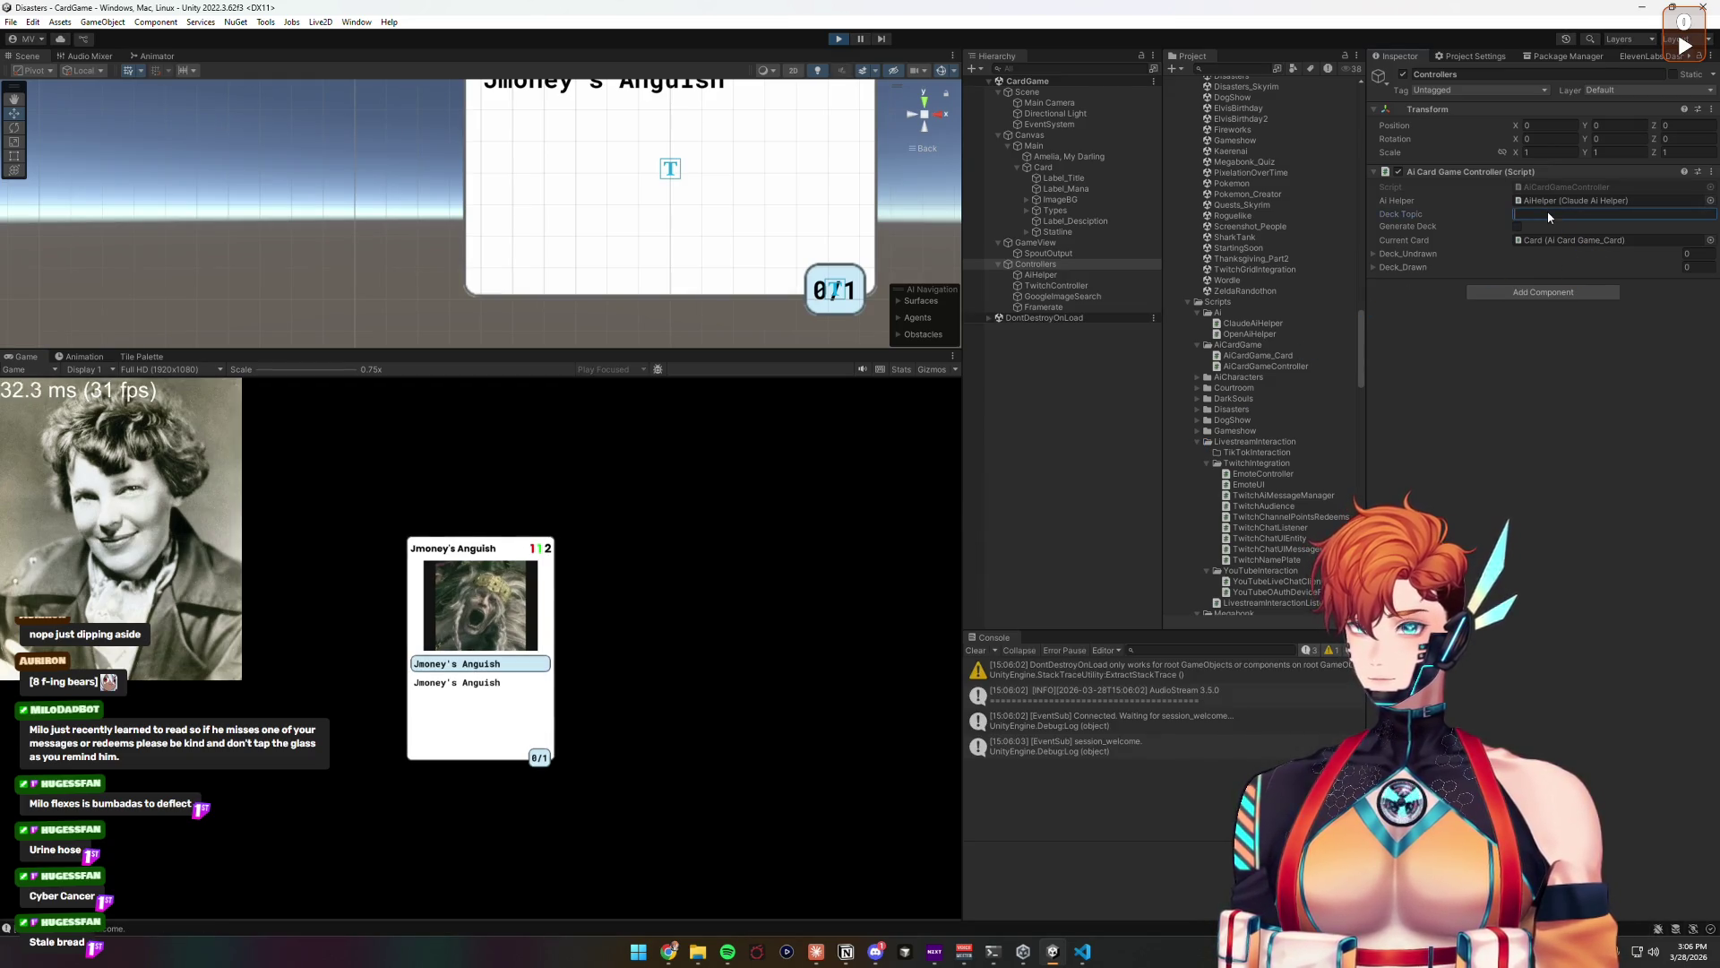
text(le bread)
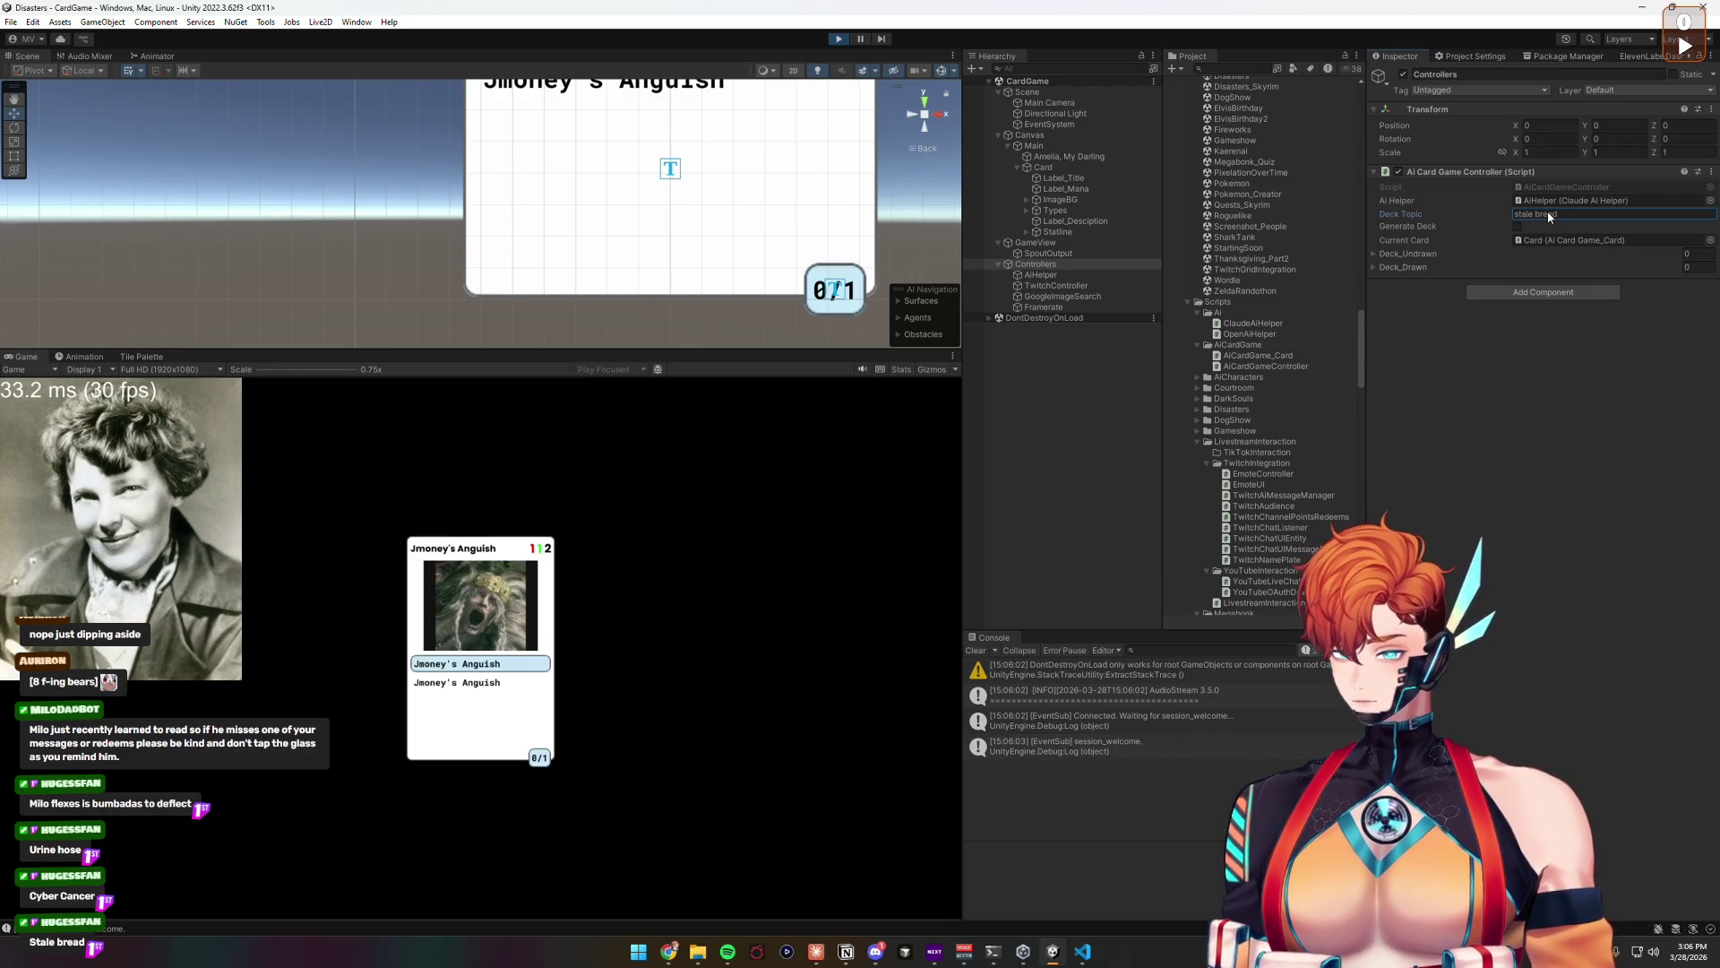
click(1518, 226)
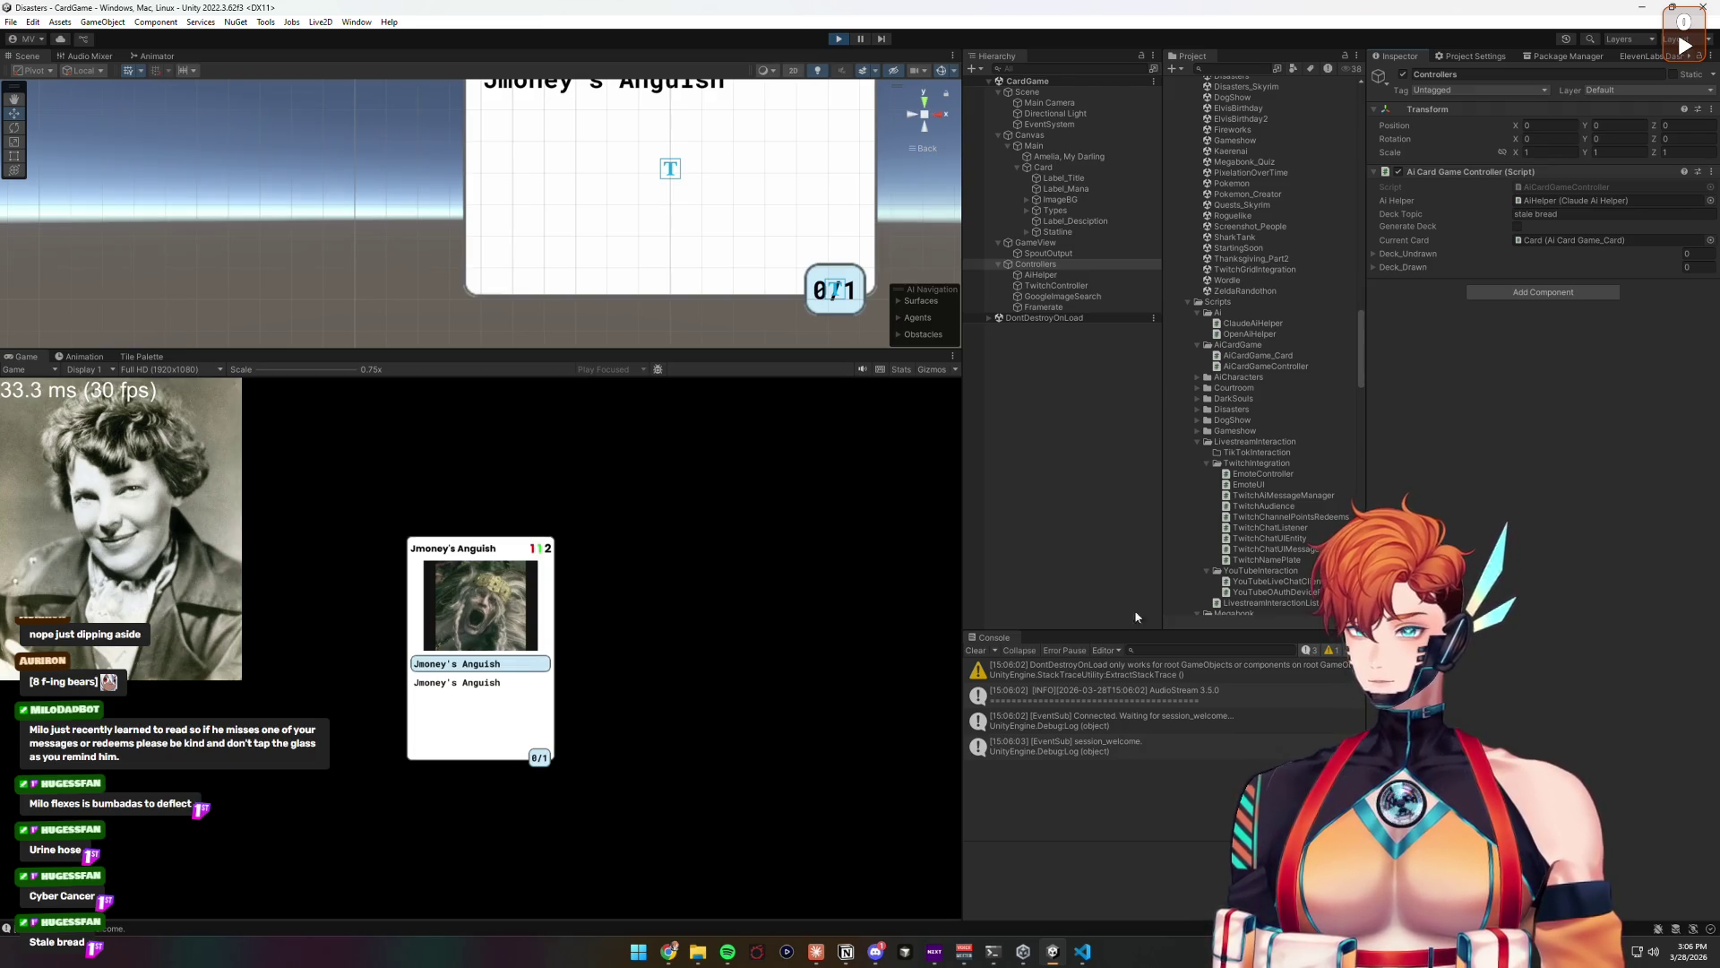
drag(1110, 630, 1110, 701)
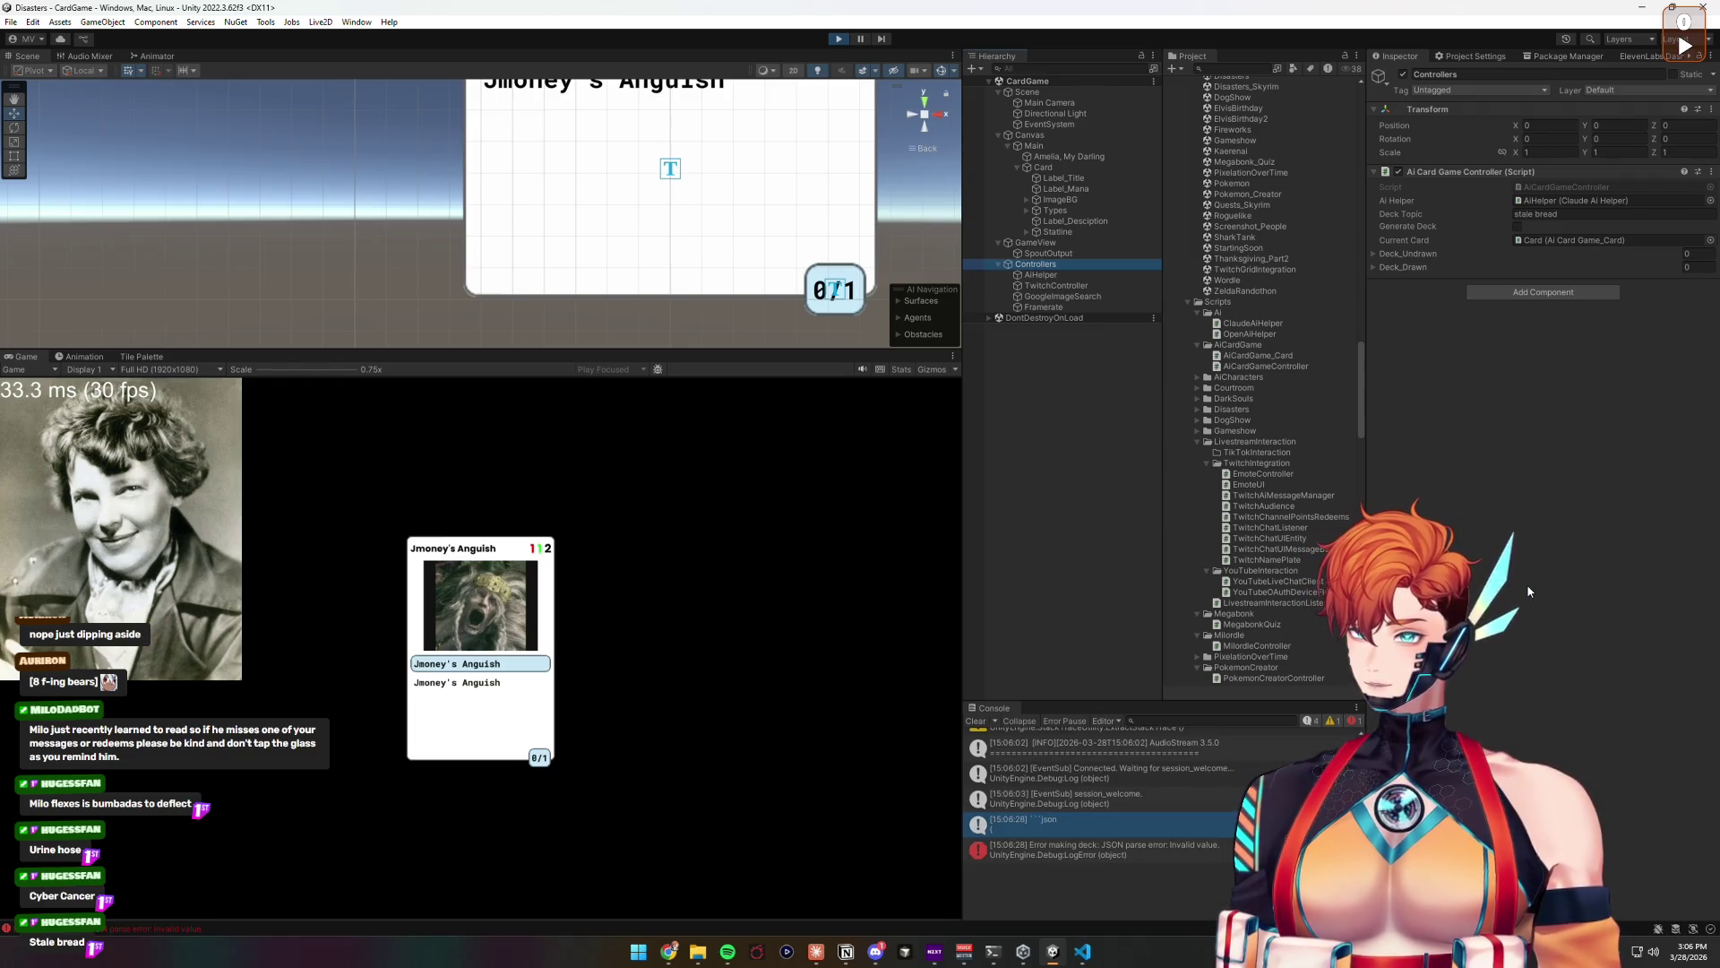
Step: Inspect the JSON parse error and the raw deck JSON in the Console detail pane
click(1197, 852)
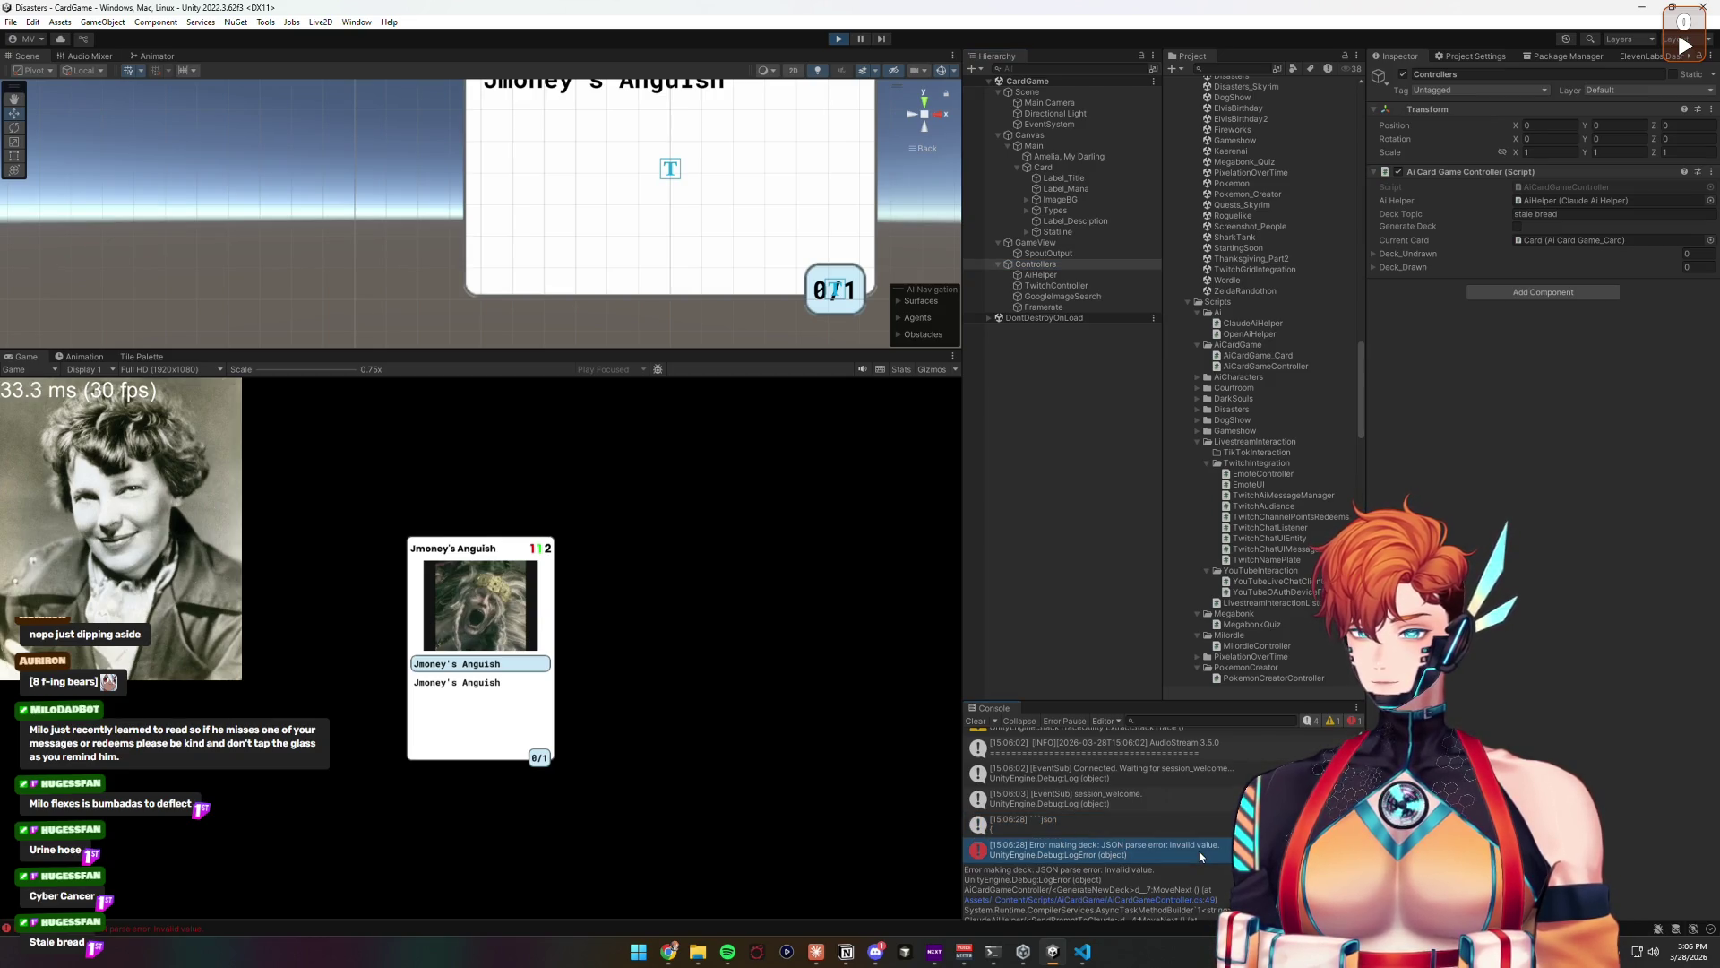
click(1149, 826)
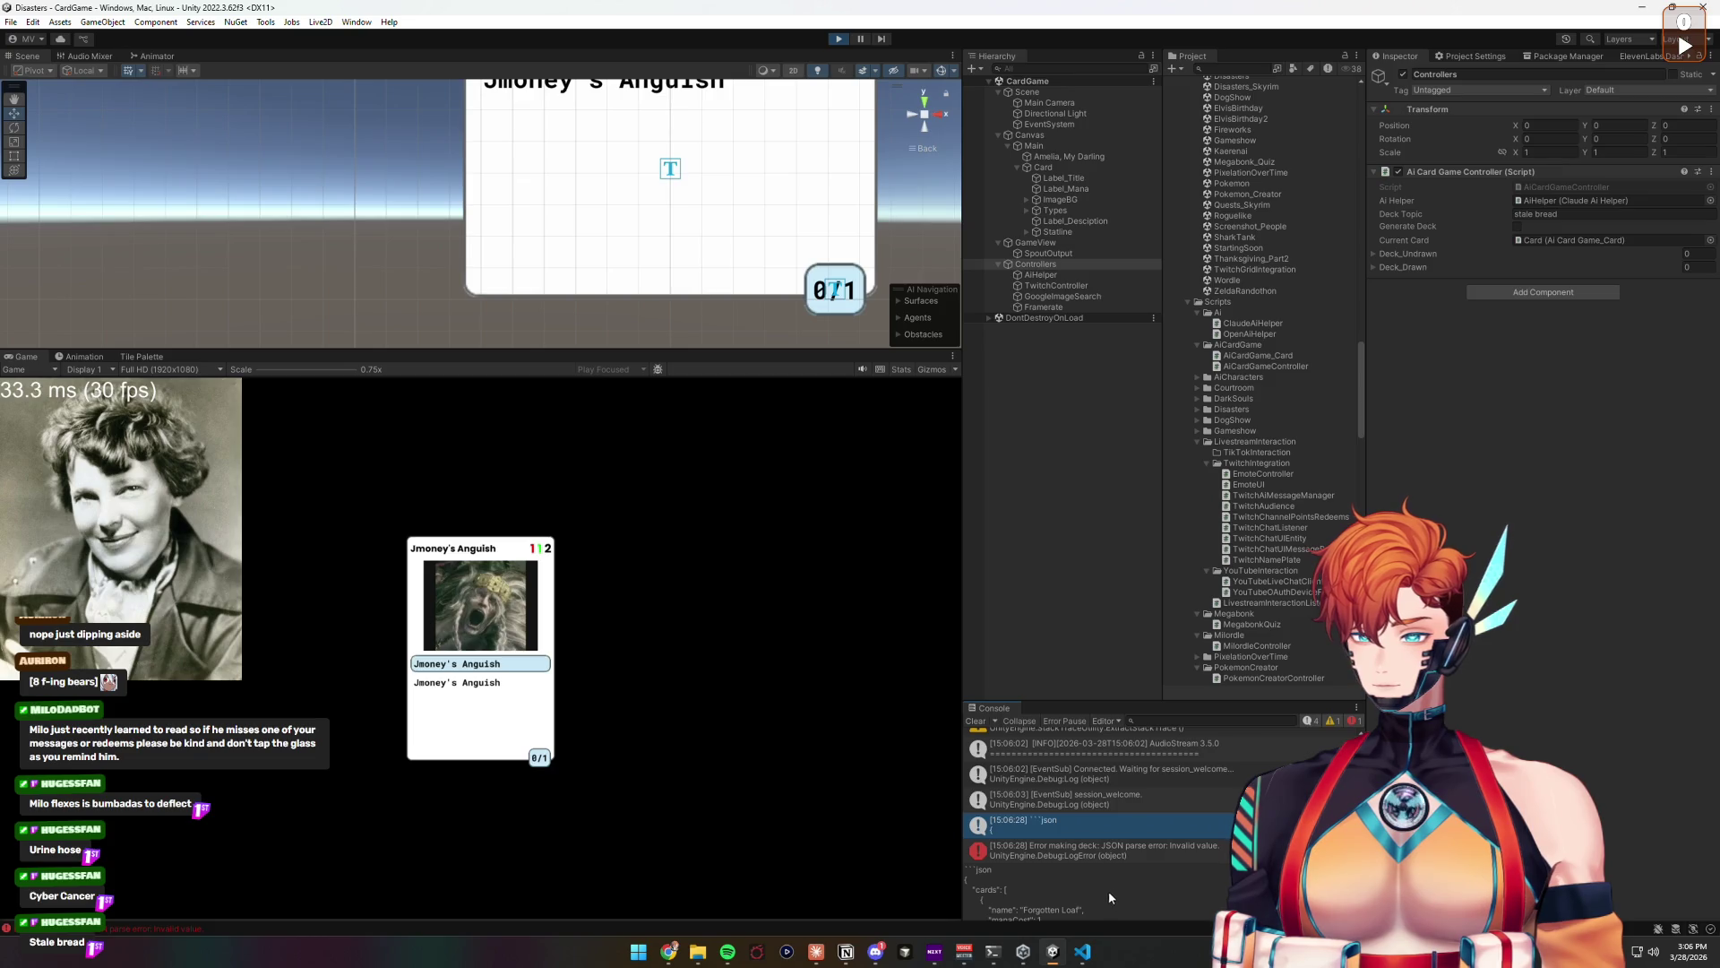
scroll(1105, 896, down, 2)
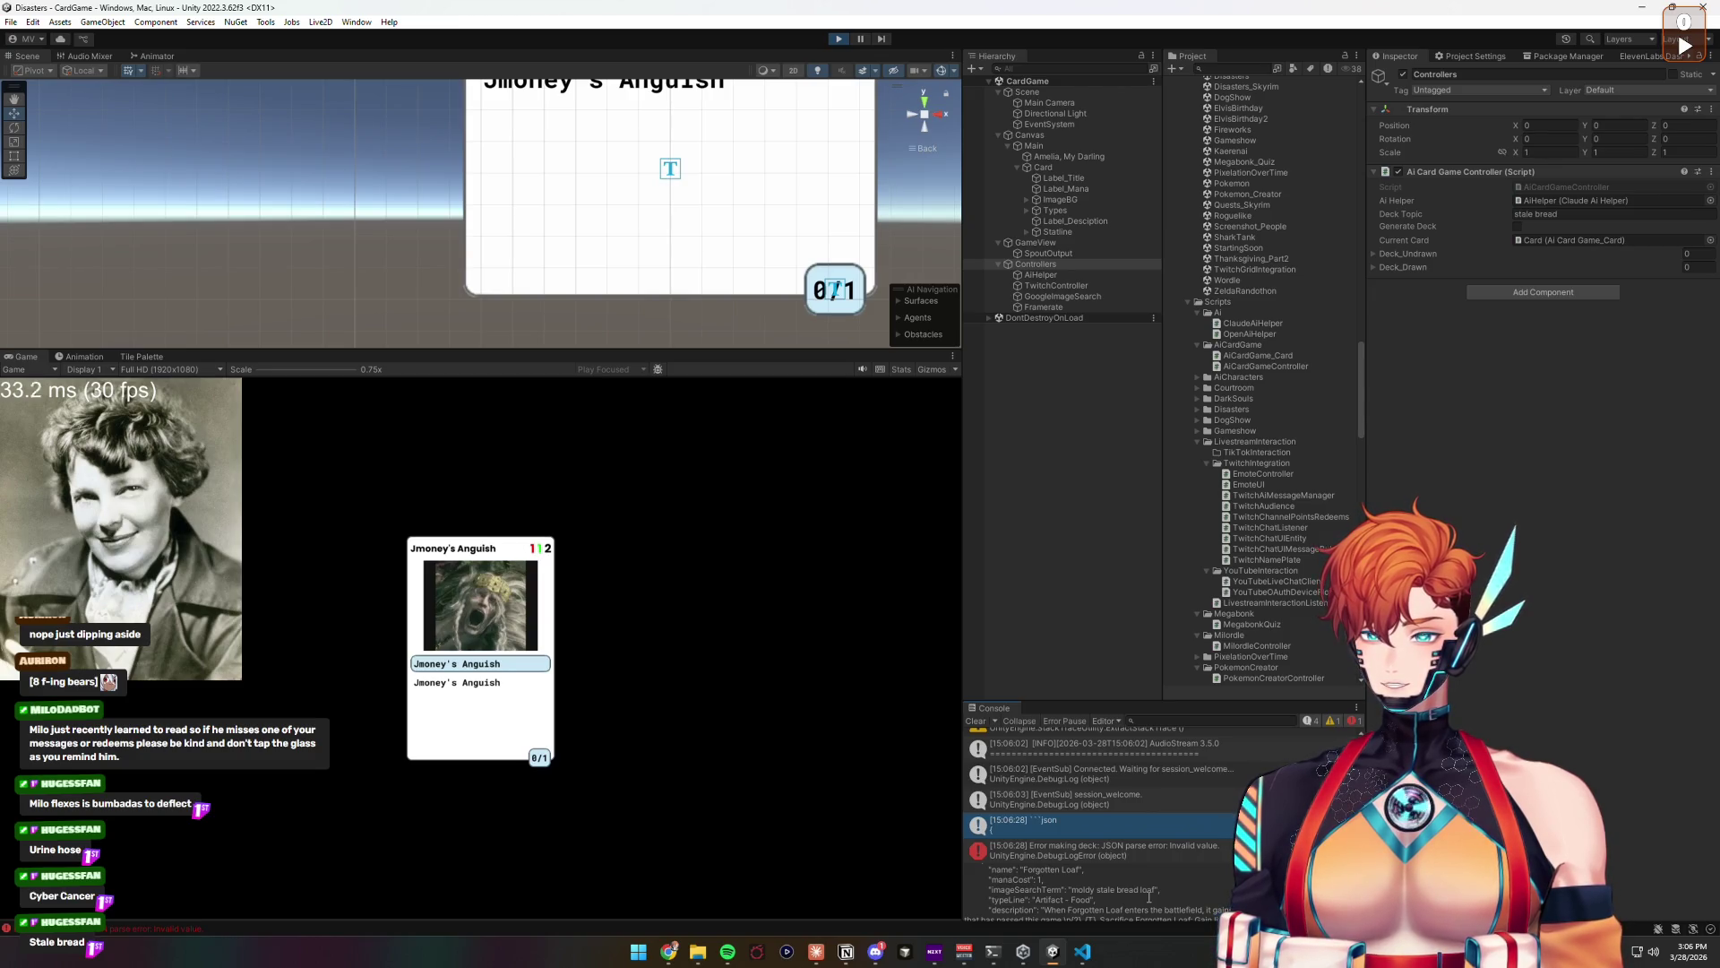
scroll(1148, 896, down, 2)
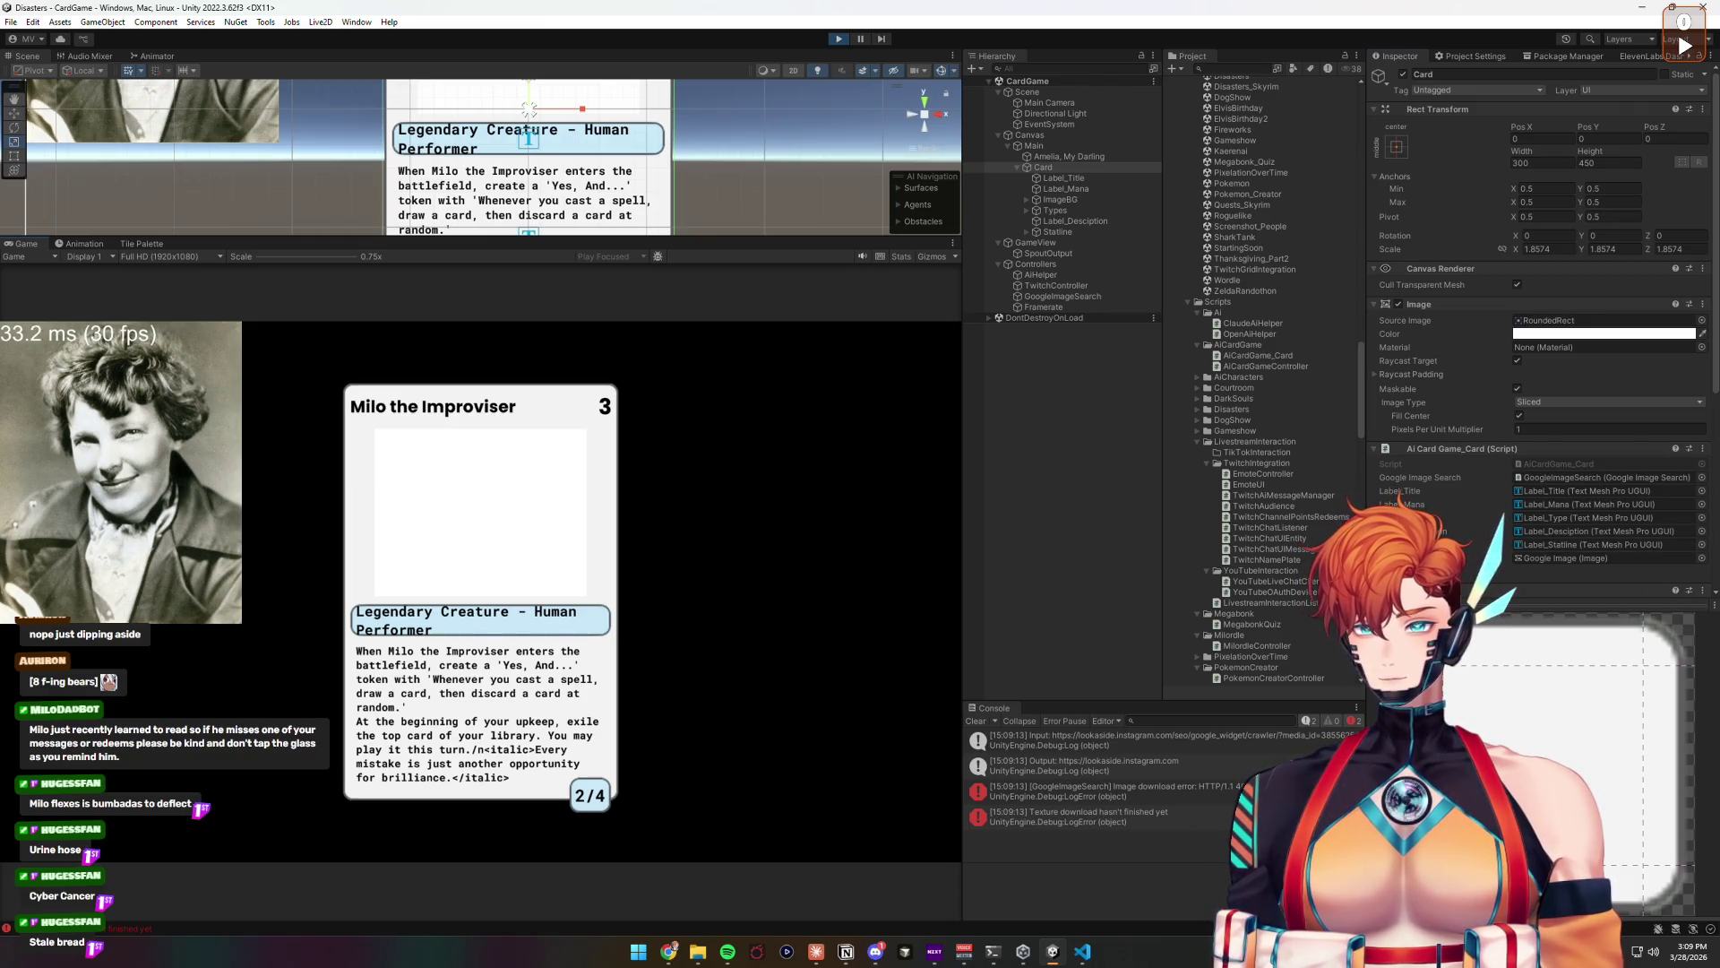
Step: Read the stack traces of the GoogleImageSearch 'Texture download hasn't finished yet' errors, then select Label_Mana
scroll(1537, 493, down, 5)
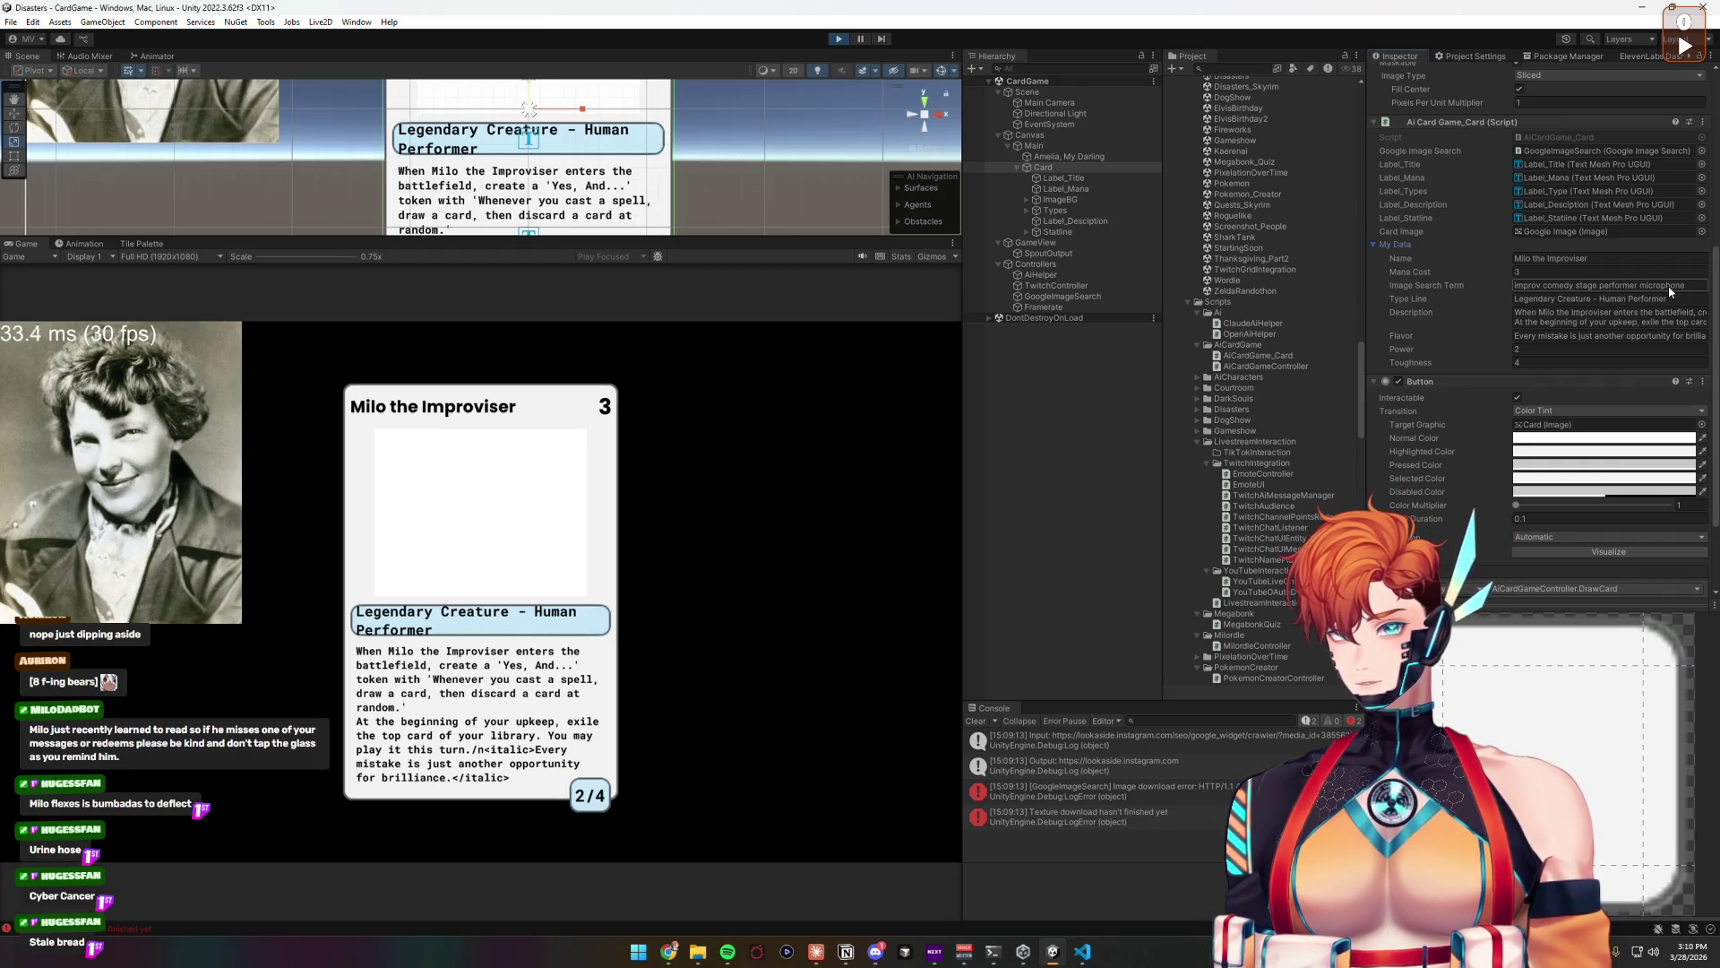
click(1188, 793)
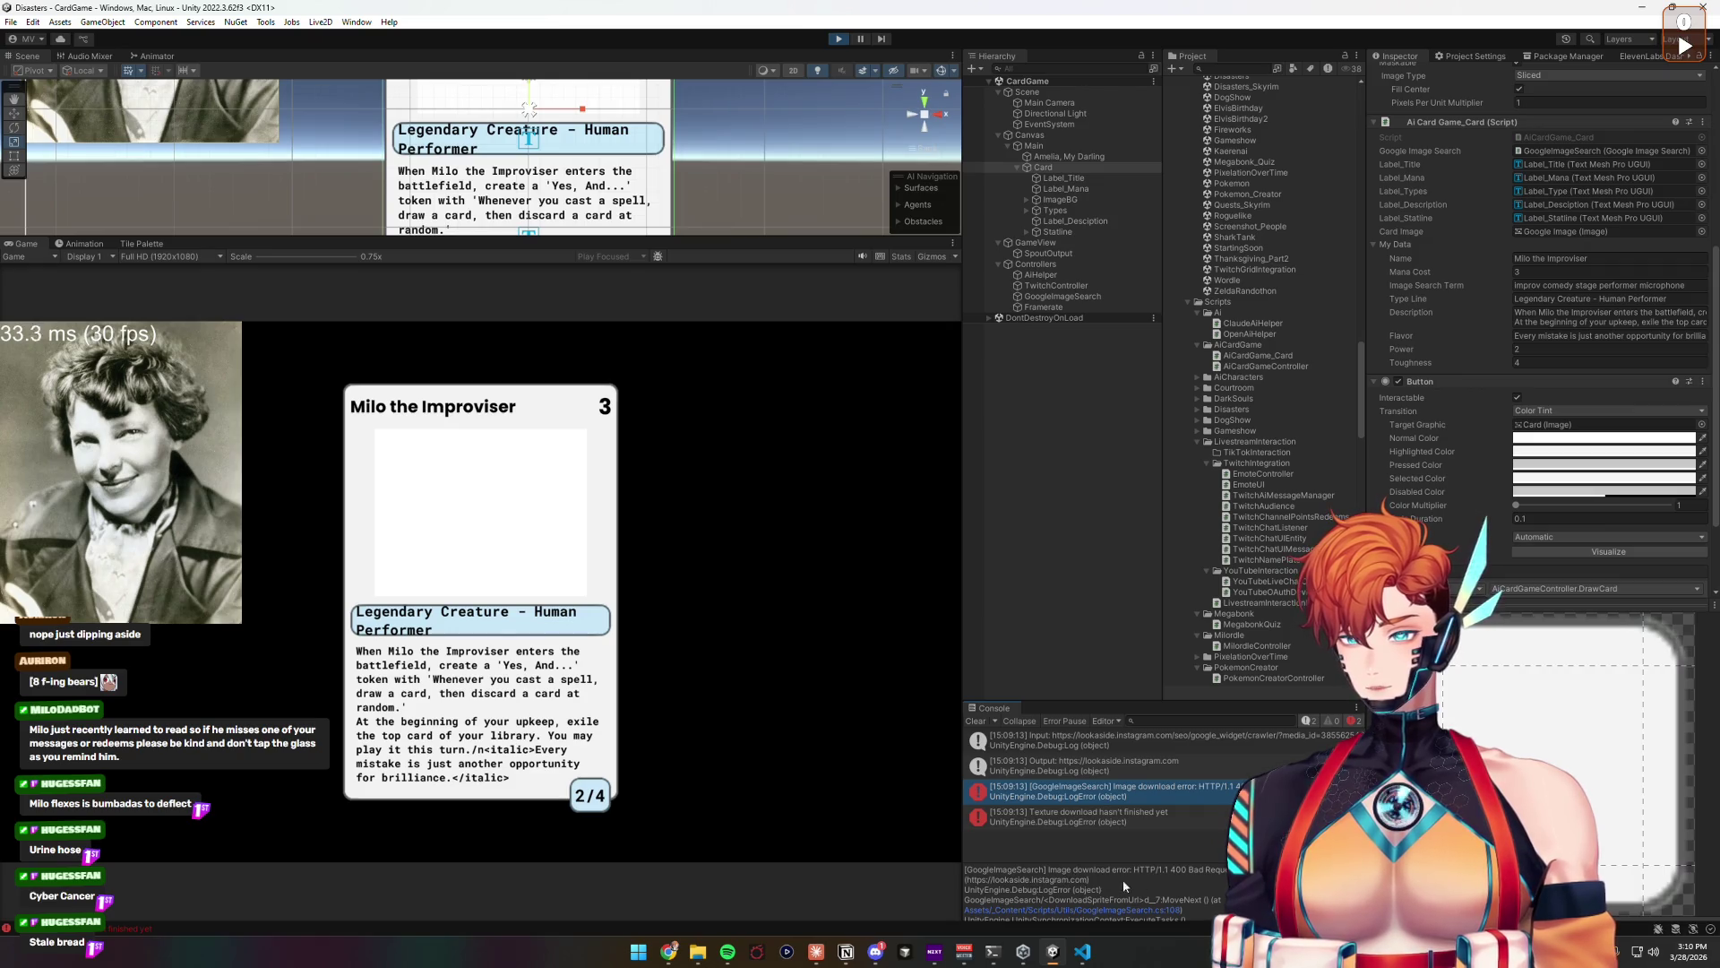
scroll(1050, 887, down, 1)
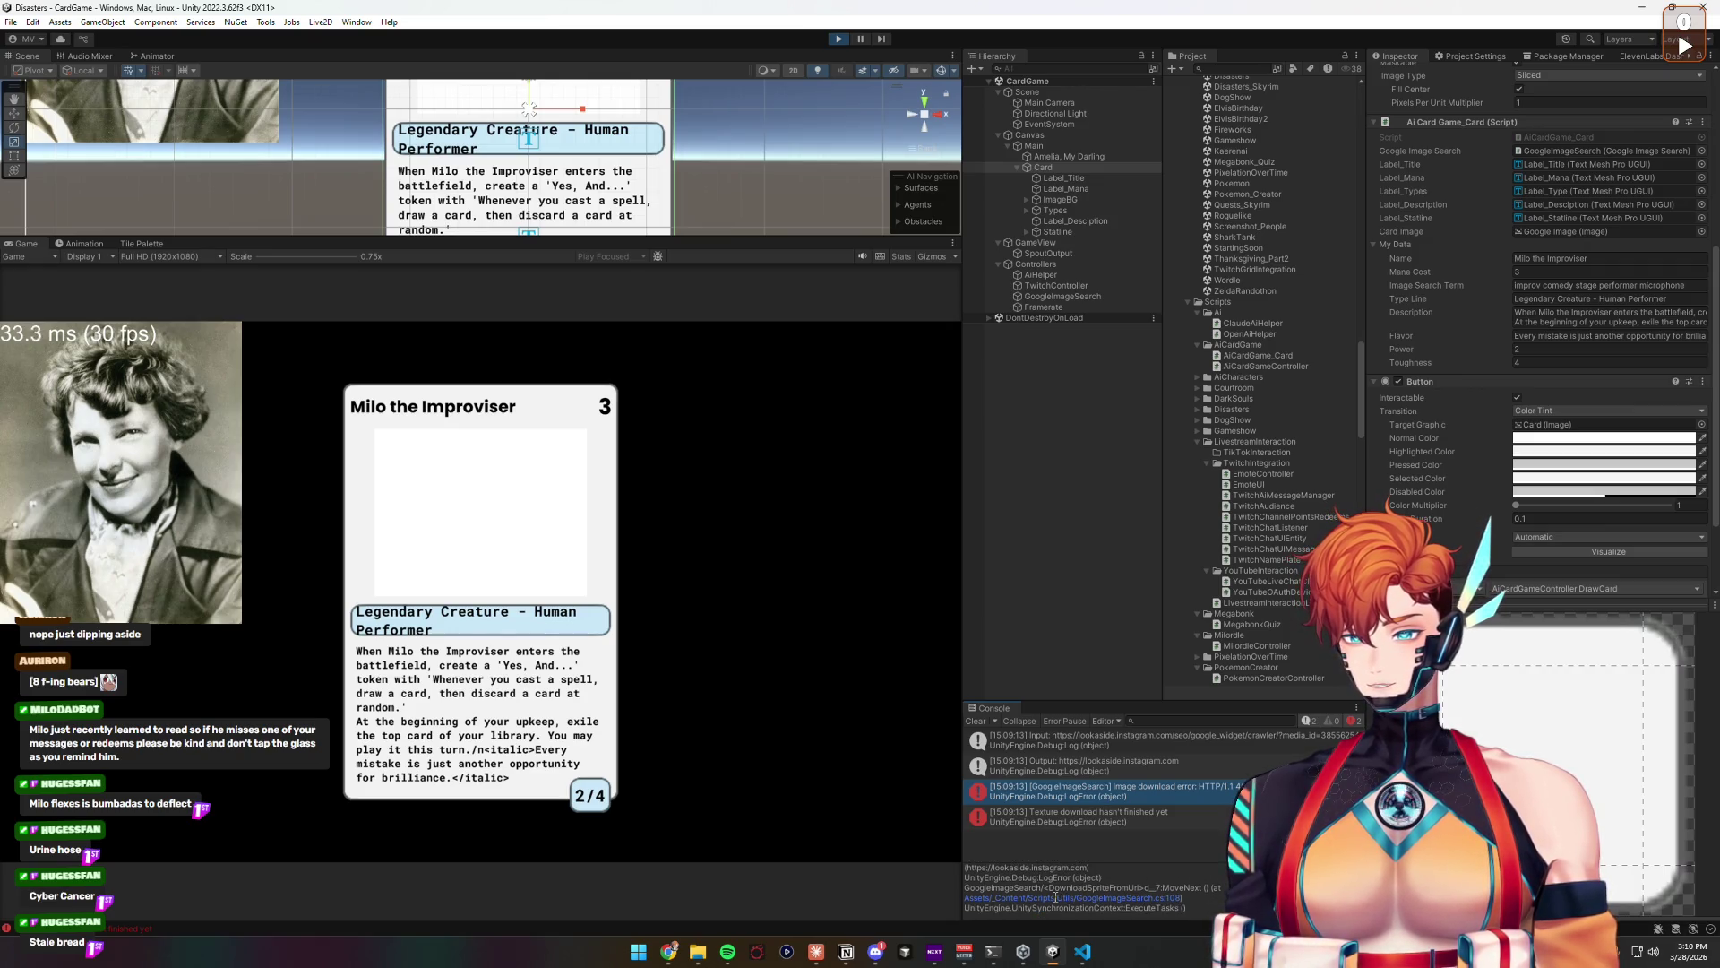
scroll(1039, 887, up, 1)
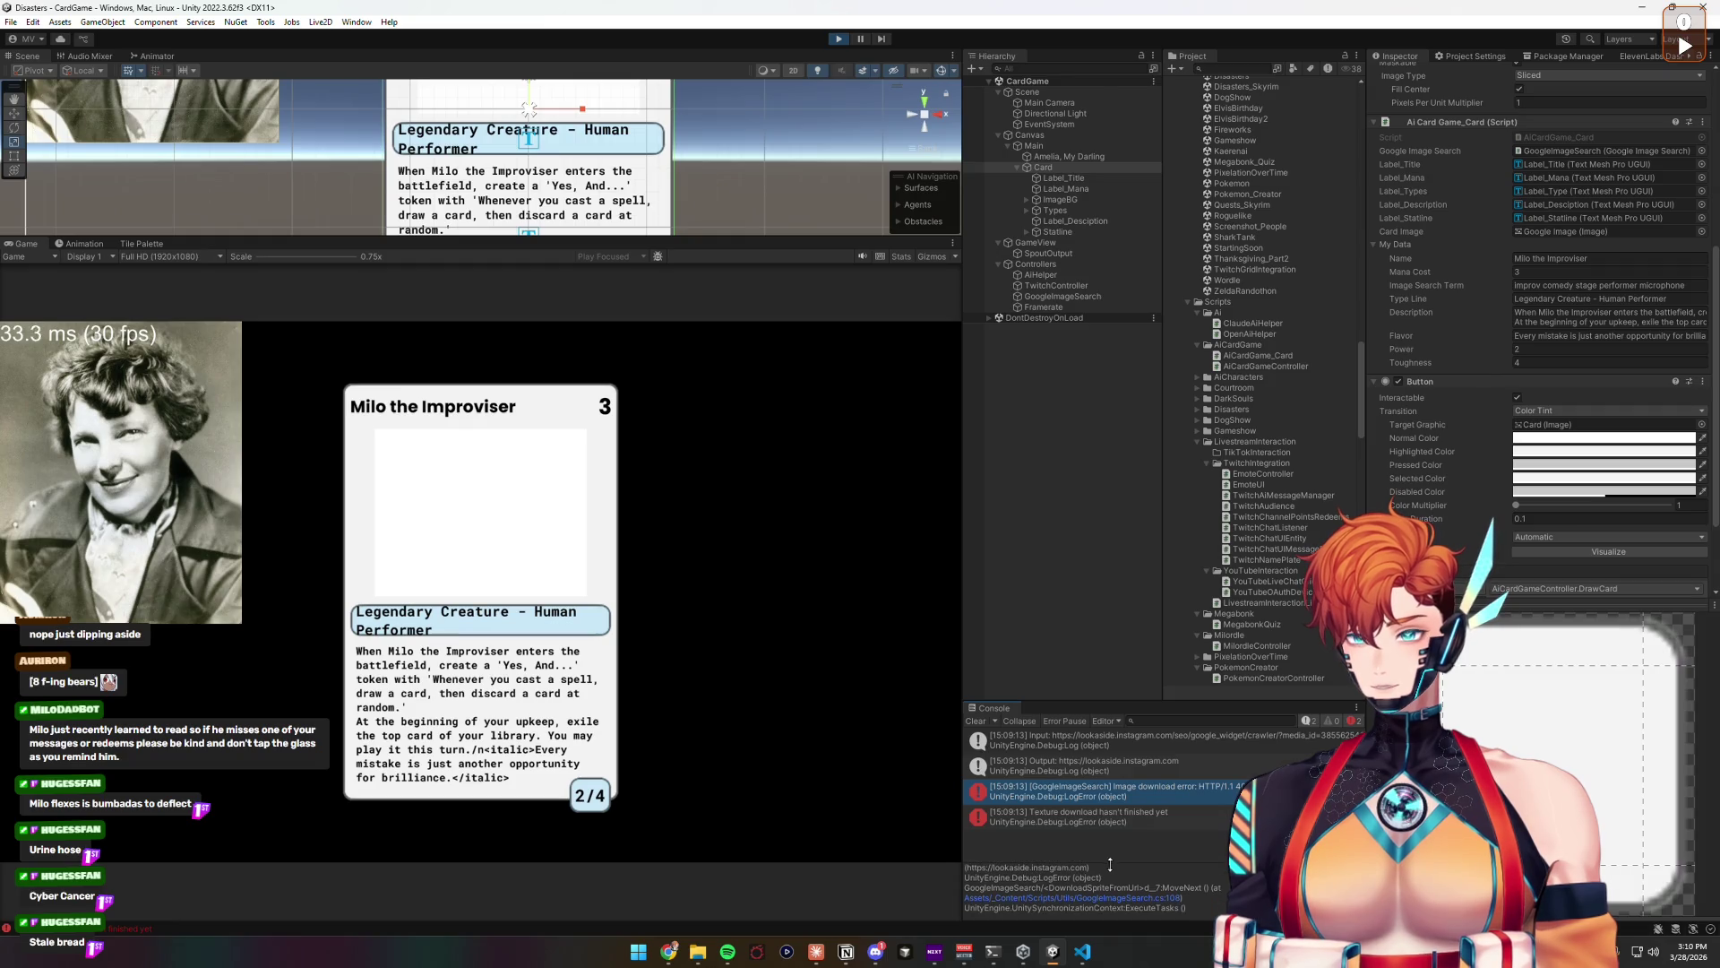
click(1134, 821)
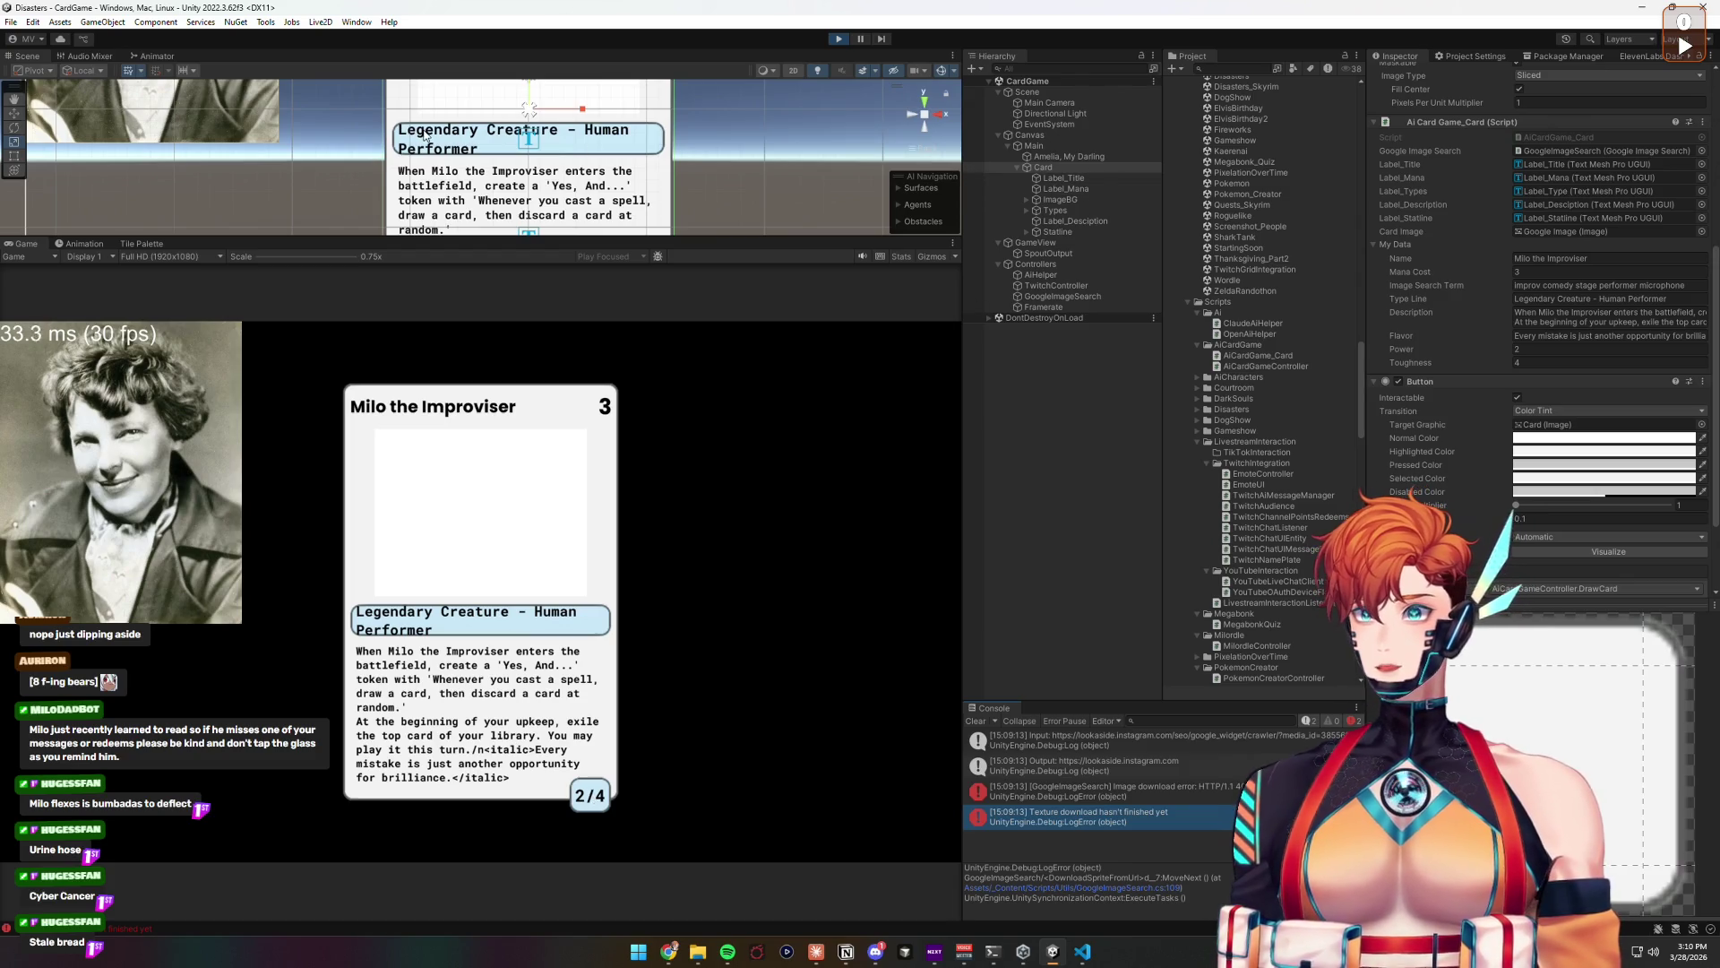
click(1079, 192)
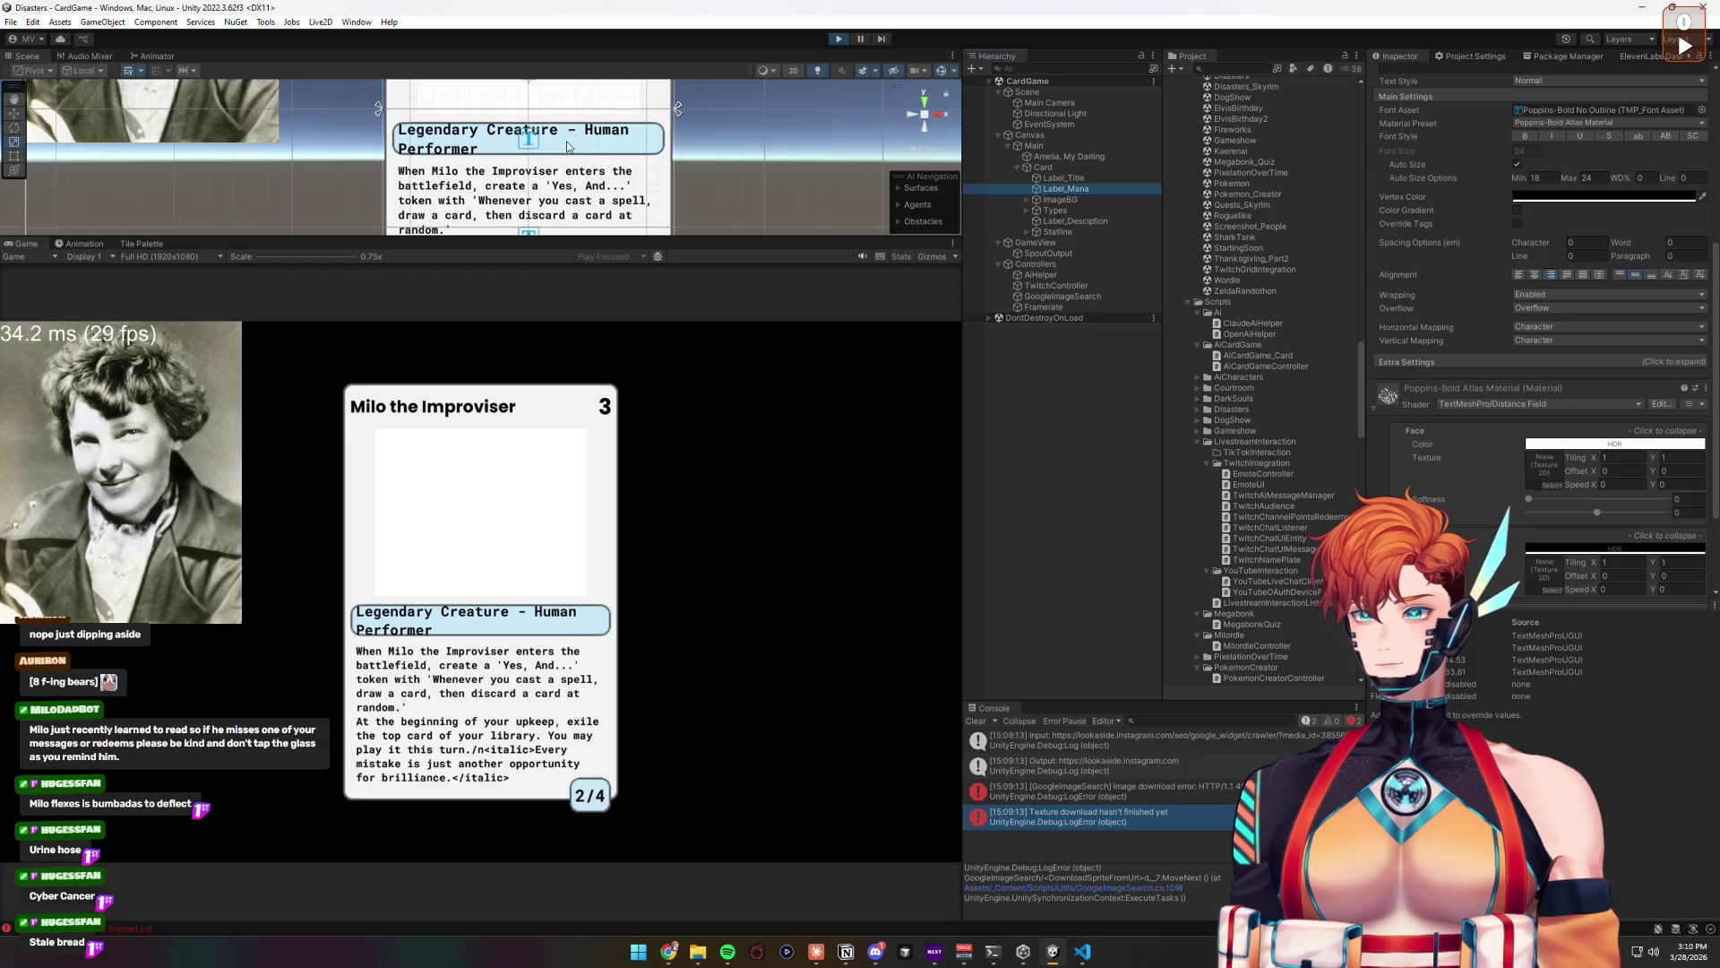
Step: Change Label_Desciption's text to use <br> instead of <b> and <i> instead of <italic>
key(f)
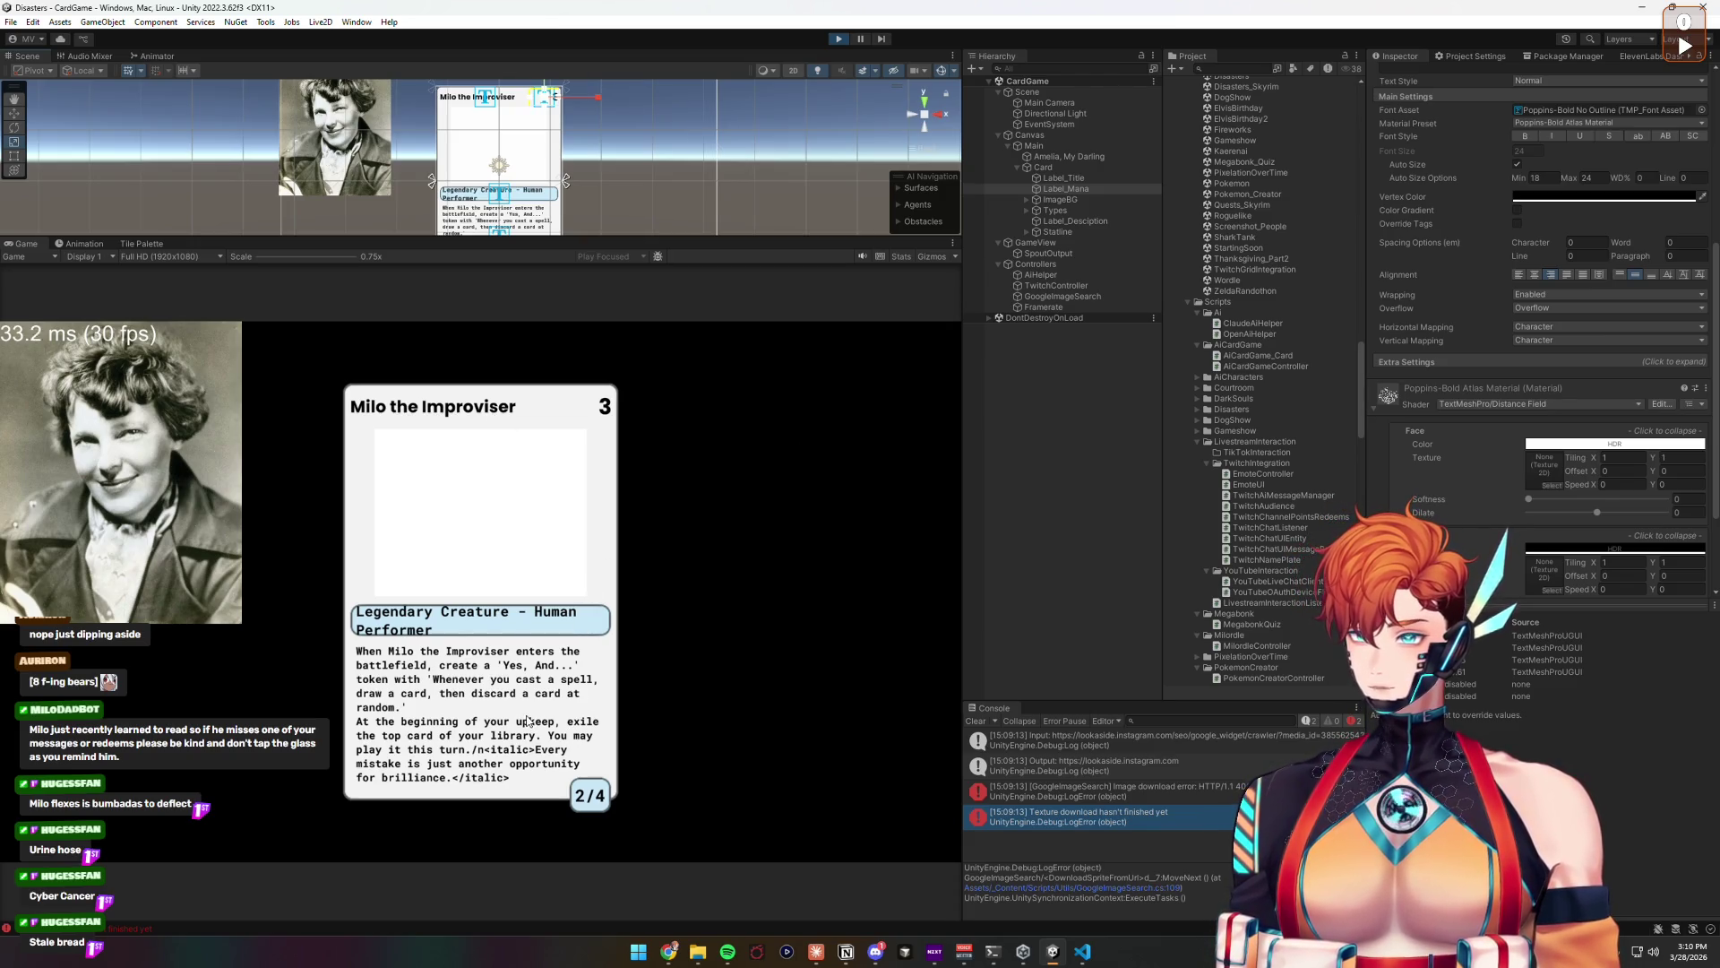
click(1066, 222)
scroll(1517, 213, up, 5)
click(1543, 384)
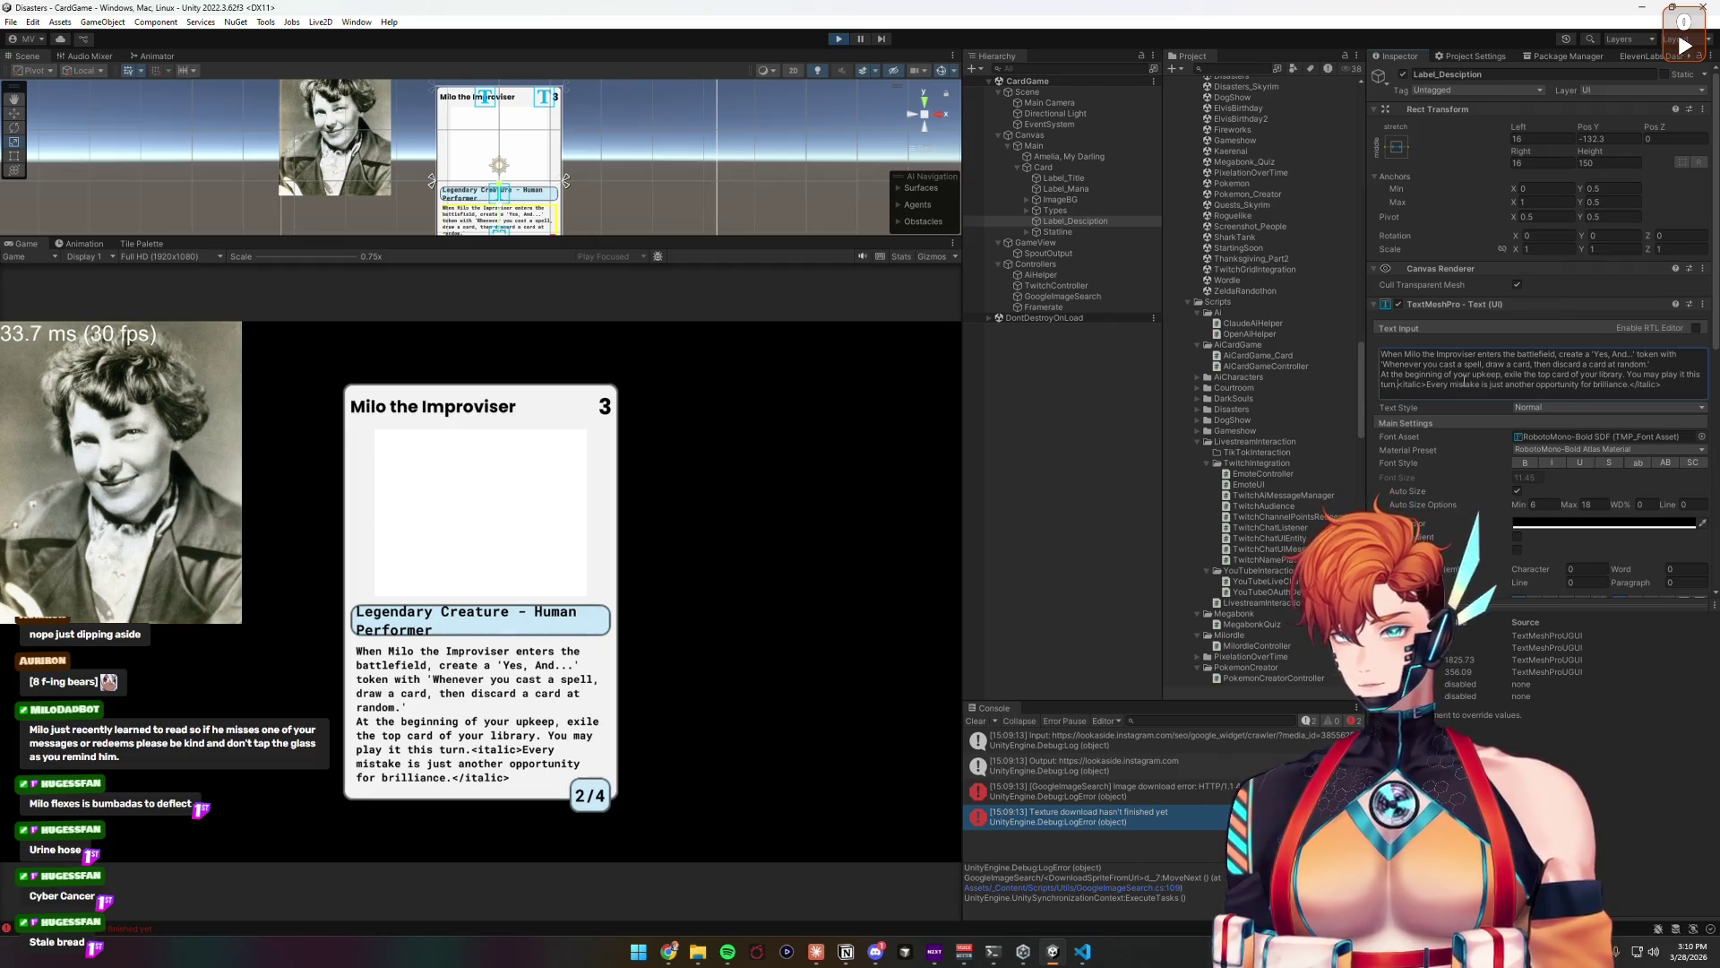
text(br>)
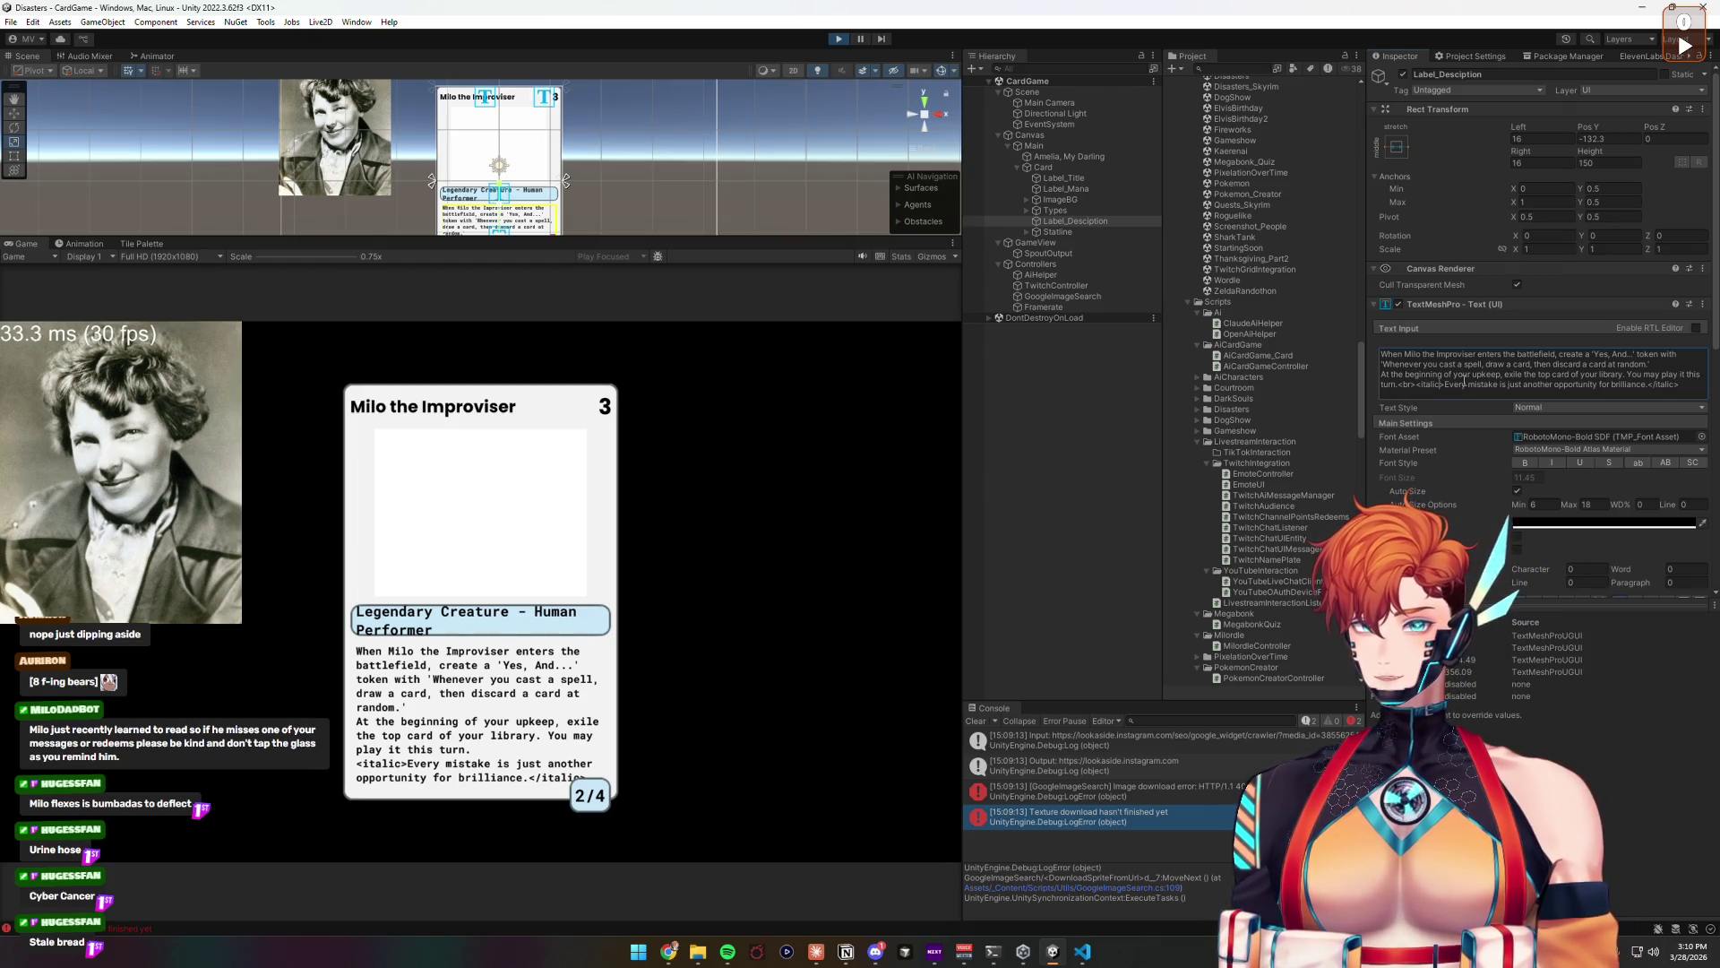
text(inn)
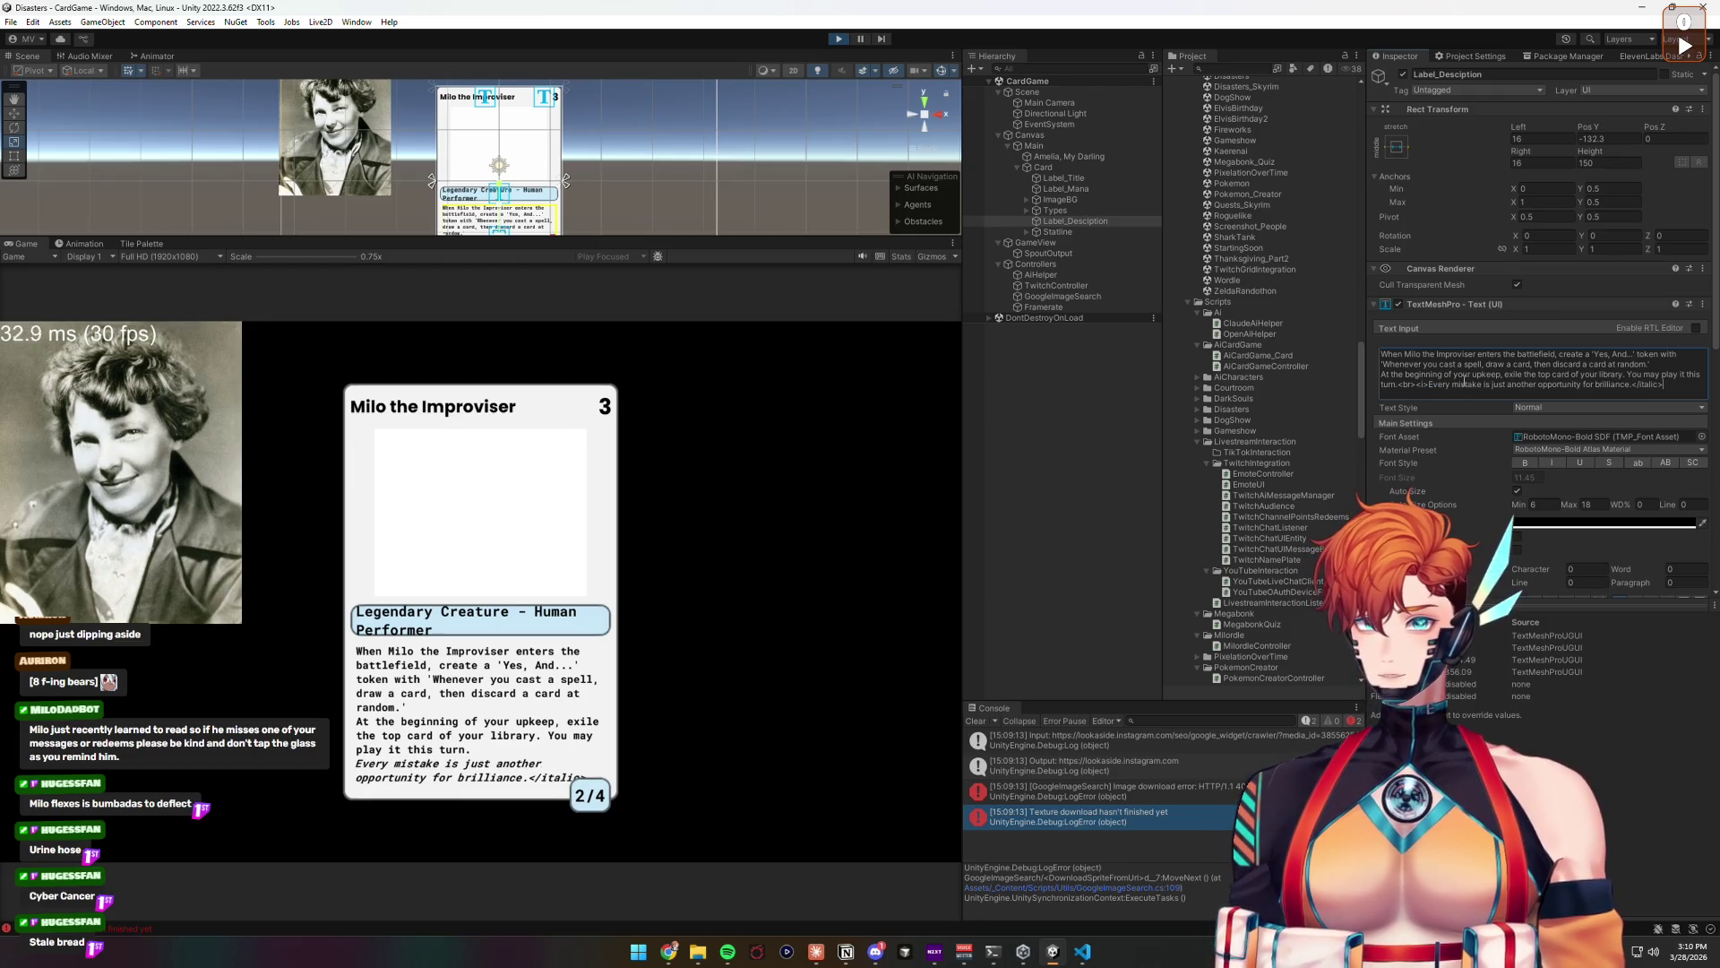
text(i)
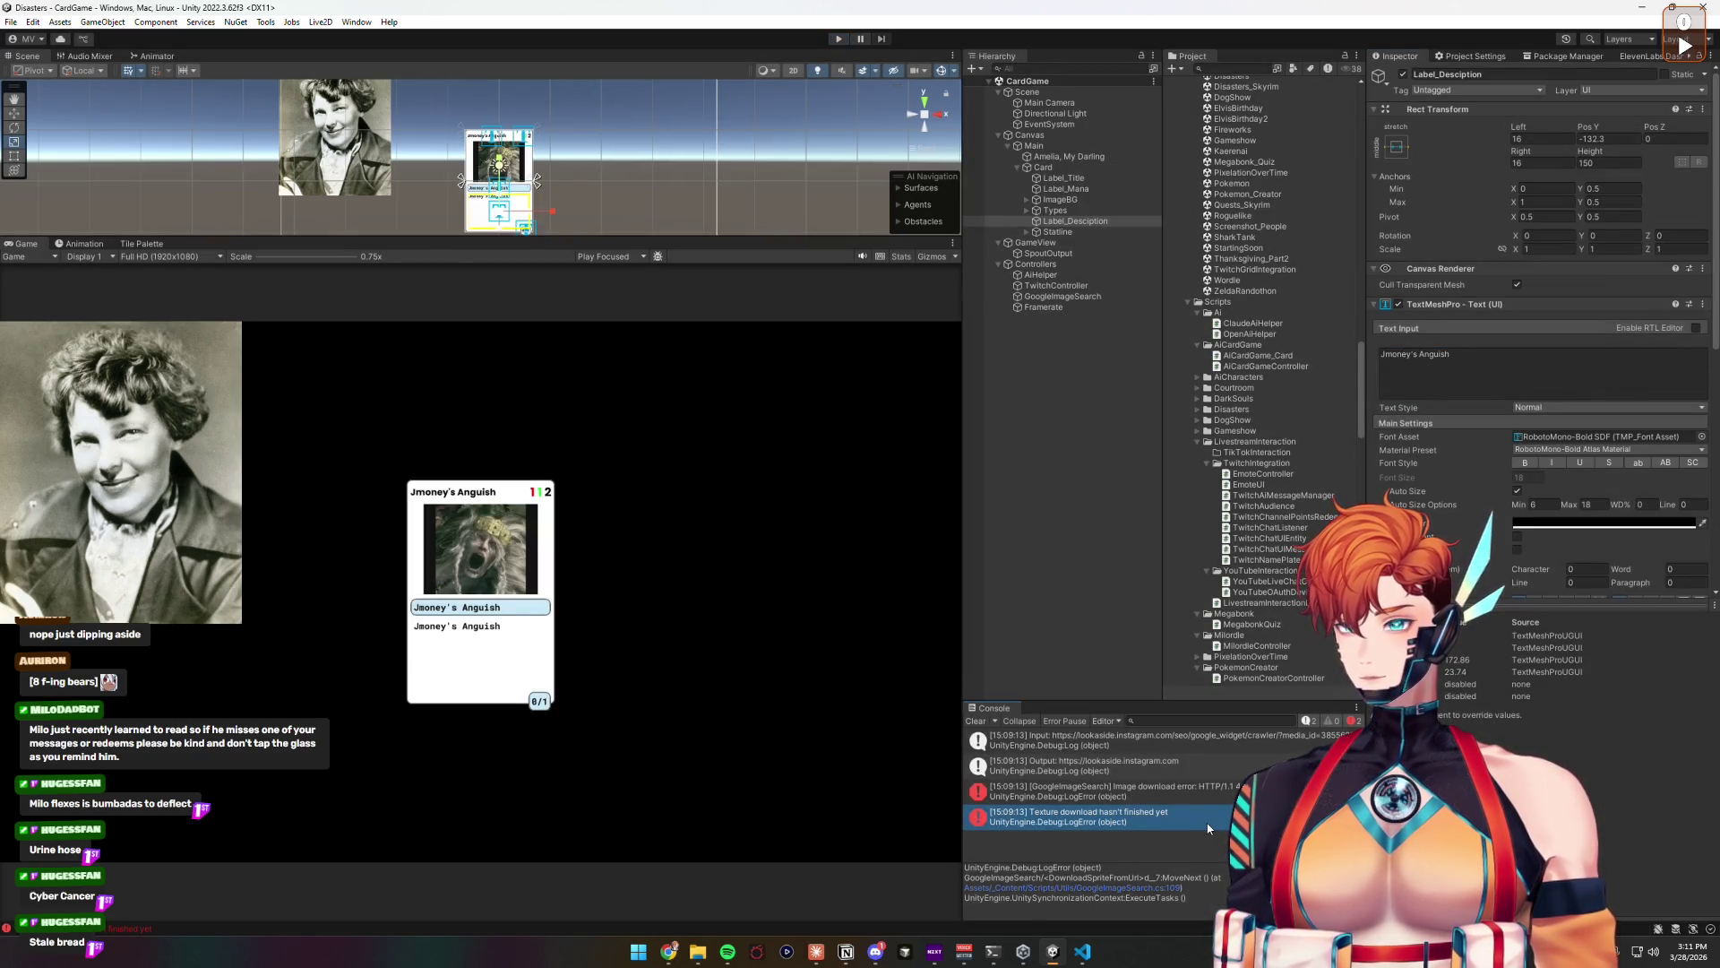
double_click(1208, 828)
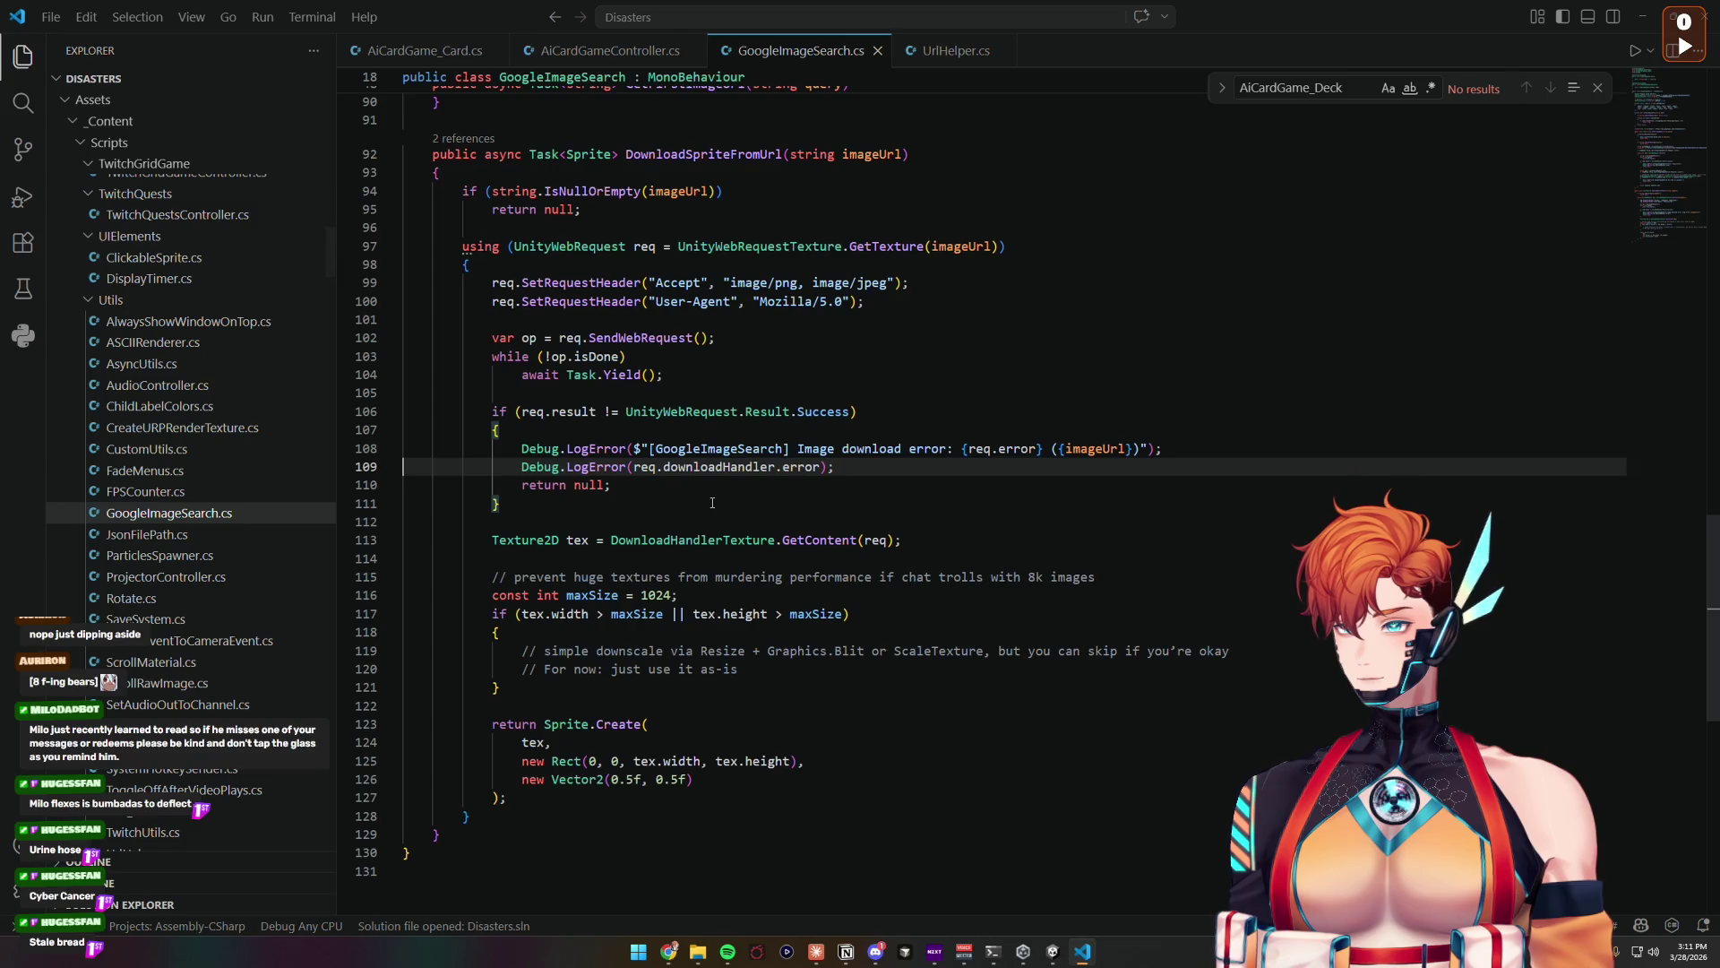
Step: Delete the Accept and User-Agent SetRequestHeader lines from DownloadSpriteFromUrl in GoogleImageSearch.cs
triple_click(737, 466)
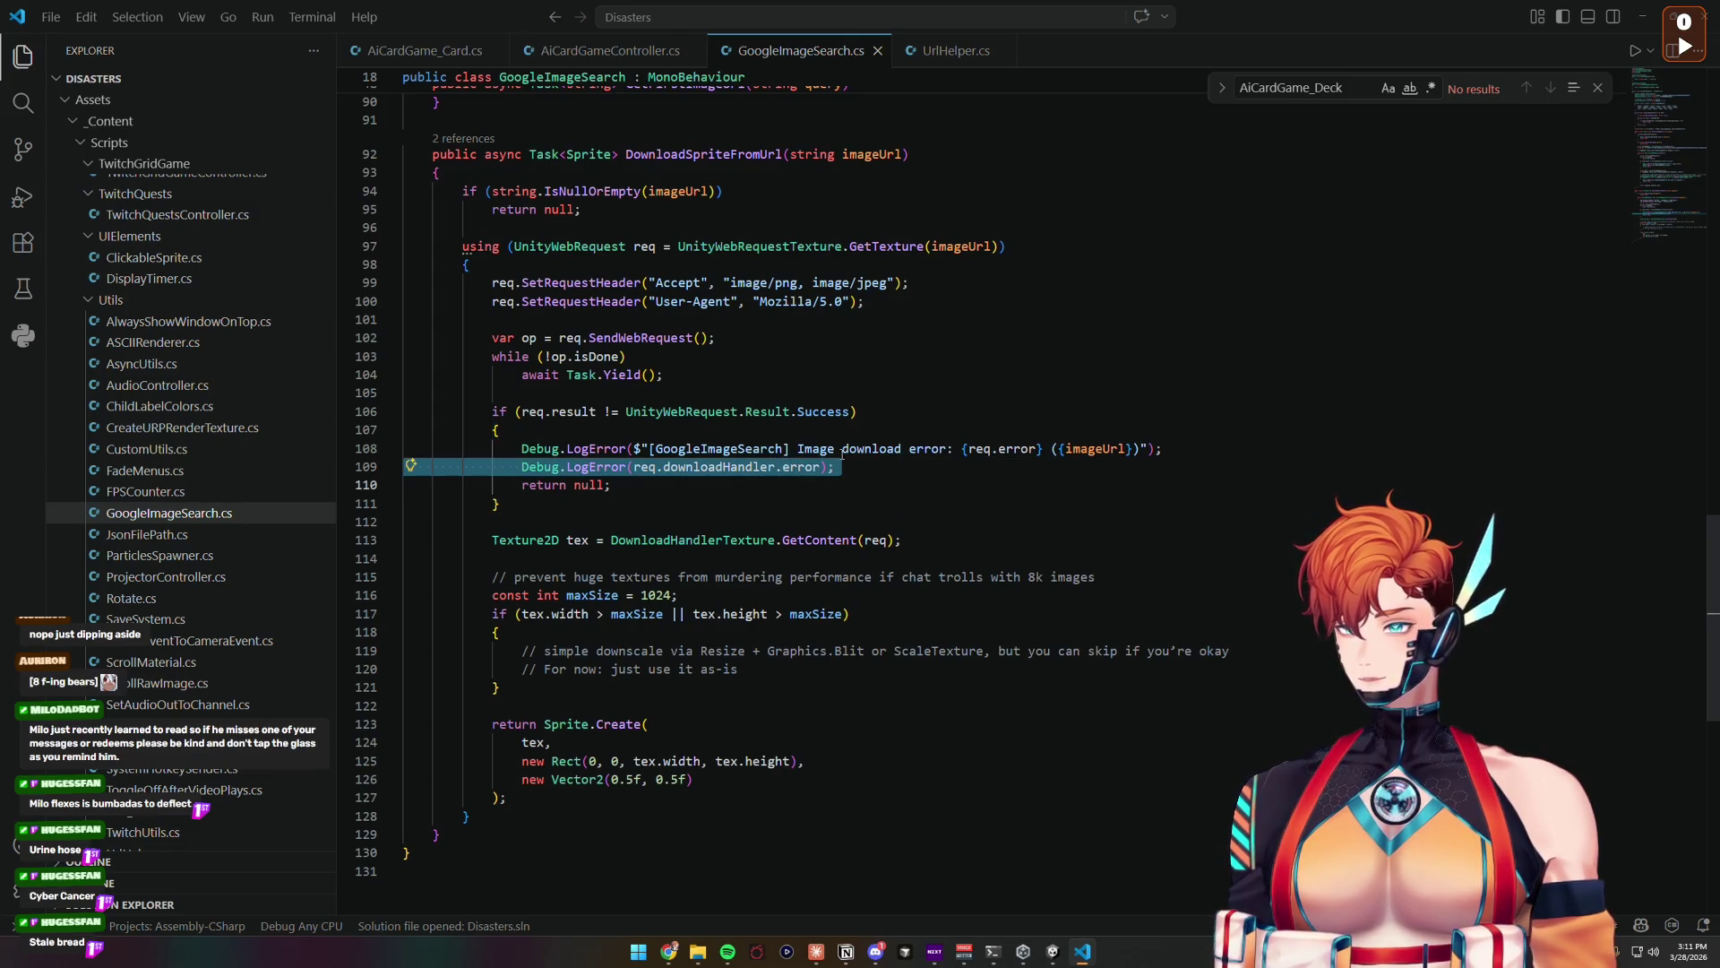
drag(663, 466, 785, 468)
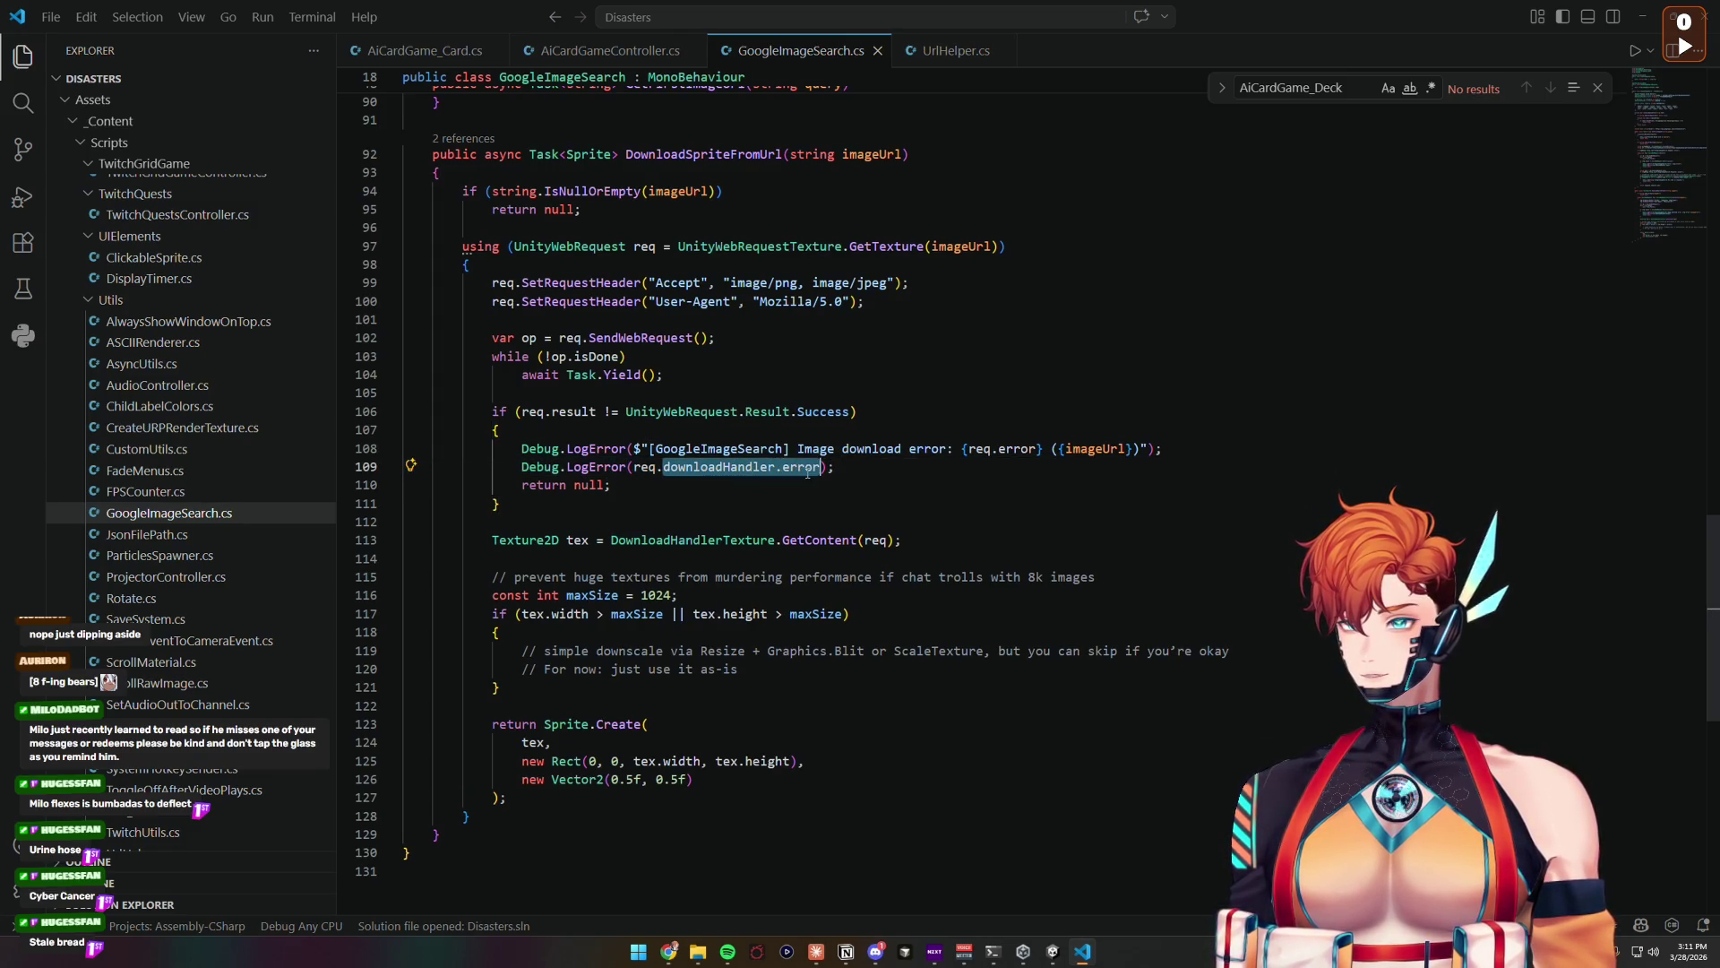
double_click(755, 466)
drag(849, 412, 606, 414)
drag(521, 374, 625, 376)
click(567, 375)
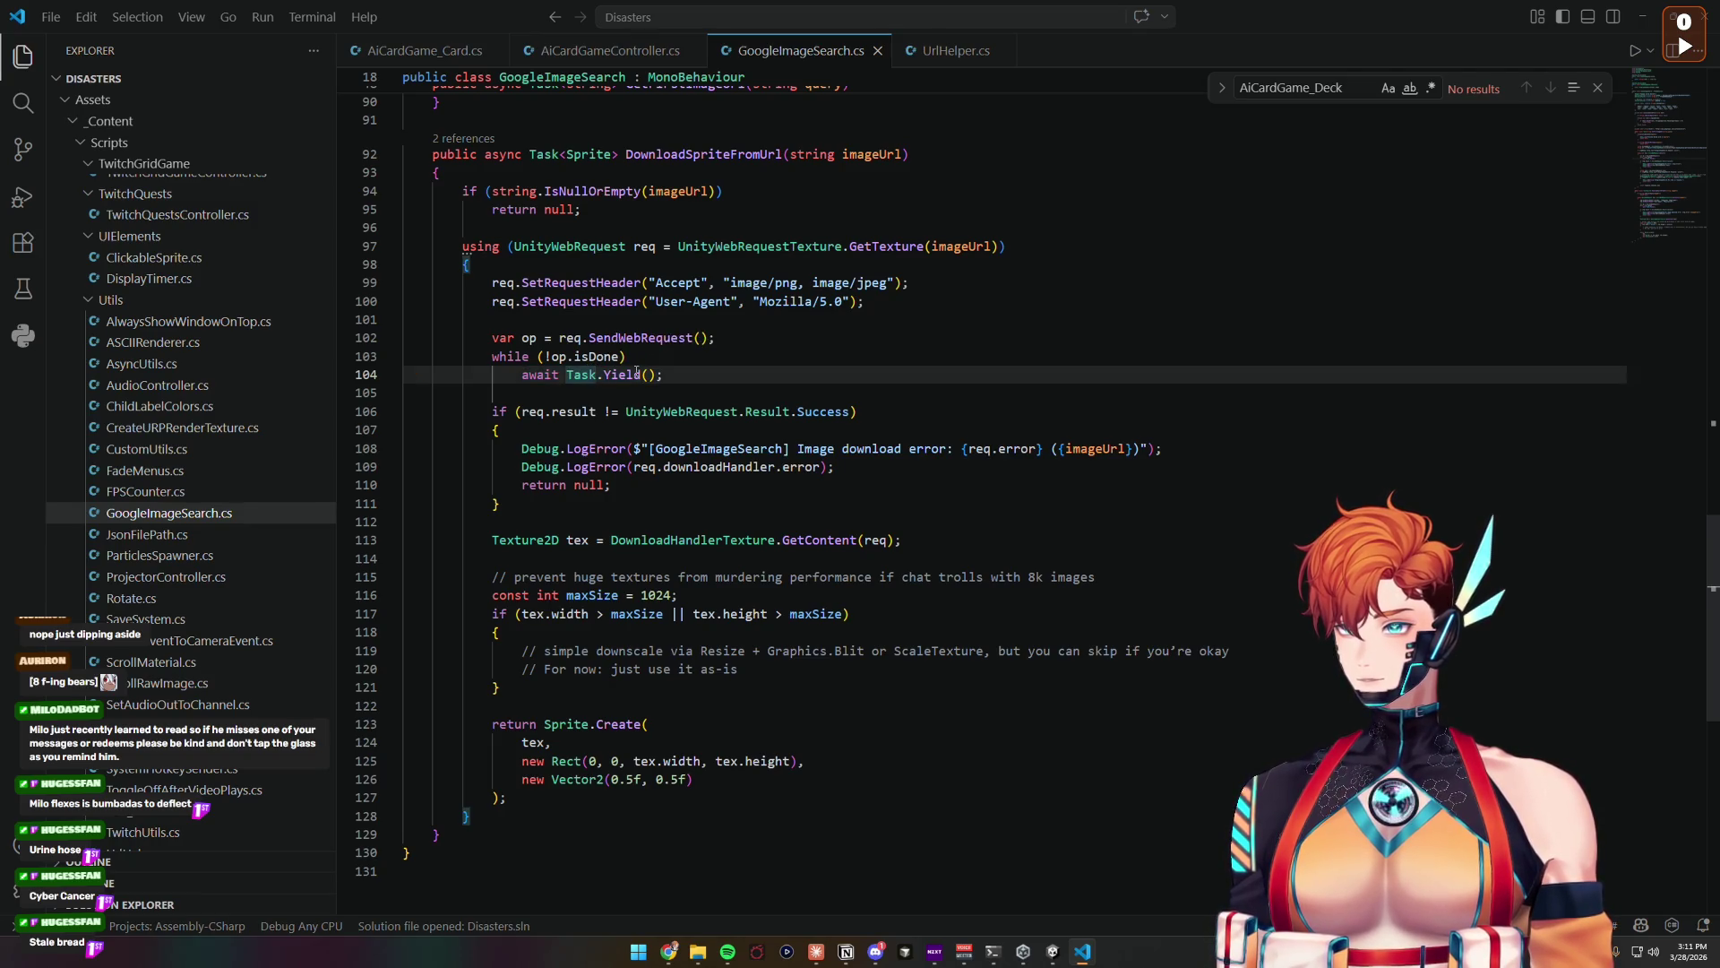
double_click(630, 375)
drag(863, 302, 799, 263)
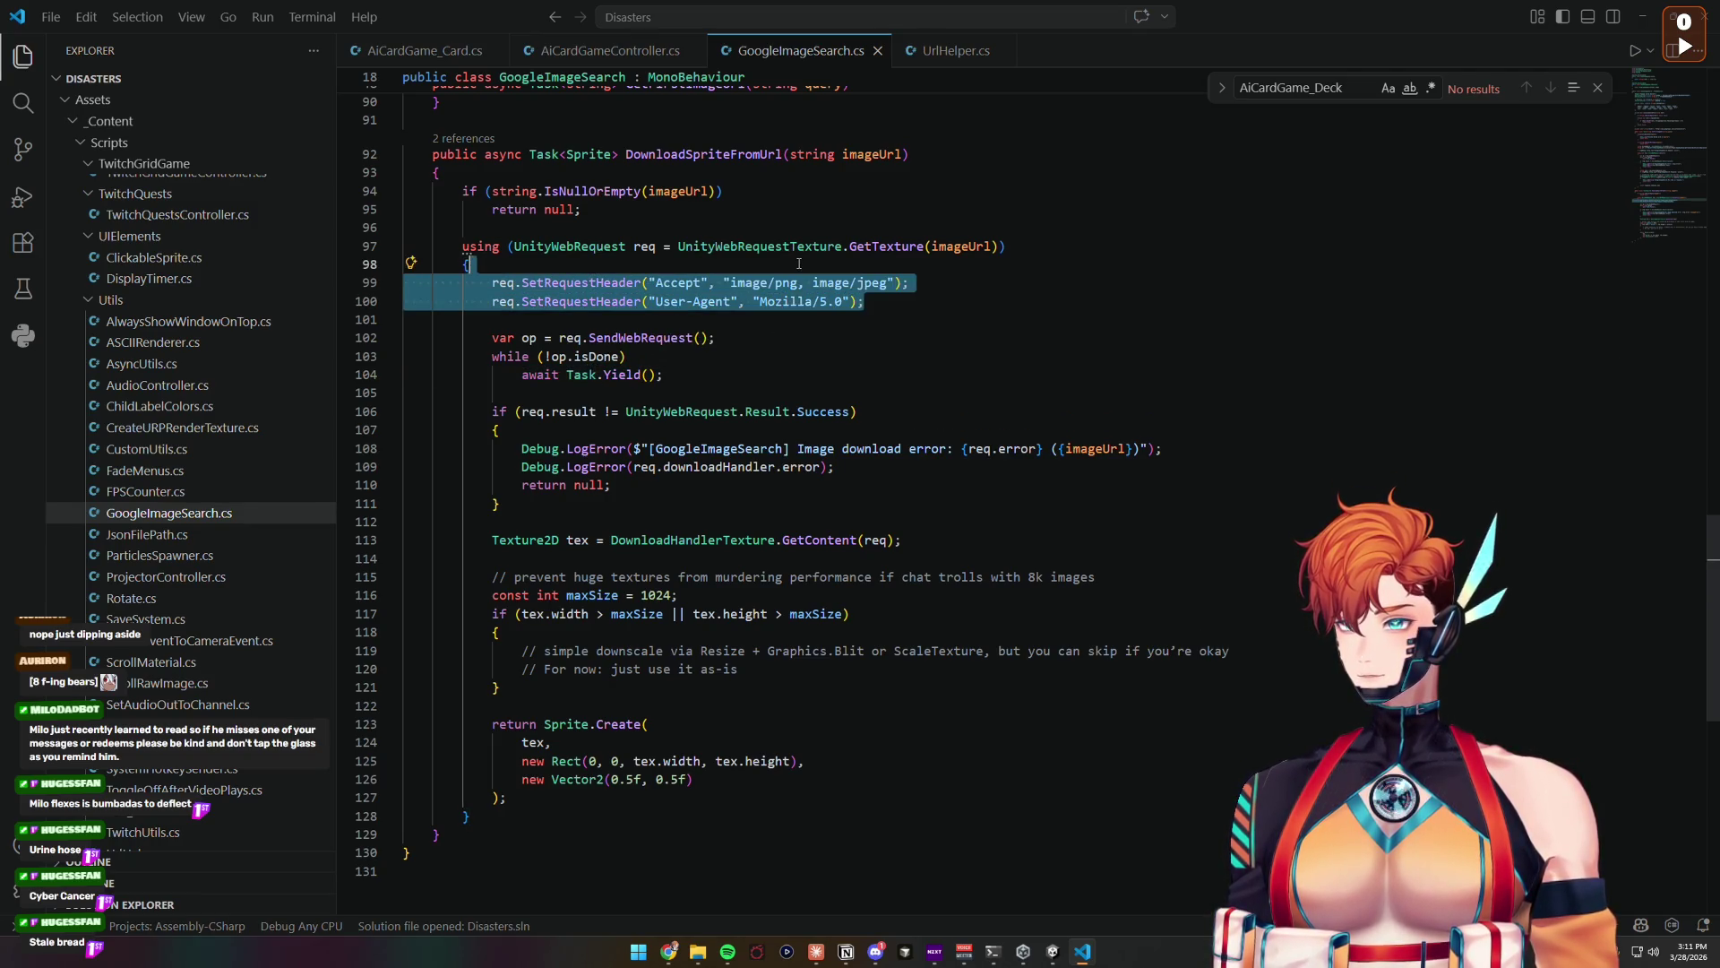
key(BackSpace)
key(Down)
key(BackSpace)
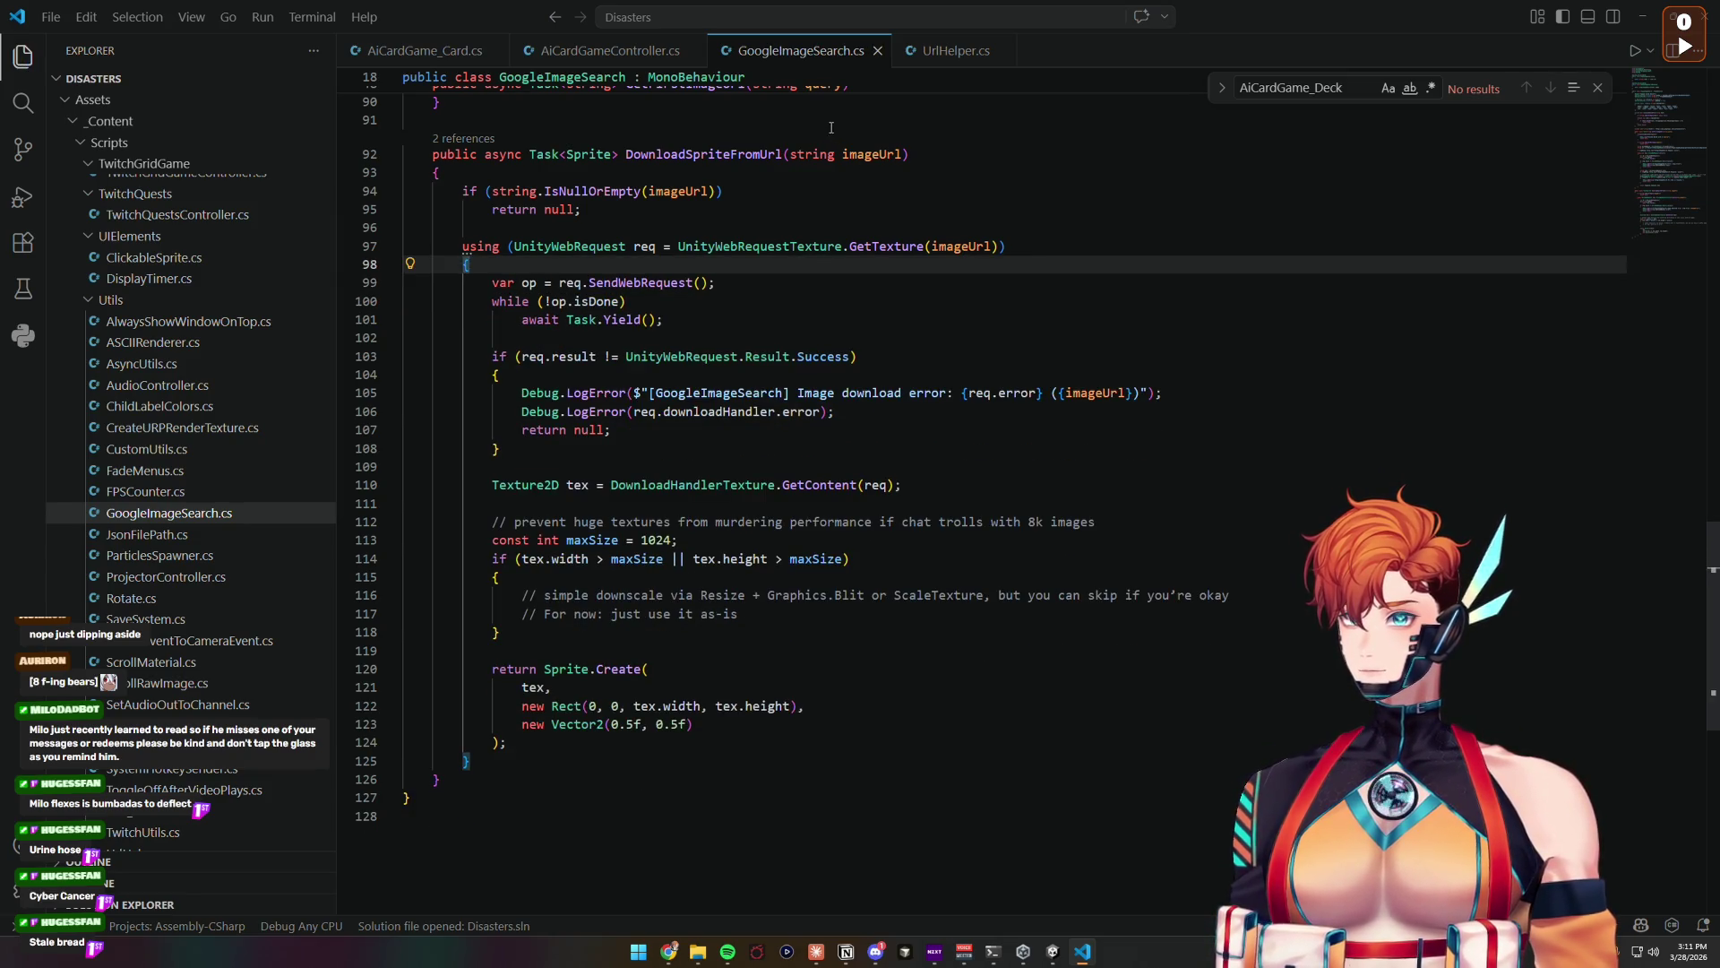
Step: Look through AiCardGameController.cs, then bring up AiCardGame_Card.cs at SearchForCardImage
key(ctrl+Tab)
scroll(781, 455, down, 3)
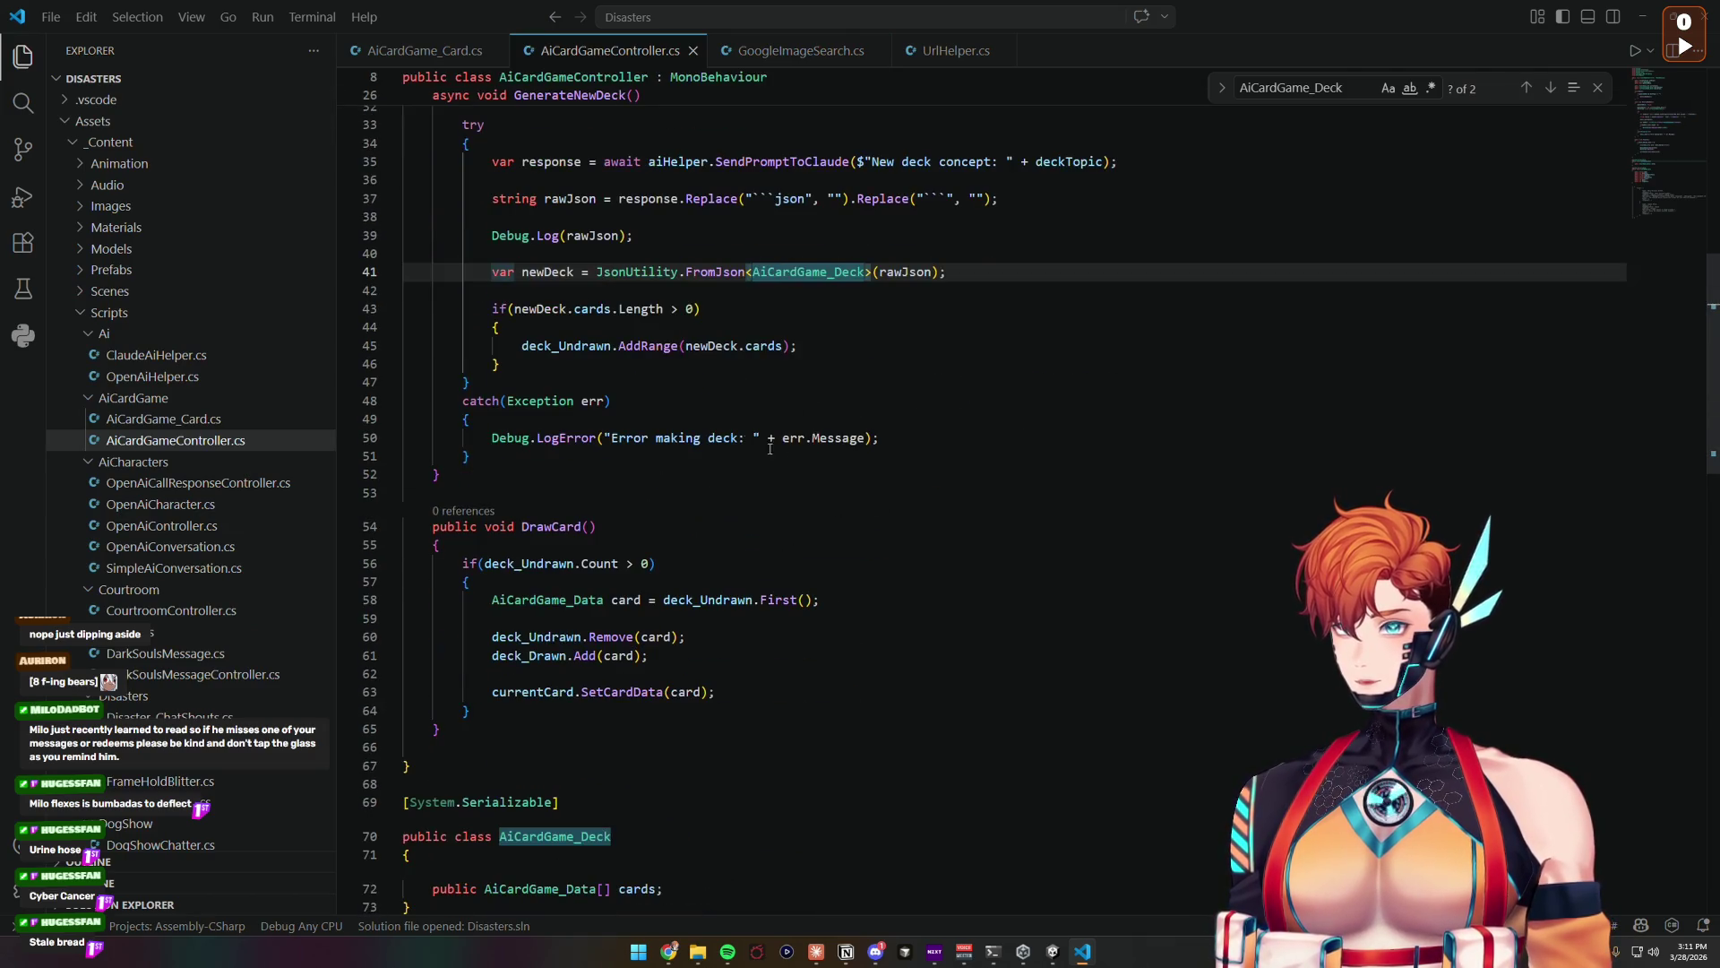
scroll(775, 457, down, 2)
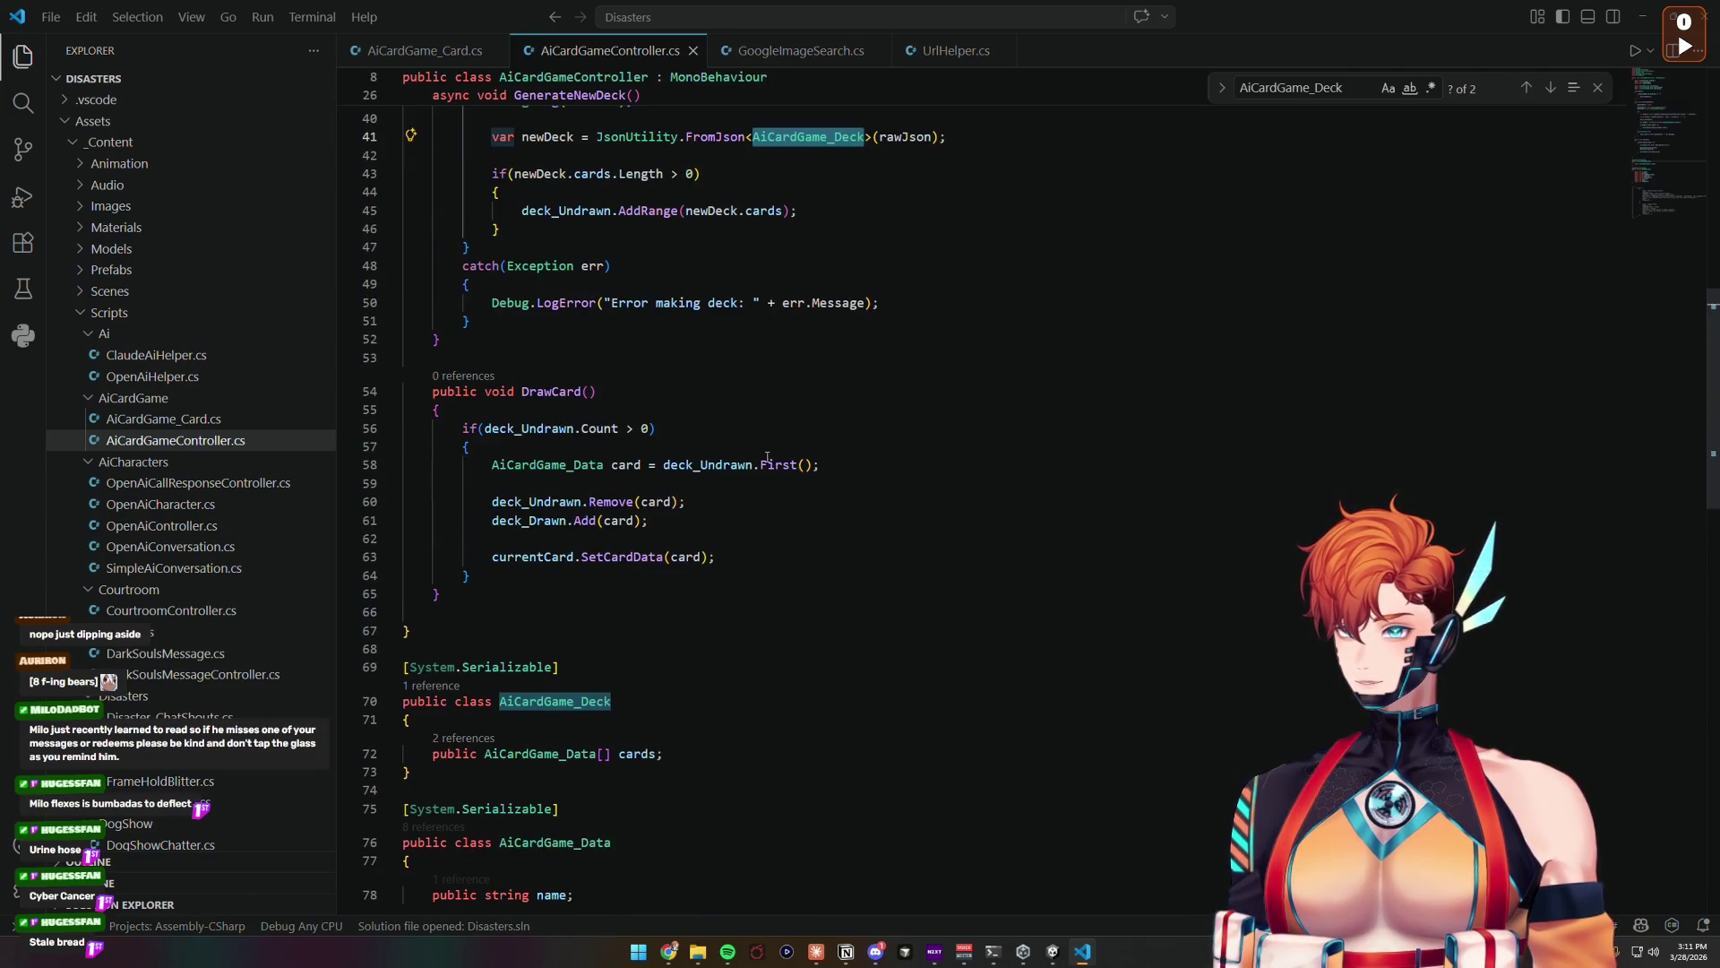
key(ctrl+Page_Up)
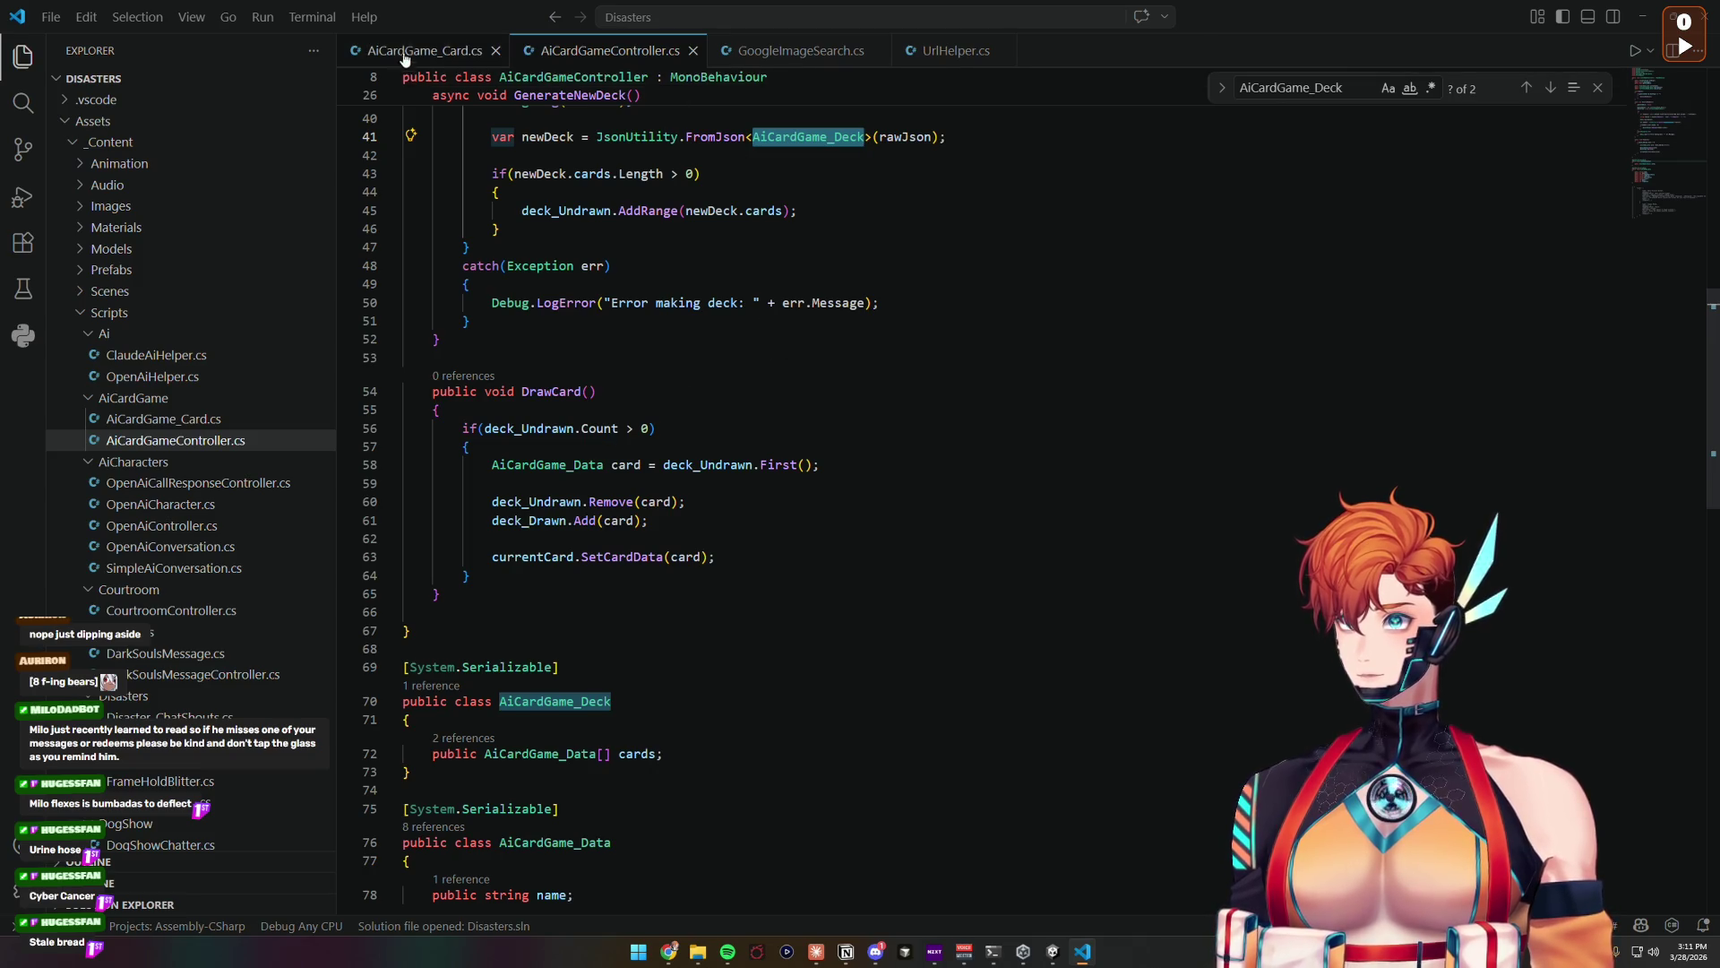
scroll(731, 484, down, 10)
scroll(725, 484, up, 8)
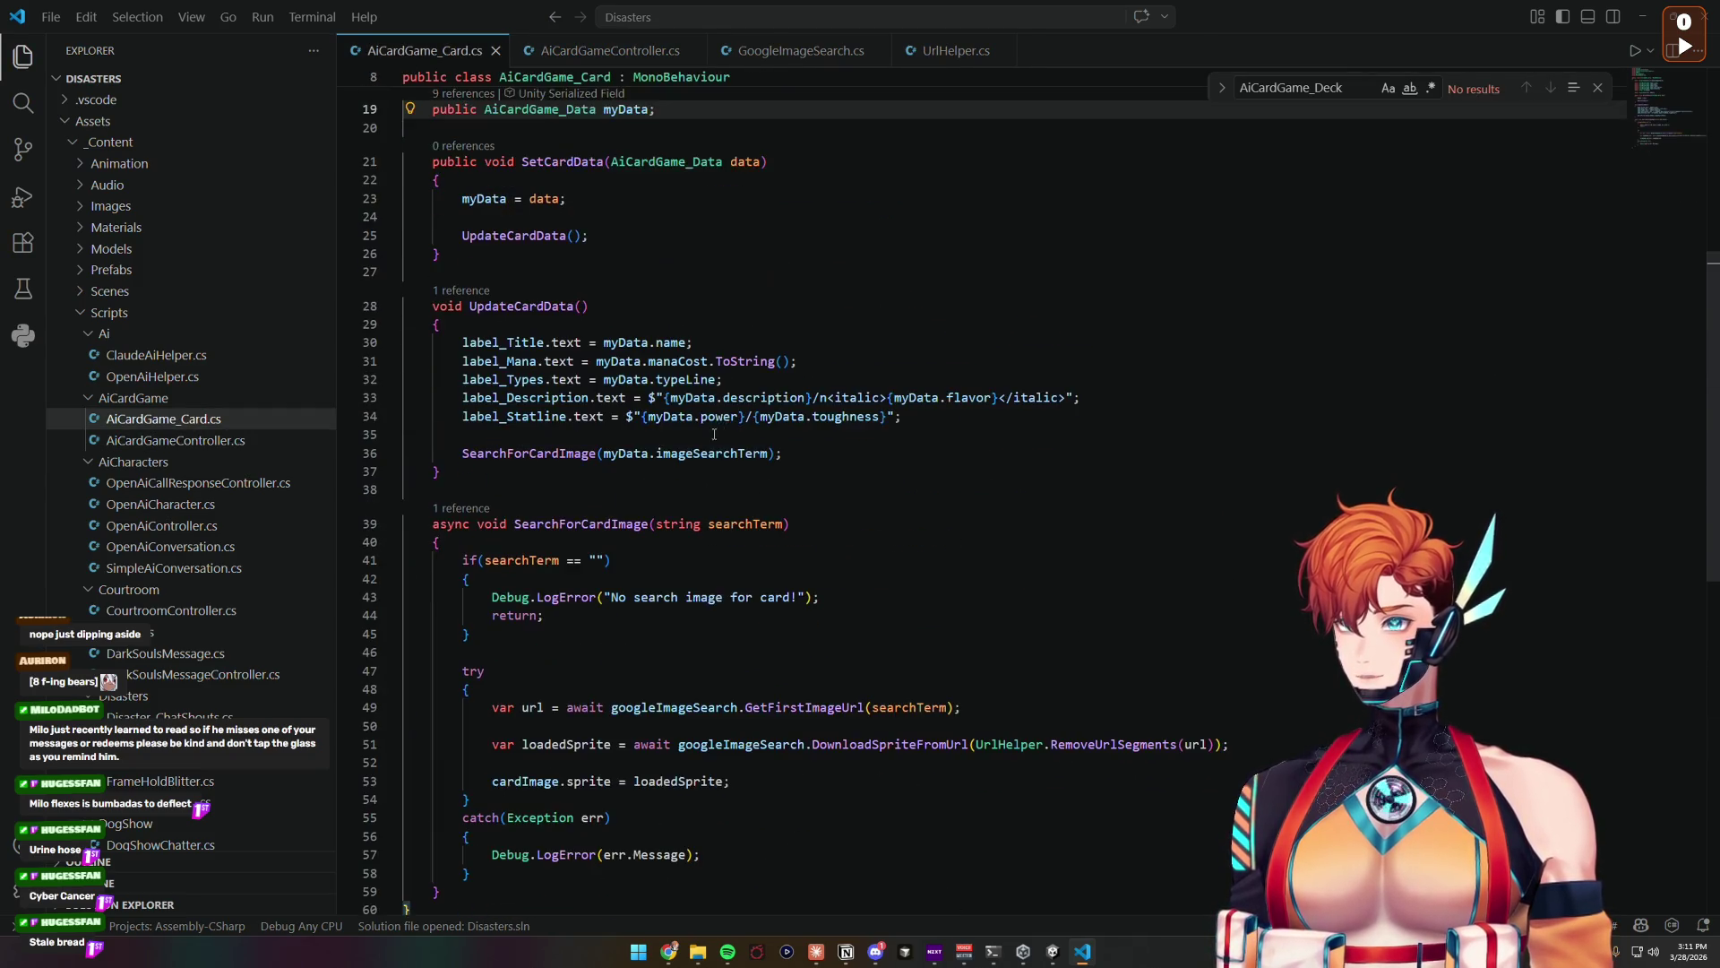
Step: On line 33, replace /n with <br> and the <italic> tags with <i>, then recompile in Unity
click(828, 397)
key(BackSpace)
key(BackSpace)
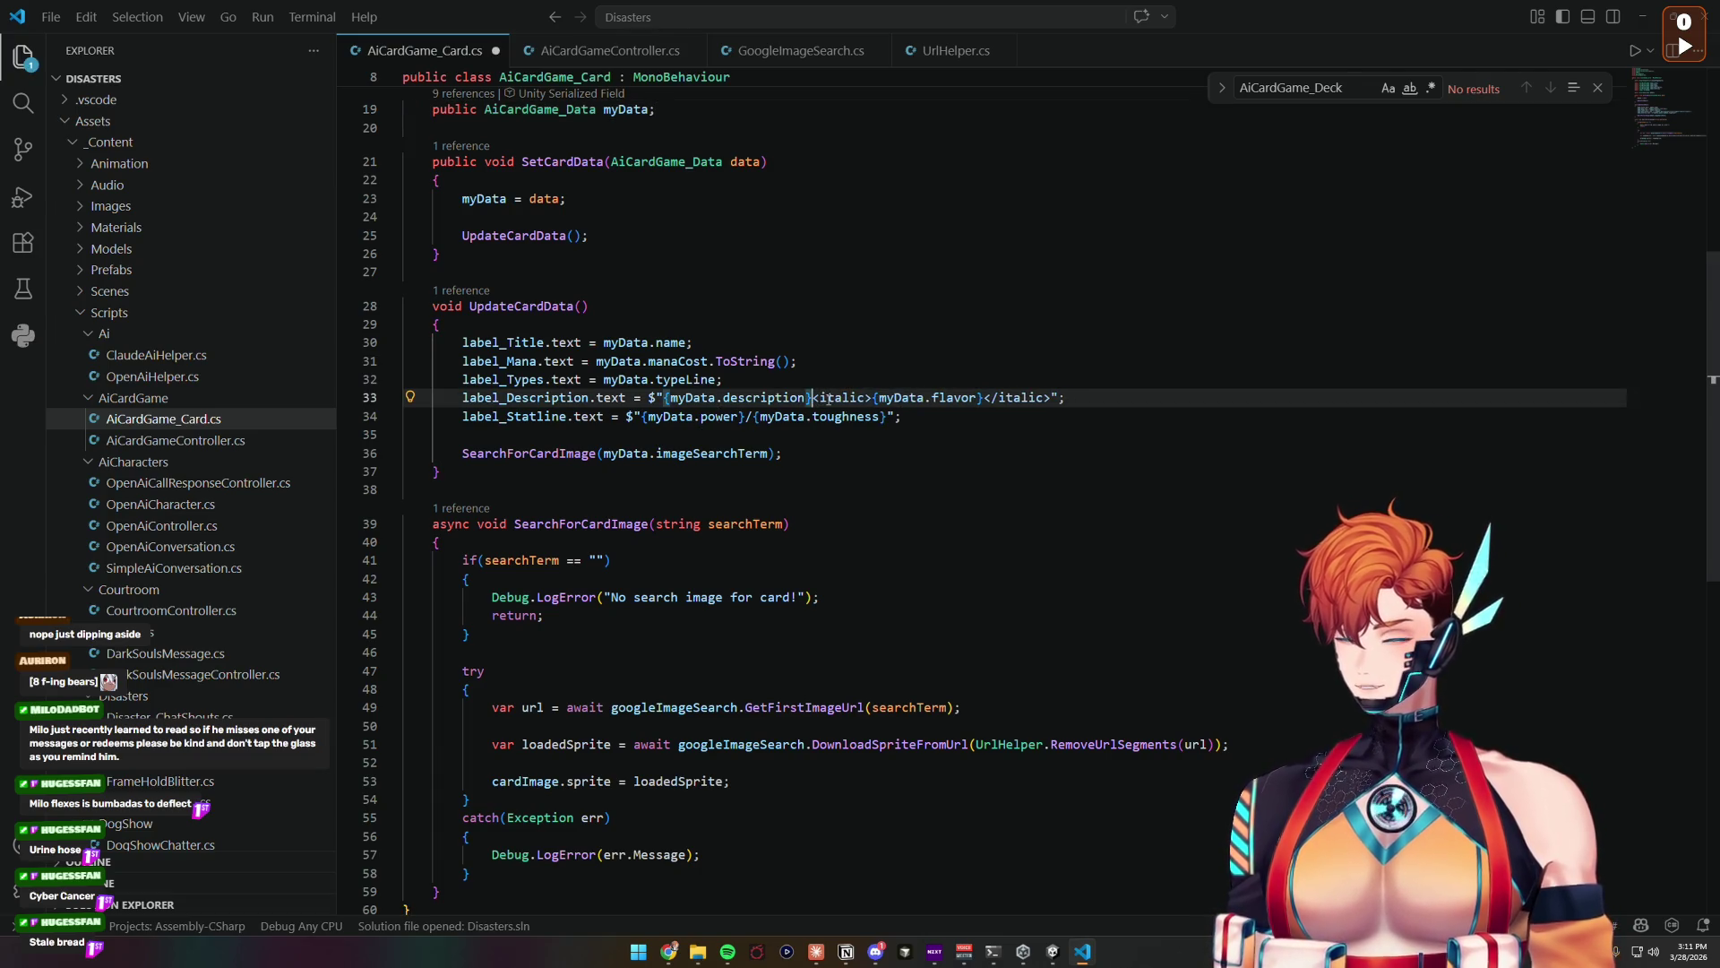
text(\)
text(r)
text(><)
double_click(868, 397)
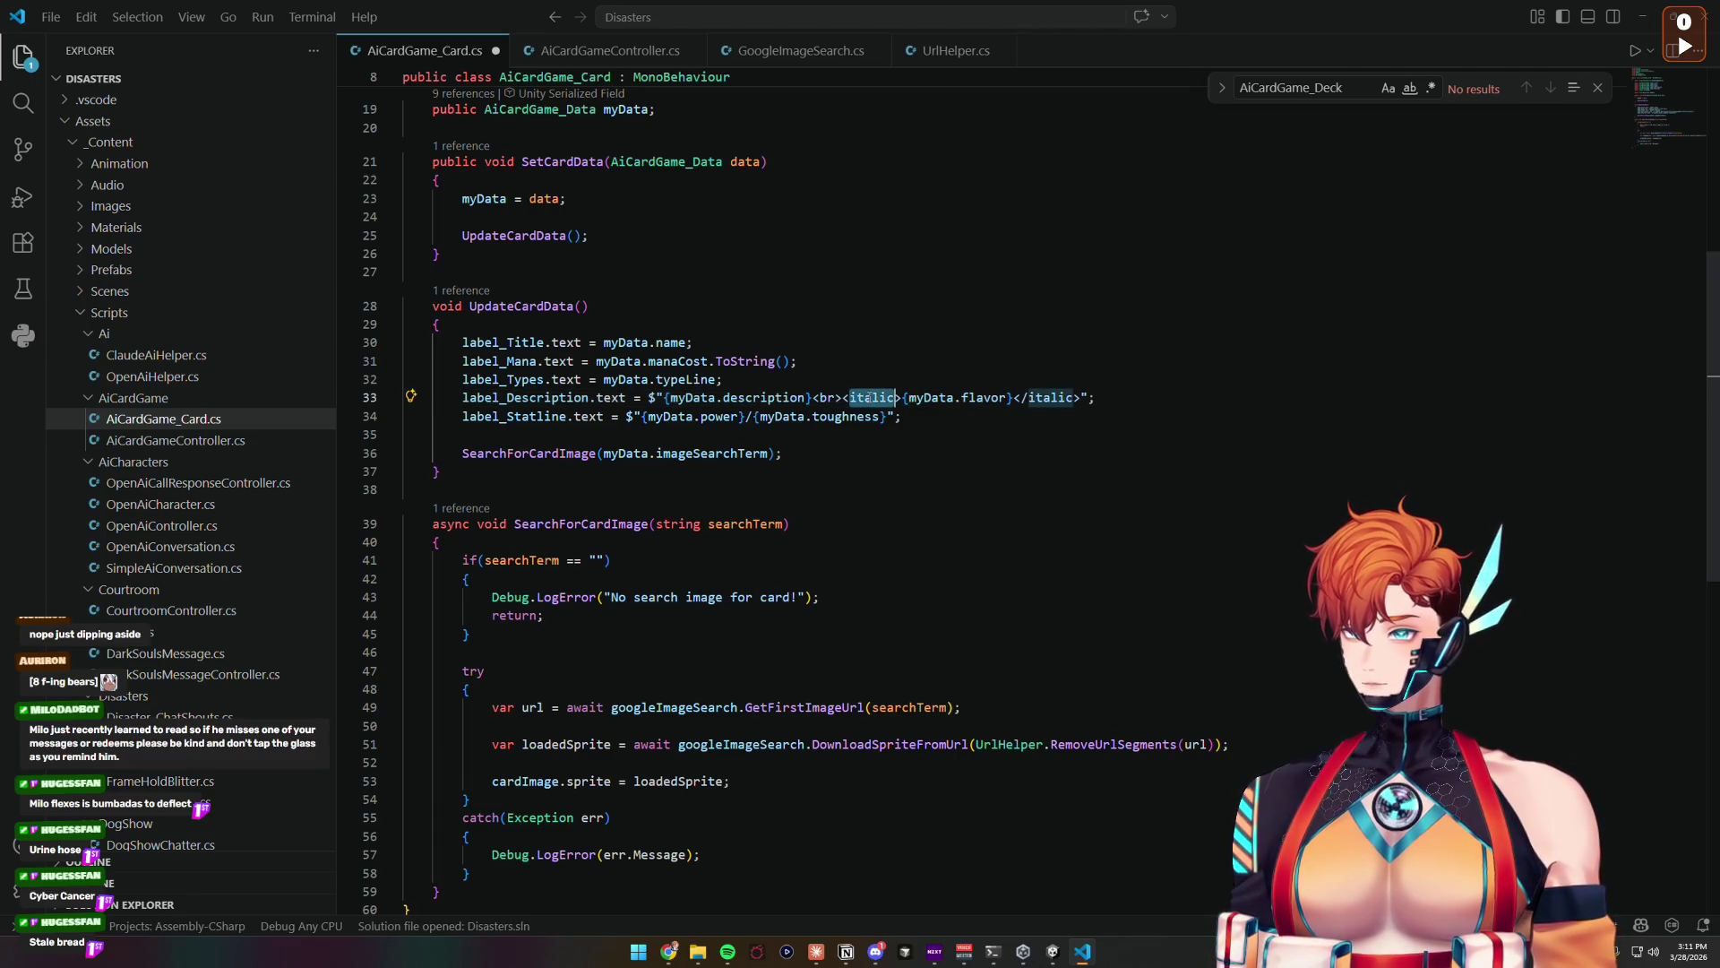
key(ctrl+d)
text(i)
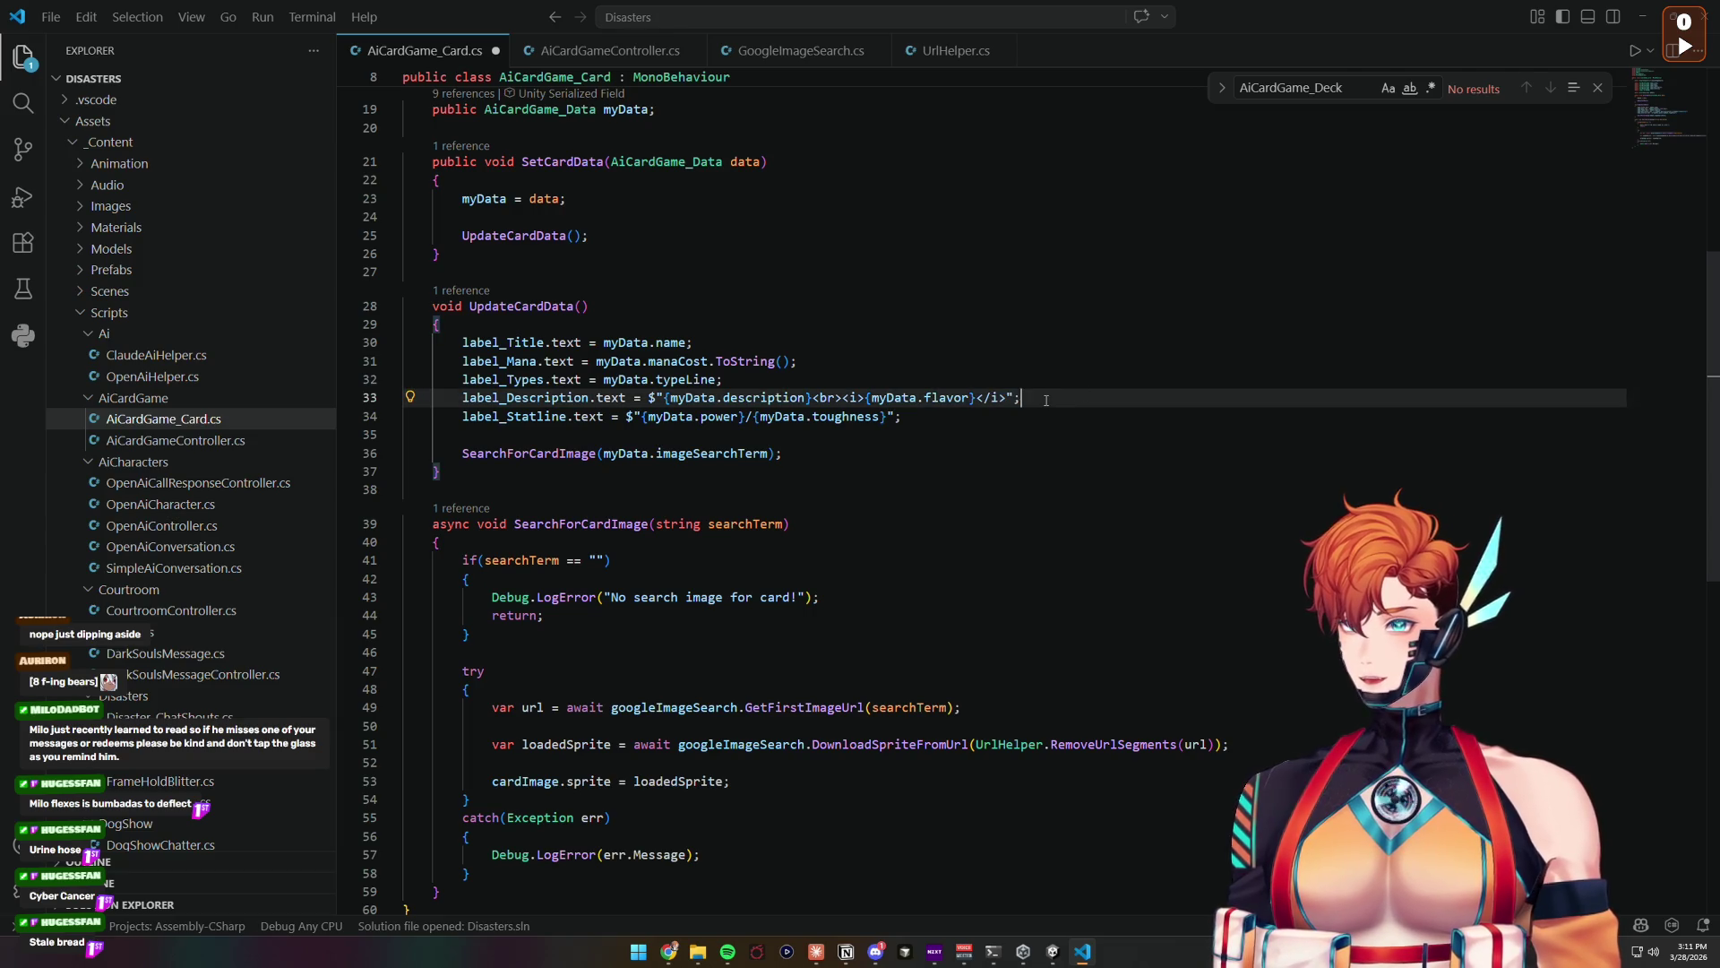
click(719, 379)
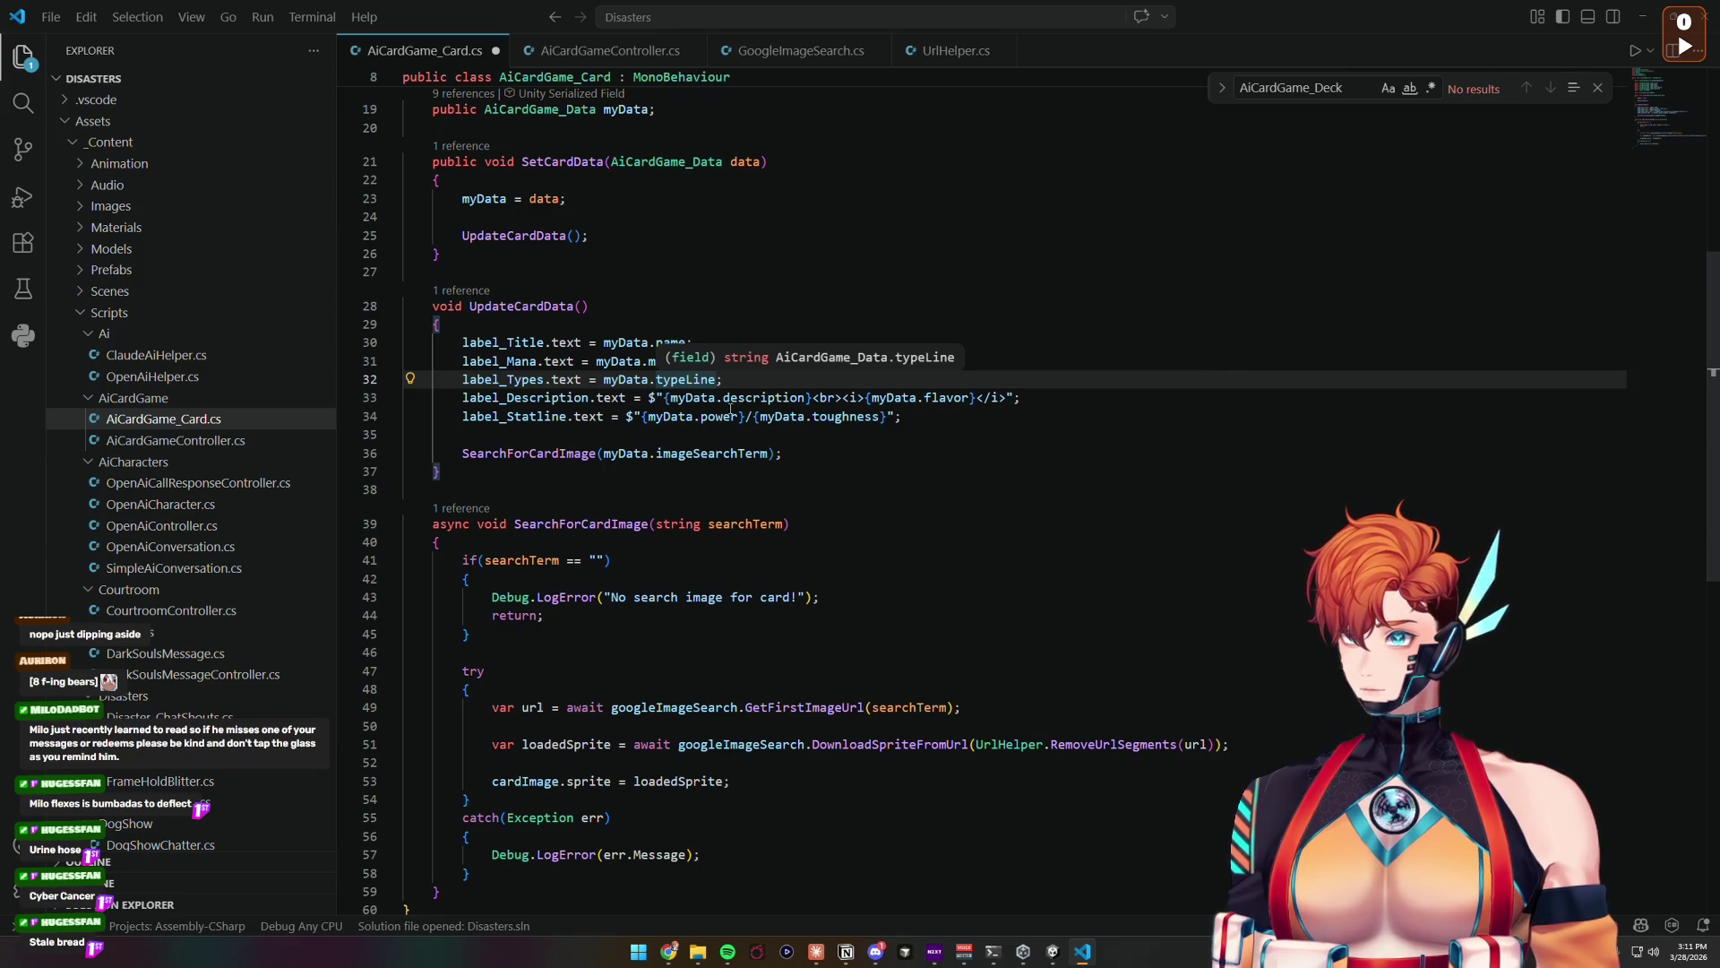
click(649, 397)
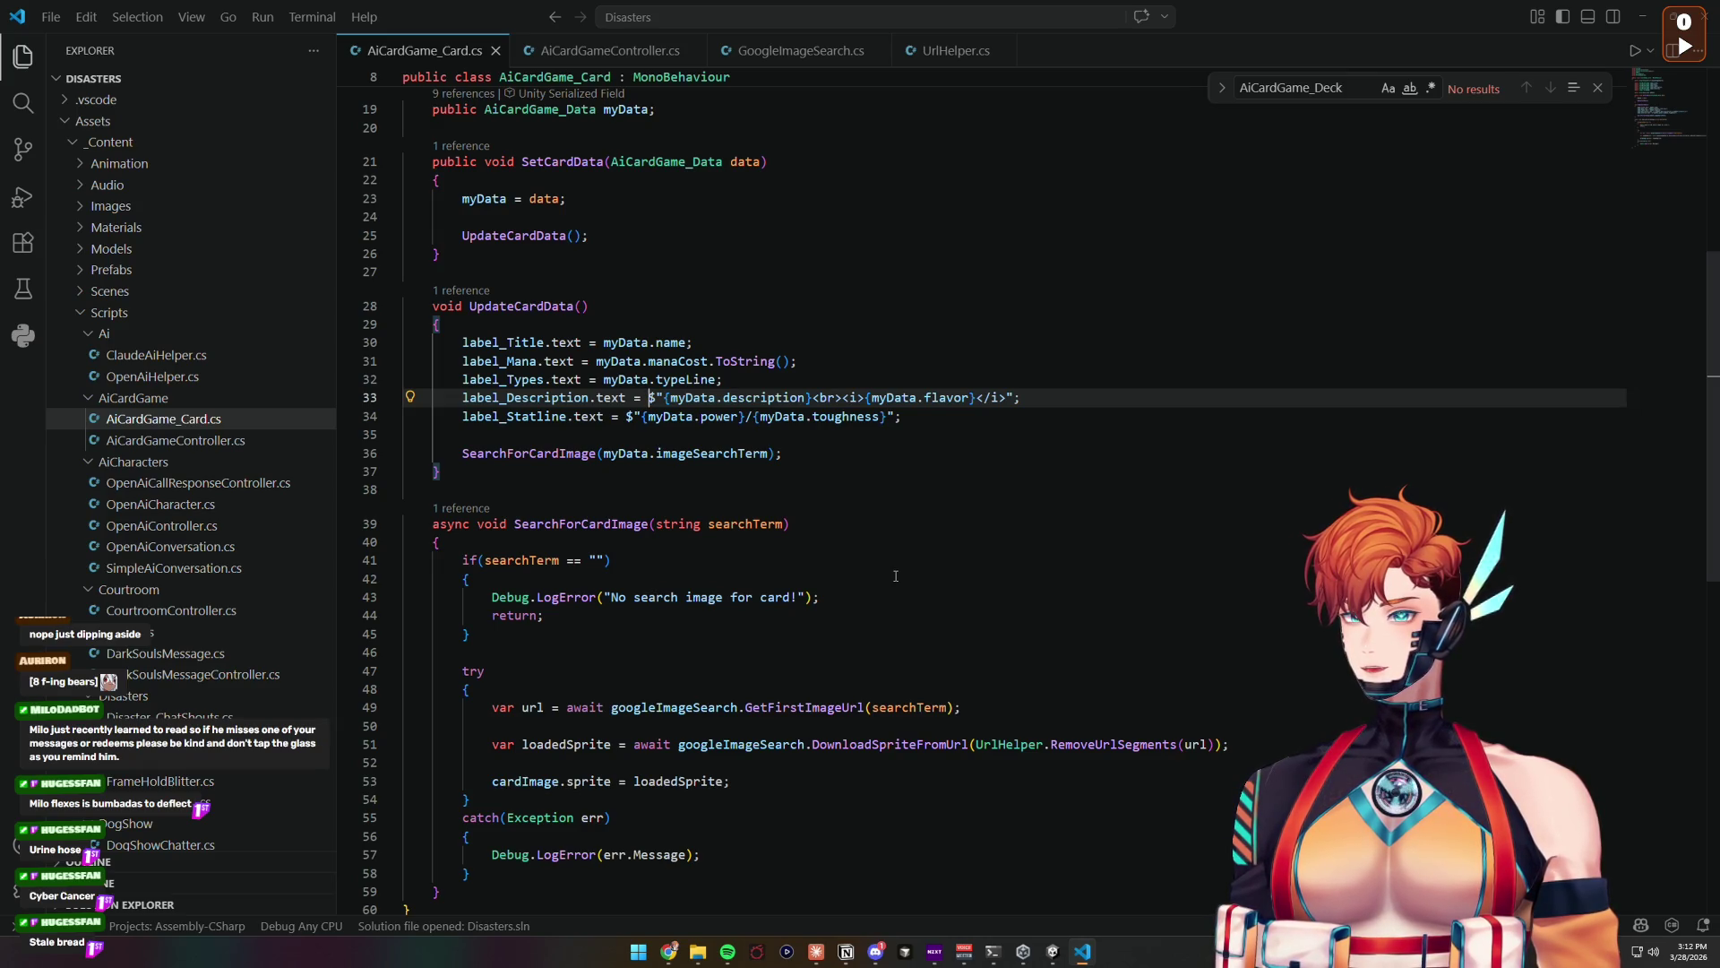
click(1052, 951)
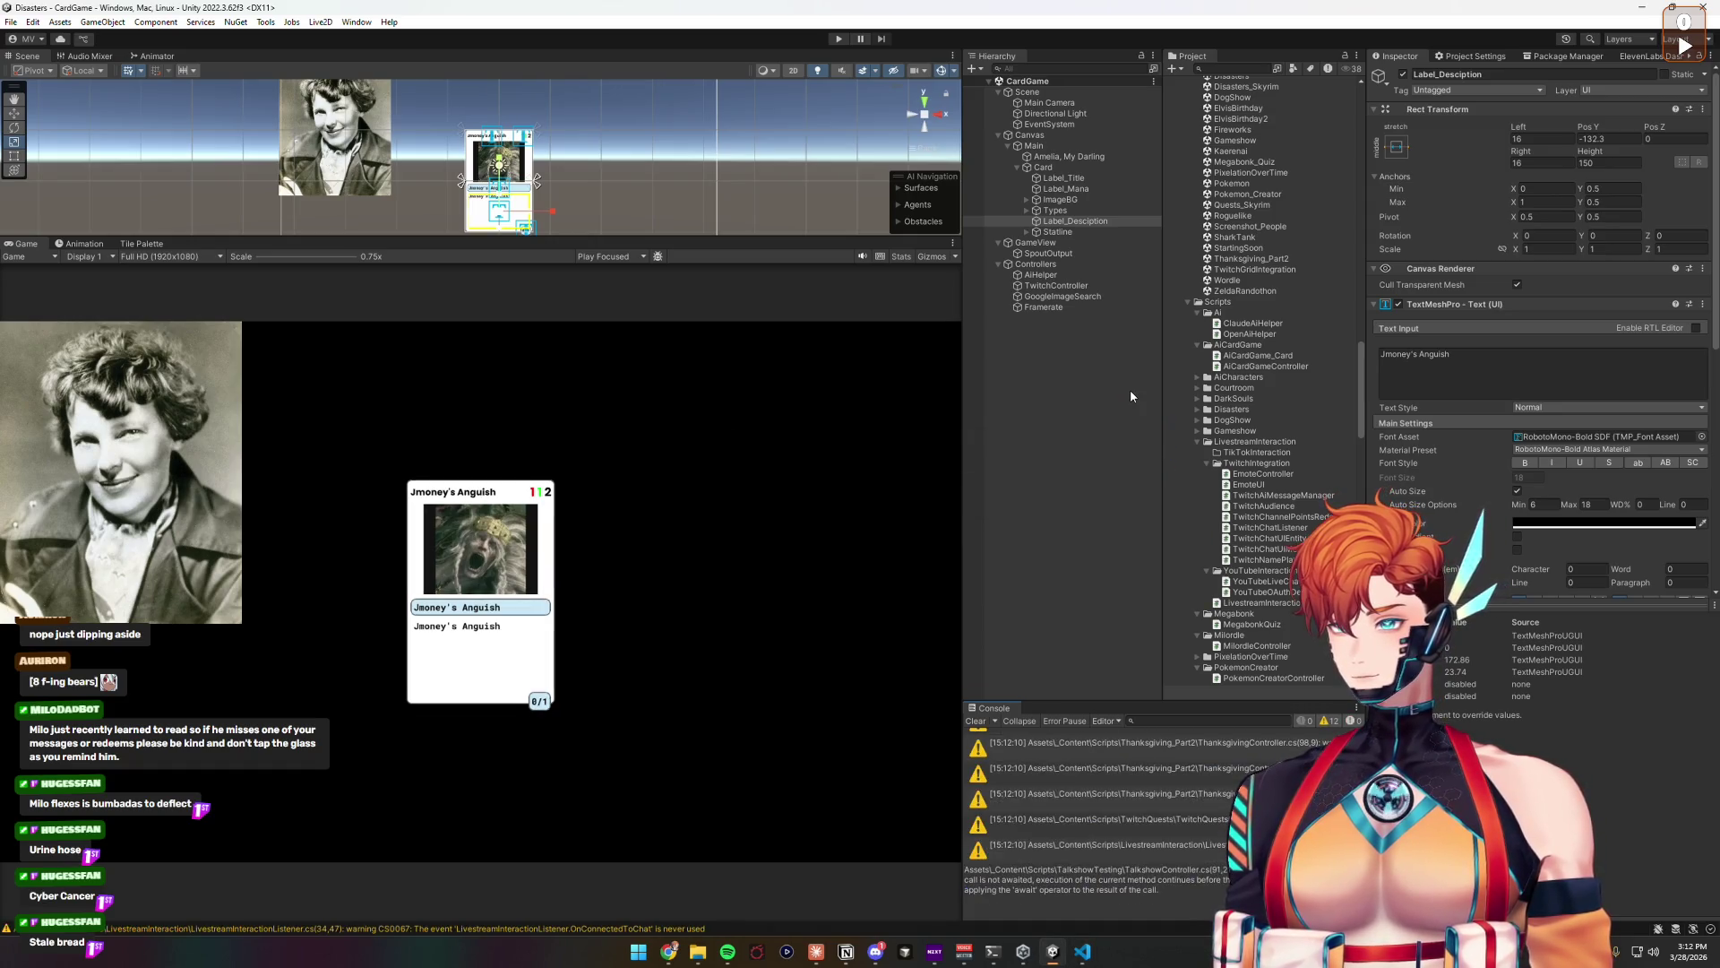
Step: Clear the compile warnings and rename Label_Title to Label_Name in the Hierarchy
click(1166, 812)
scroll(1147, 790, down, 3)
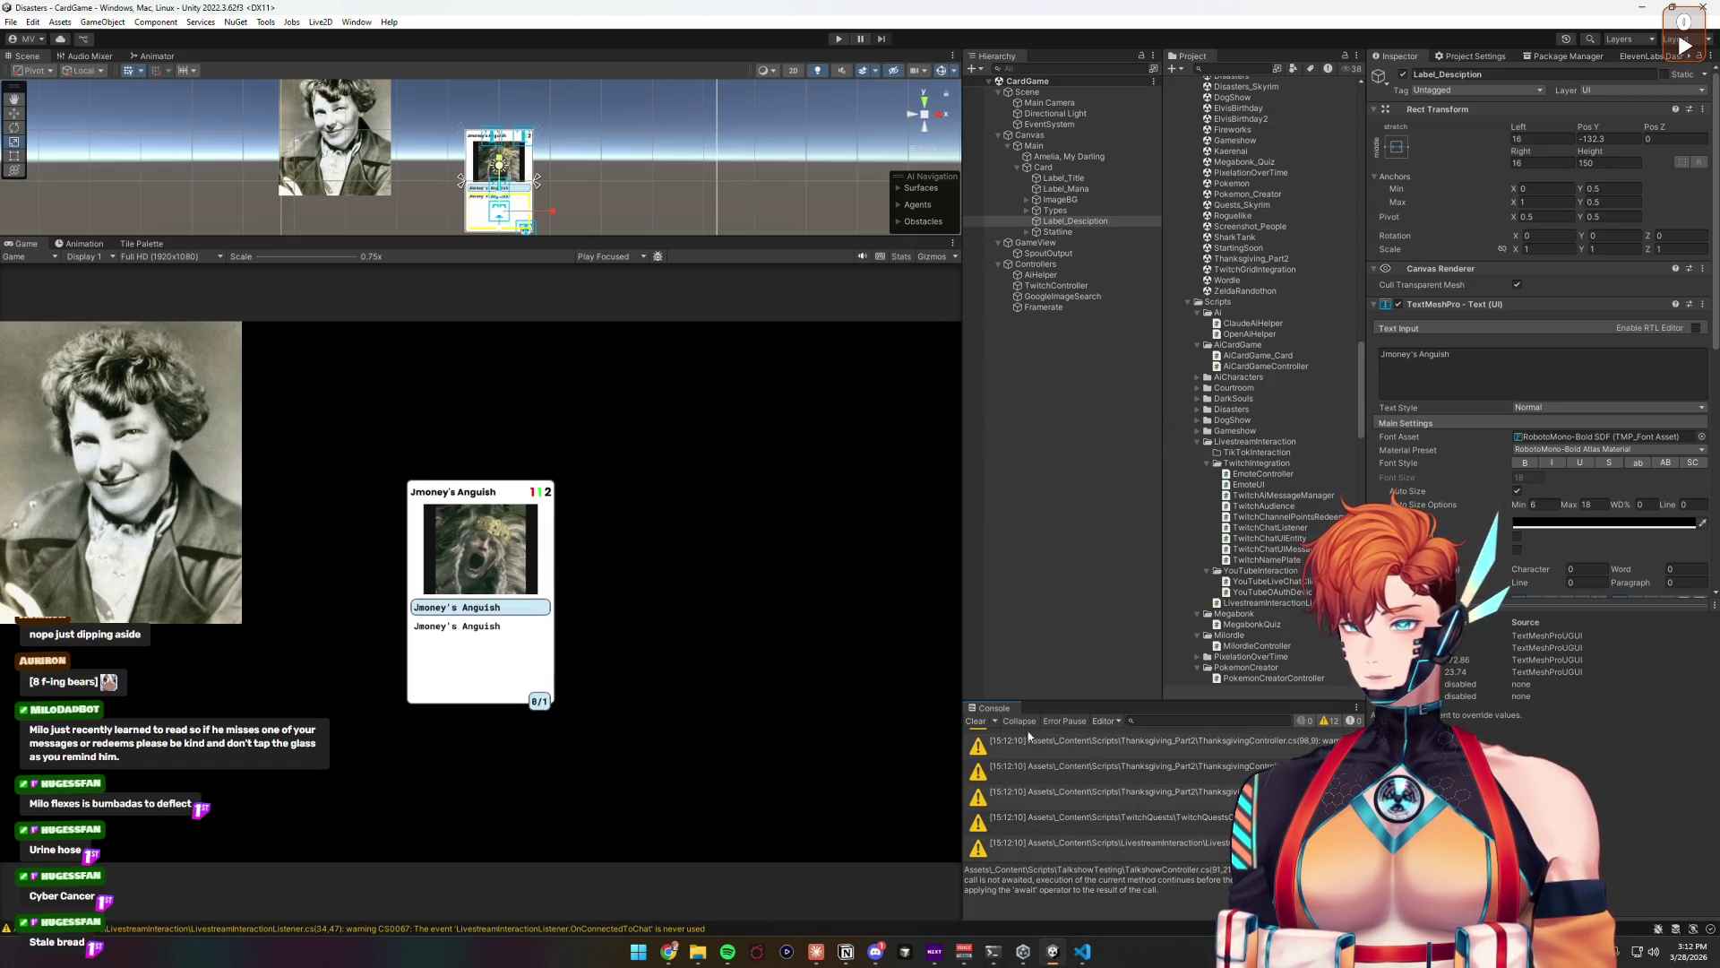
click(968, 723)
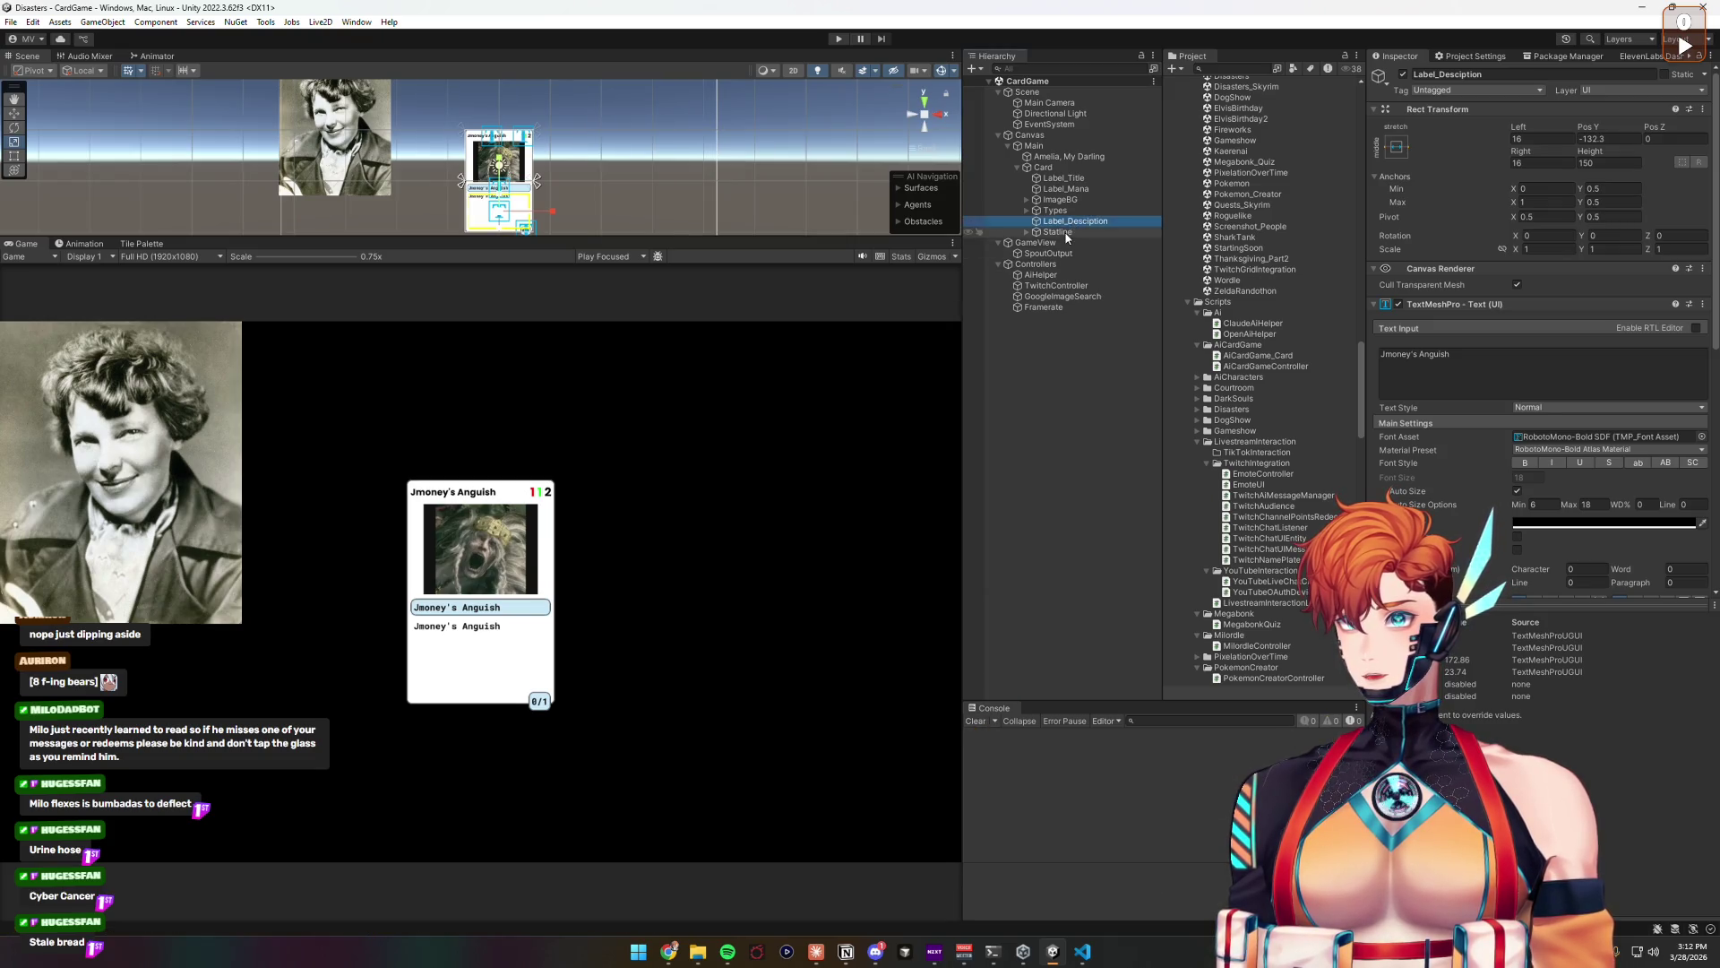
click(1067, 235)
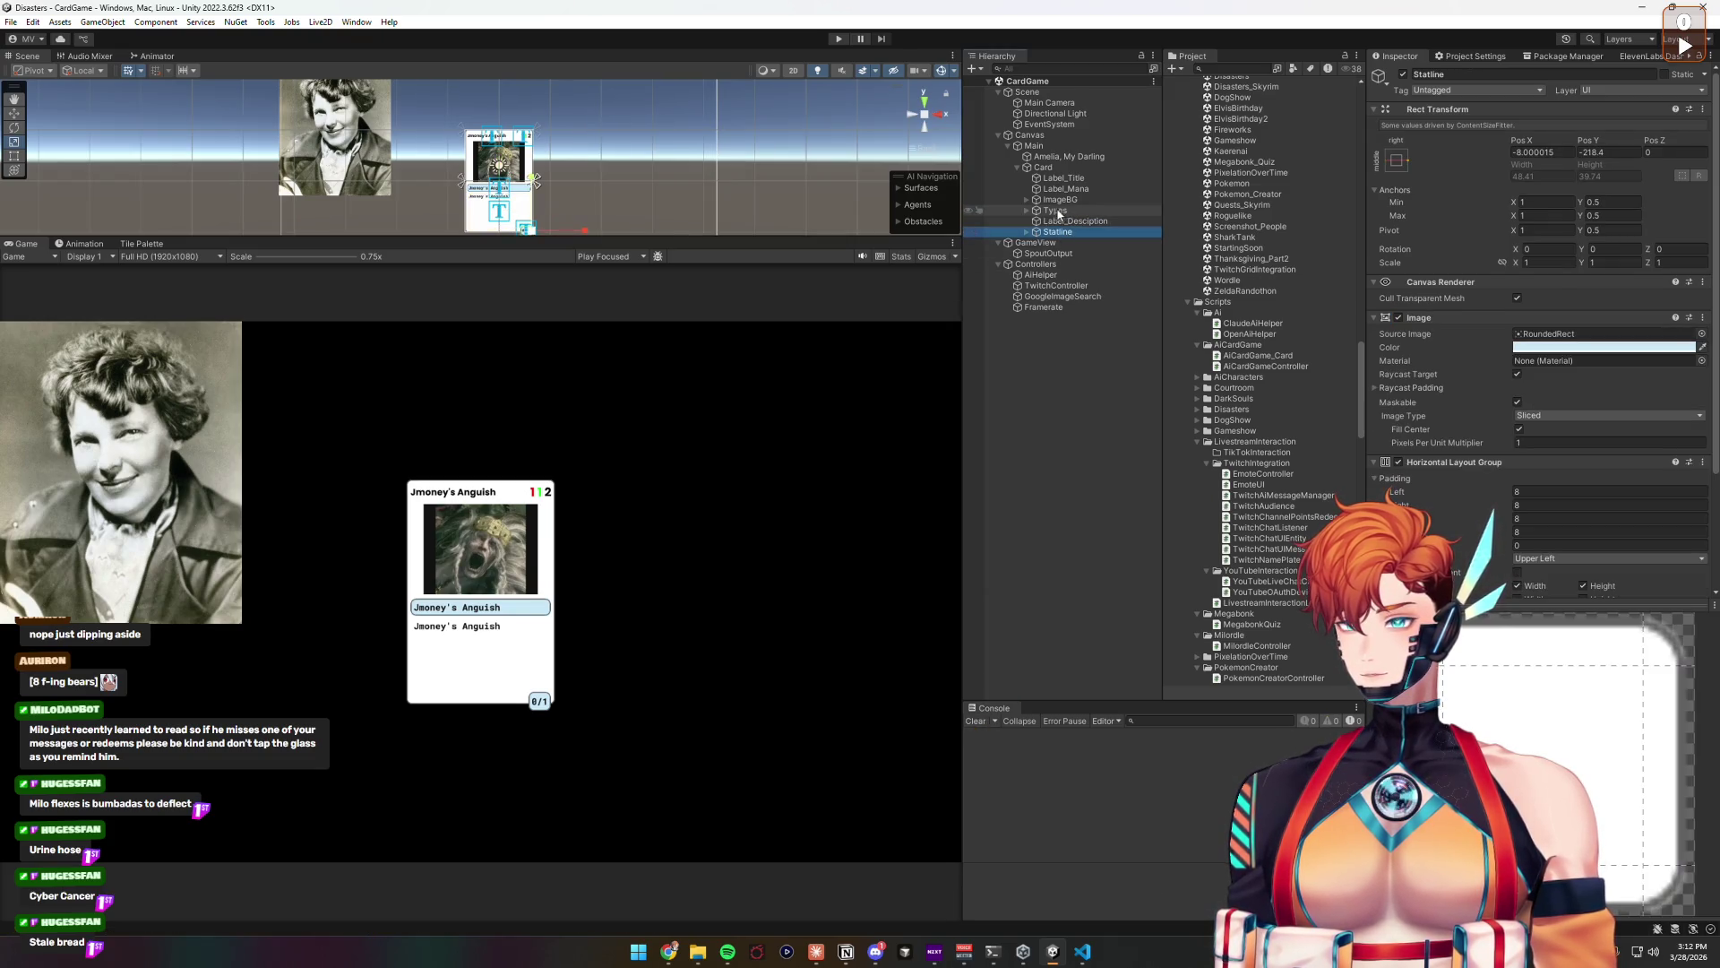
click(1064, 188)
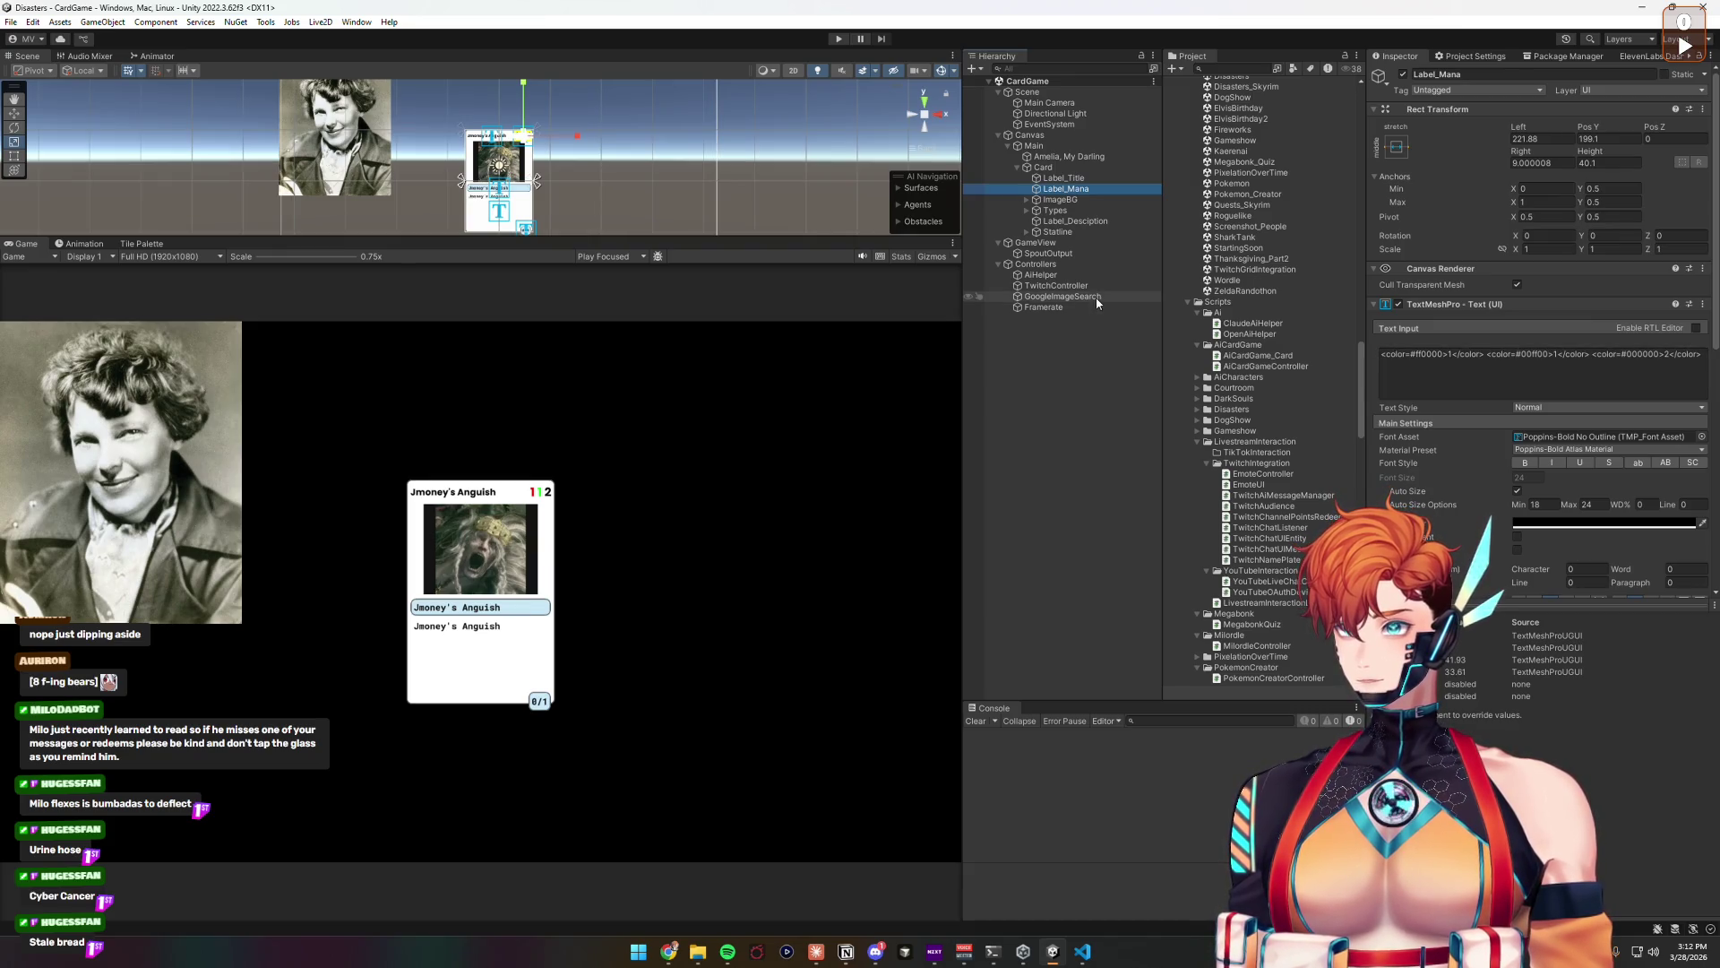
key(Up)
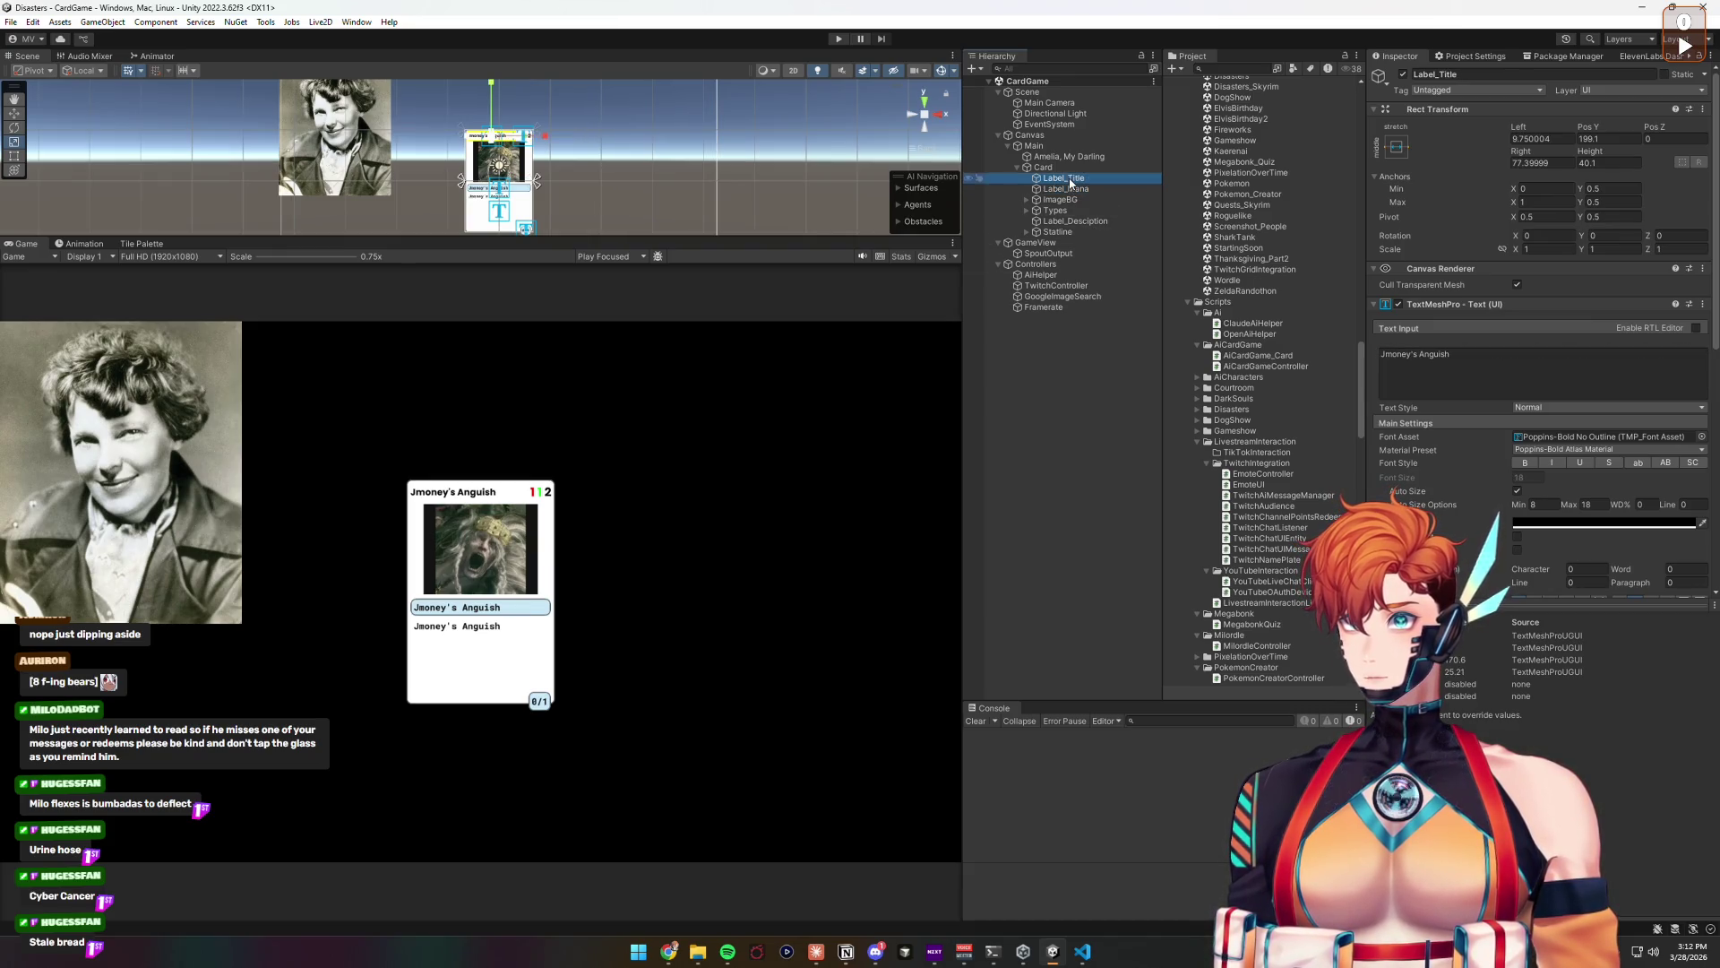
click(1080, 178)
text(e)
key(Return)
Step: Check ImageBG's Google Image child, then open the Card's AiCardGame_Card script in VS Code
click(1025, 201)
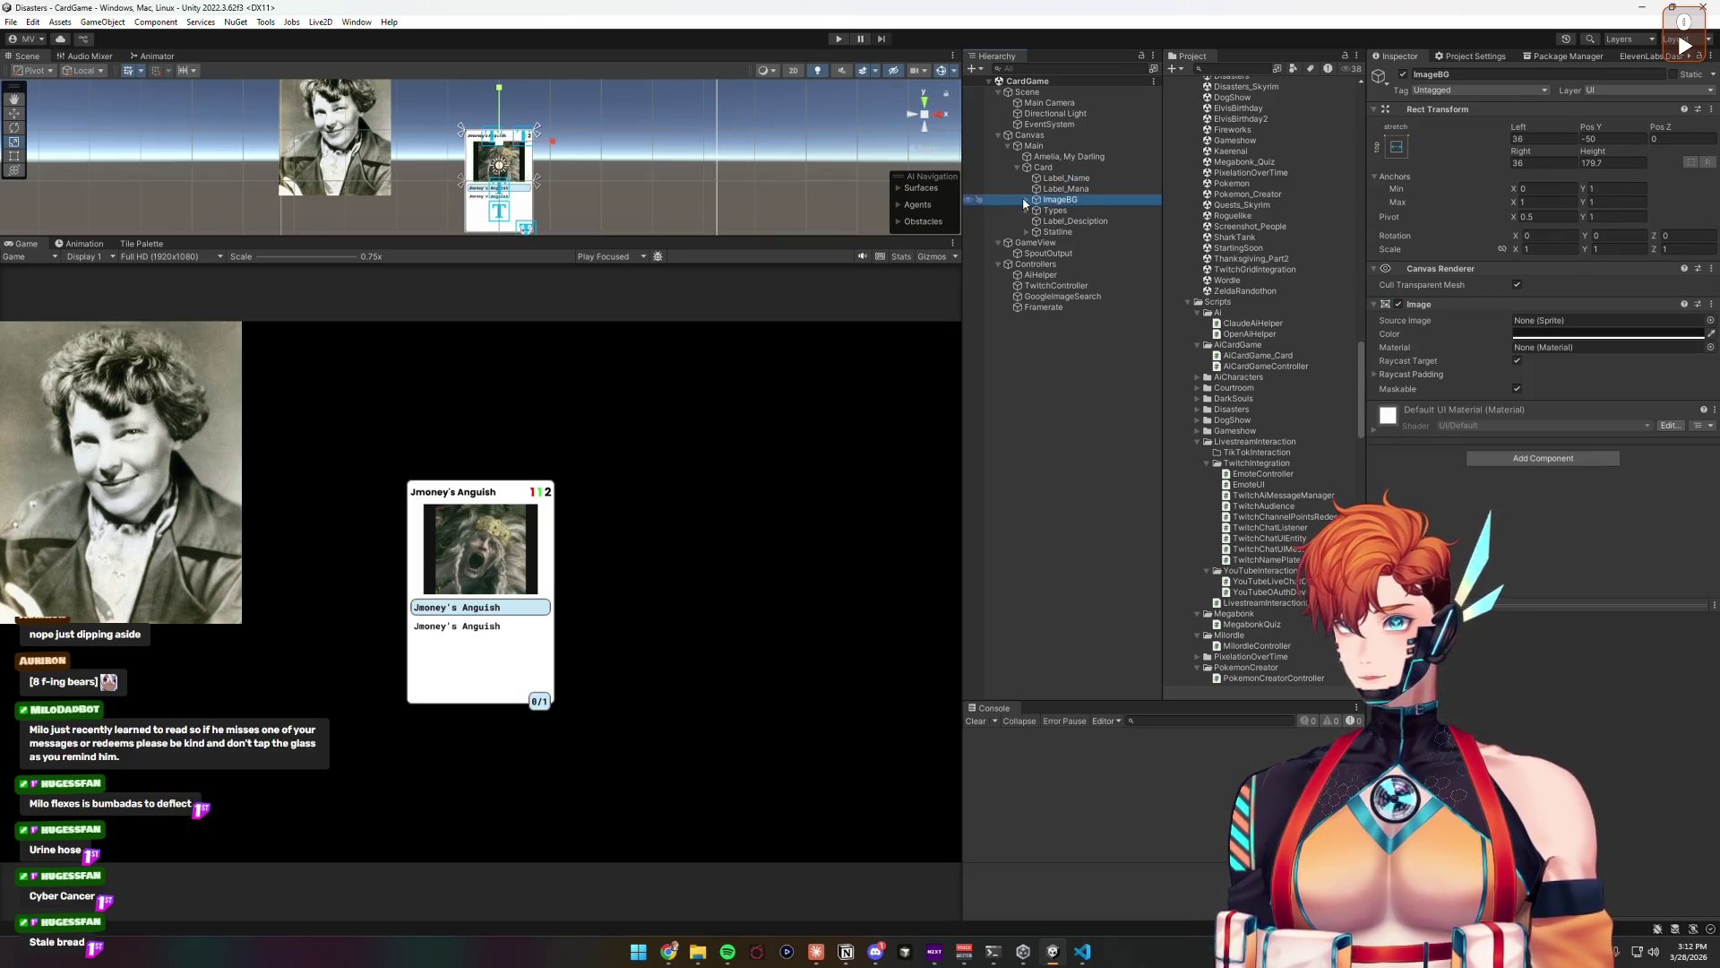
click(1026, 200)
click(1070, 210)
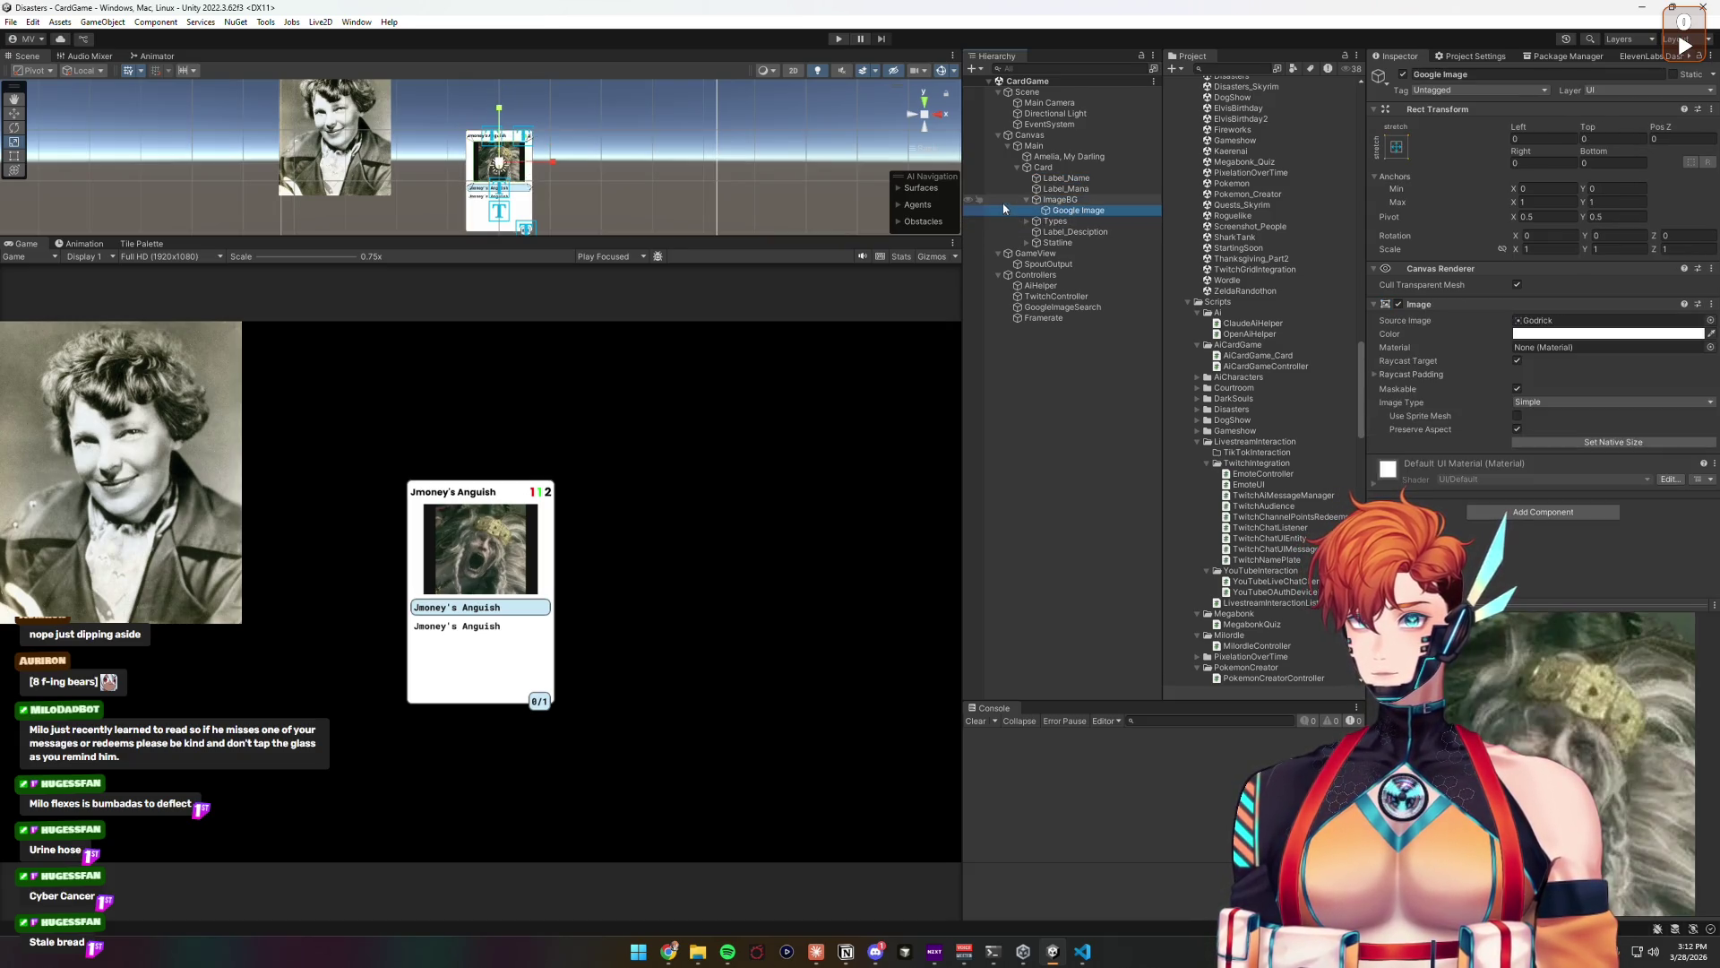
click(1025, 199)
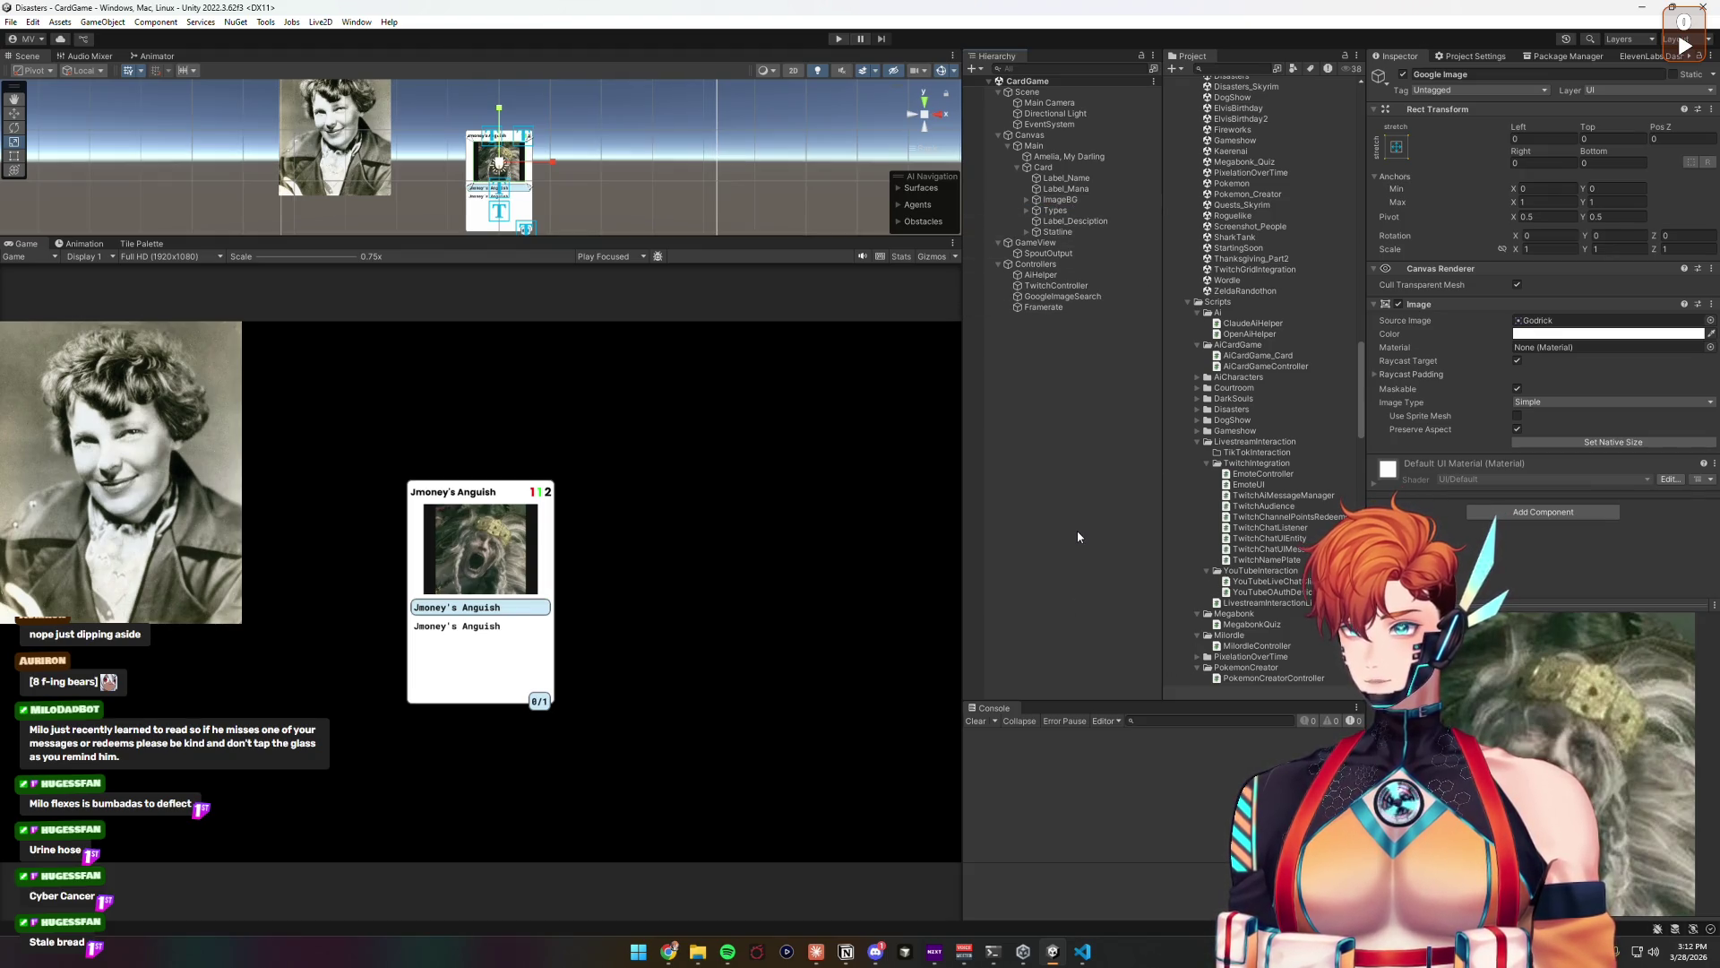
click(1042, 167)
click(1553, 463)
click(1557, 463)
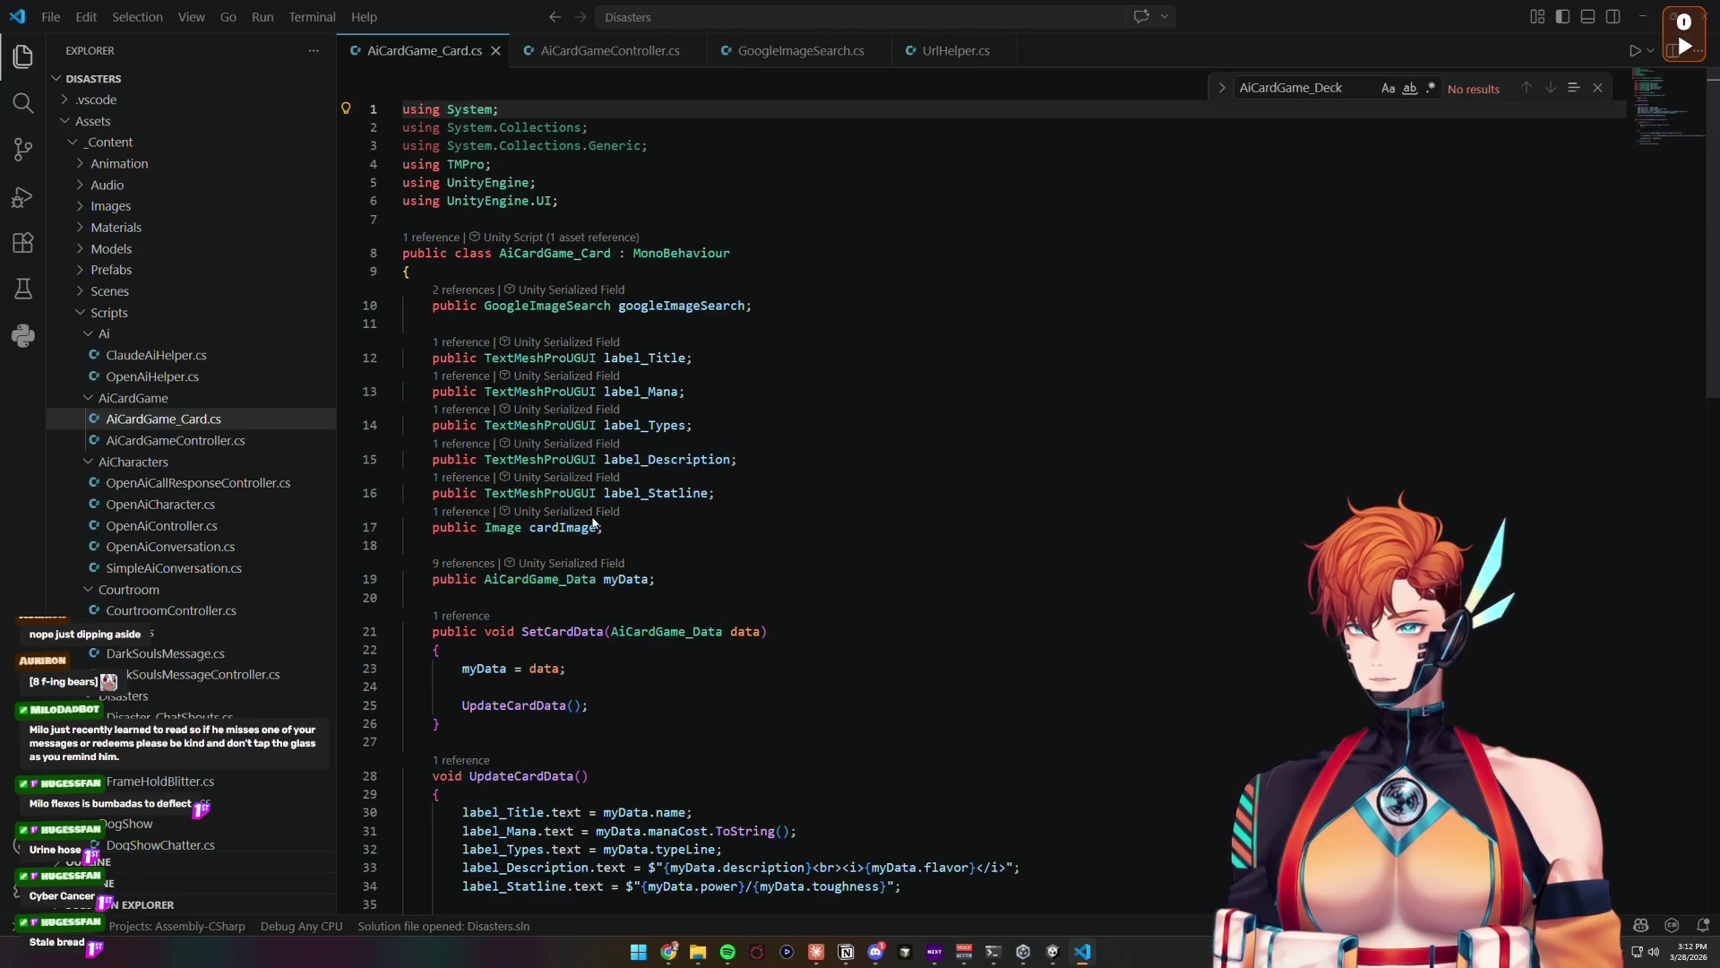
Step: Review the image-loading code calling googleImageSearch.DownloadSpriteFromUrl with UrlHelper.RemoveUrlSegments
scroll(654, 536, down, 8)
scroll(654, 535, down, 1)
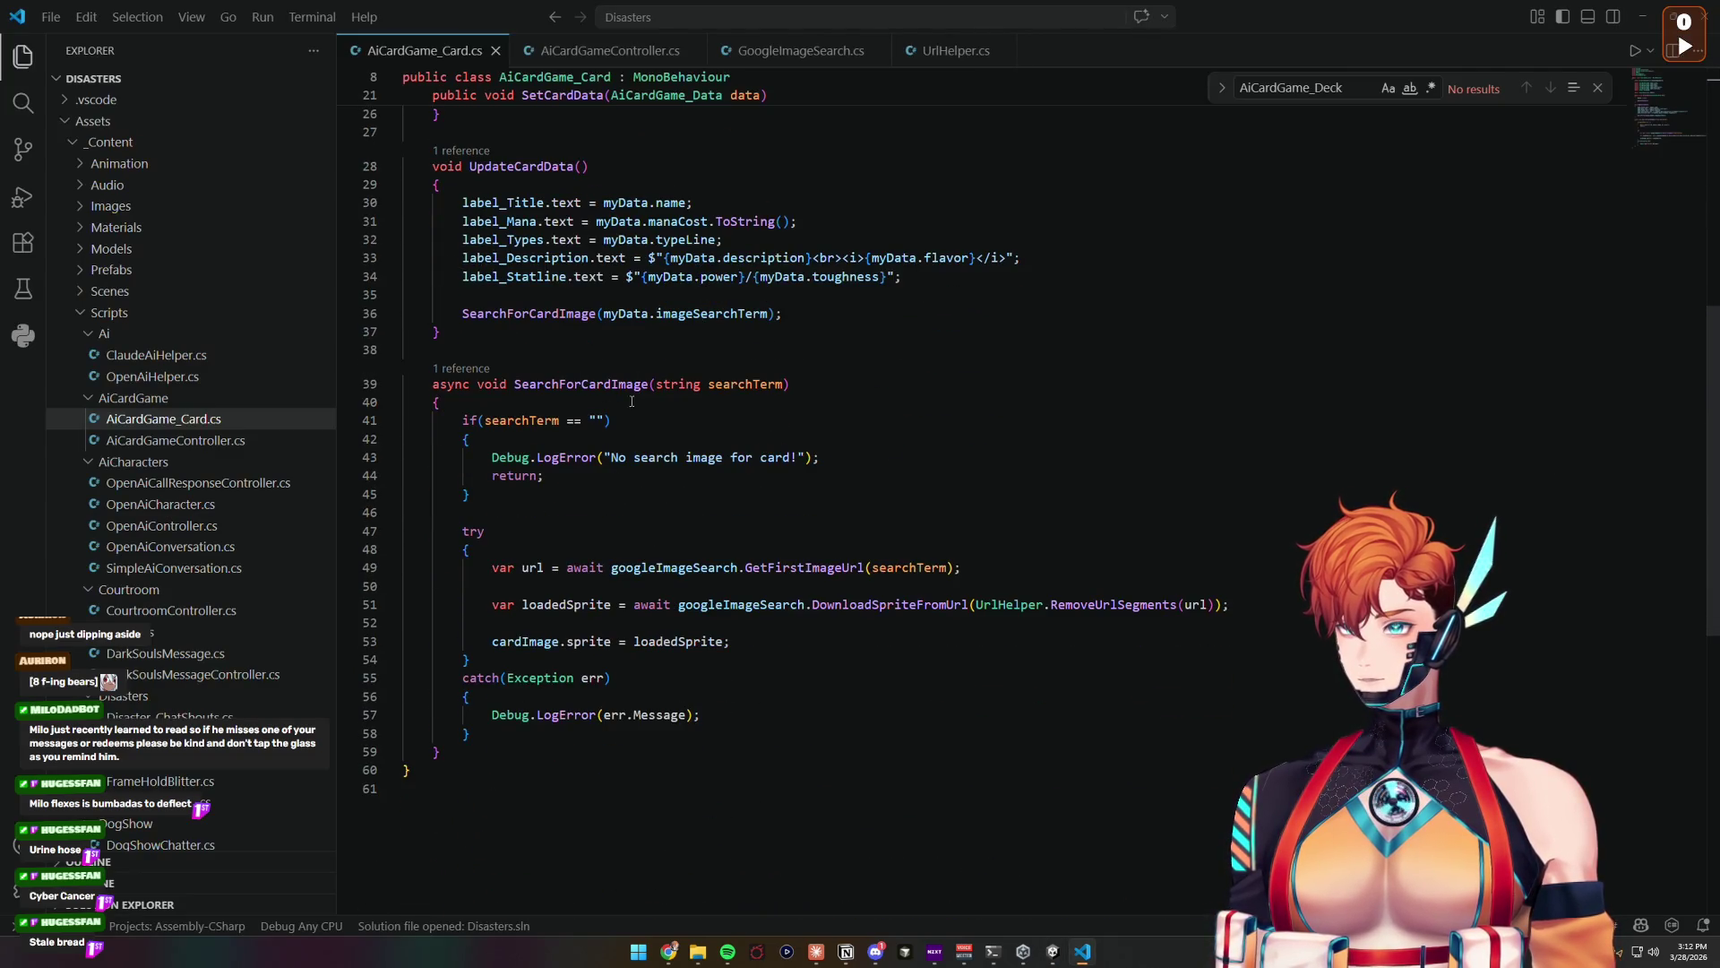
double_click(644, 568)
click(526, 570)
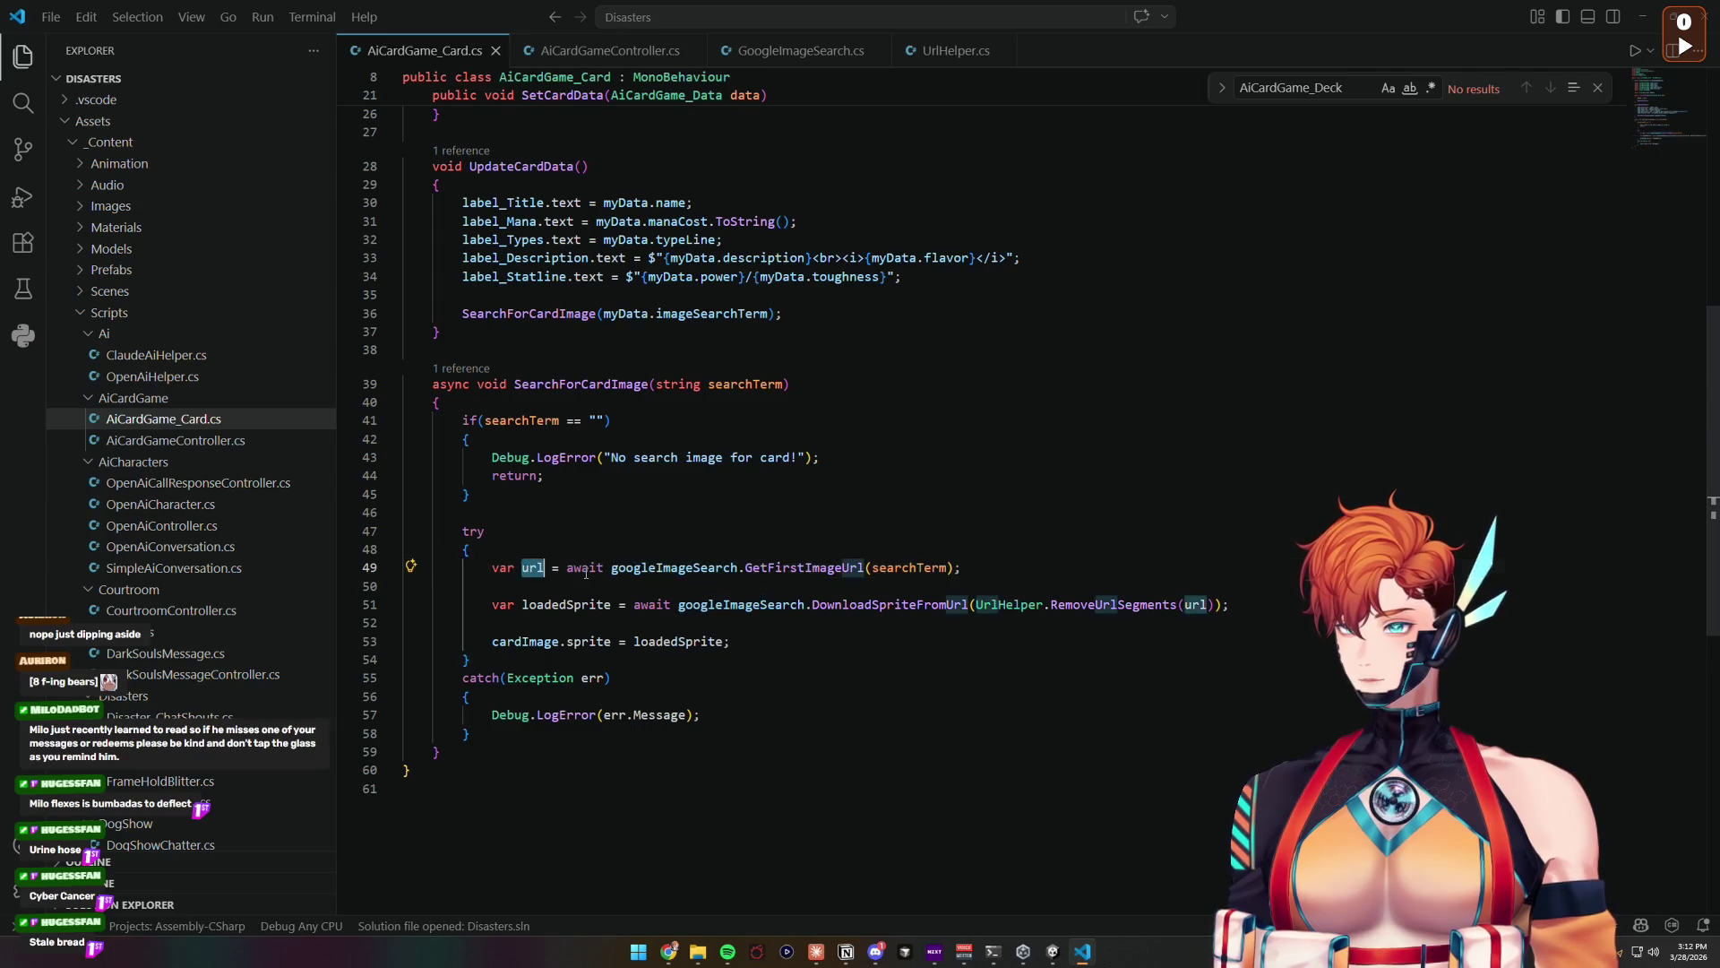
double_click(653, 568)
click(614, 613)
double_click(746, 605)
double_click(952, 604)
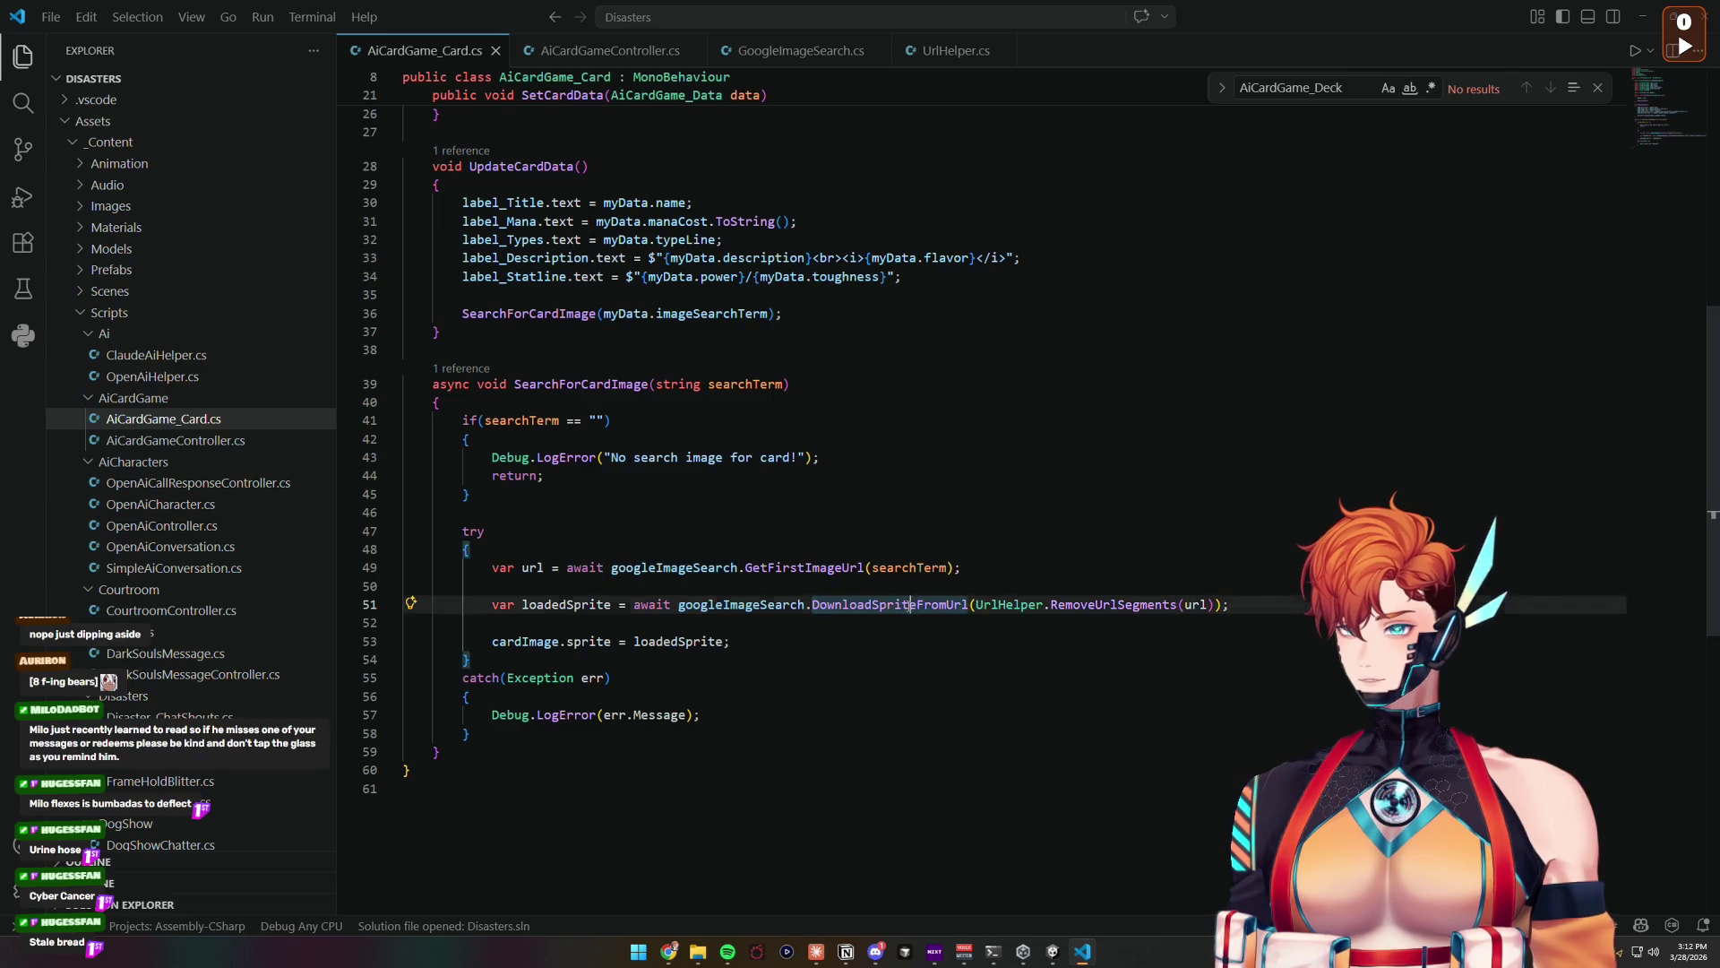
double_click(1104, 605)
drag(1007, 607, 1136, 607)
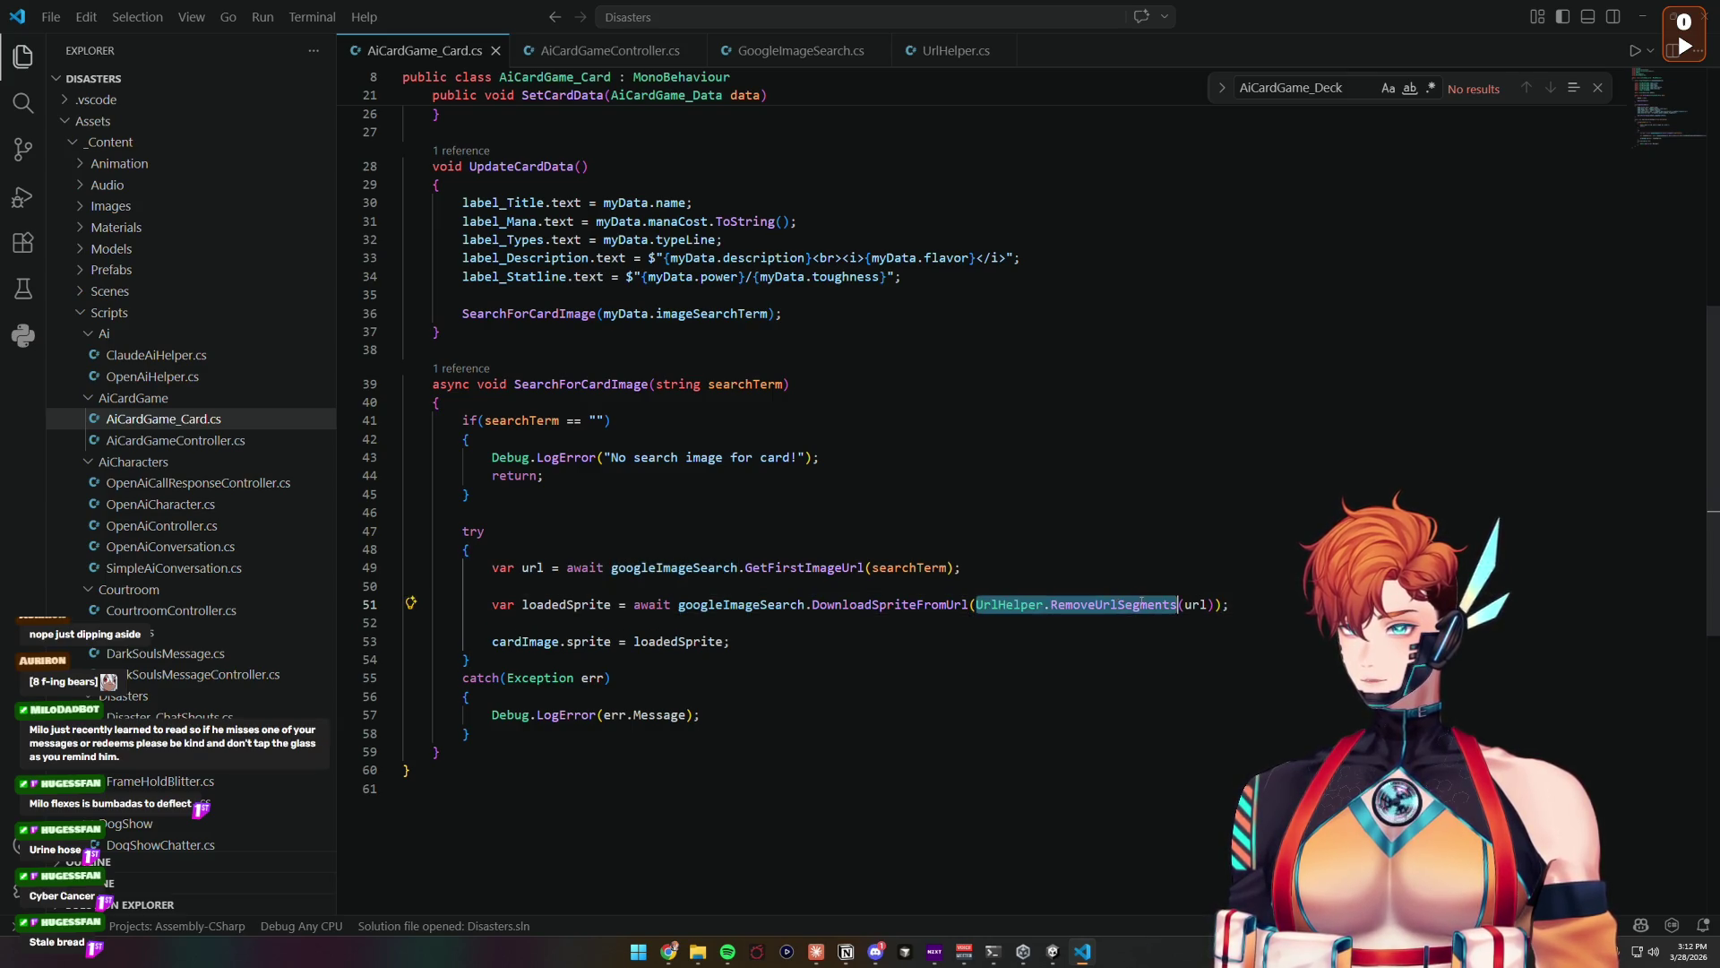
double_click(872, 604)
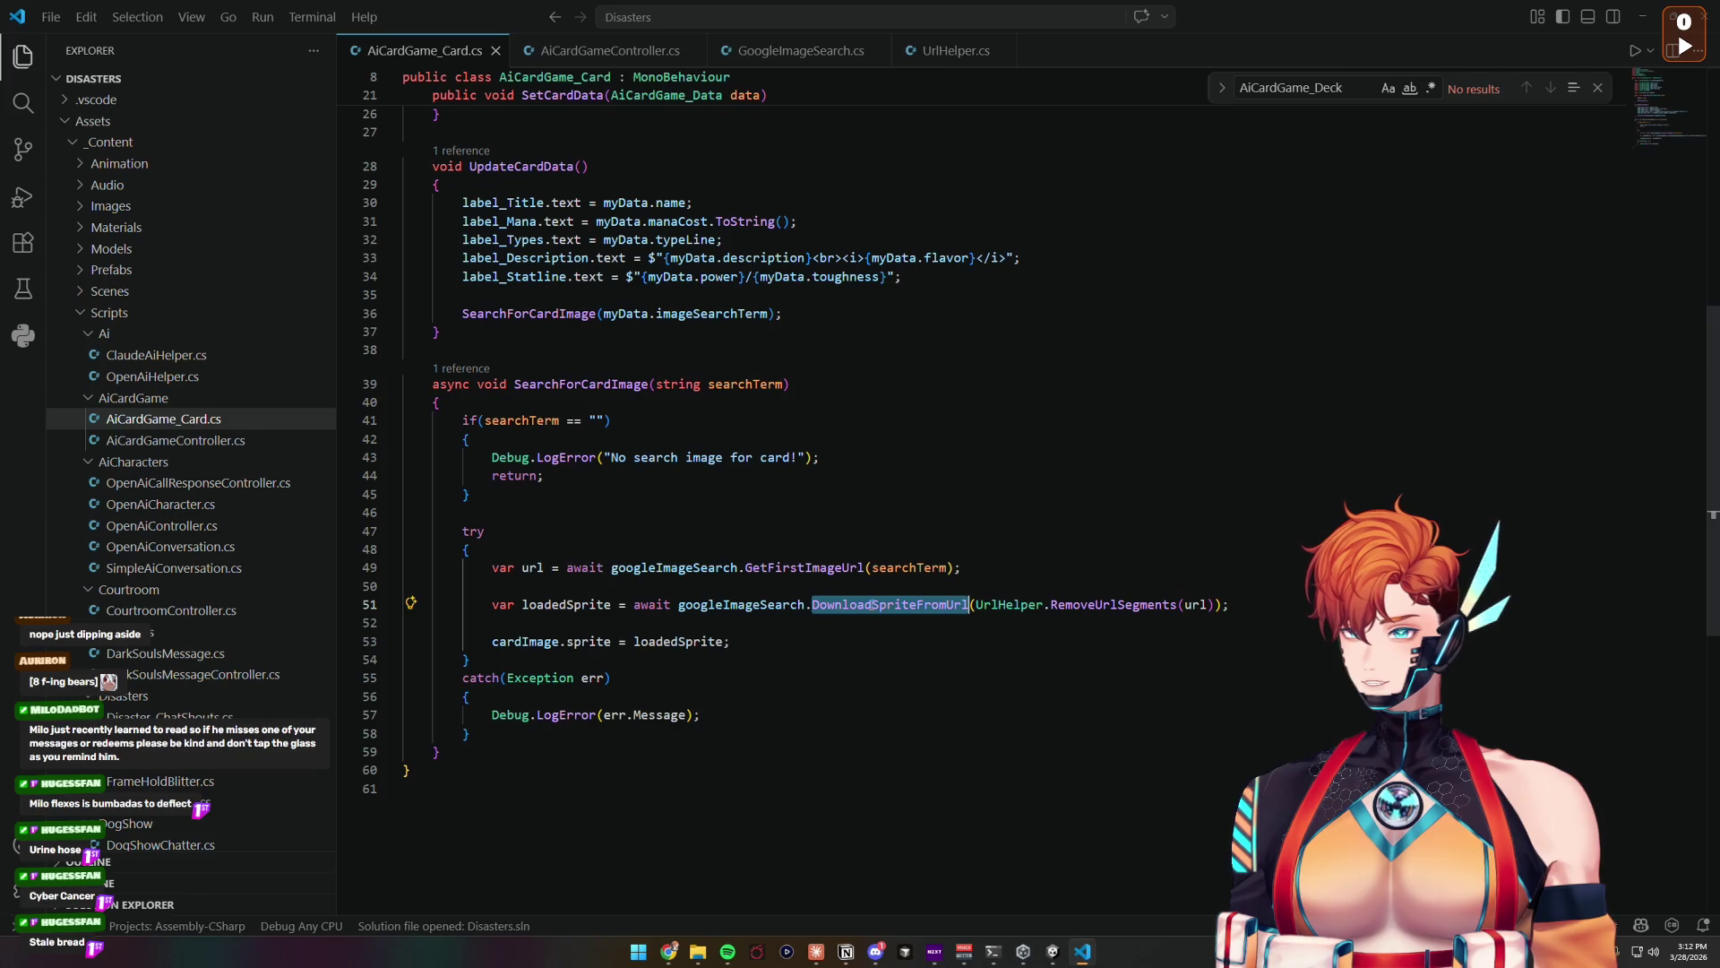
click(745, 603)
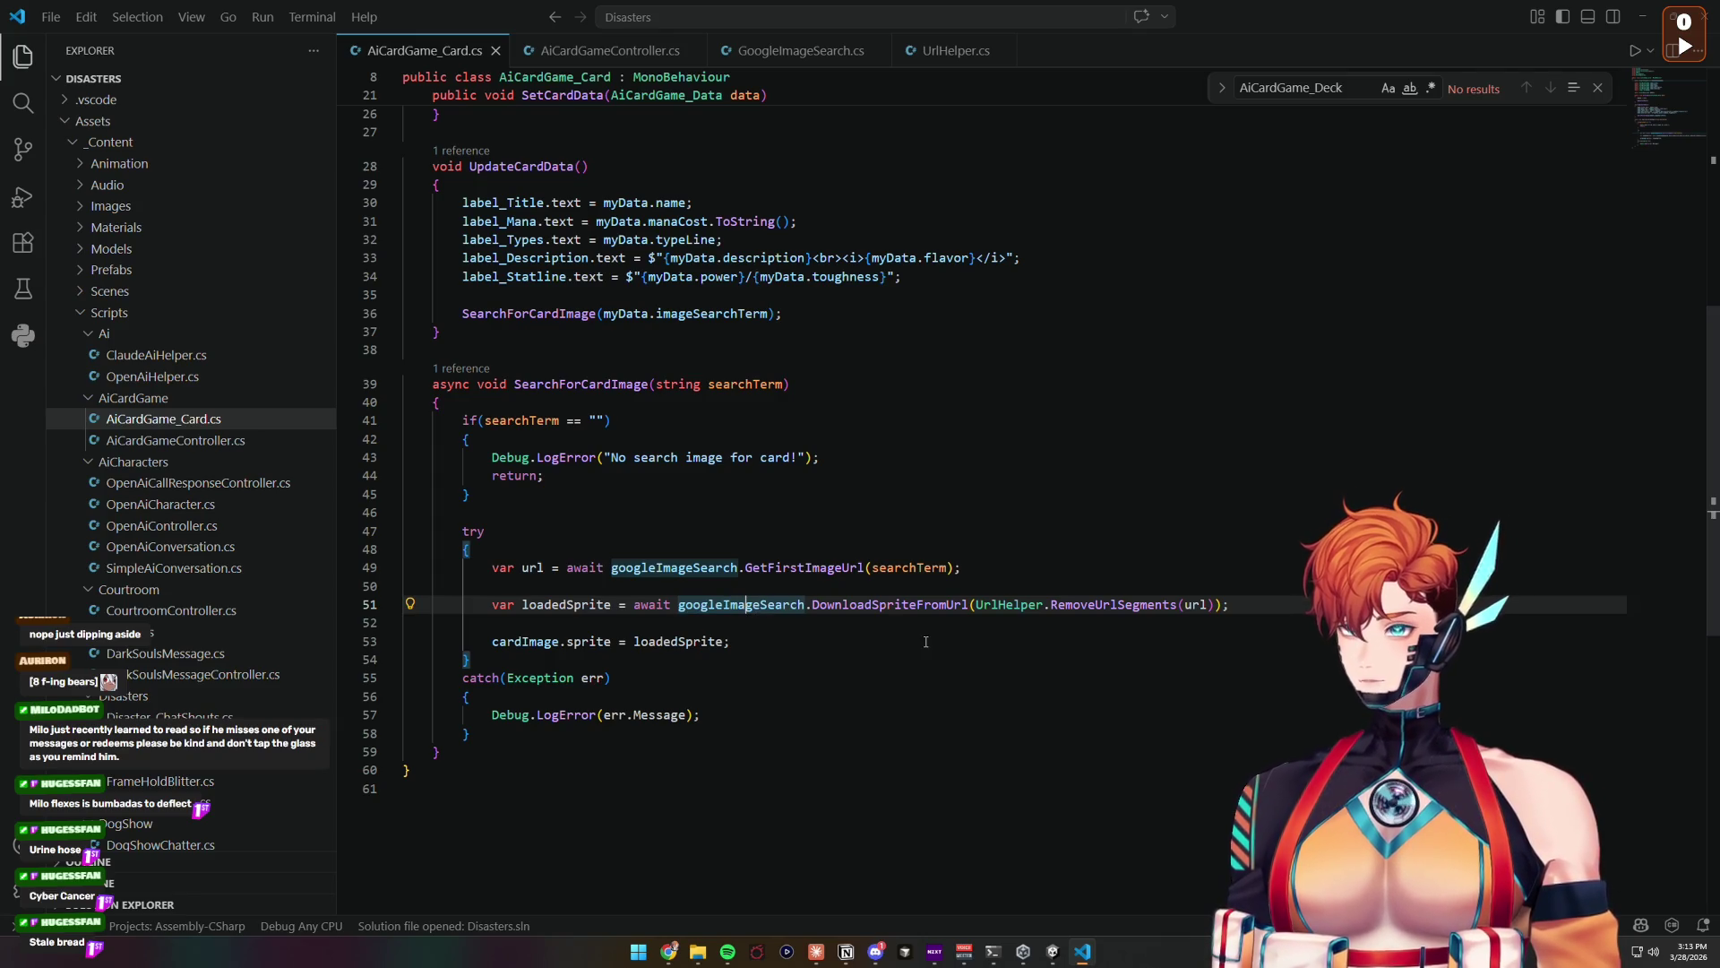
Step: Trace the SearchForCardImage call using myData.imageSearchTerm back to SetCardData and UpdateCardData
click(1053, 951)
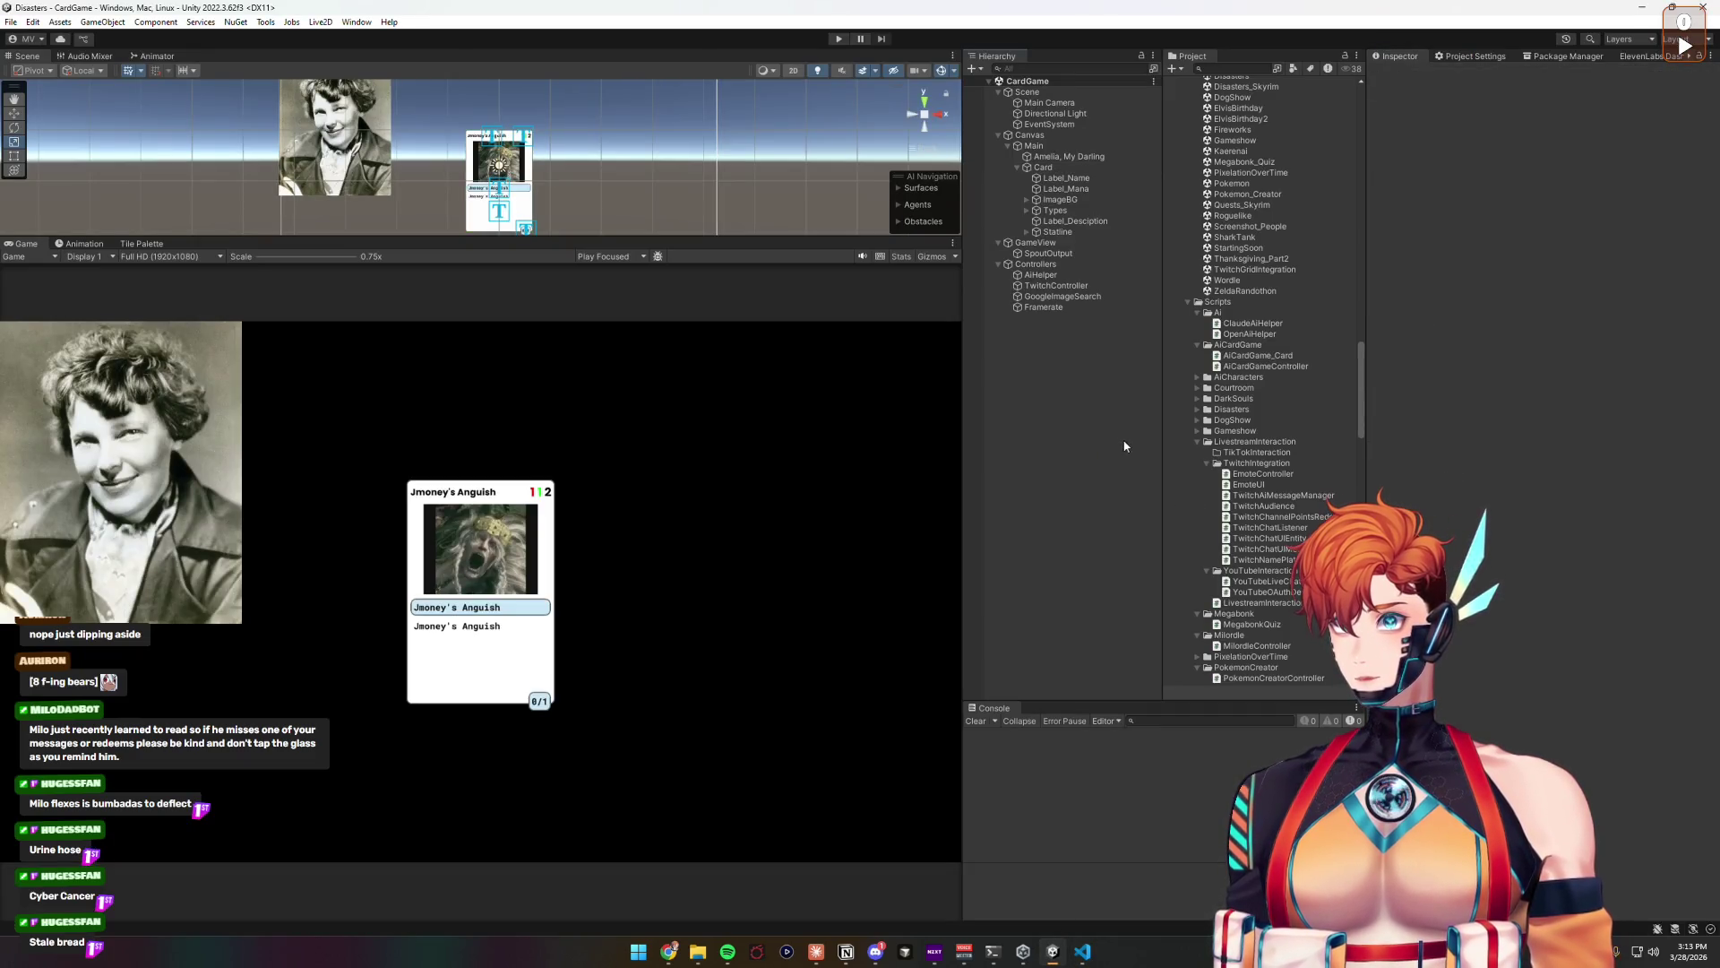
click(1079, 946)
click(566, 316)
drag(604, 313, 769, 313)
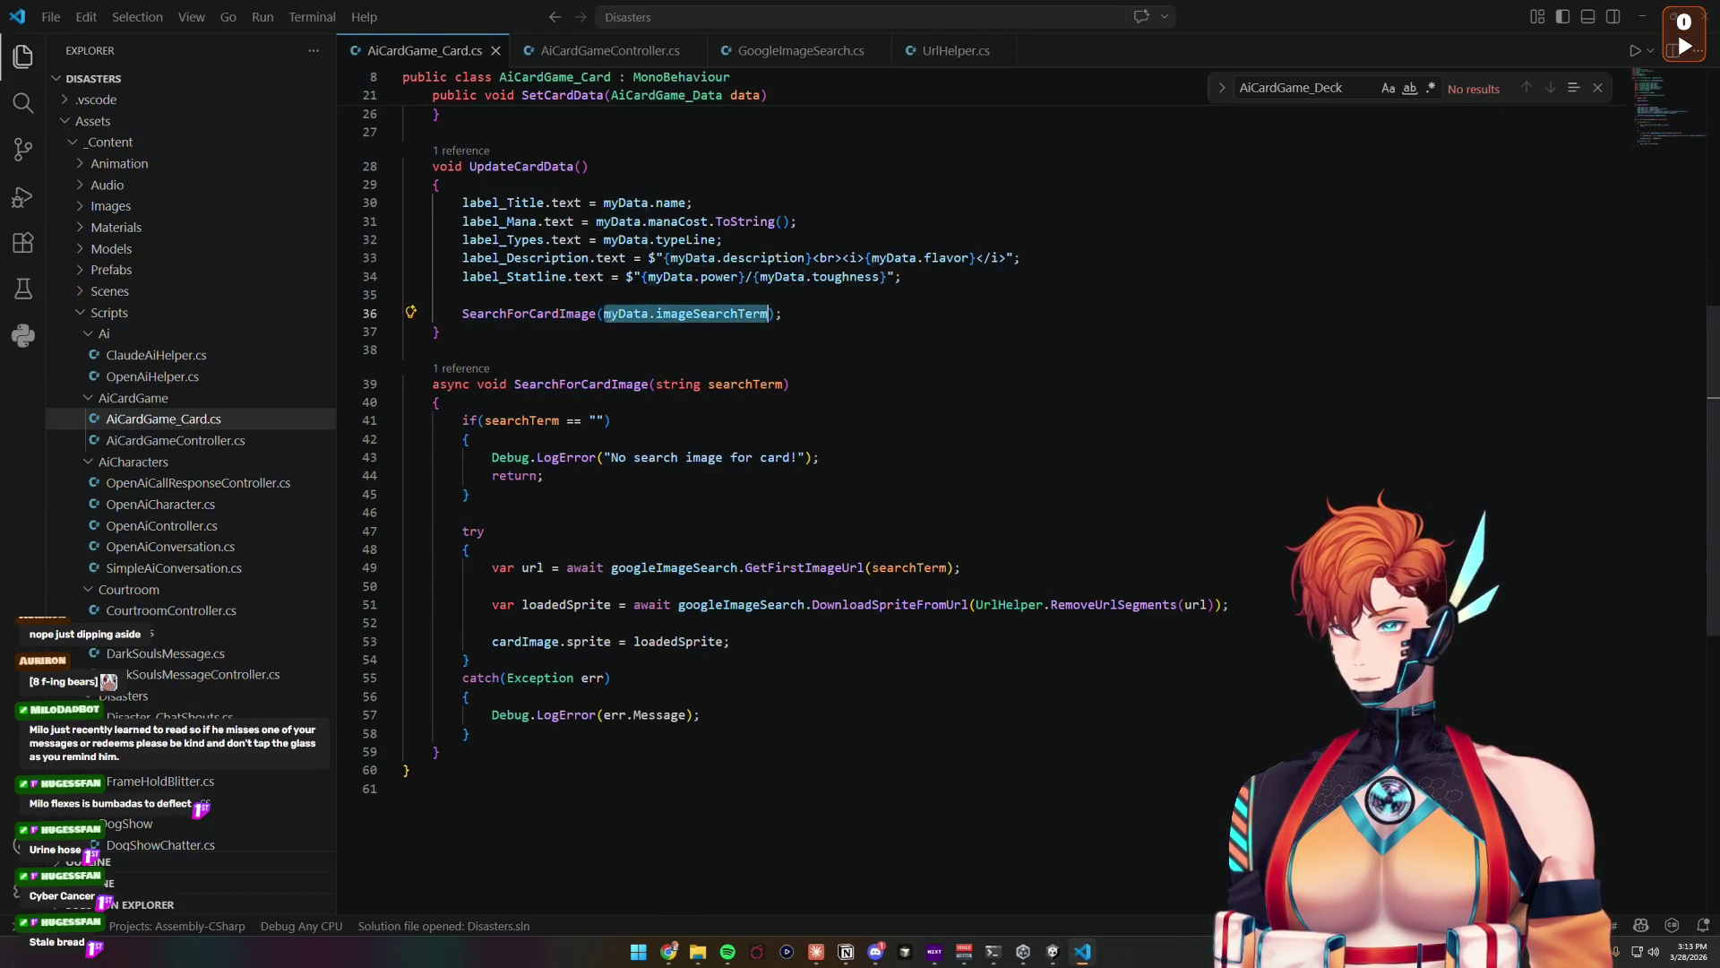
double_click(718, 314)
click(544, 166)
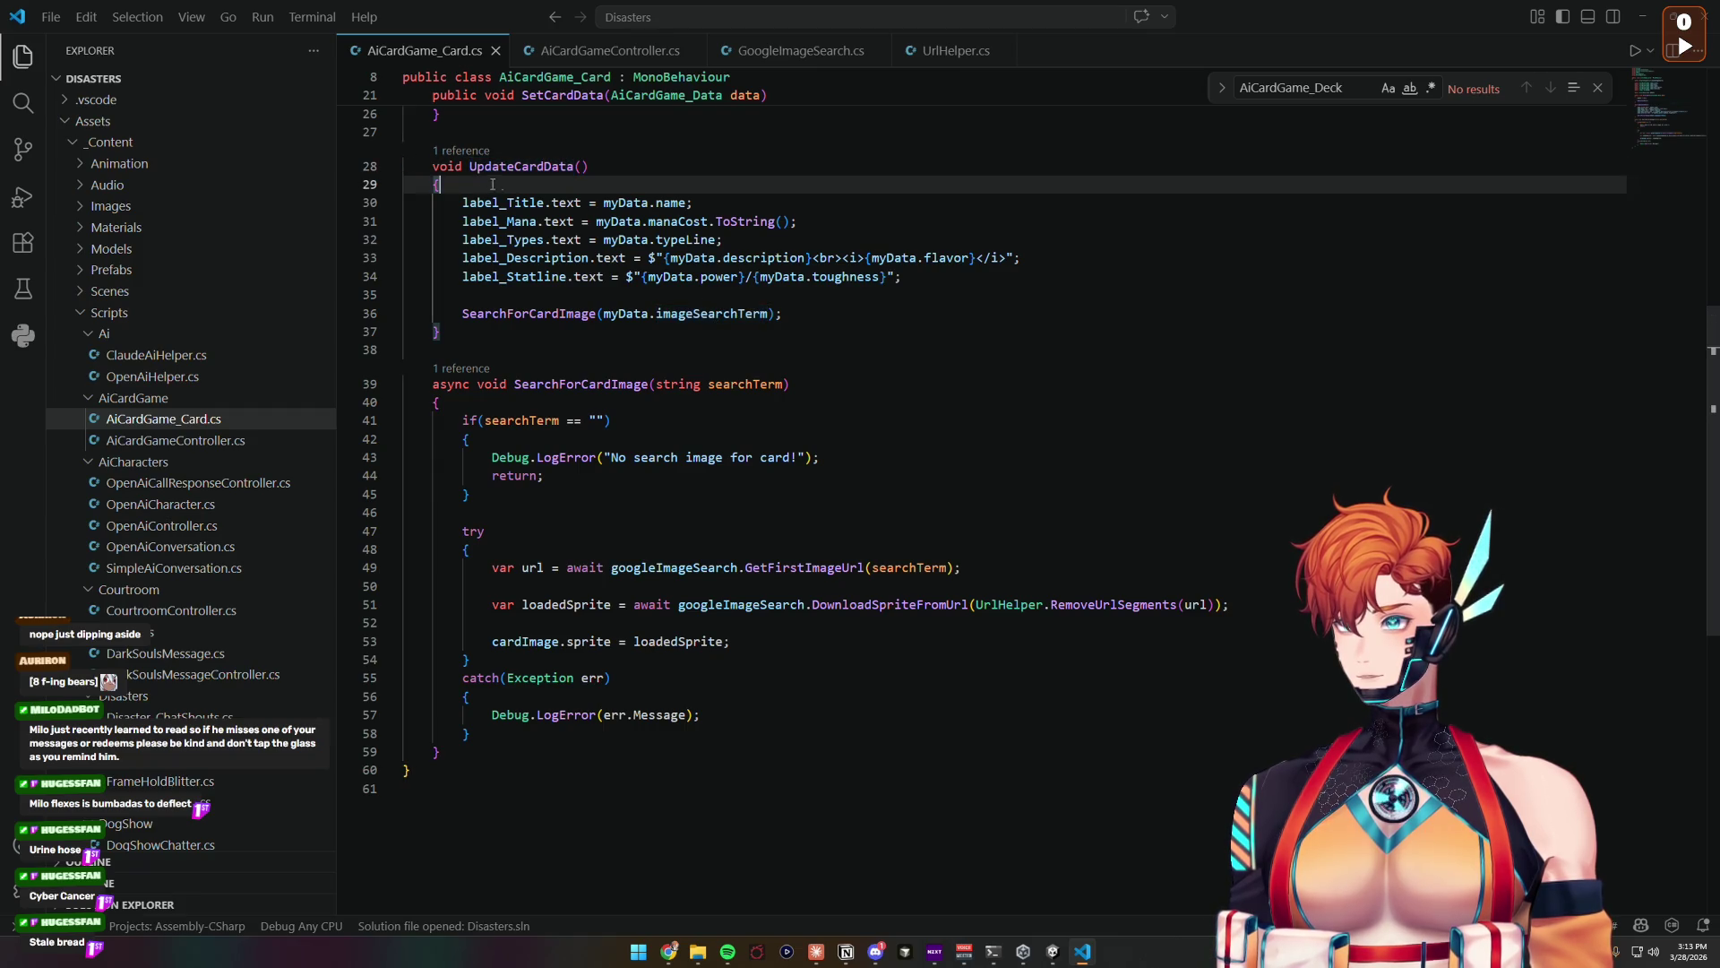
scroll(622, 309, up, 5)
double_click(564, 292)
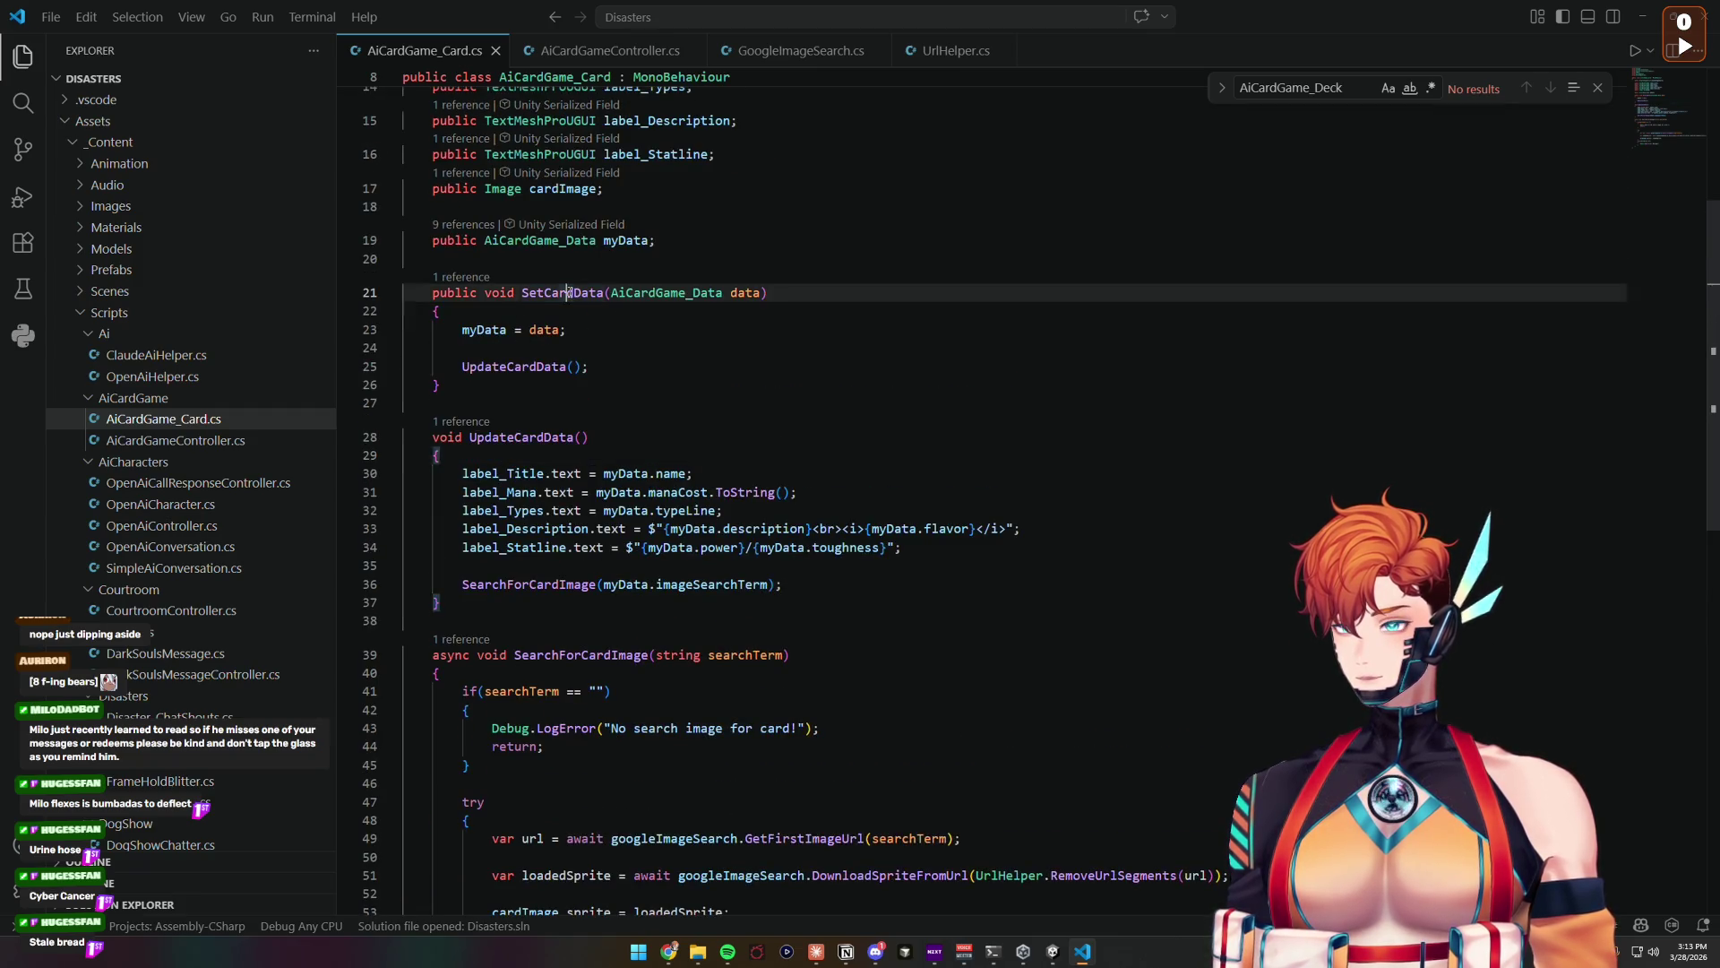
double_click(524, 436)
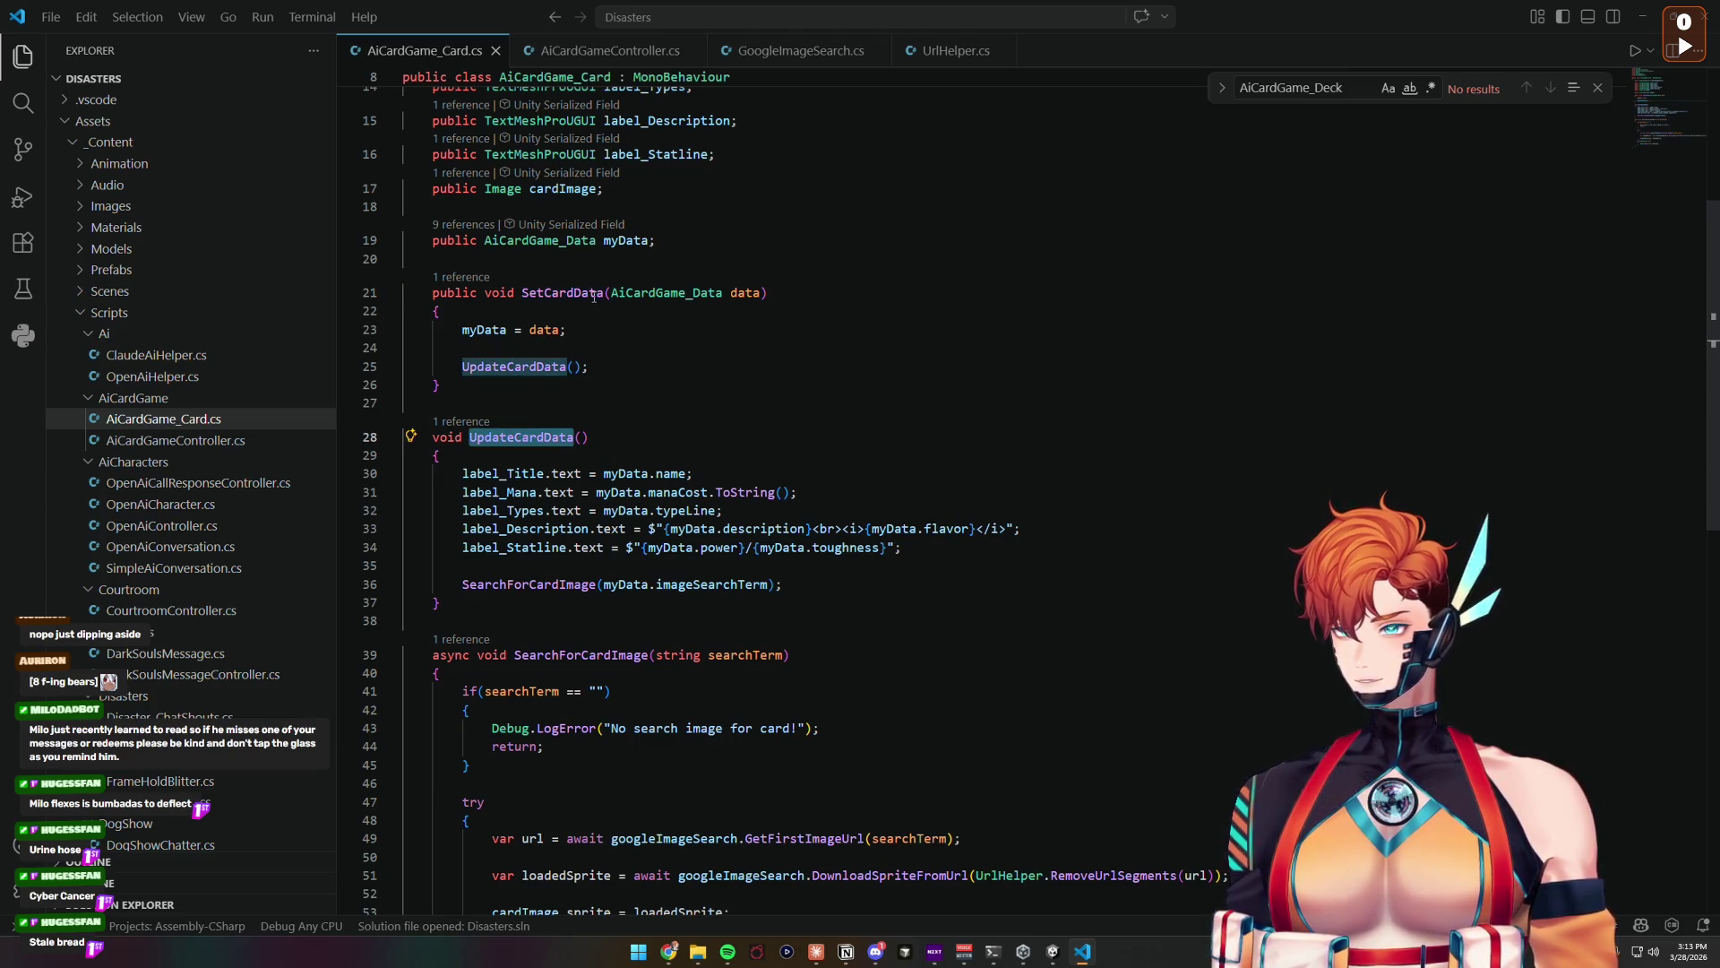
double_click(548, 294)
key(ctrl+c)
Step: Find the SetCardData call in AiCardGameController.cs and inspect the DrawCard method
key(ctrl+Tab)
click(834, 301)
key(ctrl+f)
key(ctrl+v)
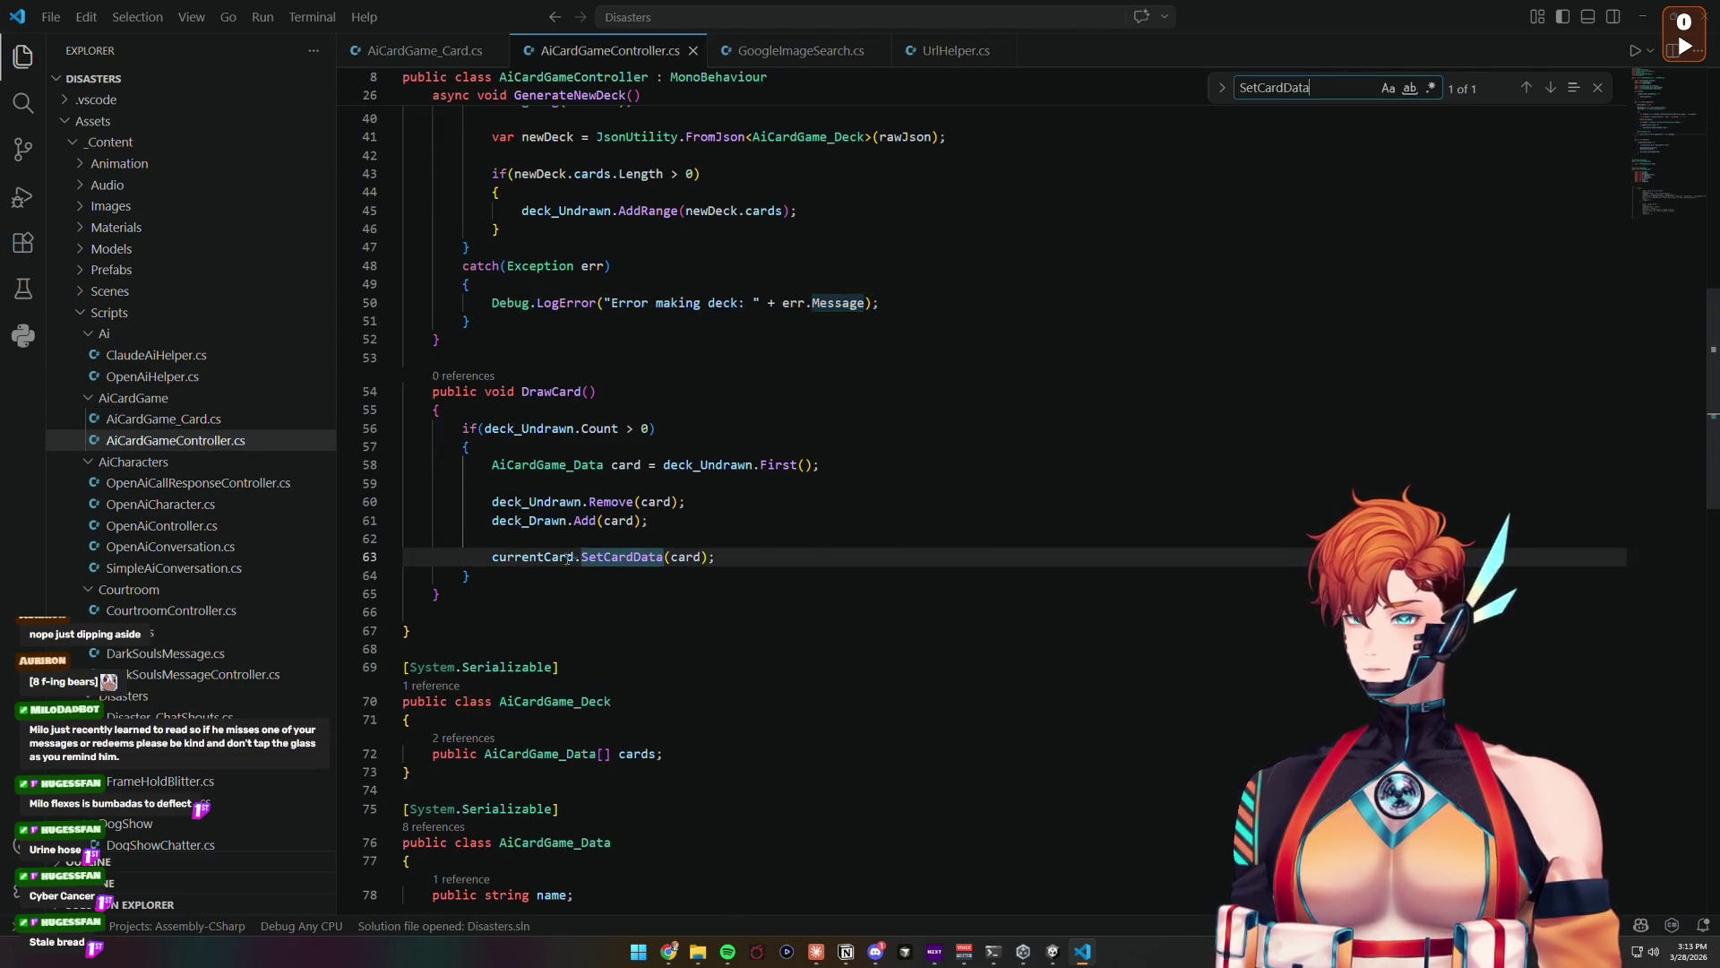
double_click(517, 428)
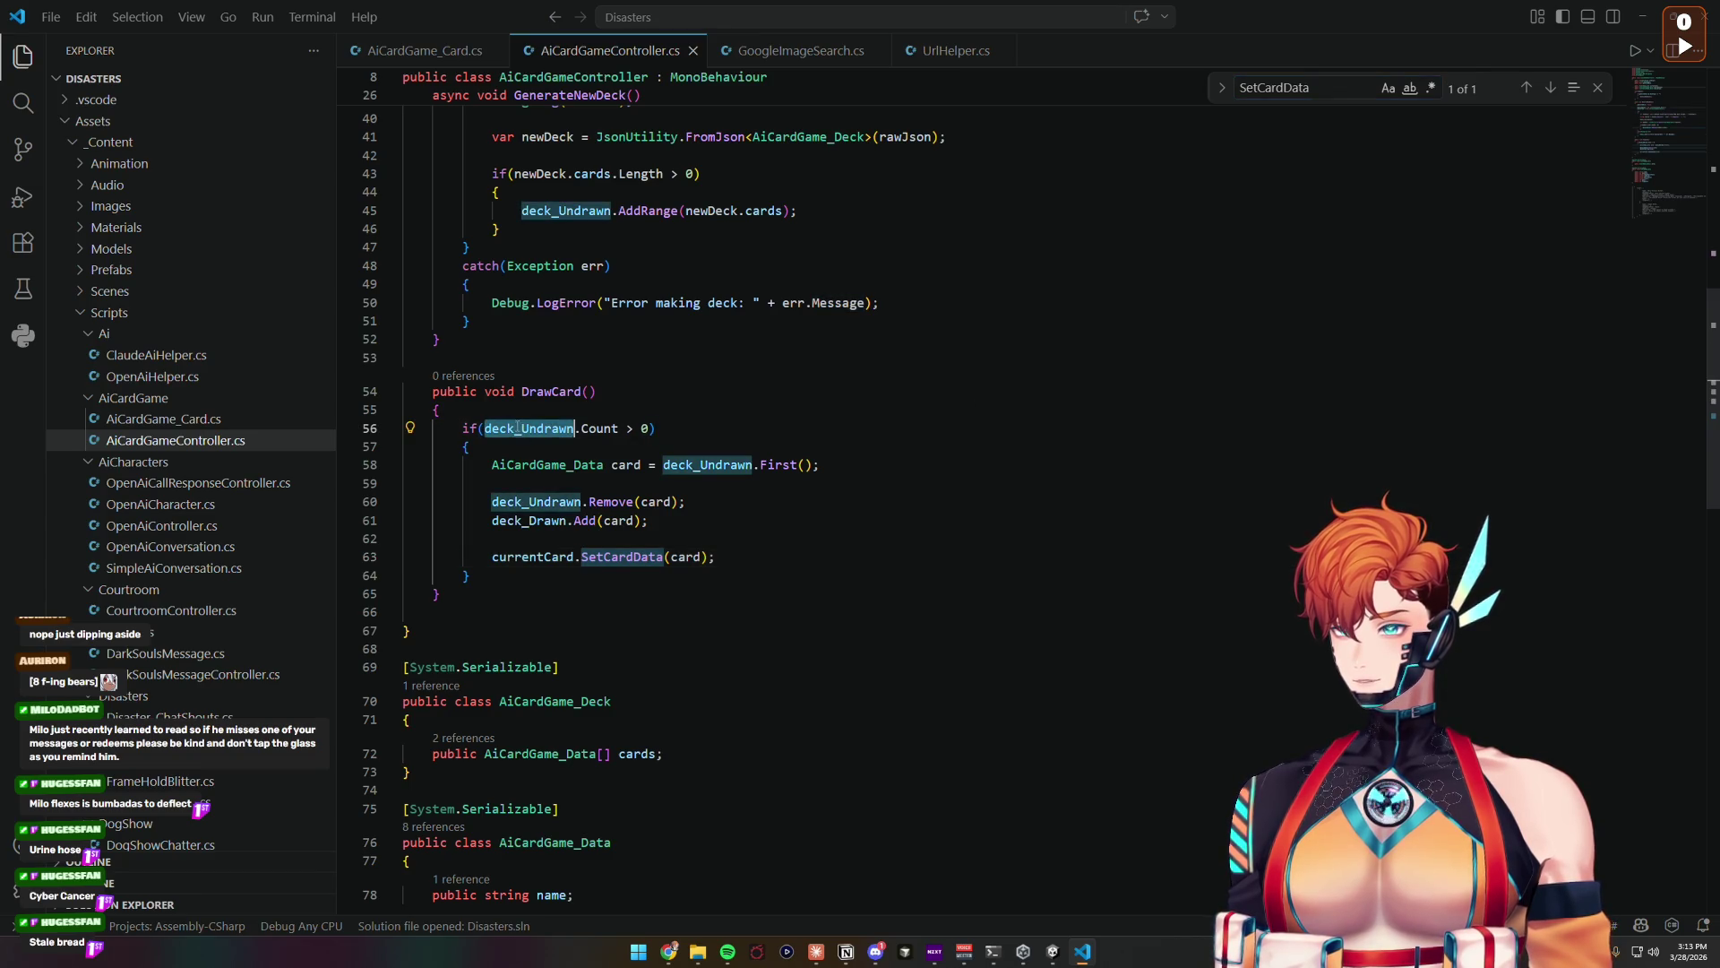
double_click(547, 392)
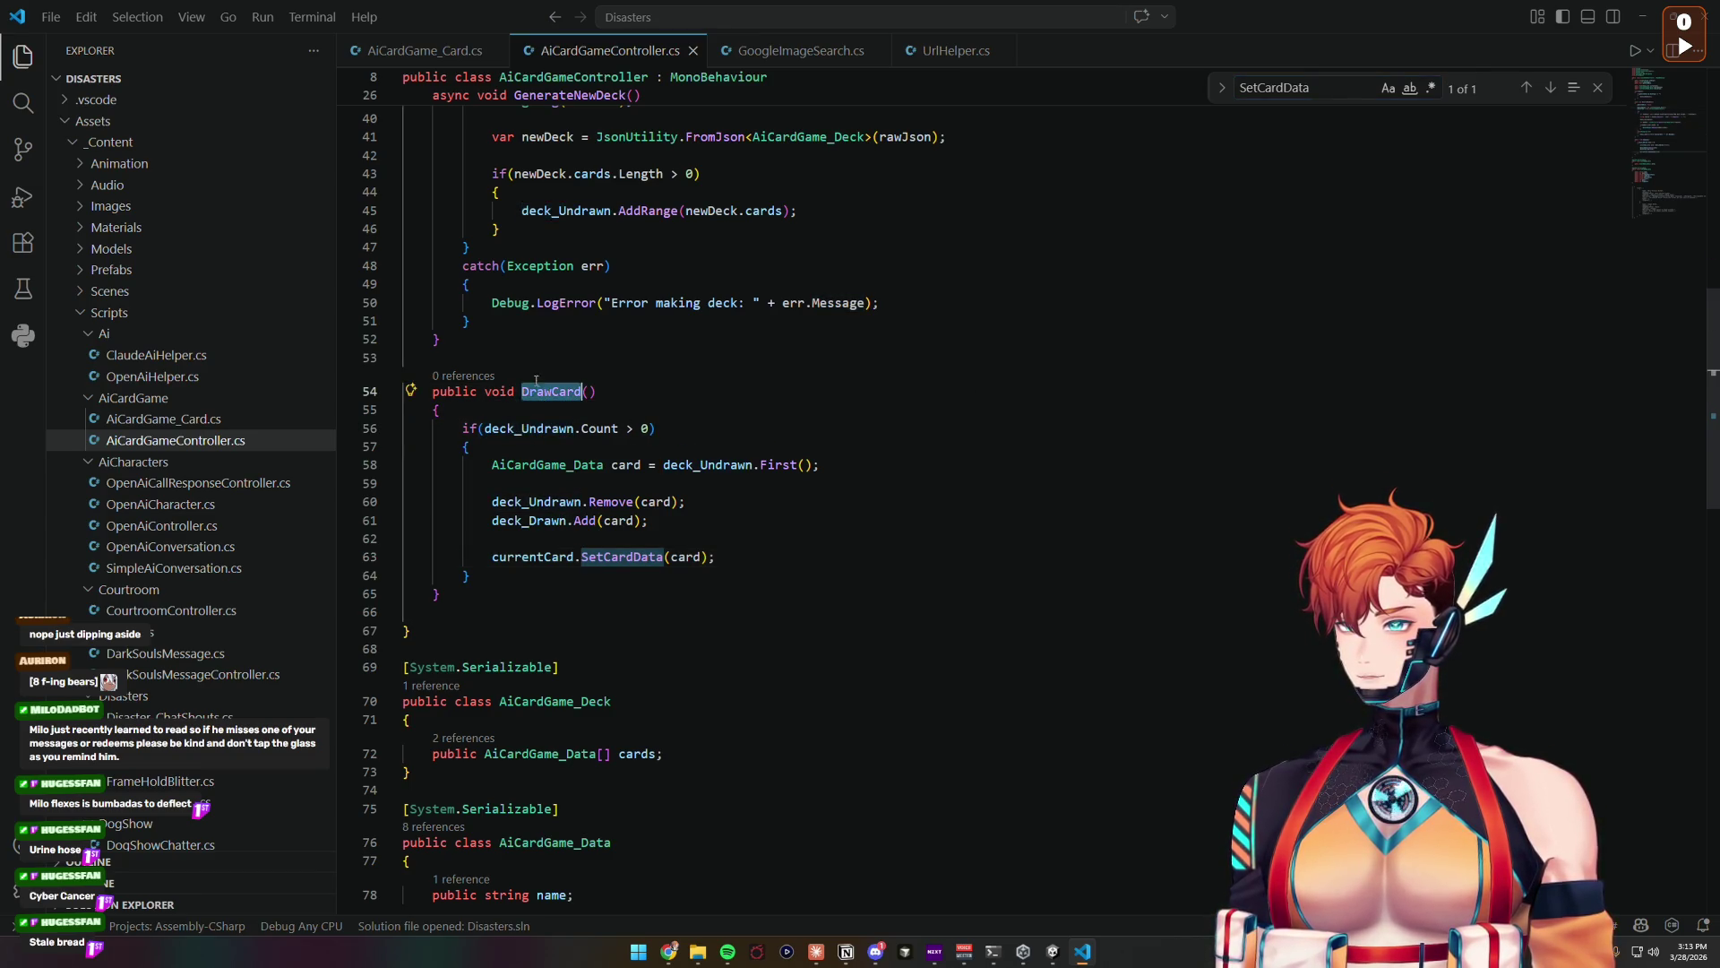
drag(517, 428, 620, 436)
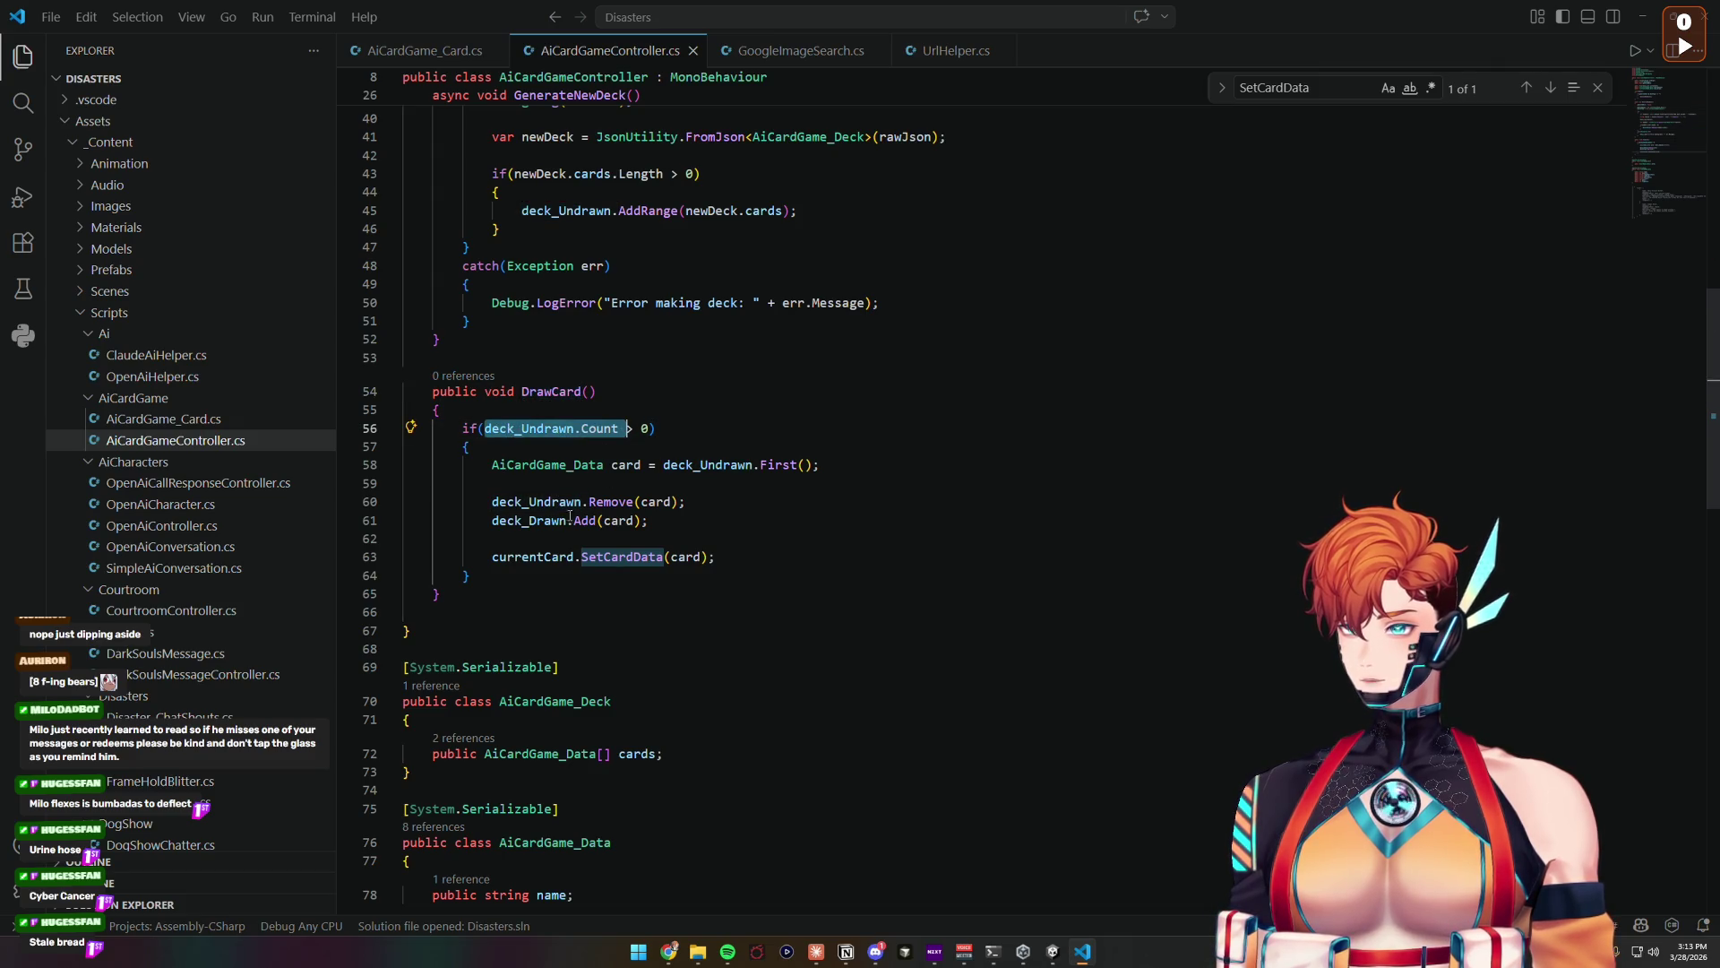
drag(550, 558, 663, 557)
click(1053, 951)
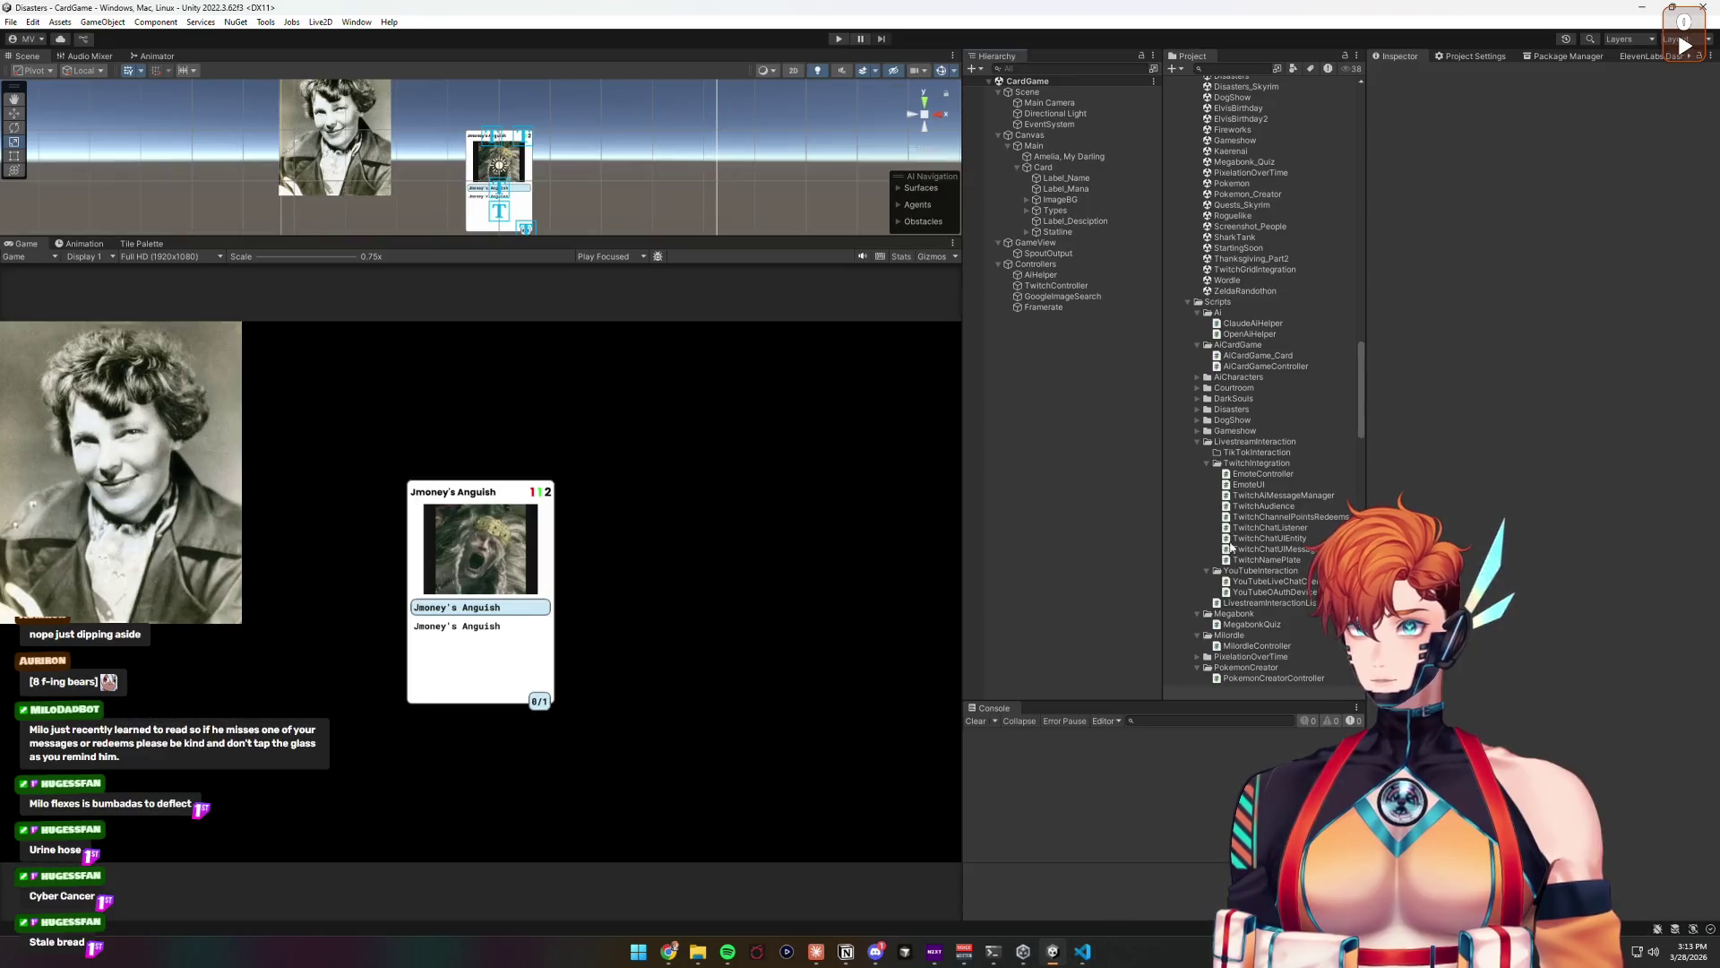
Step: Start play mode and enter 'Amelia Airheart' as the Controllers' Deck Topic
click(840, 39)
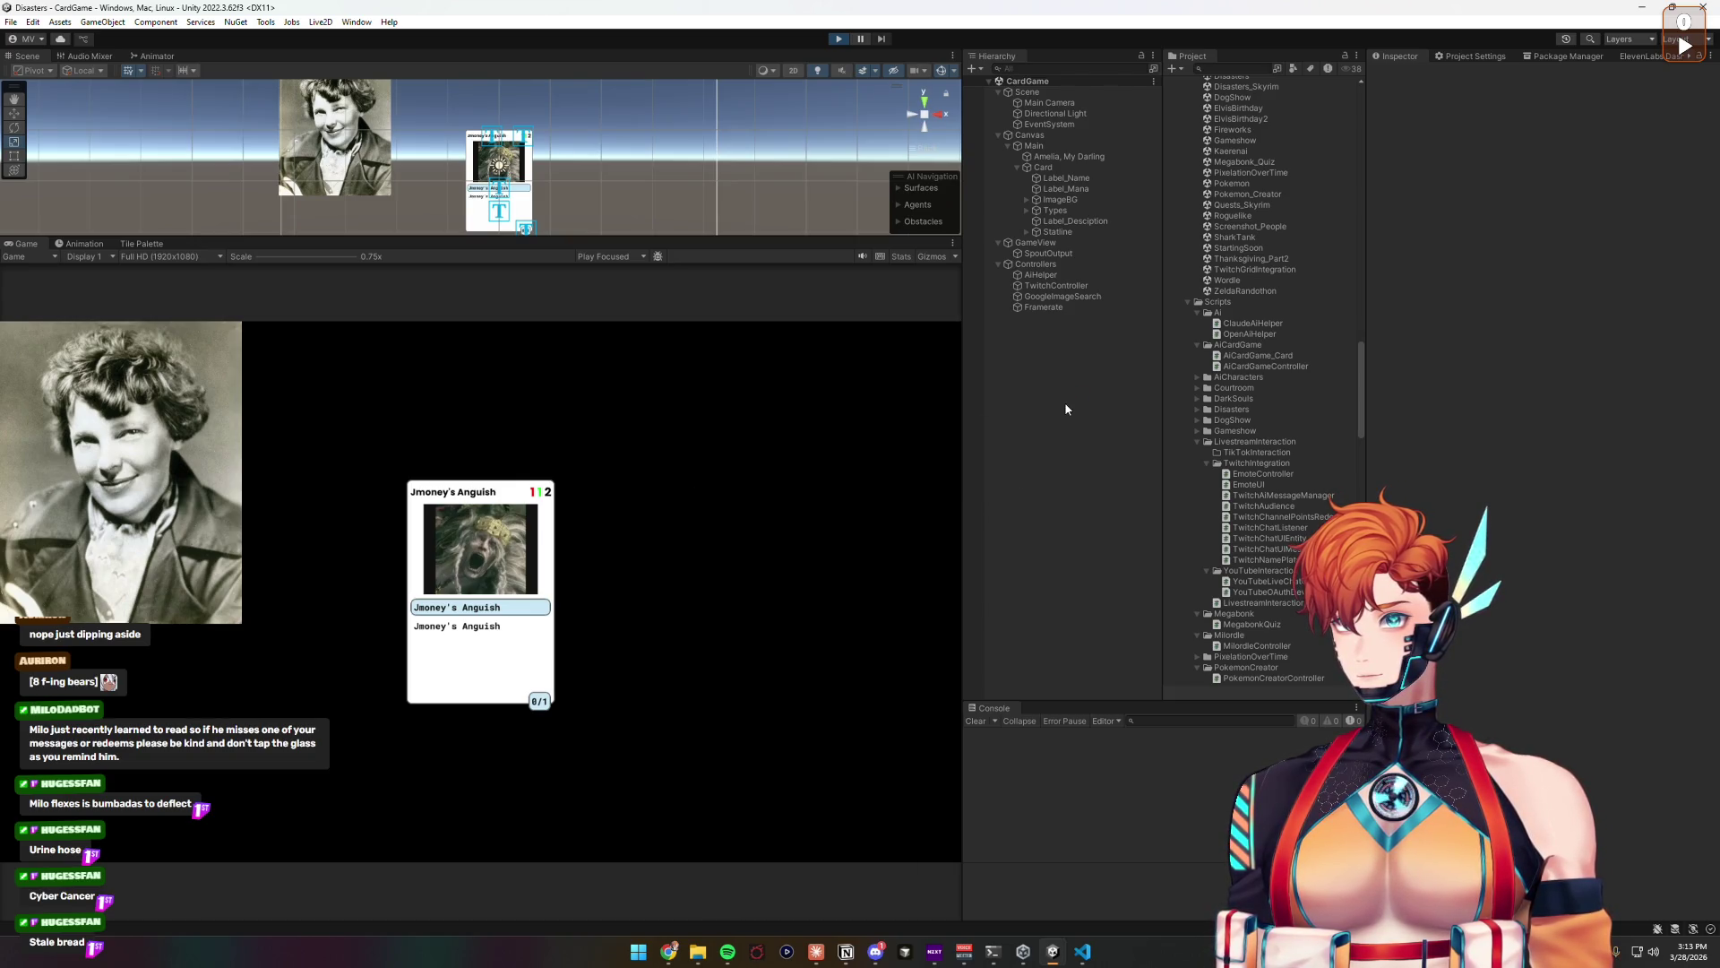
drag(963, 200, 1024, 200)
drag(889, 237, 889, 310)
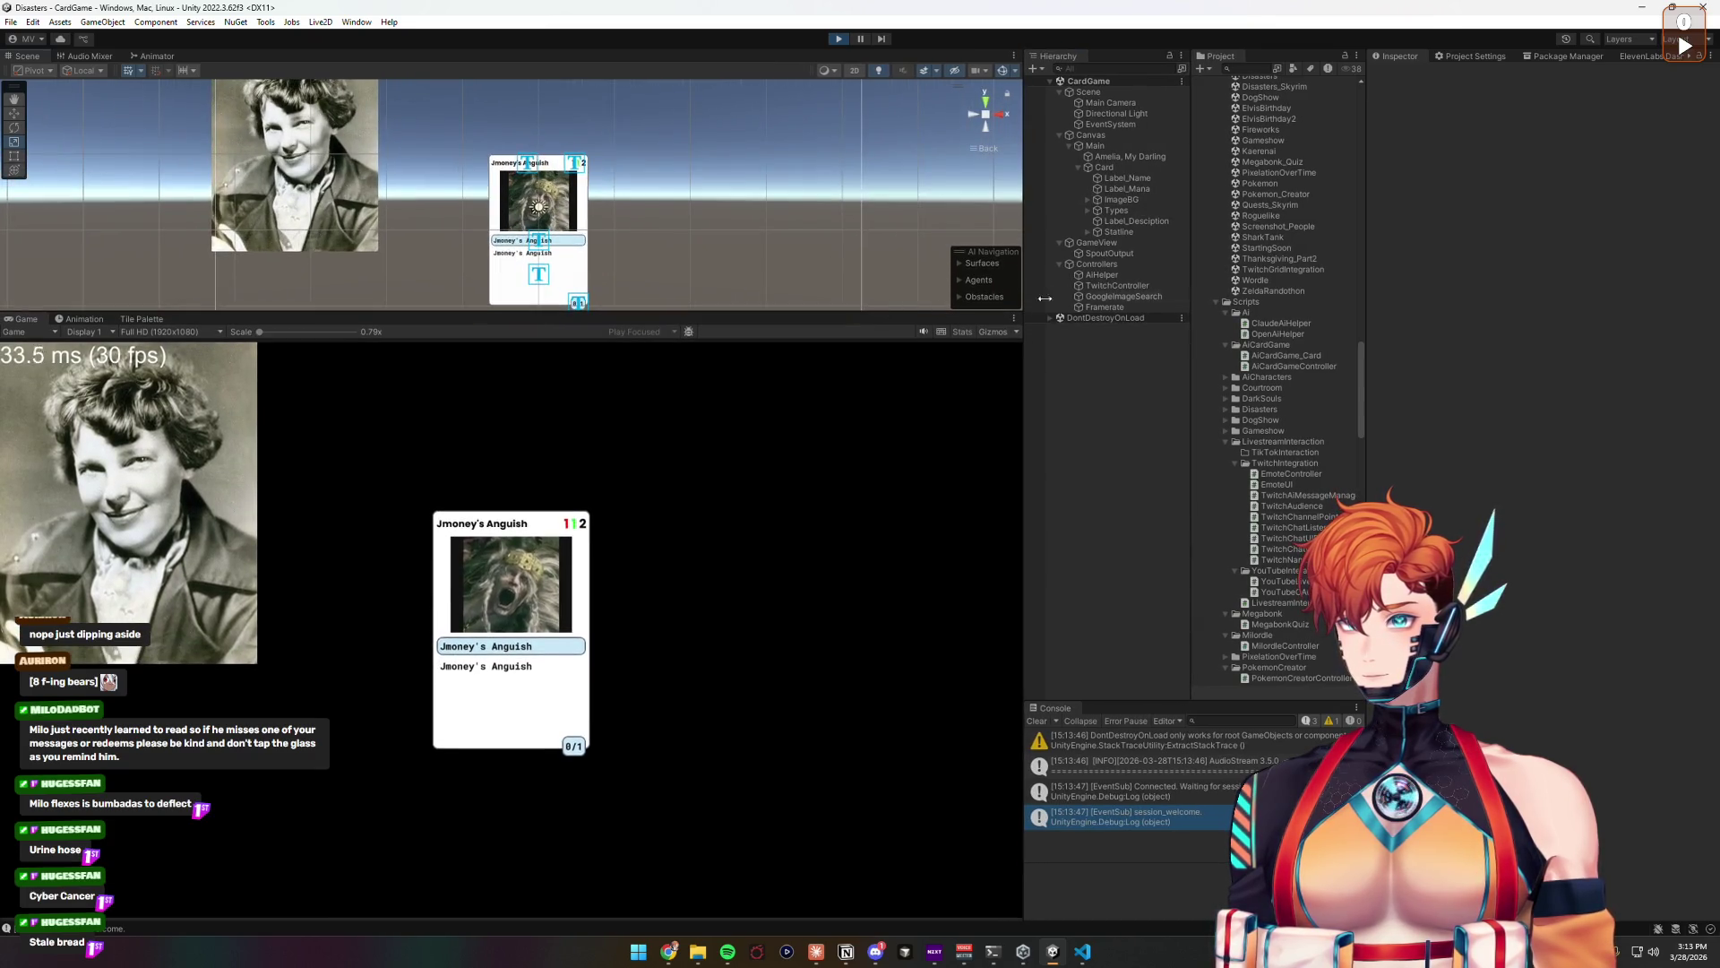
click(1096, 264)
click(1549, 213)
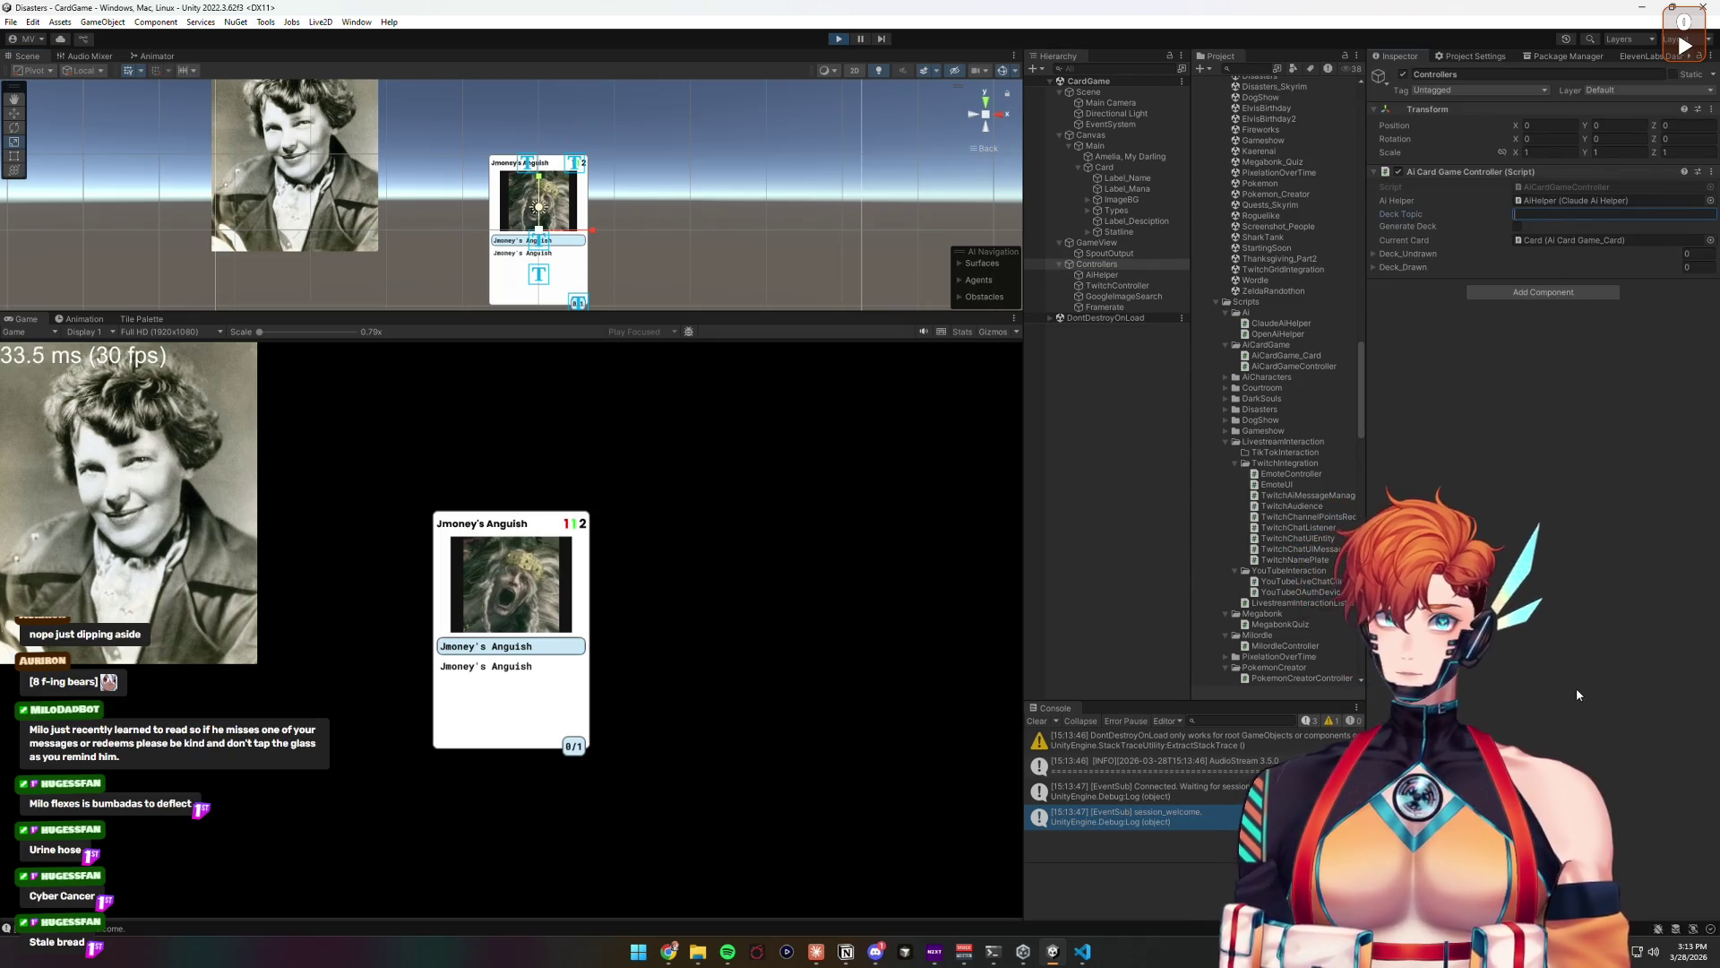
text(Ame)
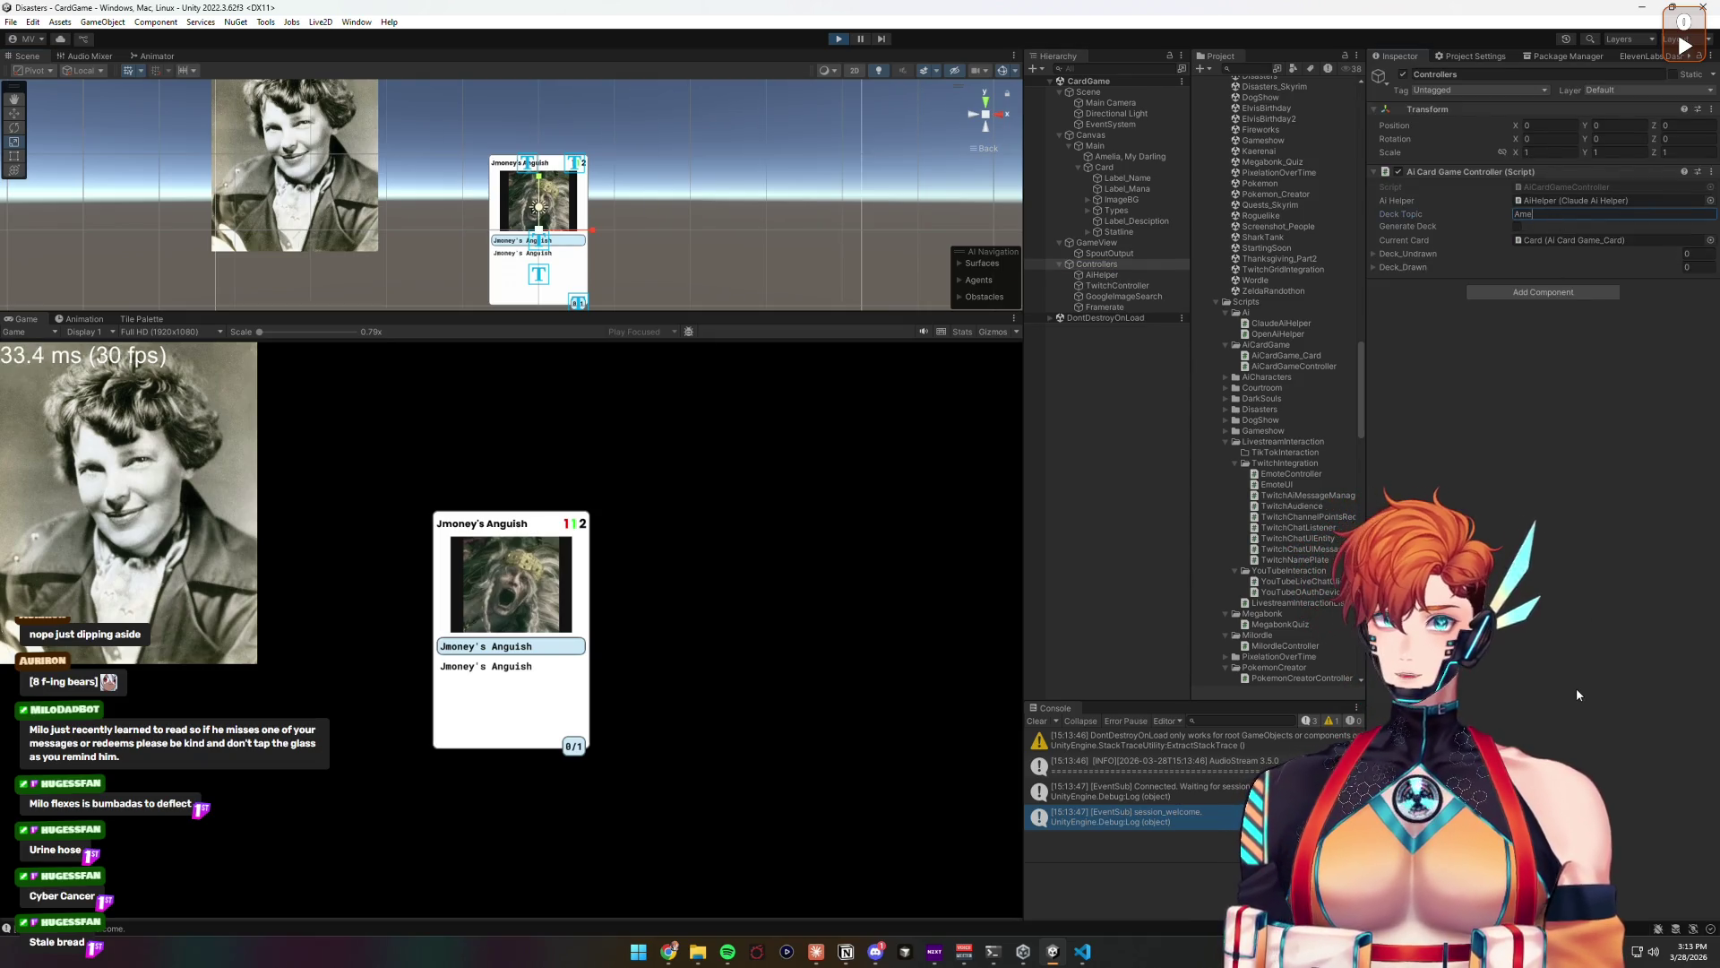
text(lia Ai)
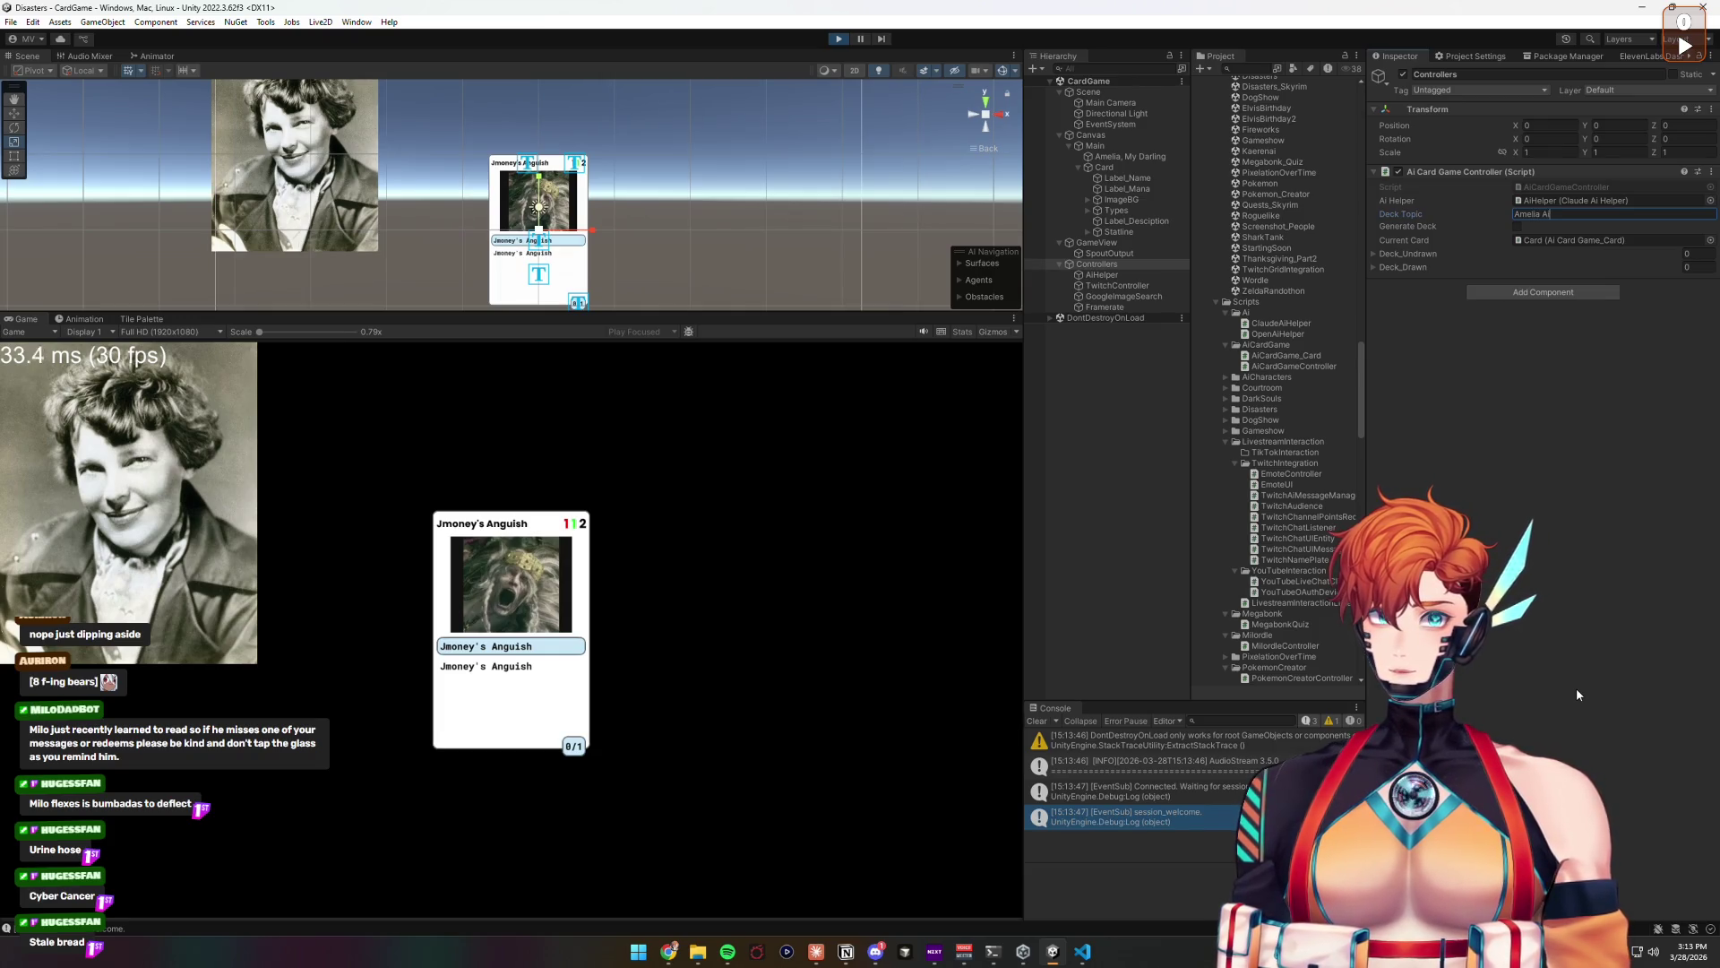
text(rheart)
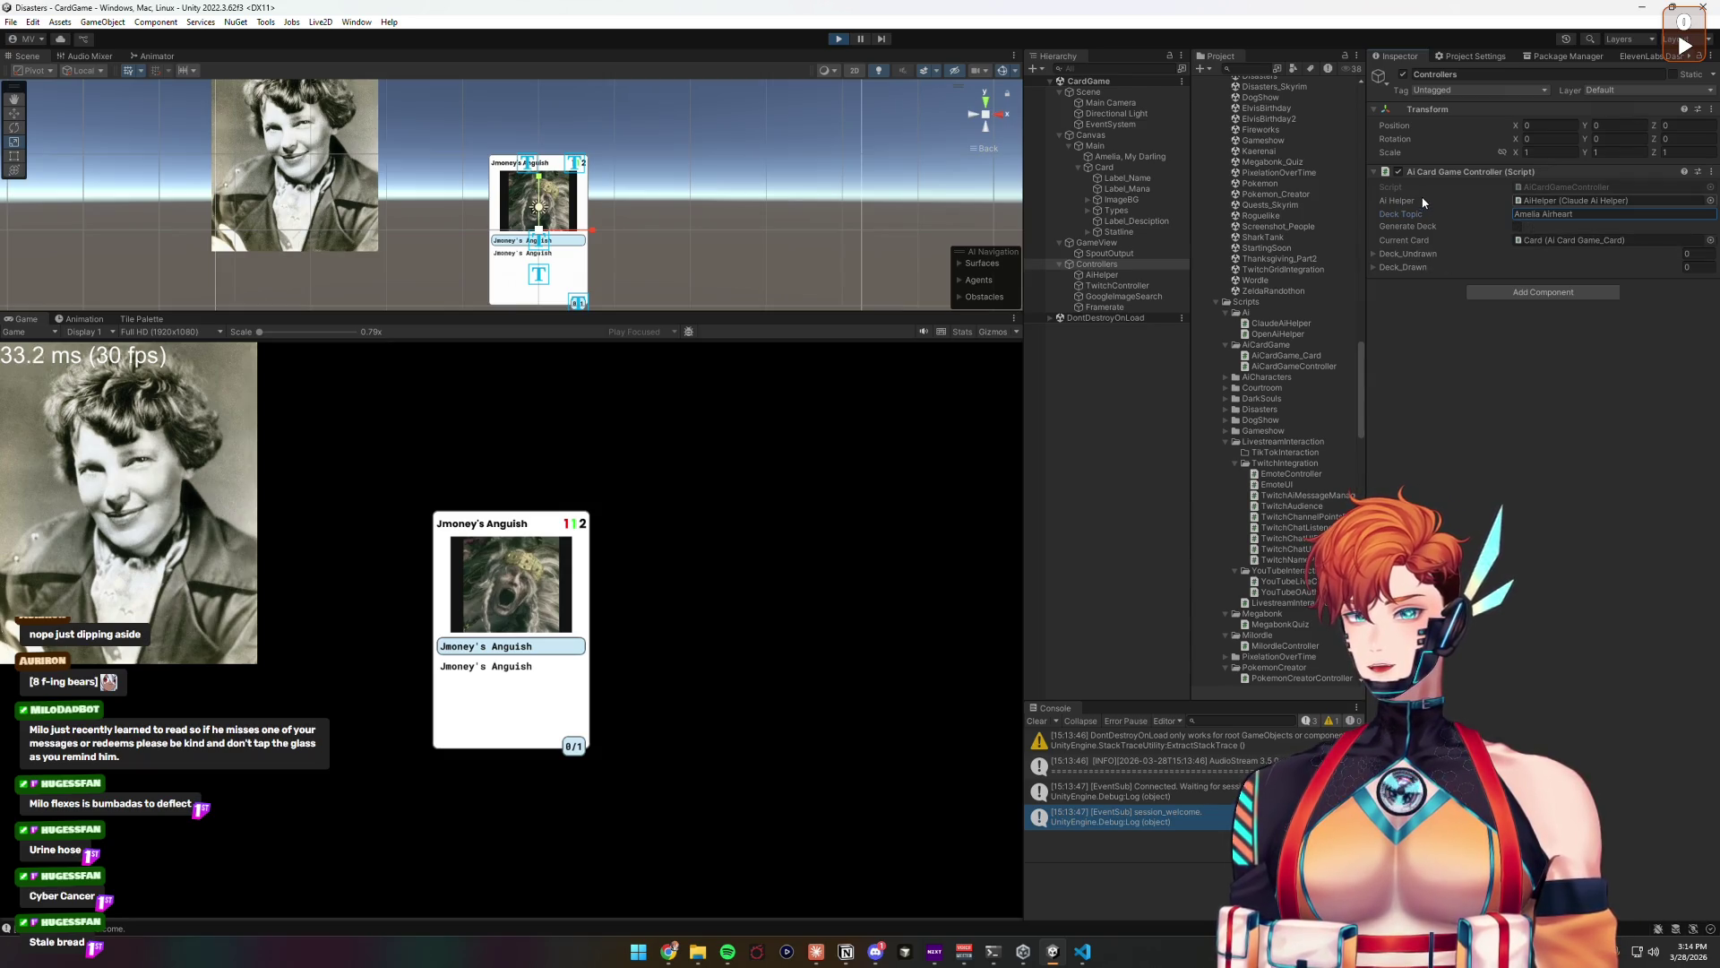
Step: Clear the Deck Topic field and stop play mode
click(1600, 215)
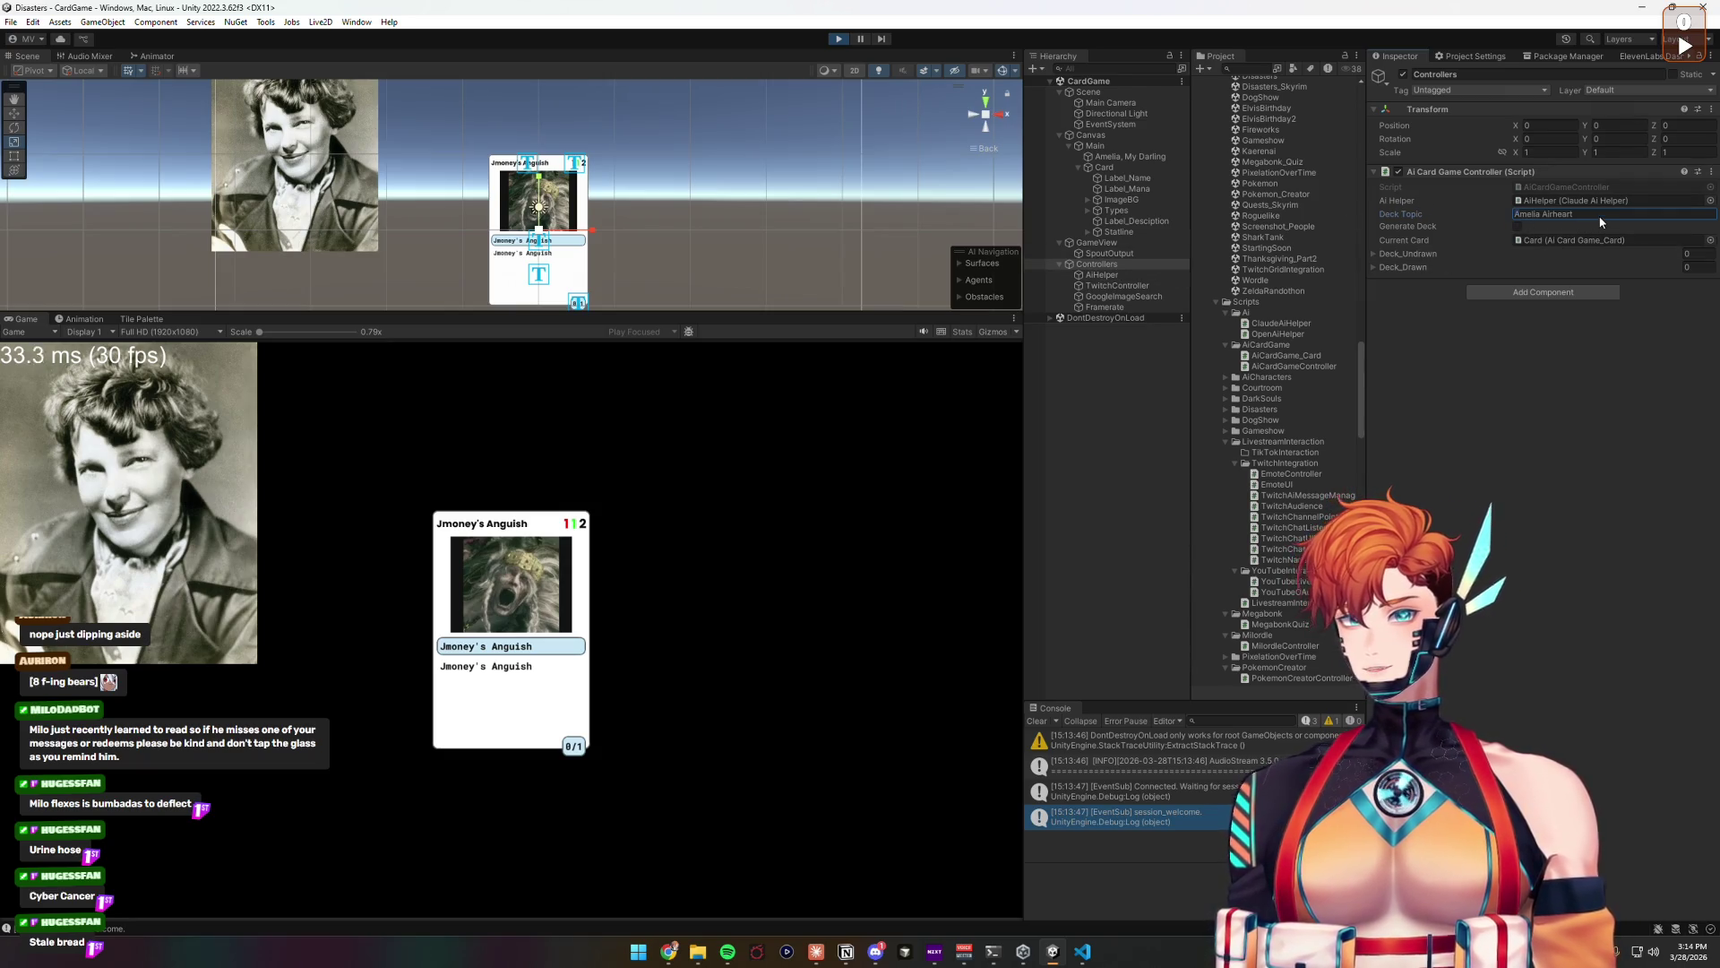
key(BackSpace)
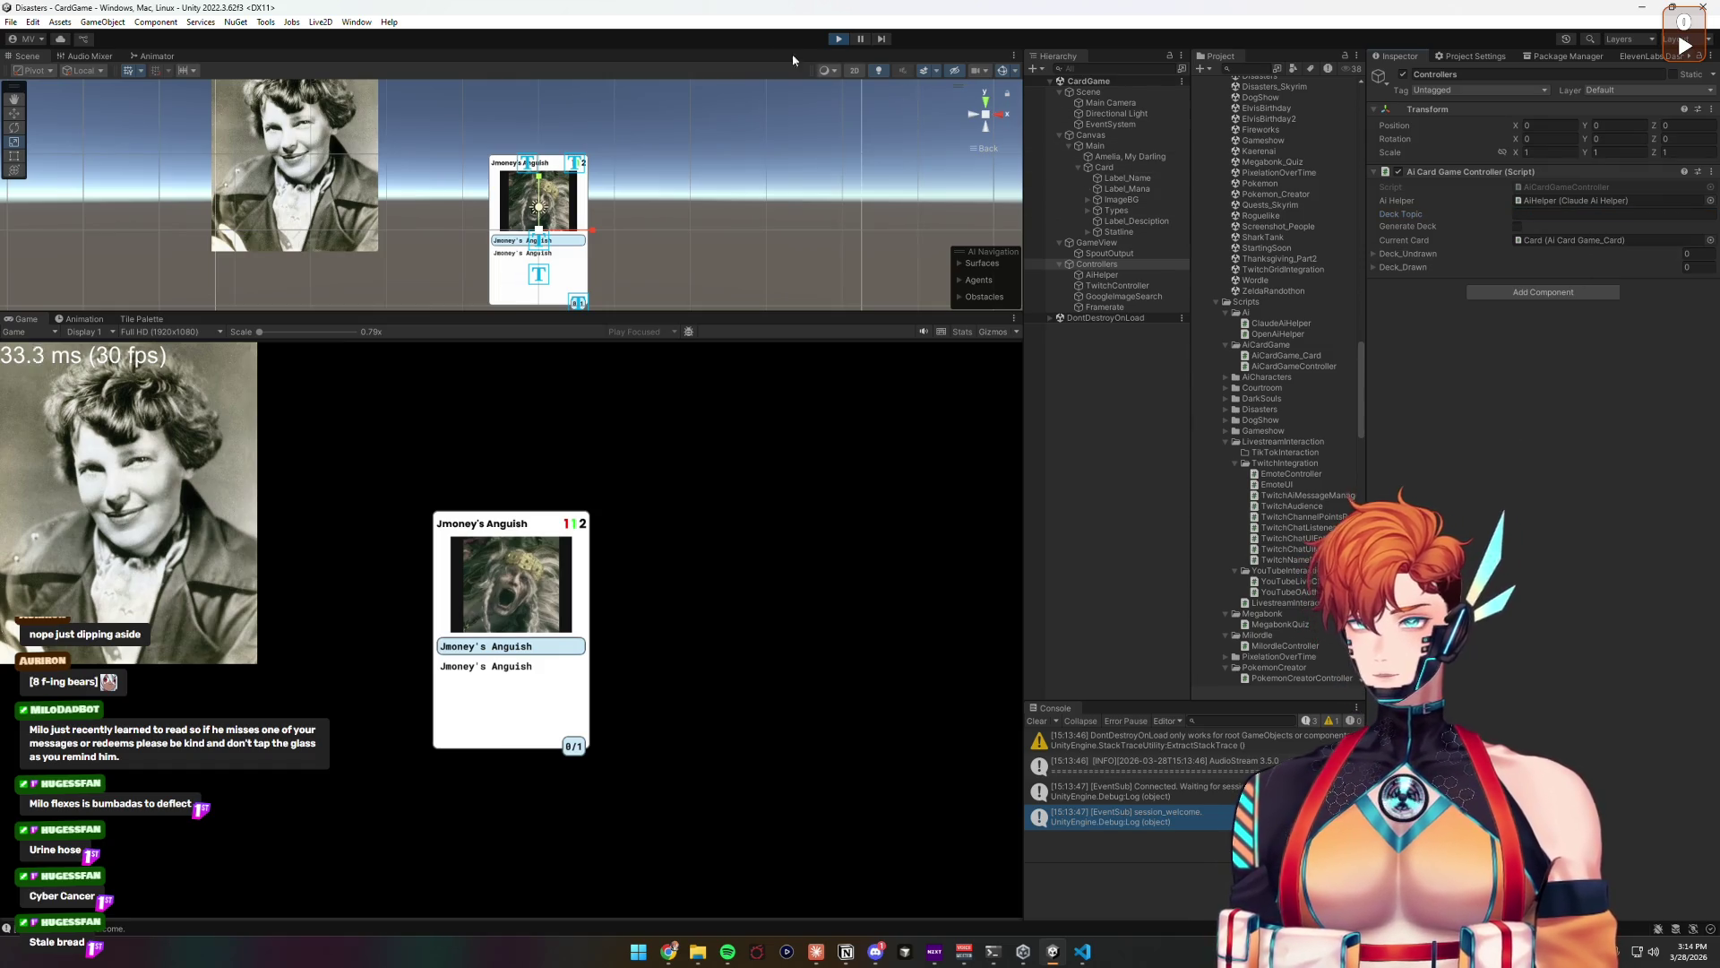
click(838, 39)
click(1104, 266)
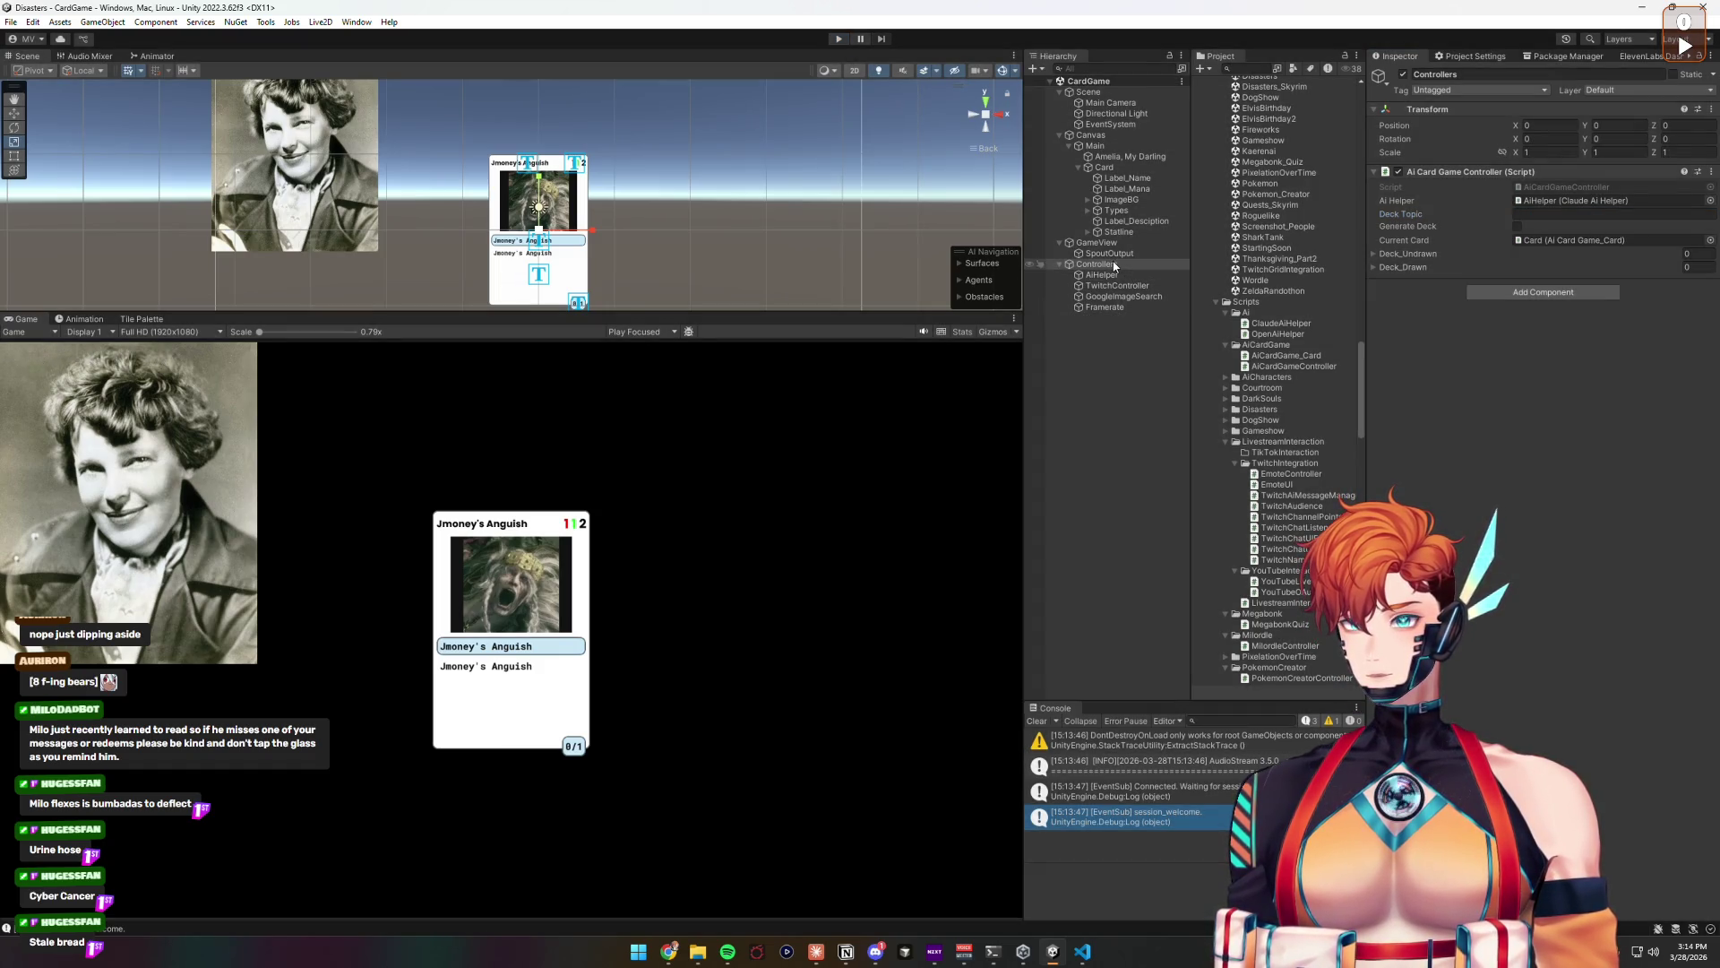
Step: In AiHelper's Task Prompt, insert a <br> tag before 'Energized' in the example
click(1102, 274)
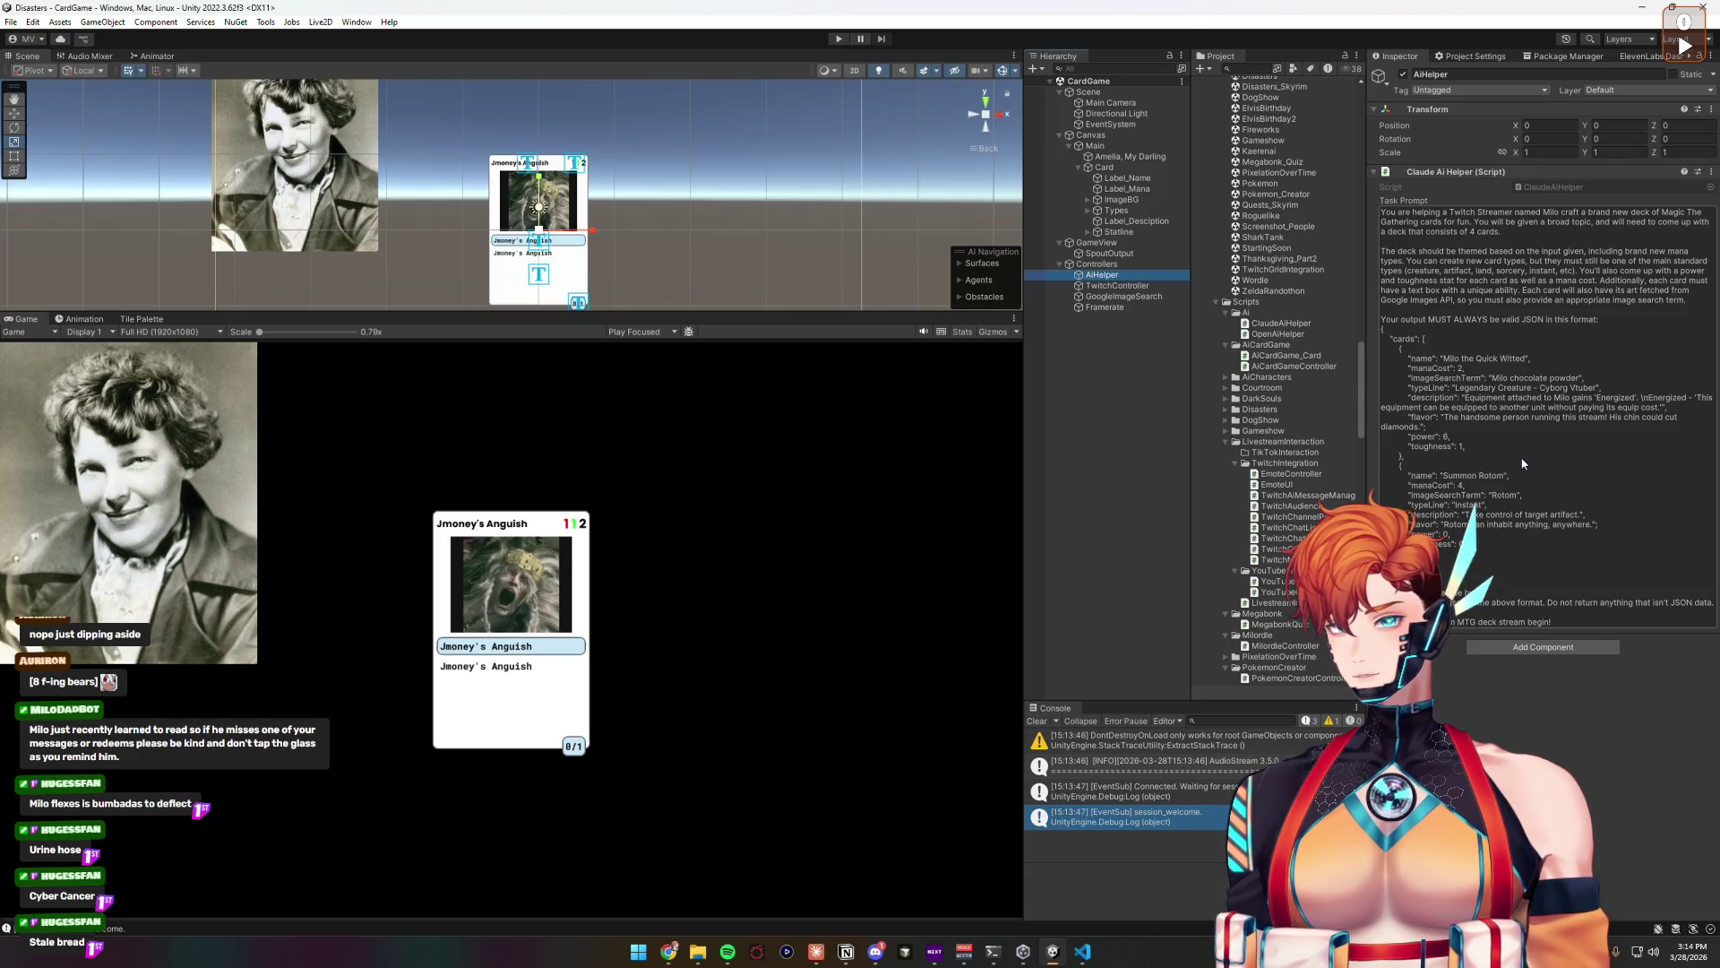
click(1647, 395)
key(ctrl+a)
double_click(1650, 399)
key(Left)
text(<br>)
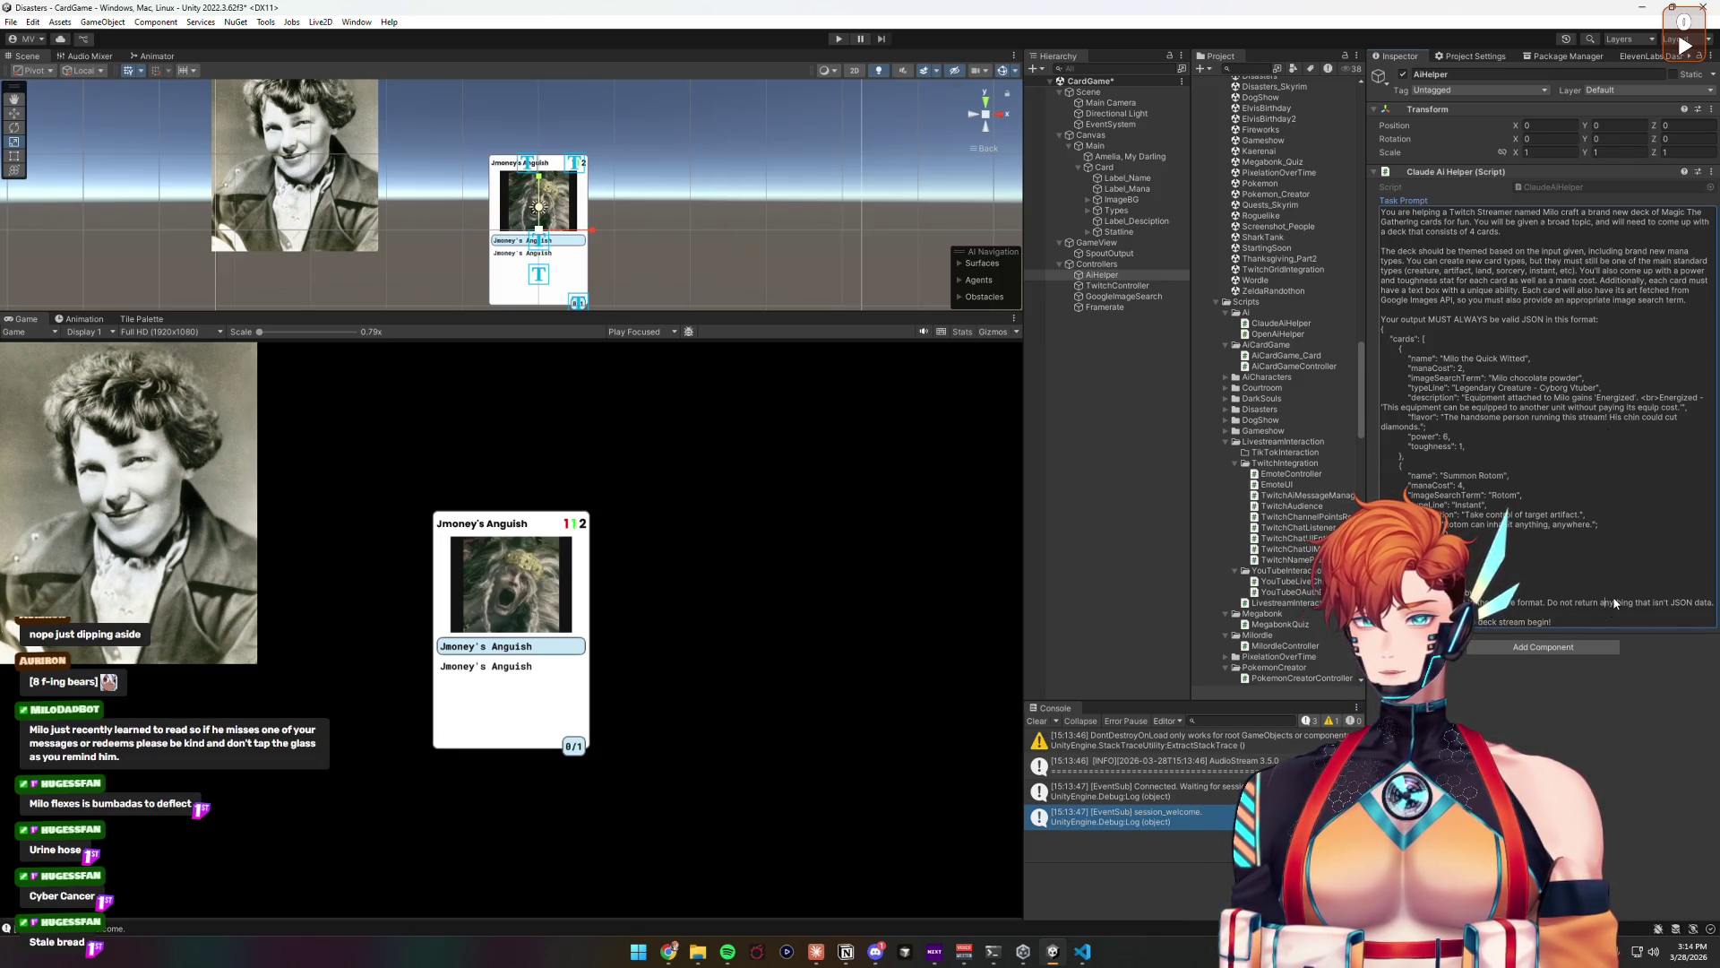
Step: Add a prompt line asking for flavor text and description separated by a <br> tag, save, and play
key(Return)
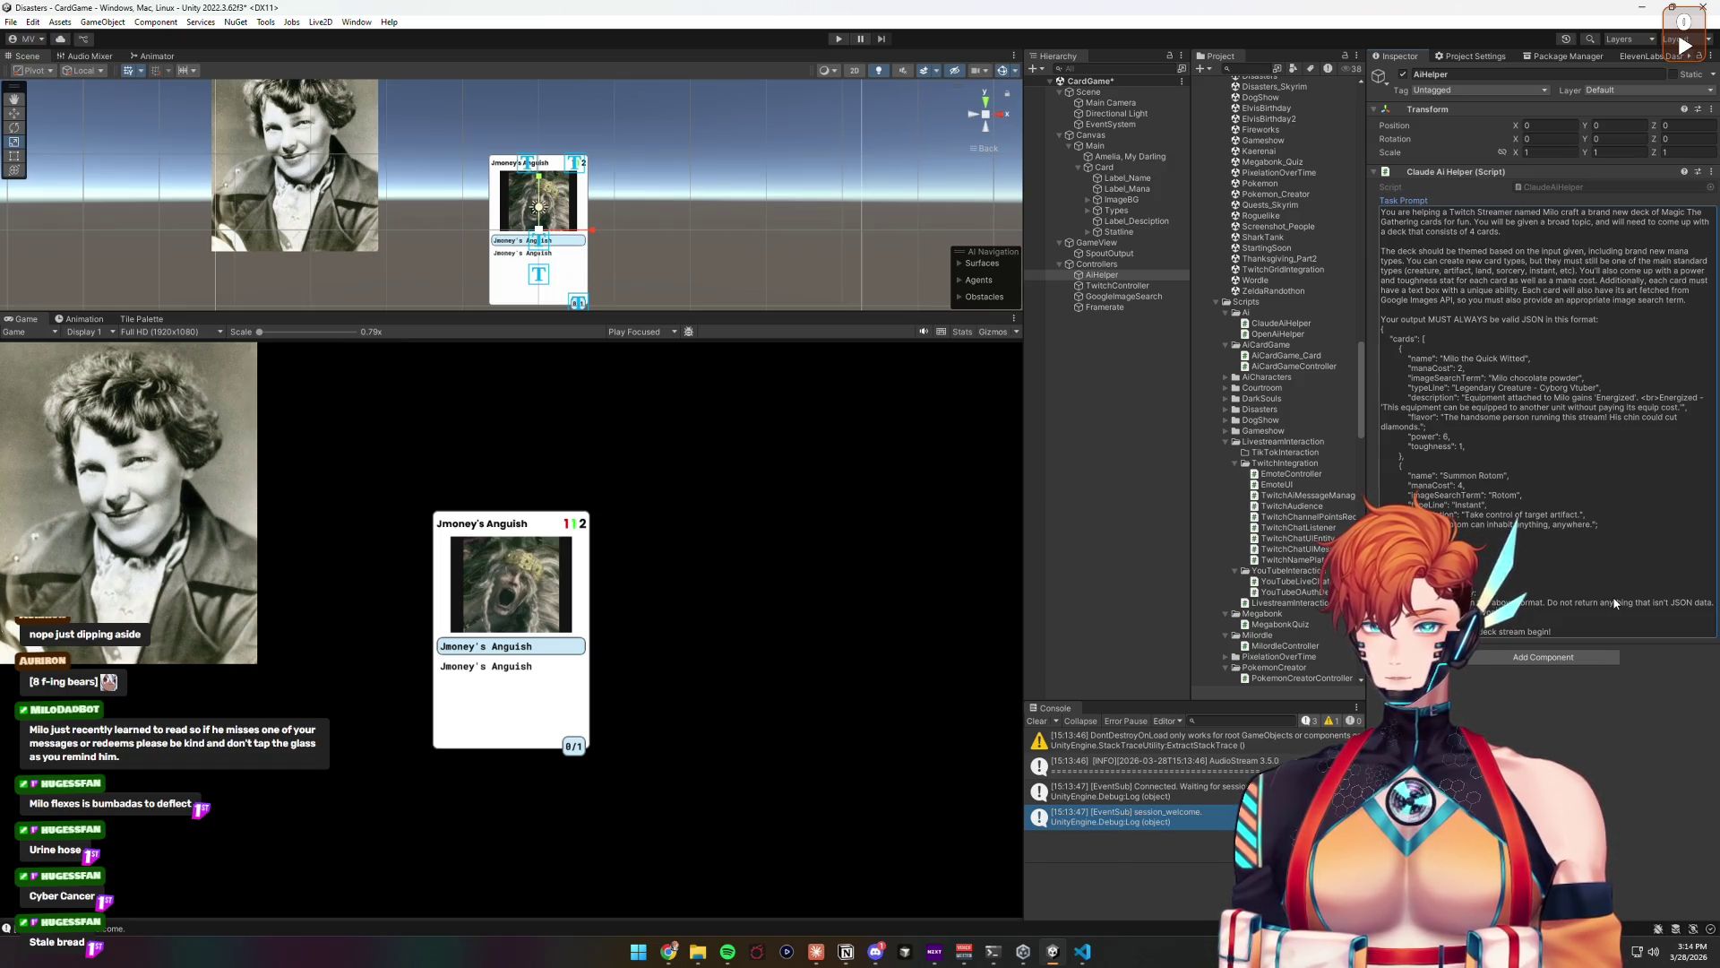
text(ript)
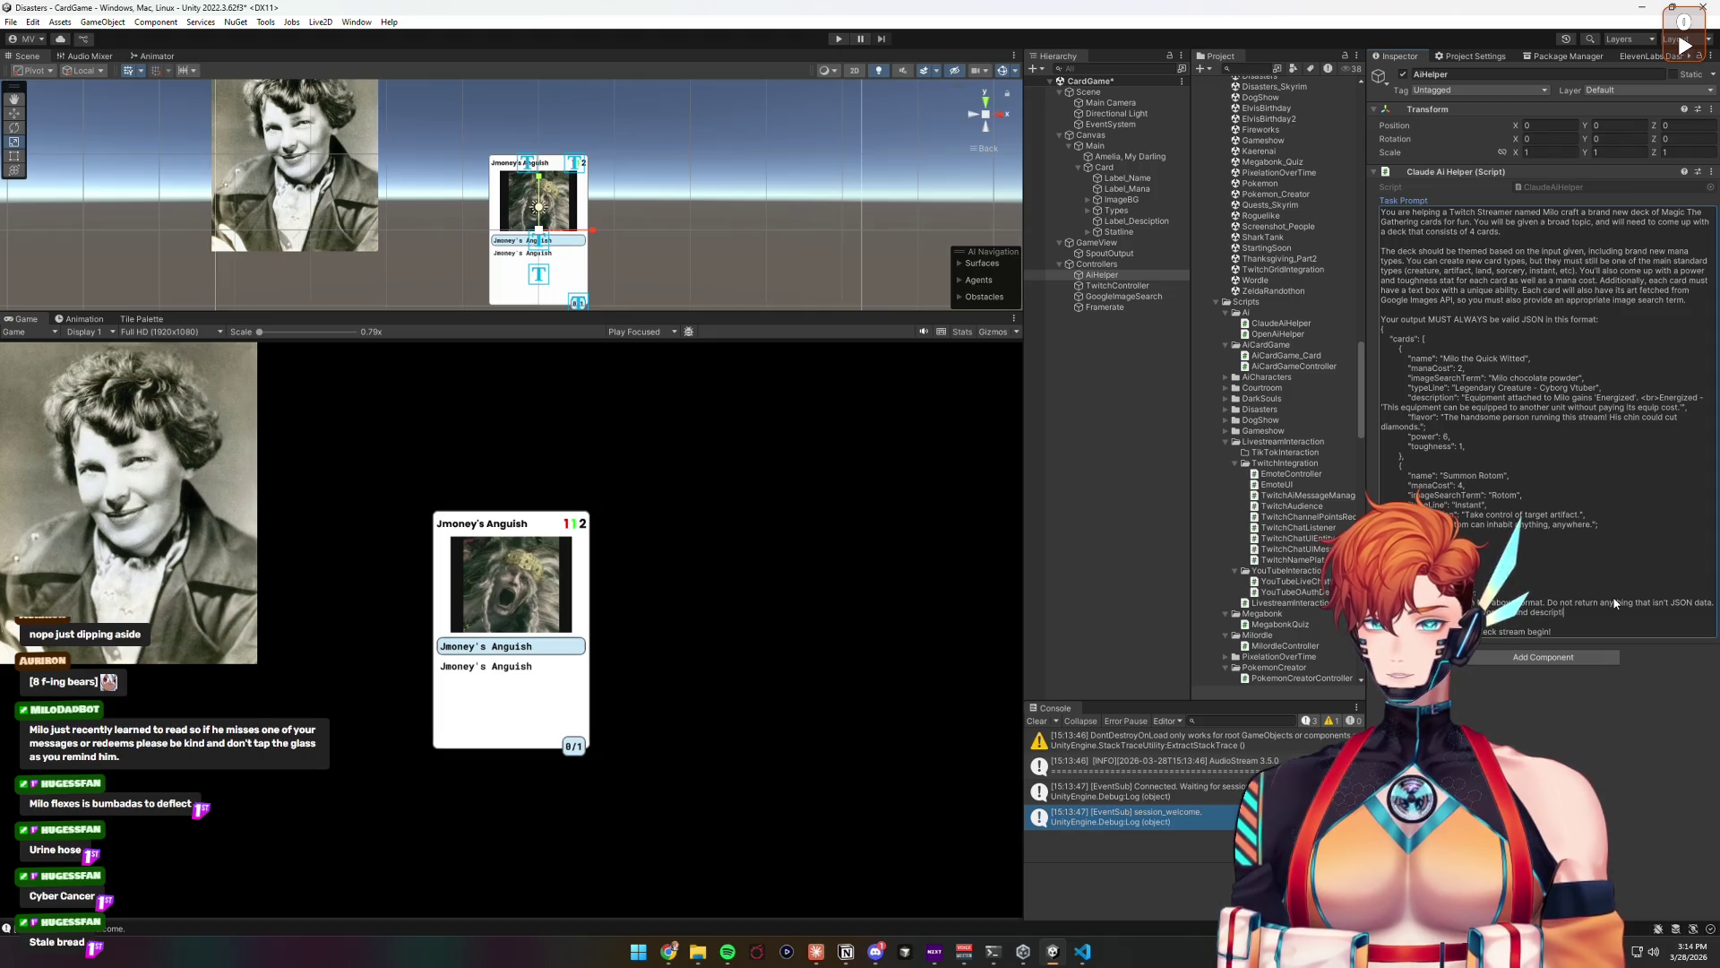
text(ion with a <b)
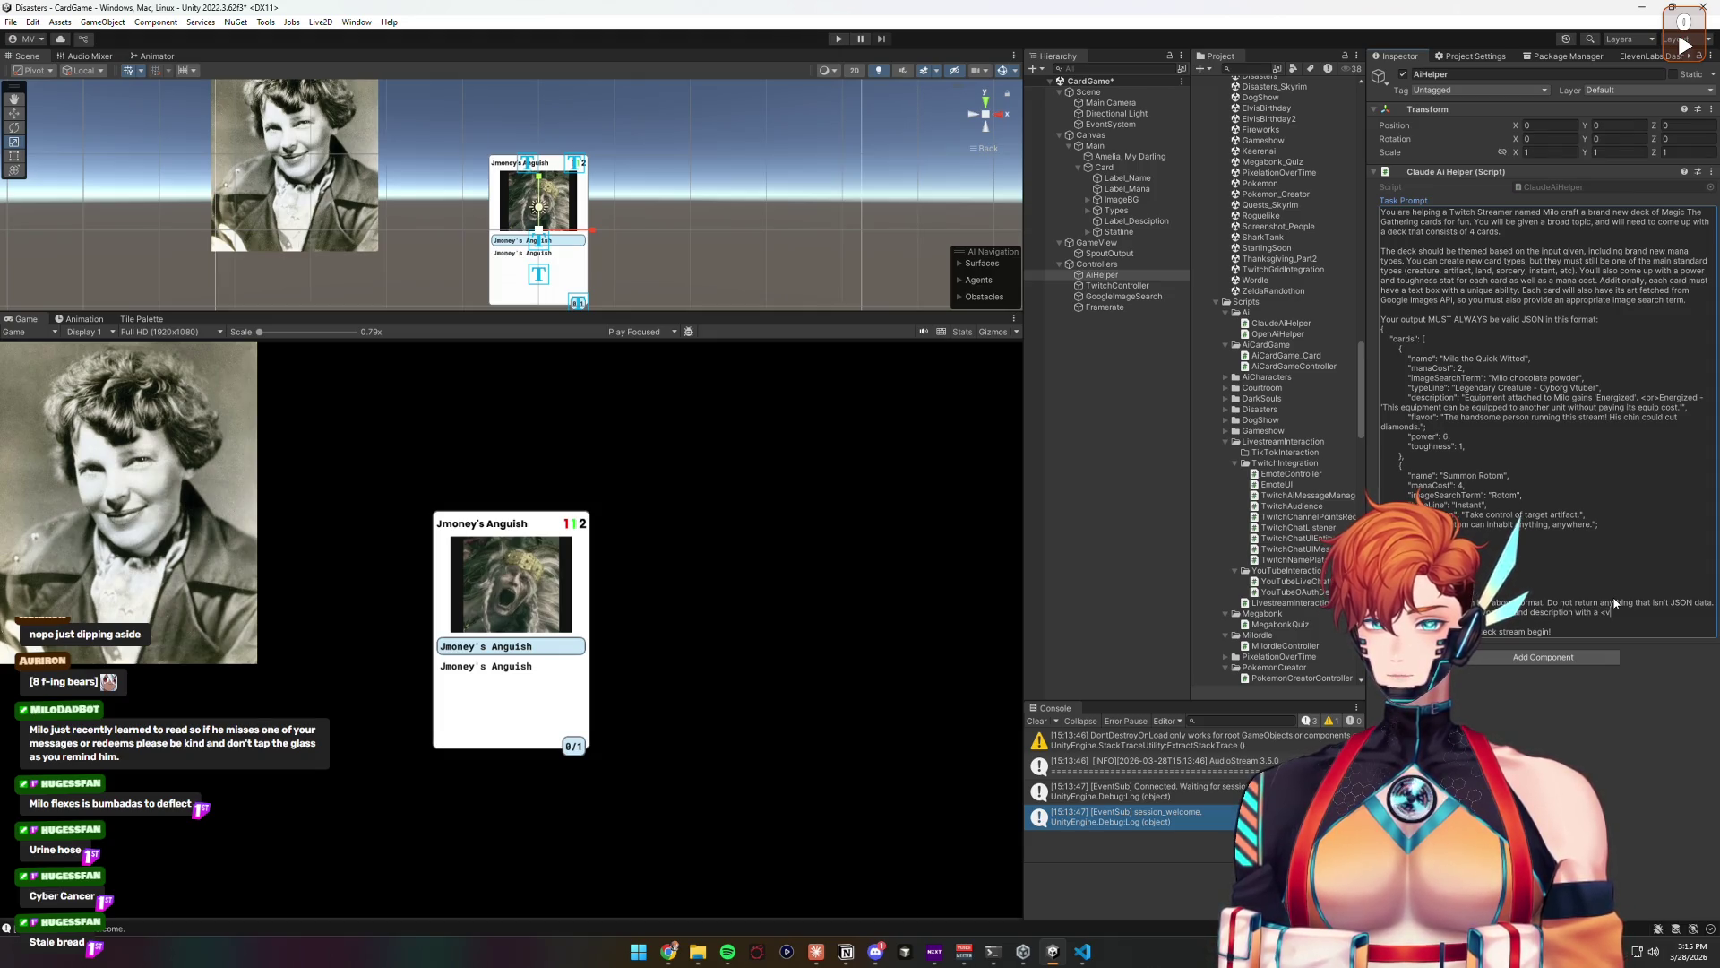
text(r>)
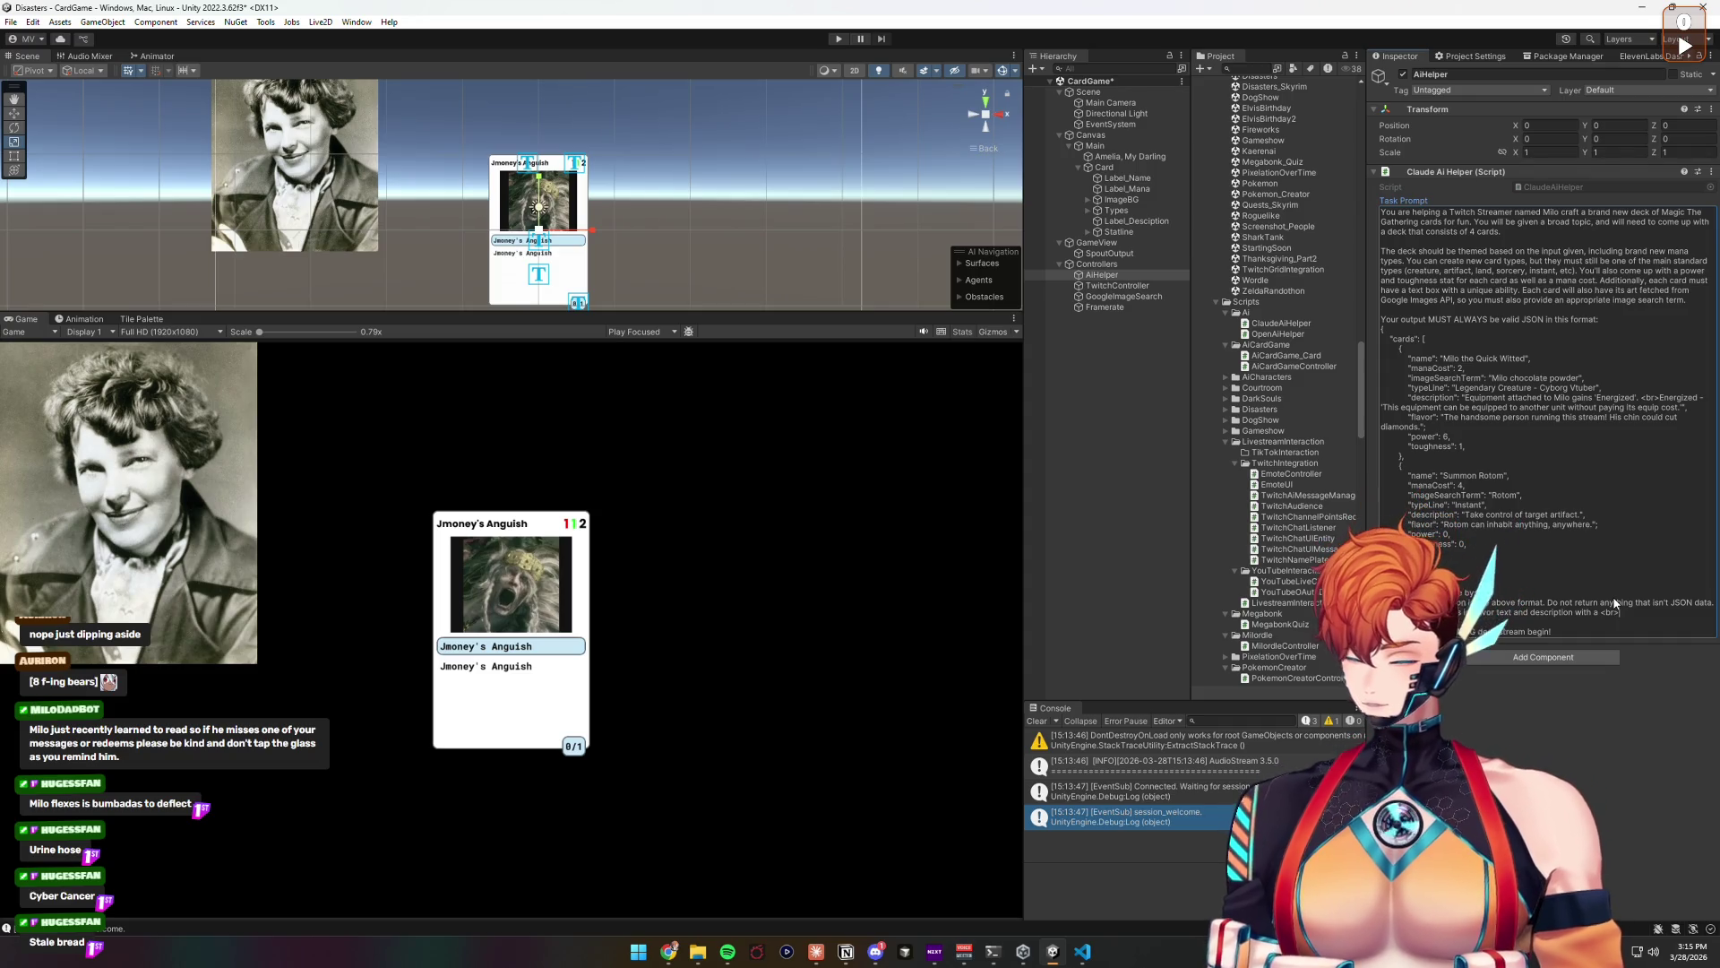
text( tag.)
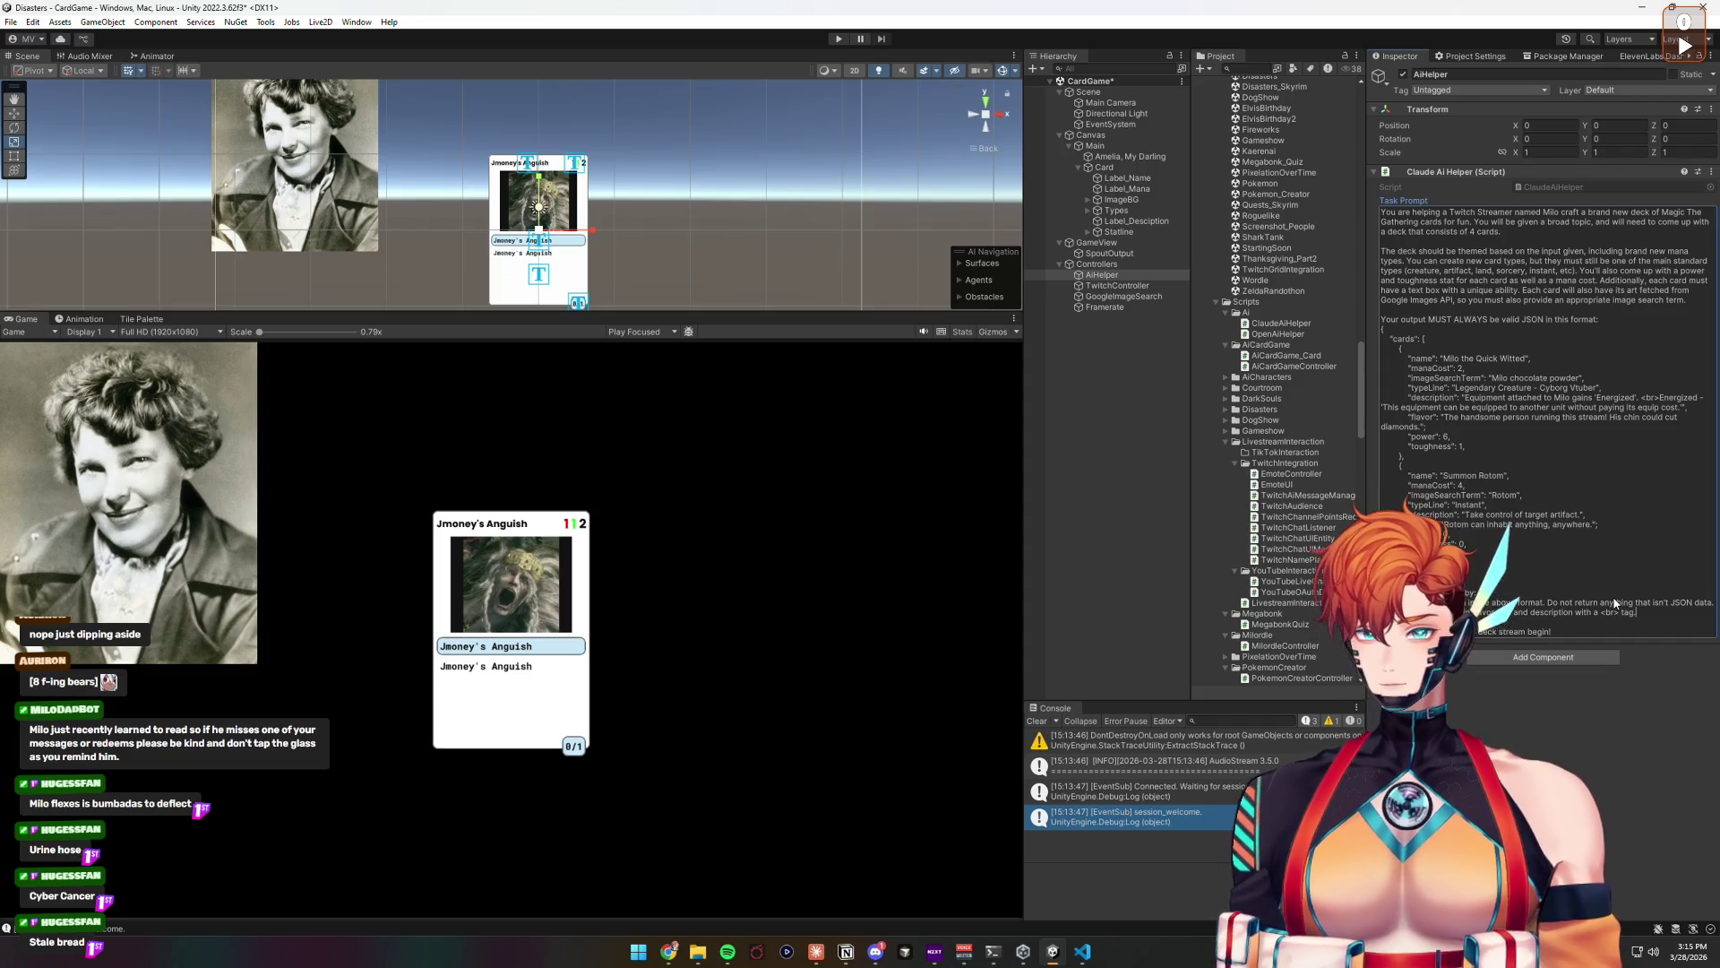
click(1627, 720)
key(ctrl+s)
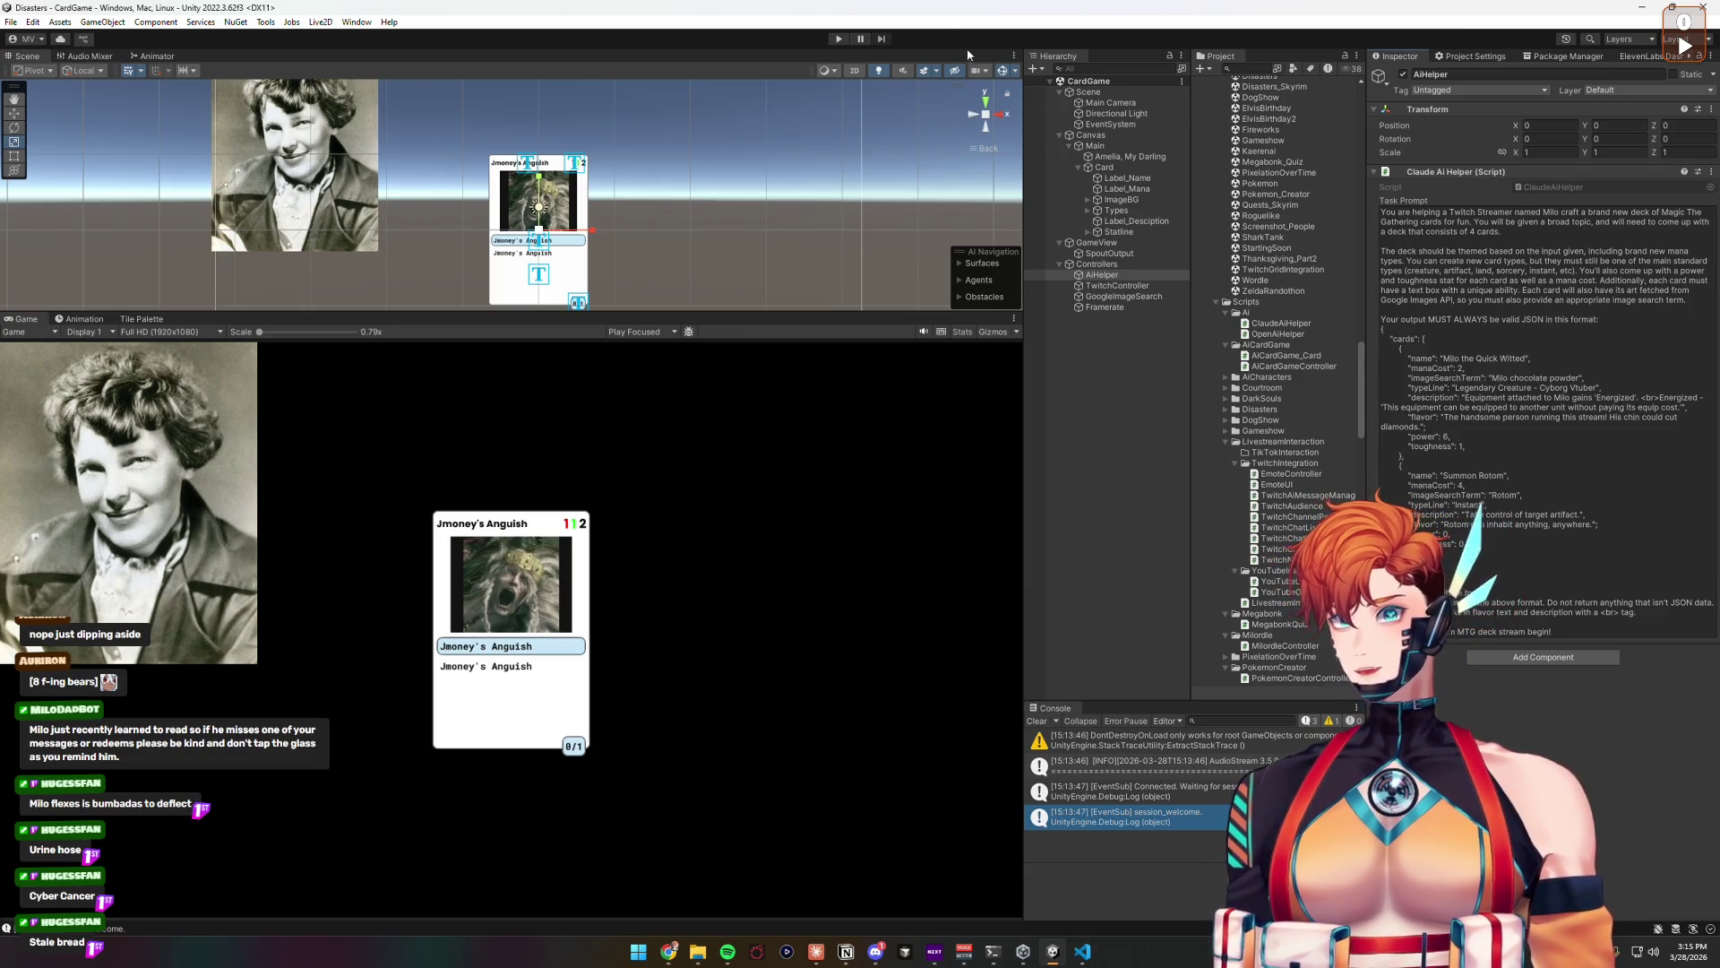
click(830, 39)
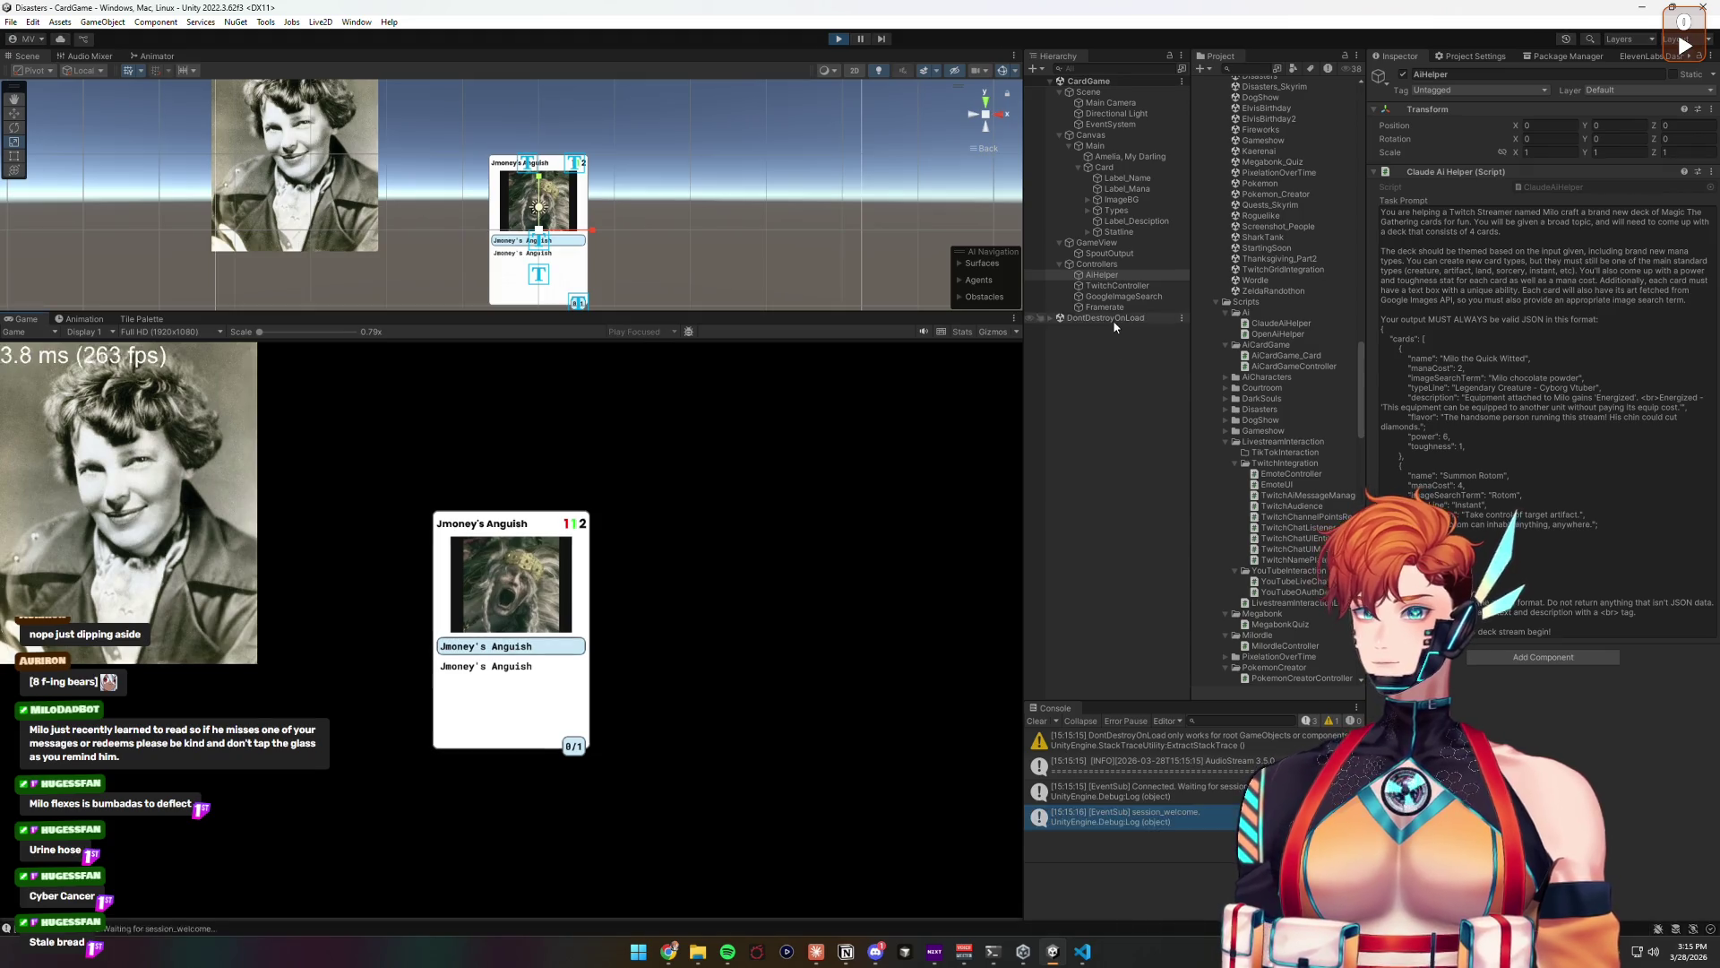
Step: With the game running, set the Controllers' Deck Topic to 'Amelia Airheart'
click(1142, 286)
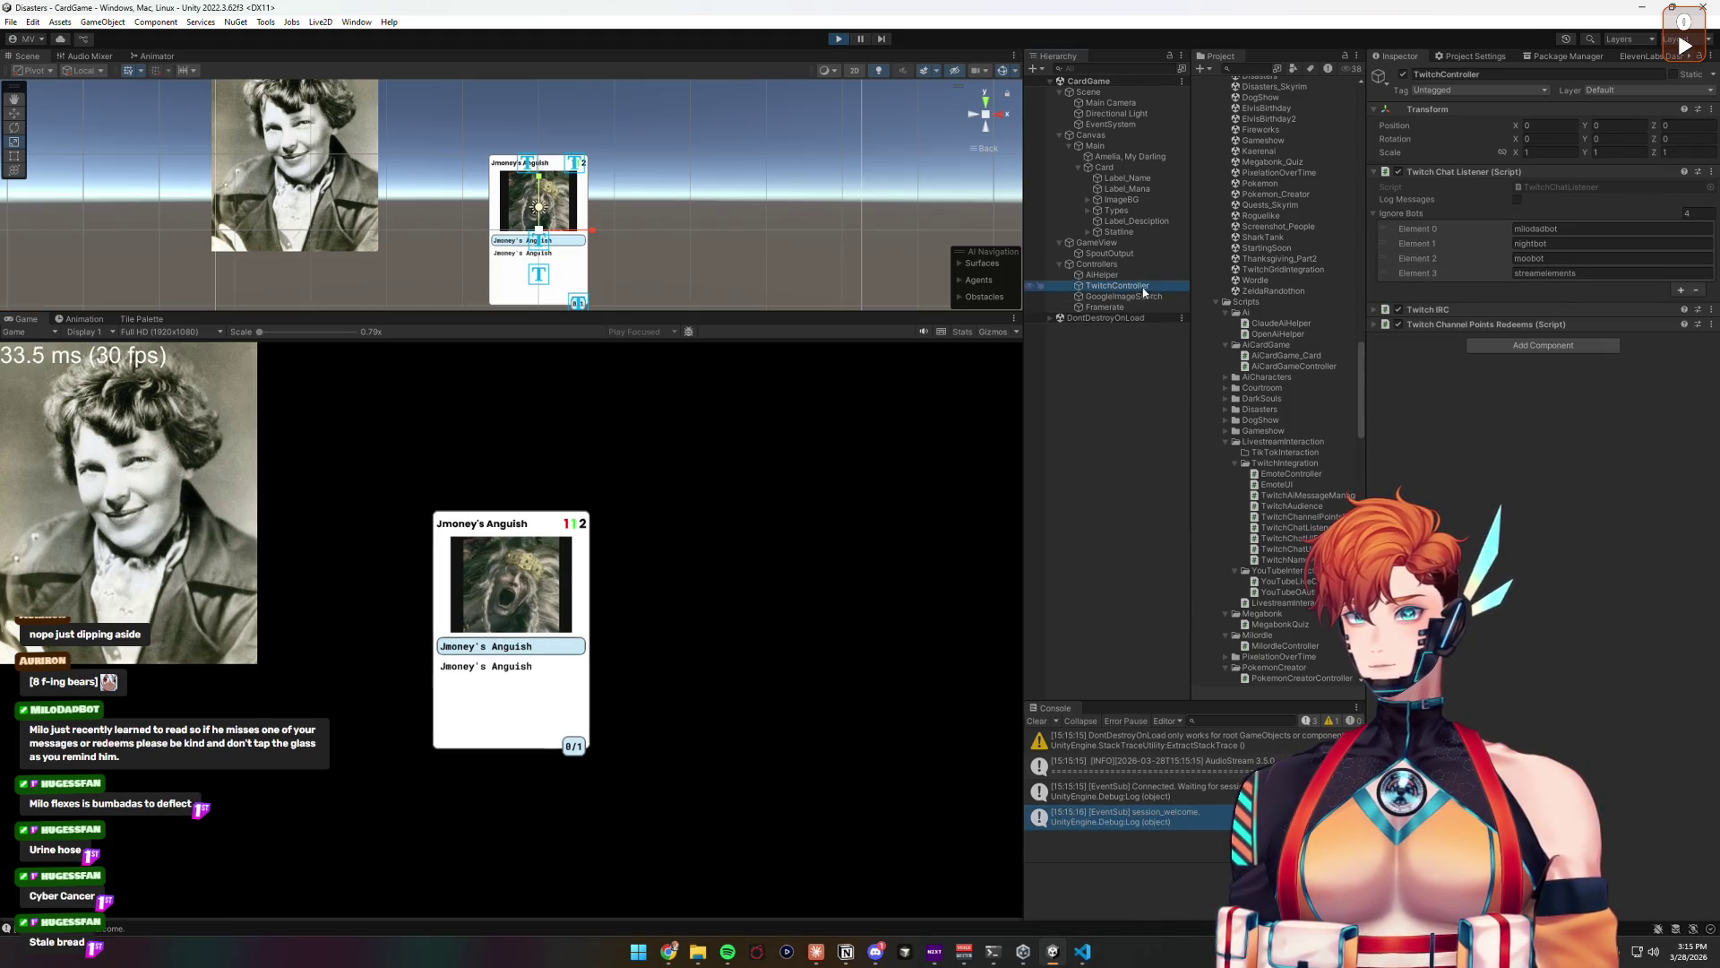
click(1102, 275)
click(1096, 264)
click(1537, 212)
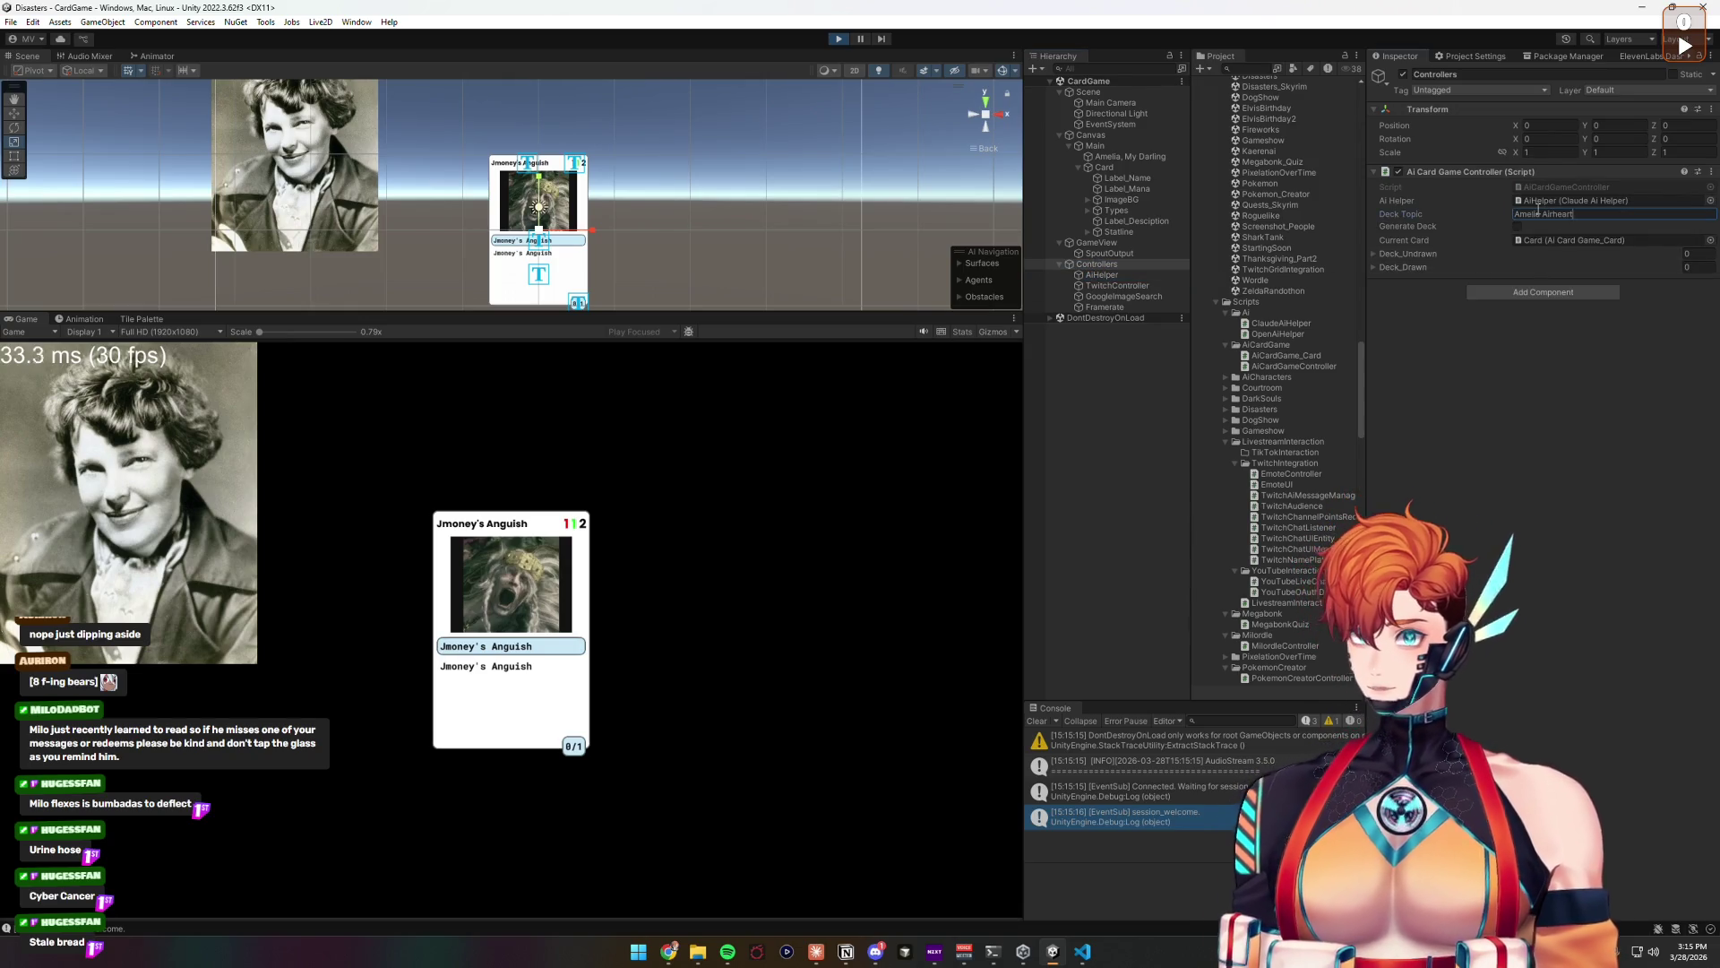
text(Amelia Airheart)
key(Return)
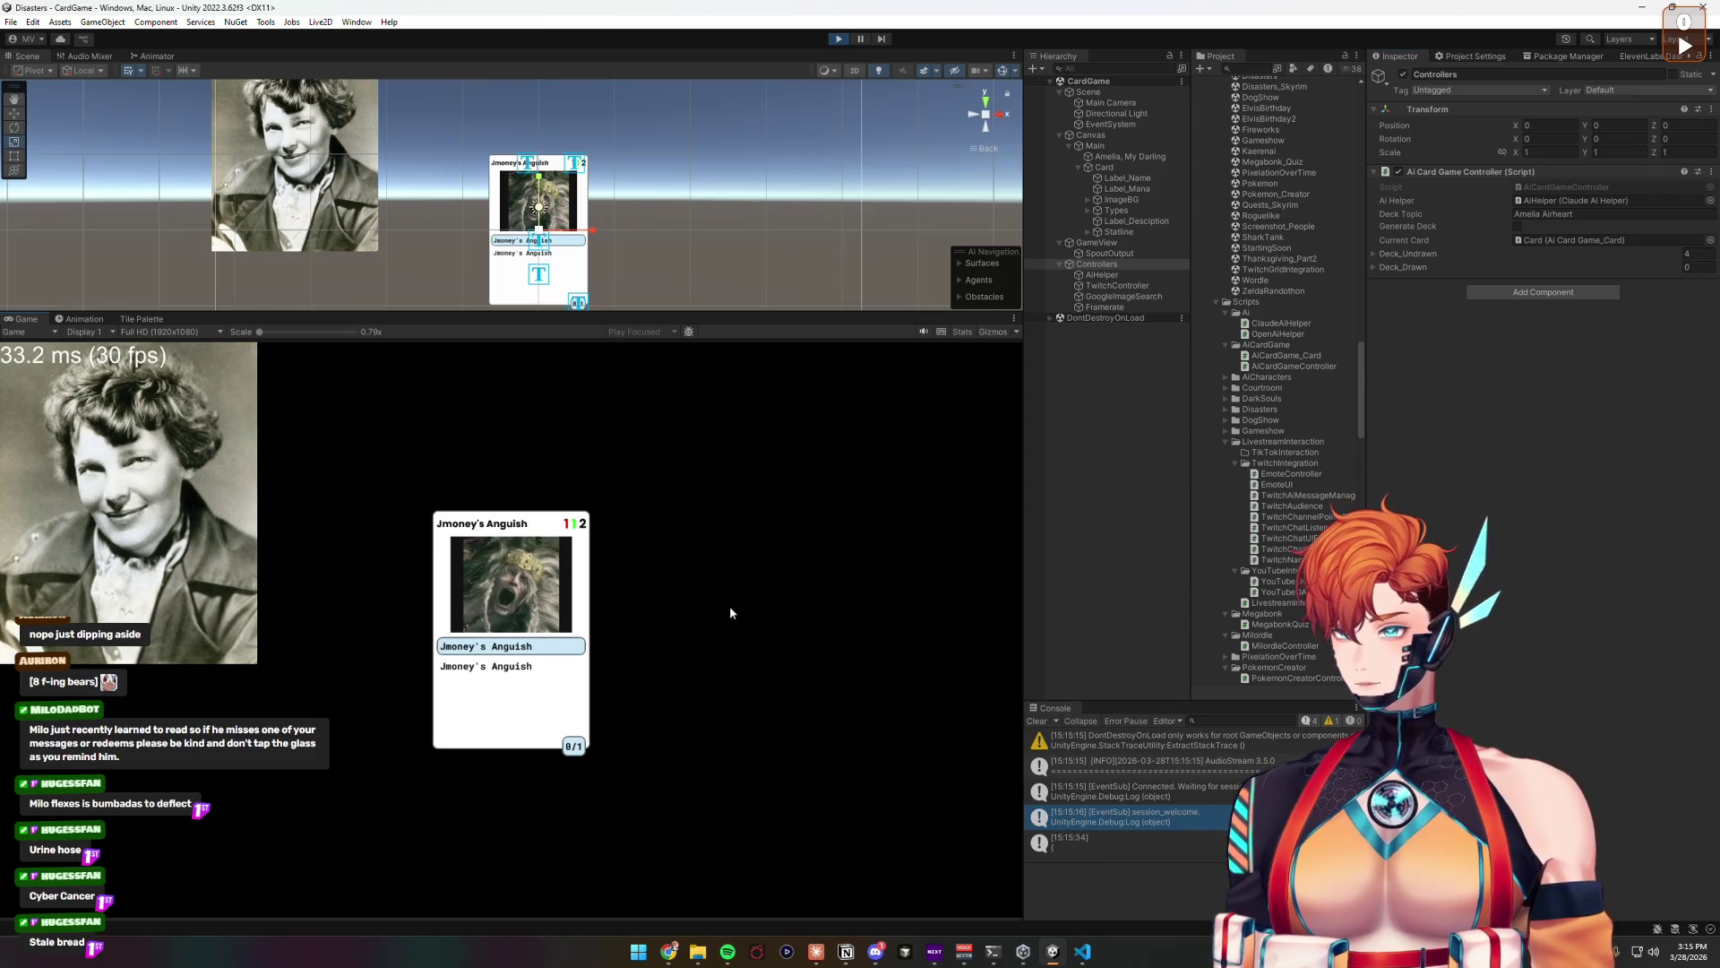
click(1104, 168)
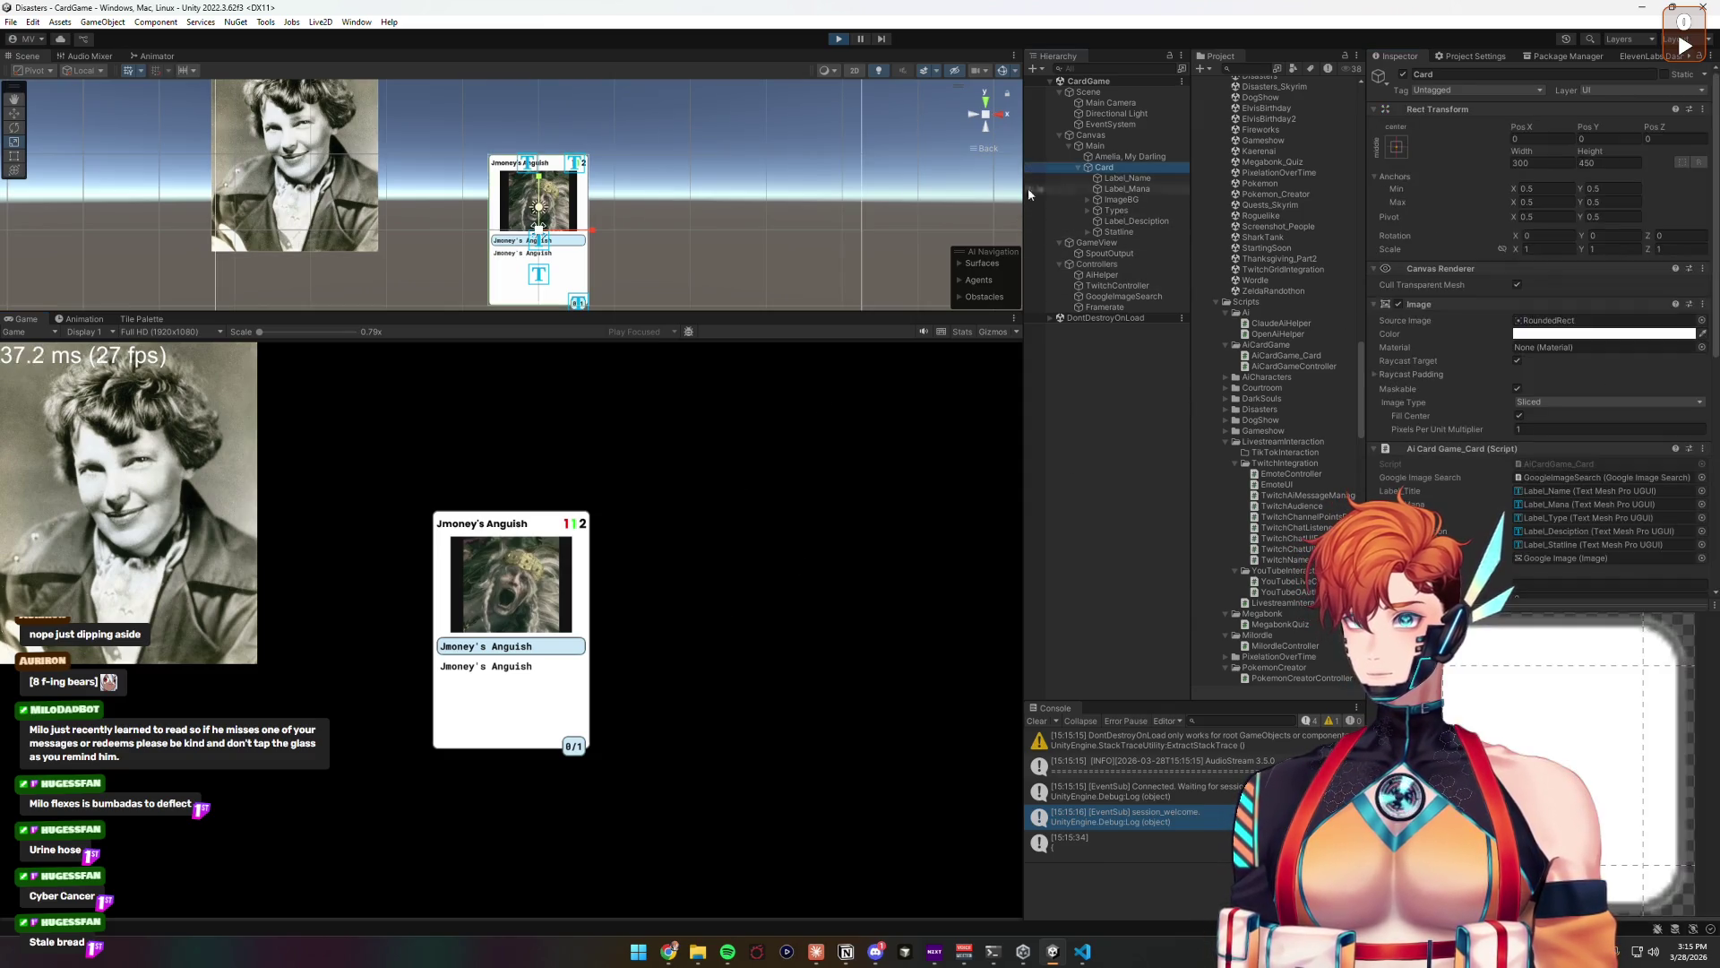
Step: Scale the card up to about 1.53 and draw the next card, Amelia, Sky Pioneer
drag(550, 245, 865, 556)
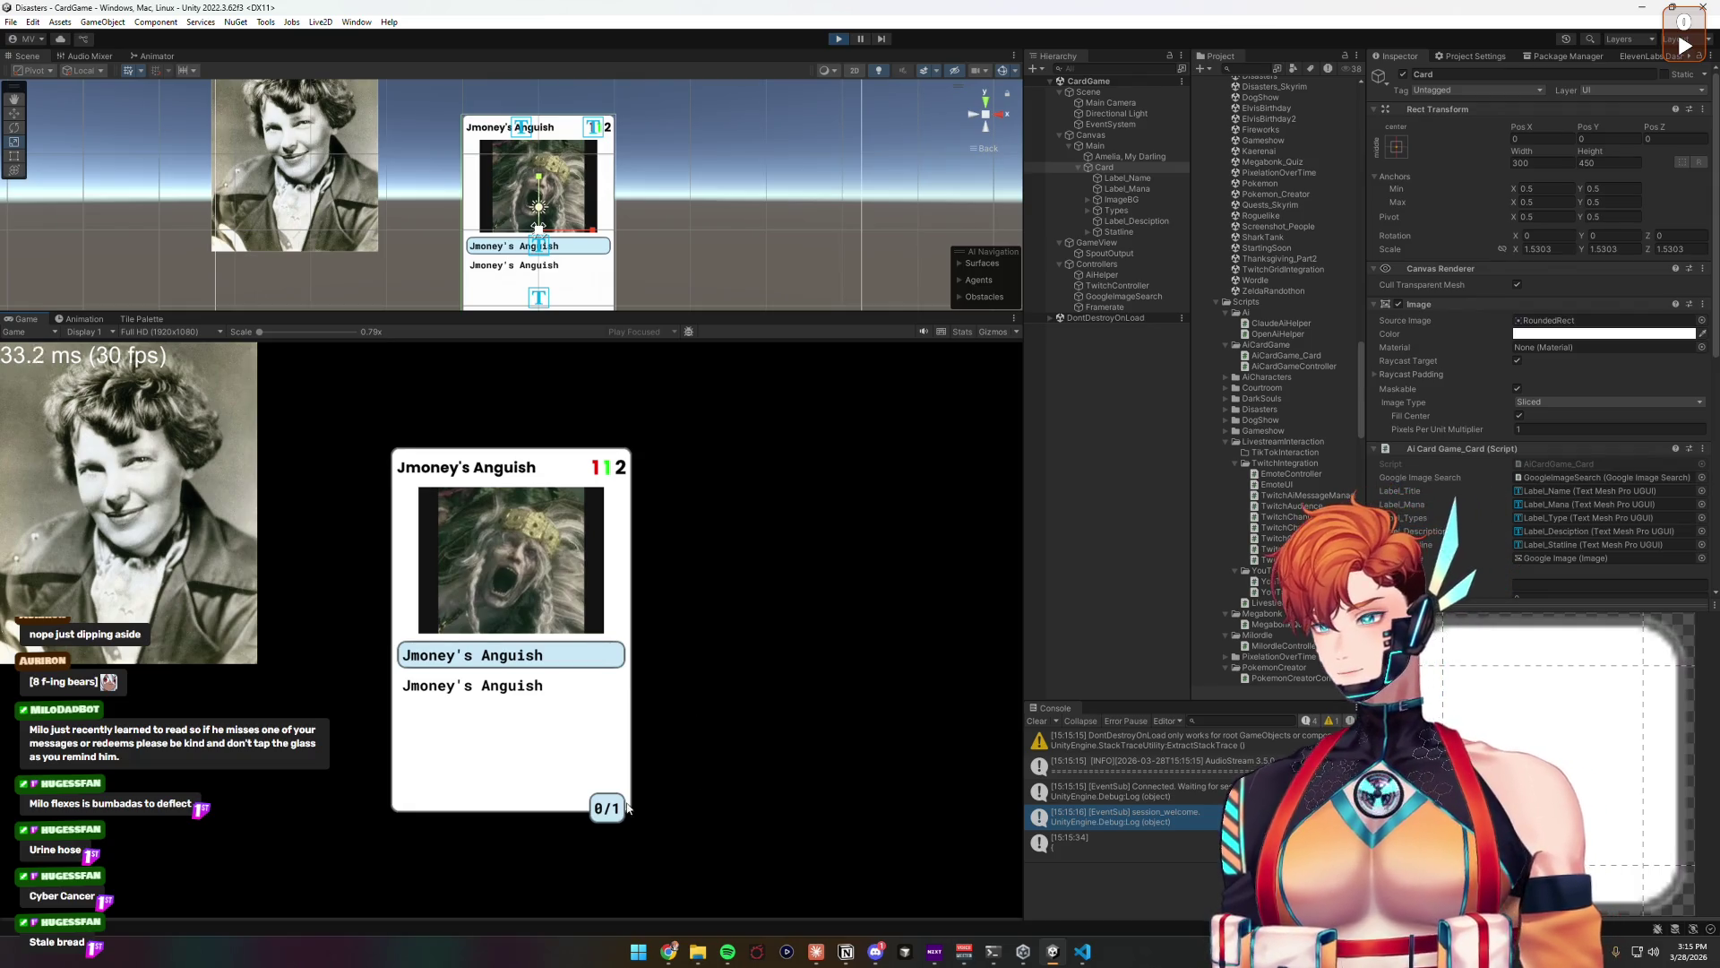
click(520, 734)
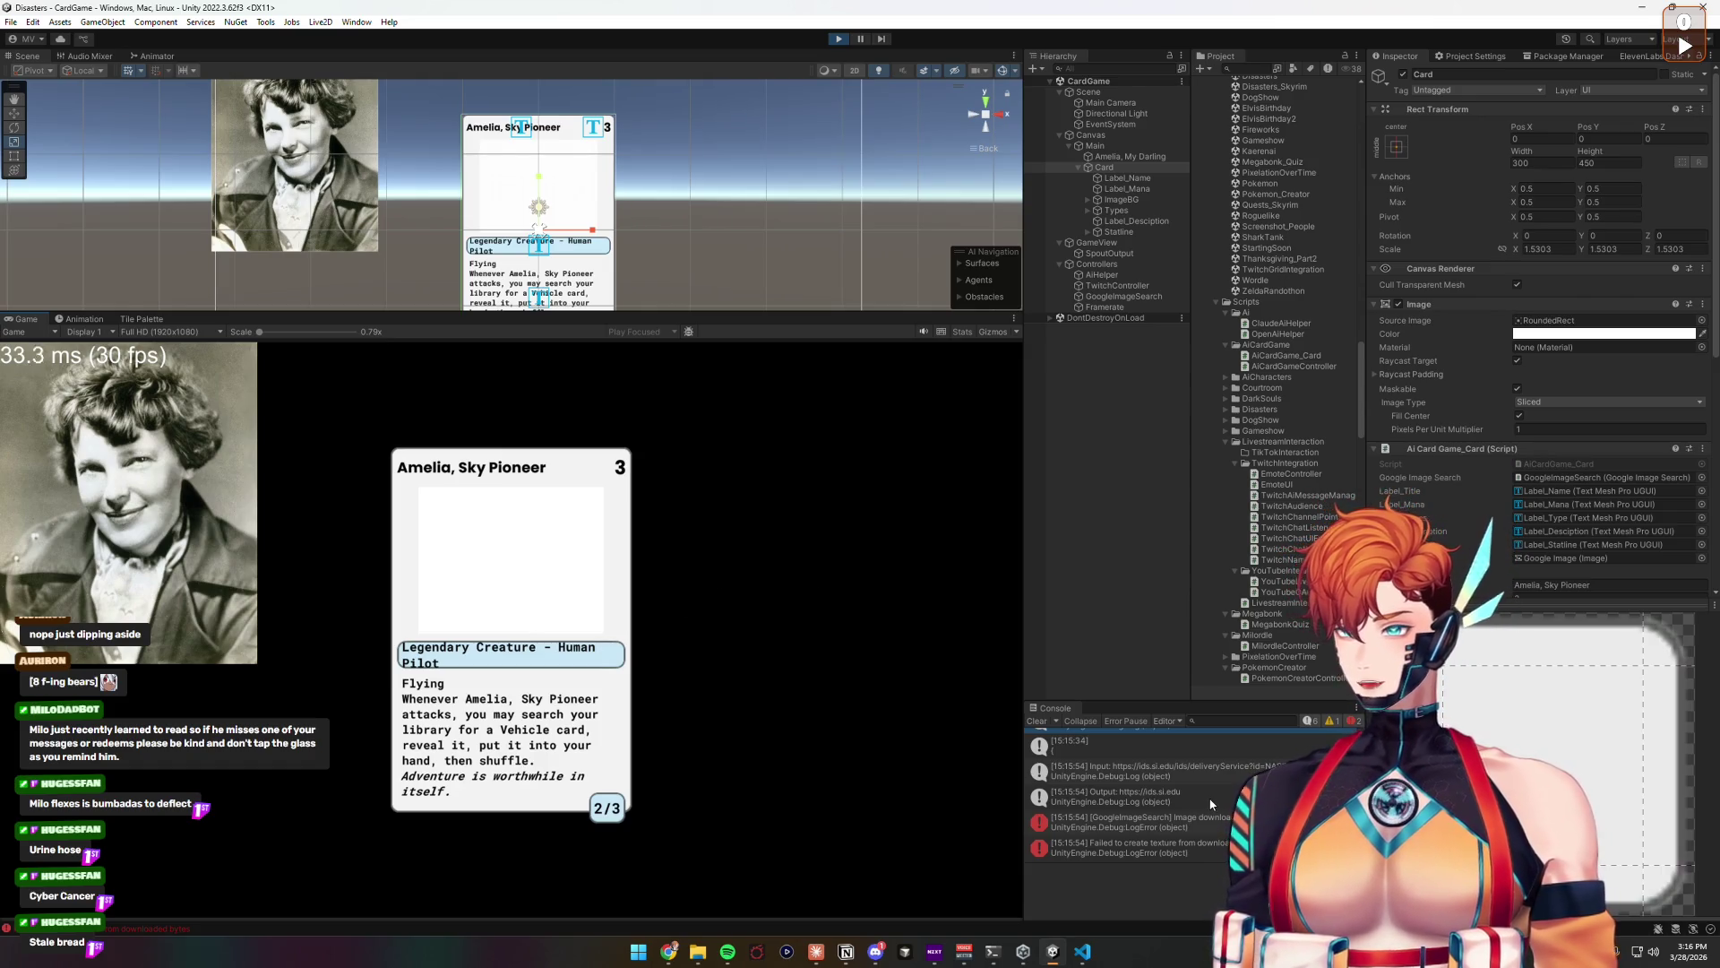
click(492, 243)
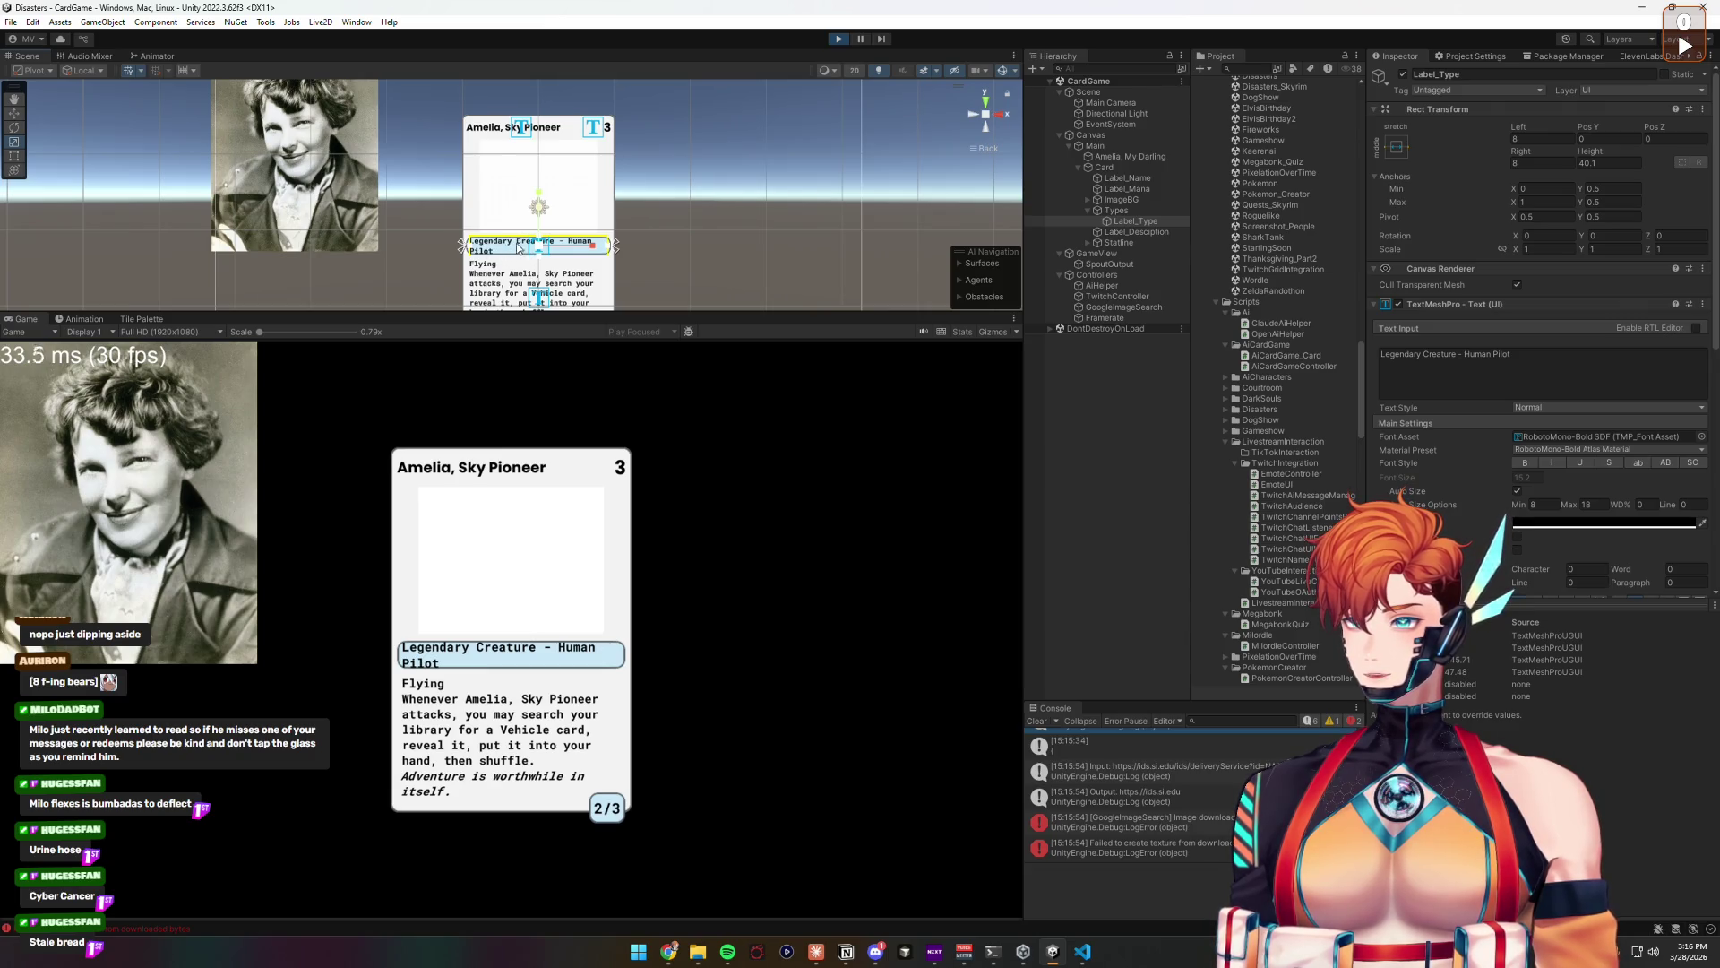
Step: Shrink the Label_Type height so 'Legendary Creature - Human Pilot' fits on one line, and inspect the image search log
mouse_move(1590, 152)
mouse_down()
mouse_move(1177, 179)
mouse_move(1204, 181)
mouse_up()
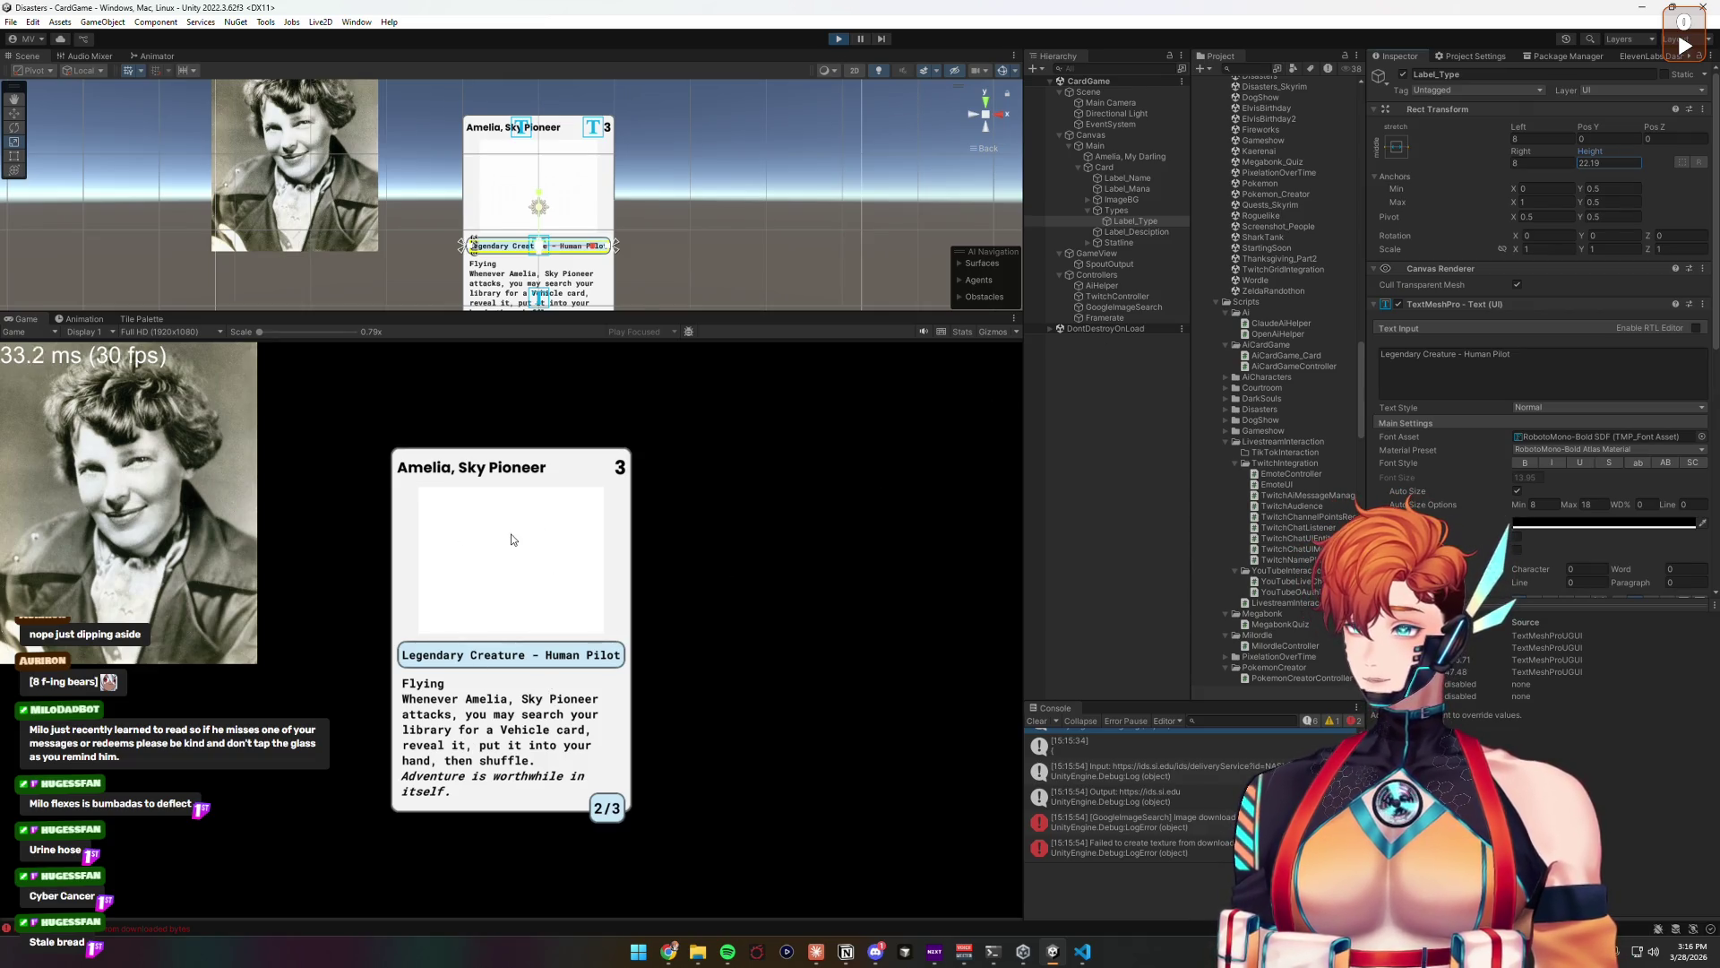
click(1200, 772)
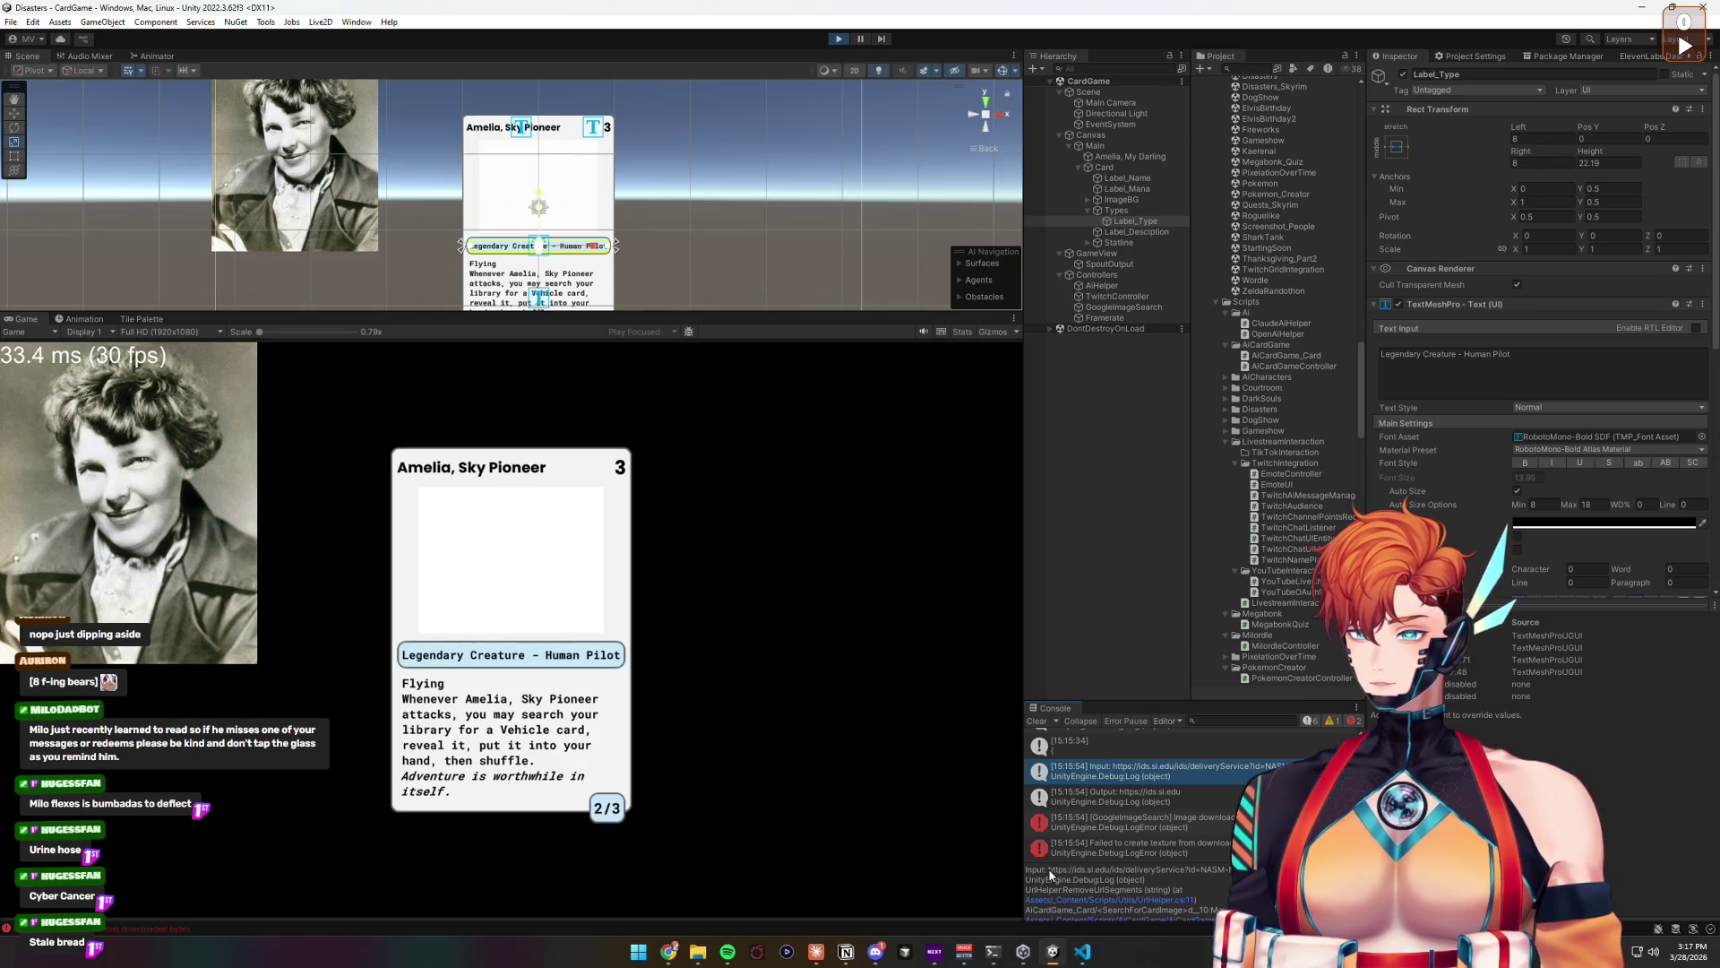
Step: Check the logged image search URL in Chrome, then view the latest image search Output log
drag(1049, 869, 1233, 869)
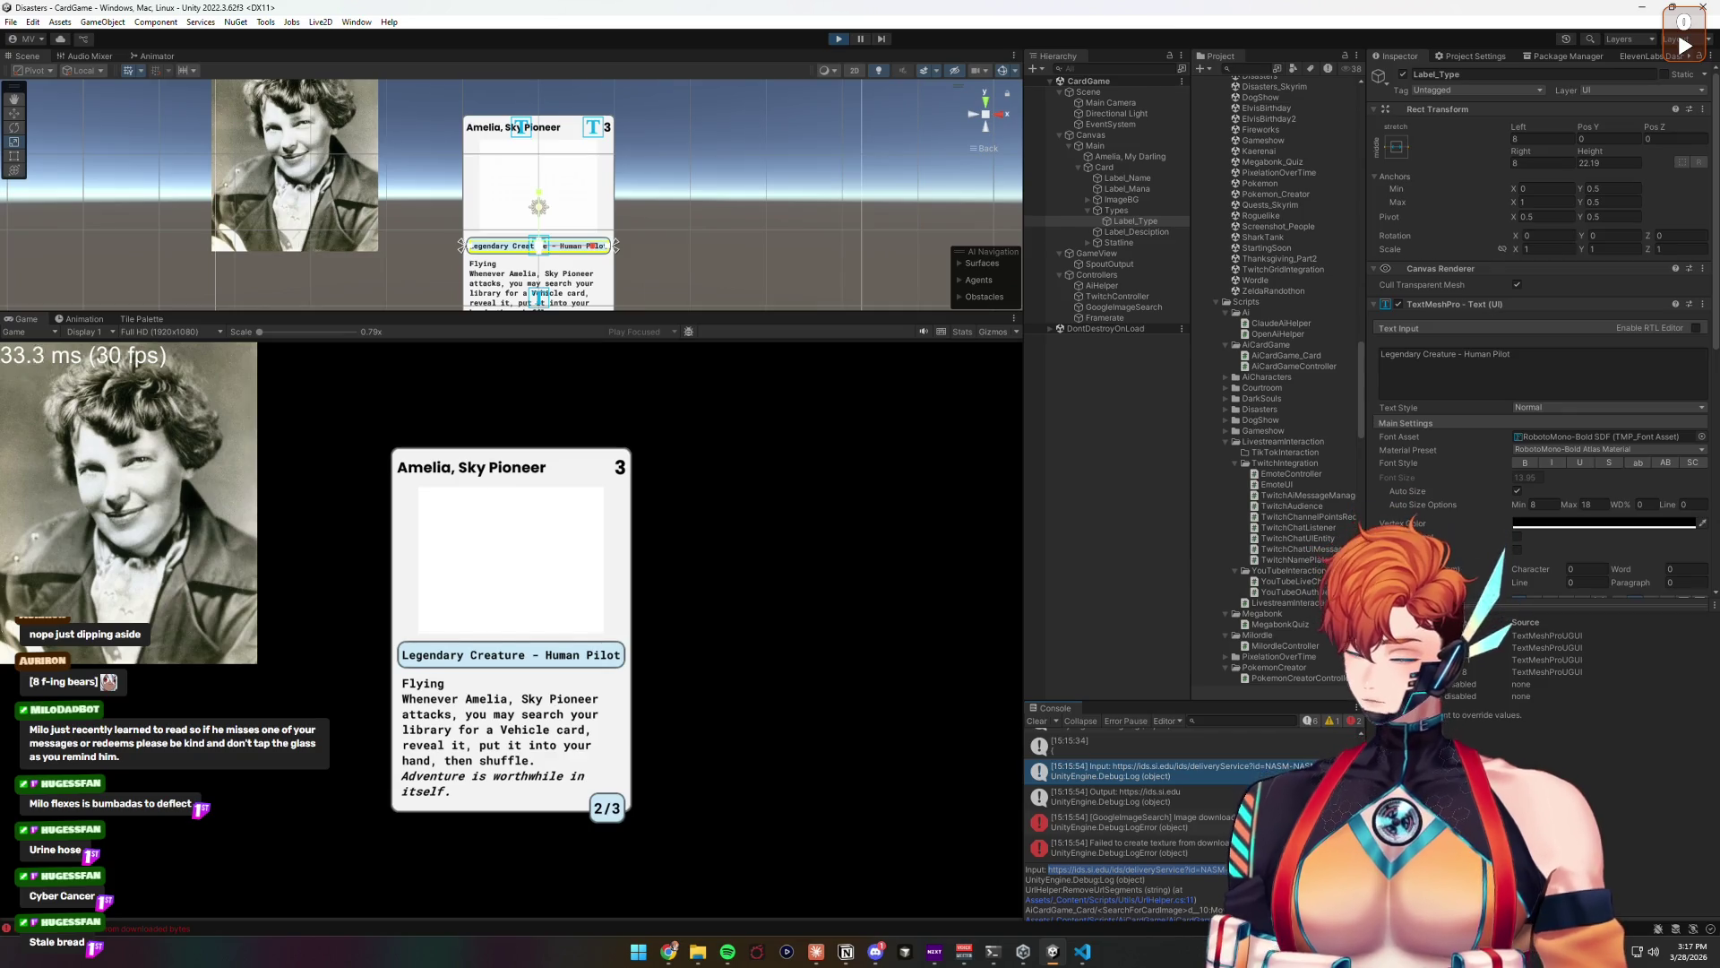
key(alt+Tab)
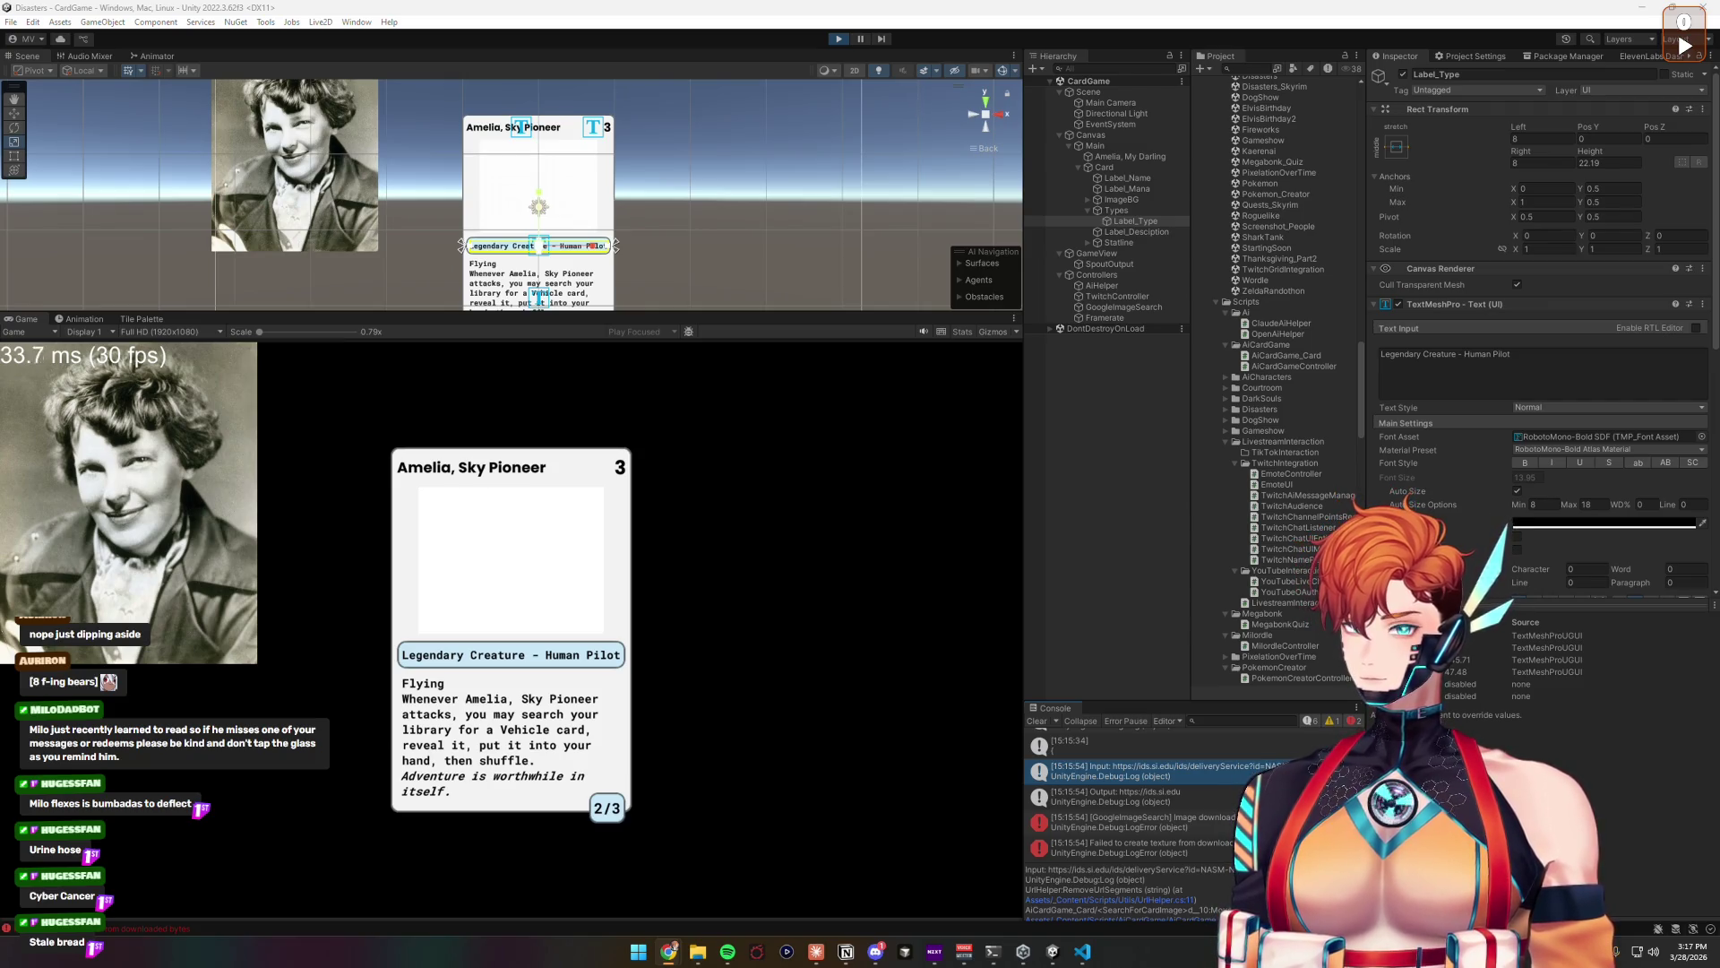
click(1208, 797)
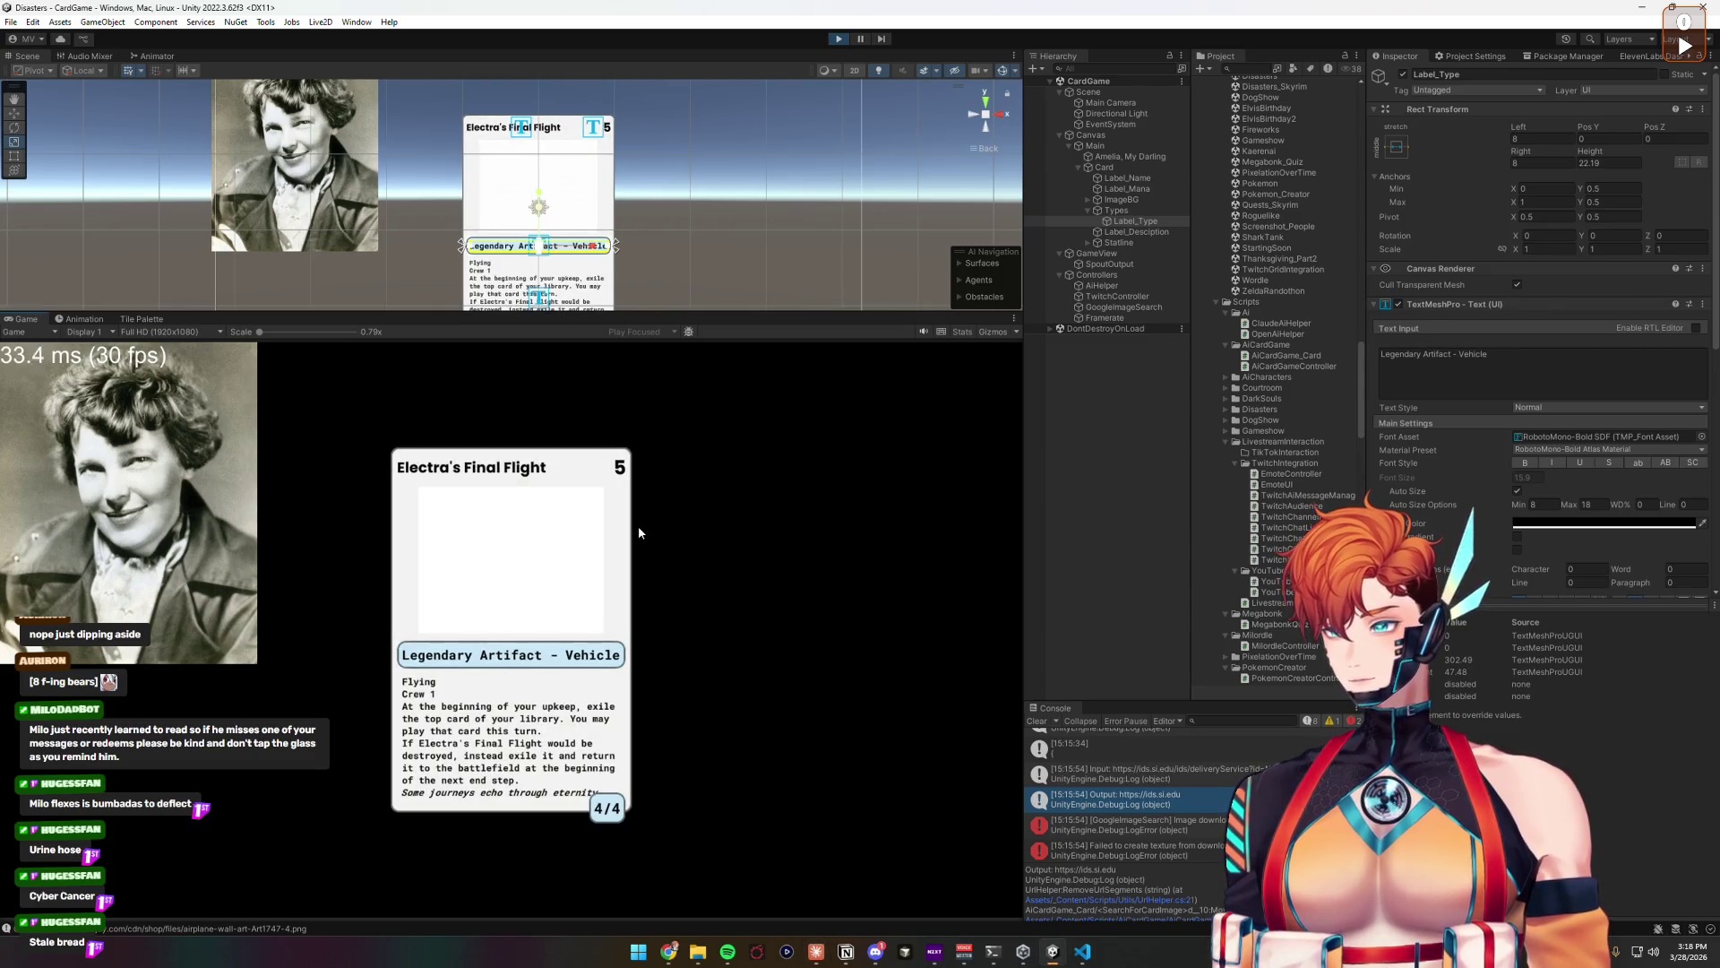
scroll(1225, 804, down, 2)
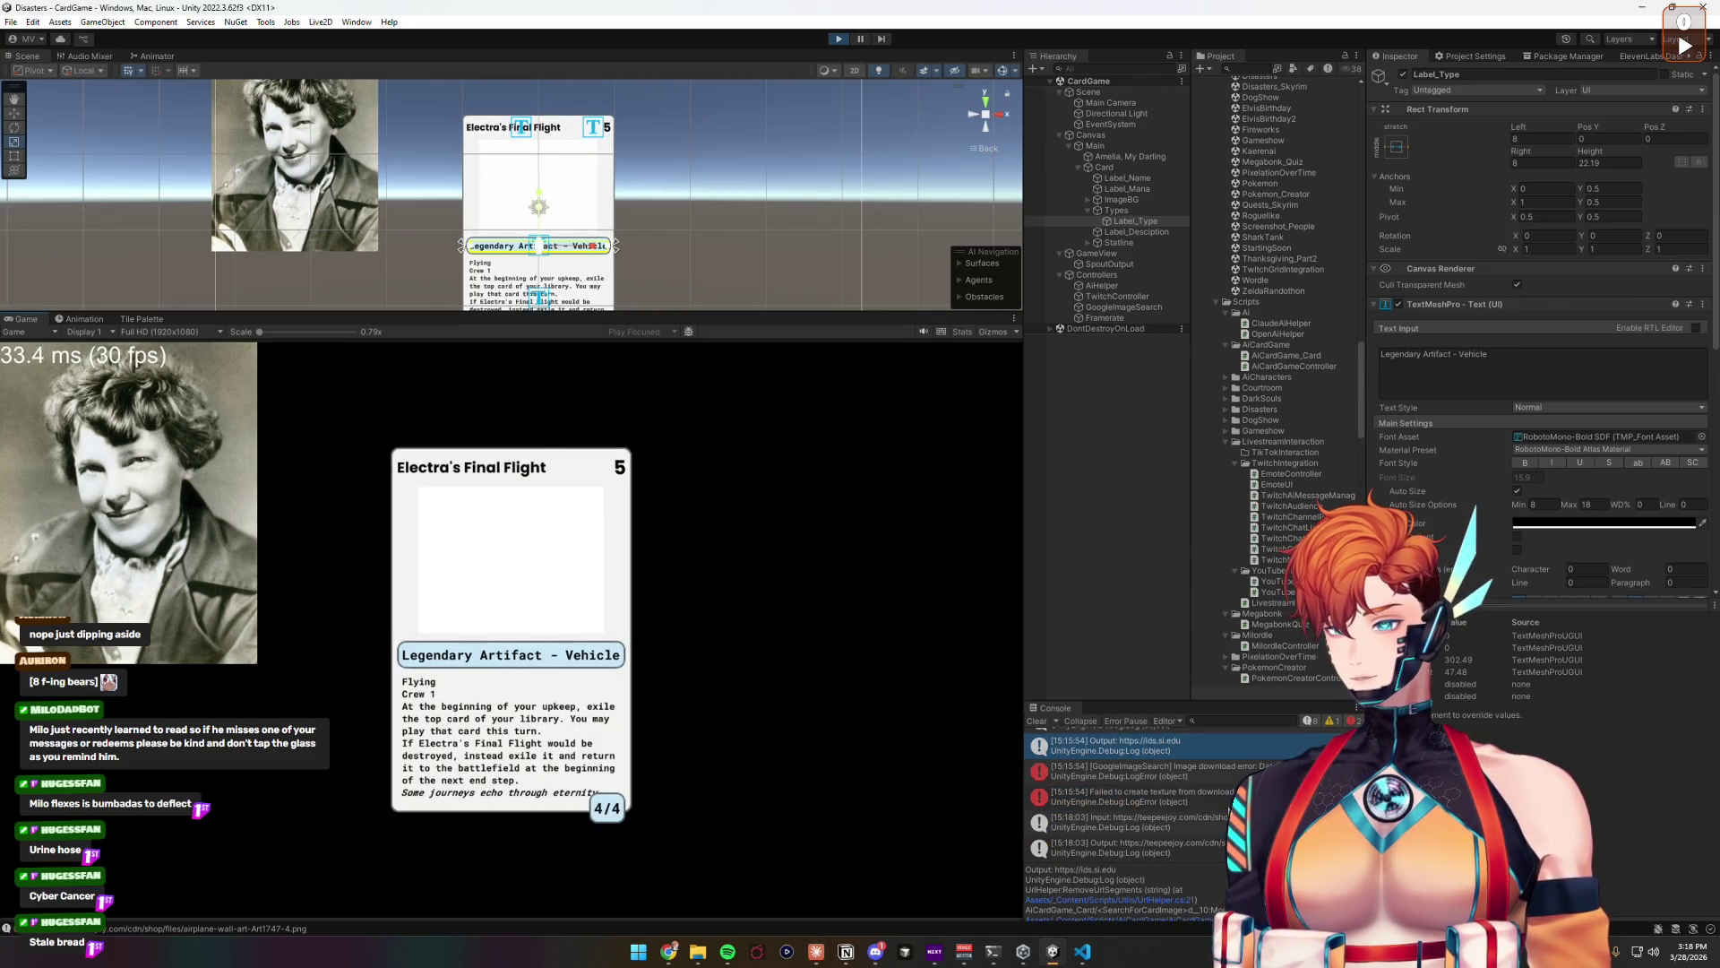
click(1129, 847)
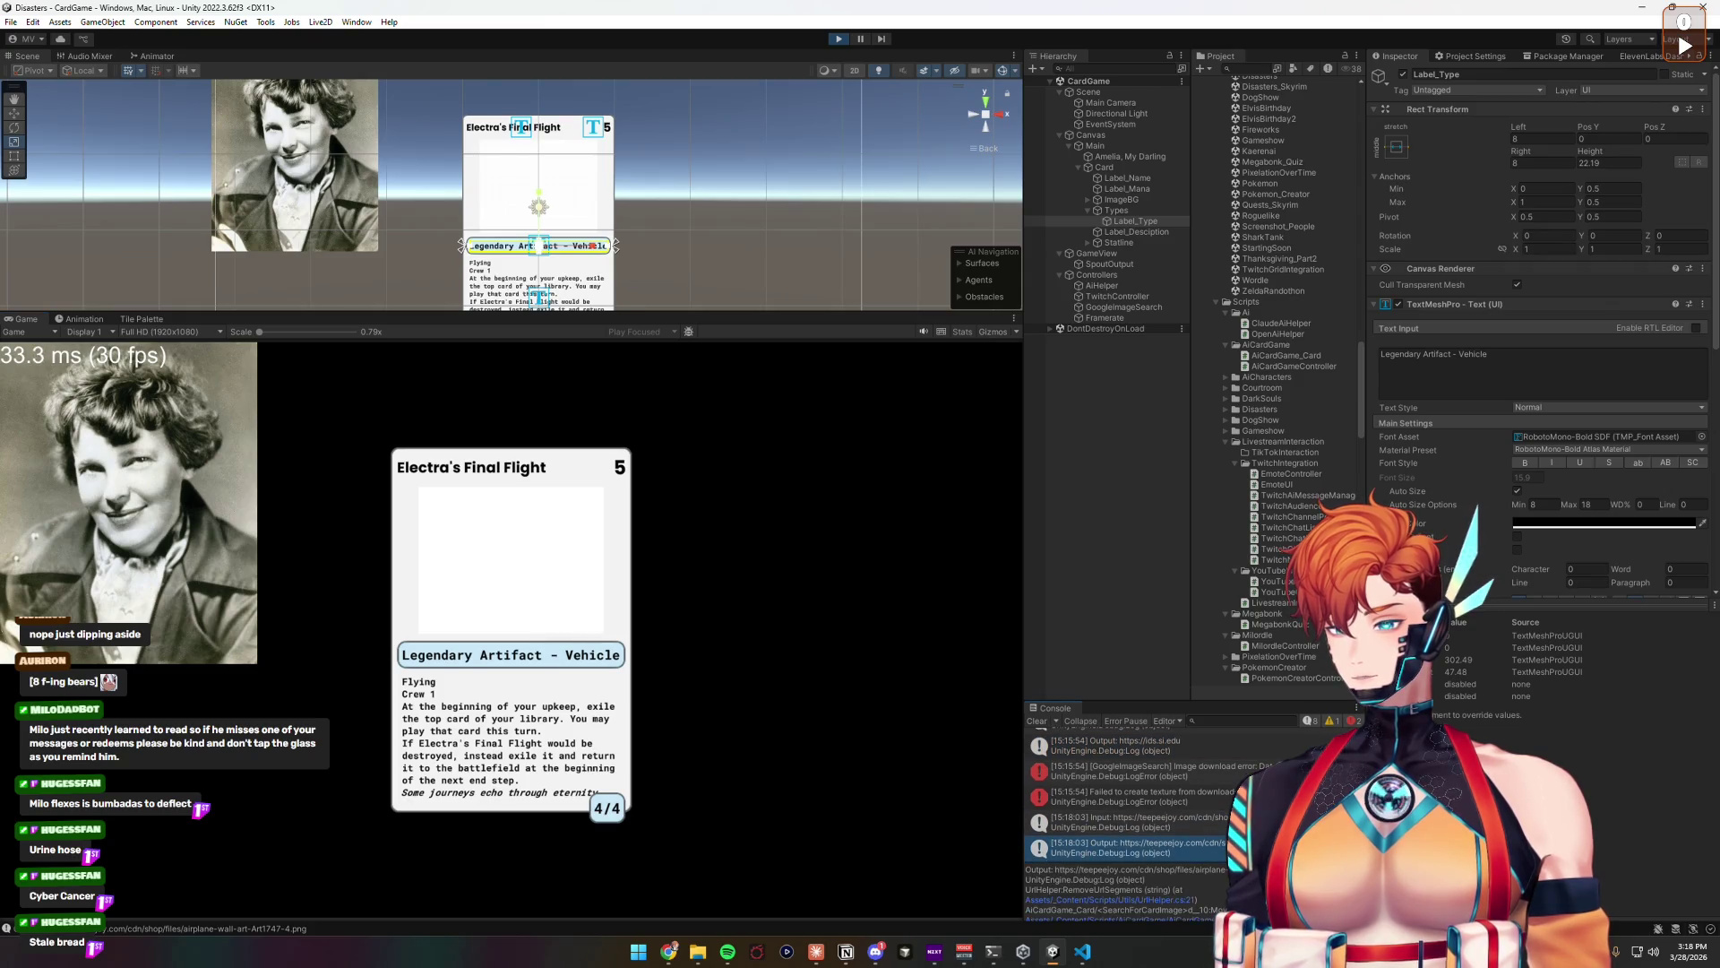
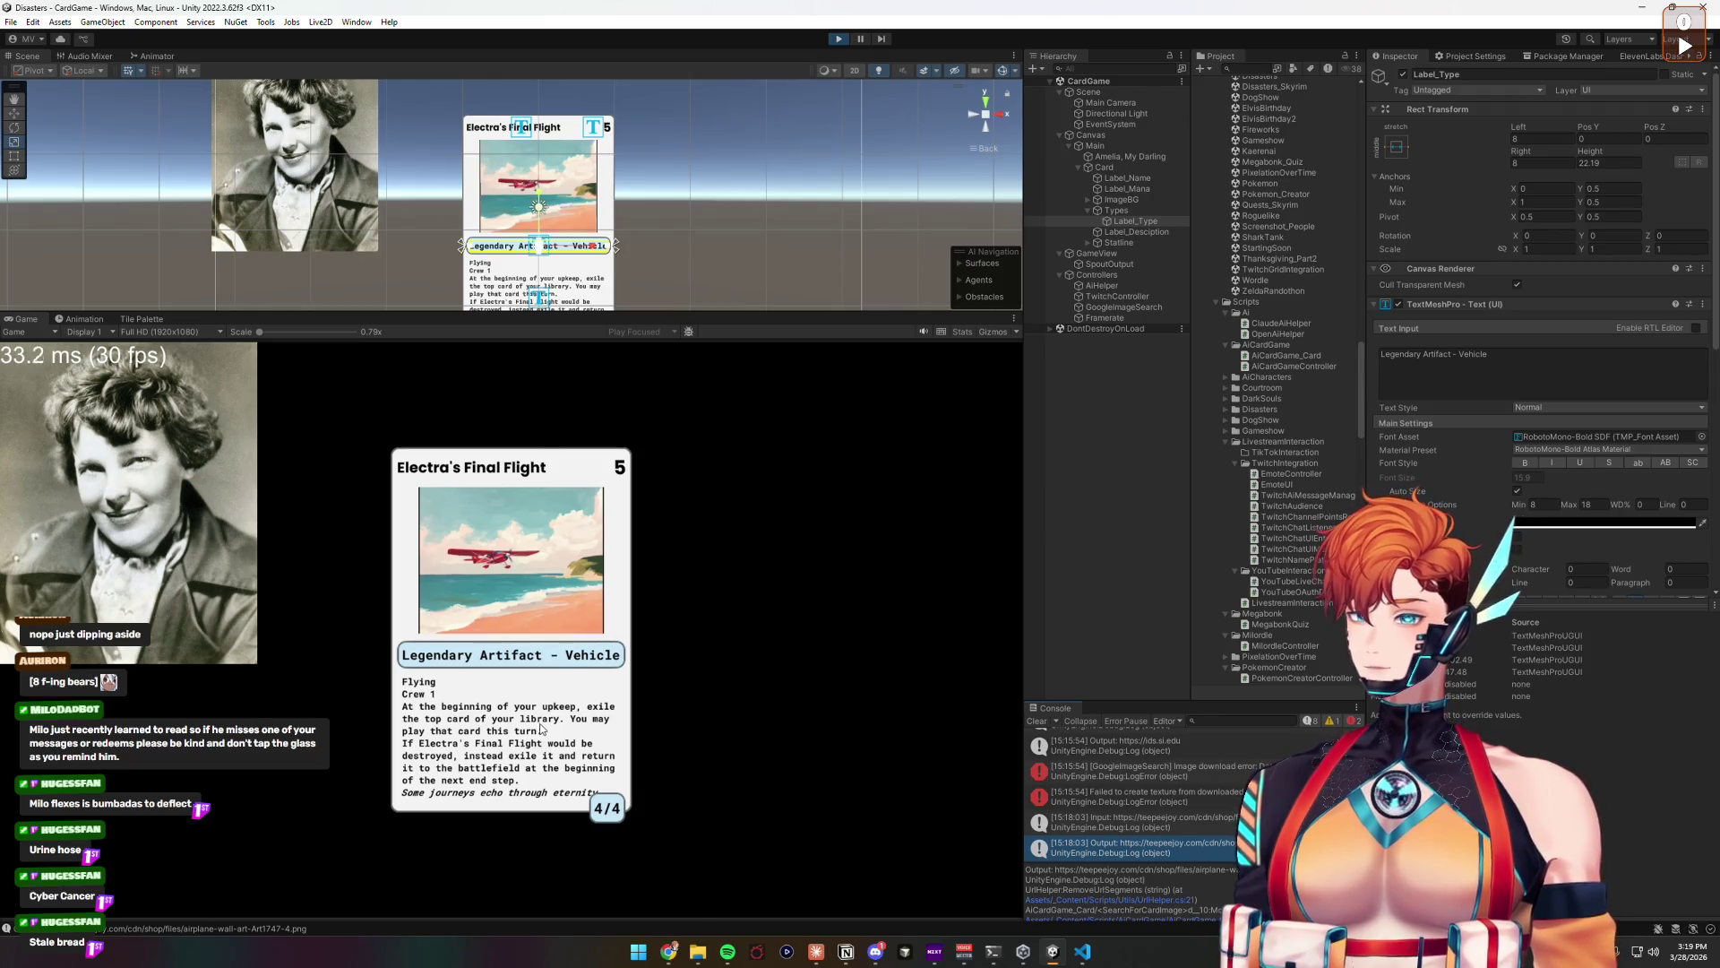
Step: Set Label_Type's Rect Transform height to 22 while the game is playing
double_click(1612, 163)
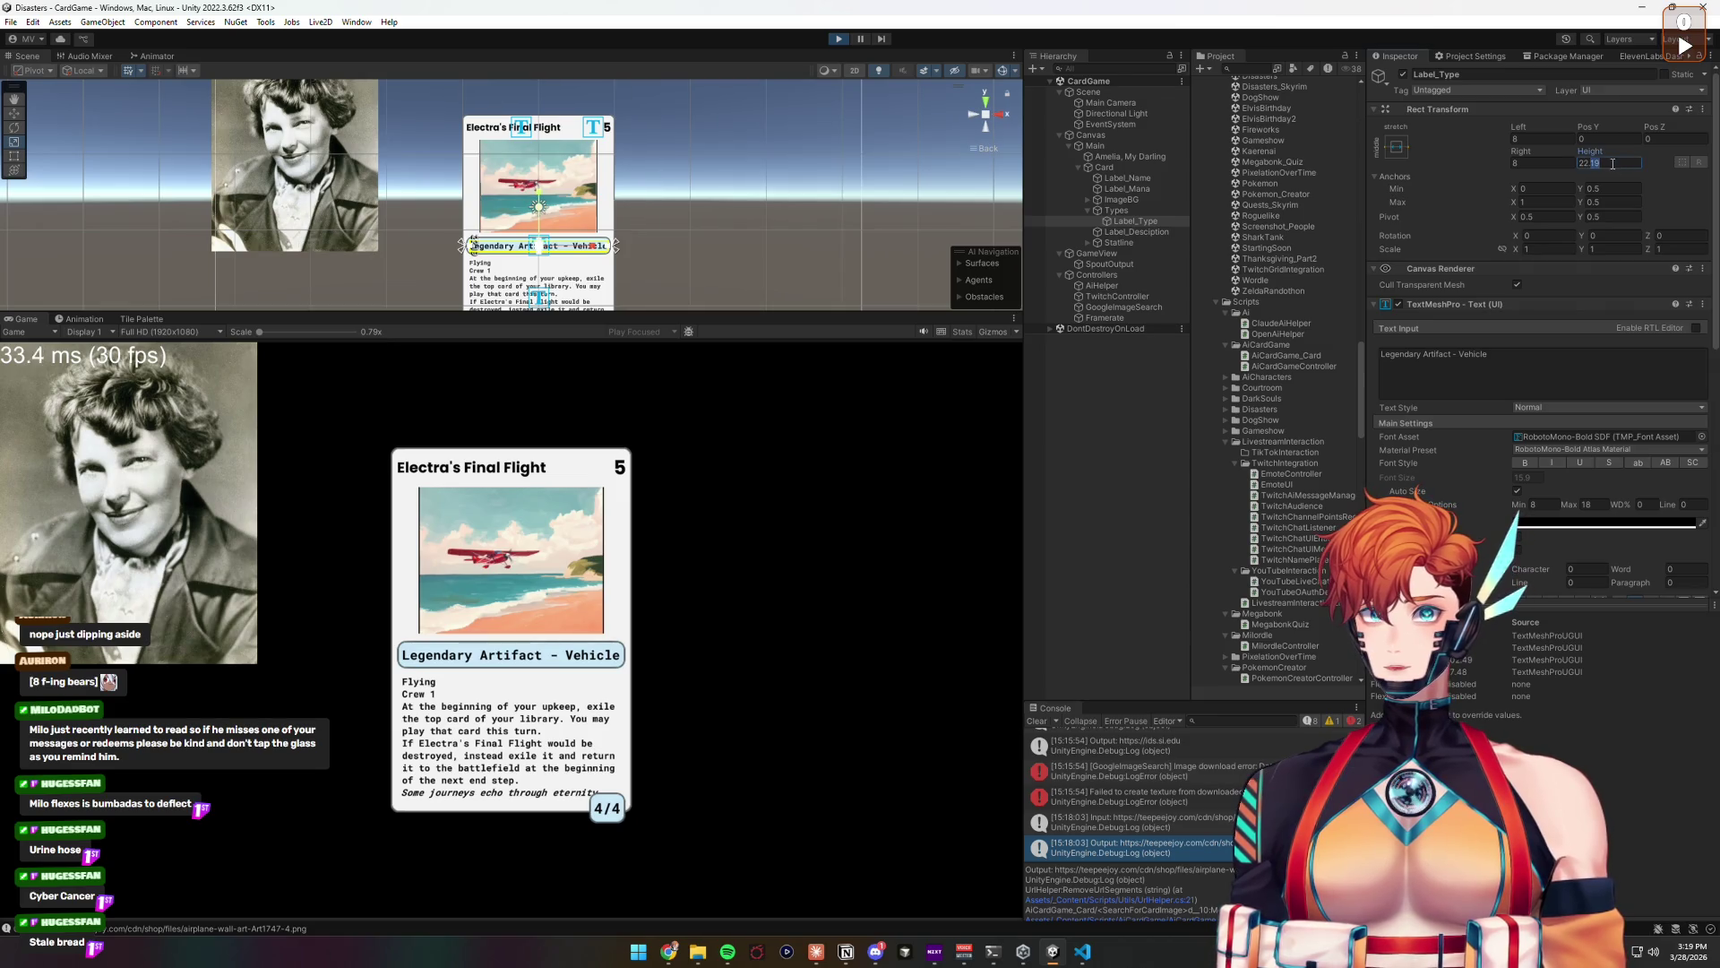
key(ctrl+a)
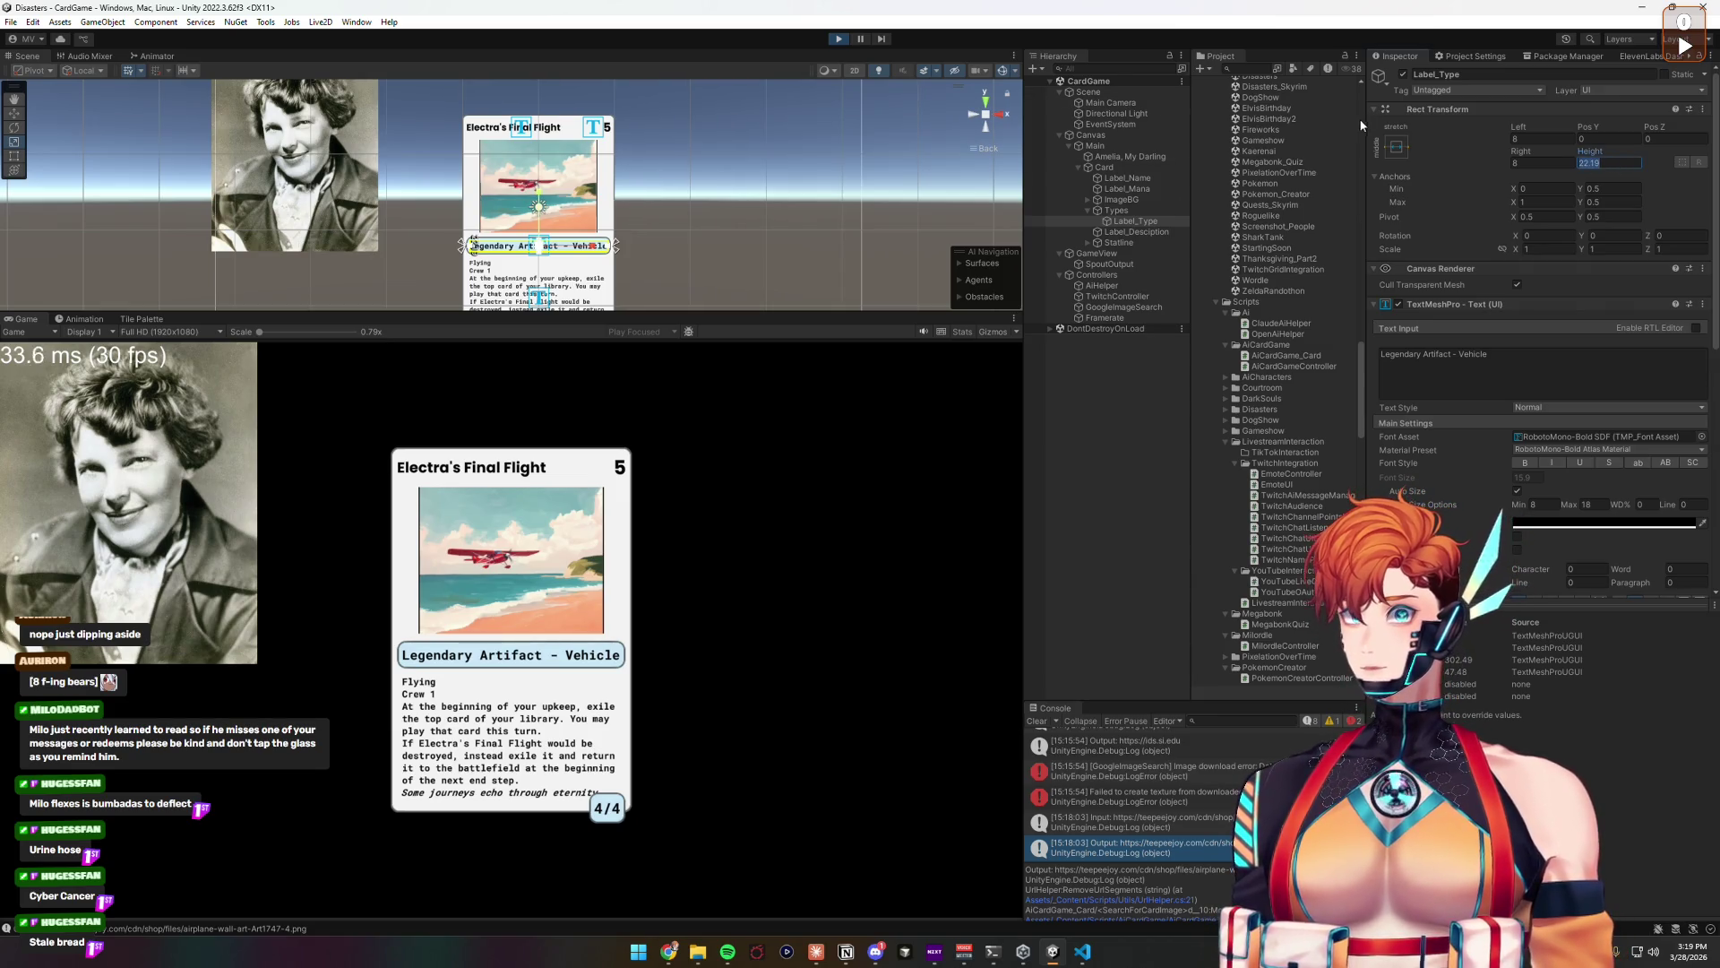
text(22)
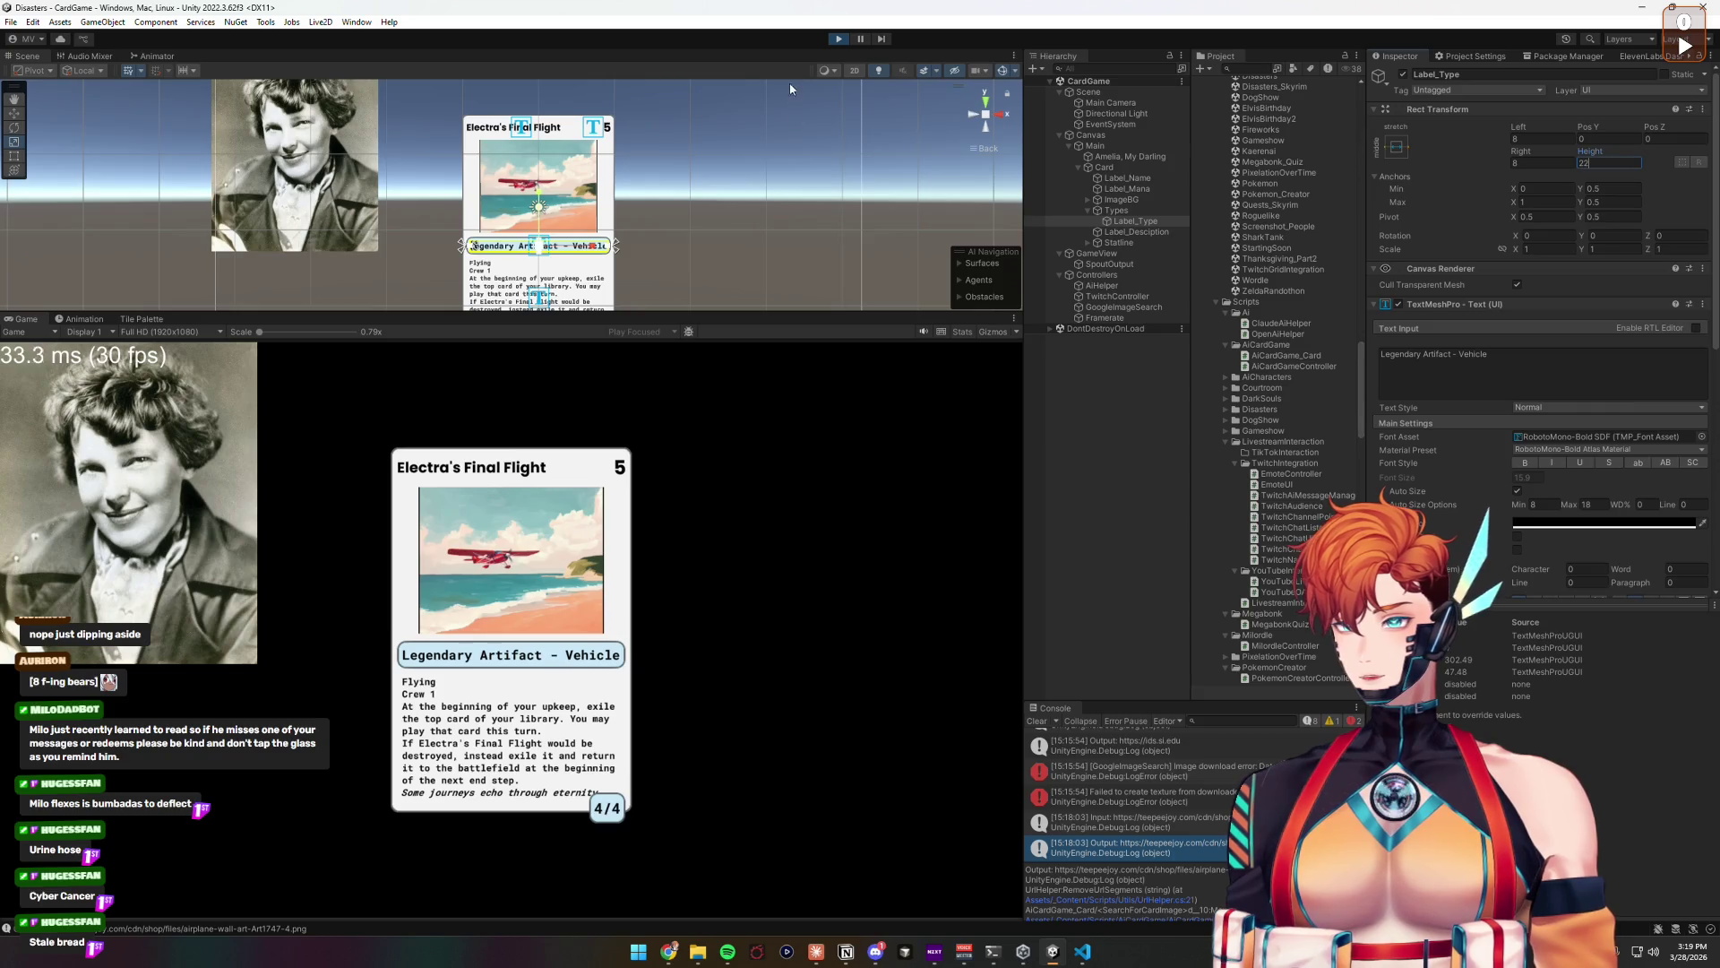
key(Return)
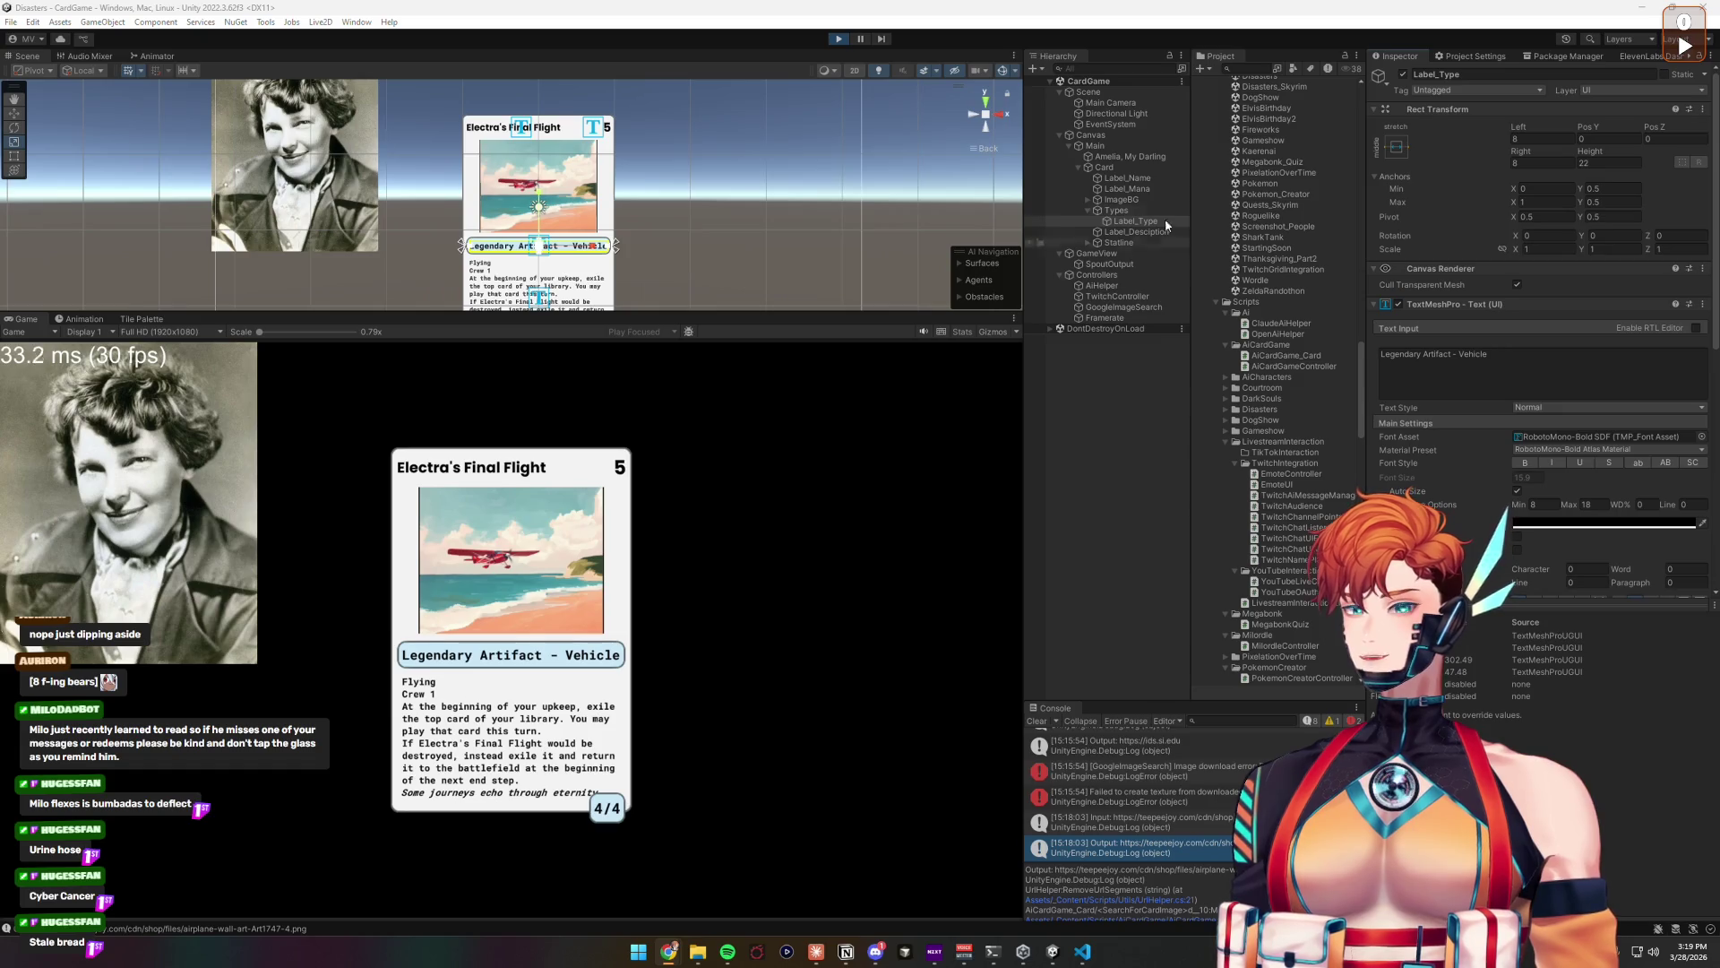
Step: Exit Play mode, set Label_Type's height to 22.19, and select the Types object
click(846, 39)
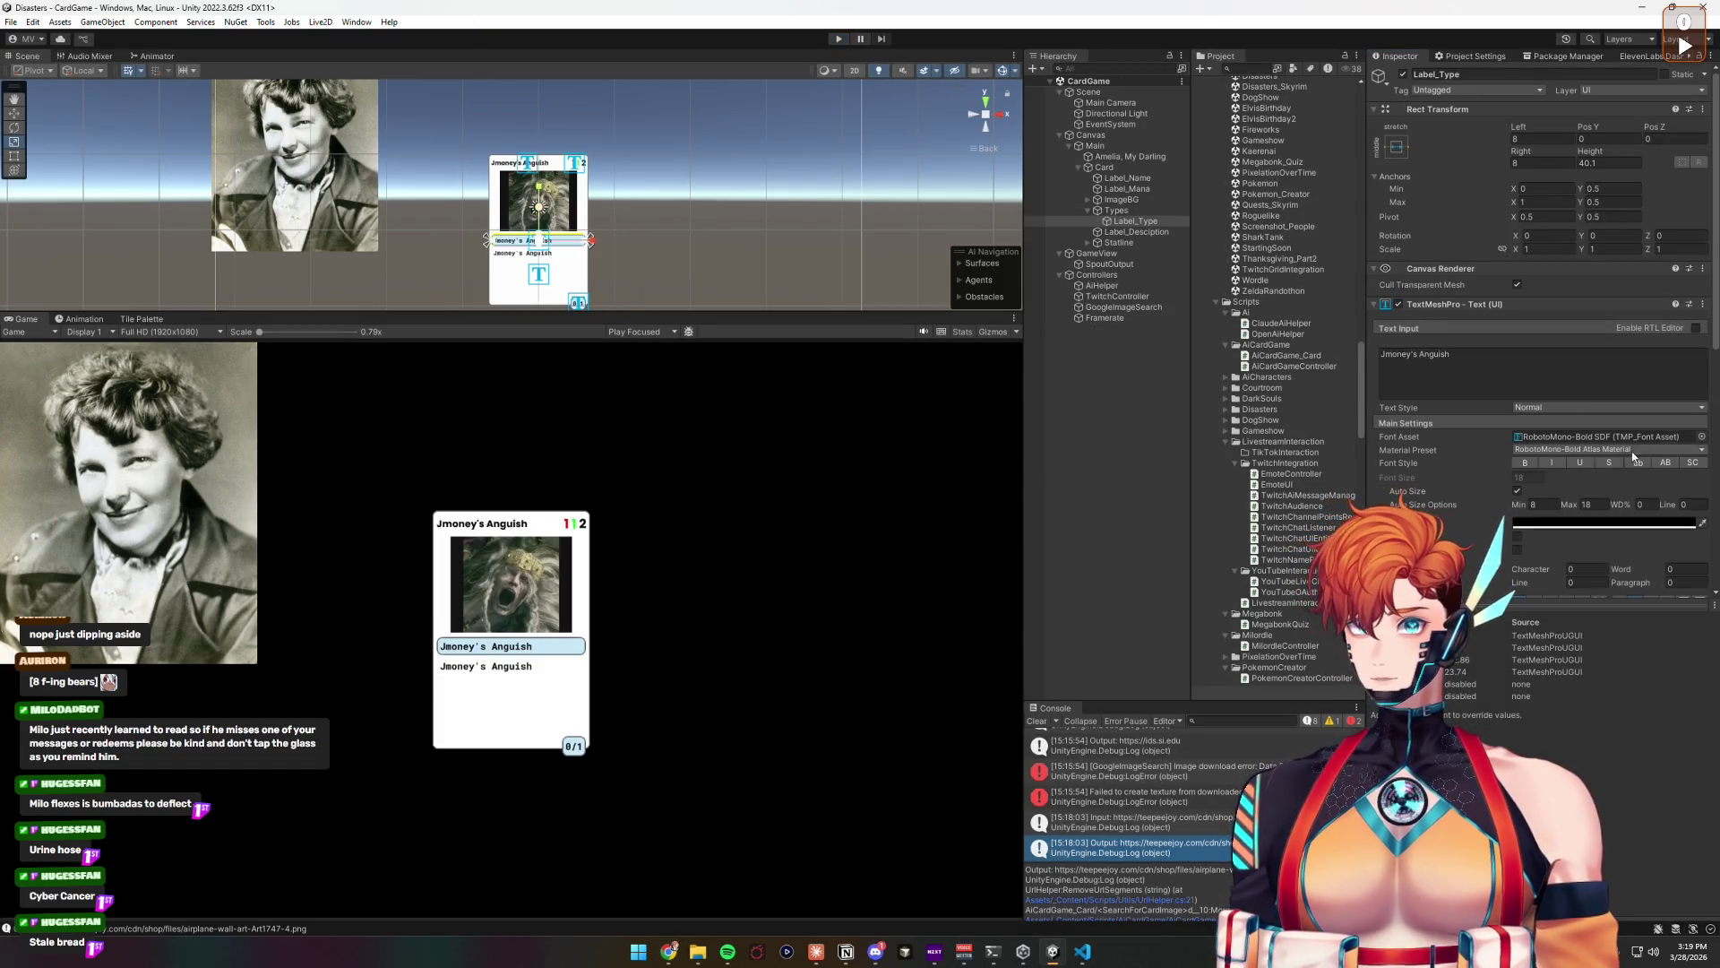
click(1606, 164)
text(22.19)
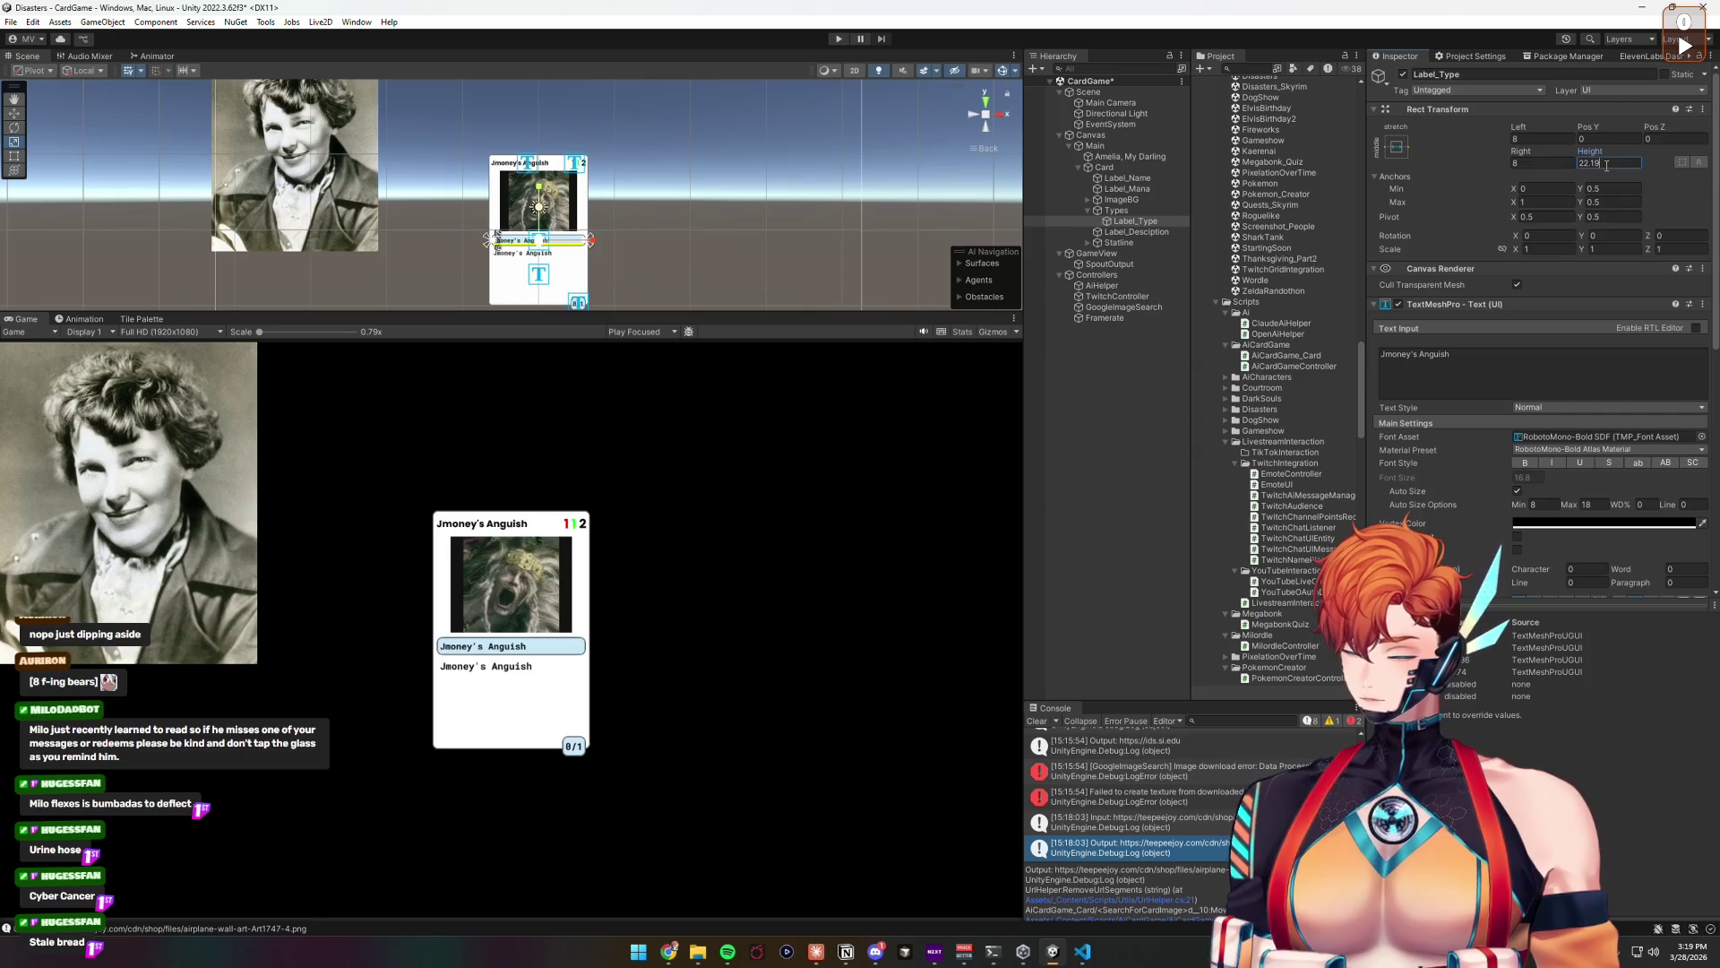
key(Return)
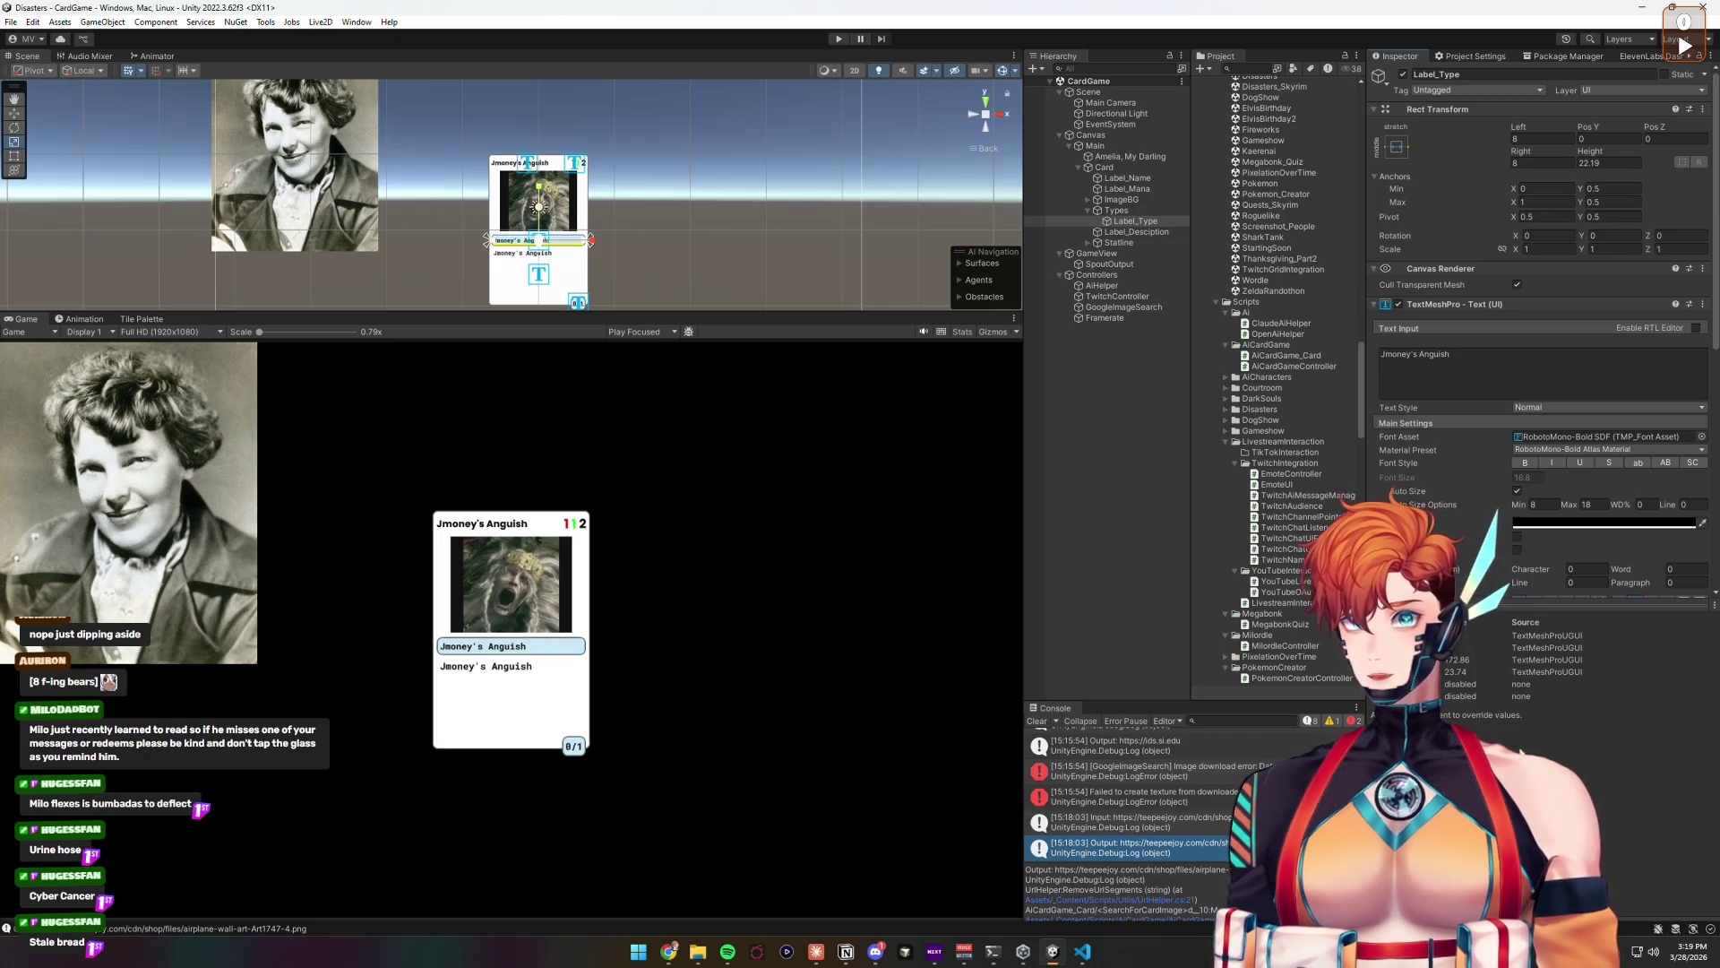
click(1118, 210)
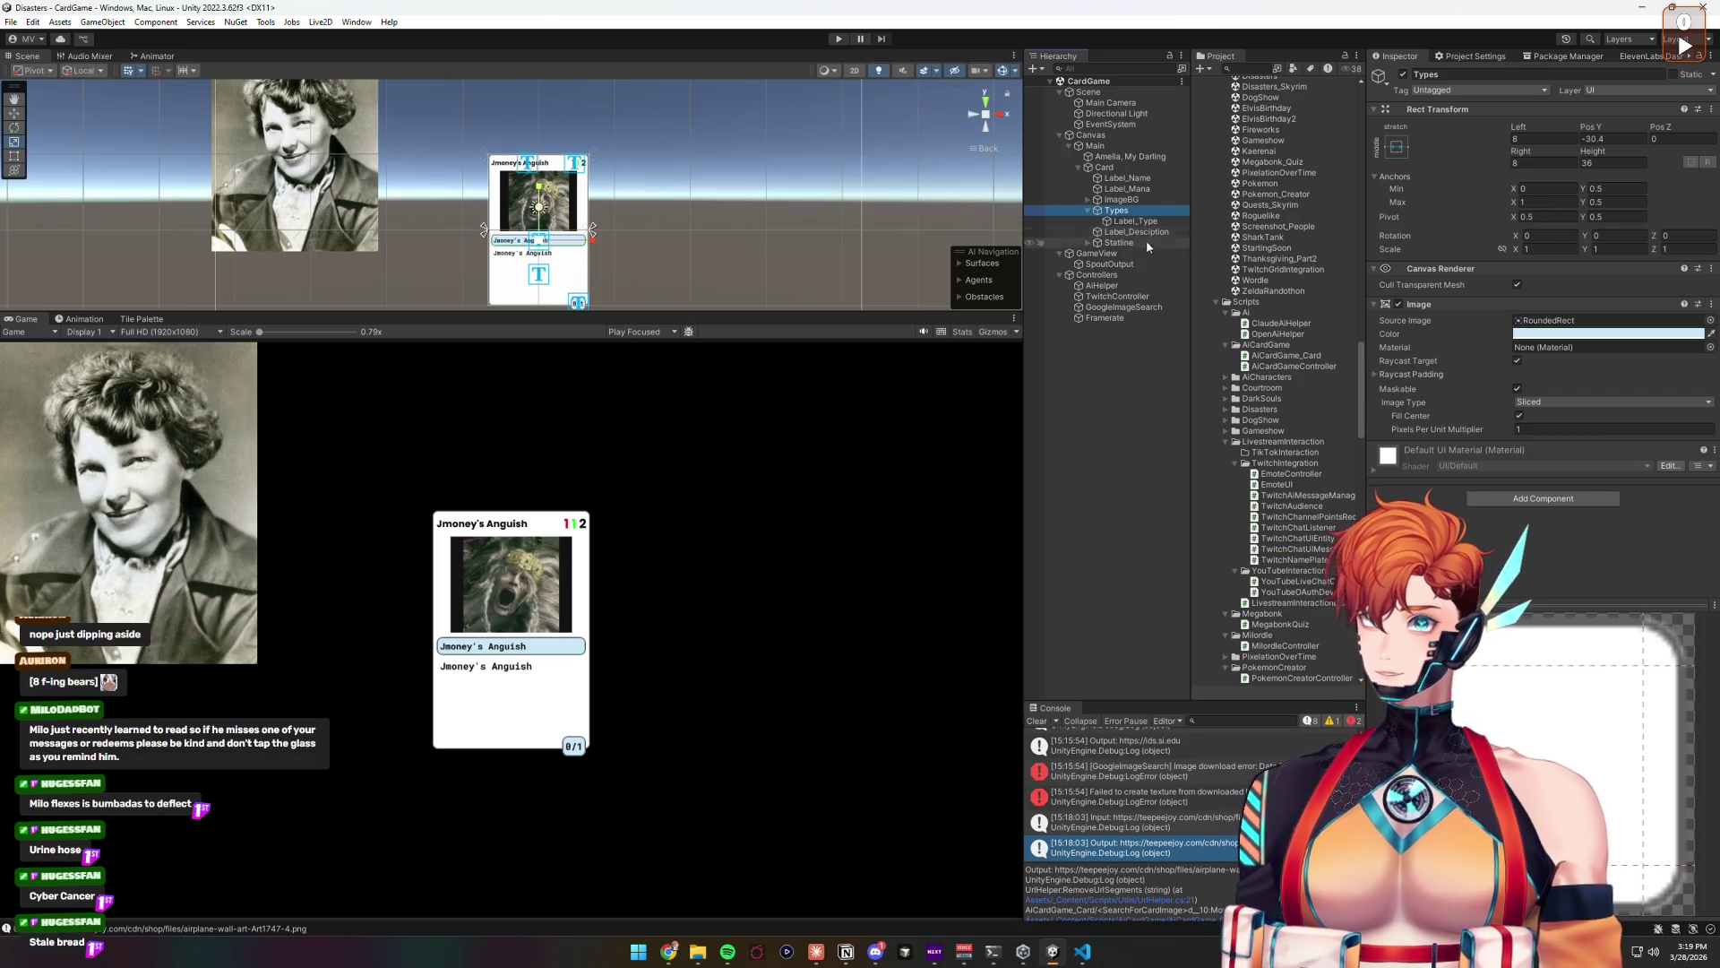
click(1085, 954)
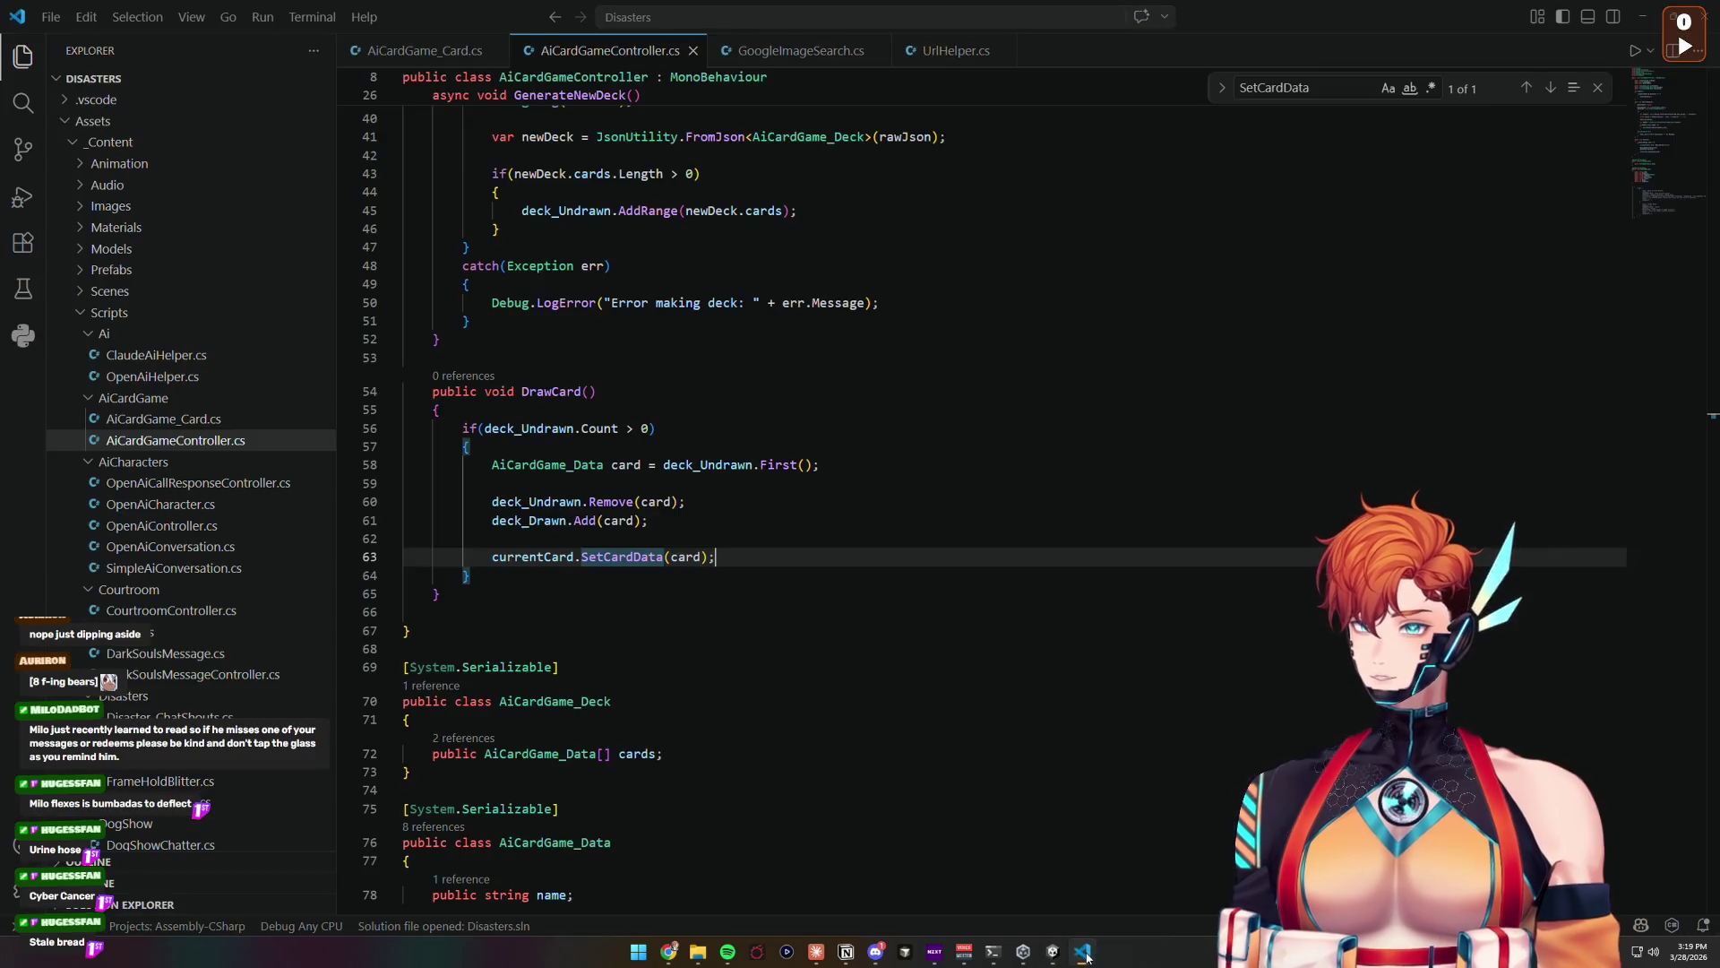
Step: Switch to GoogleImageSearch.cs and scroll up from the UnityWebRequestTexture call
click(769, 536)
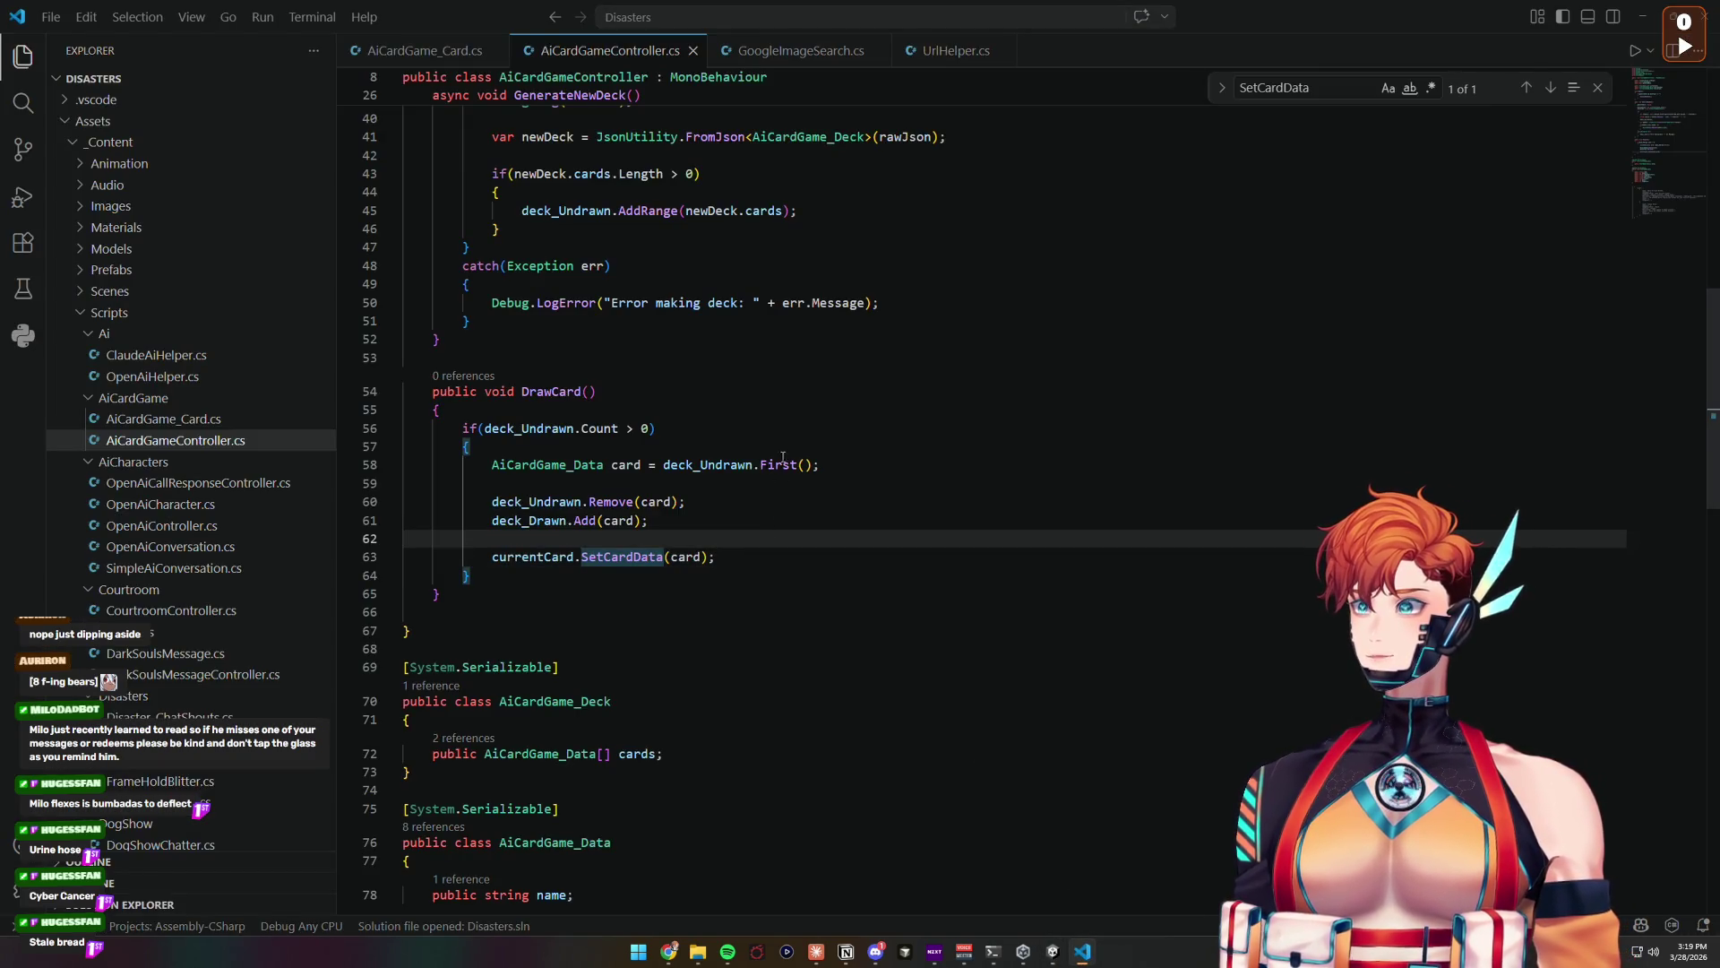
key(ctrl+Tab)
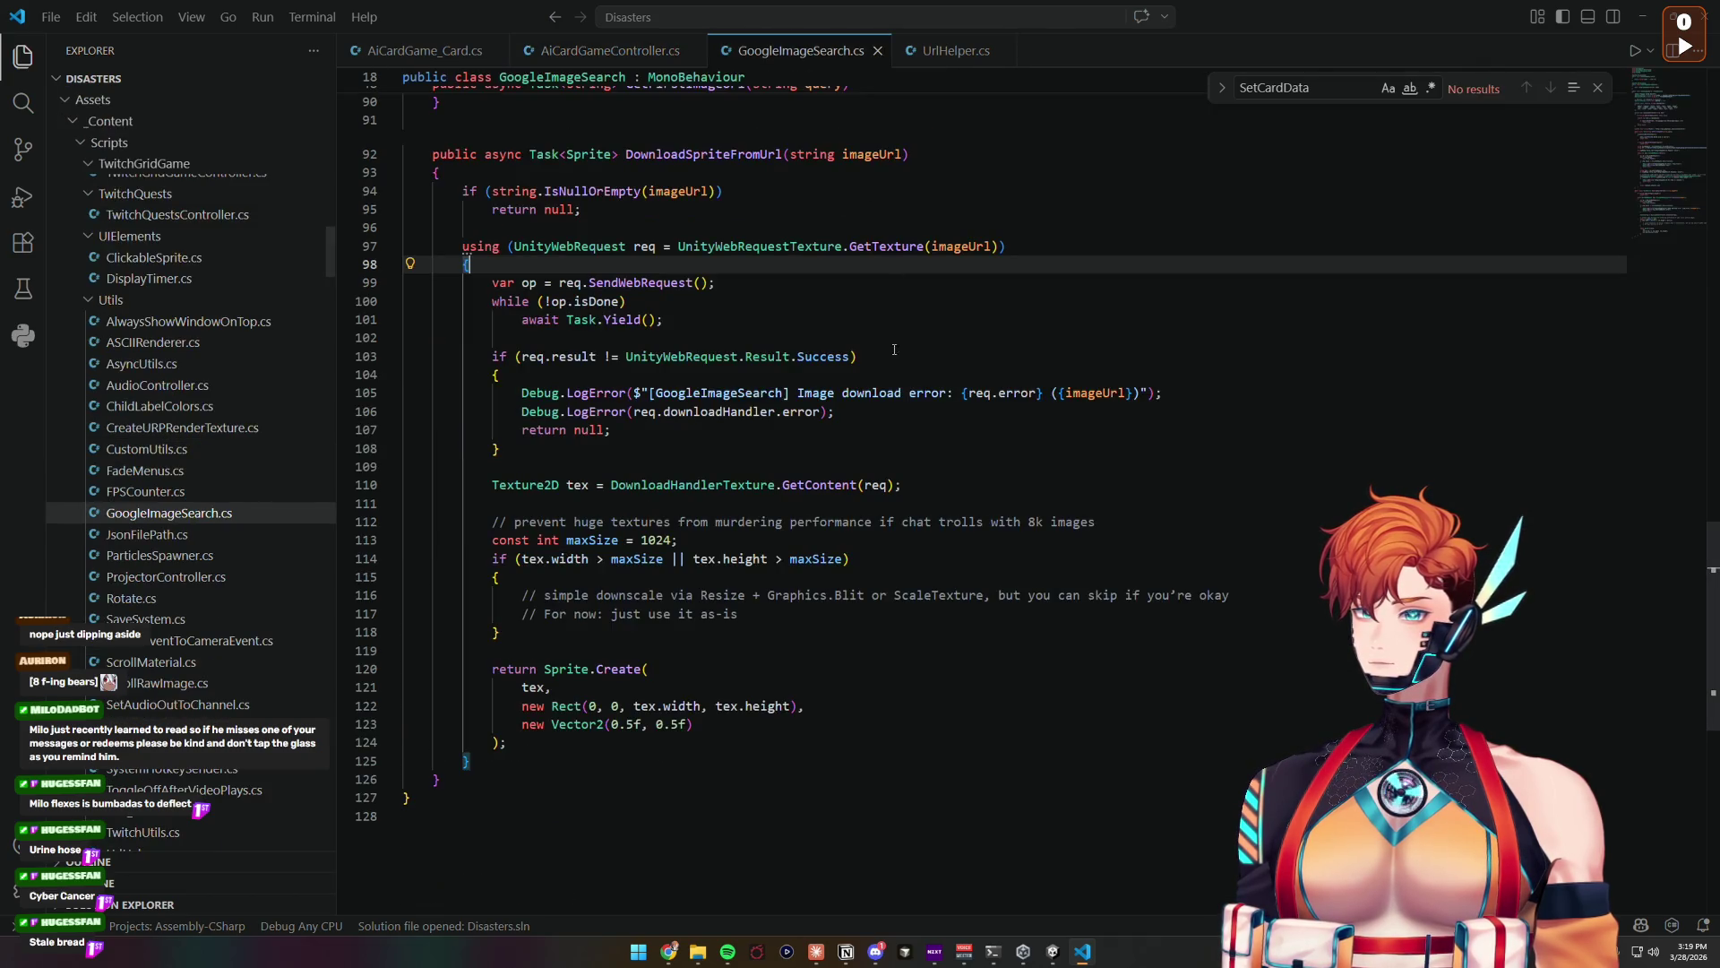
double_click(753, 247)
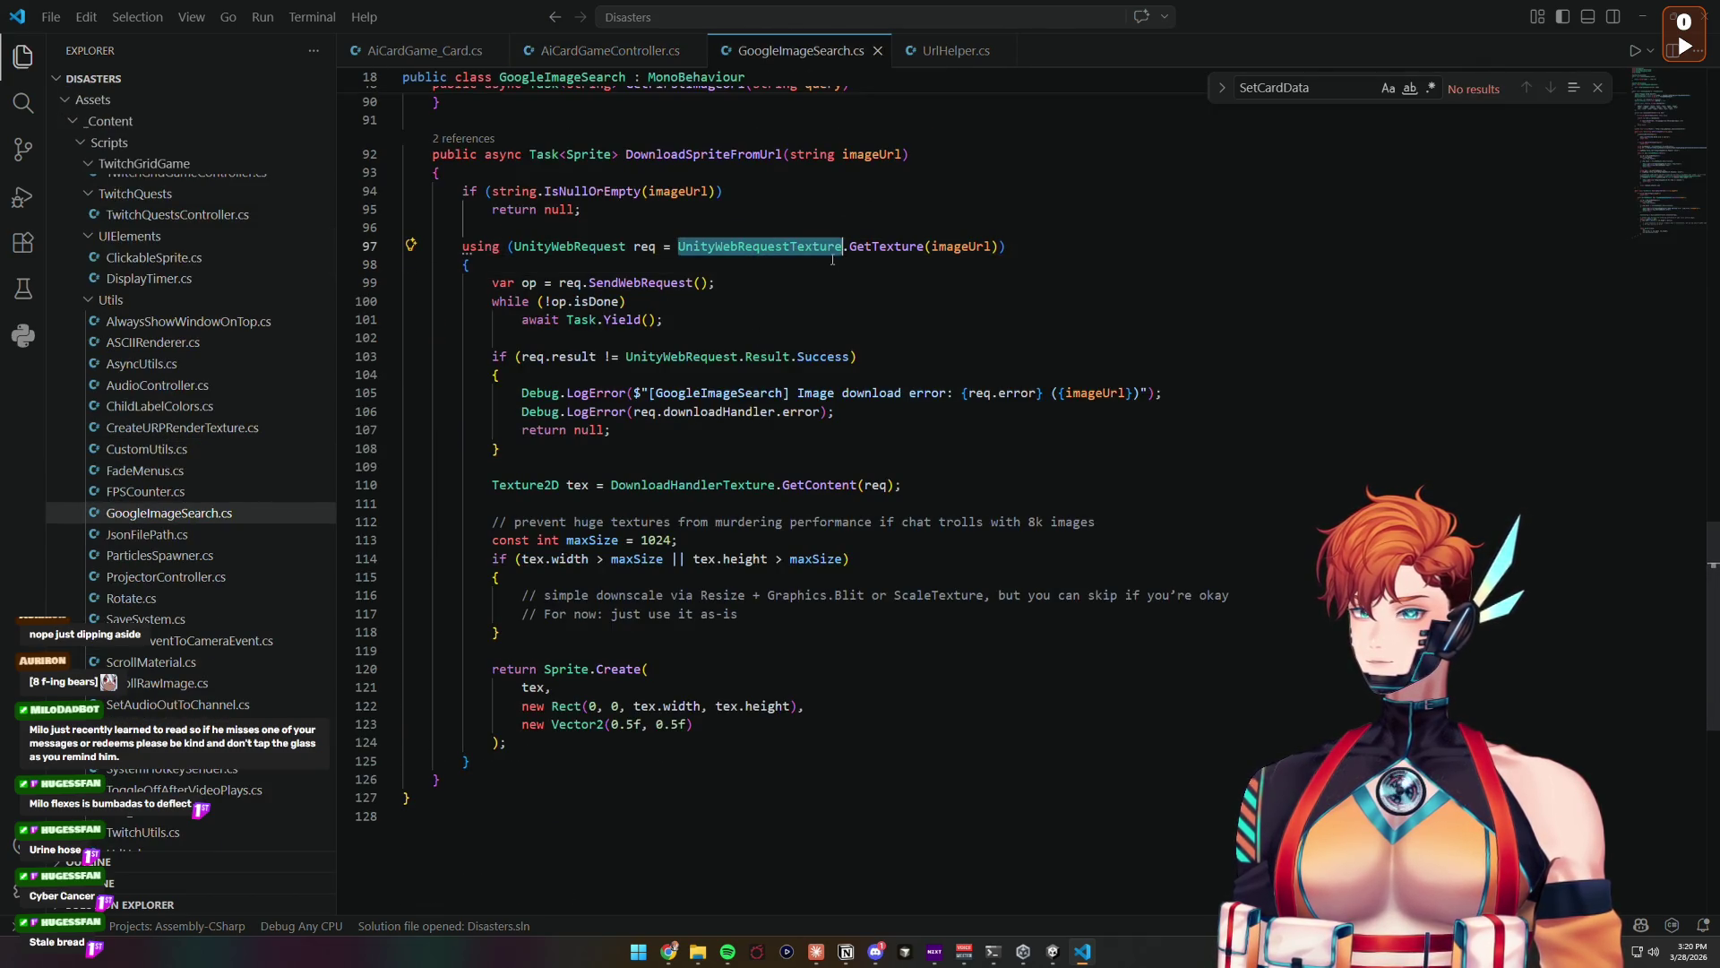
scroll(788, 287, up, 5)
scroll(826, 310, up, 2)
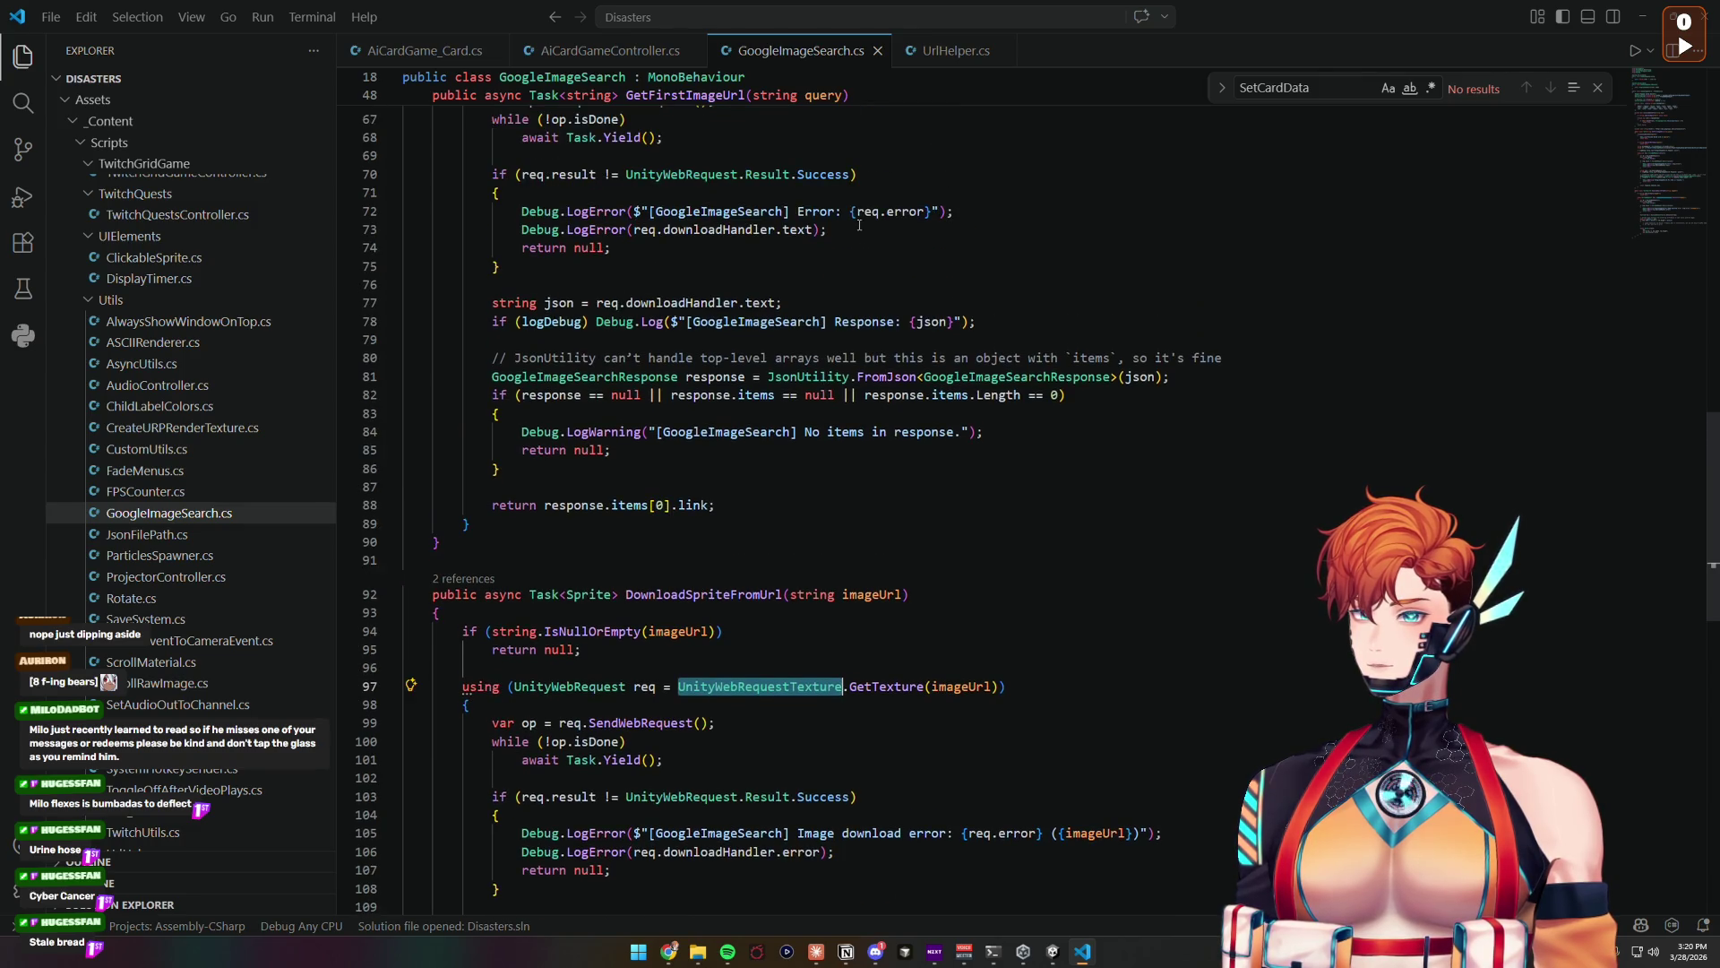
scroll(749, 230, up, 1)
Step: Review the request's Success check and downloadHandler.text response handling in GetFirstImageUrl
double_click(751, 297)
key(shift+alt+Right)
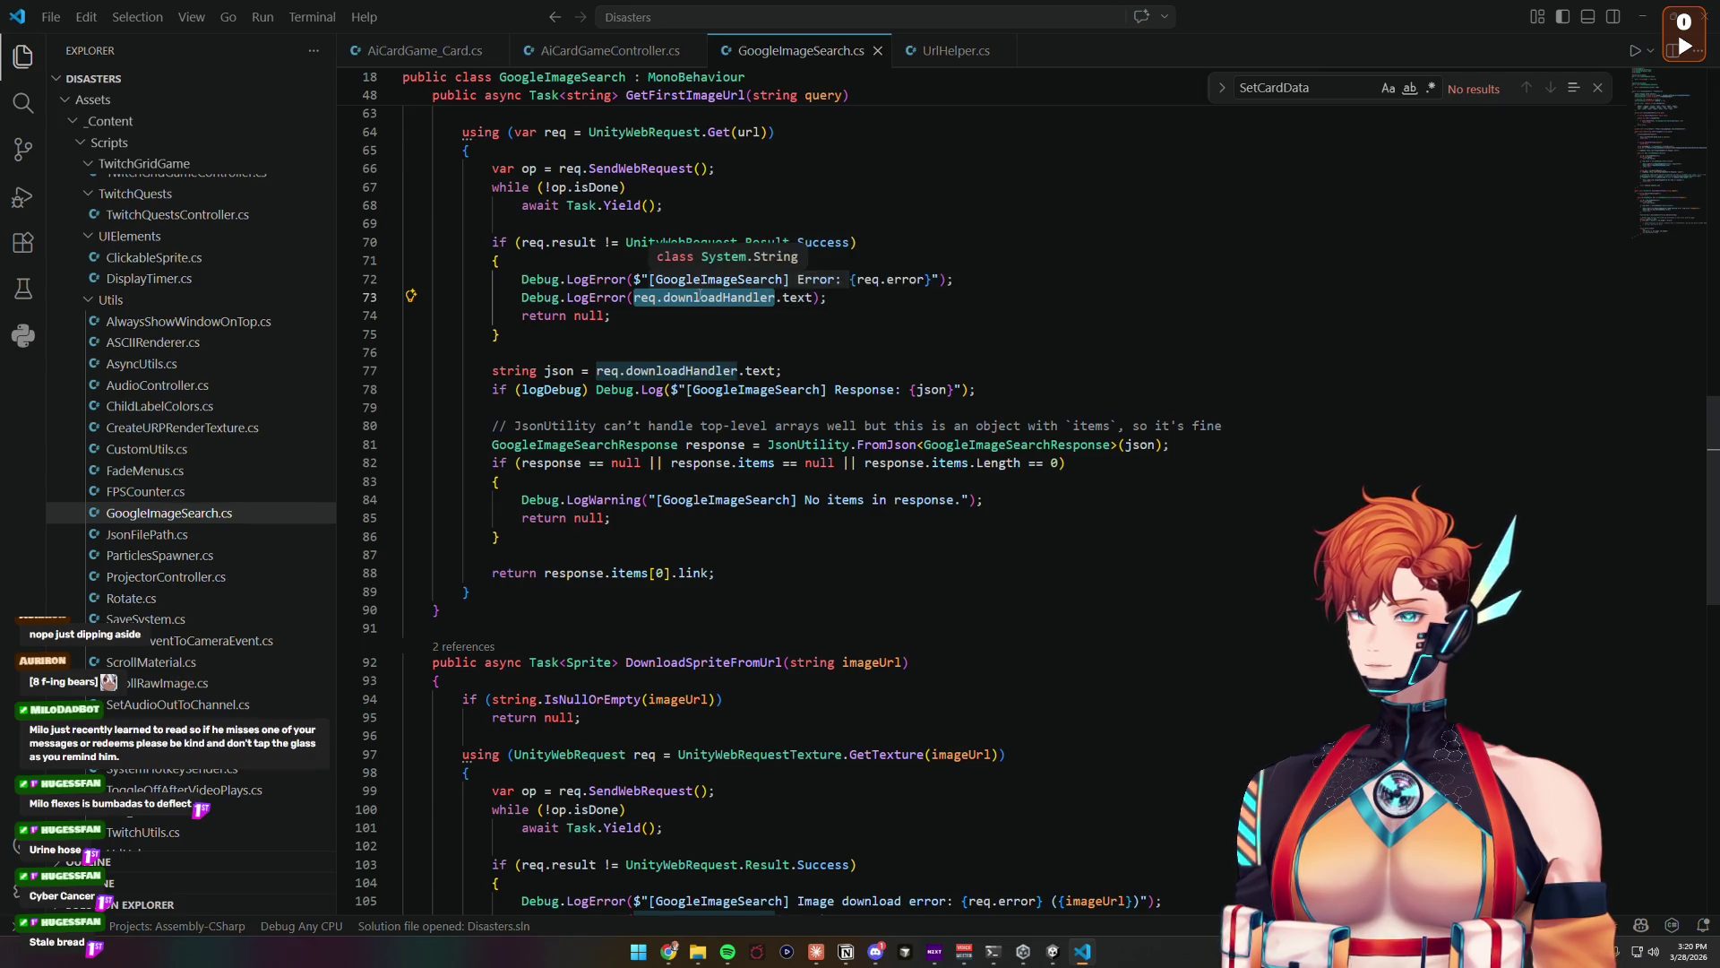
key(Down)
double_click(748, 242)
key(shift+alt+Right)
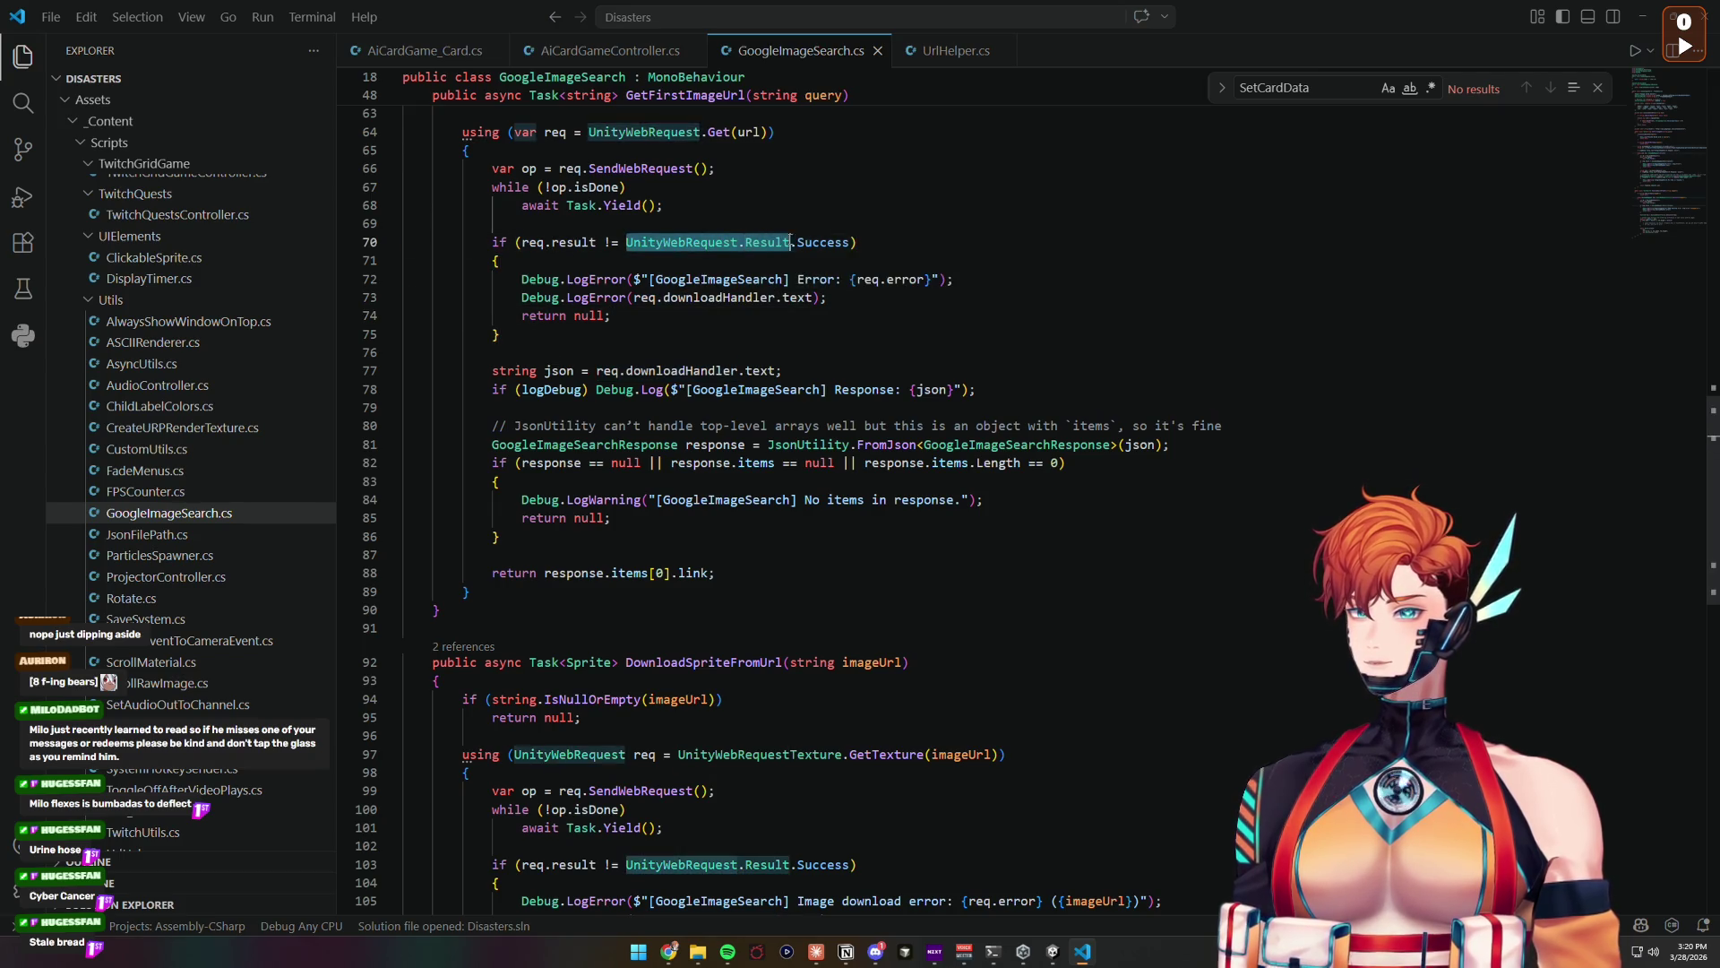
key(shift+alt+Right)
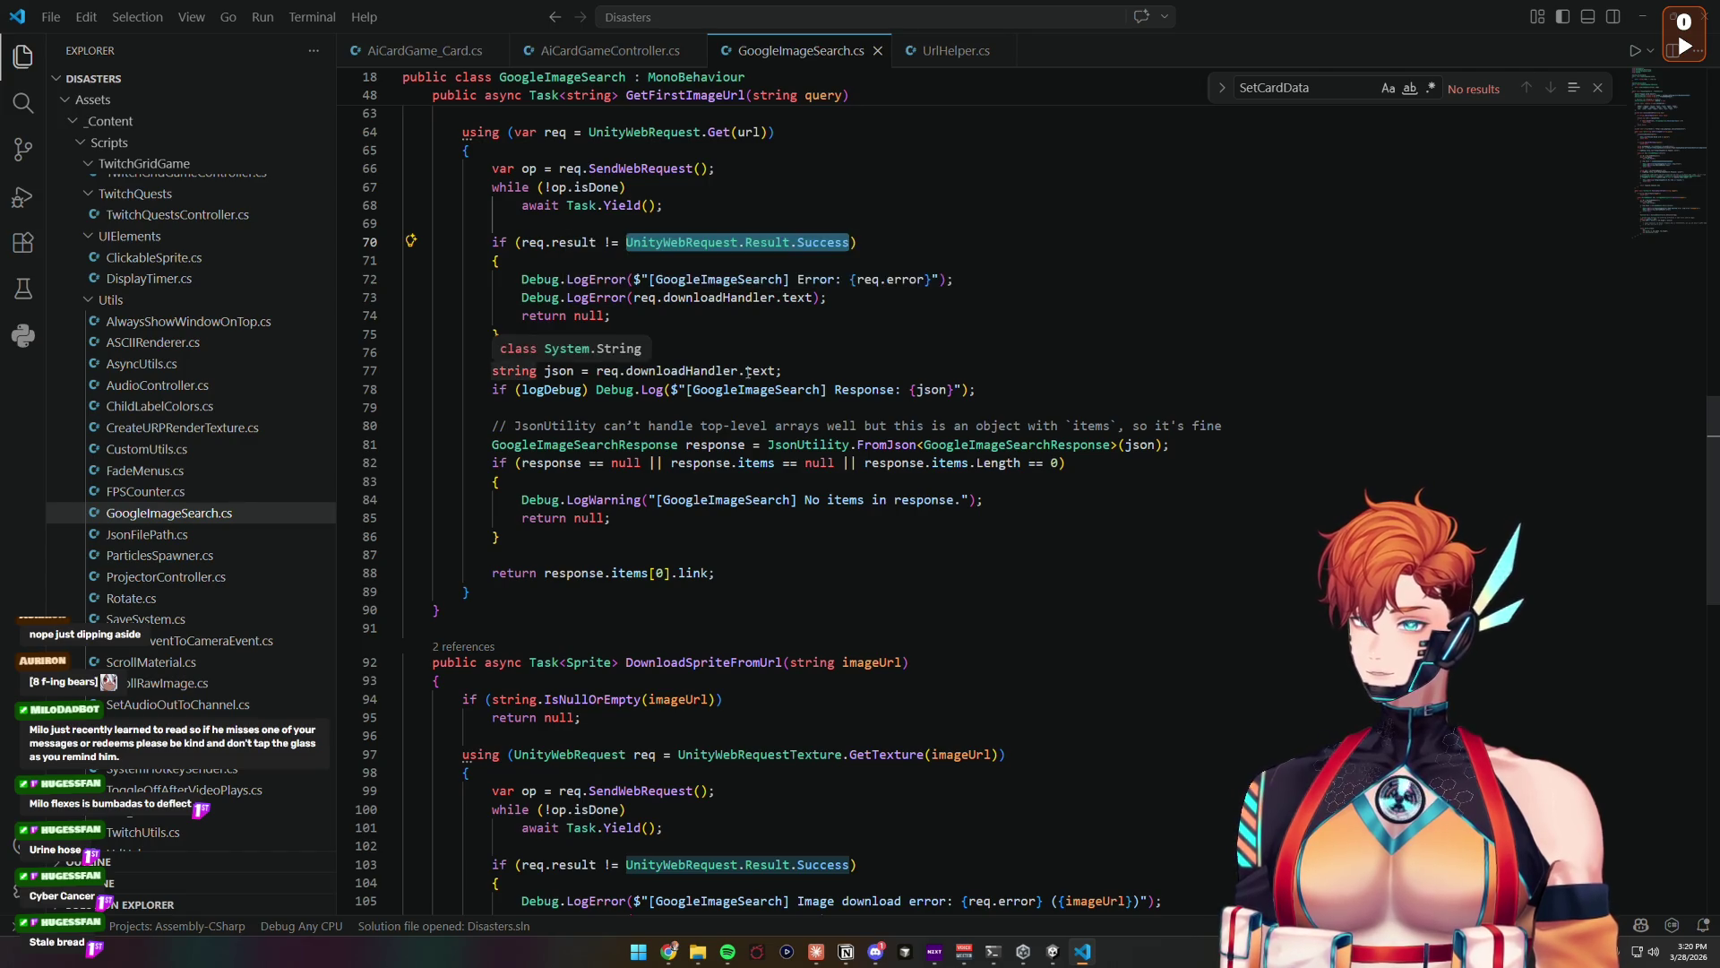
click(653, 389)
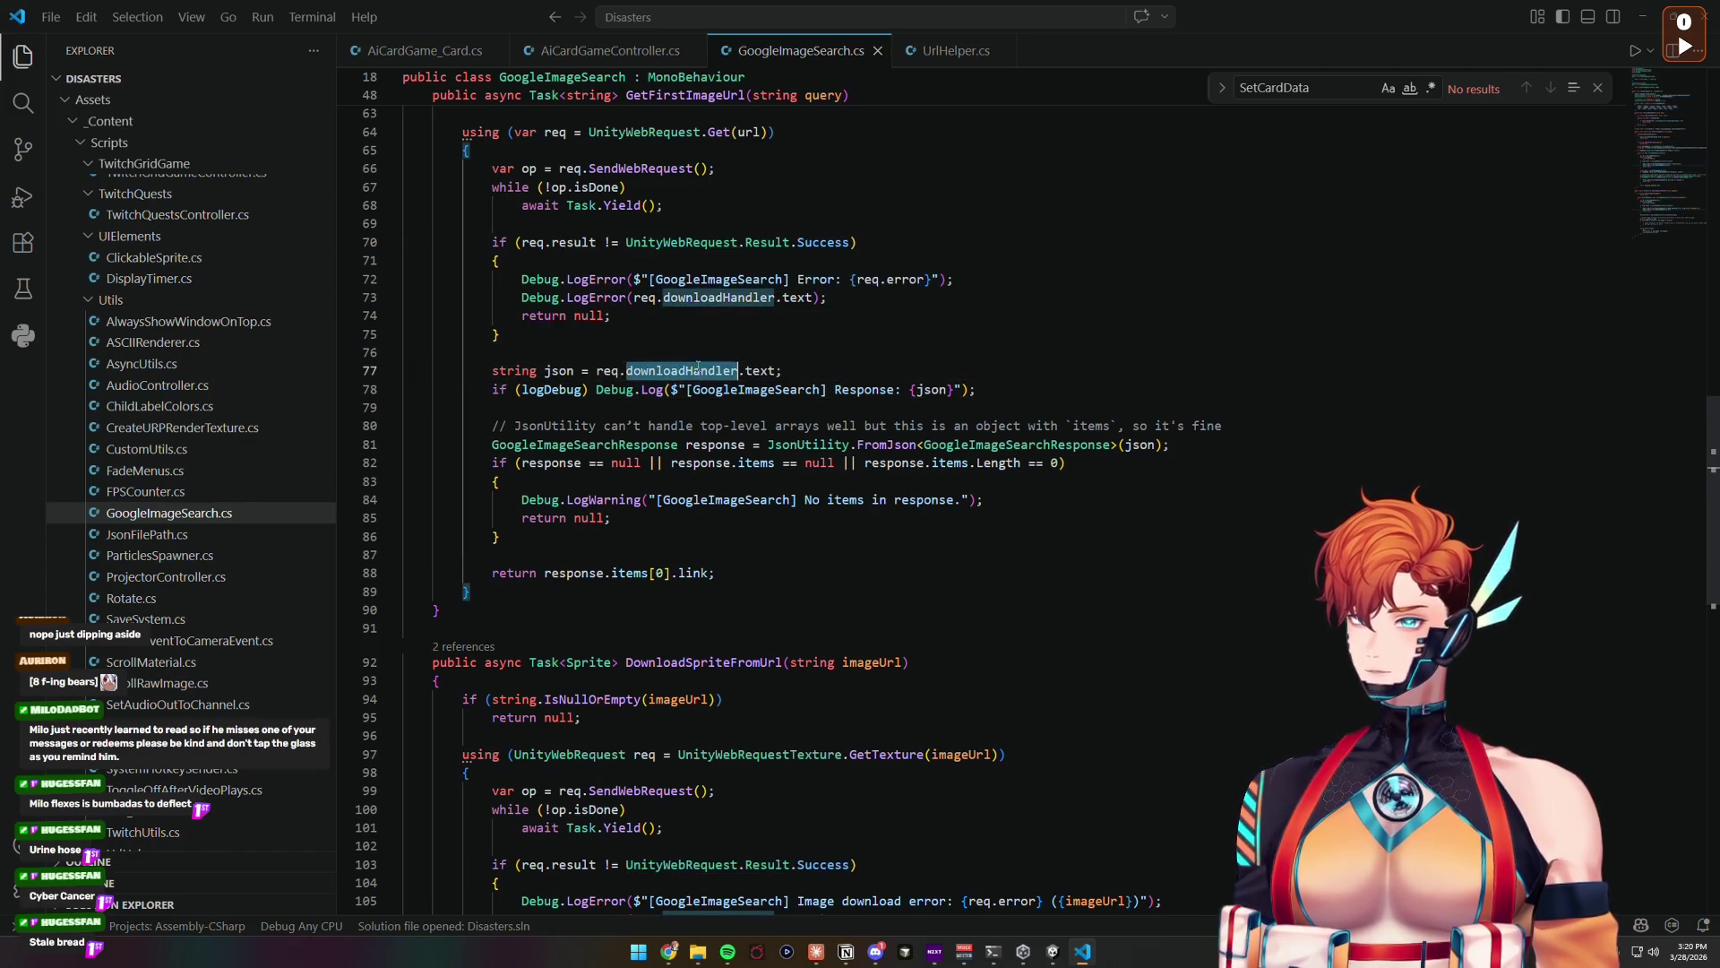
drag(775, 370, 618, 370)
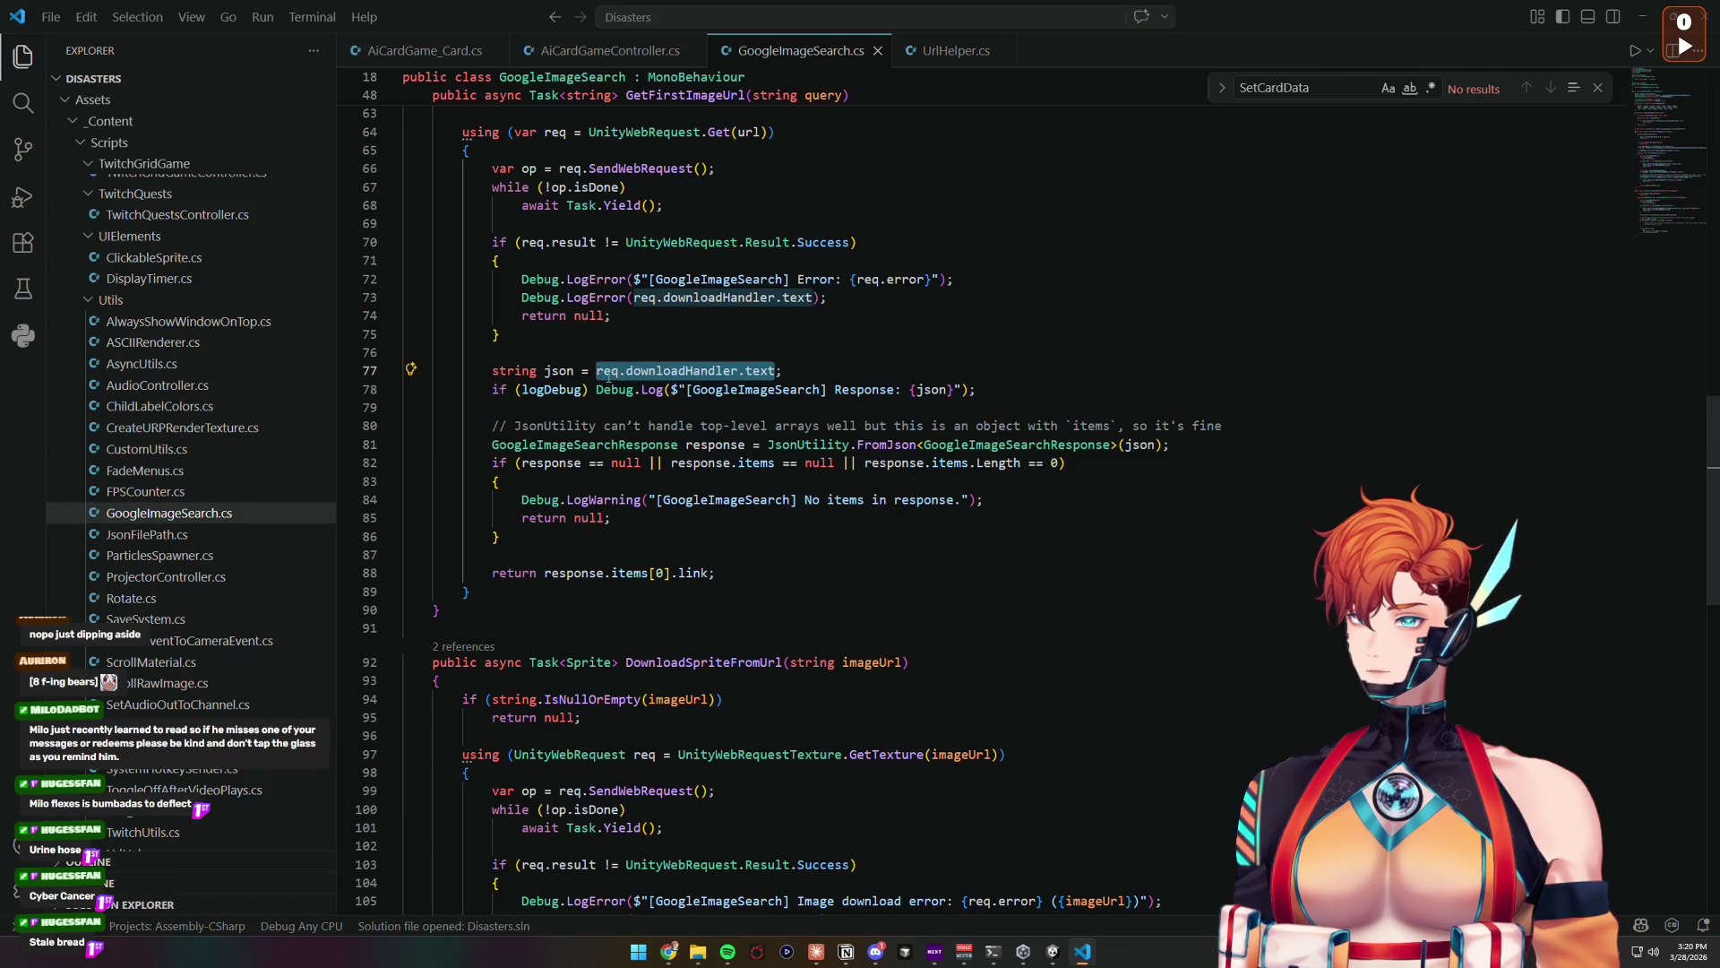
click(864, 389)
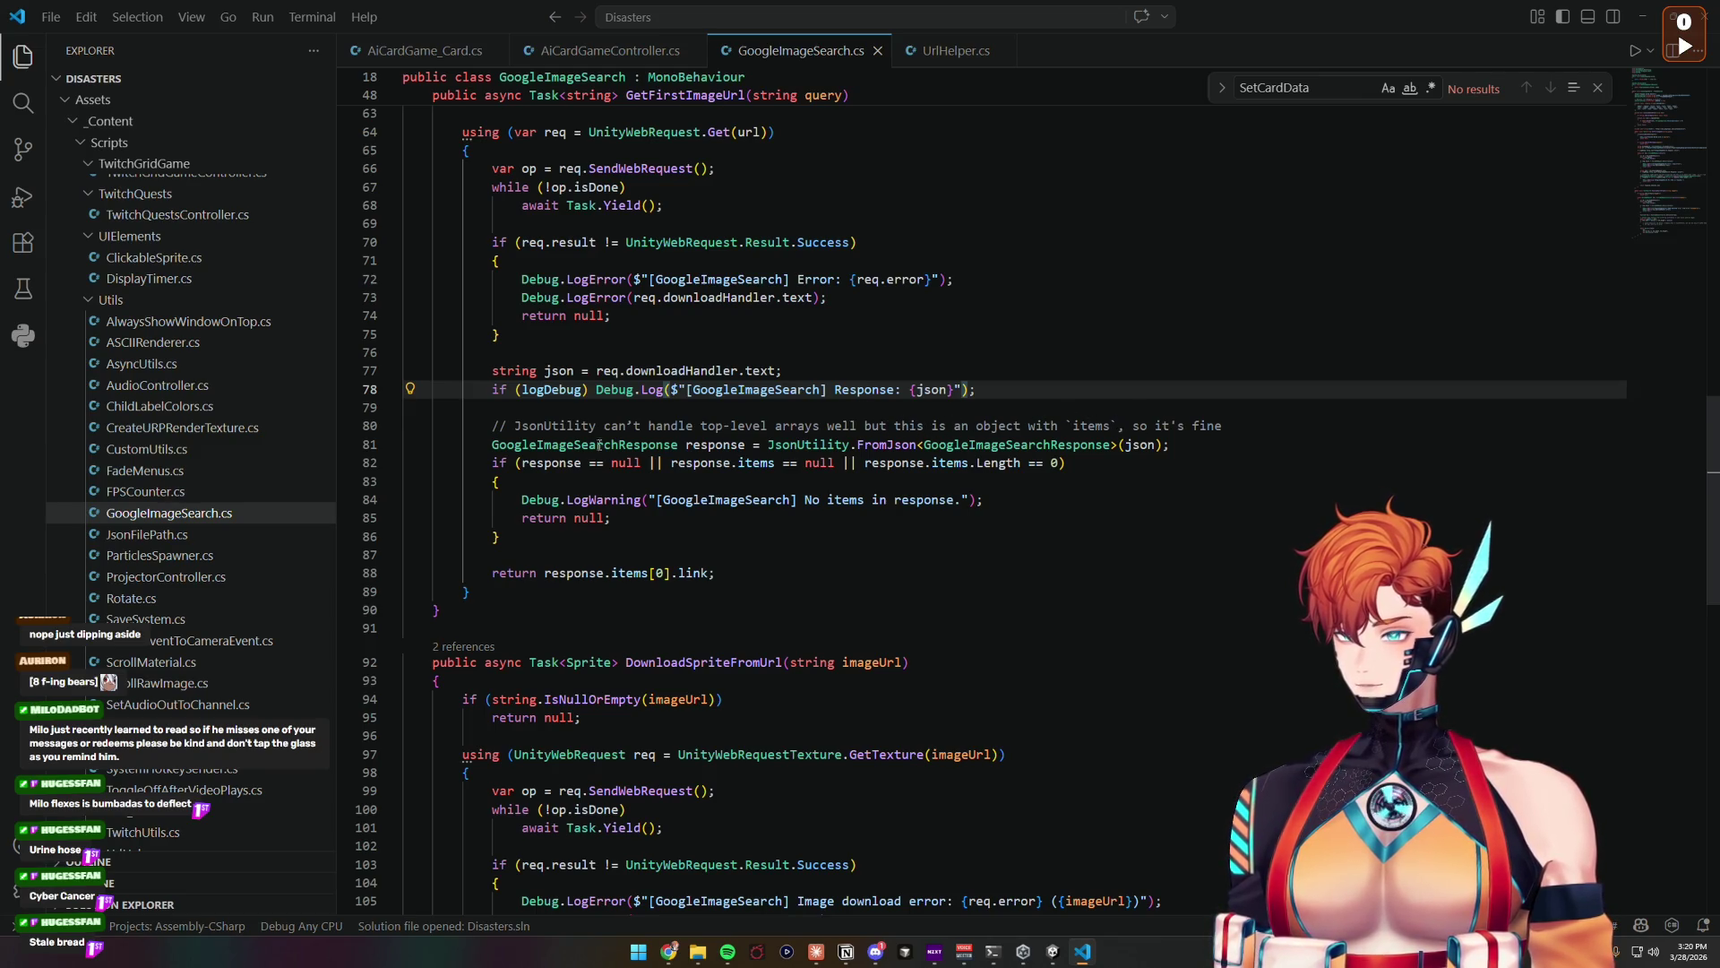
Step: Review the GoogleImageSearchResponse parsing and scroll down to DownloadSpriteFromUrl
click(1025, 446)
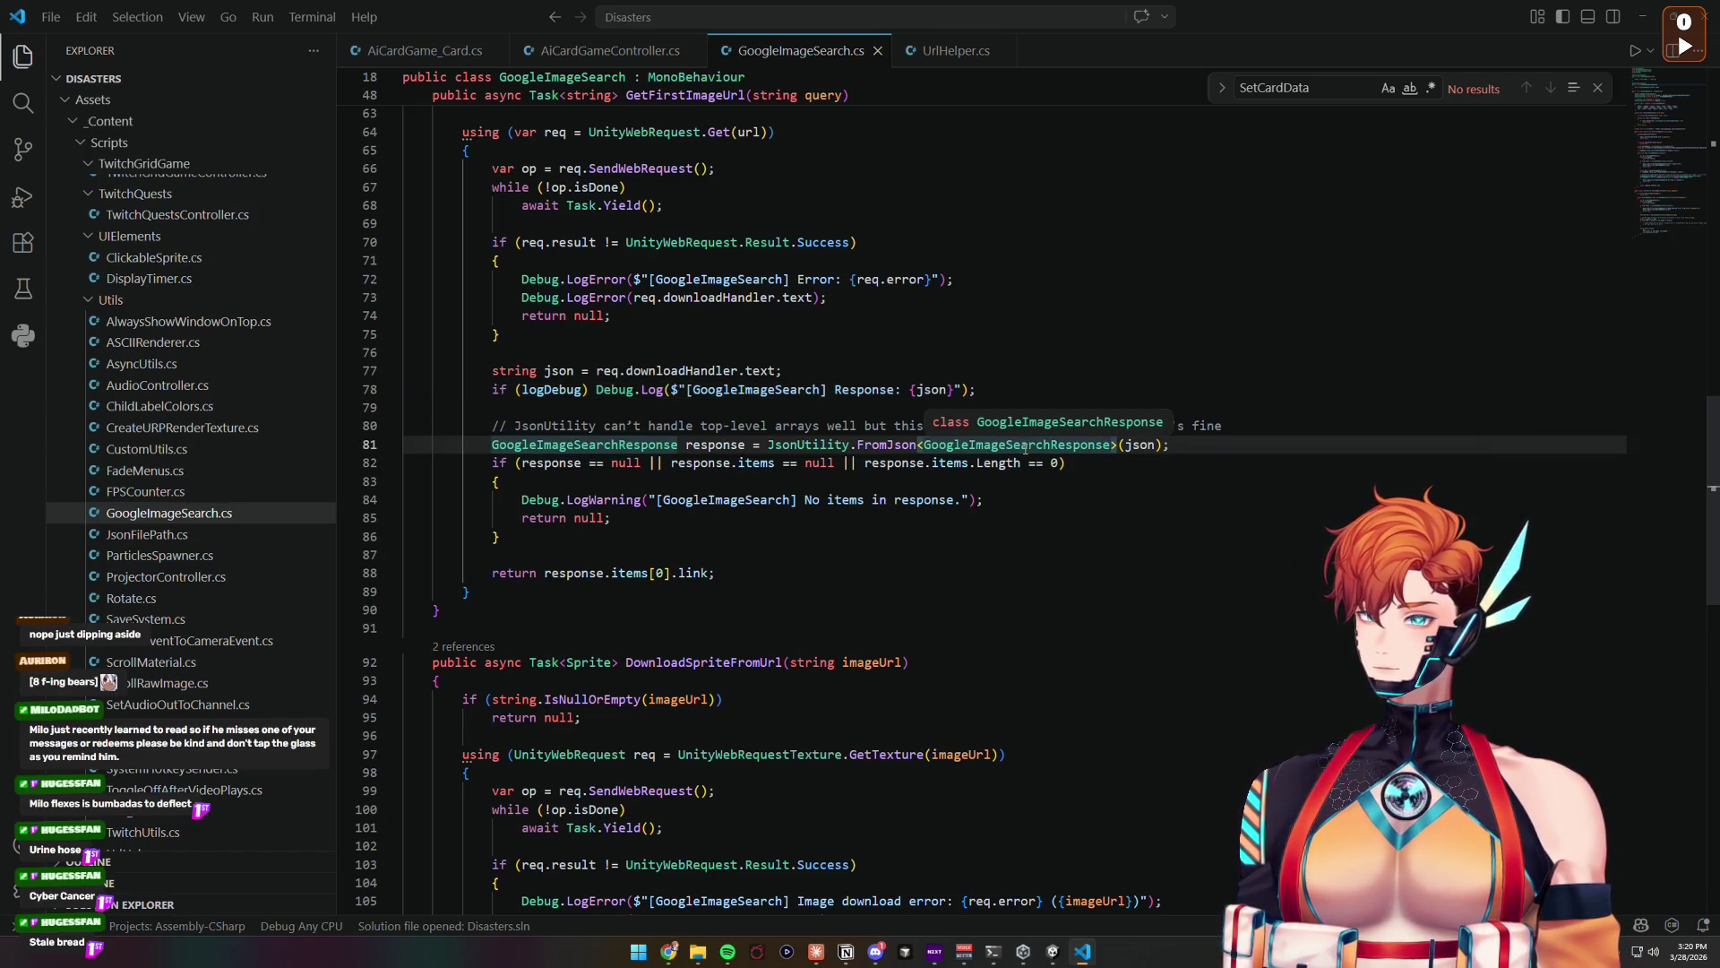
scroll(1025, 448, down, 7)
scroll(1021, 457, up, 6)
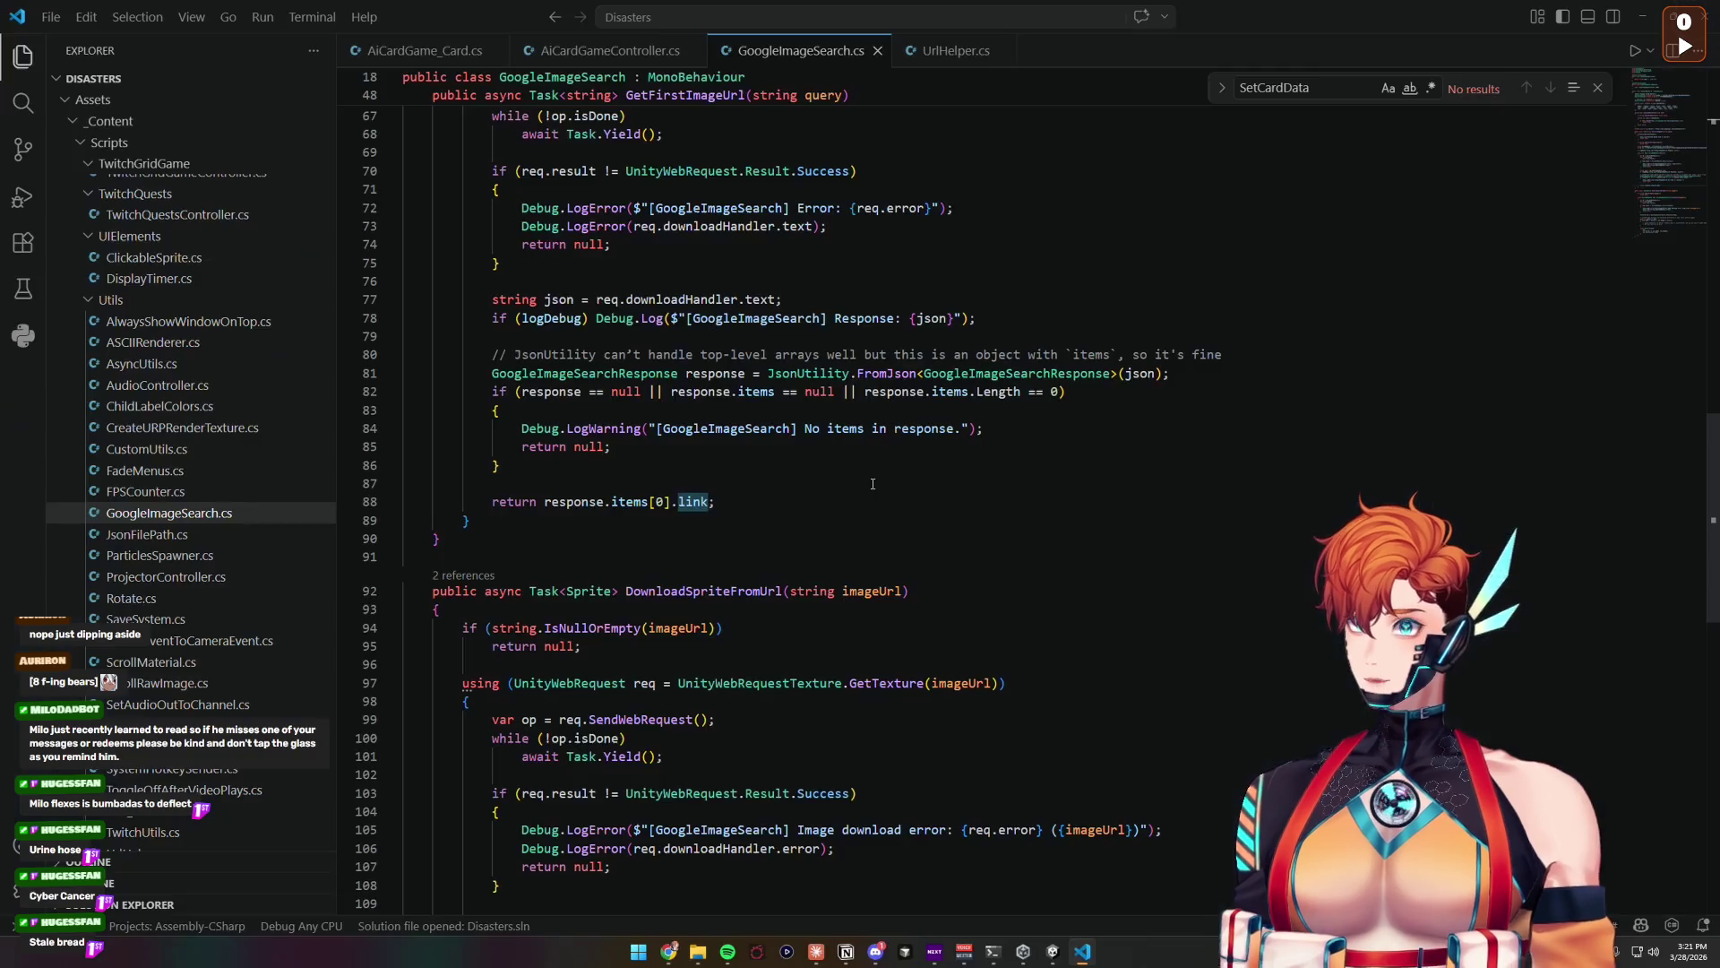
scroll(873, 484, down, 4)
scroll(872, 484, down, 3)
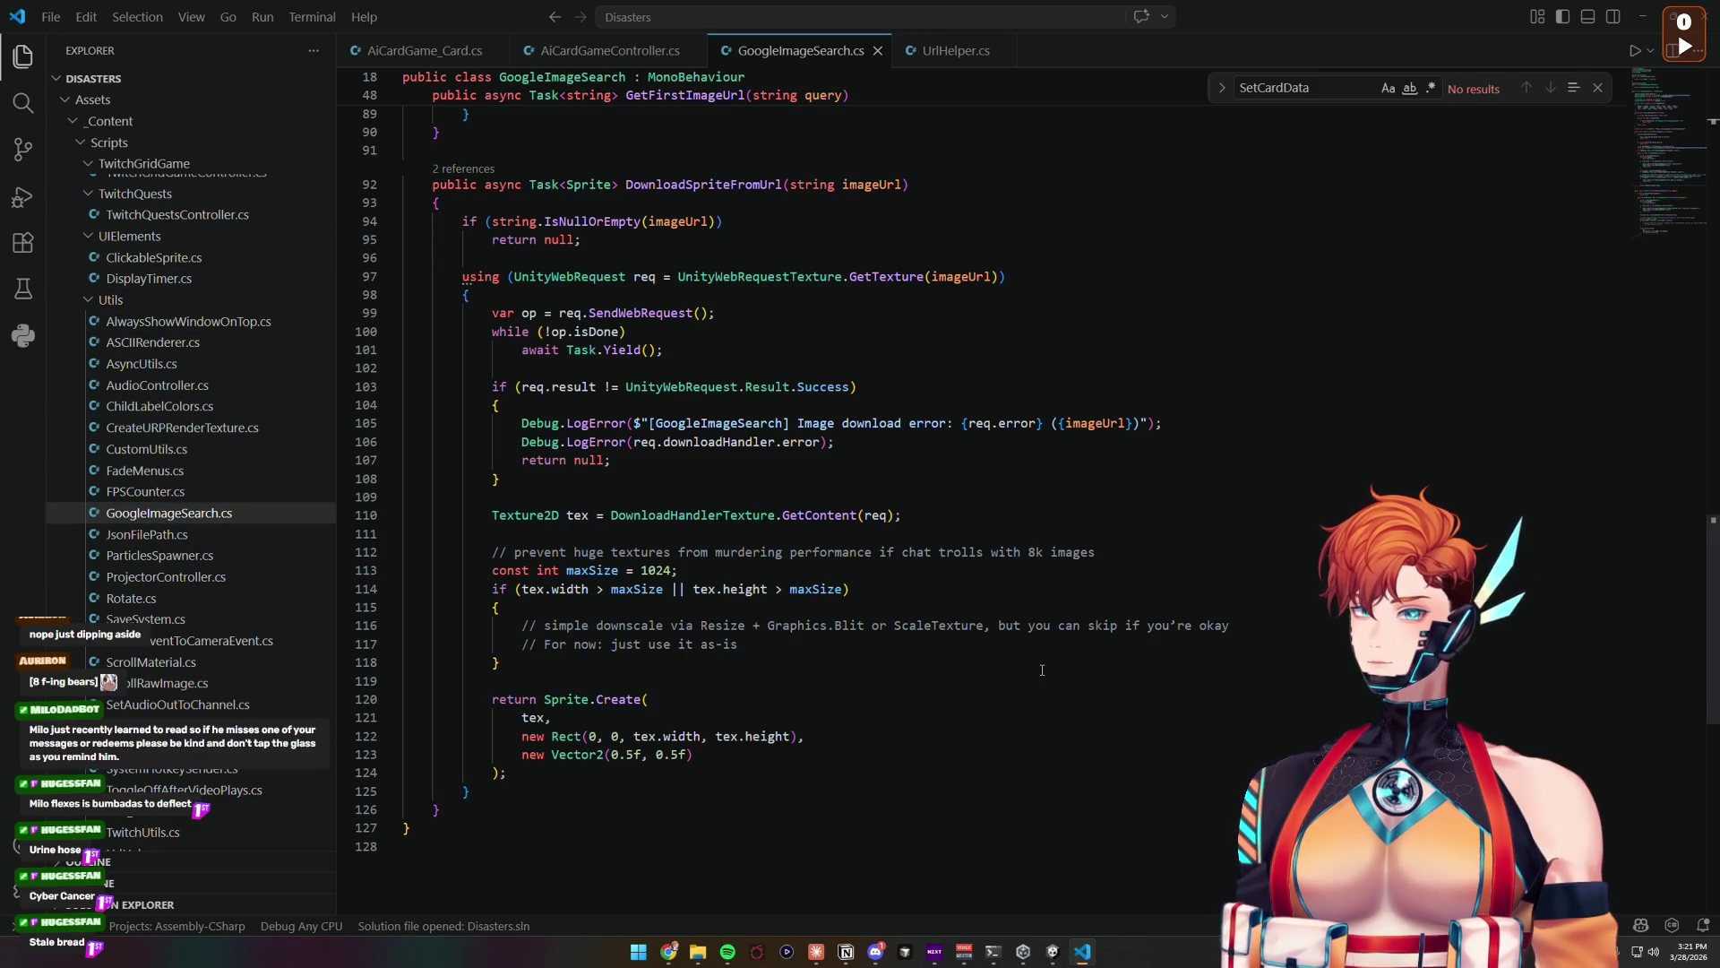
click(1052, 951)
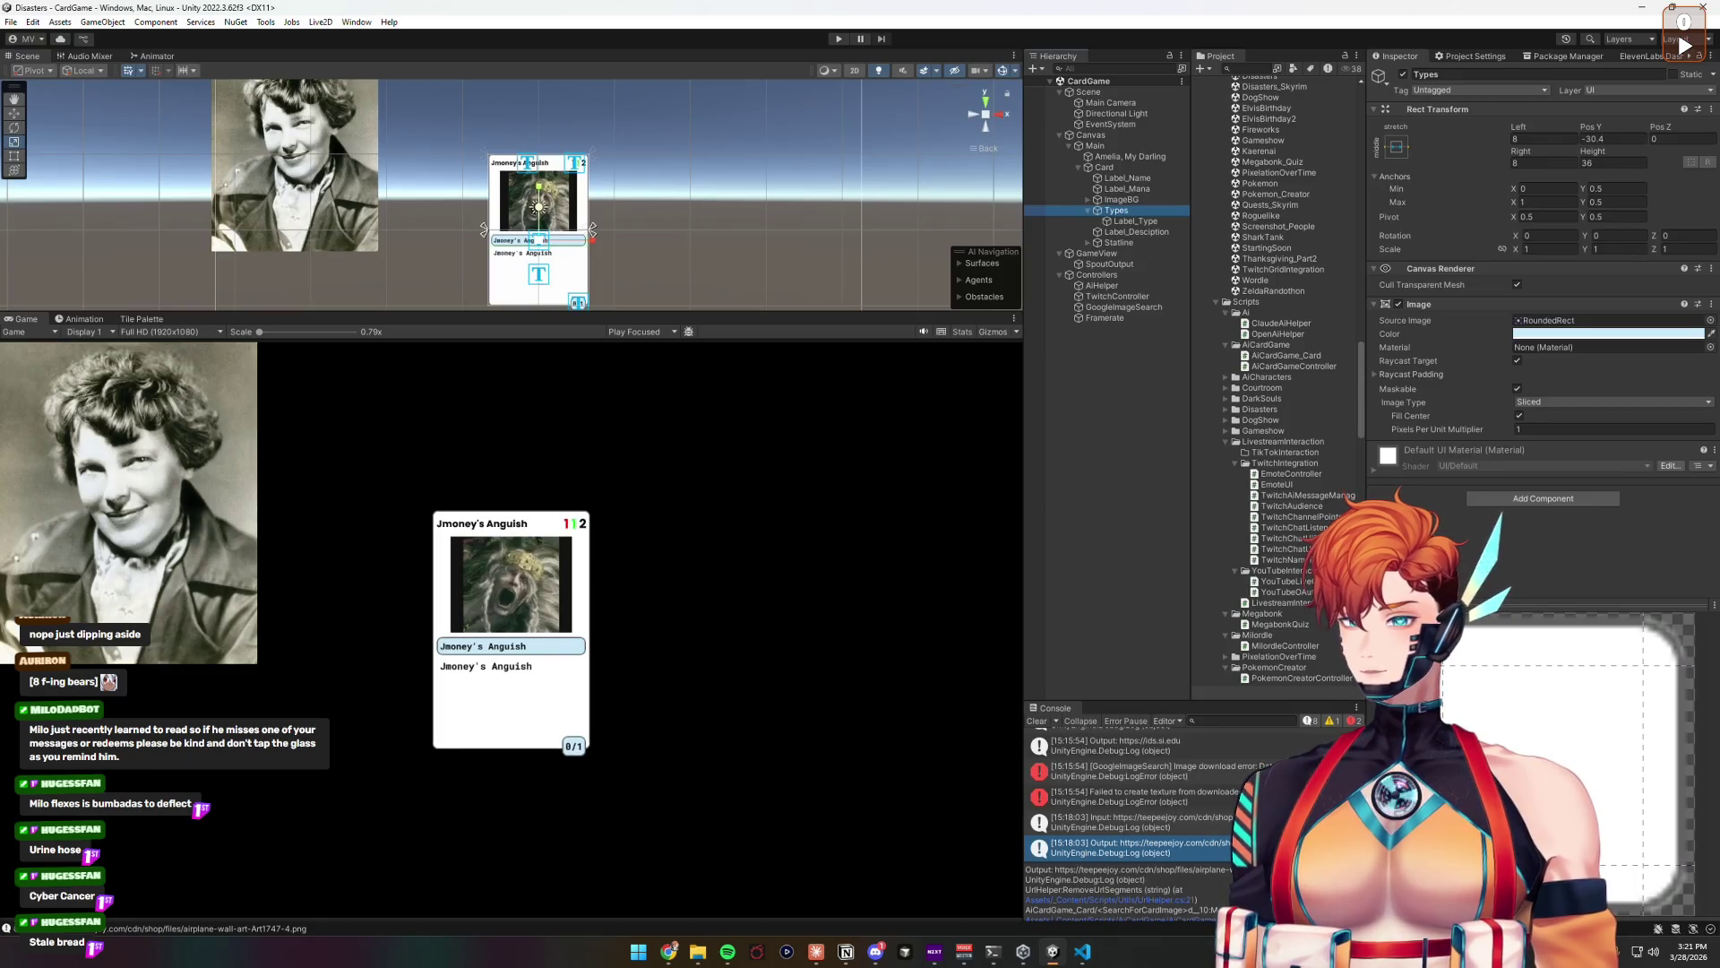
Step: Inspect the 'Failed to create texture' error and the logged image URL in the Console
click(1165, 796)
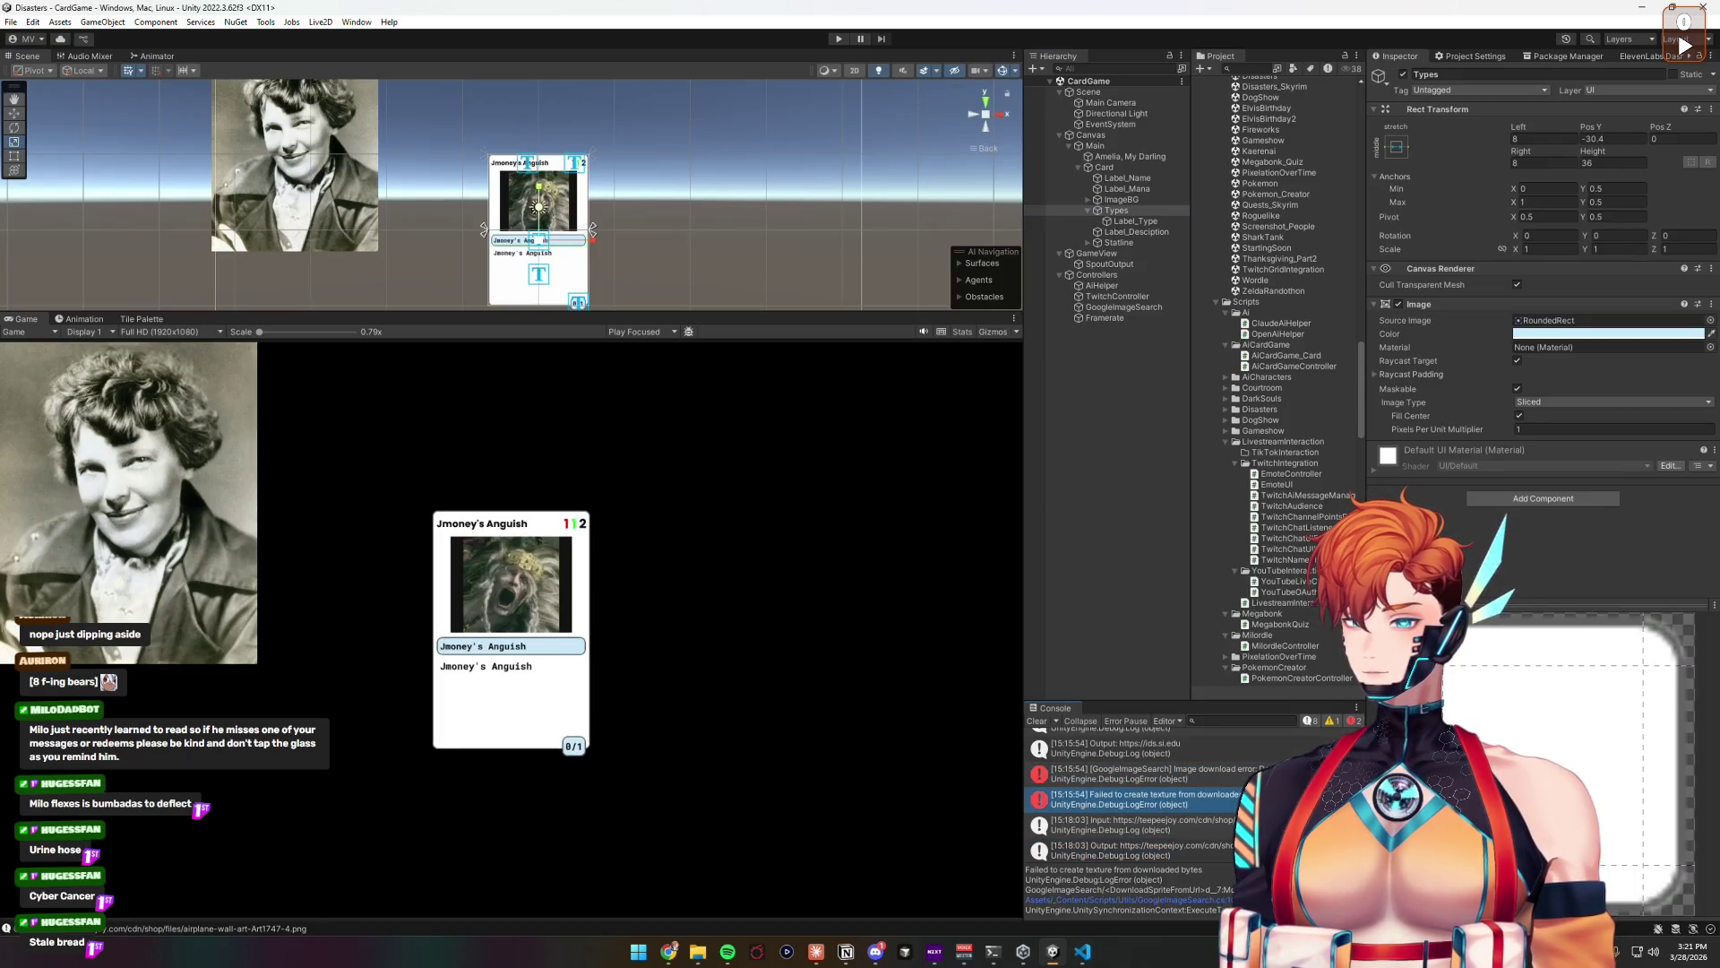
click(1164, 822)
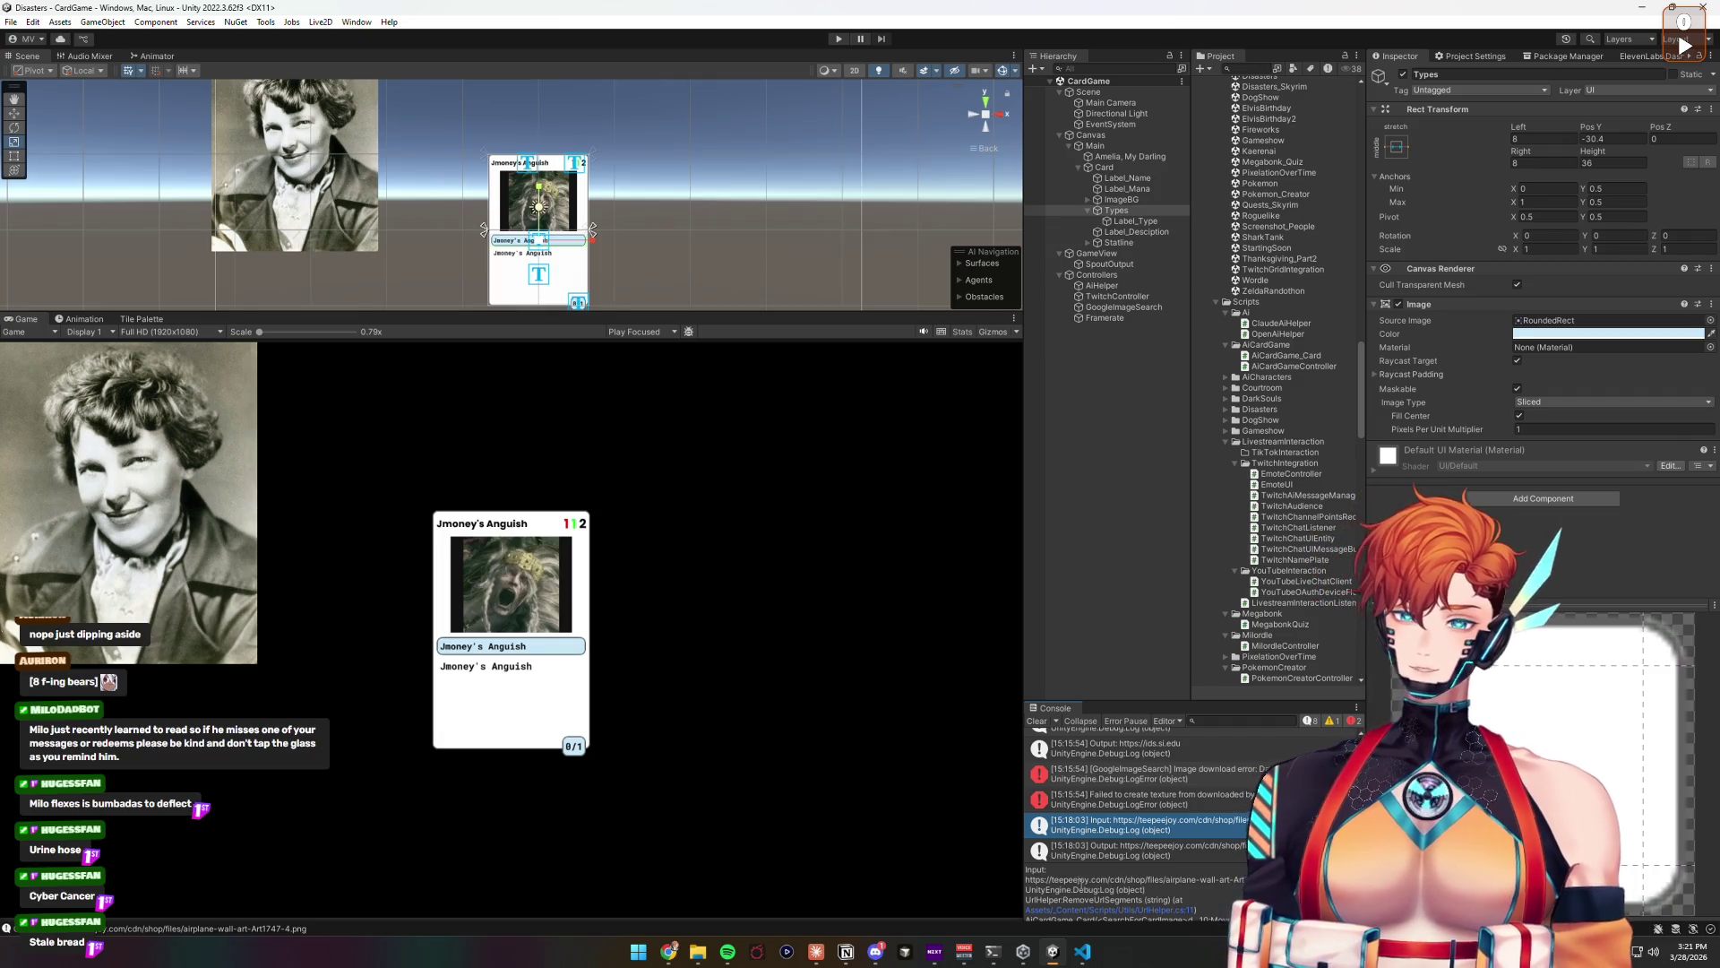
double_click(1070, 880)
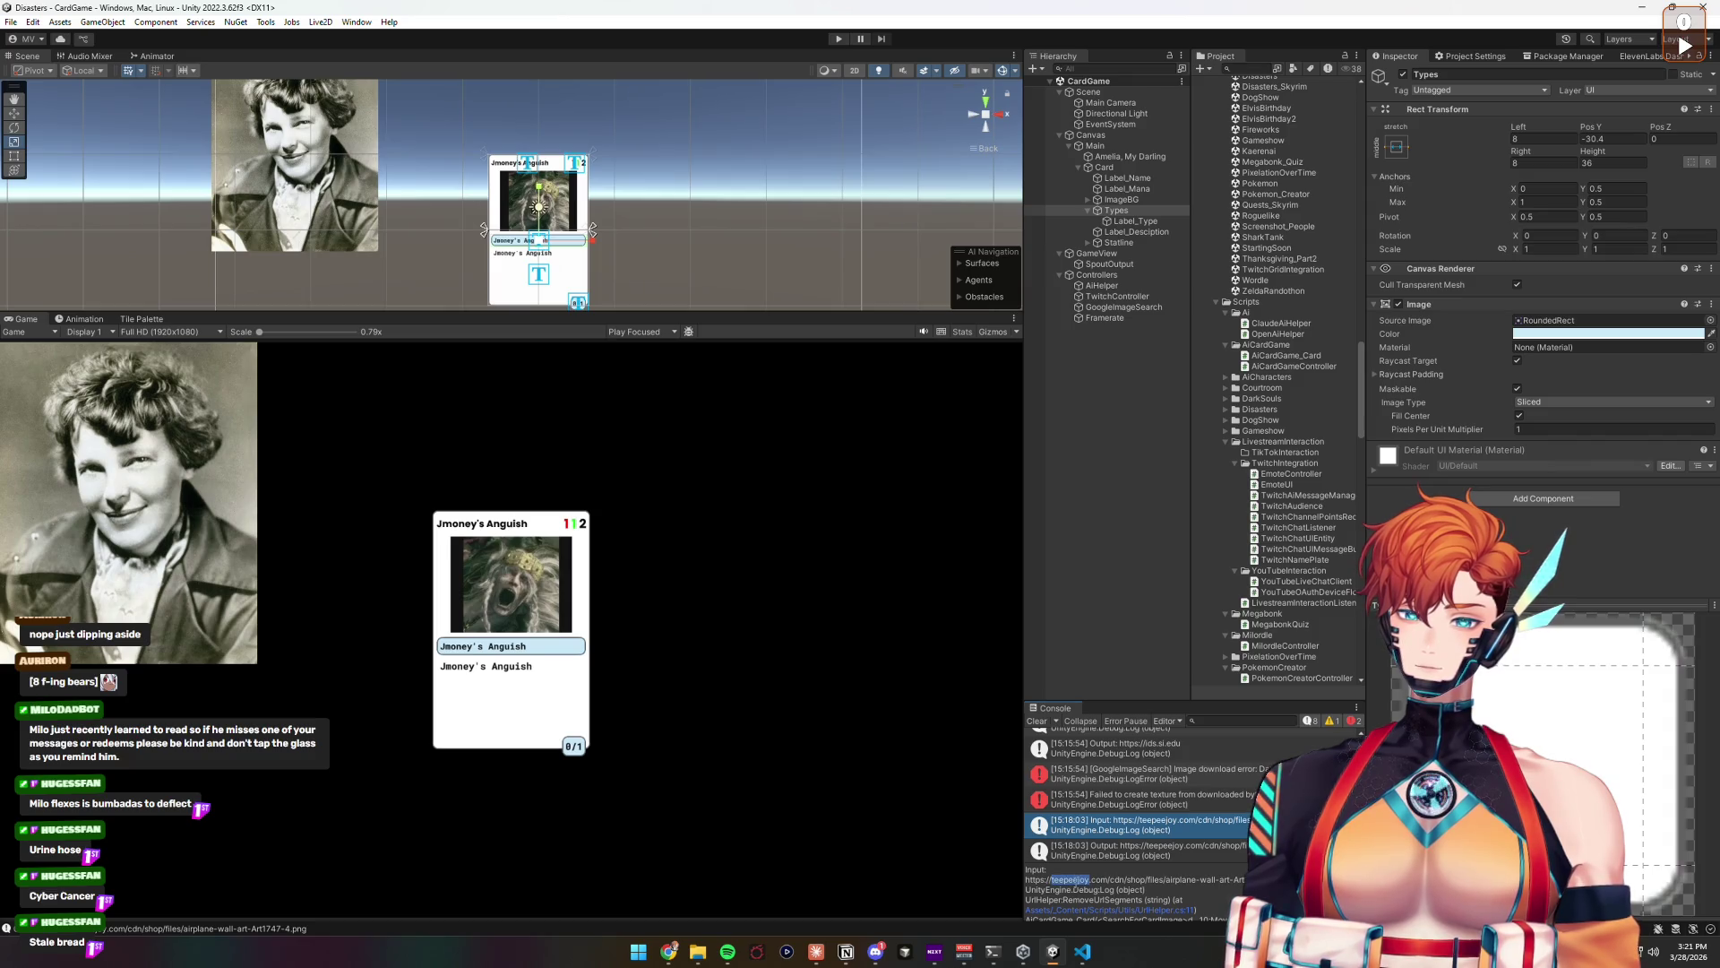
click(1108, 882)
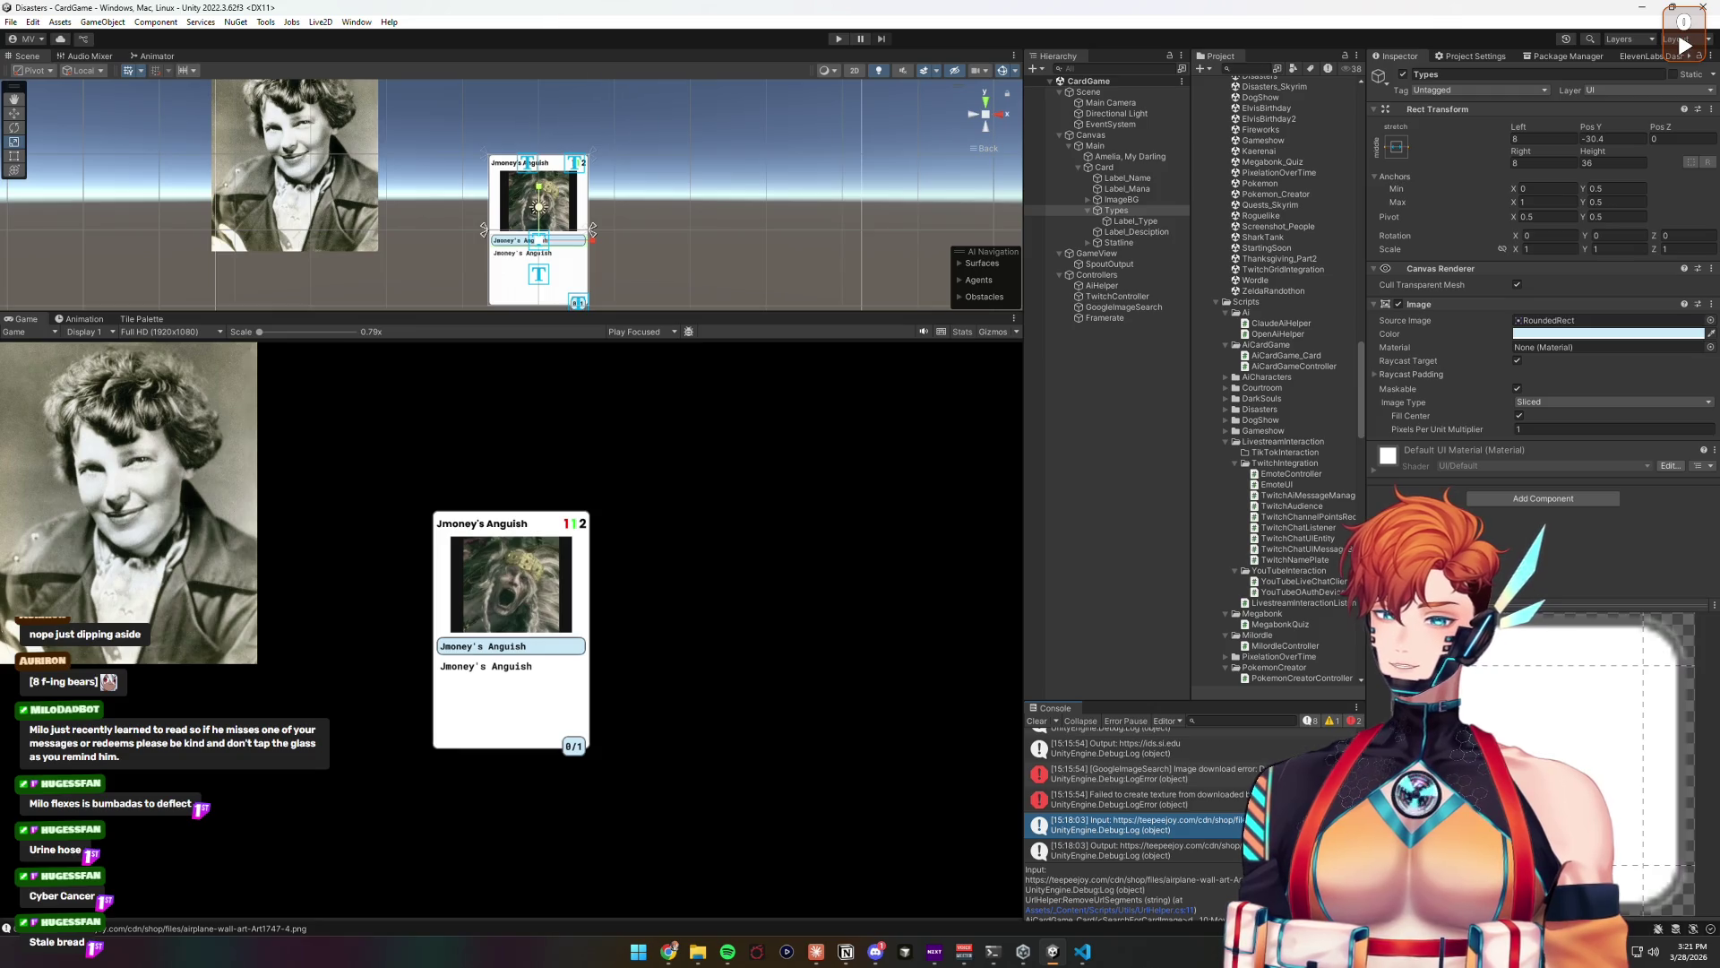
triple_click(1108, 879)
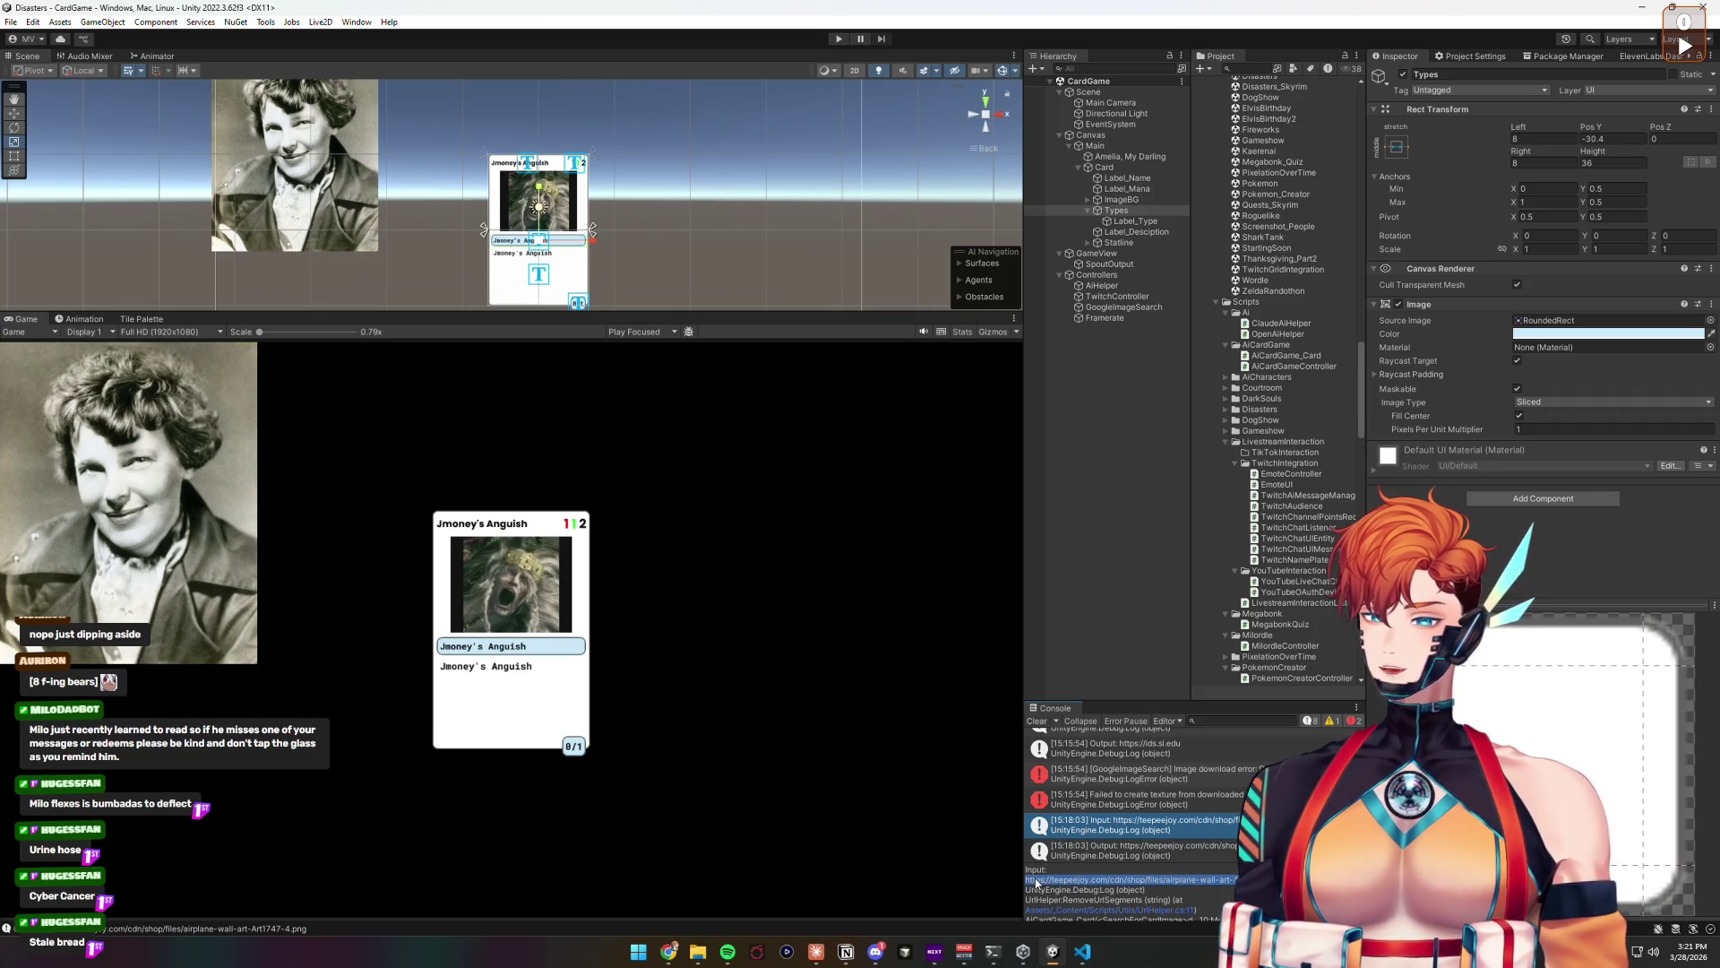
click(1039, 882)
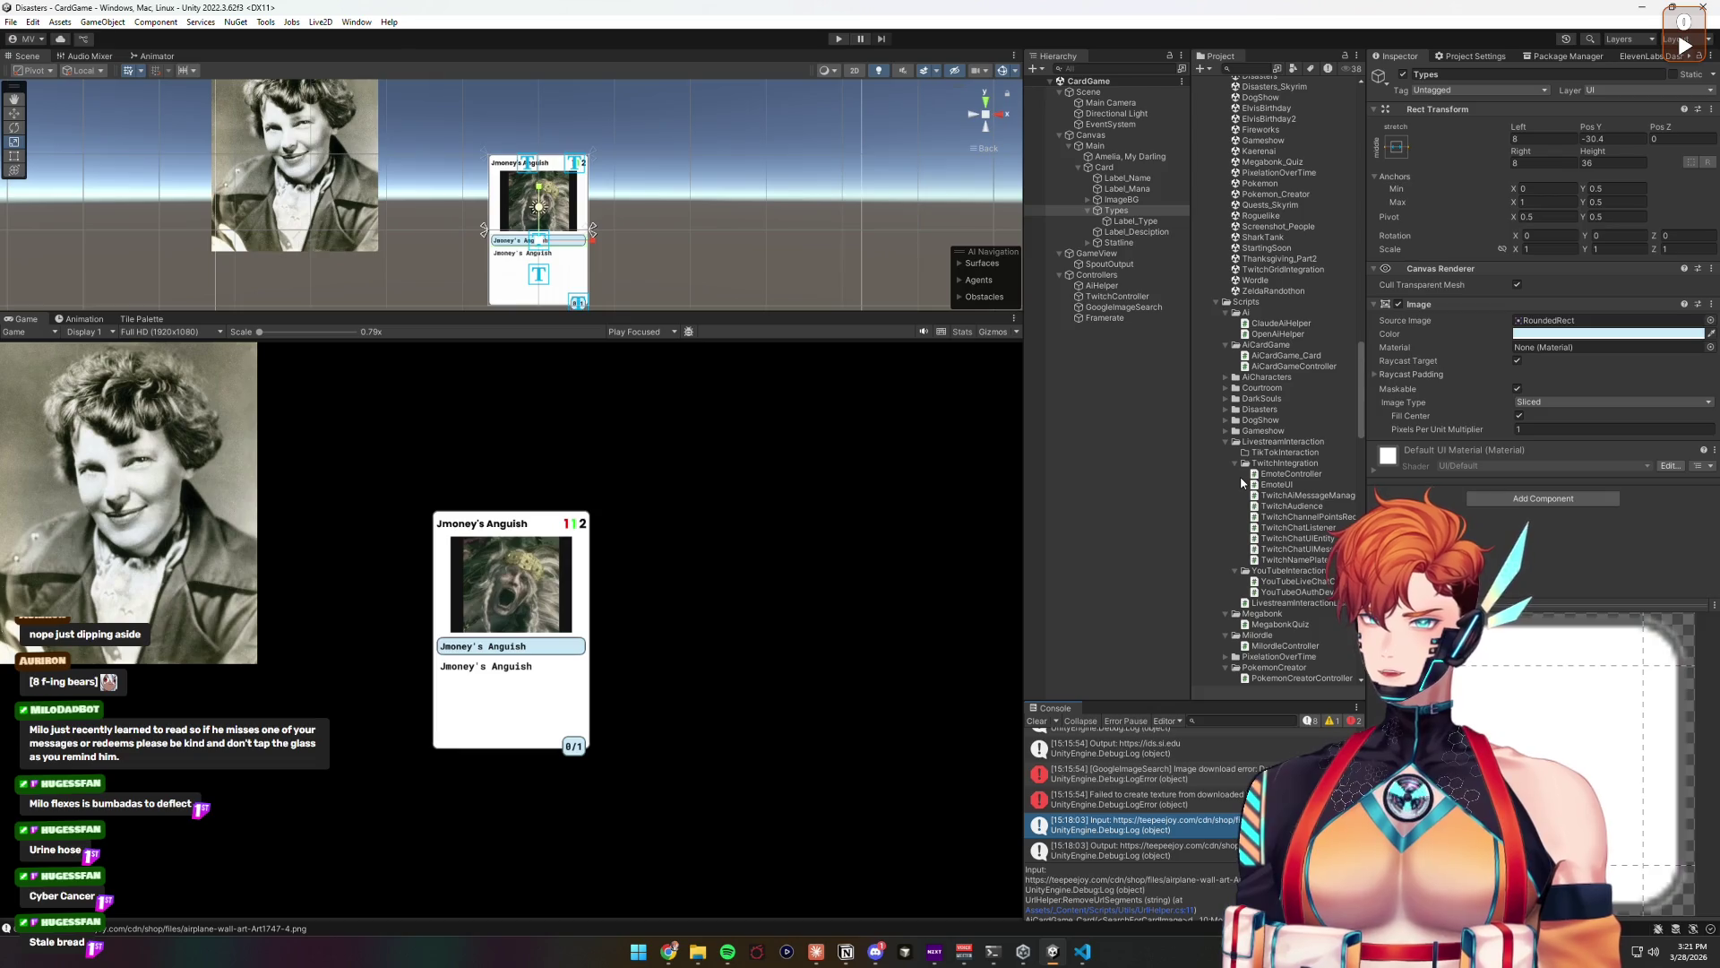
Step: Read the full [15:15:54] Input log entry, then return to the sprite download code
scroll(1202, 818, up, 1)
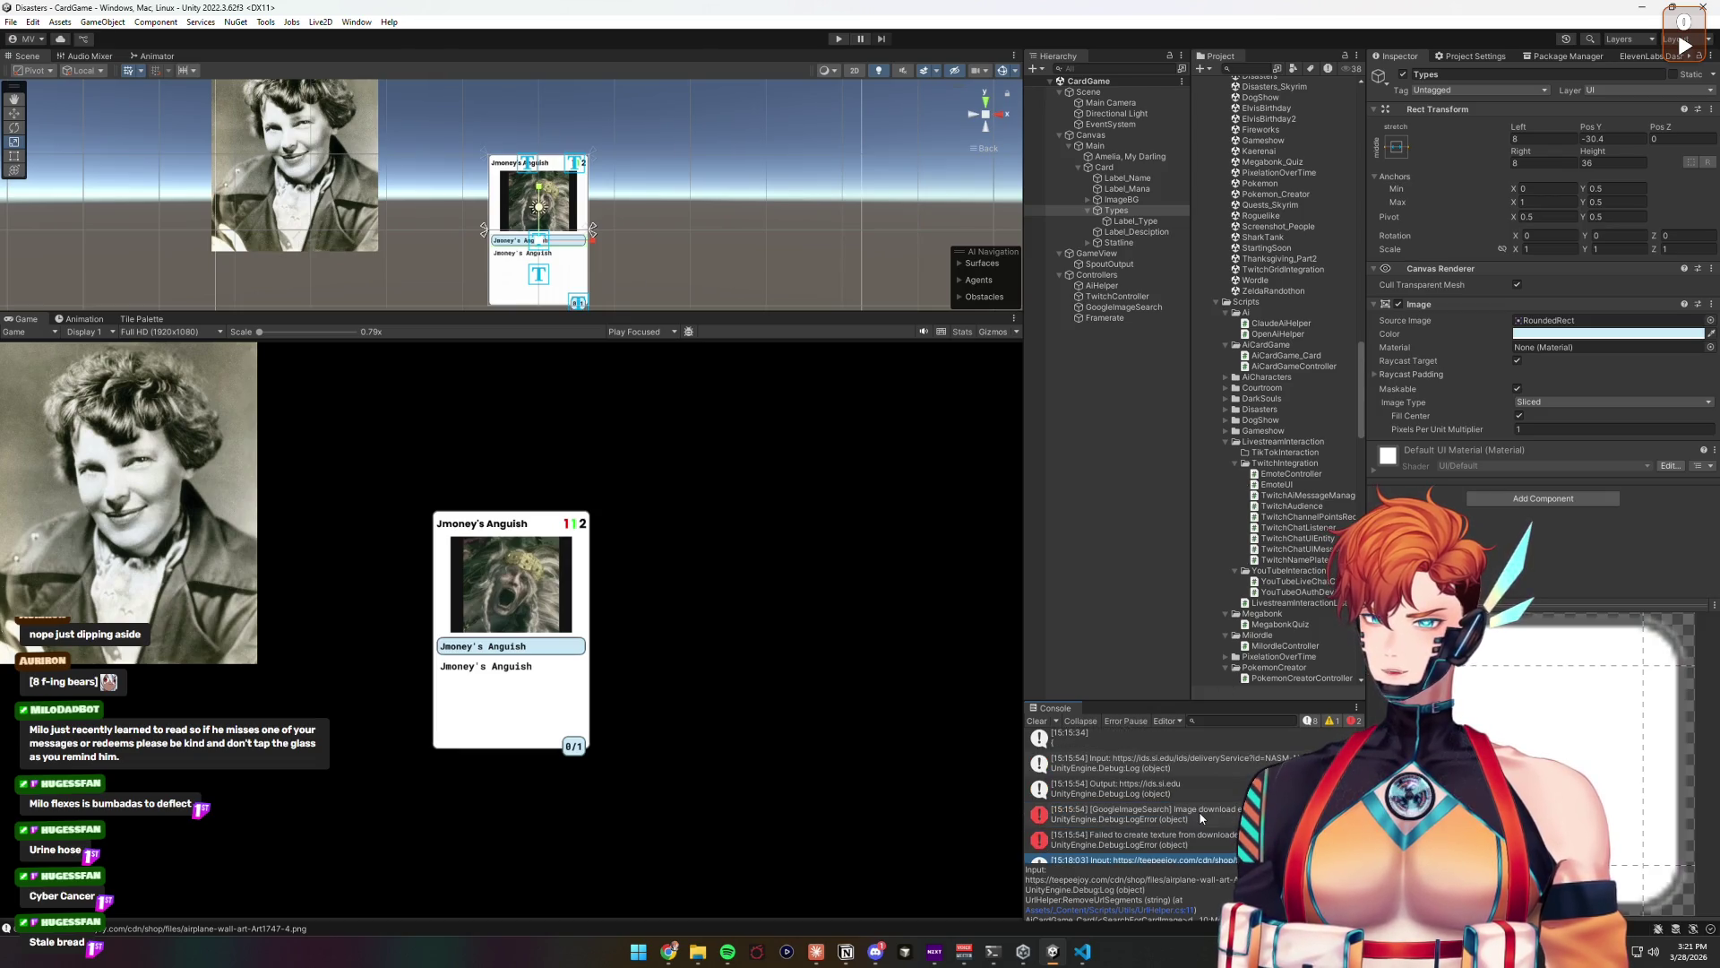
click(1231, 766)
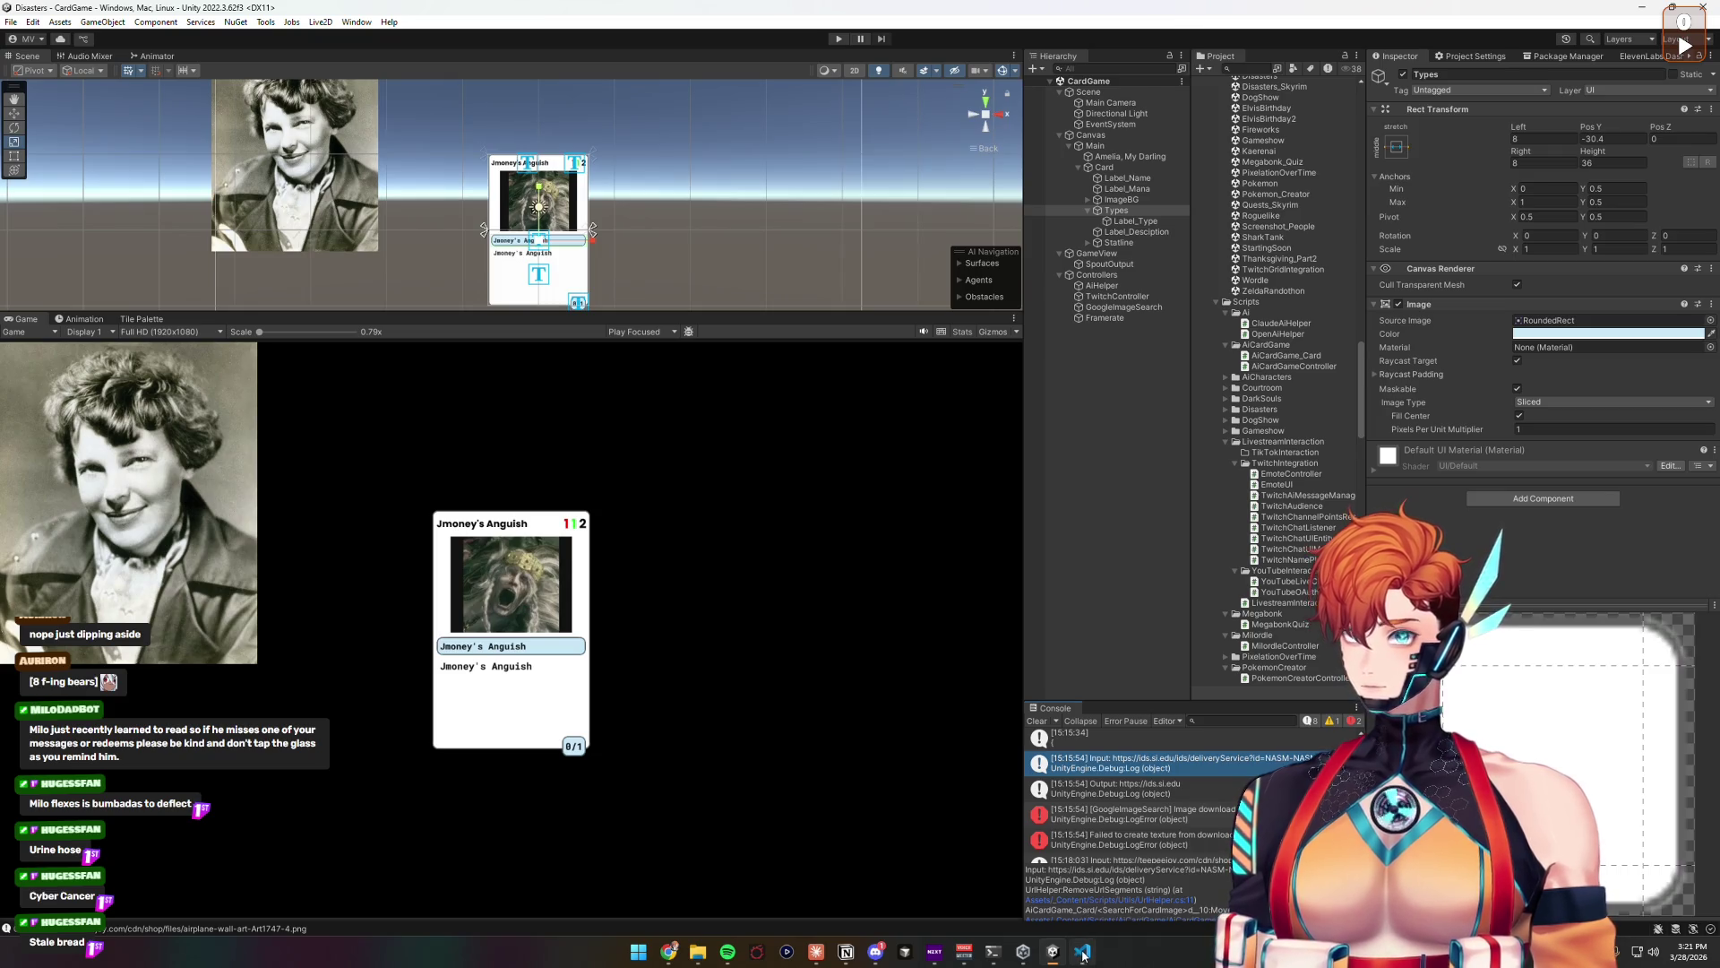
click(1124, 895)
click(699, 361)
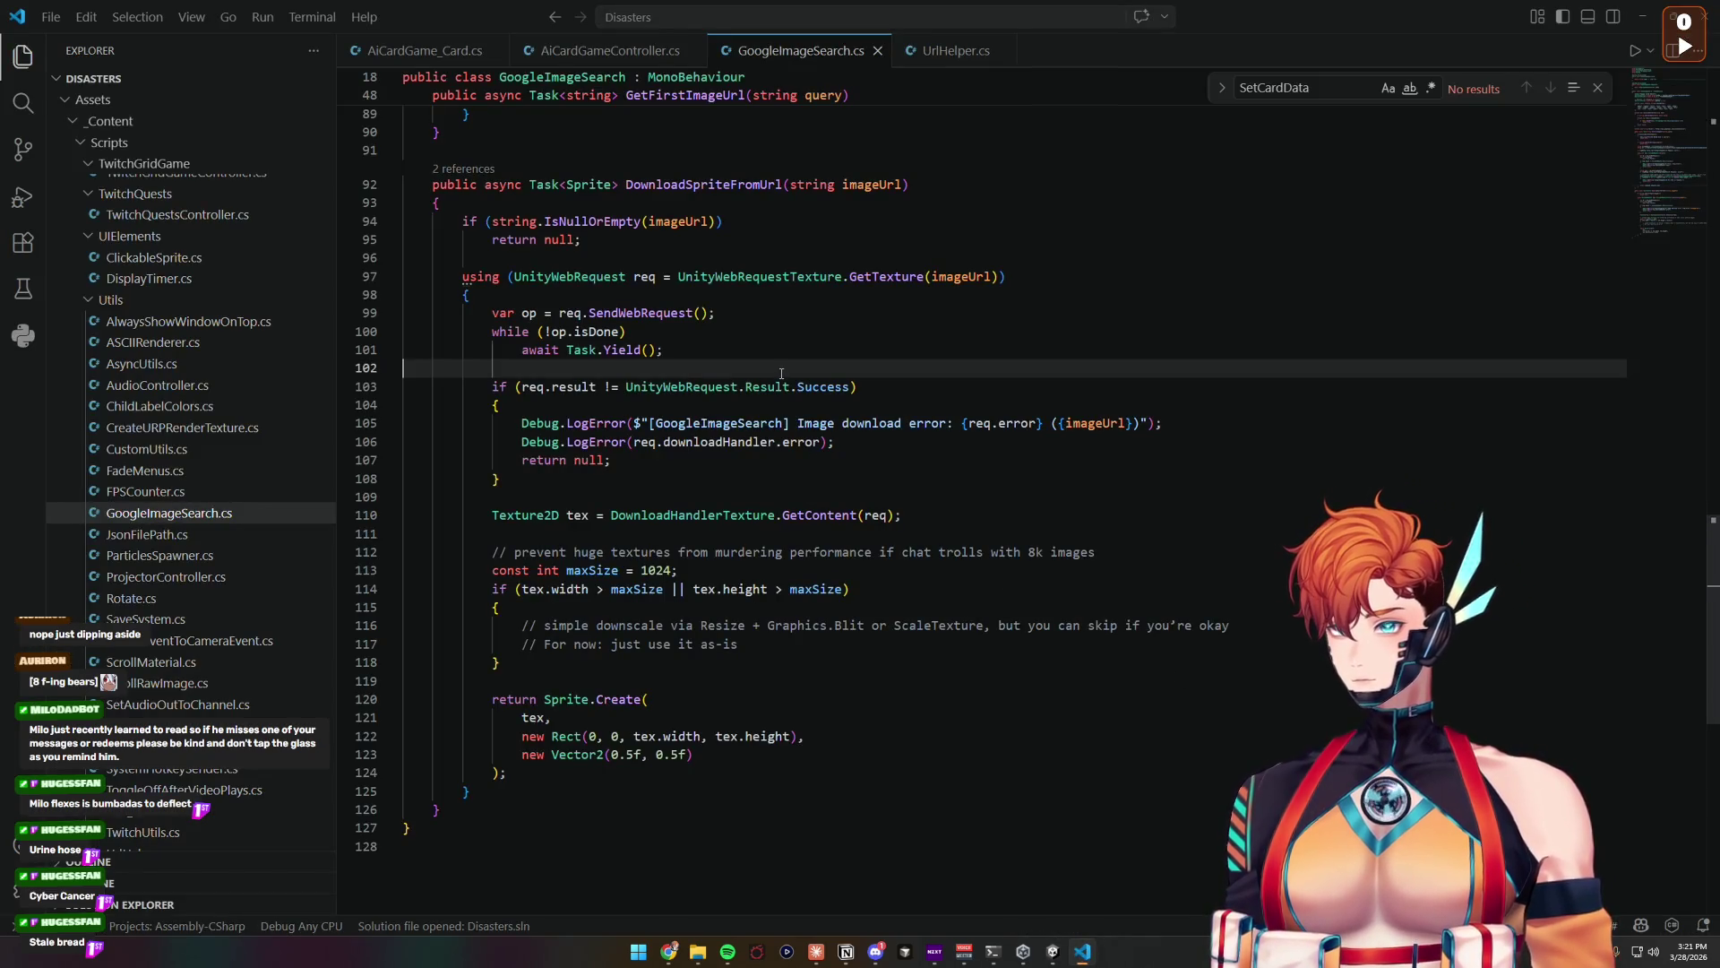
Step: Review the usages of SendWebRequest, UnityWebRequest and response in GoogleImageSearch.cs
click(663, 350)
click(596, 330)
click(639, 313)
scroll(662, 229, up, 8)
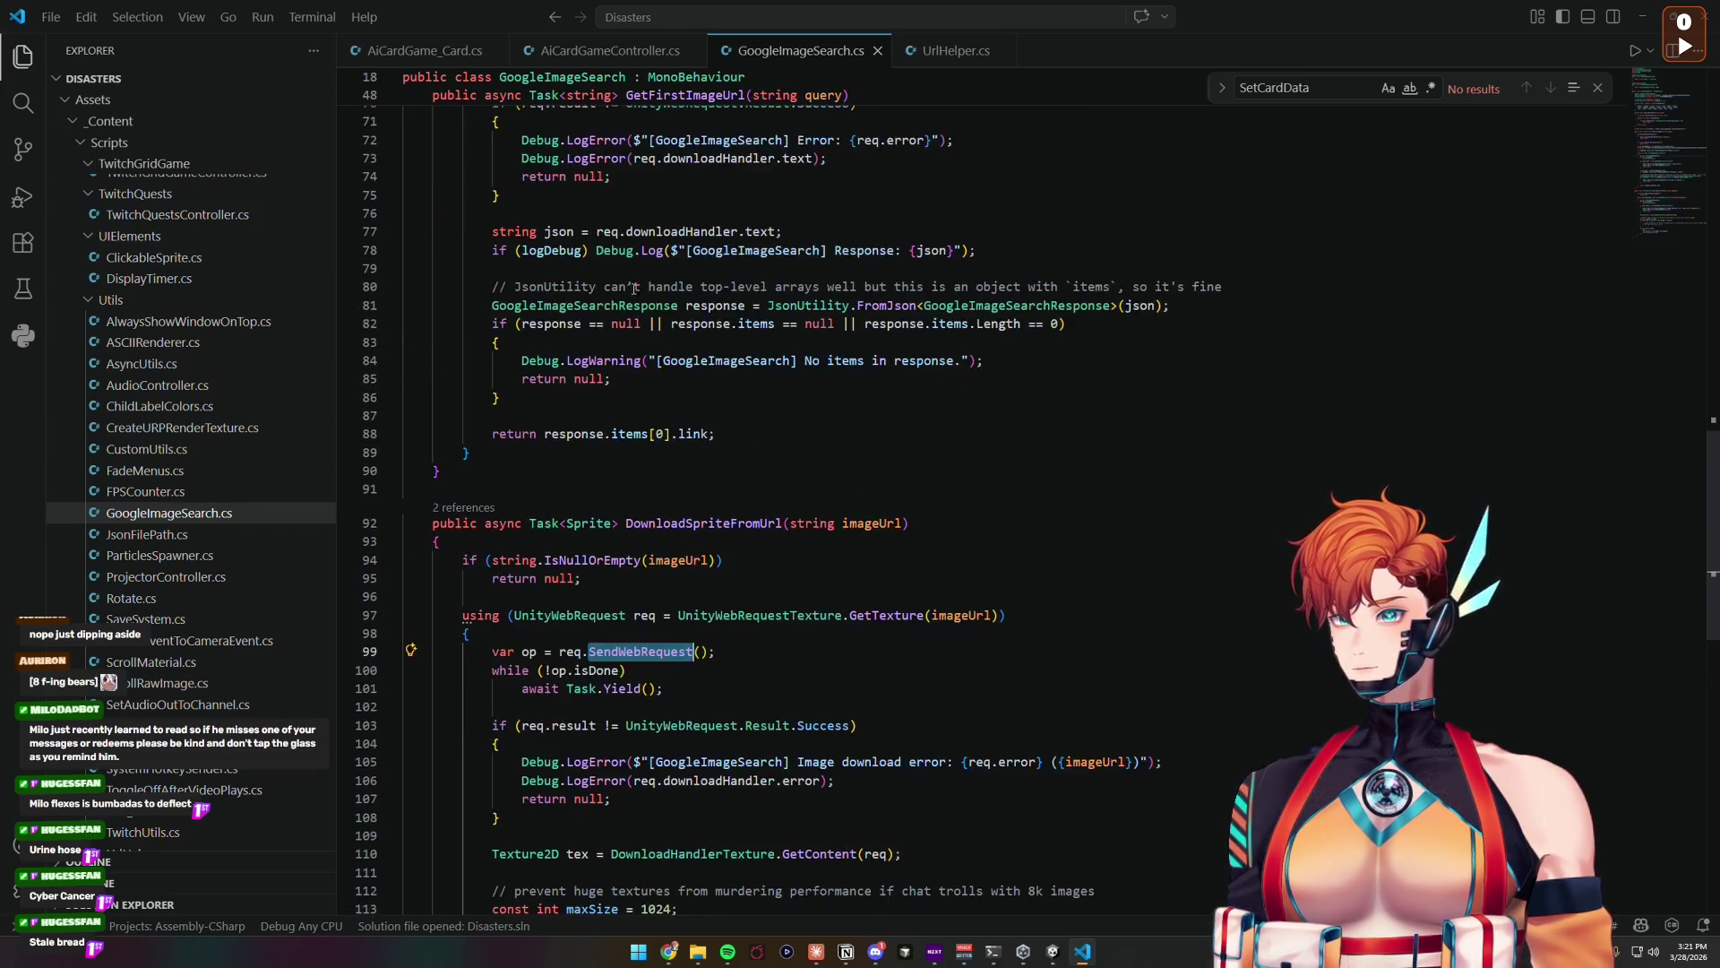
click(663, 204)
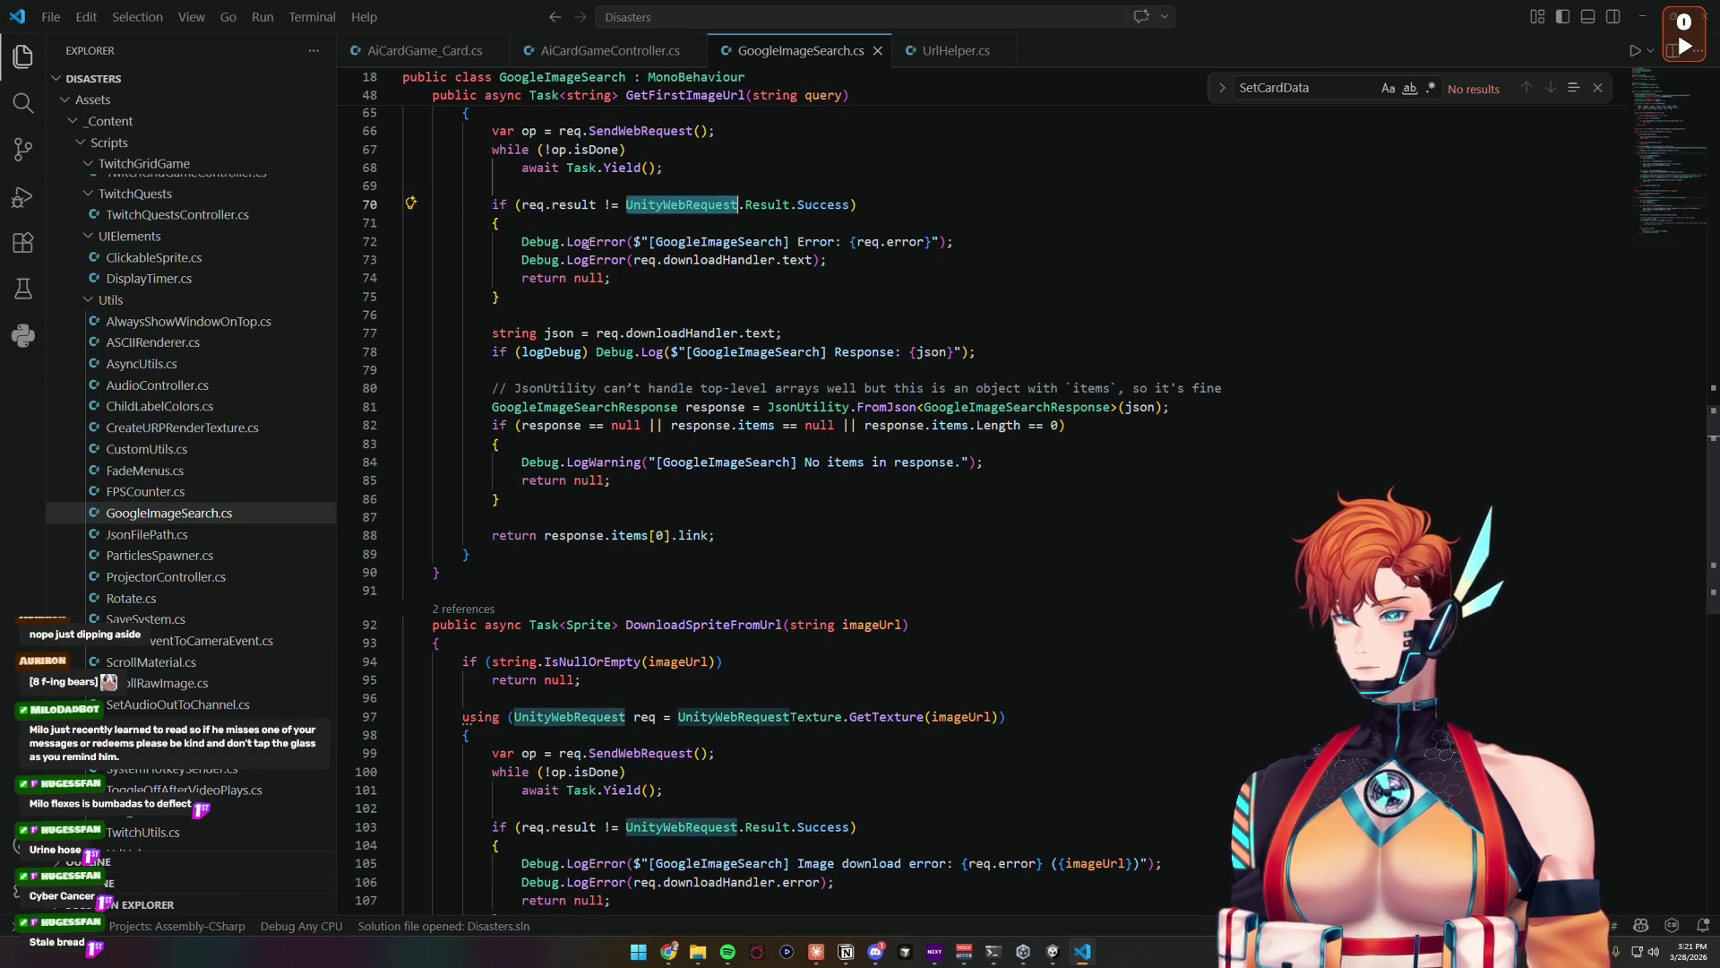
scroll(627, 358, down, 2)
click(745, 305)
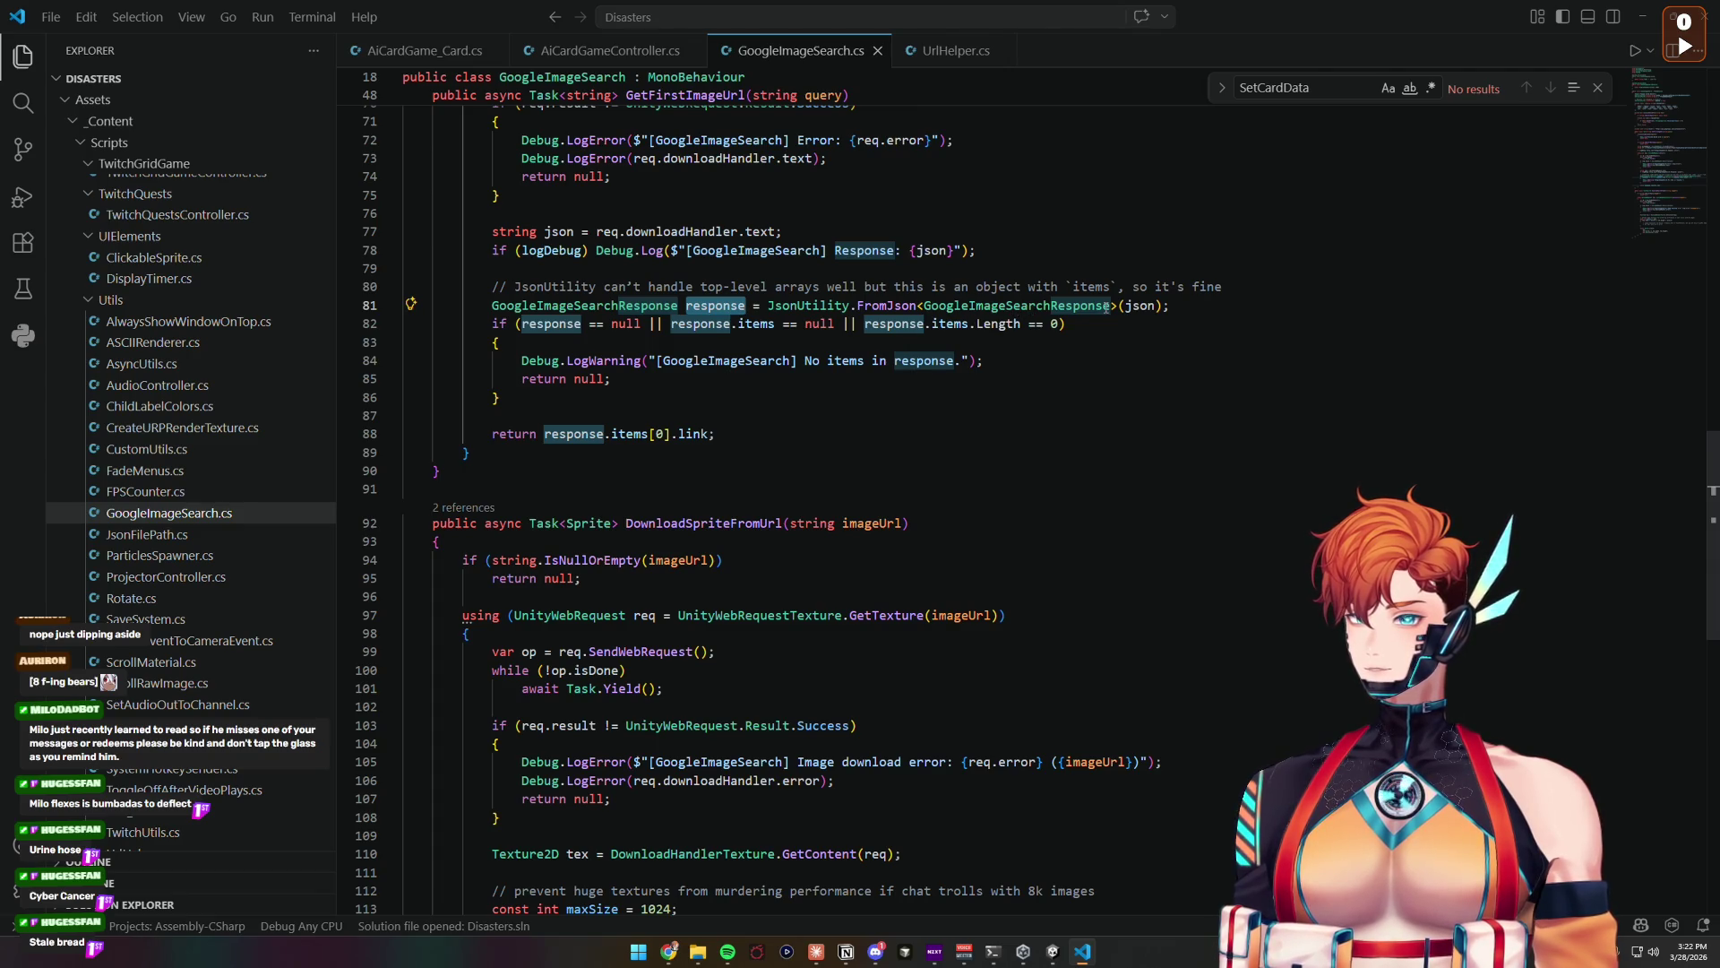
Step: Open blank lines below the no-items check in GetFirstImageUrl
key(Down)
key(Down)
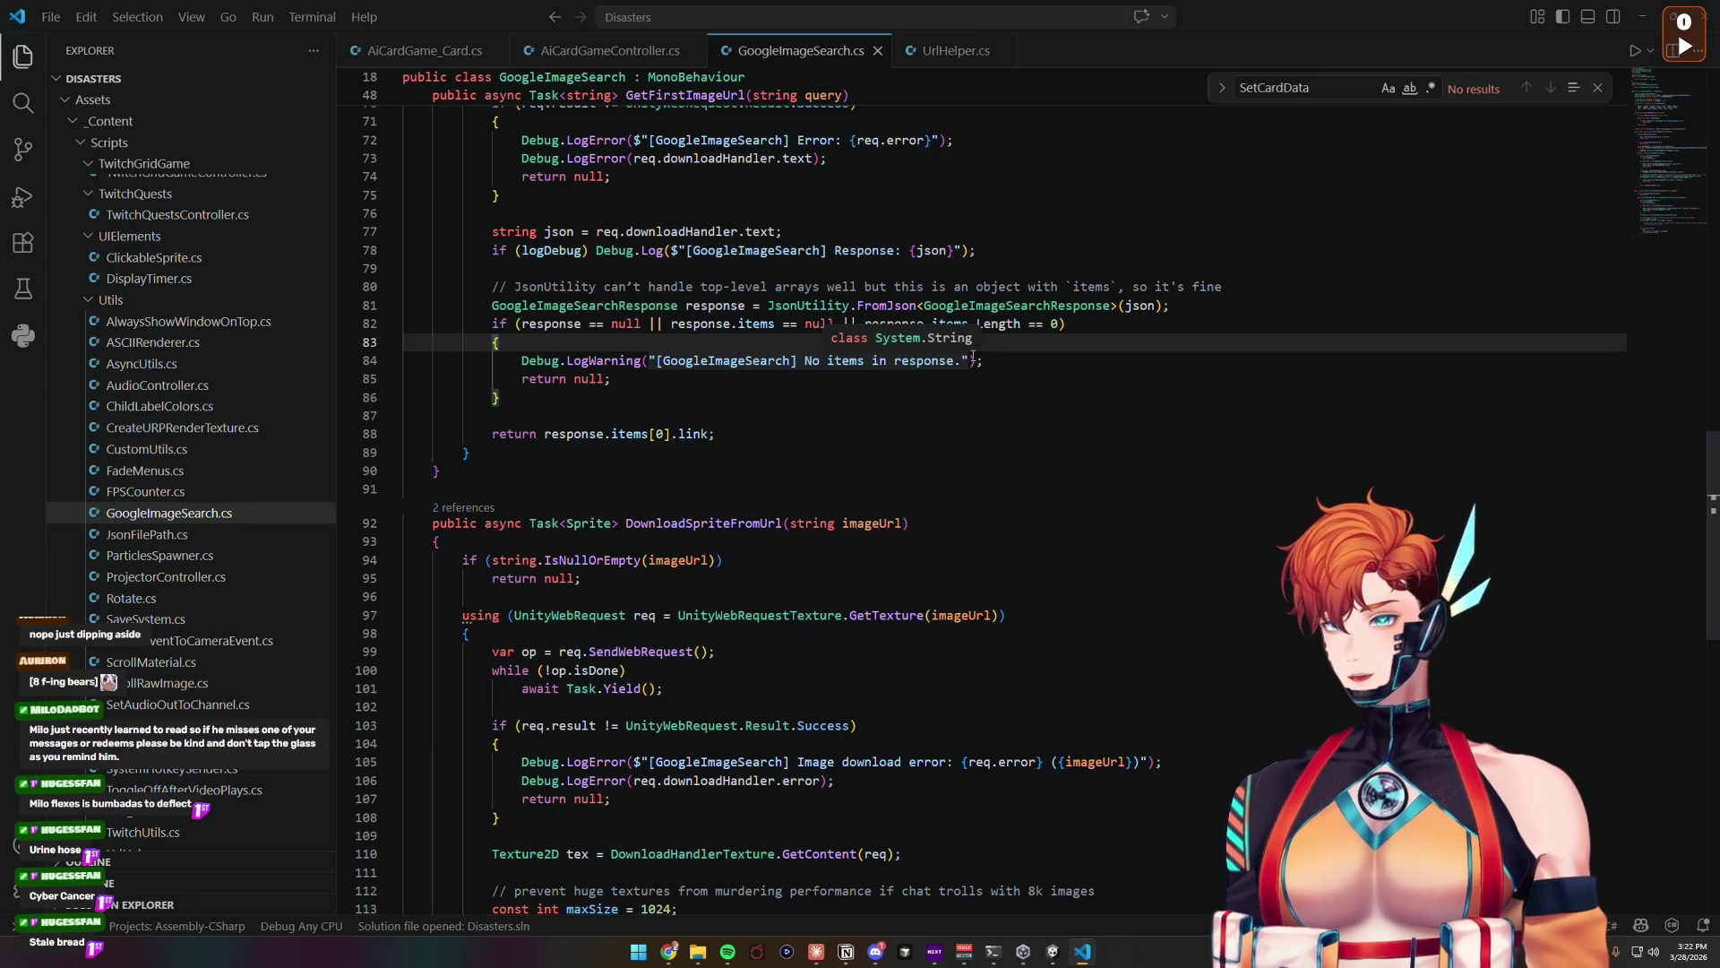
key(Down)
key(Down)
key(Down)
key(Return)
key(Return)
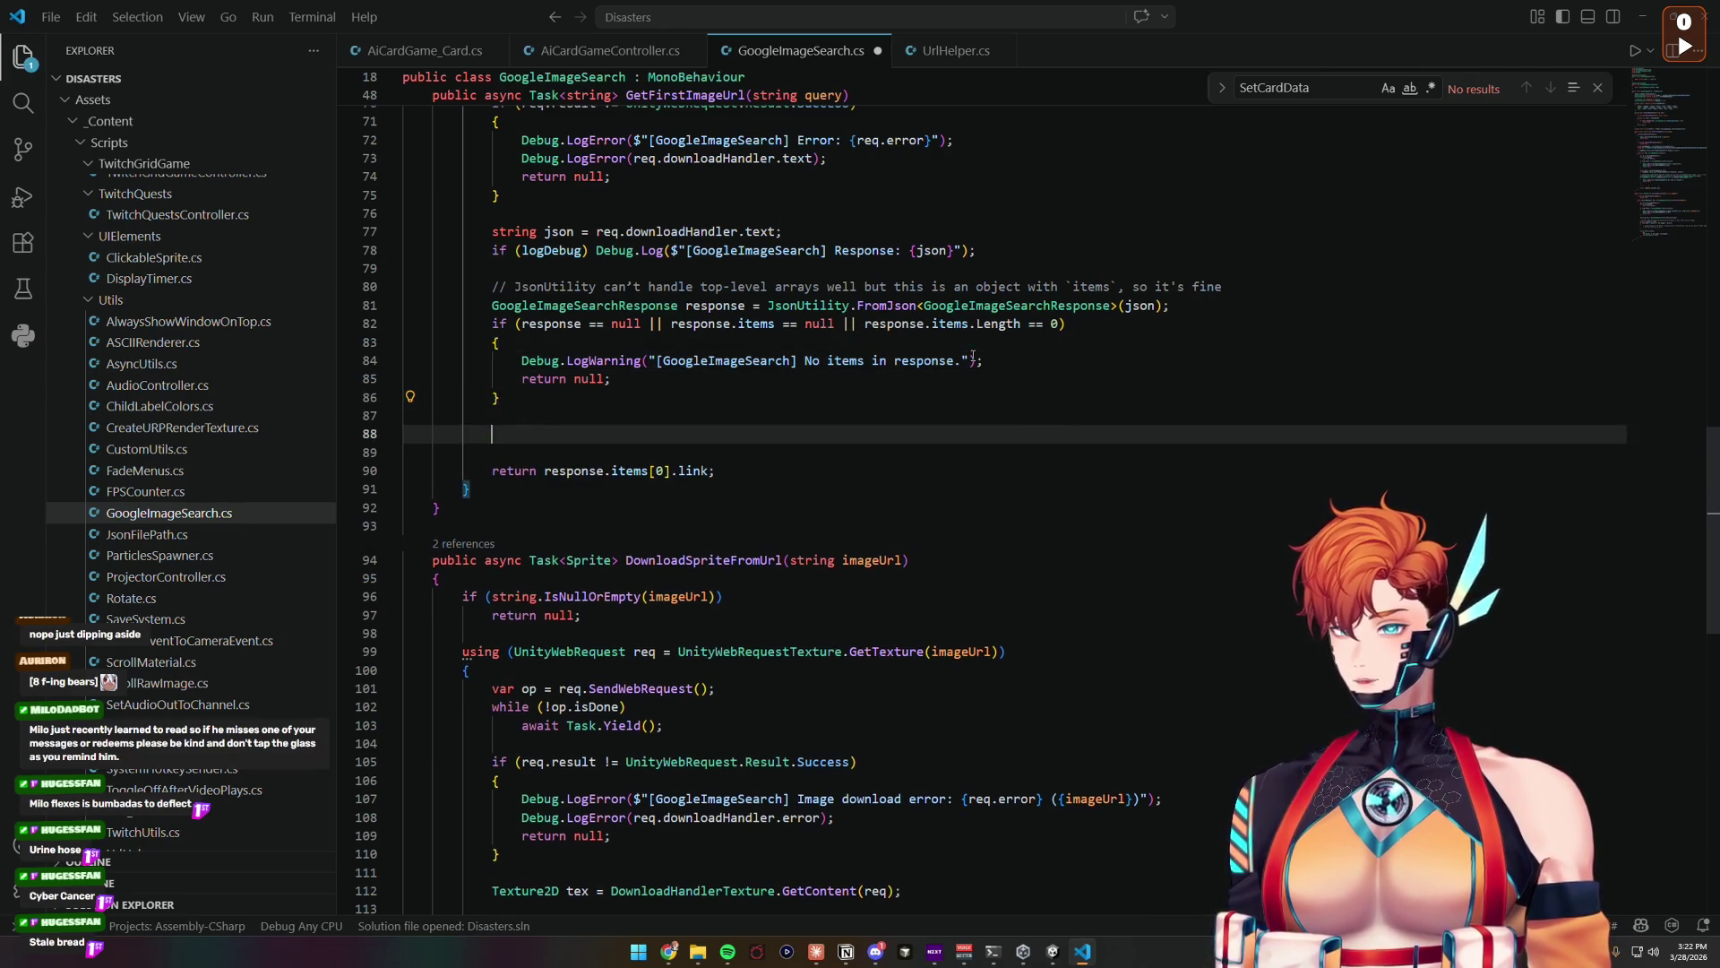
click(576, 471)
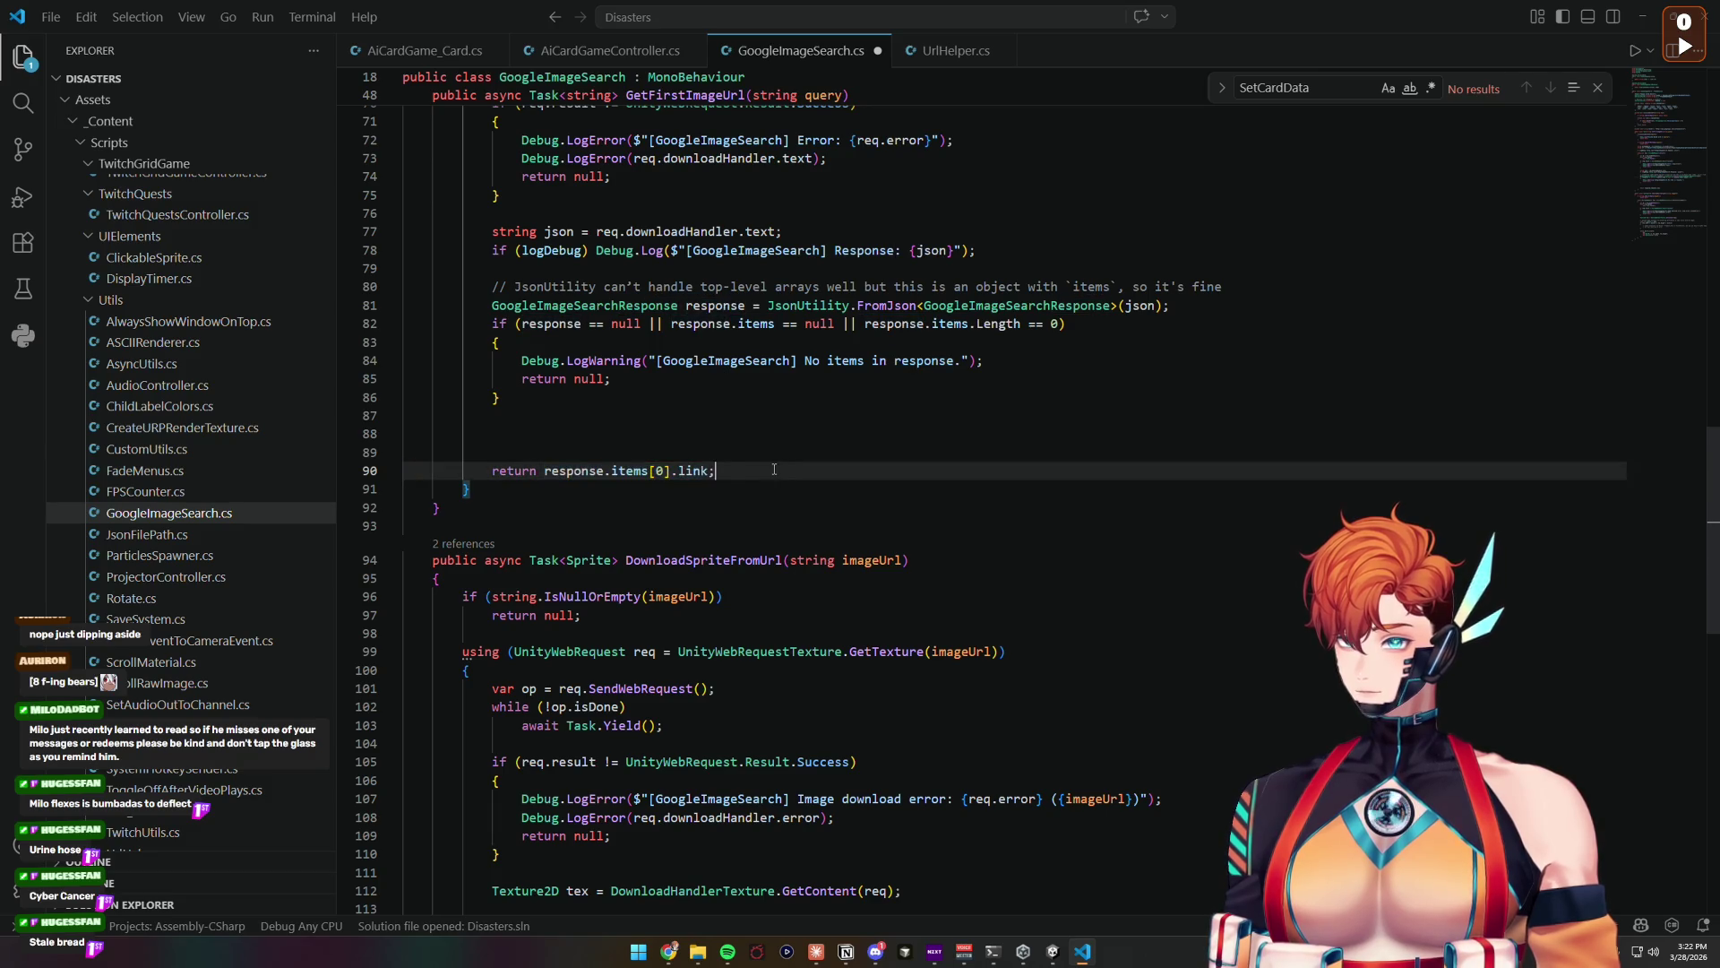
click(500, 508)
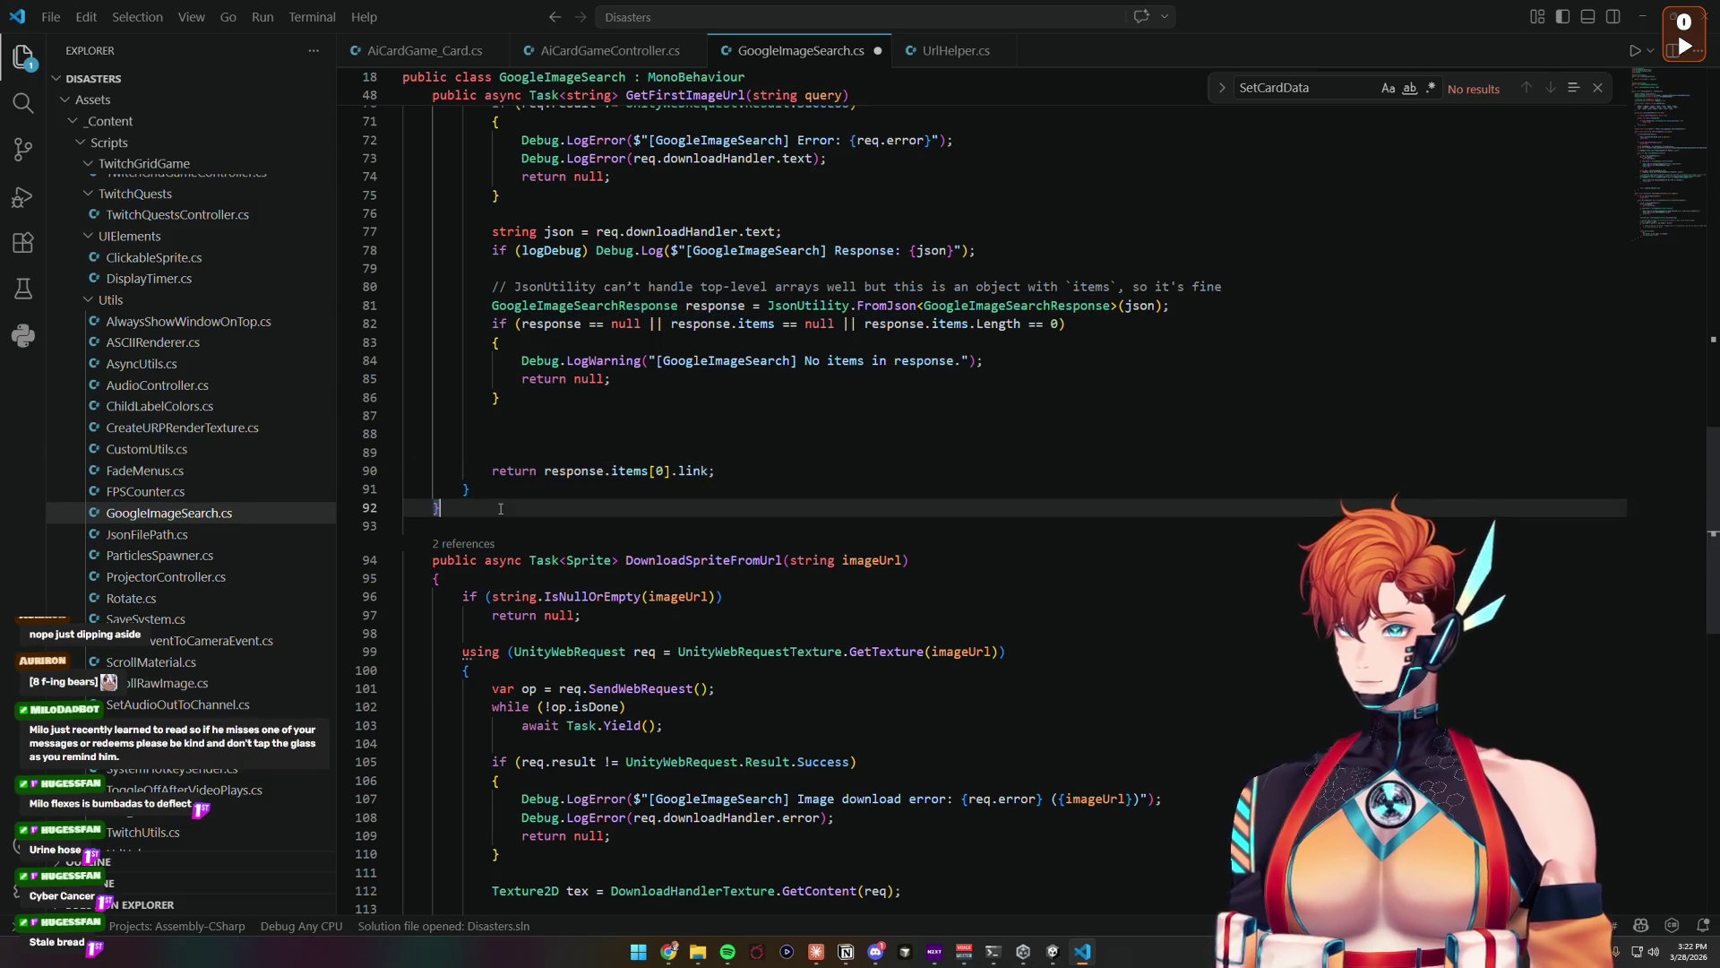
key(Up)
key(Up)
key(Up)
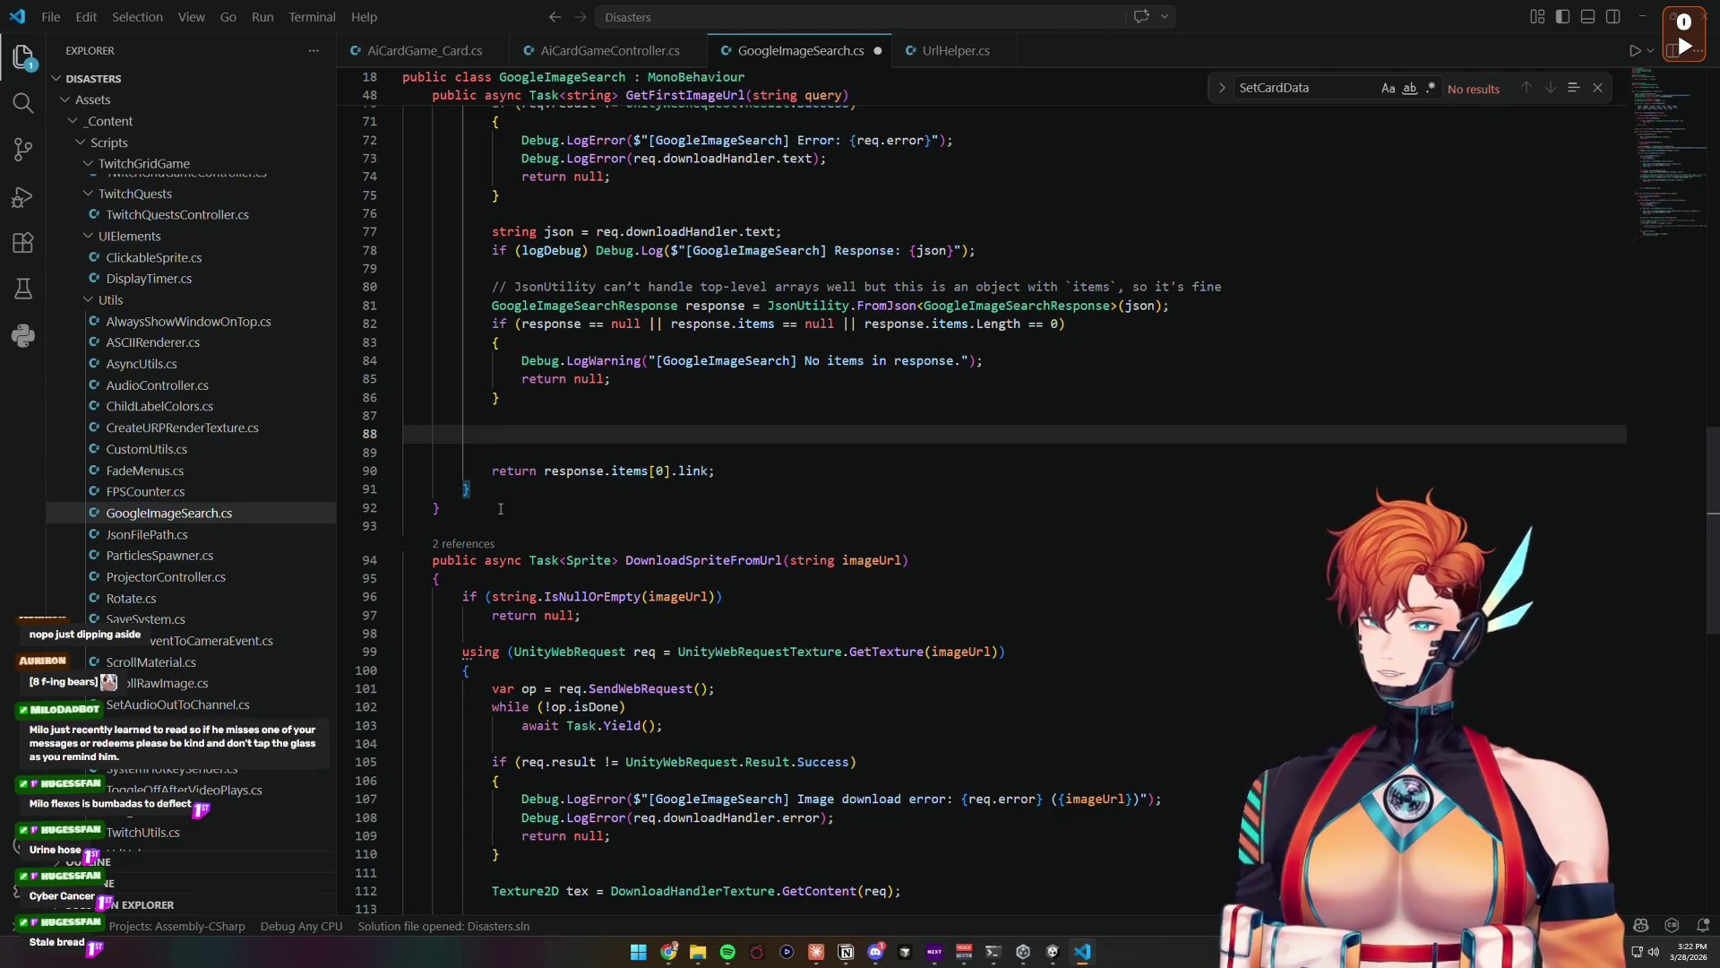
Step: Type for(int i = 0; i < response.items.Length; i++) with empty braces
text(for()
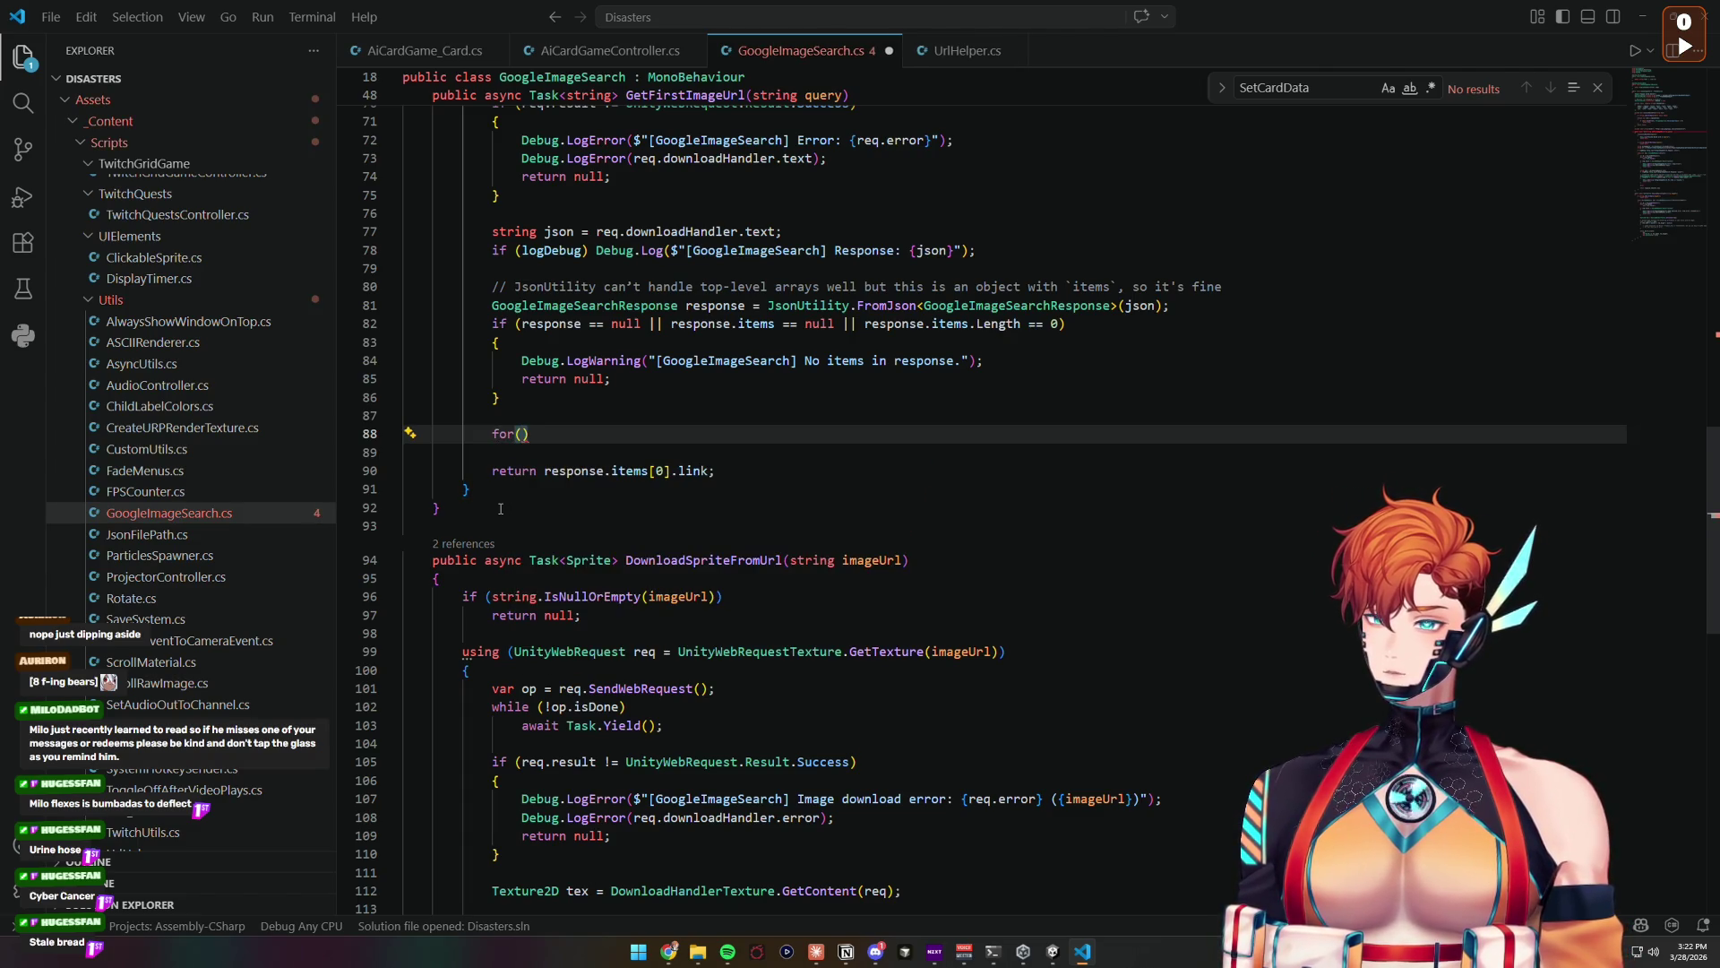
text(int i = )
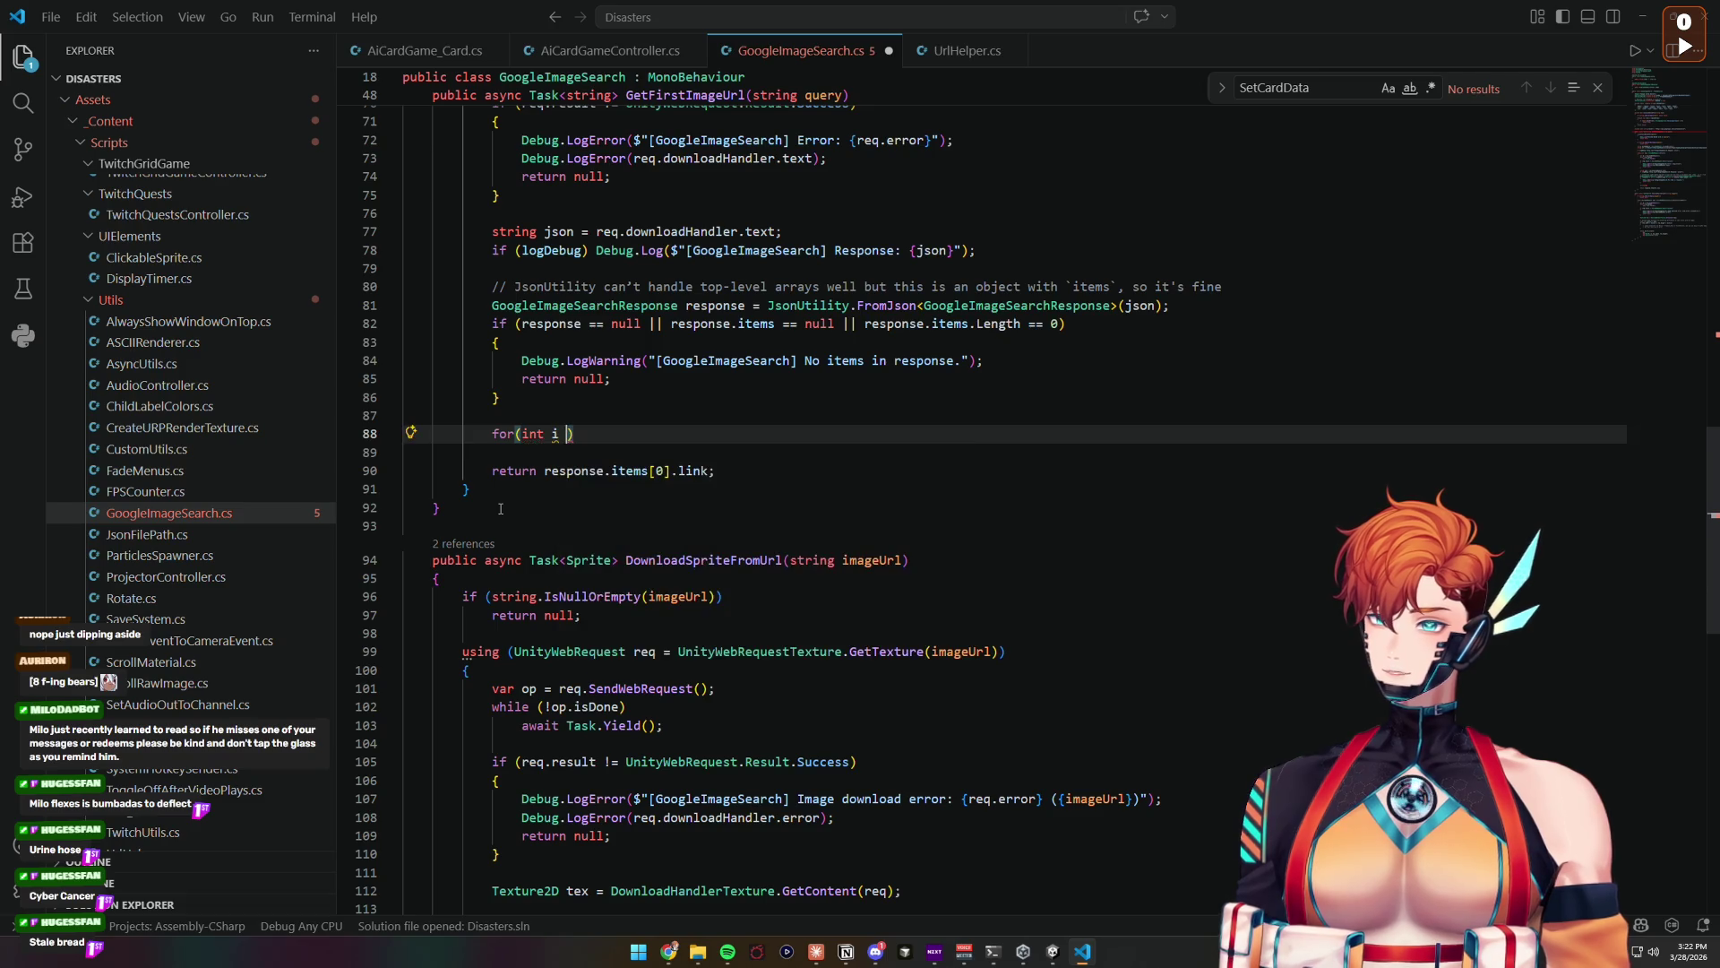
text(0; i )
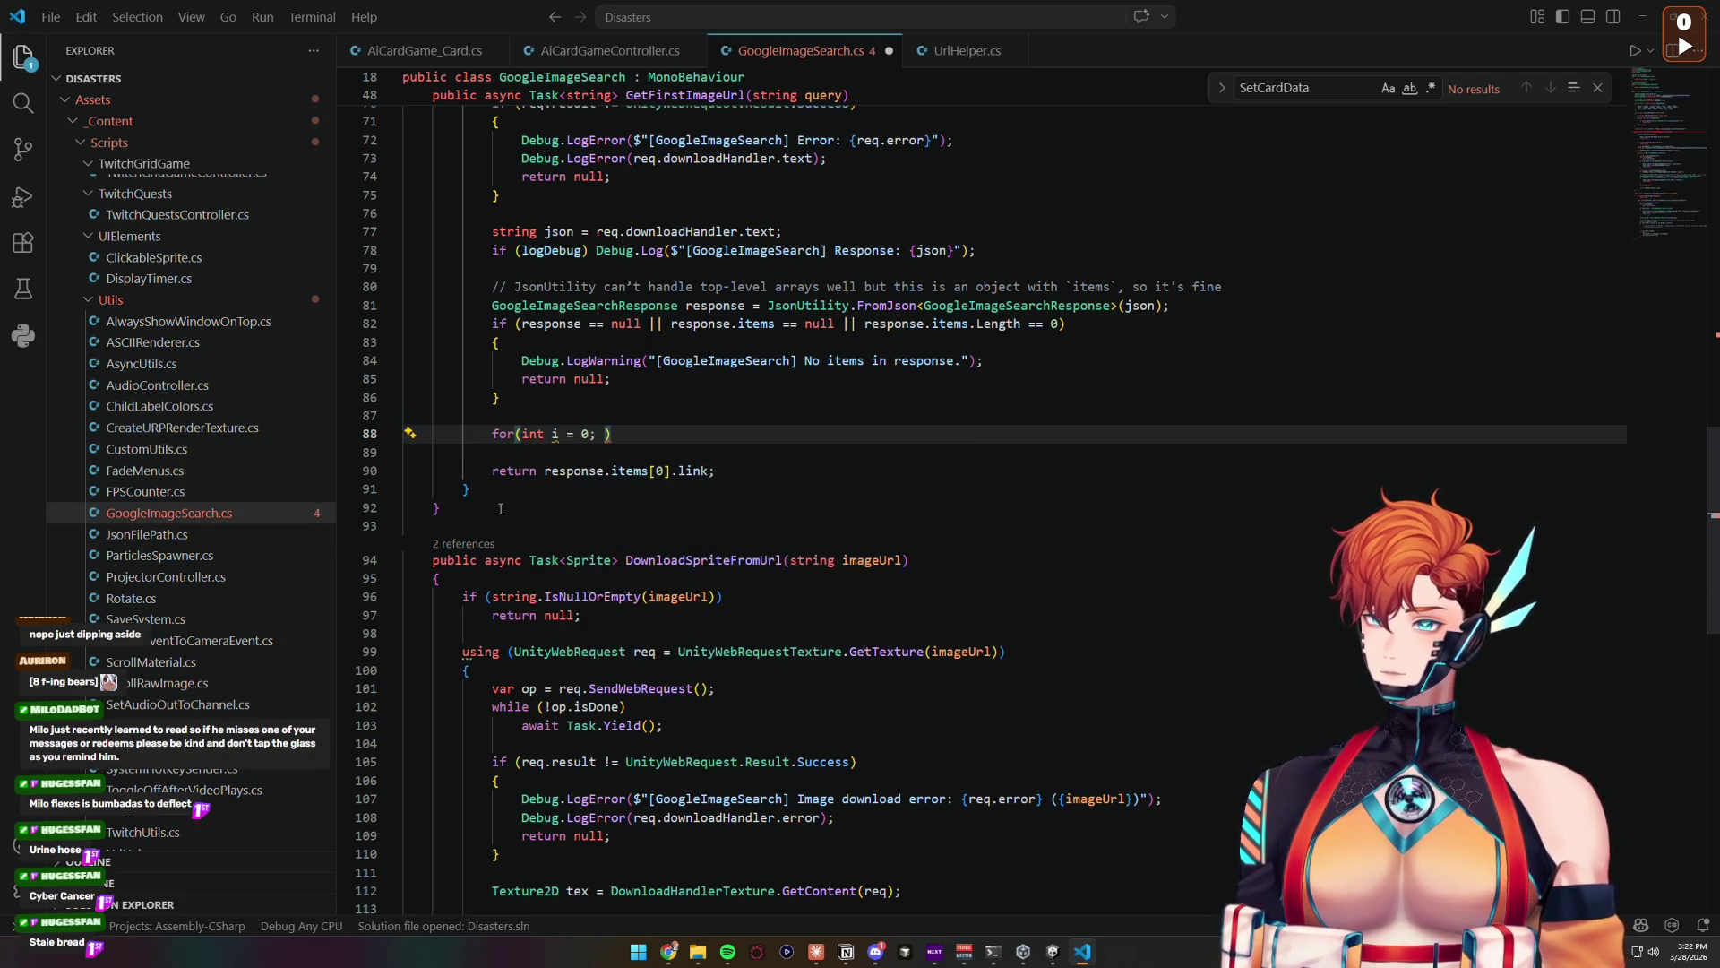
text(< )
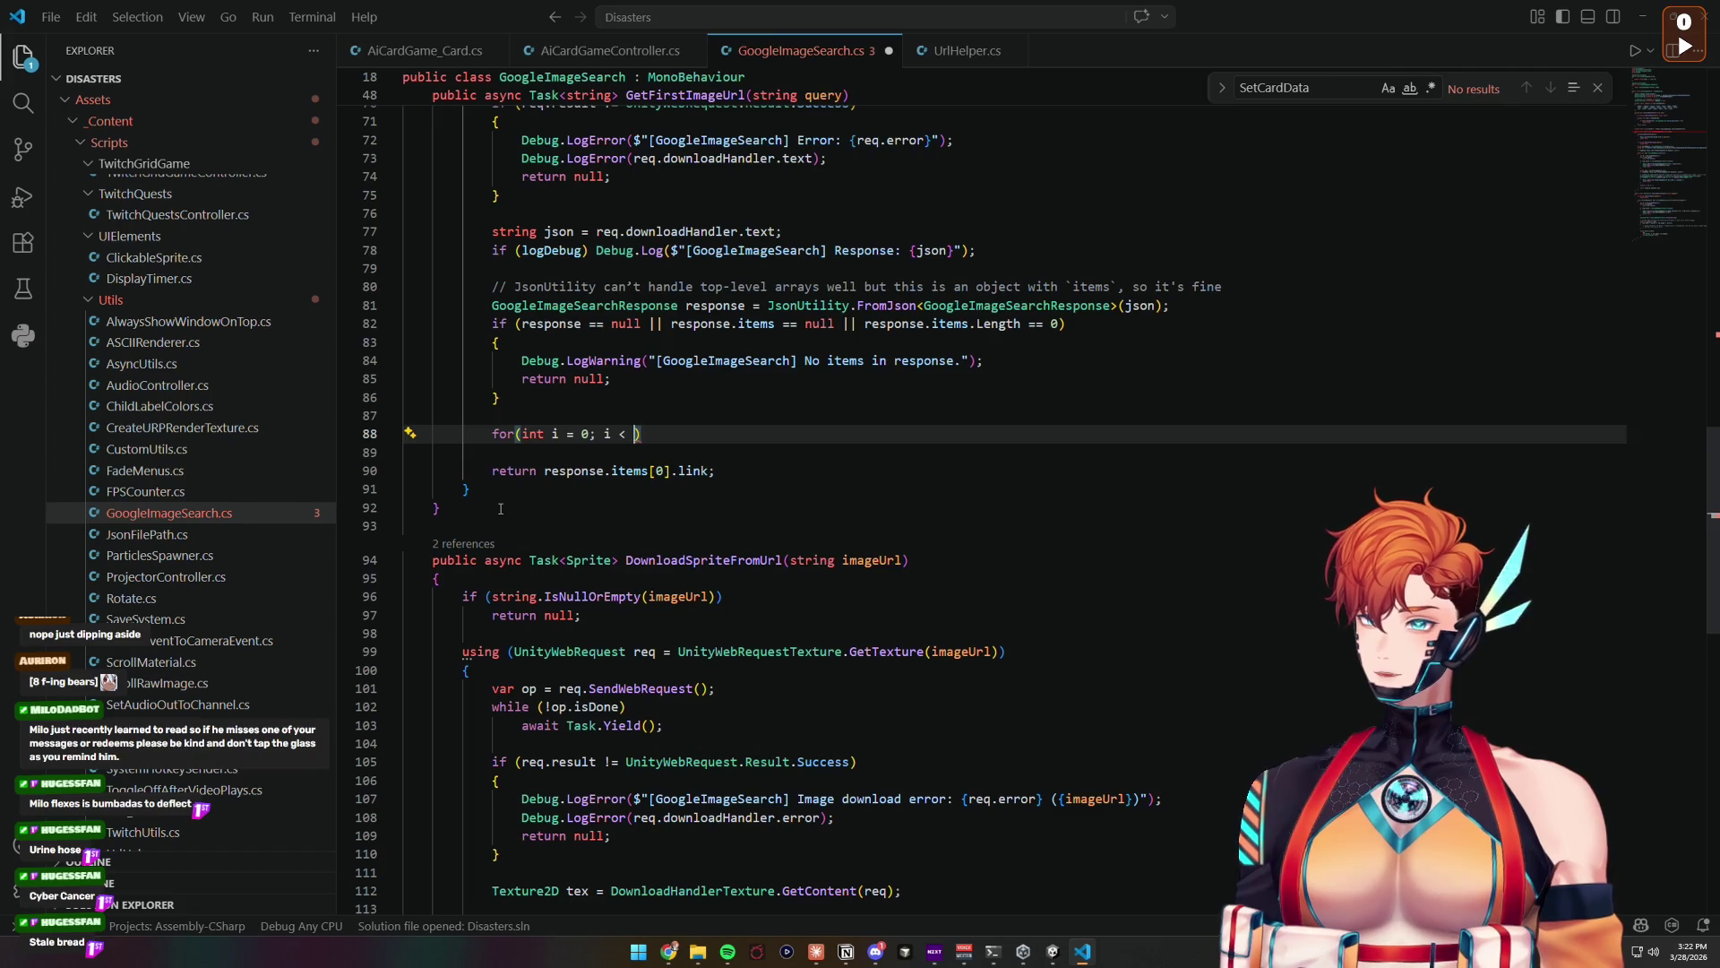
text(response.items.L)
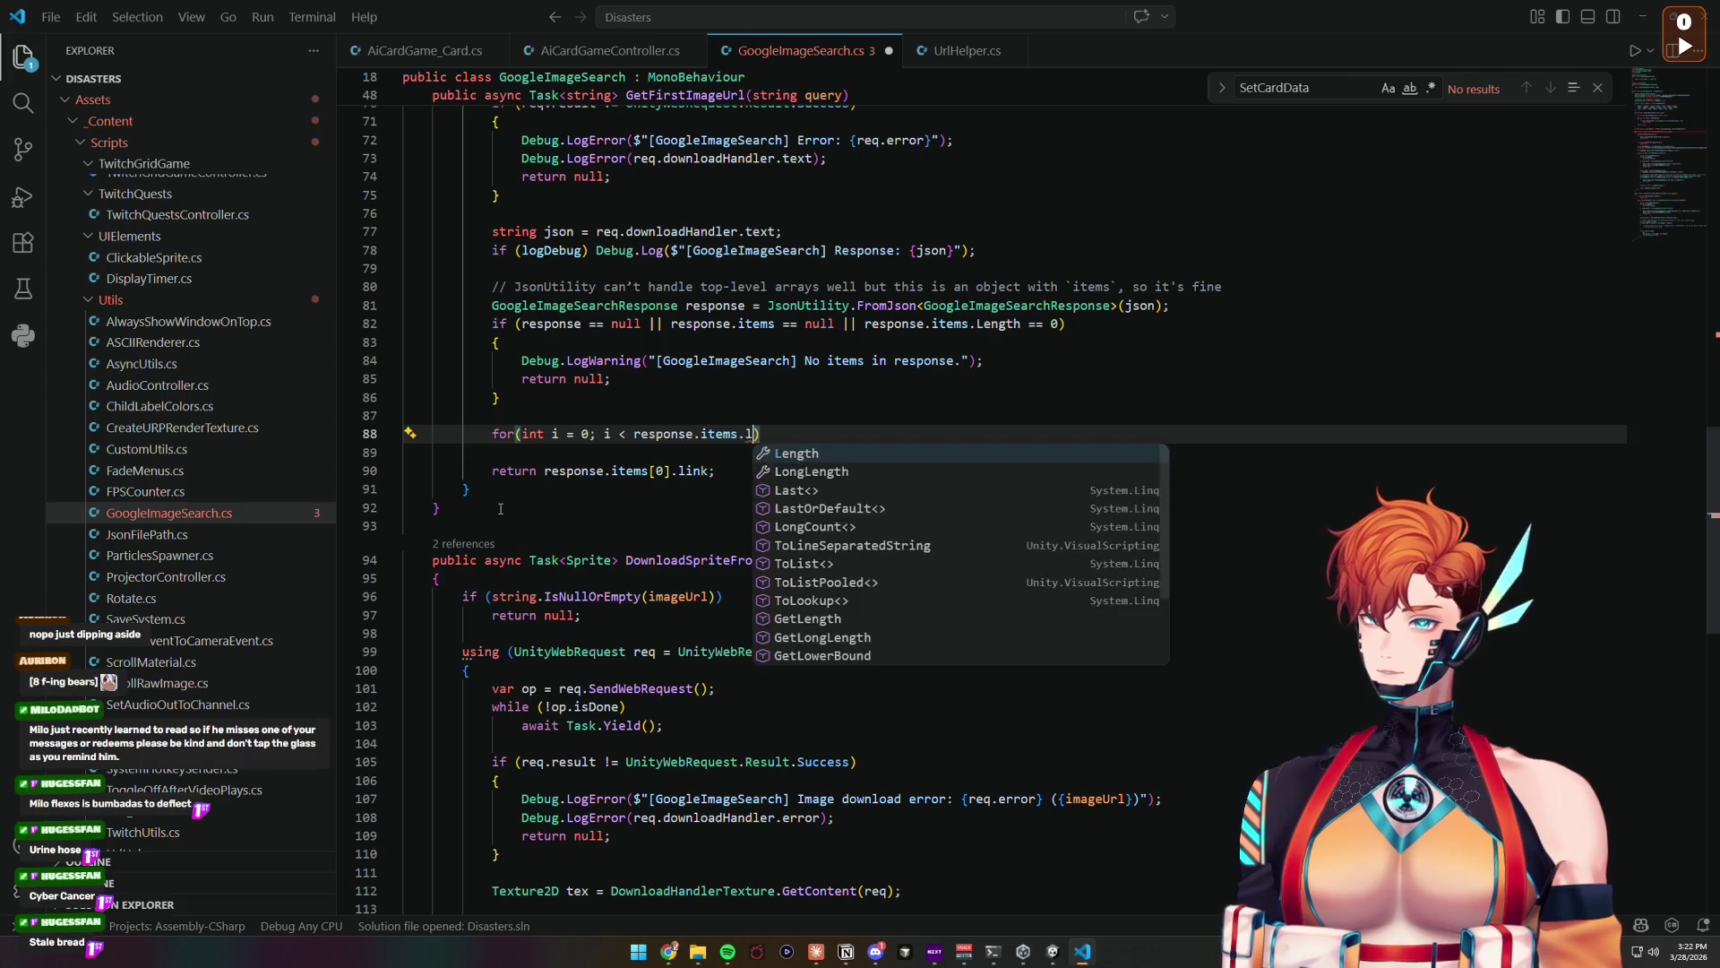
key(Tab)
text(; i)
text(++))
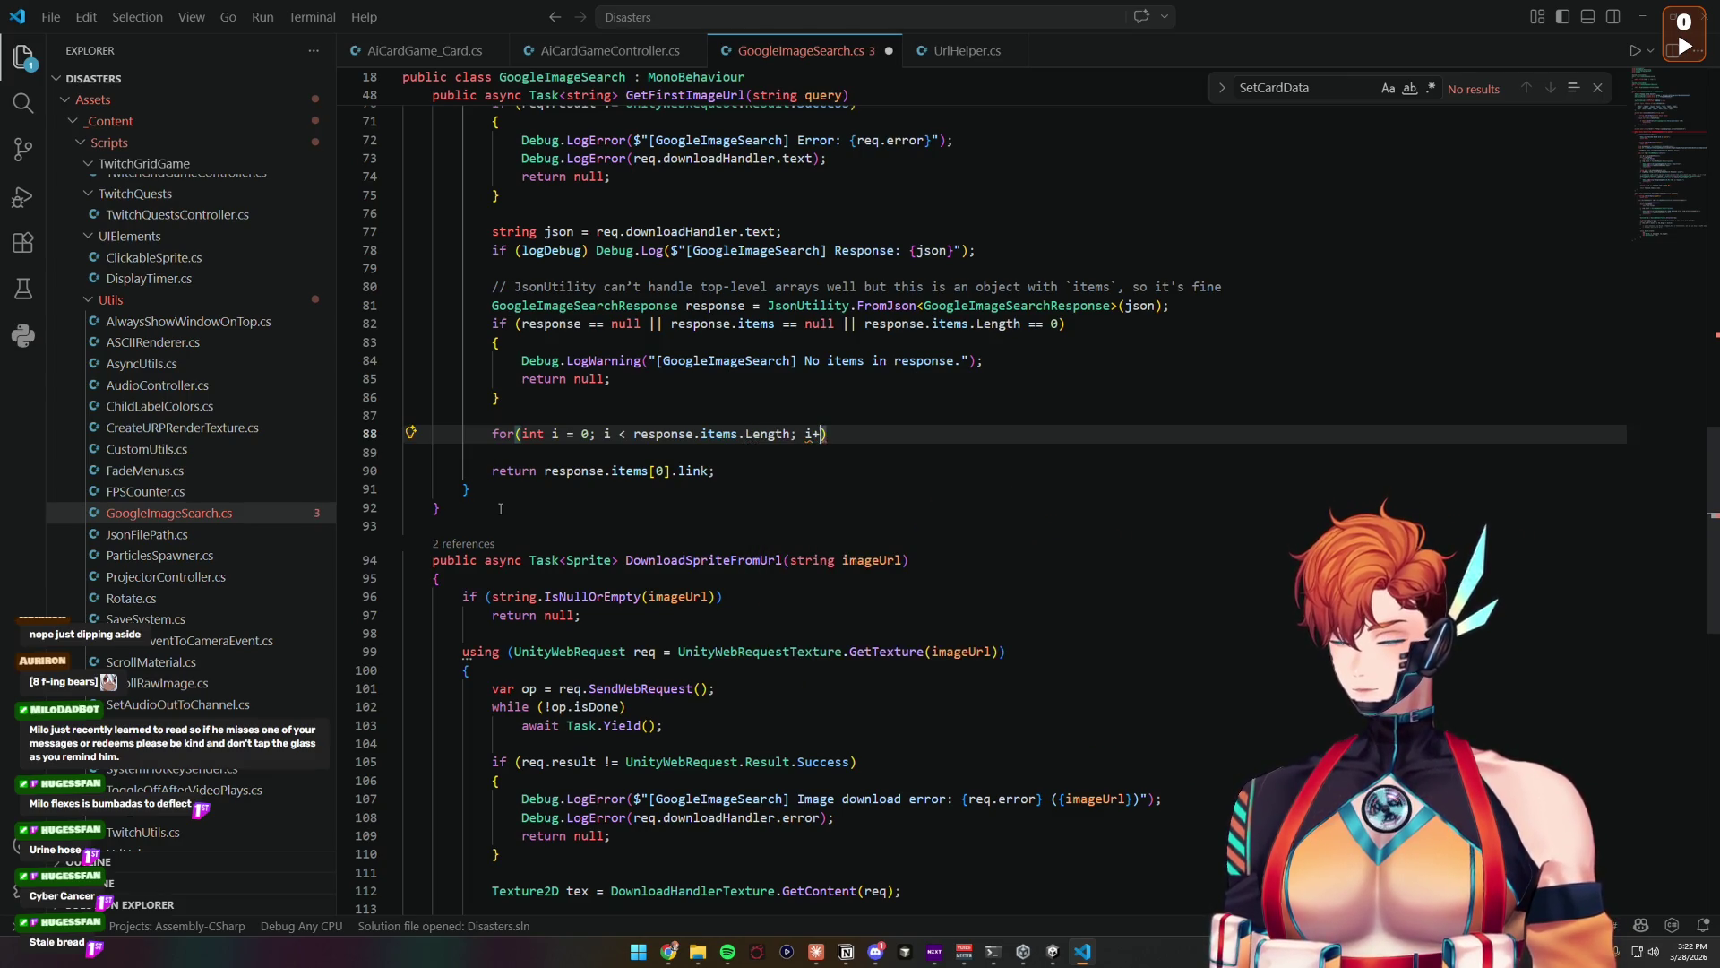
key(Return)
text({)
key(Return)
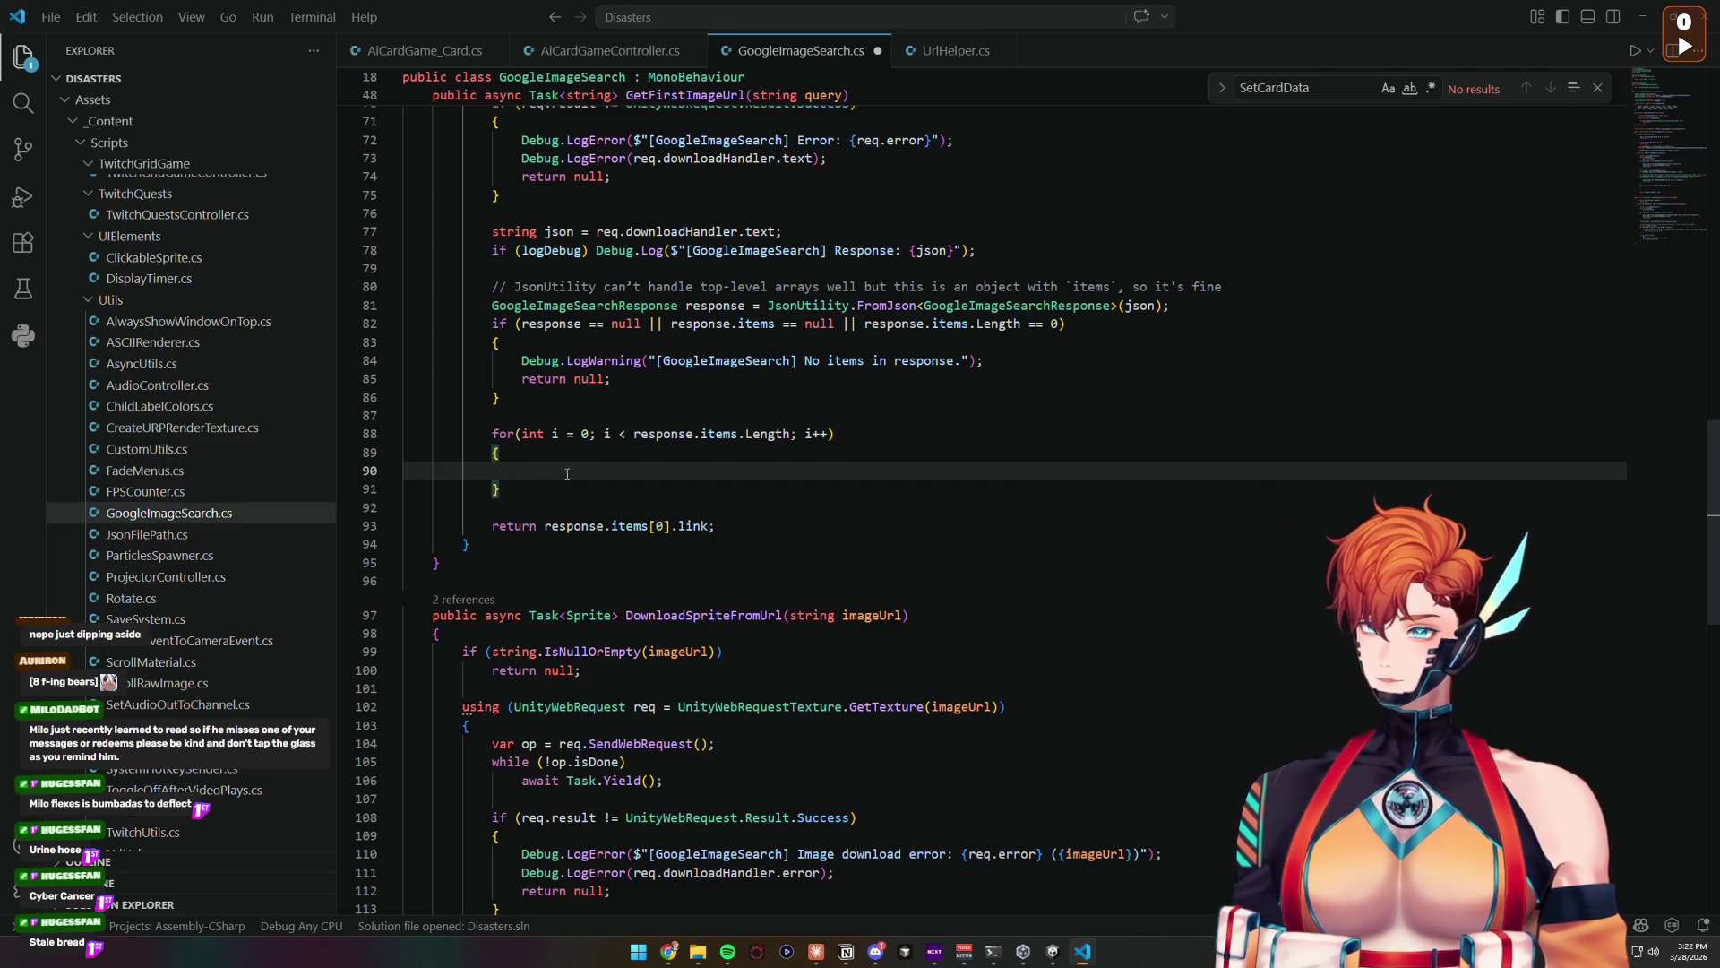
Step: Inside the loop, add string link = response.items[i].link; above an empty if
text(if()
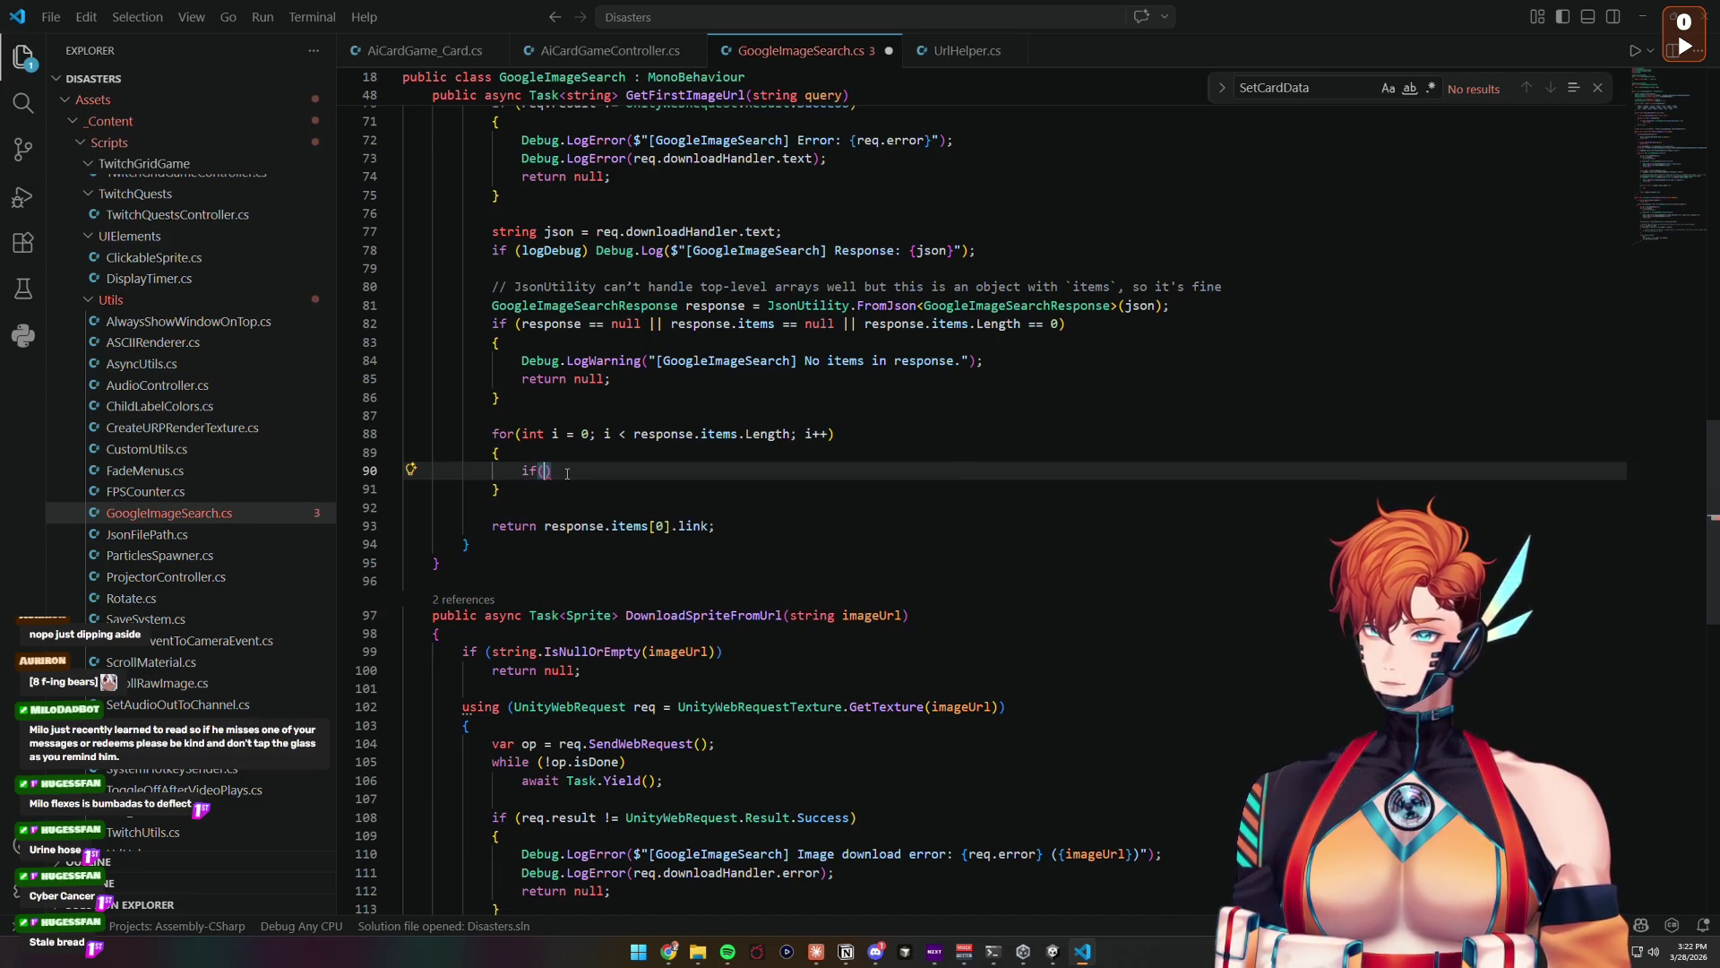
key(ctrl+shift+Return)
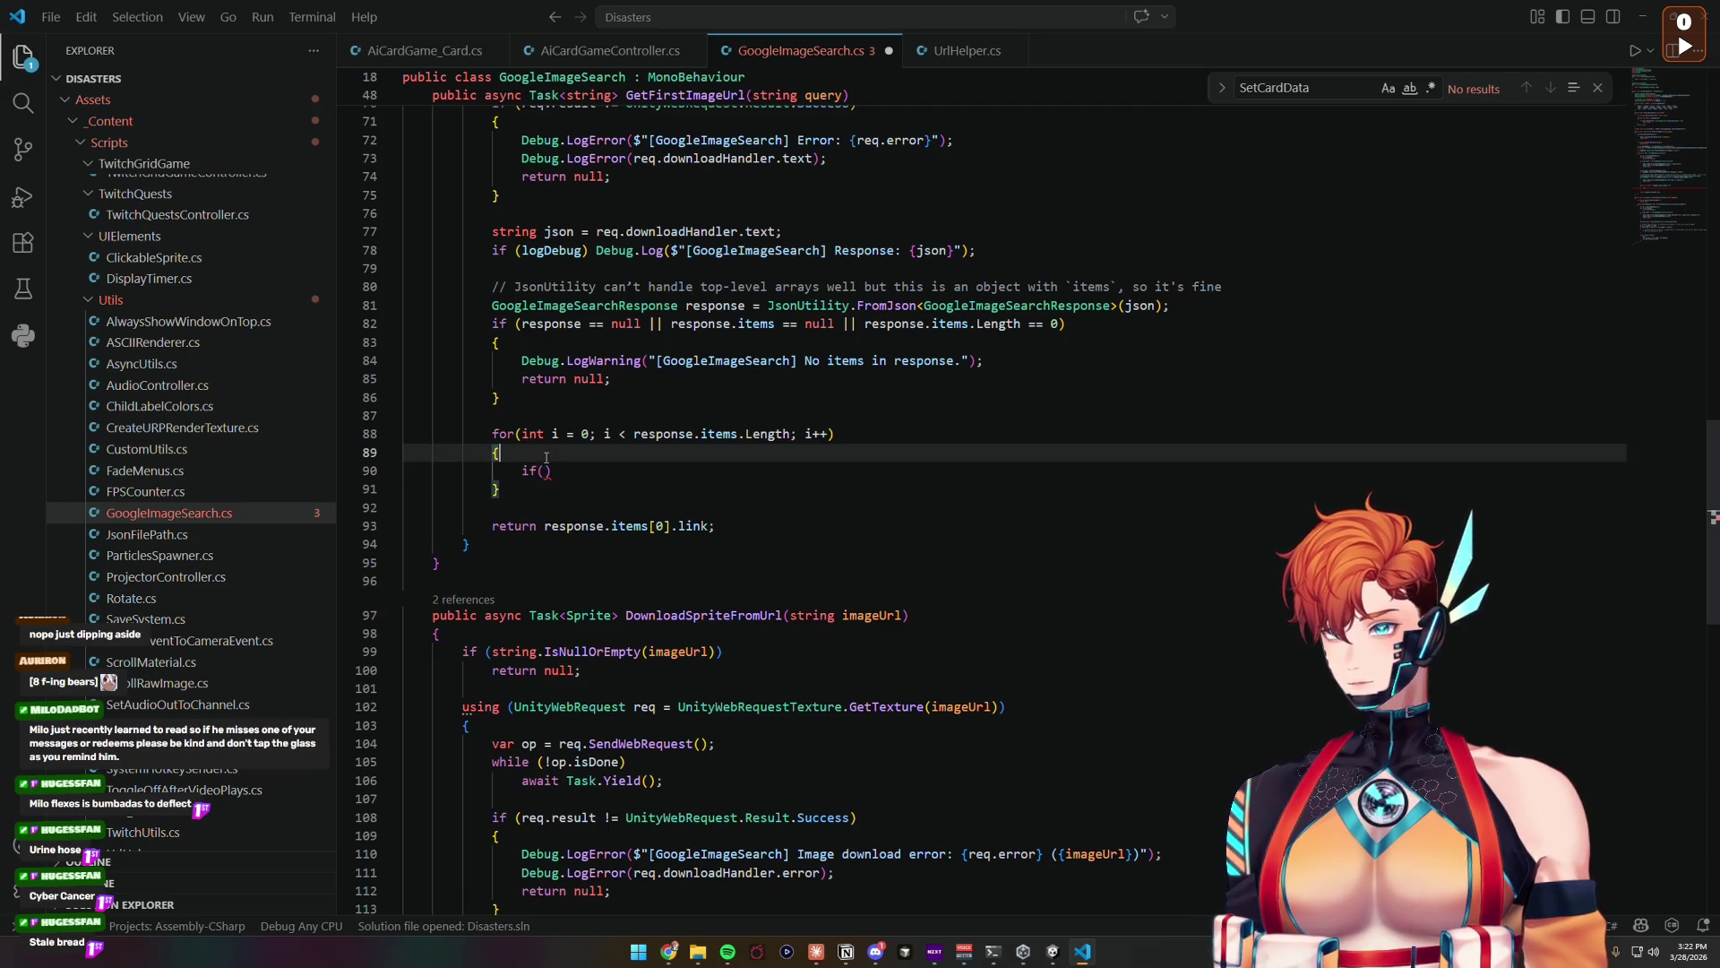
text(string )
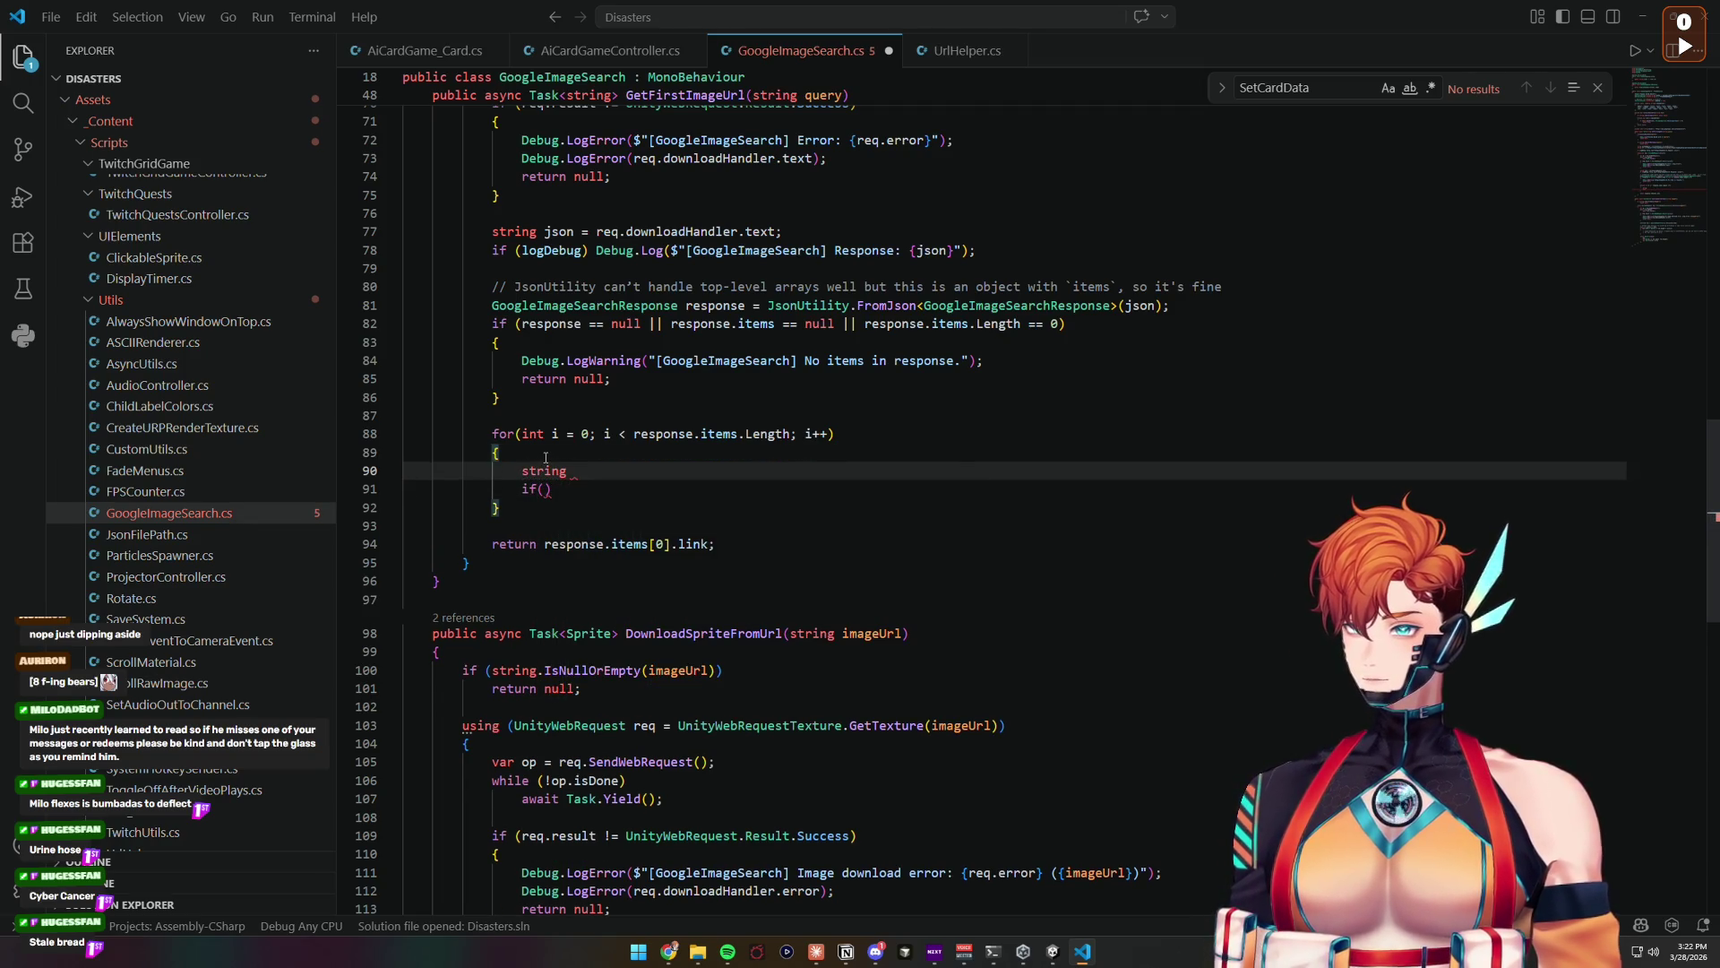
text(link = )
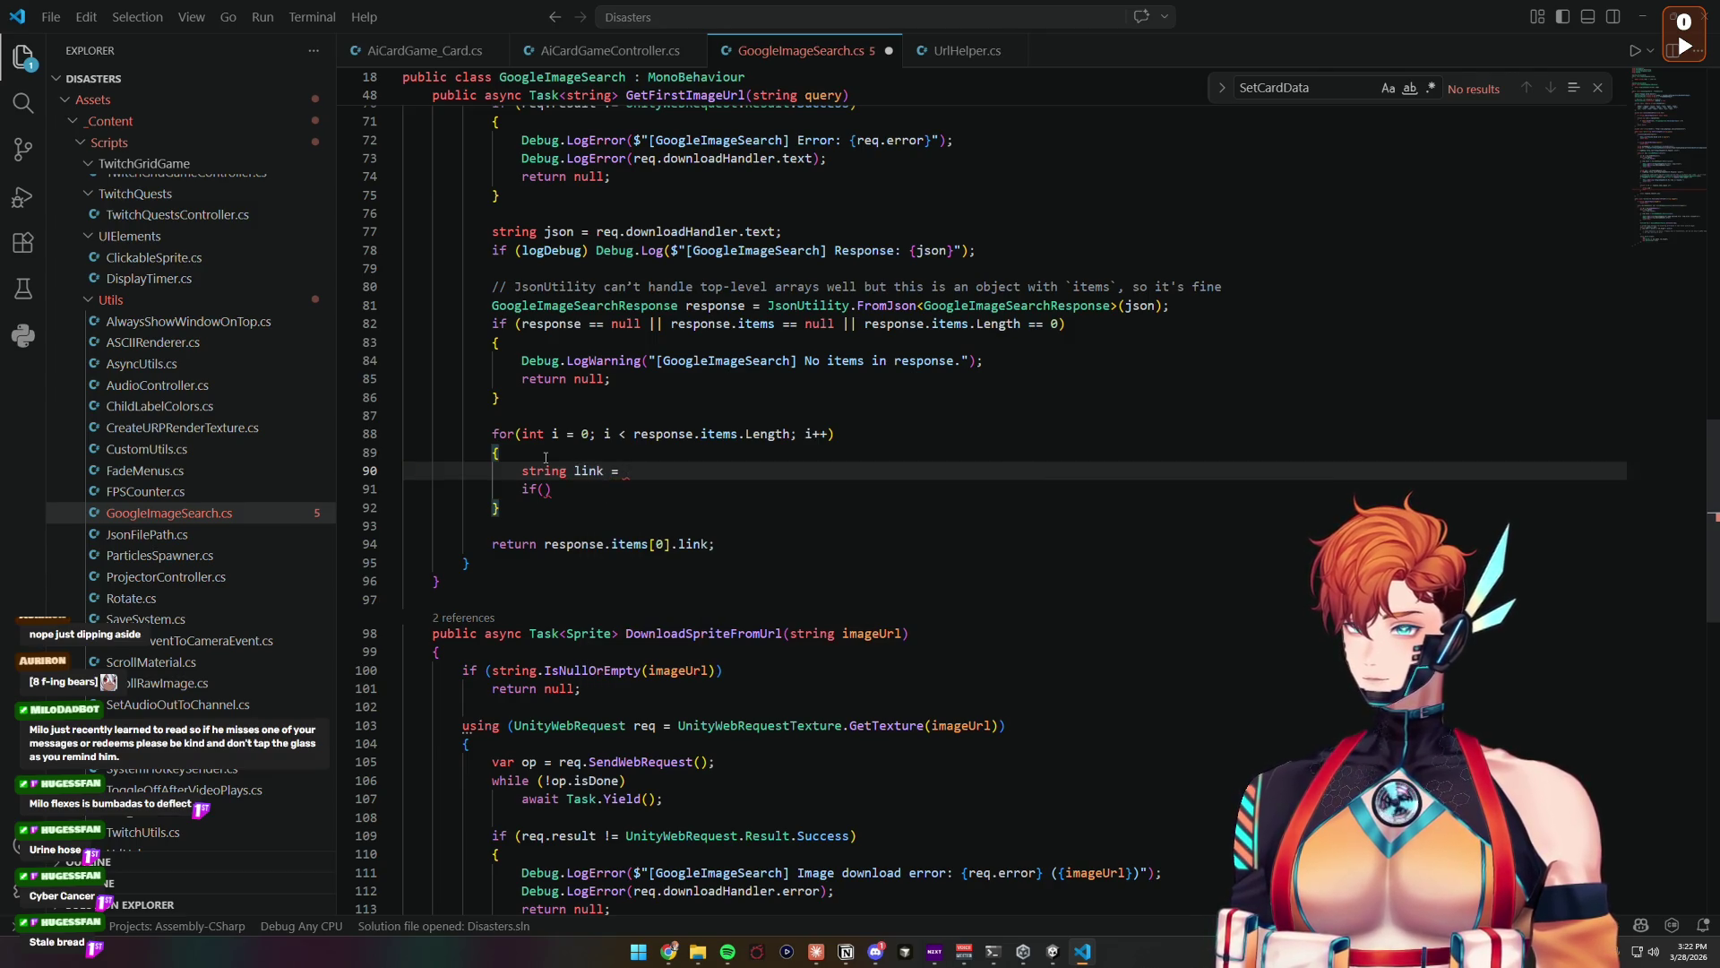
text(response.items[)
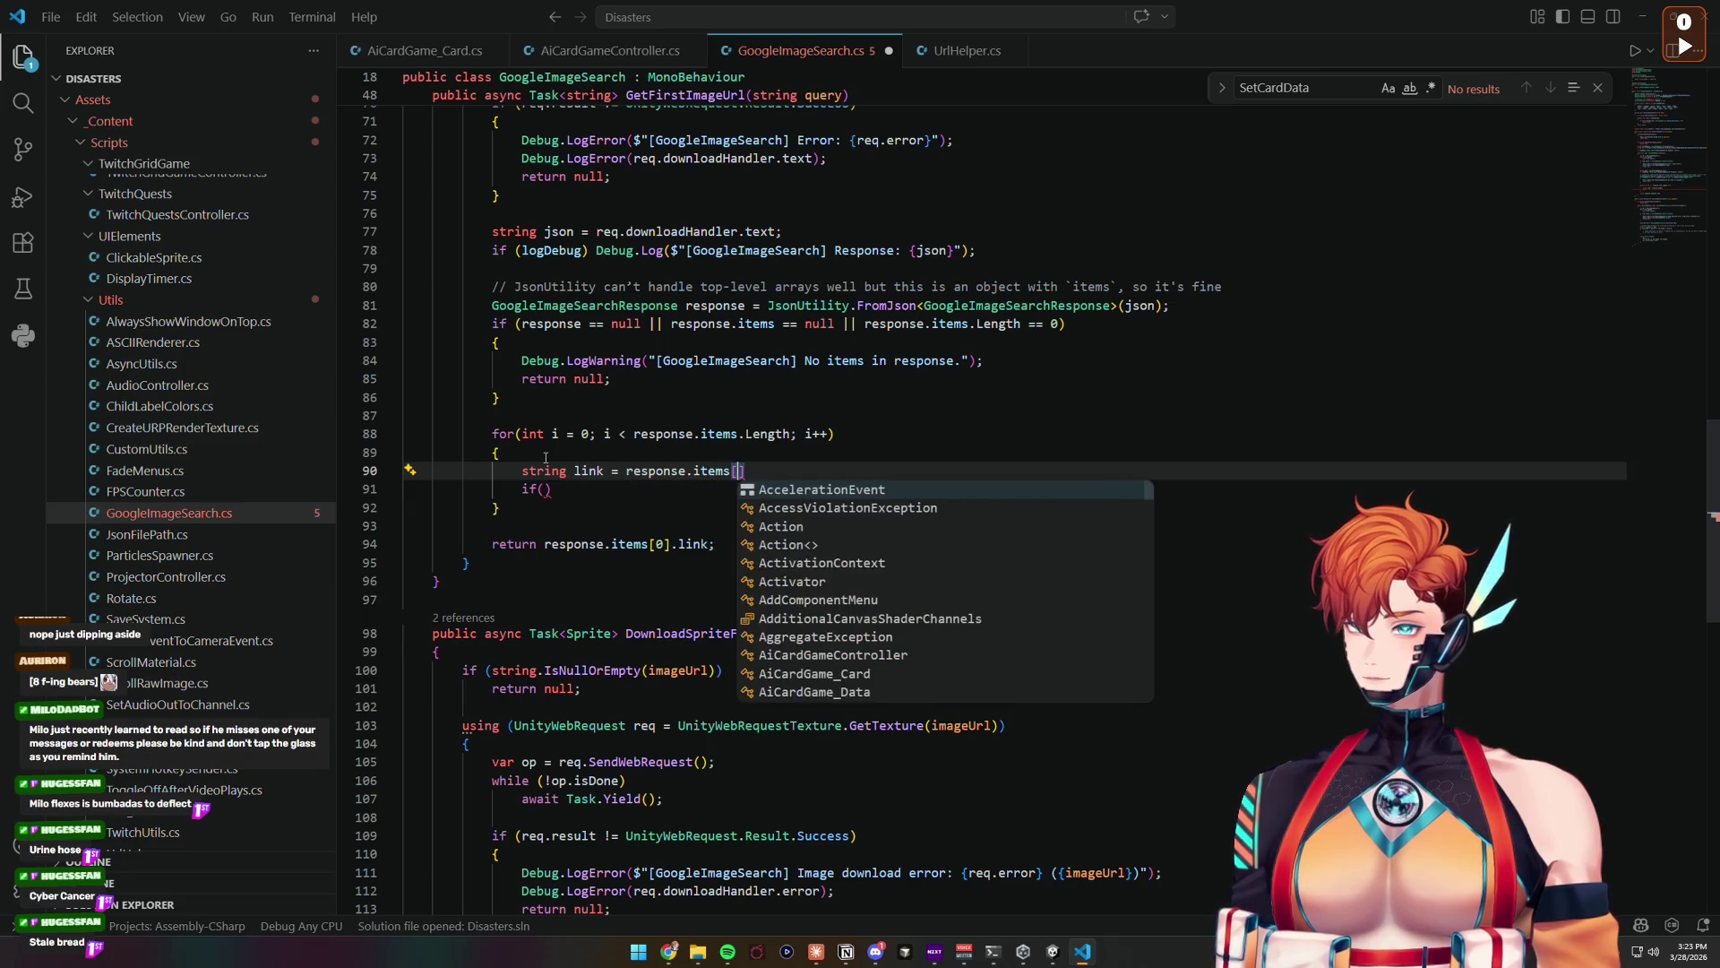
text(i].l)
key(Tab)
text(;)
key(Down)
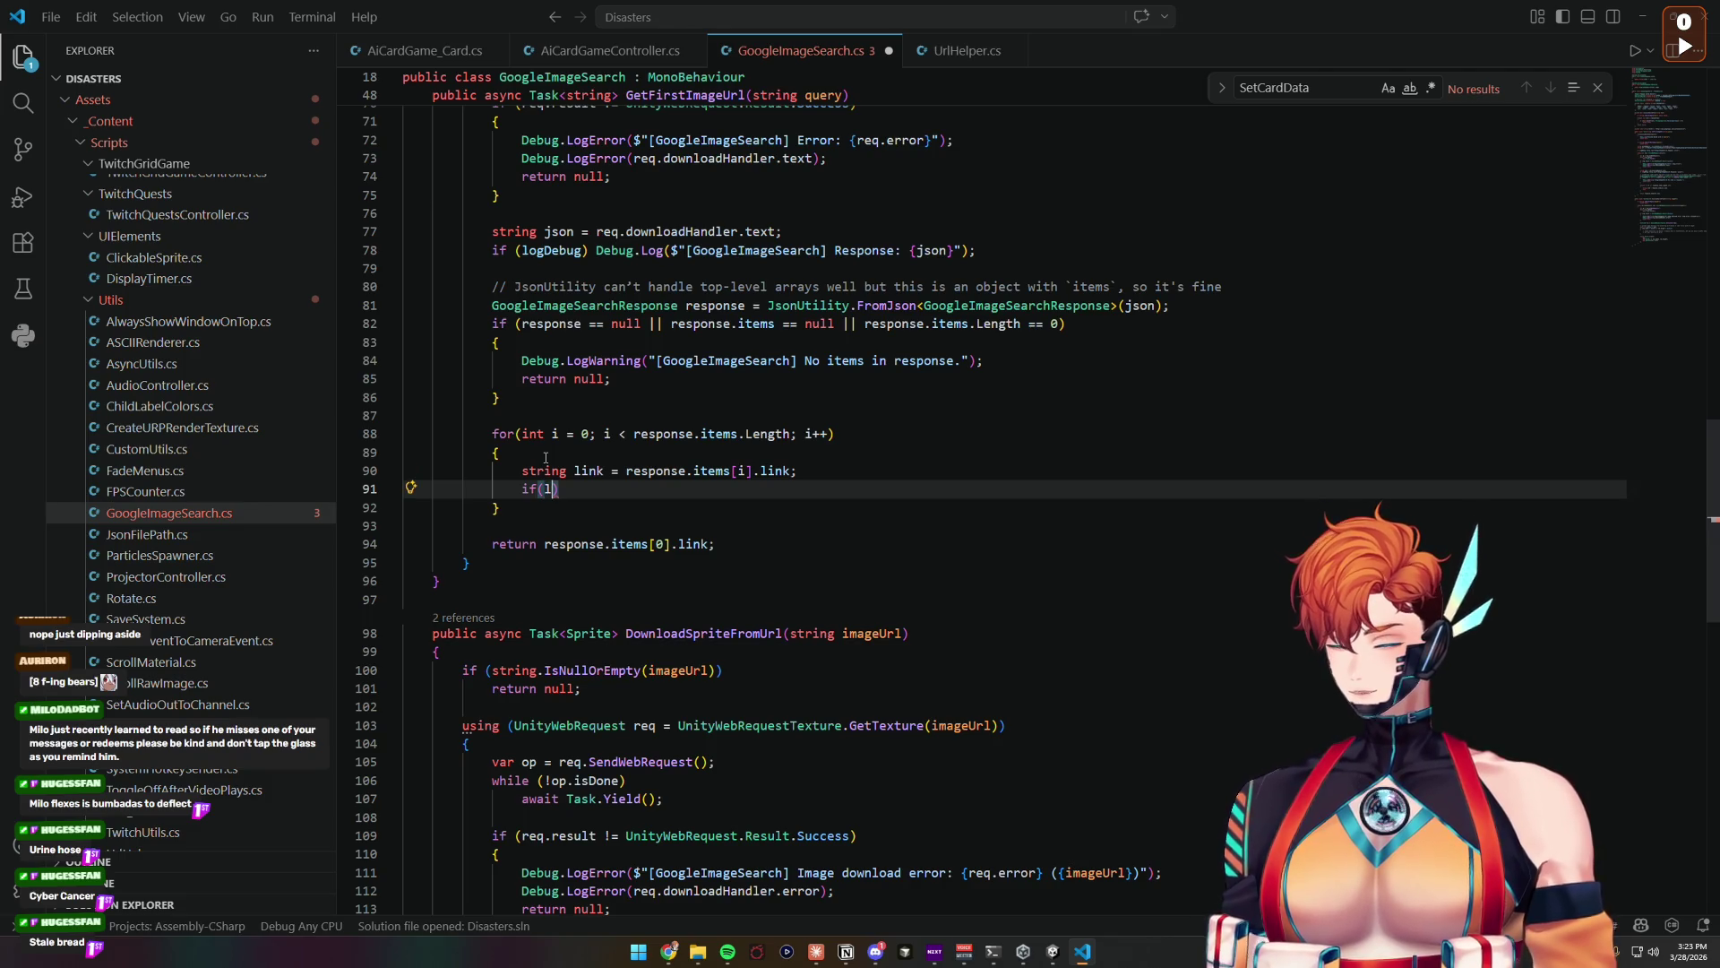
Step: Make the if condition link.ToLower().Contains(".png") followed by ||
text(link.)
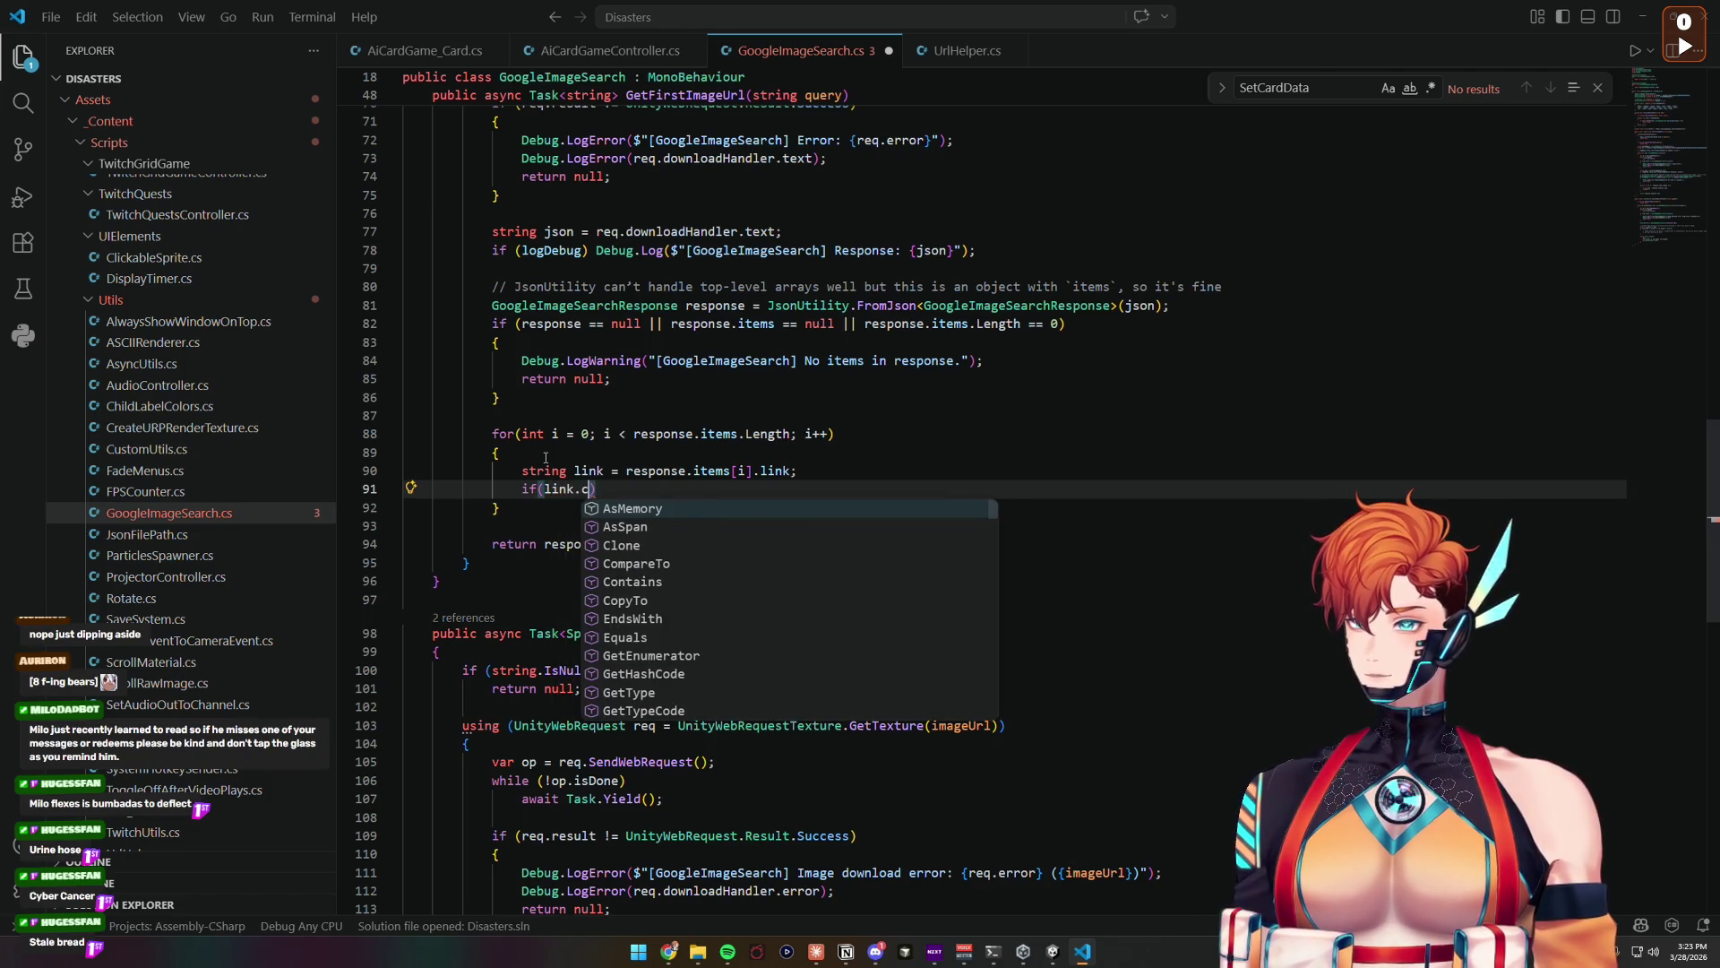
text(Contains(".png)
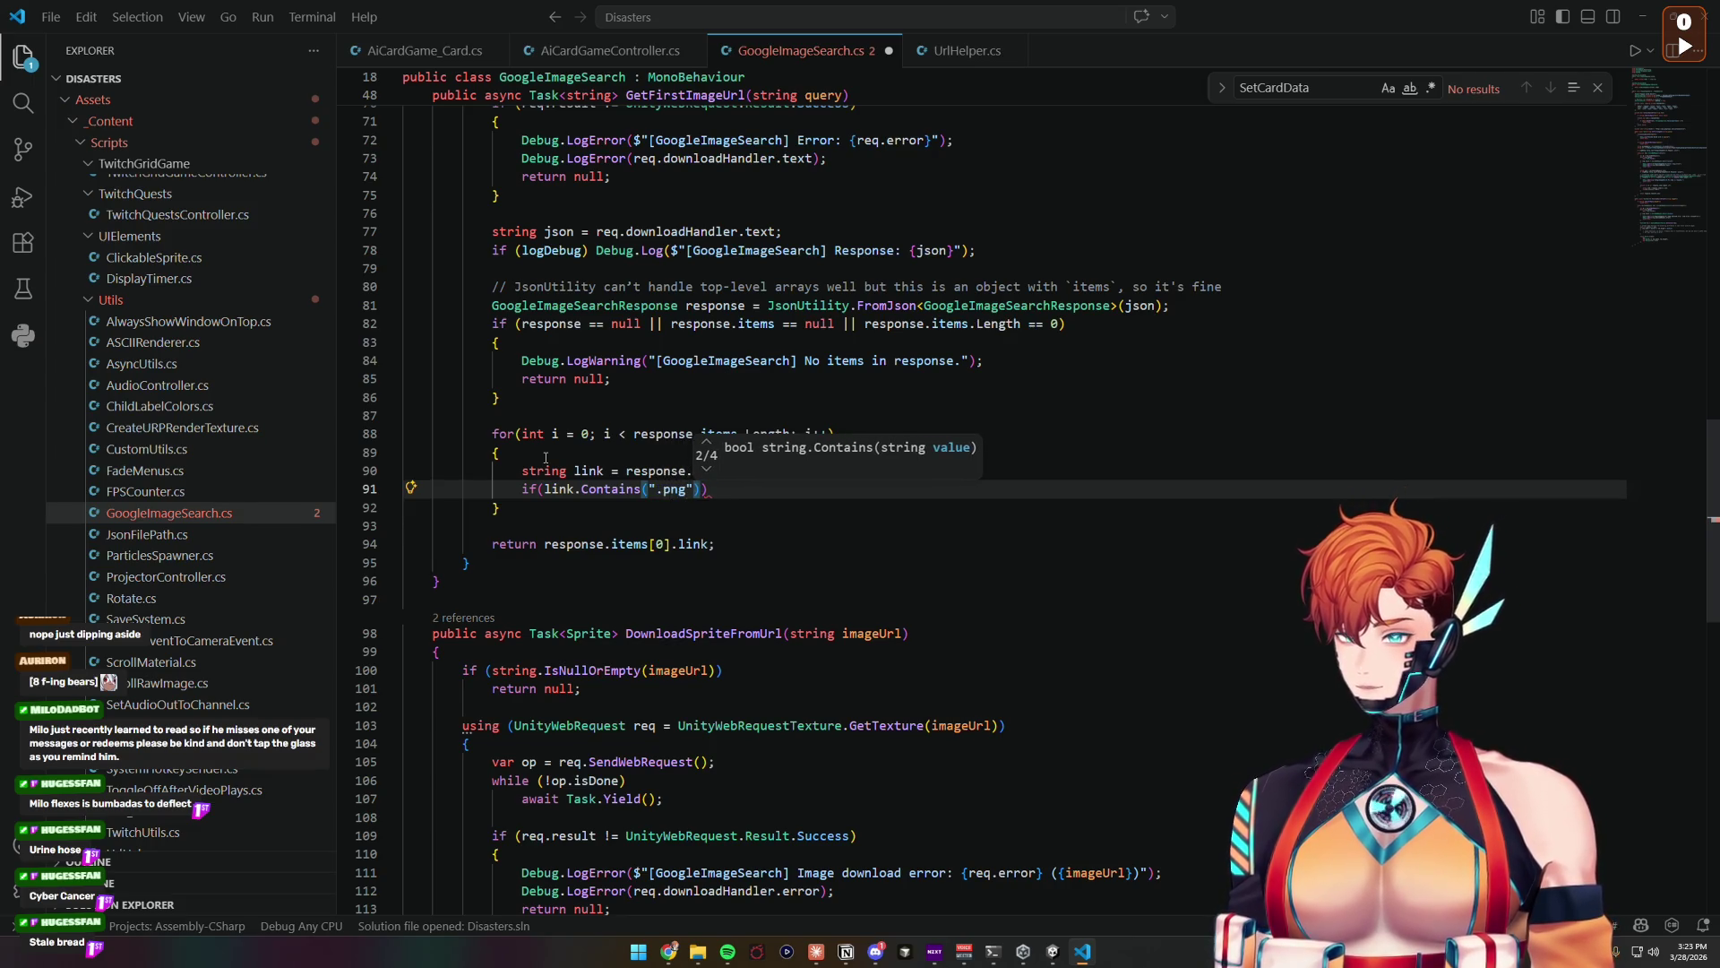
key(ctrl+Left)
key(ctrl+Left)
key(ctrl+Left)
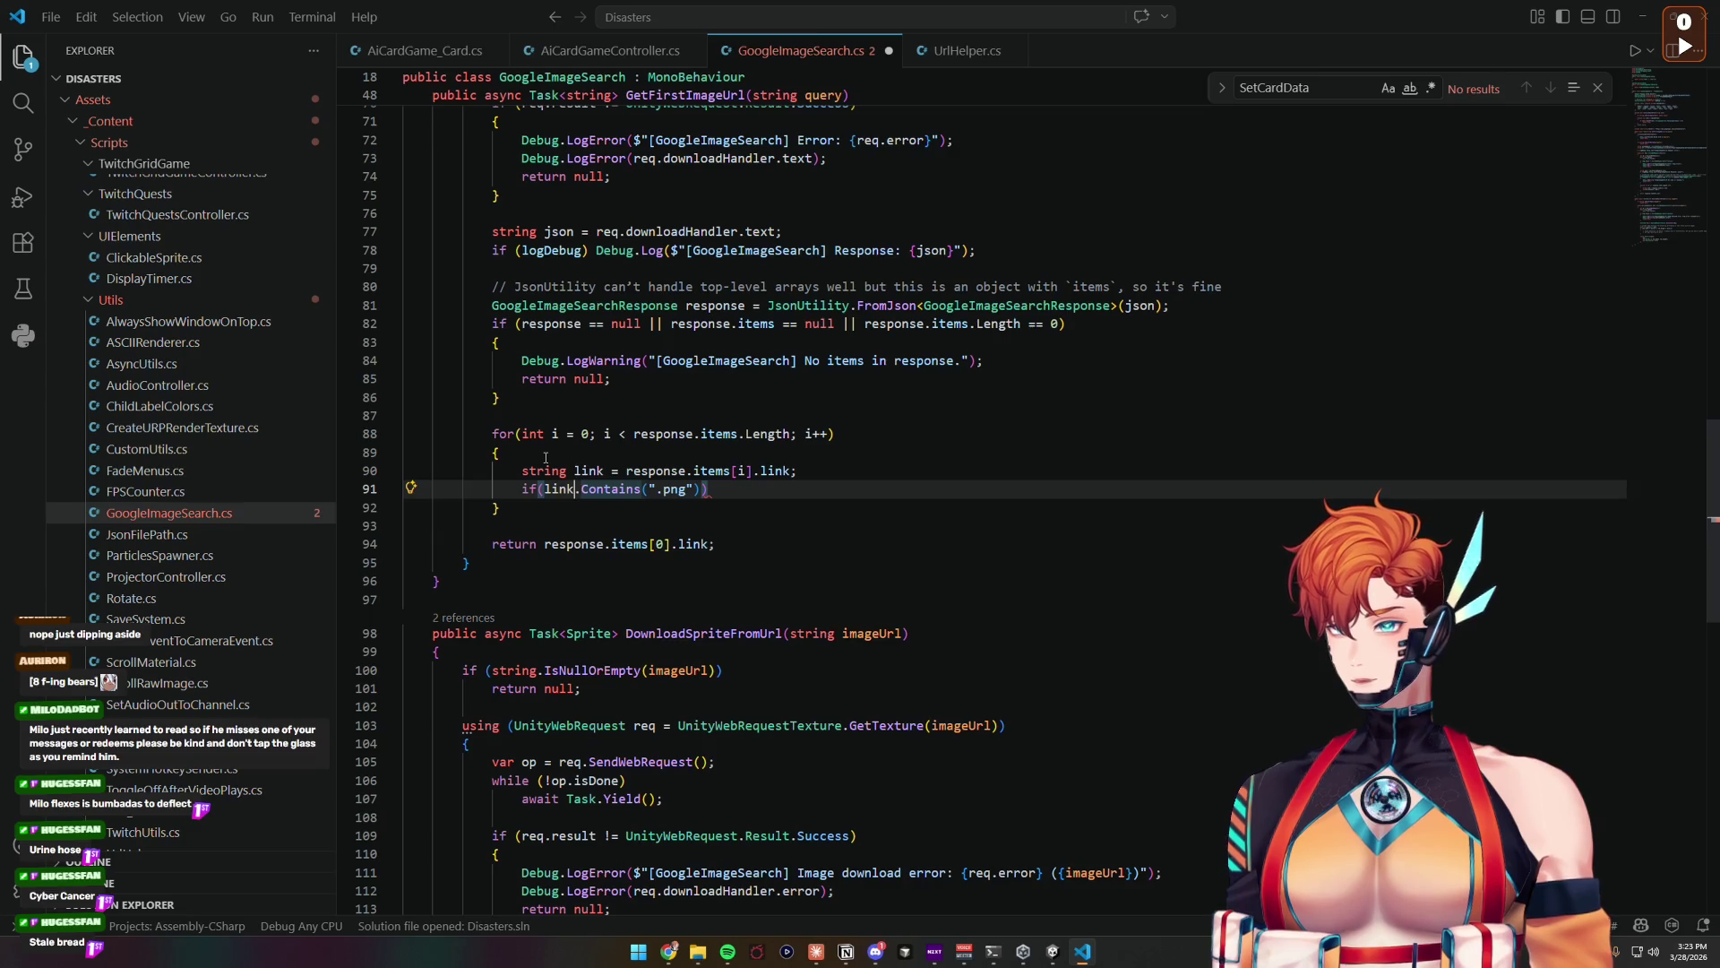
key(Left)
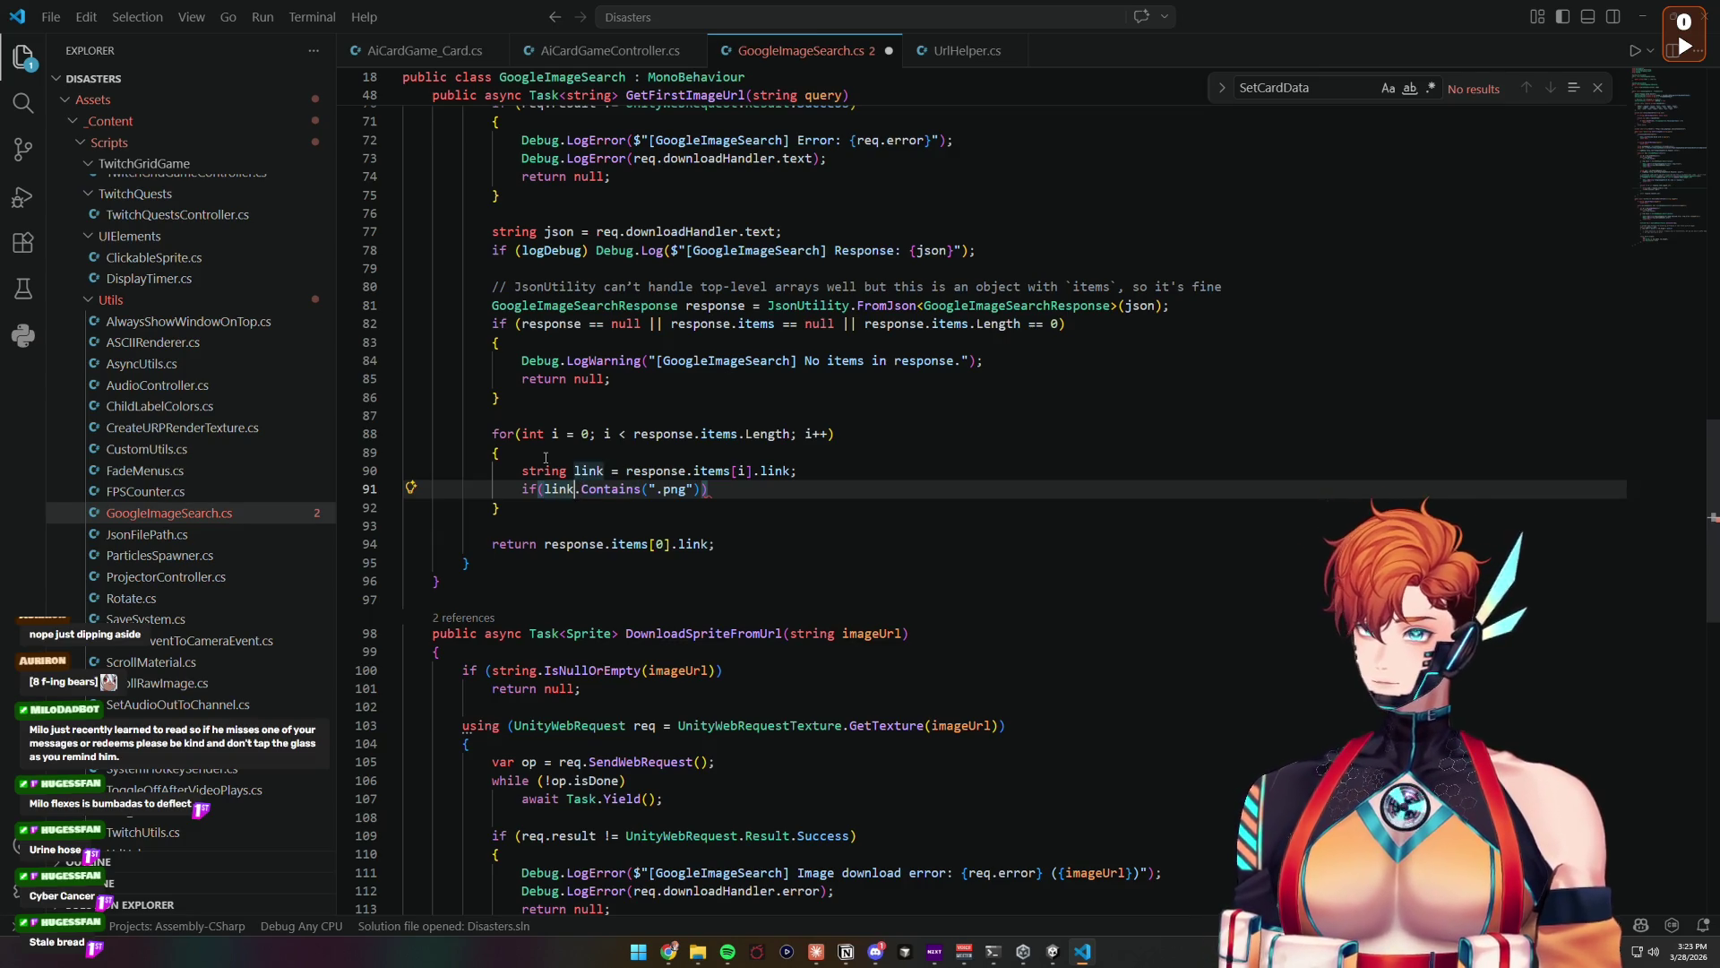
text(.ToLower())
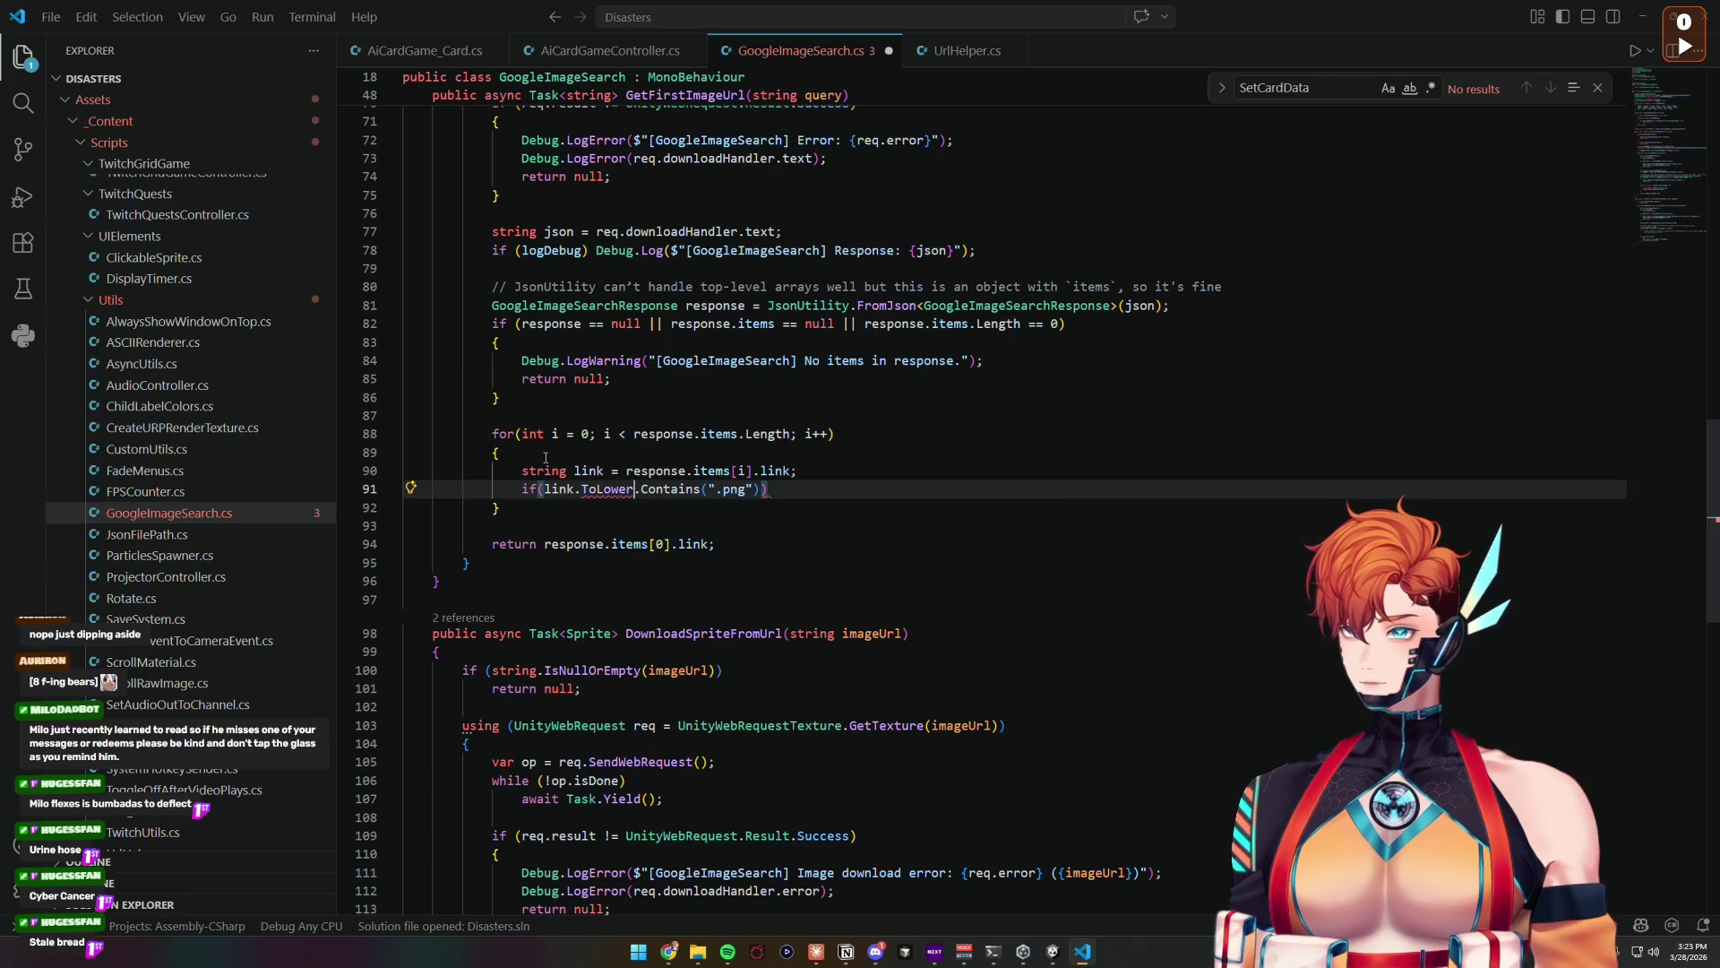
key(End)
key(Left)
text(||)
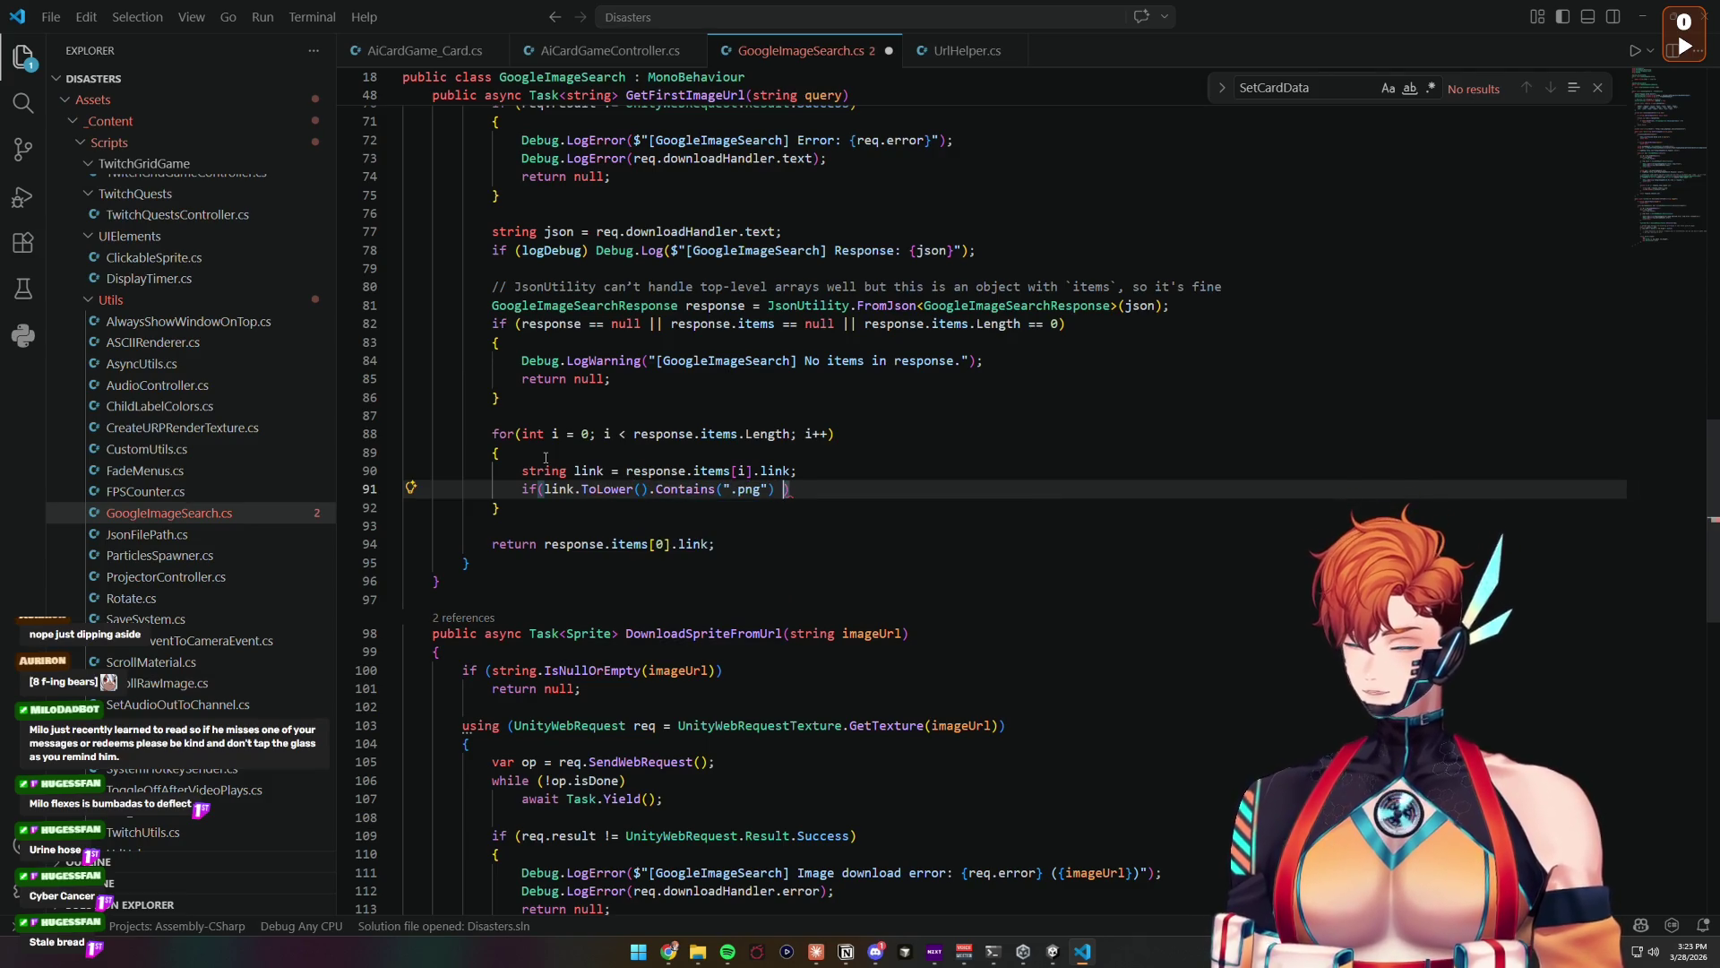
Step: Duplicate the .png check twice, changing the copies to ".jpg" and ".jpeg"
key(Left)
key(Left)
key(Left)
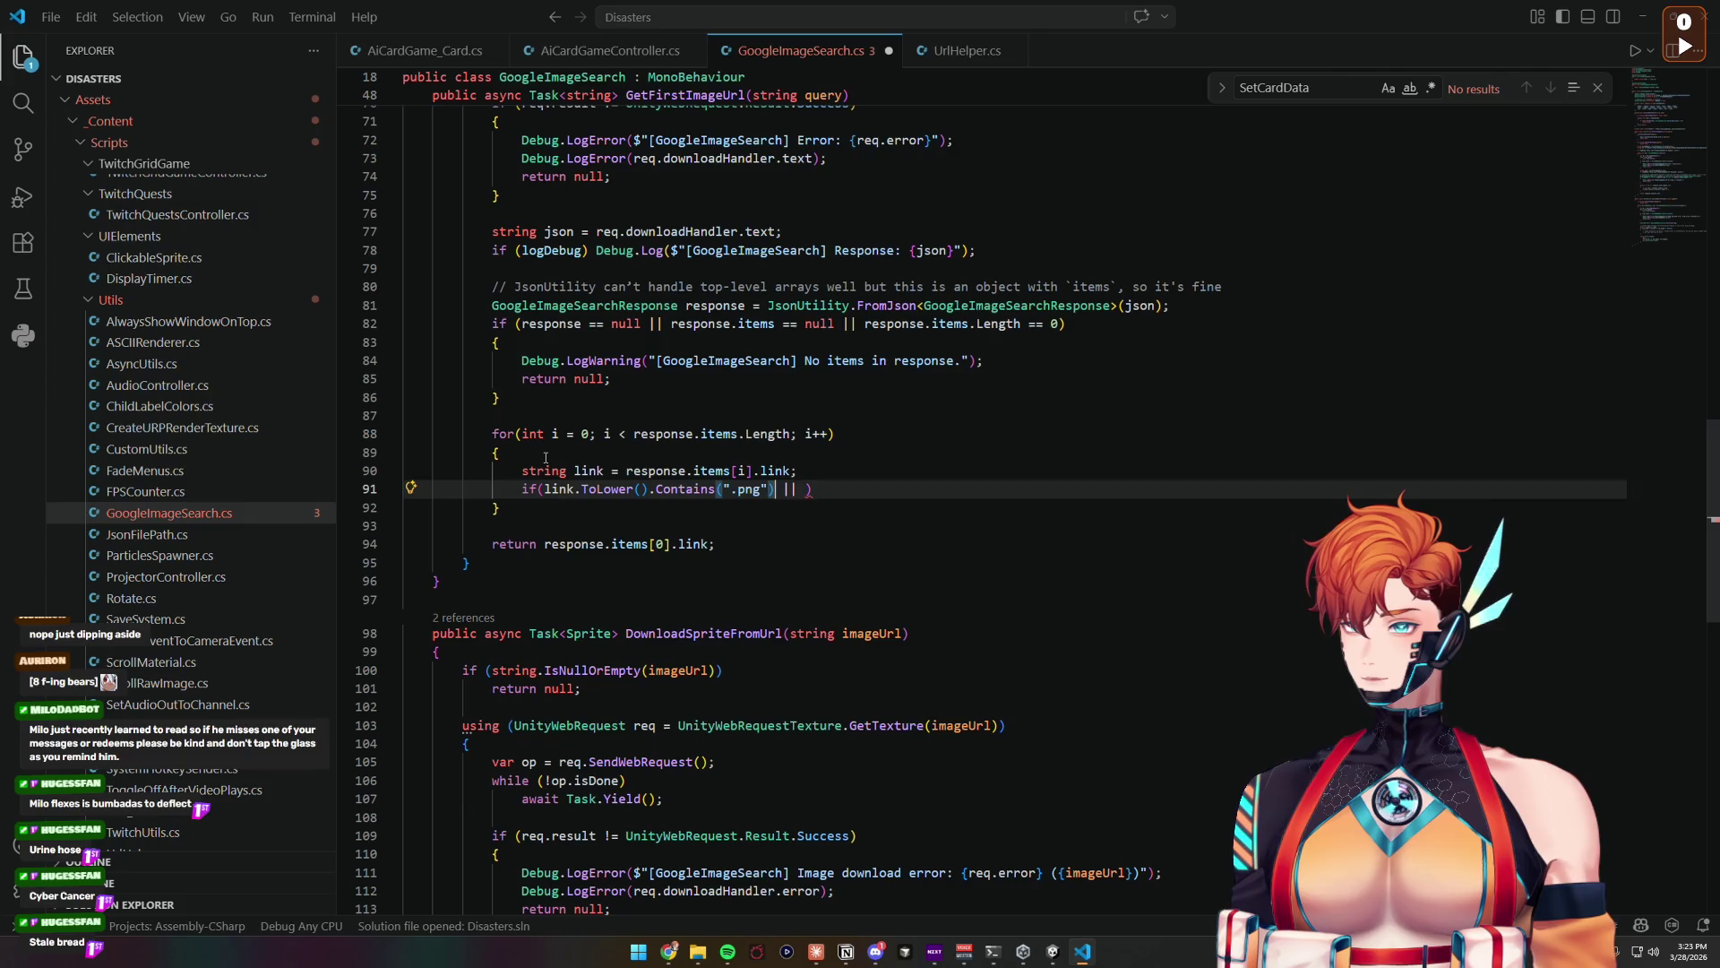
key(ctrl+shift+Left)
key(ctrl+shift+Left)
key(ctrl+shift+Left)
key(ctrl+shift+Left)
key(ctrl+c)
key(End)
key(Left)
key(ctrl+v)
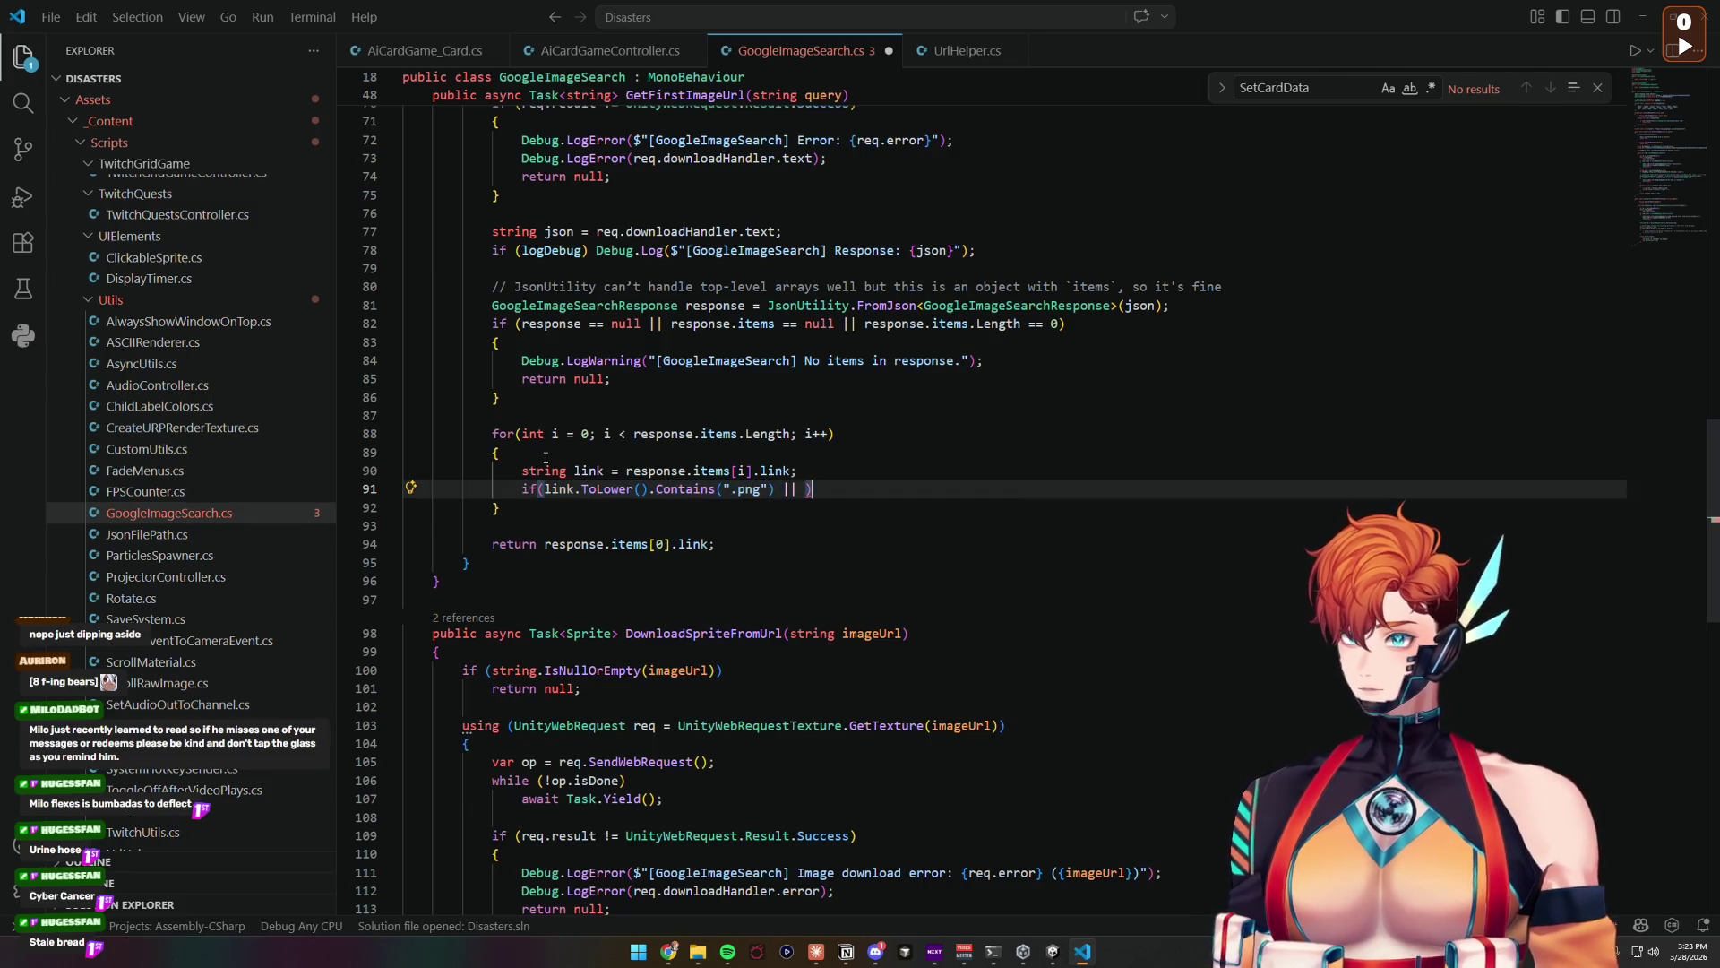
key(Left)
key(ctrl+shift+Left)
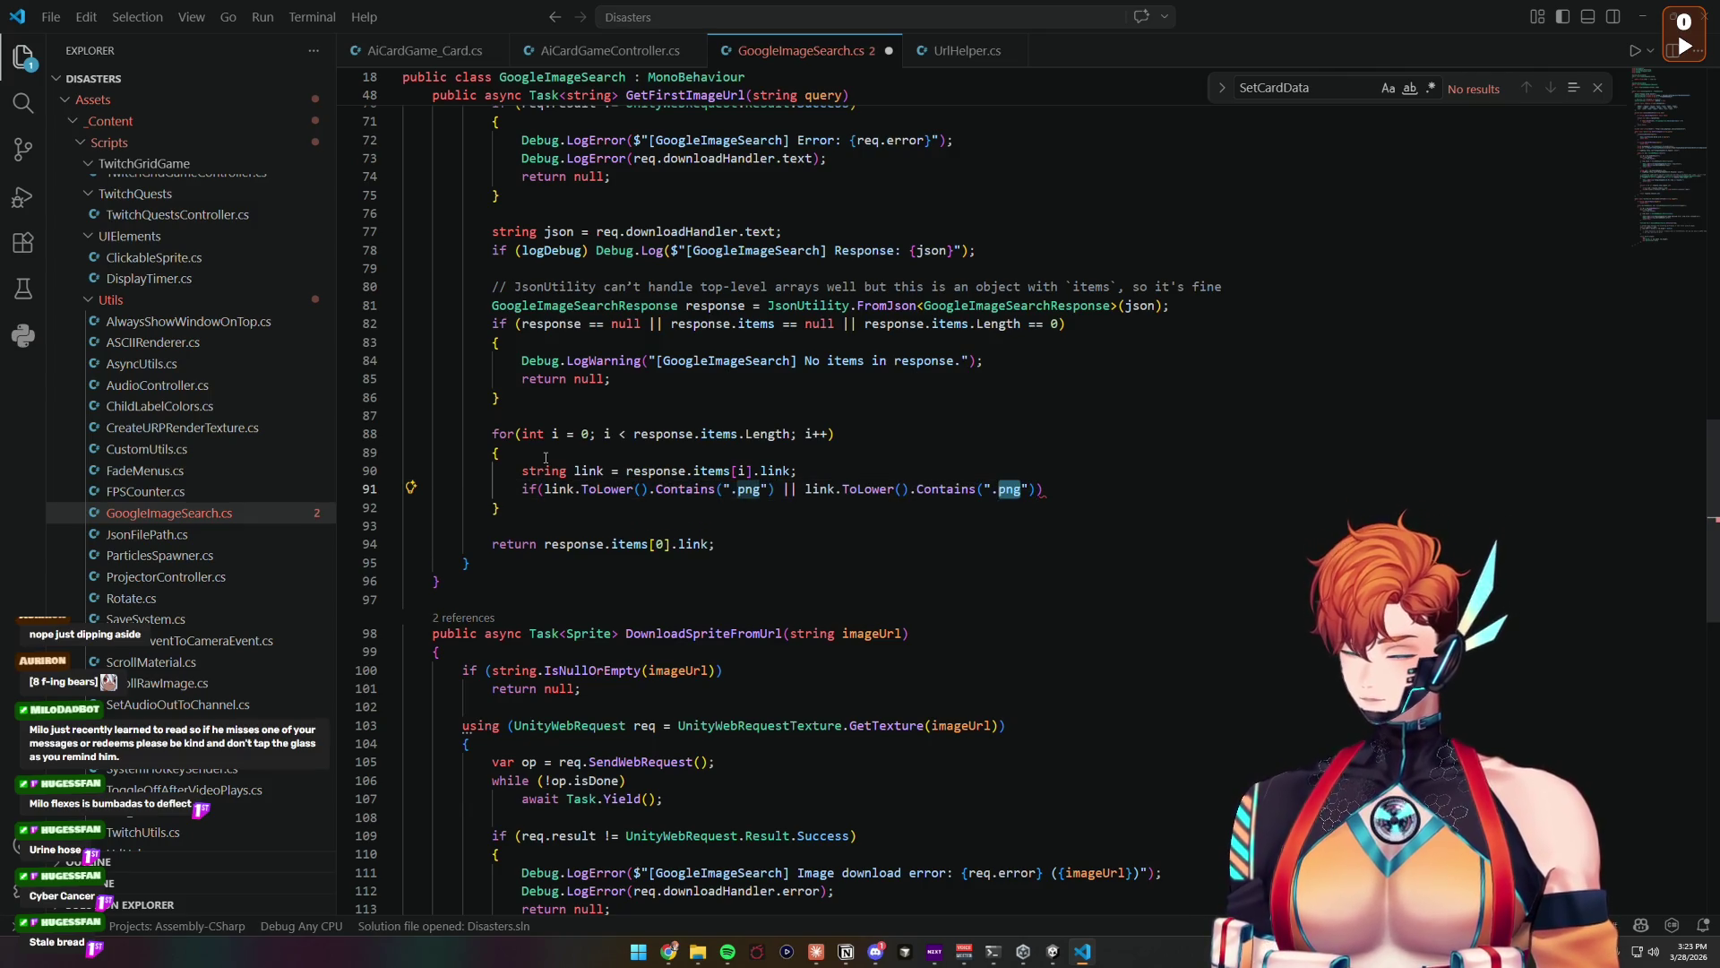
text(jpg") ||)
key(ctrl+v)
key(Left)
key(Left)
key(ctrl+shift+Left)
text(jpeg)
click(1338, 485)
Step: Add a block under the if condition that returns link
key(Return)
text({)
key(Return)
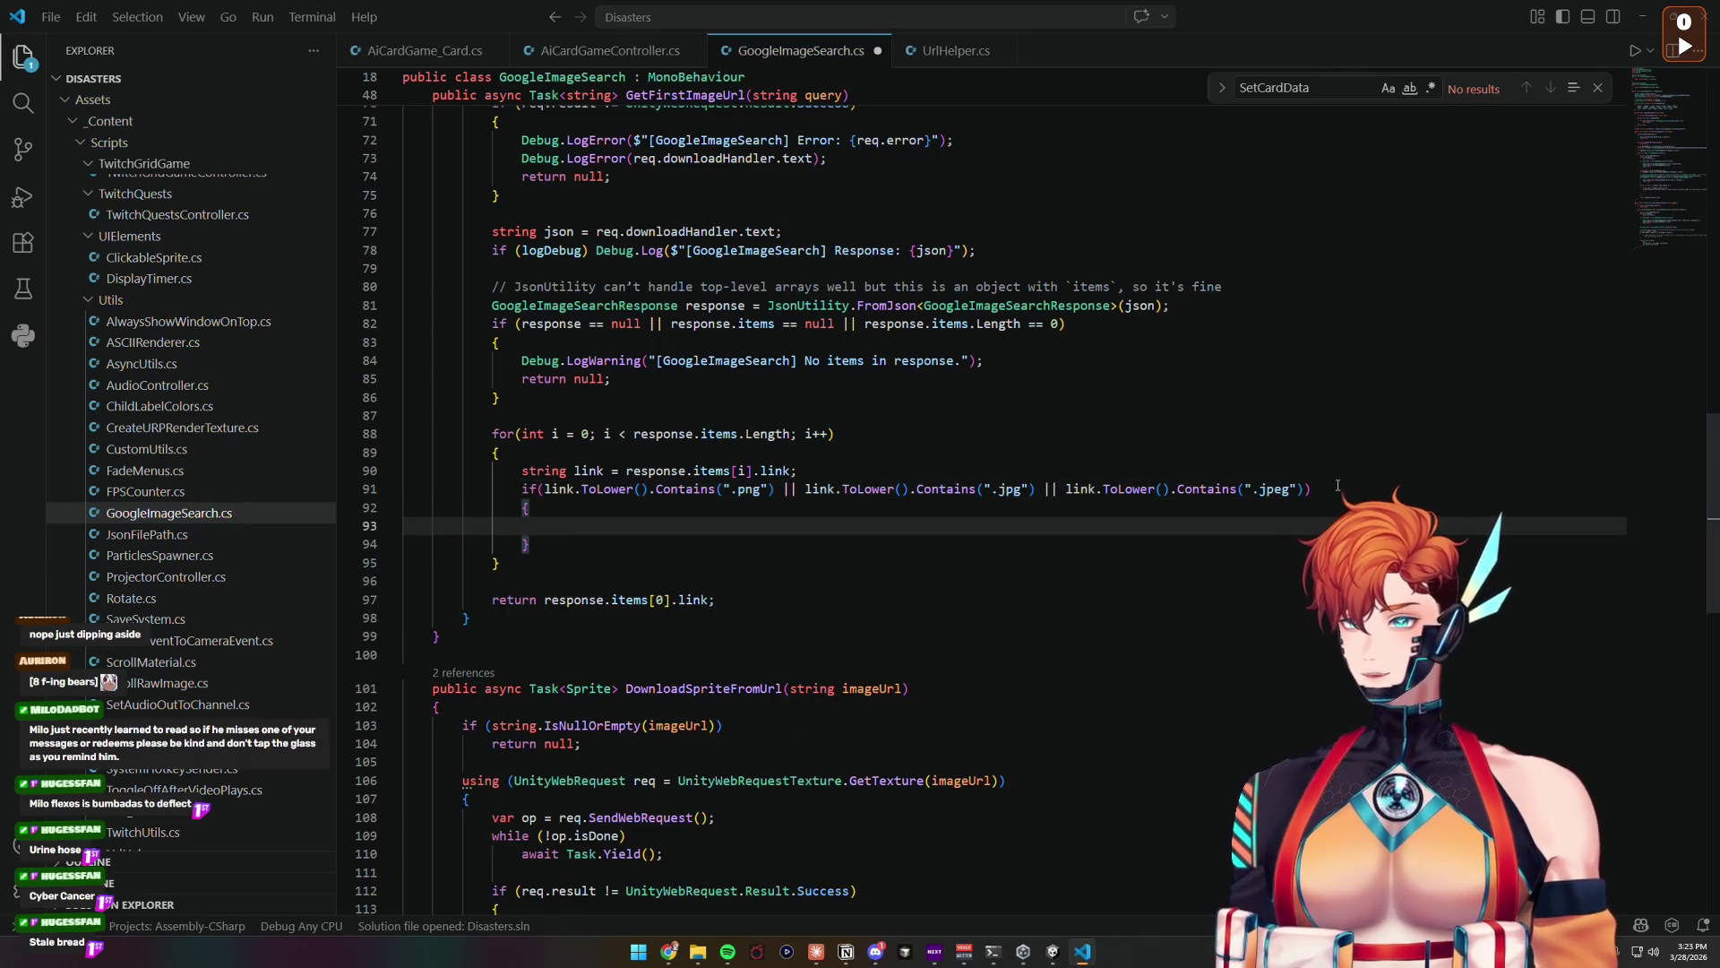
text(retun)
key(BackSpace)
key(BackSpace)
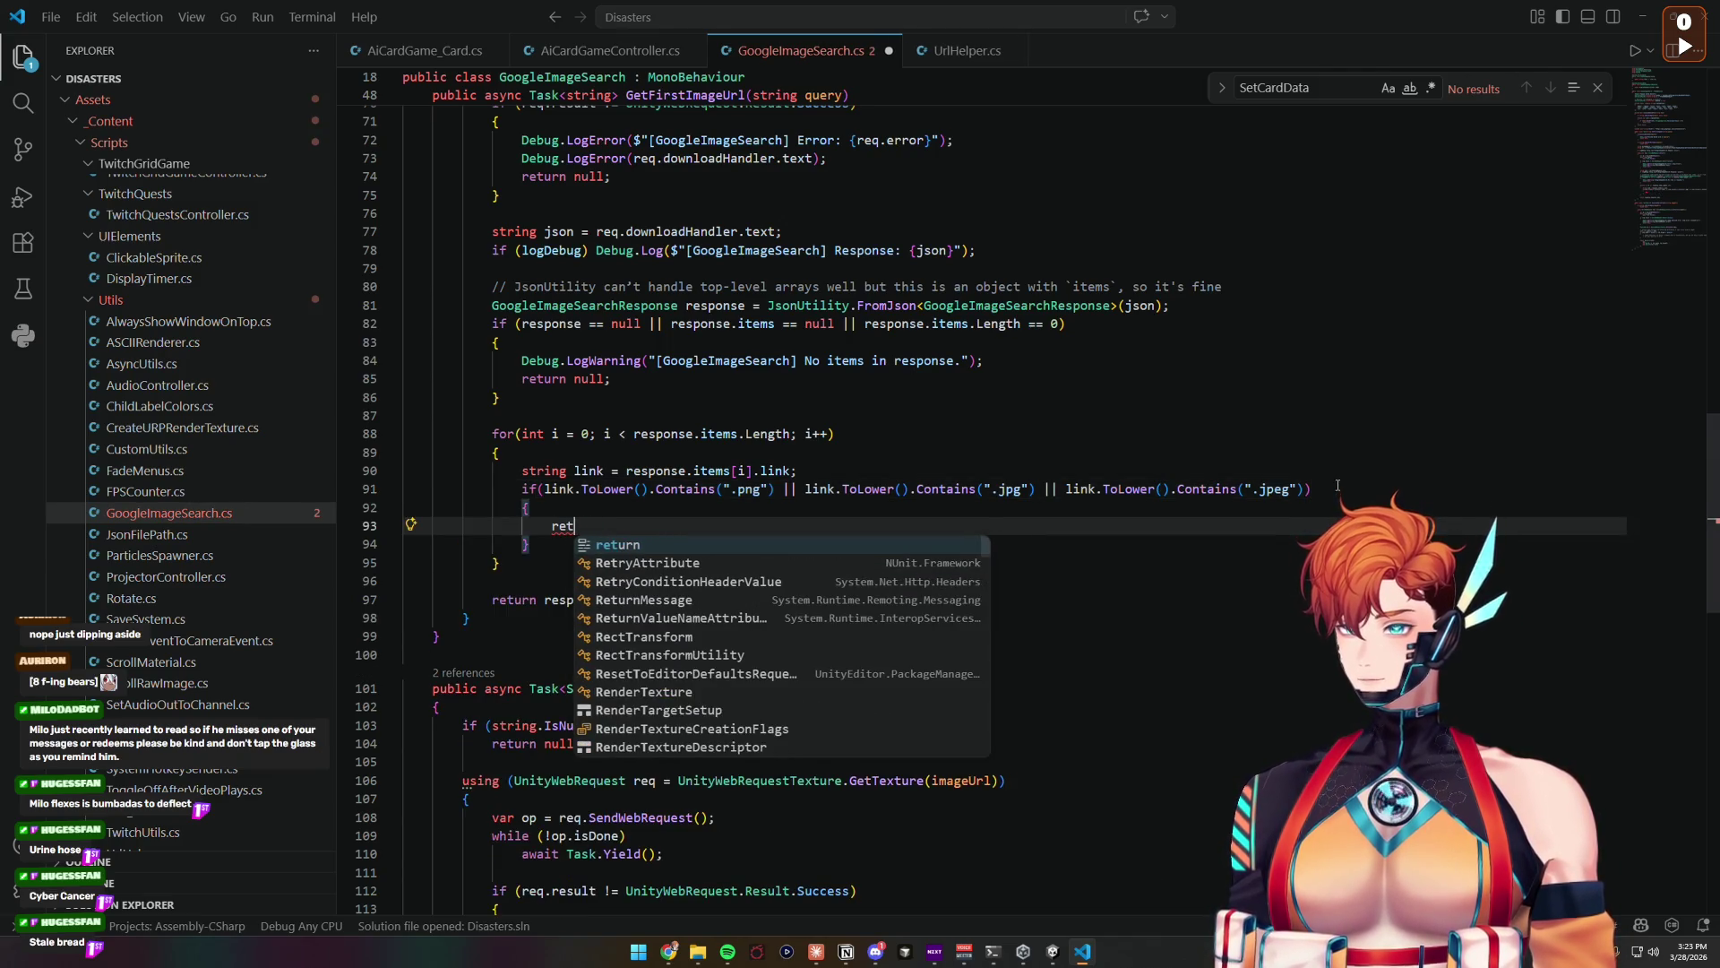
text(urn link;)
Step: Change the method's final return to return null, with an empty line above it
key(Down)
key(Down)
key(Down)
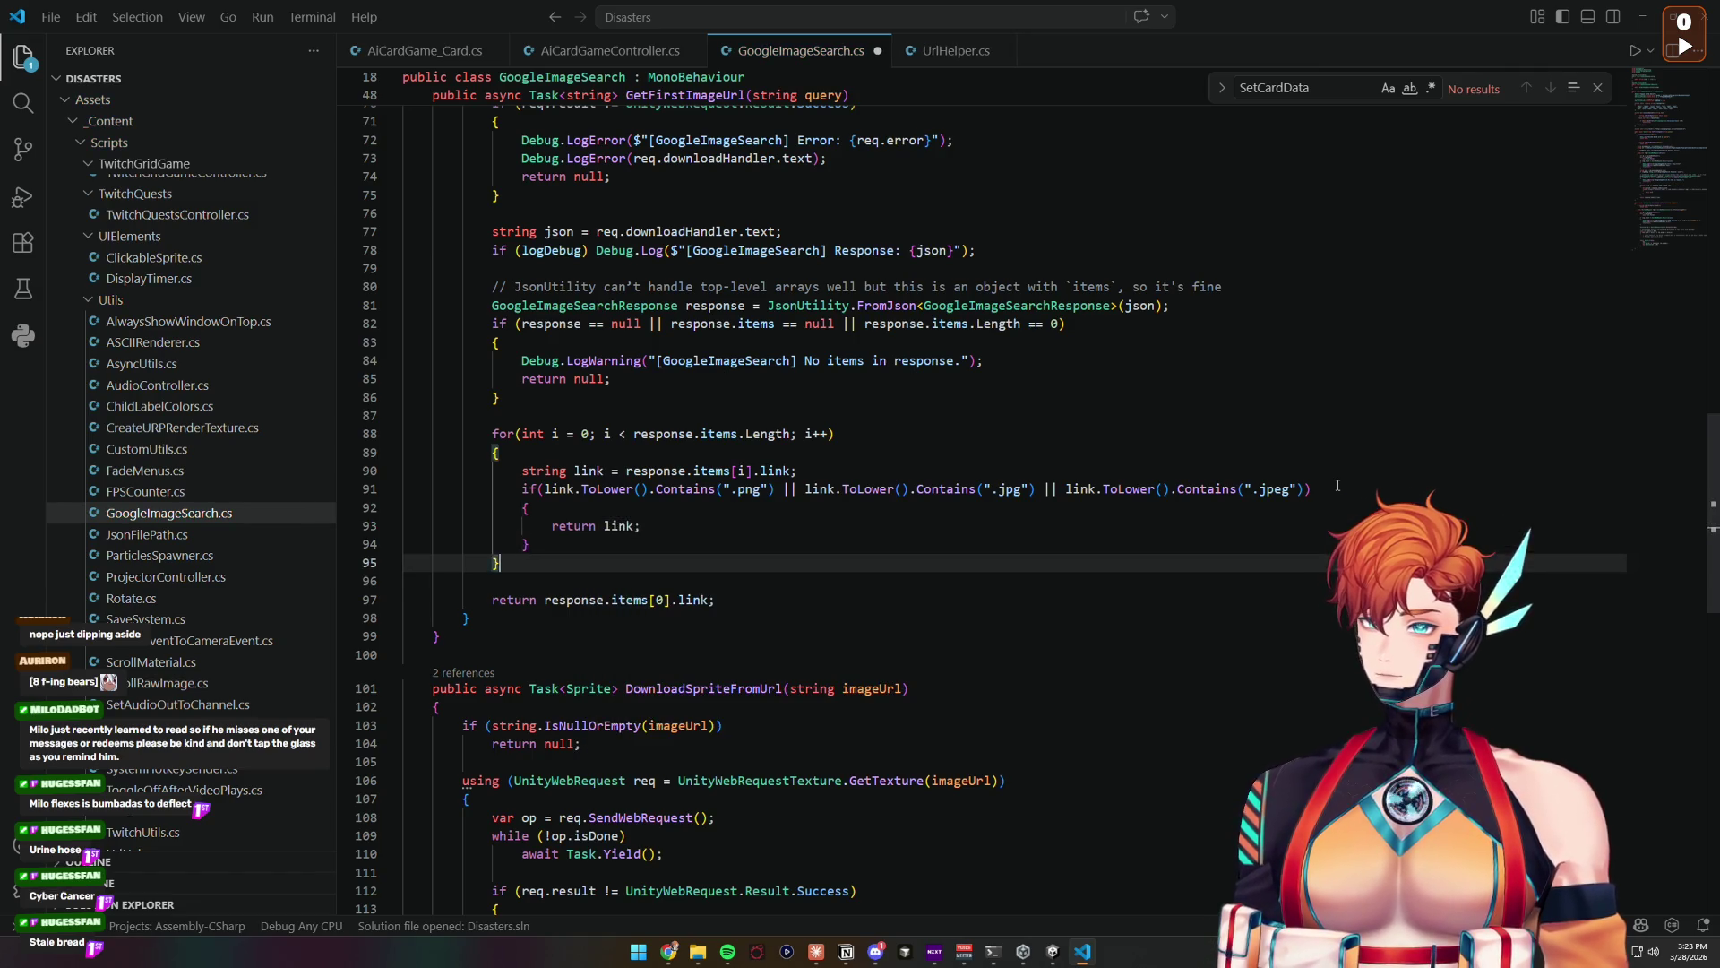
key(Home)
key(ctrl+Right)
key(ctrl+Right)
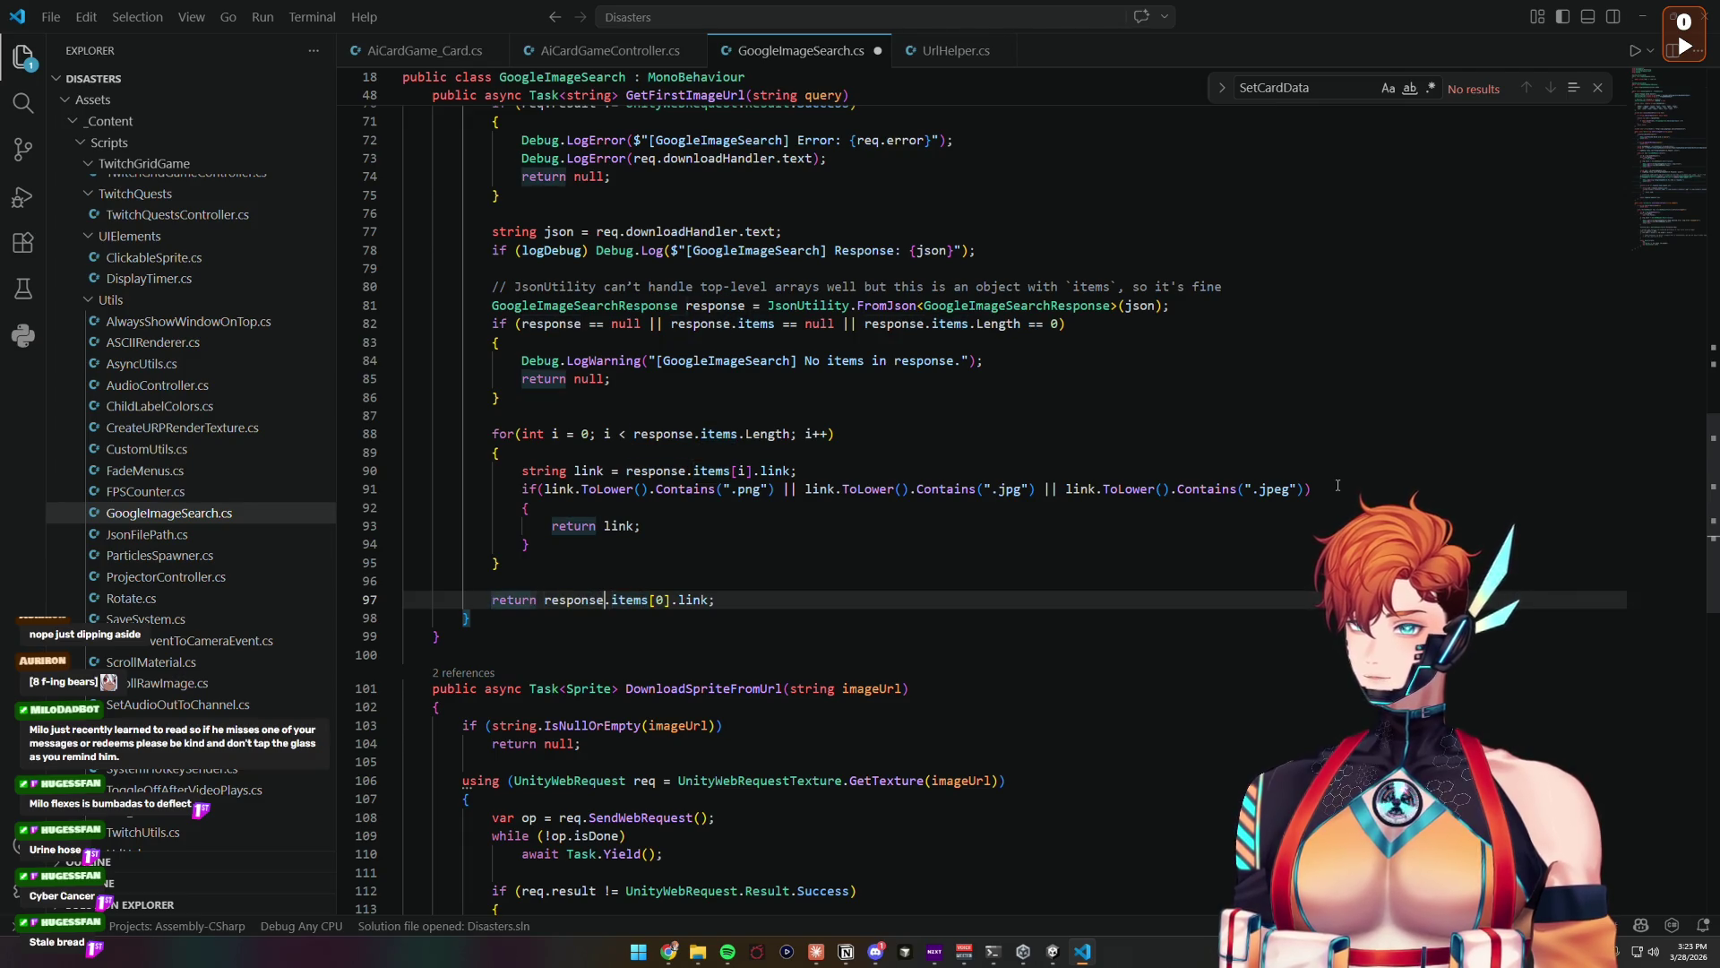
key(ctrl+BackSpace)
key(shift+End)
key(BackSpace)
text(null;)
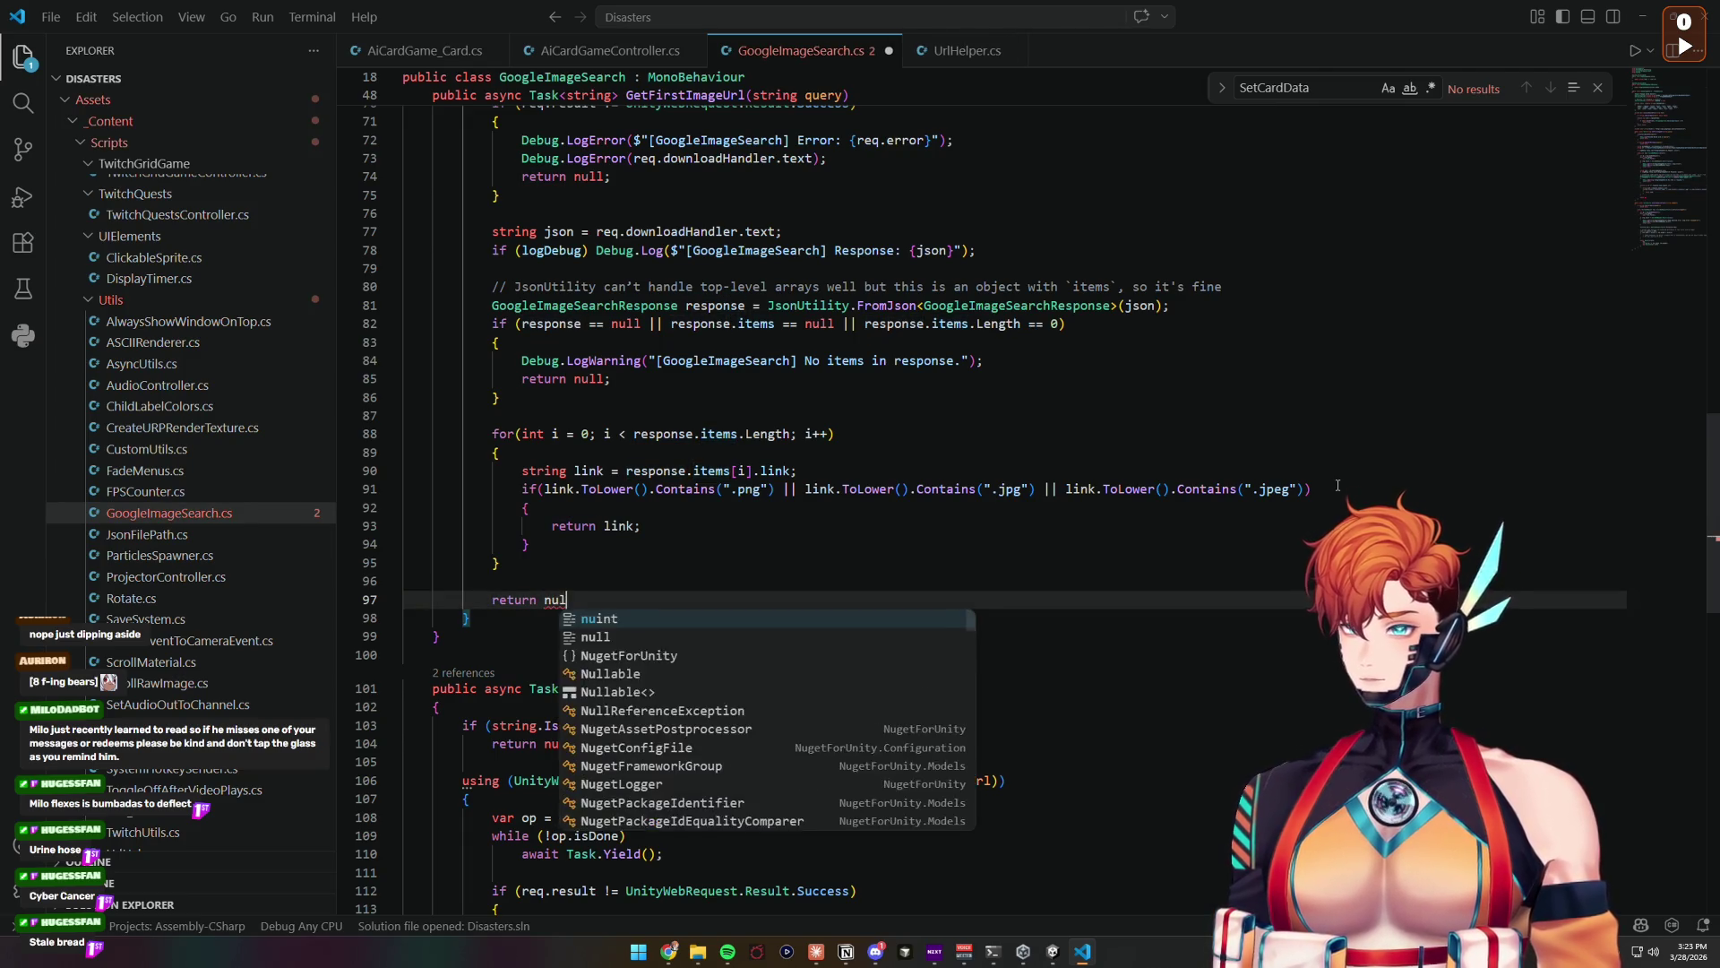
key(Home)
key(Return)
key(Up)
key(End)
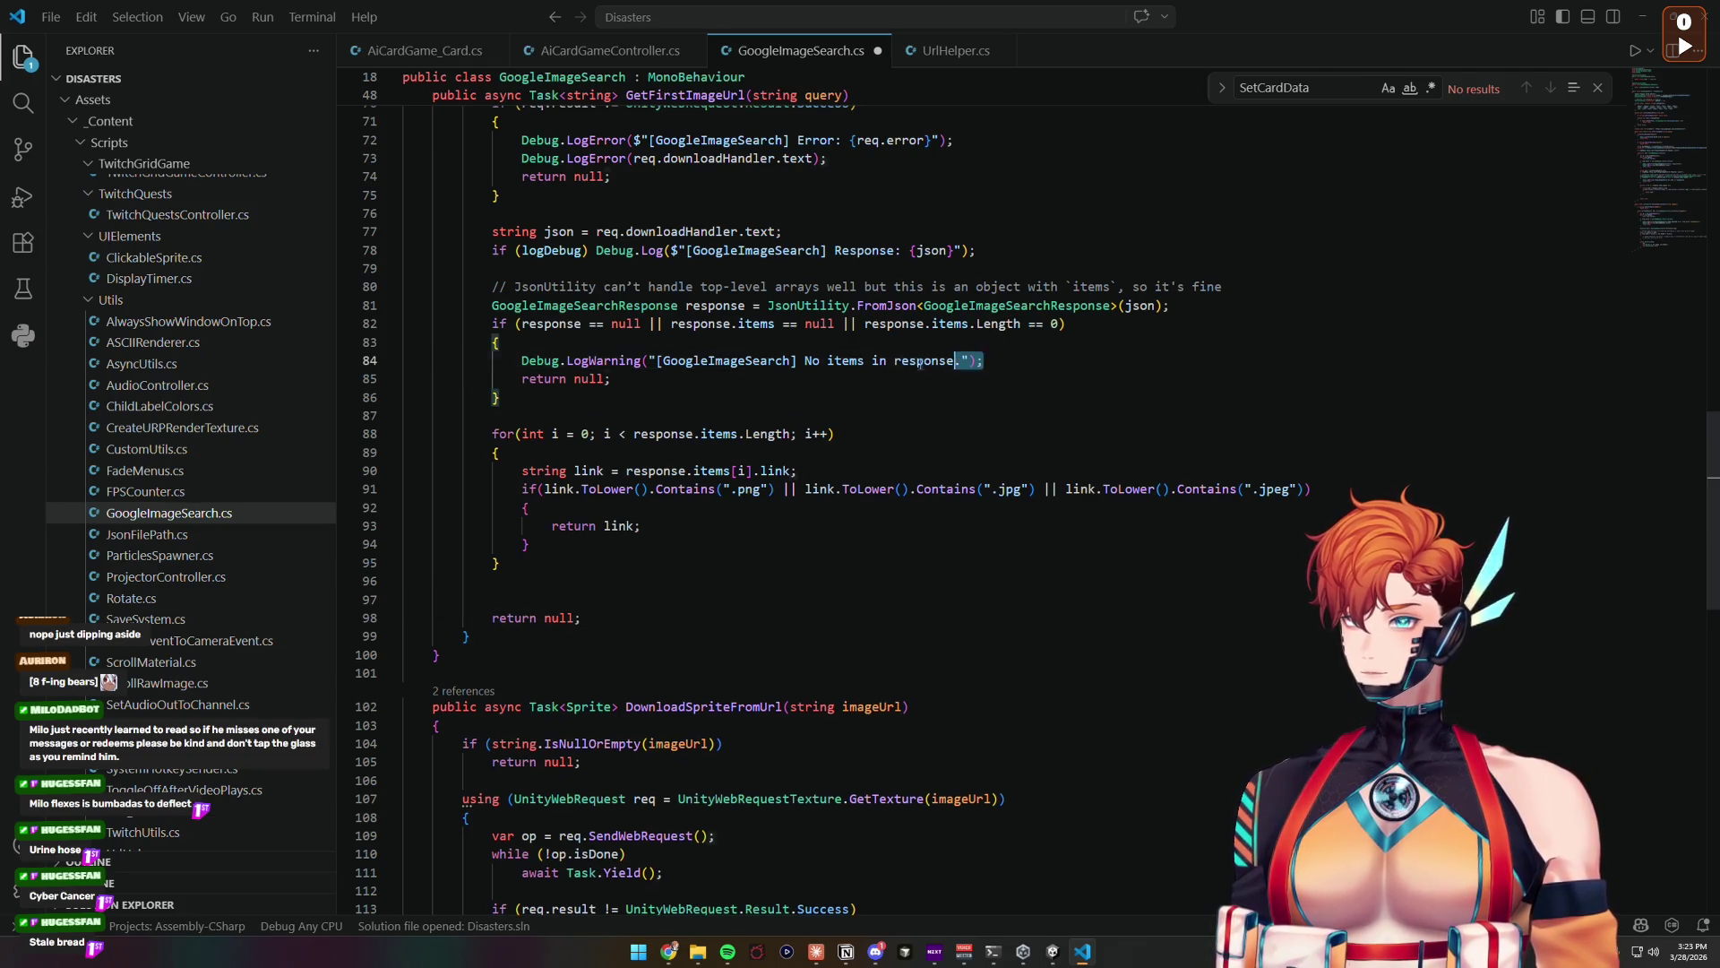
Step: Add the warning 'No items with valid file extension.' above return null and save the script
click(985, 360)
key(shift+Home)
key(ctrl+c)
click(531, 598)
key(ctrl+v)
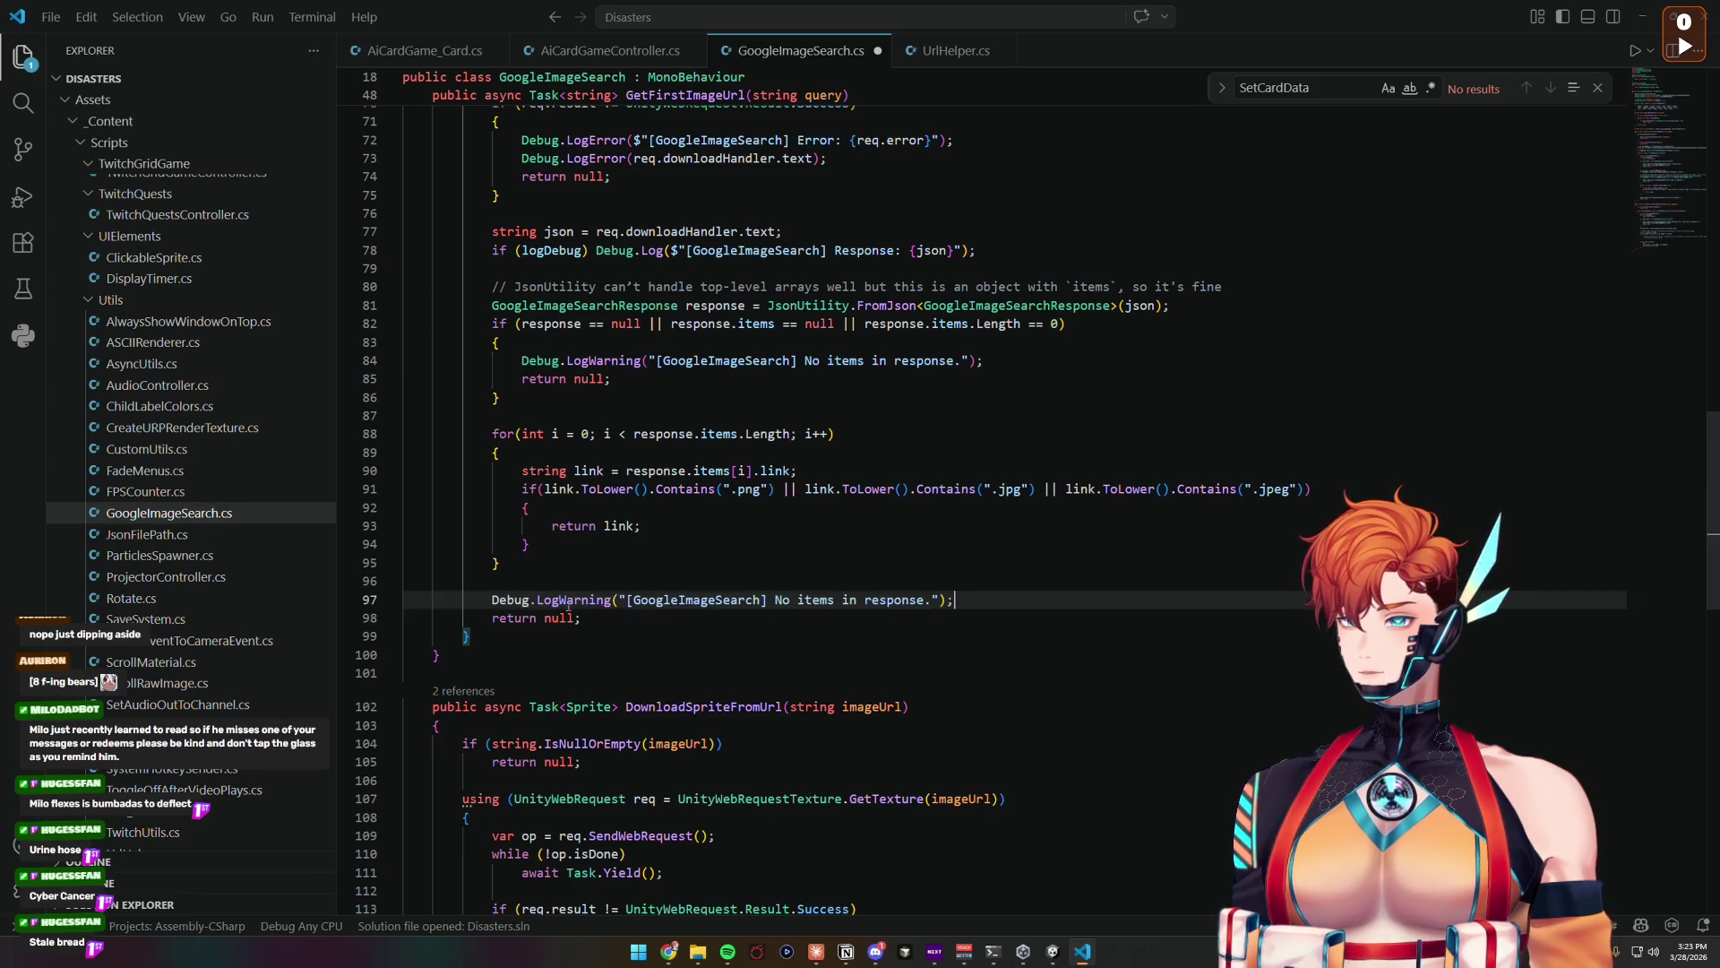
drag(929, 598, 798, 599)
key(BackSpace)
text(items with )
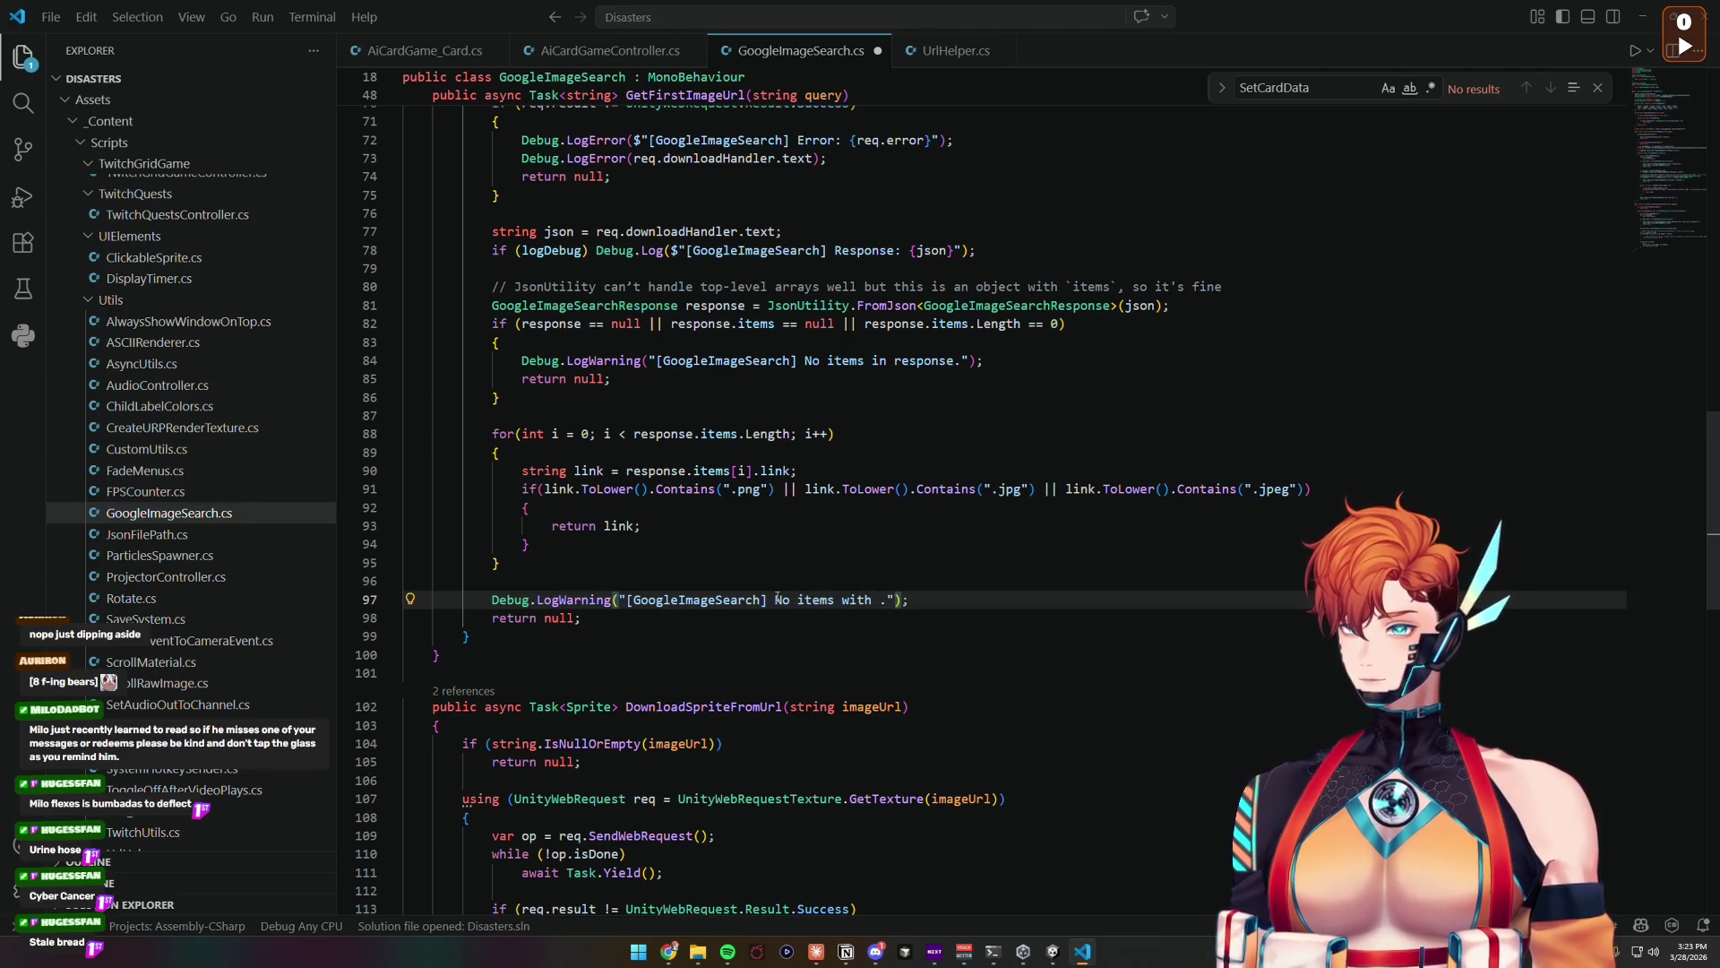
text(valid file e)
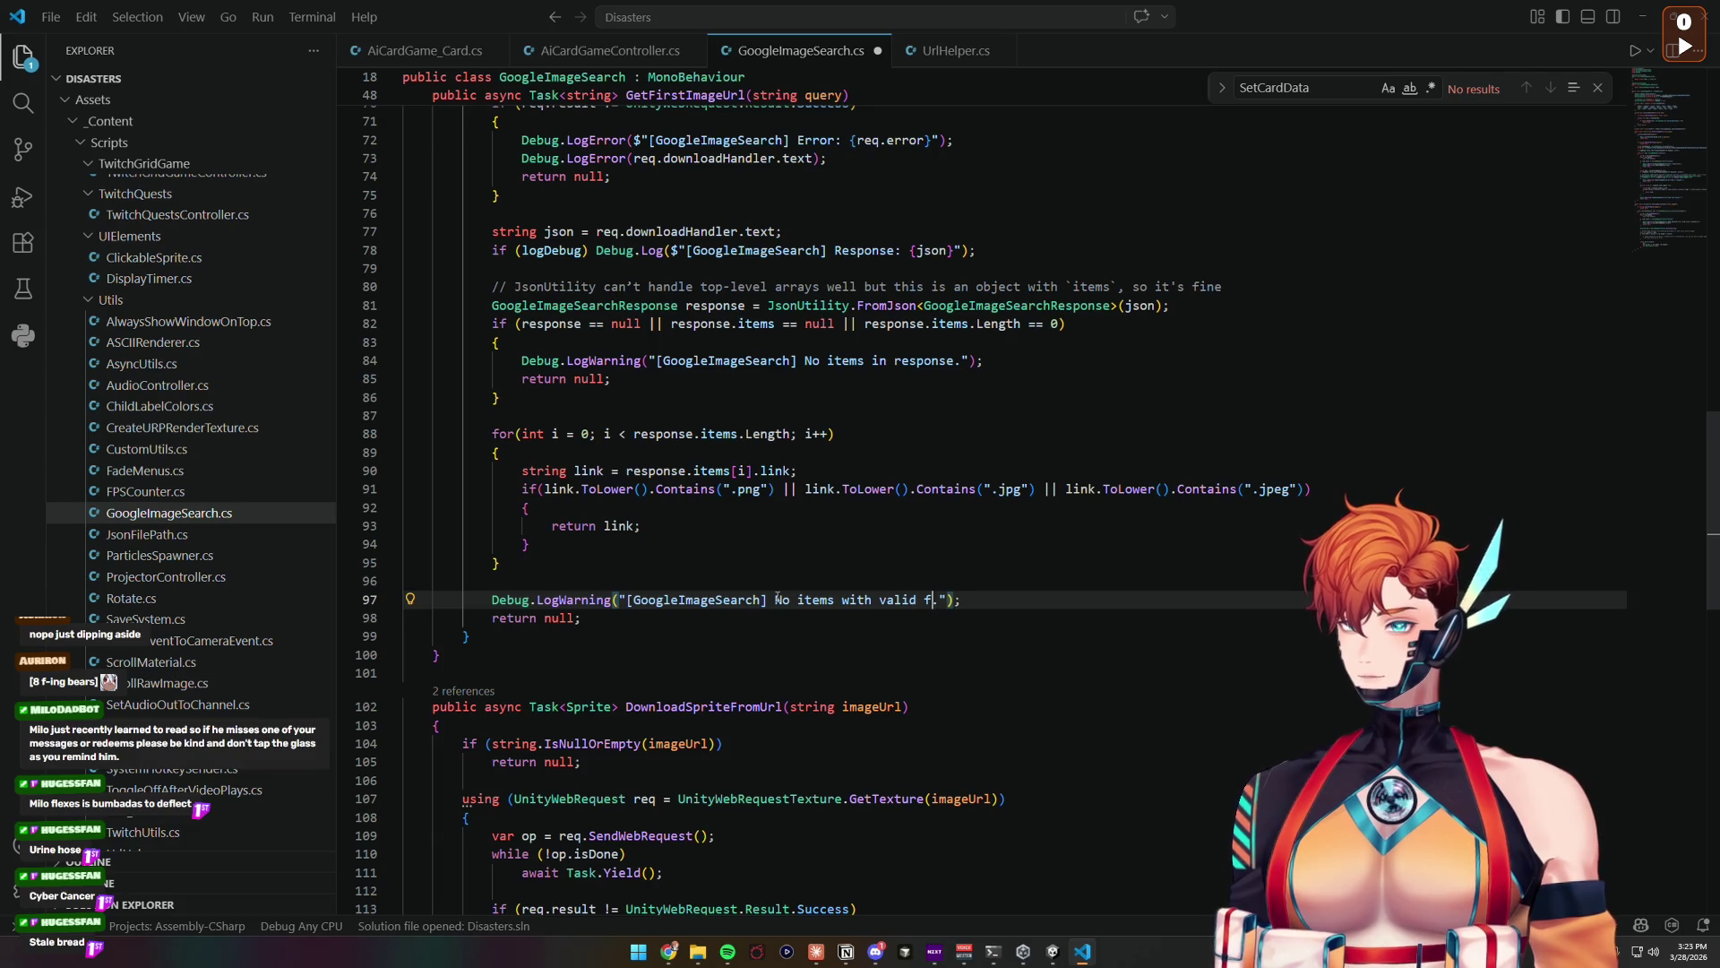
text(xtension.)
key(End)
key(ctrl+s)
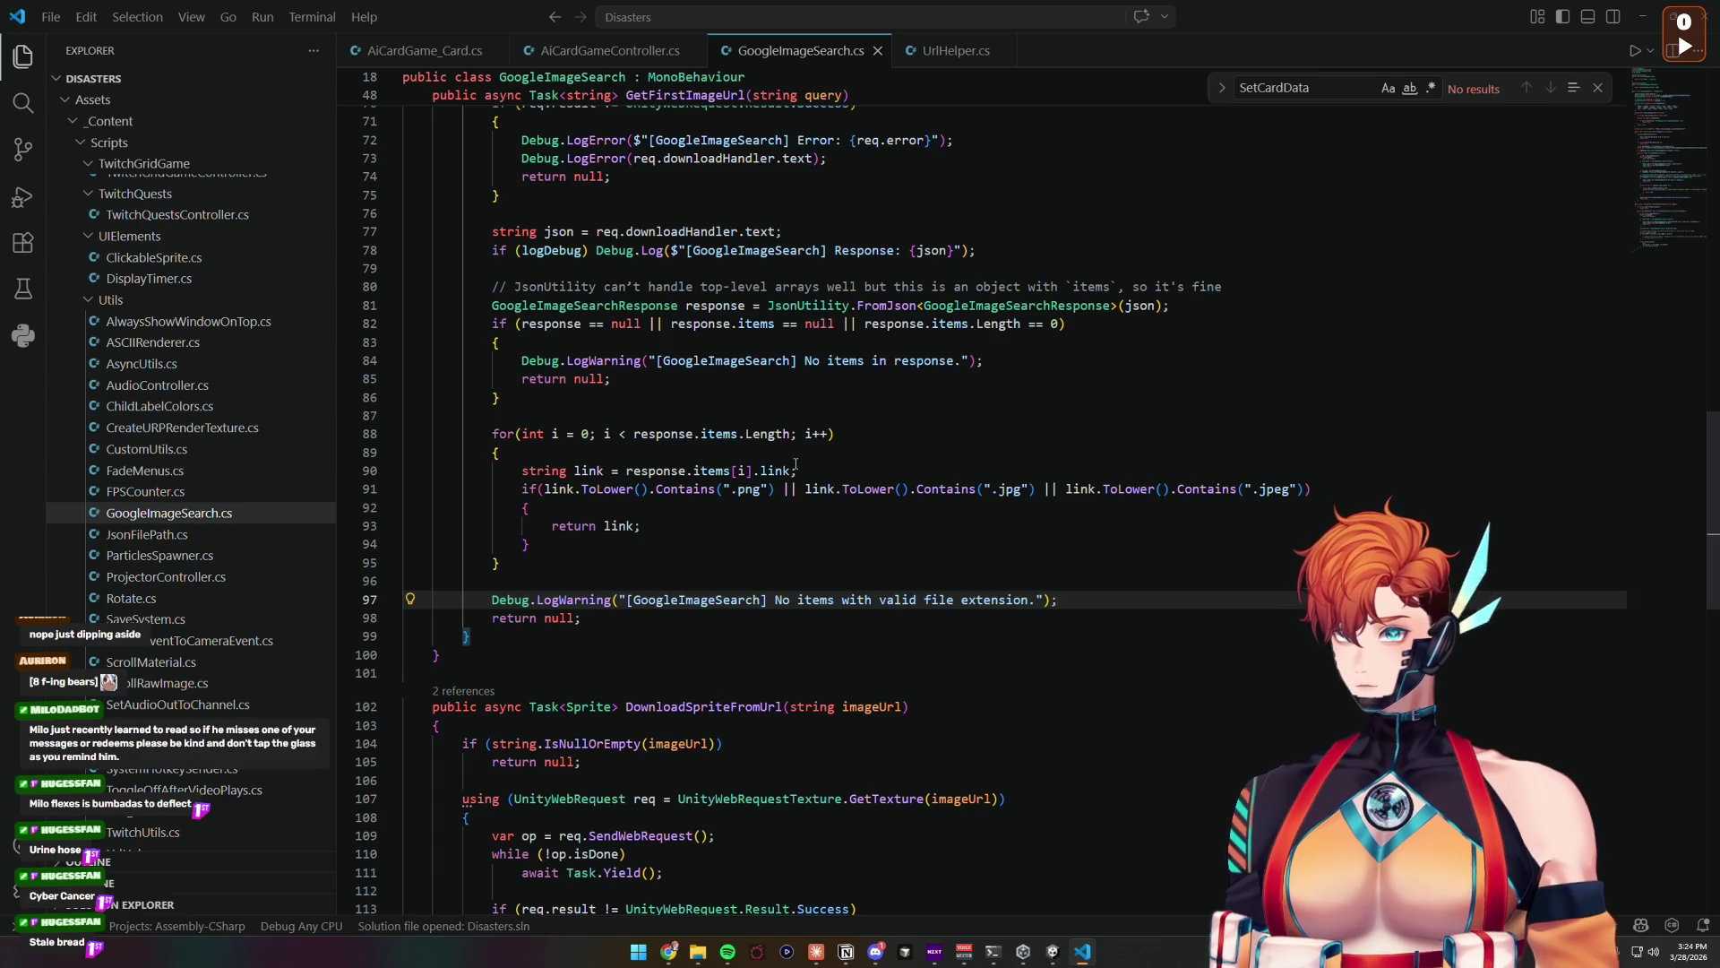
key(alt+Tab)
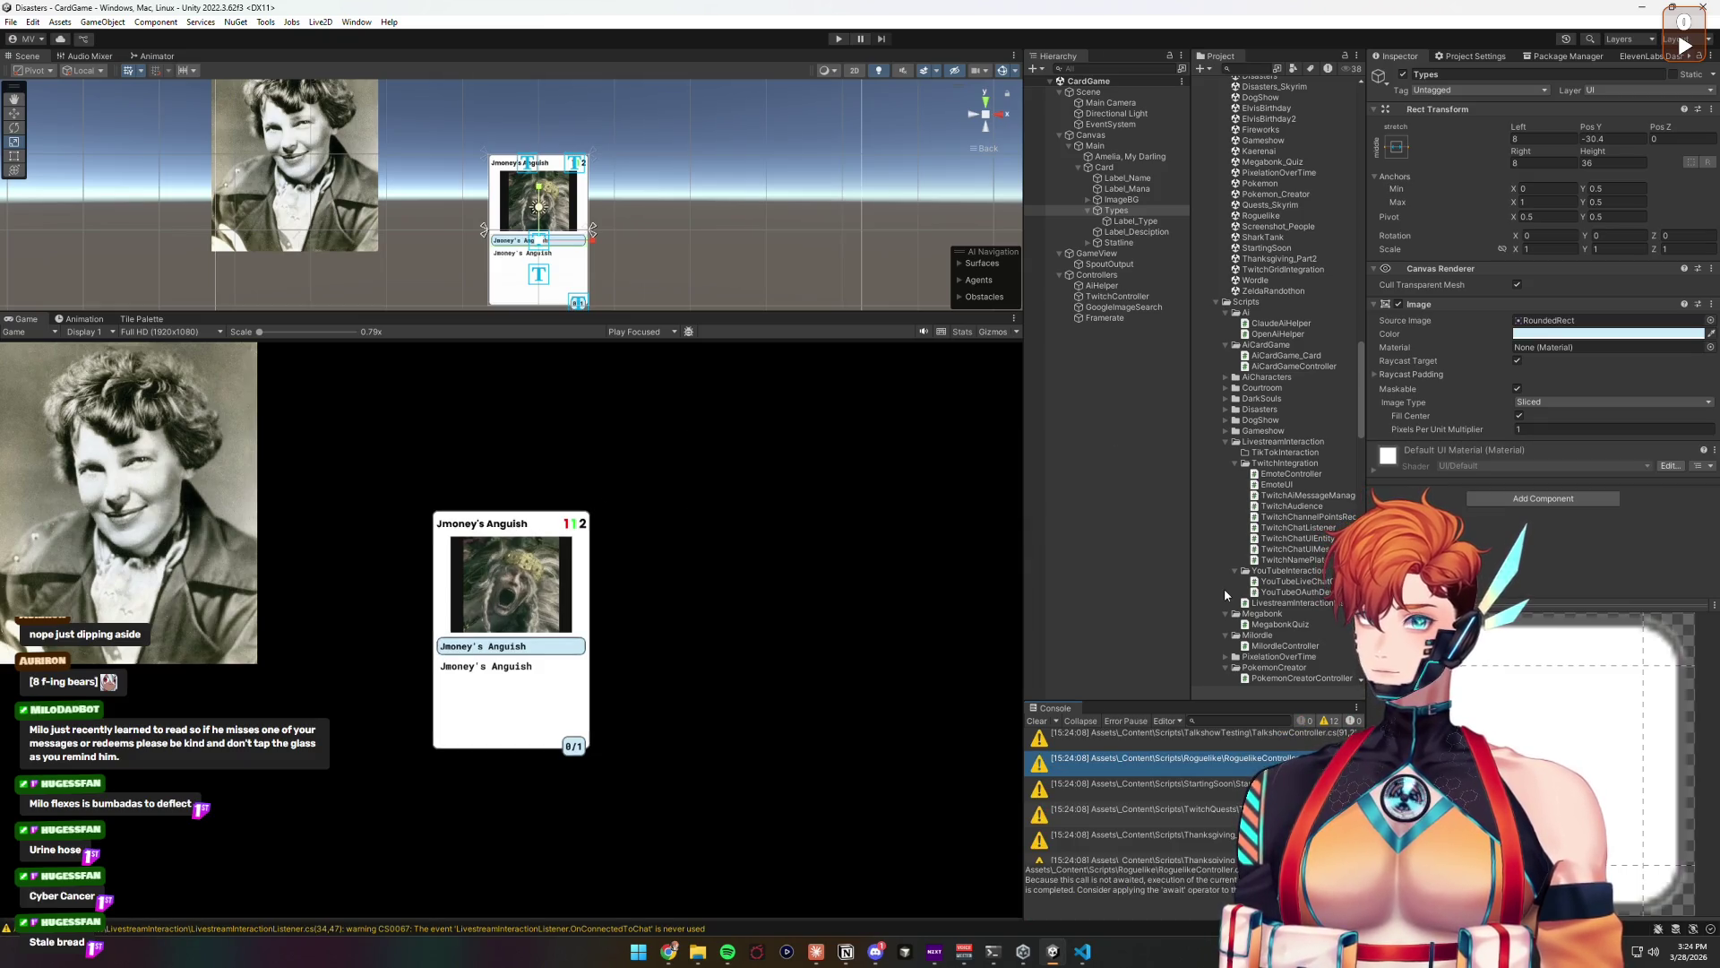
click(1136, 231)
click(1116, 209)
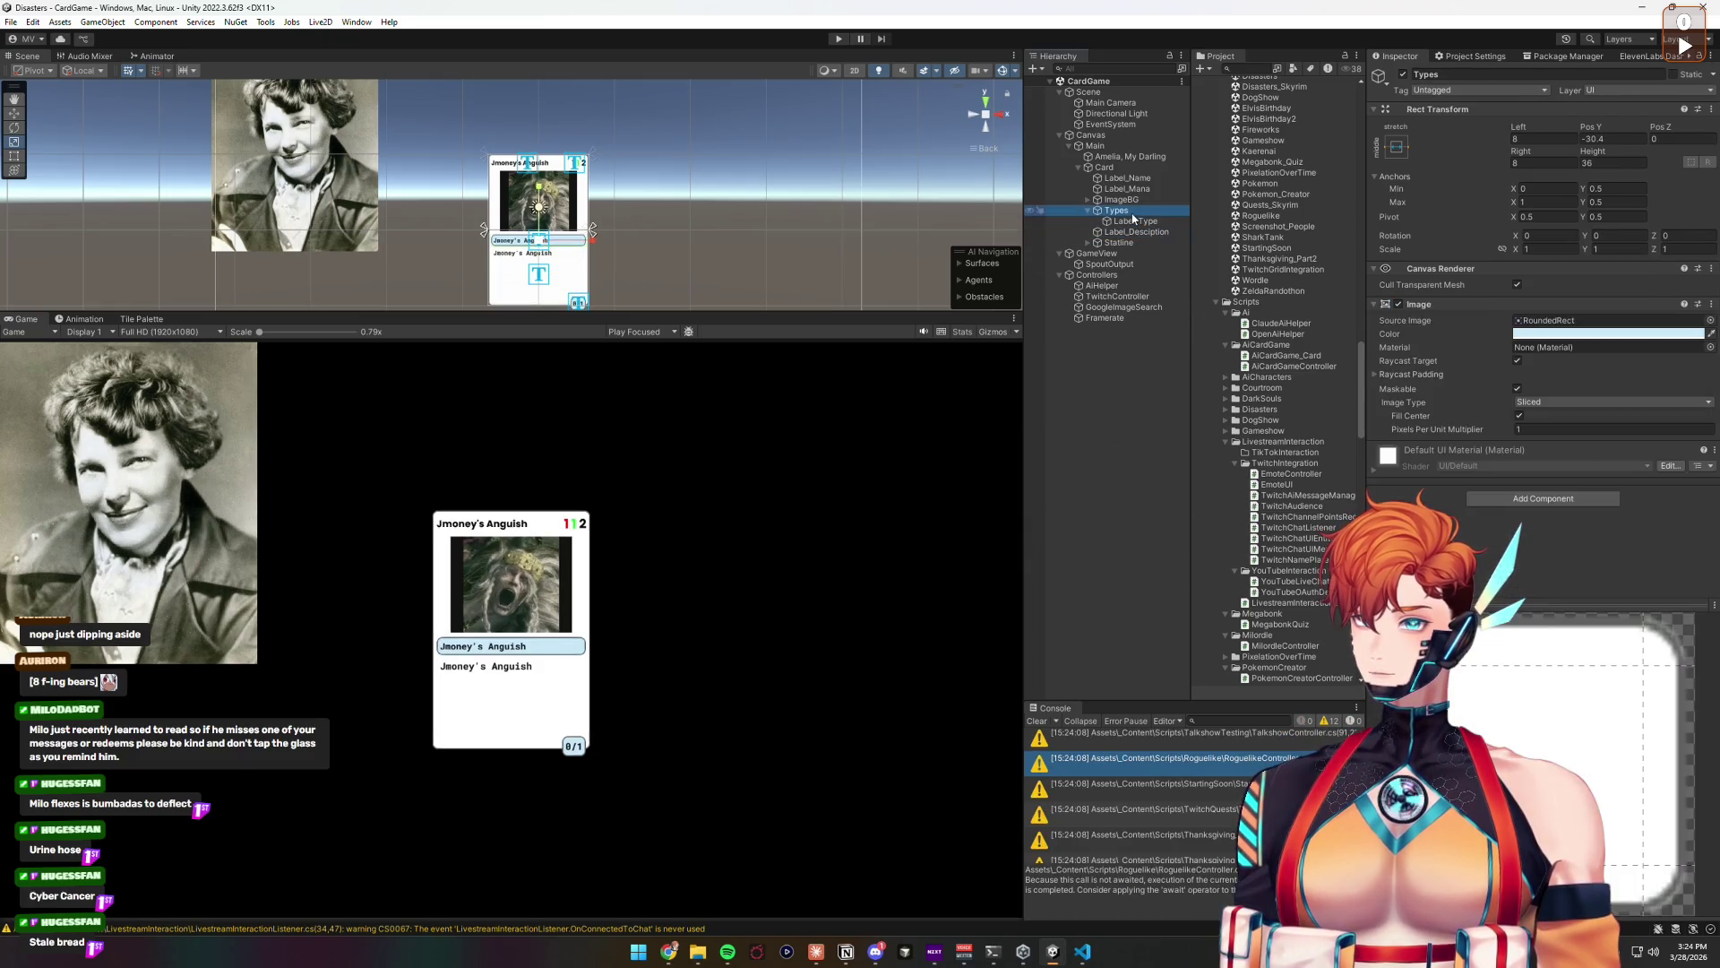
click(1121, 390)
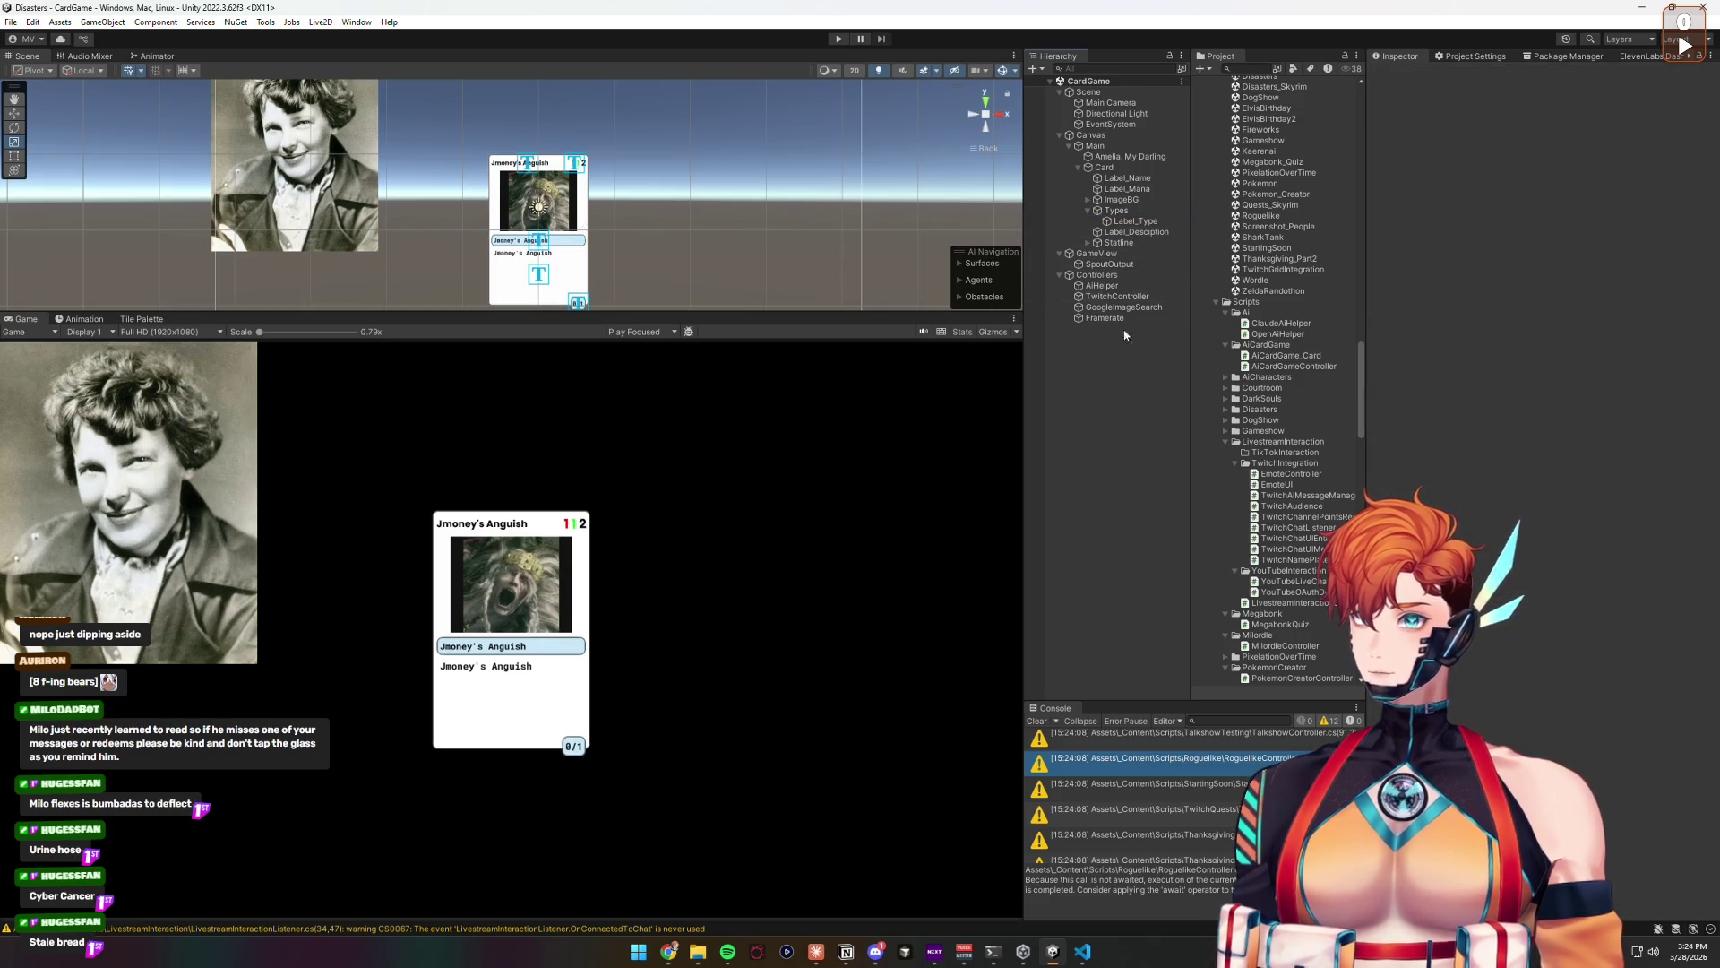
click(1122, 199)
click(1104, 166)
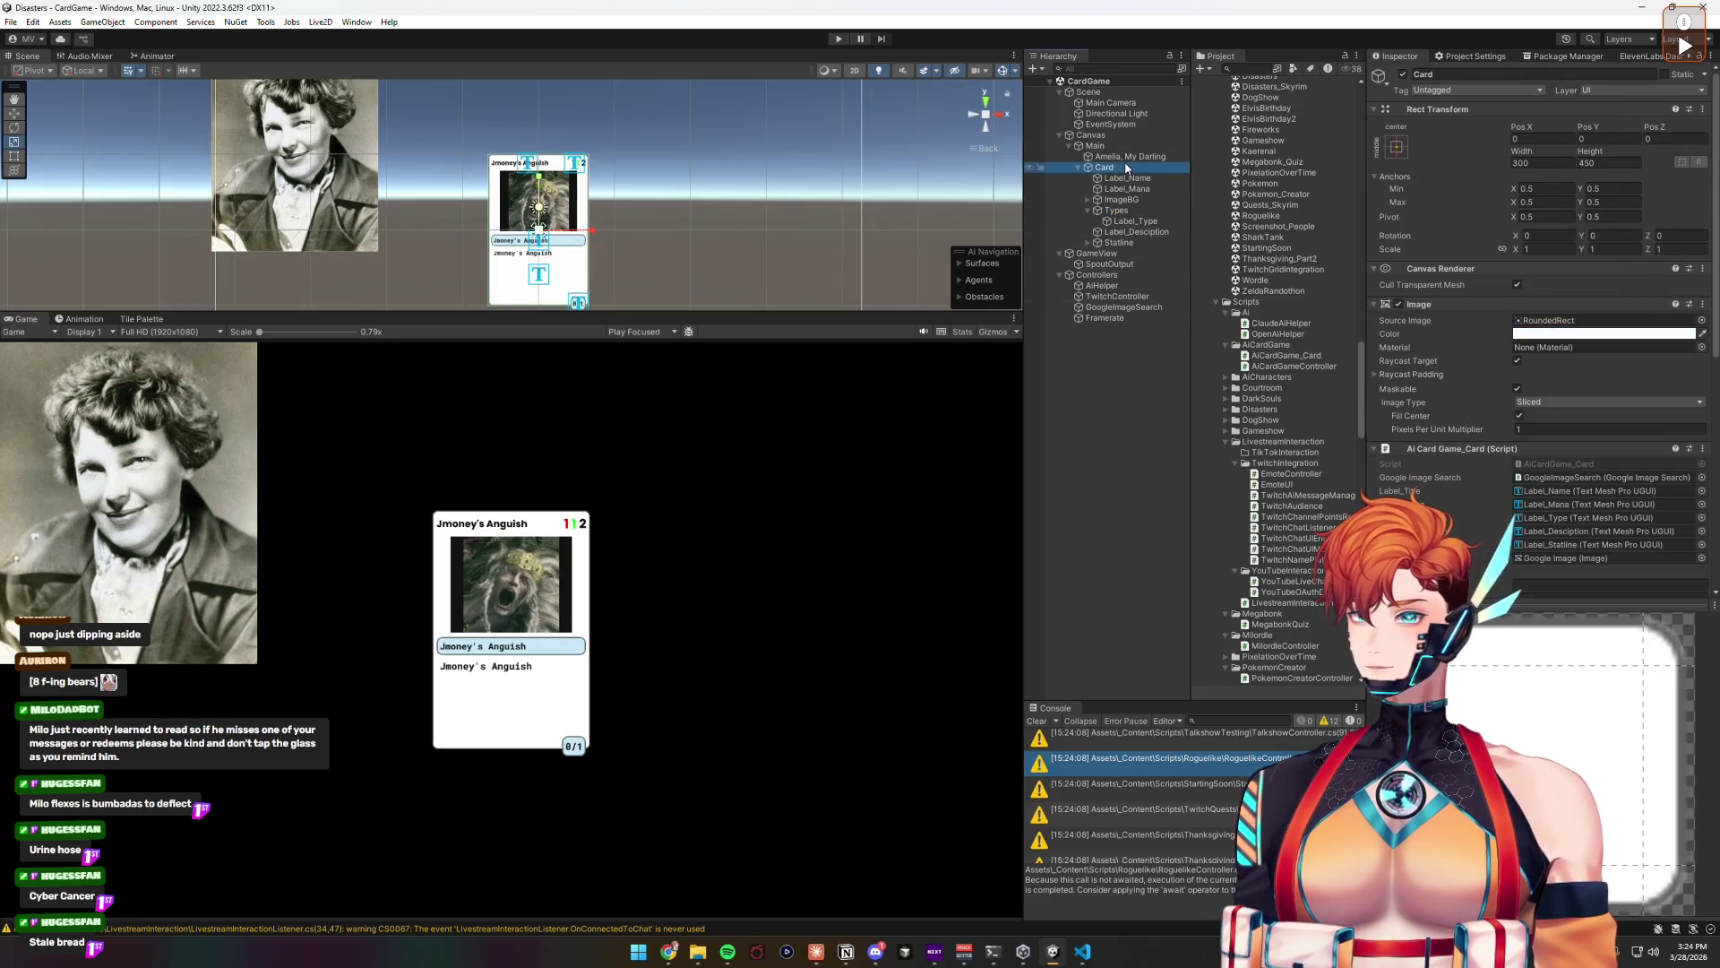
click(1147, 426)
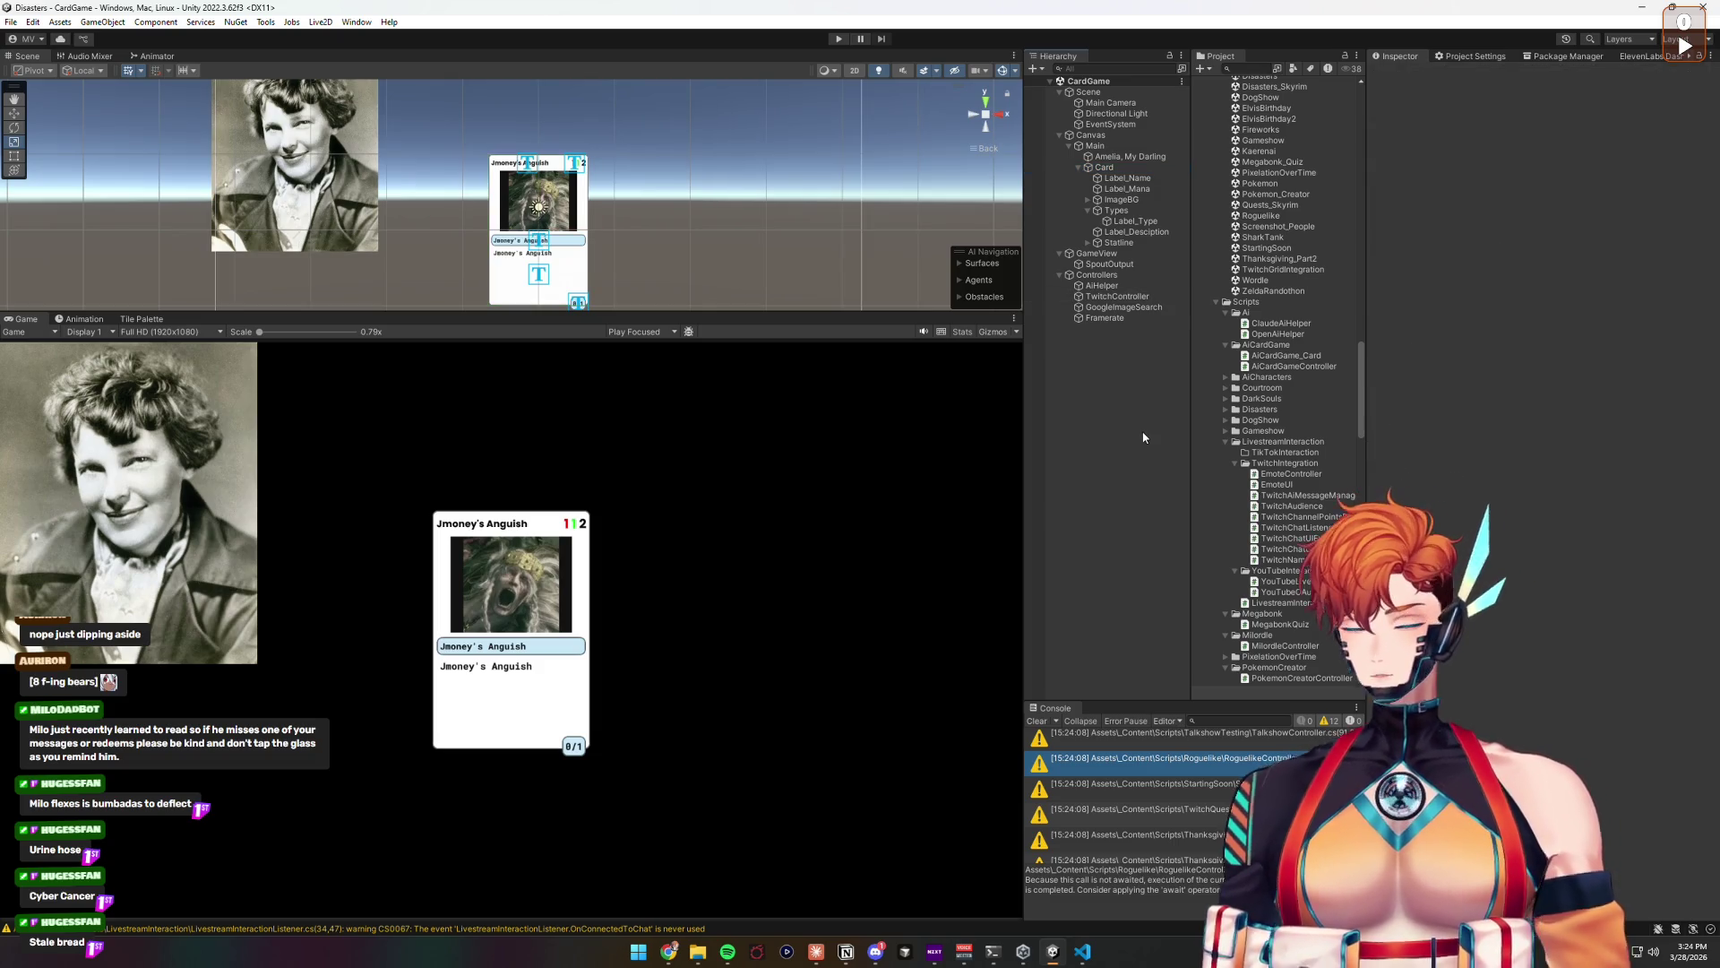
click(11, 22)
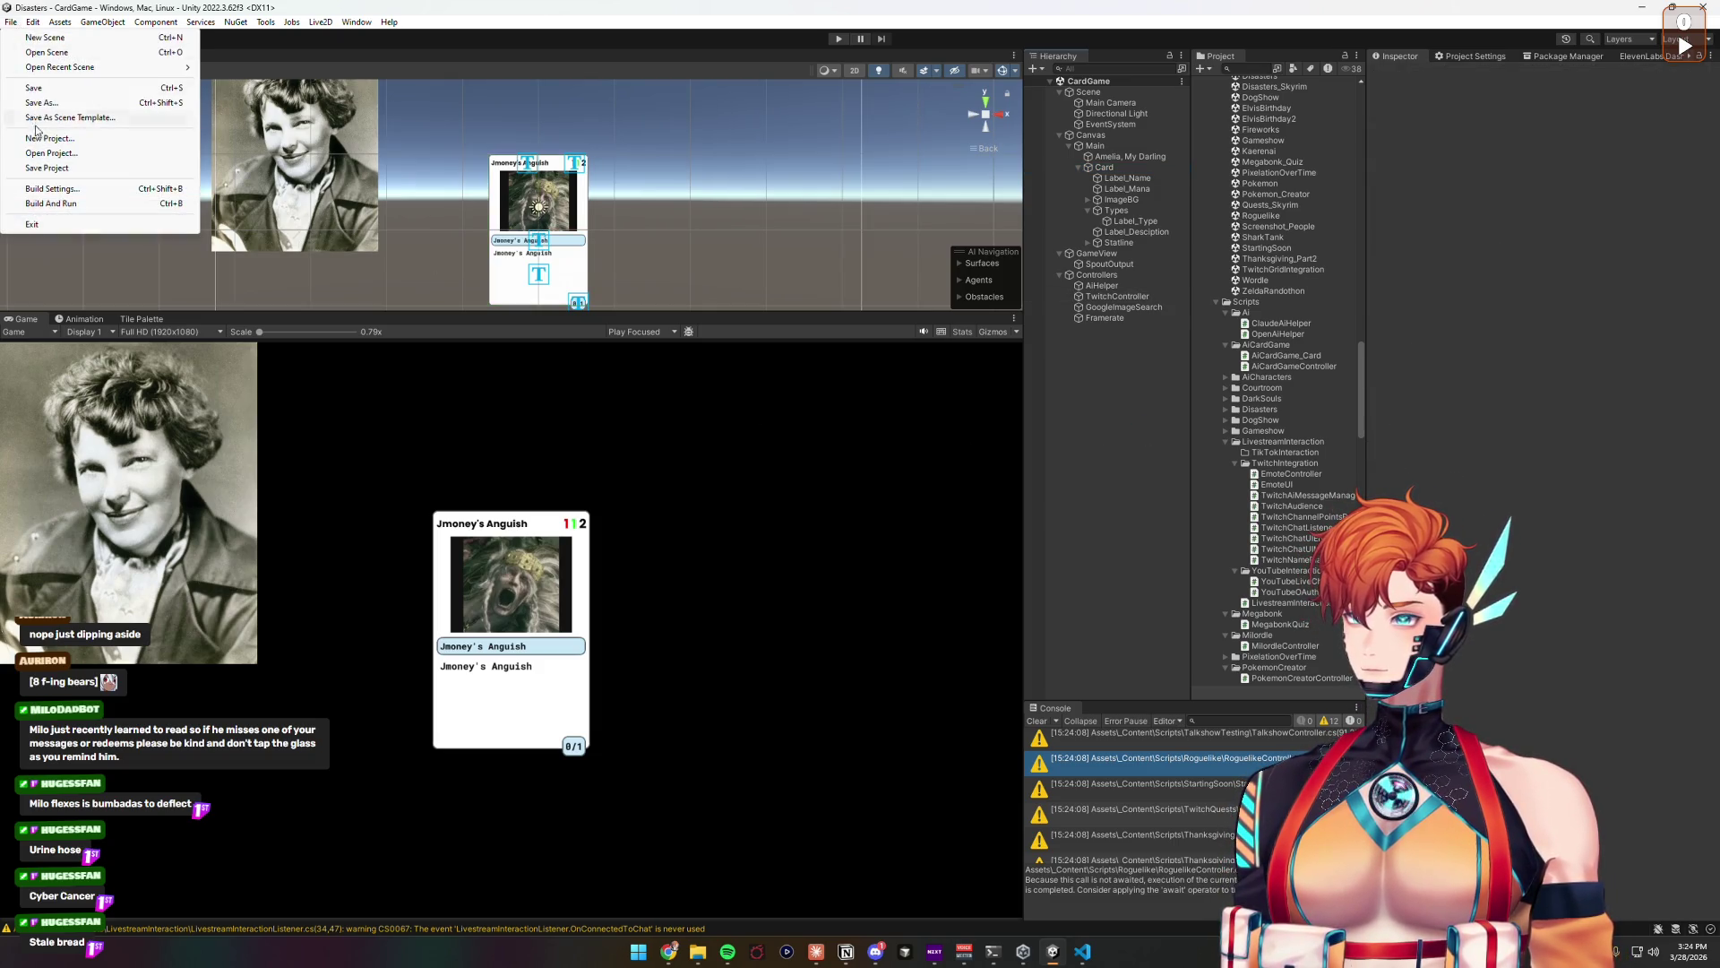
Step: Save the project and change the Controllers' Deck Topic from Elden Ring to 'Cats with guns'
click(37, 169)
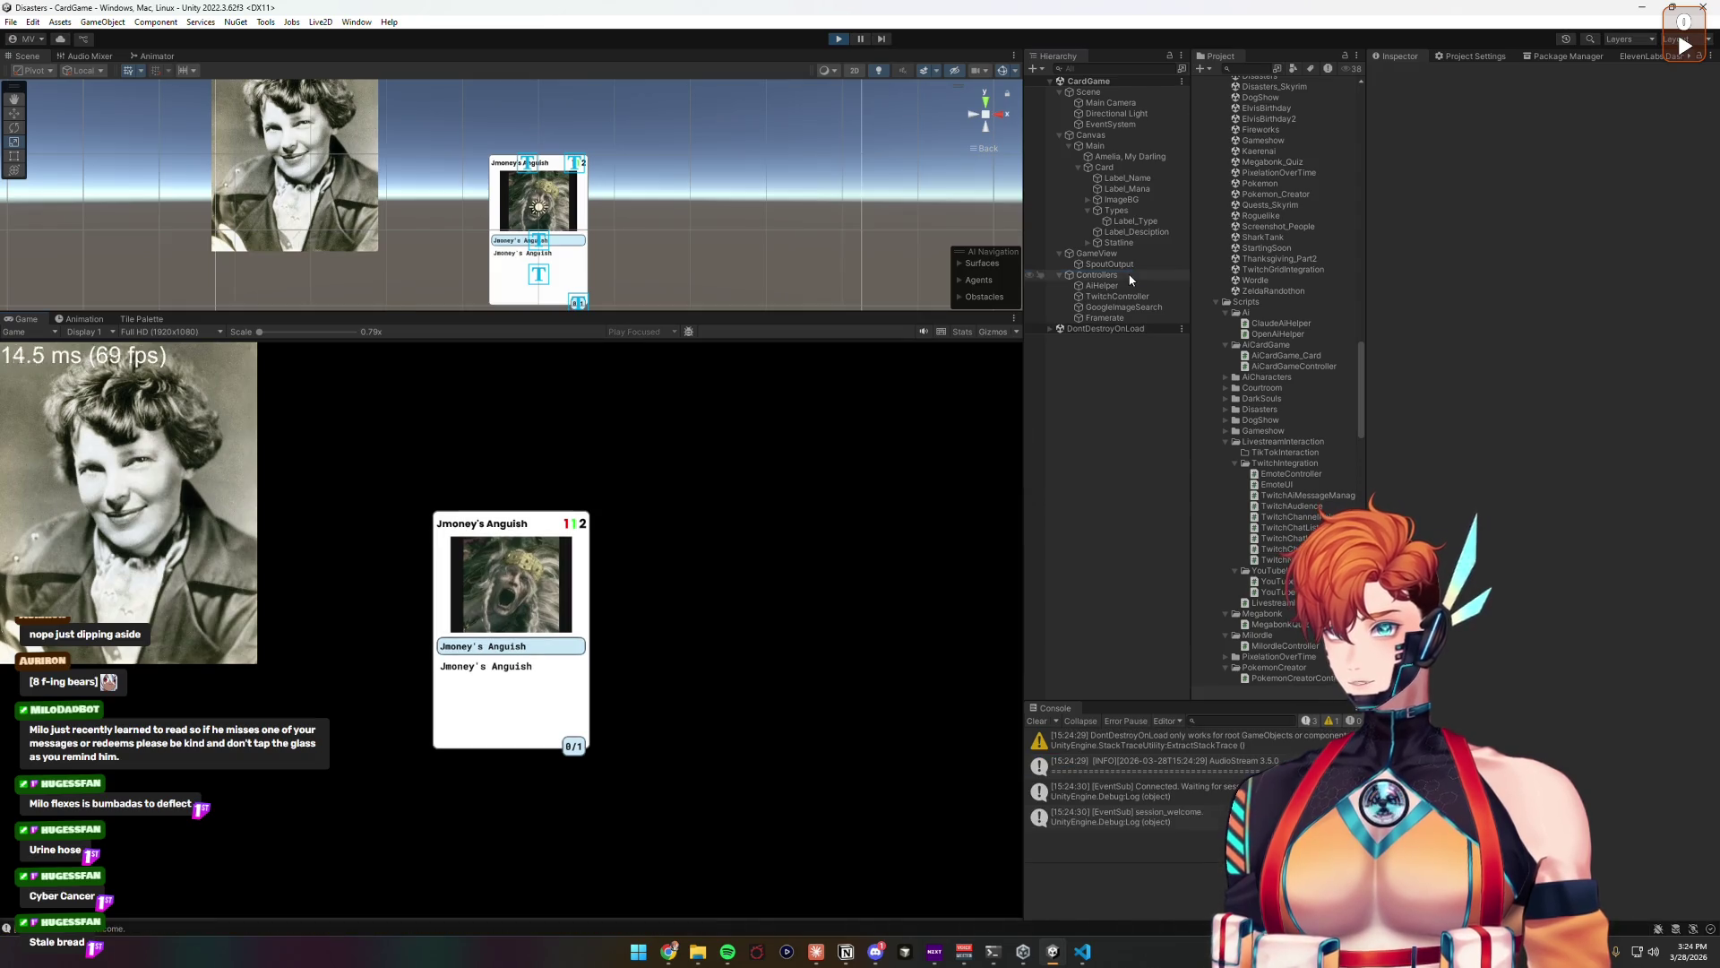
click(1129, 274)
click(1543, 214)
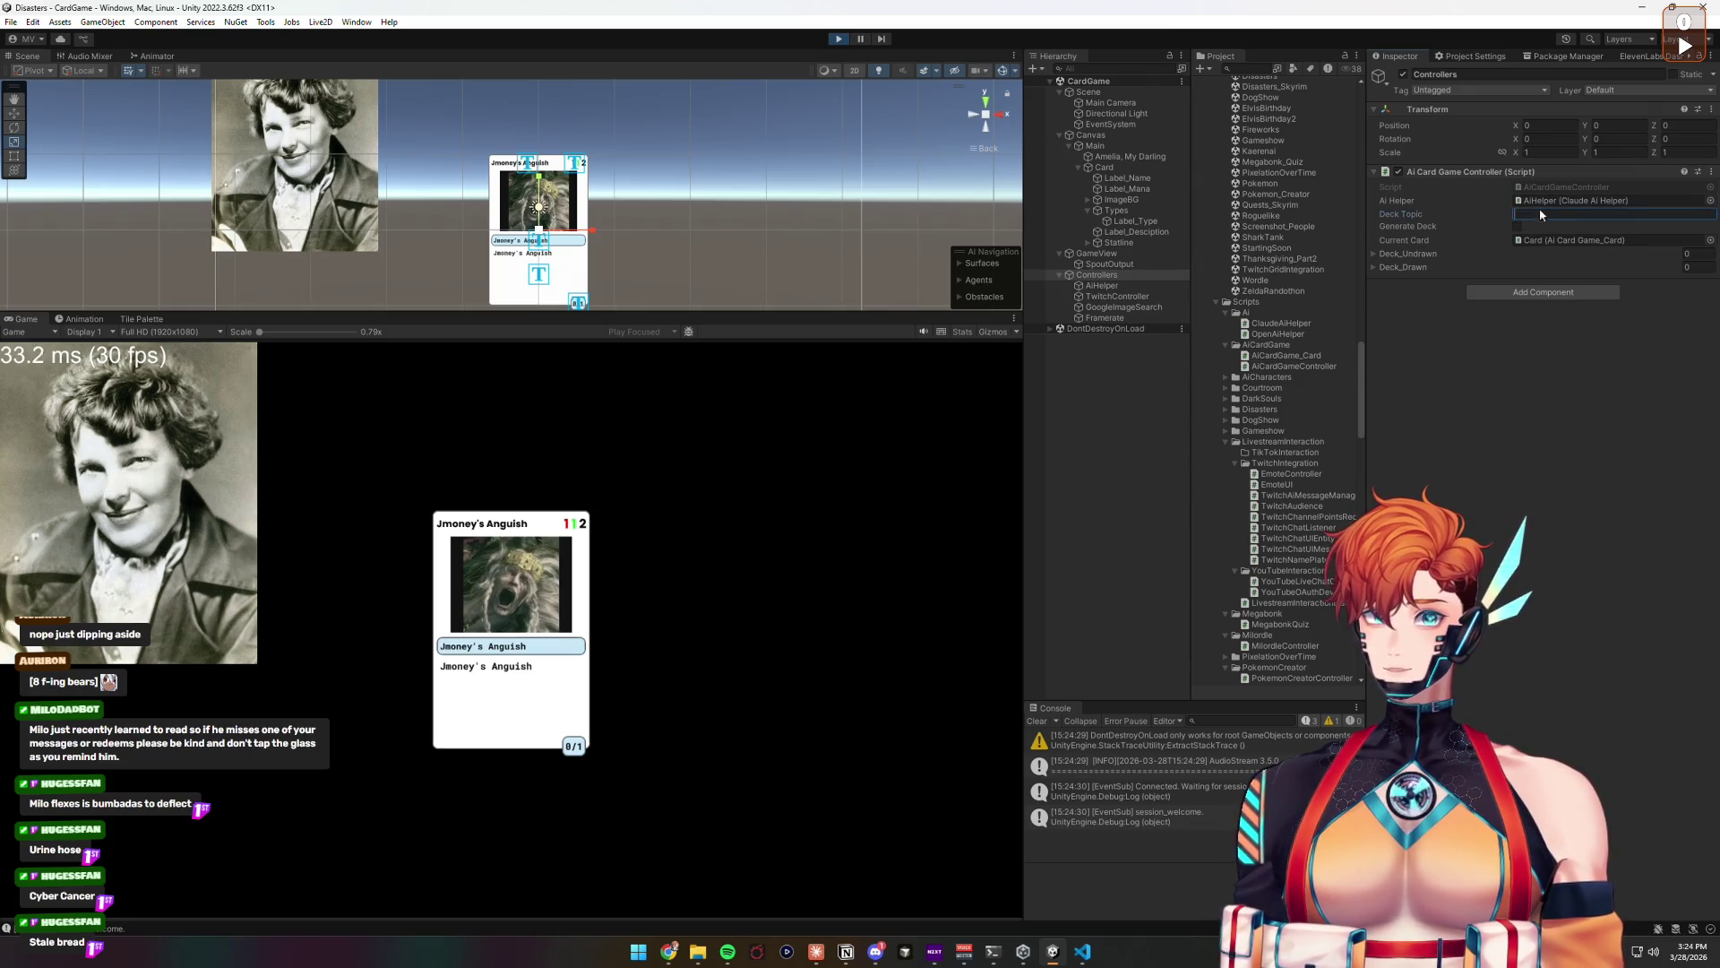
text(El)
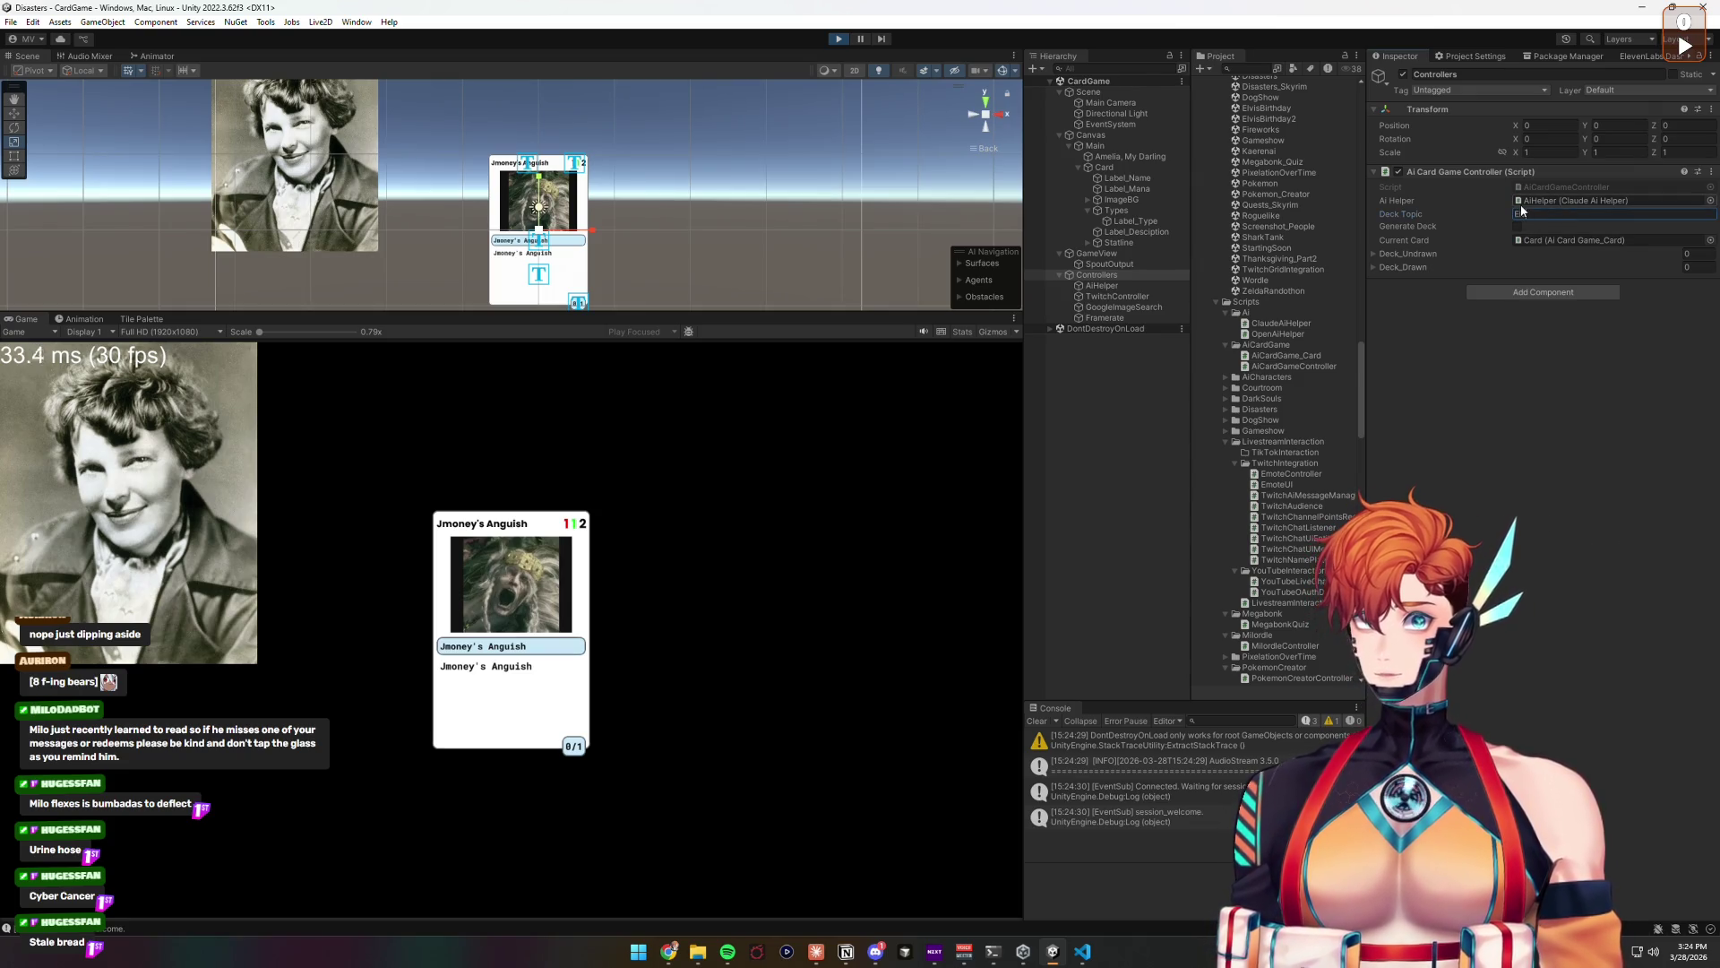
text(den Ring)
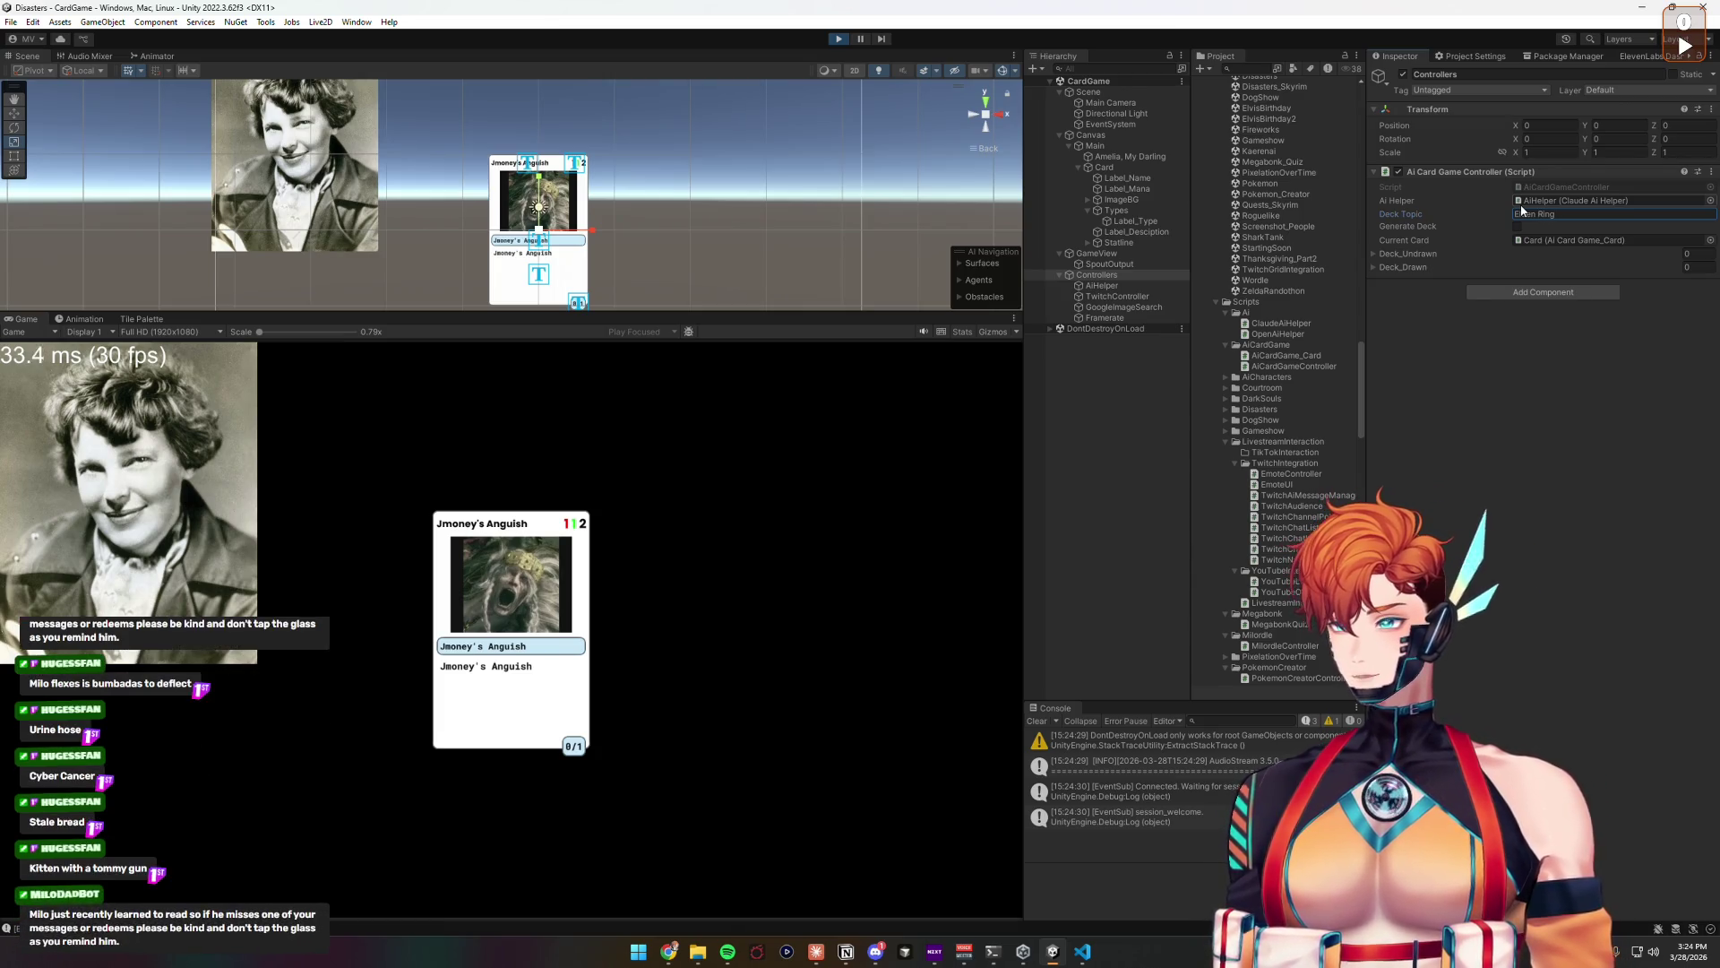
drag(1515, 213, 1572, 213)
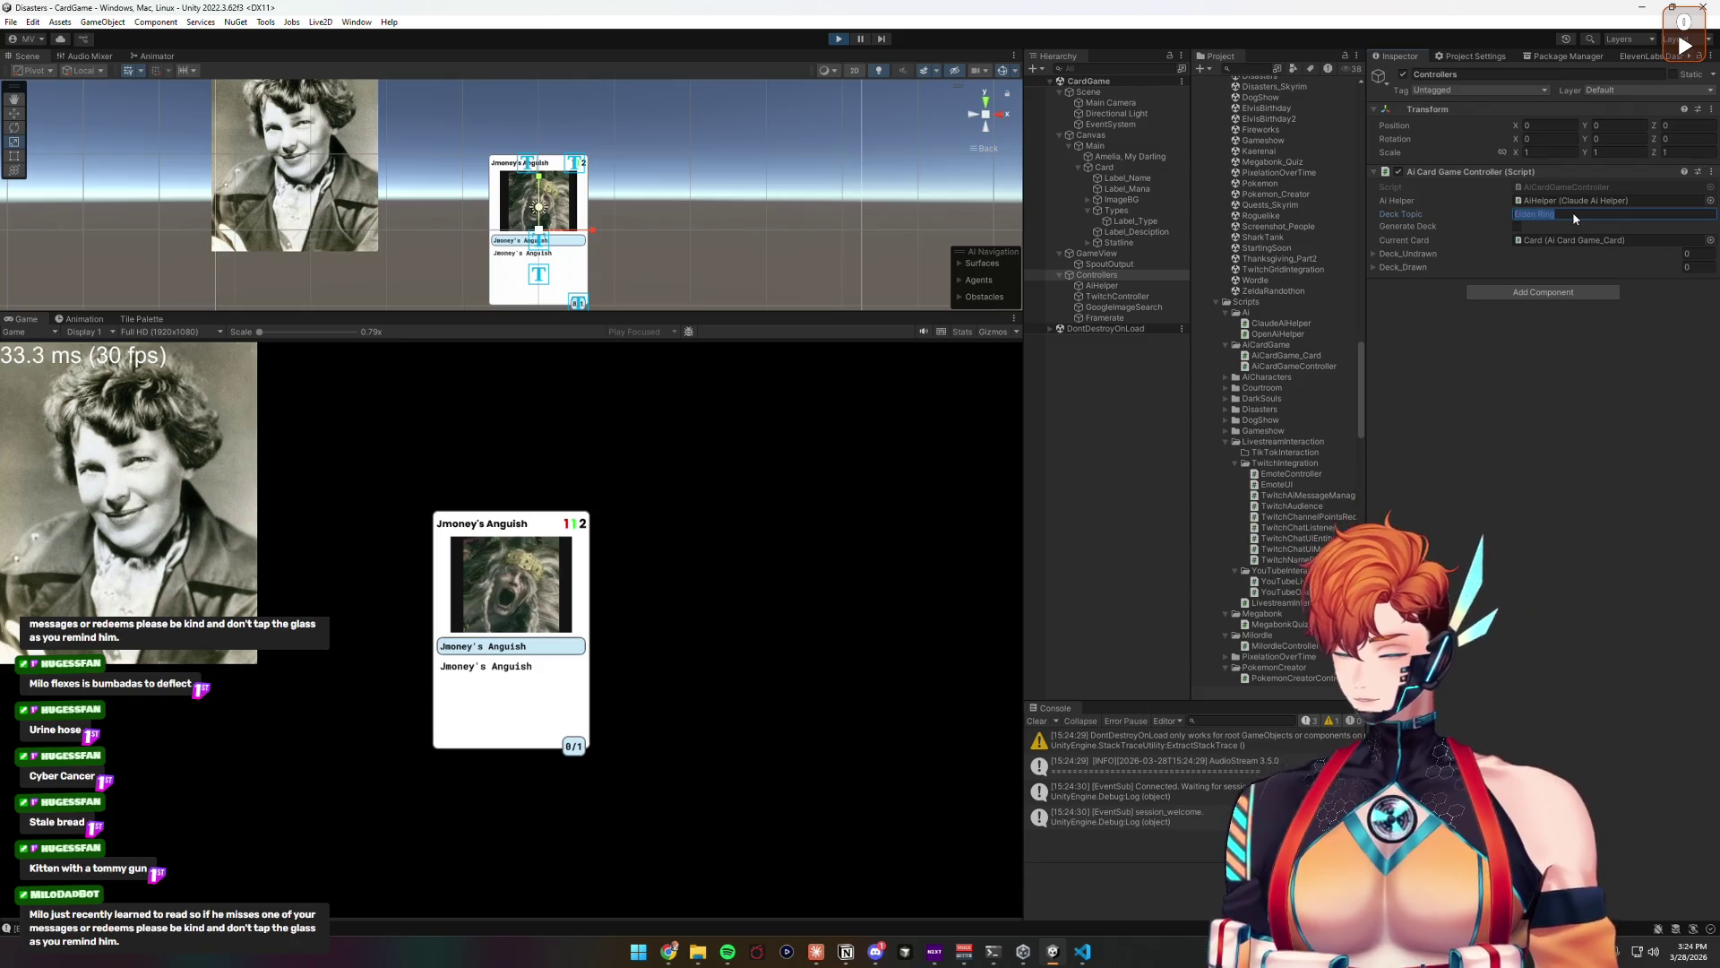
text(Cats with)
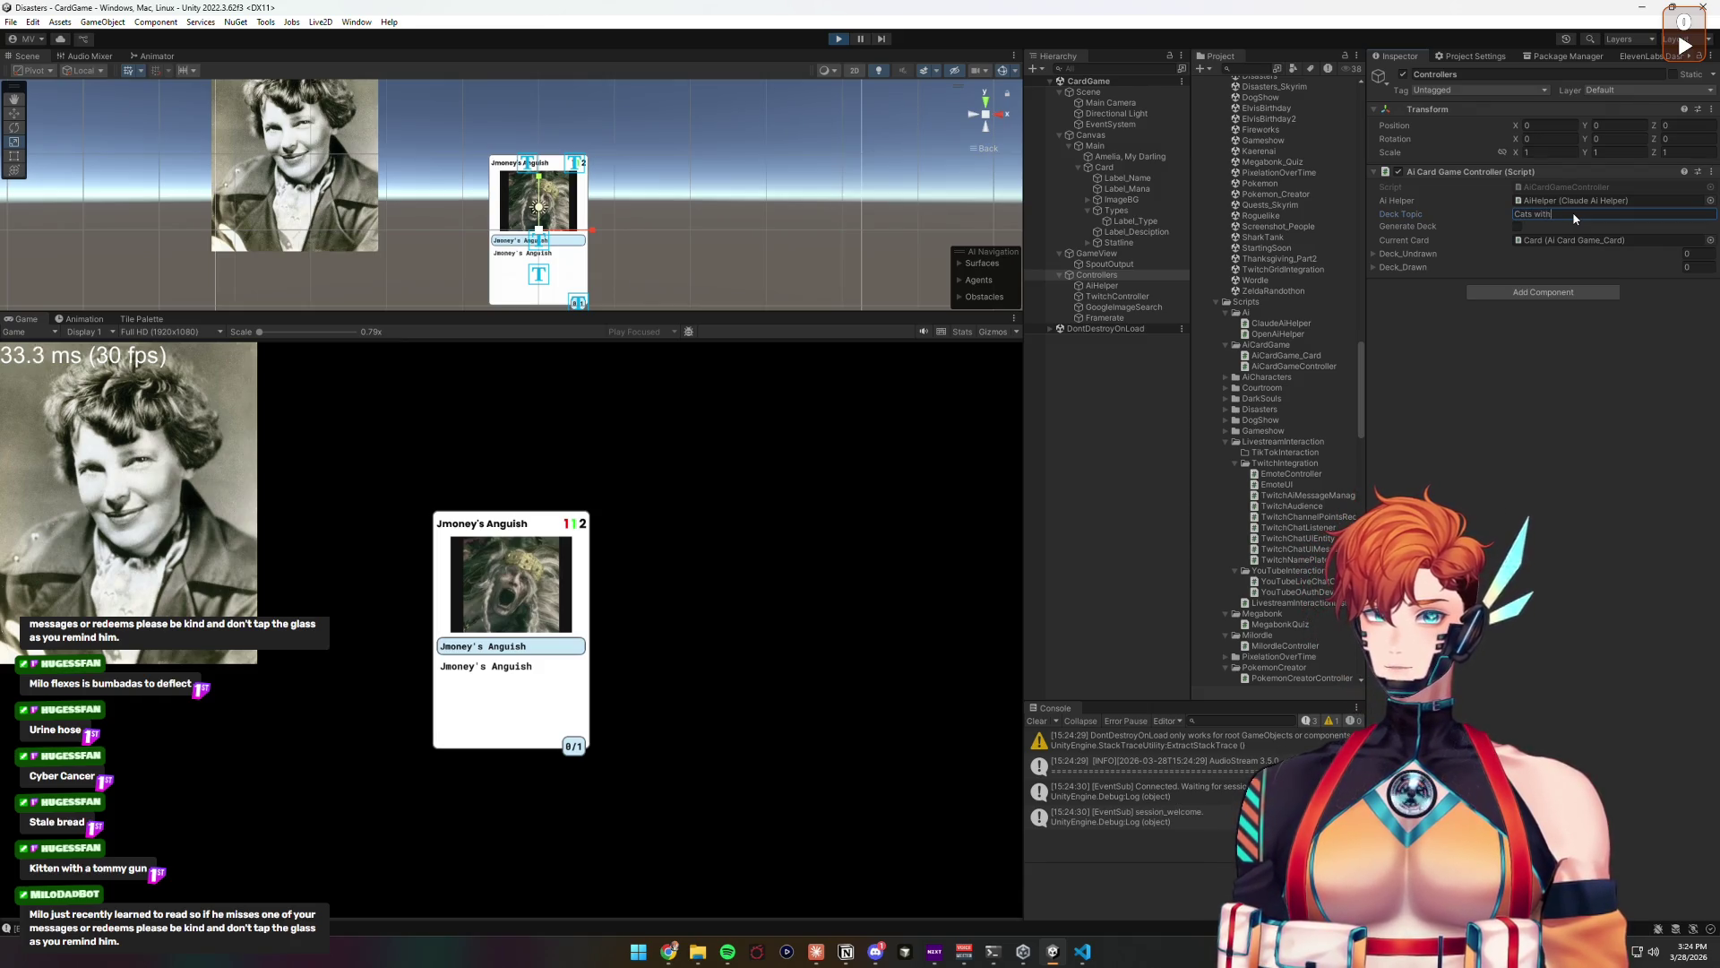
text( guns)
key(Return)
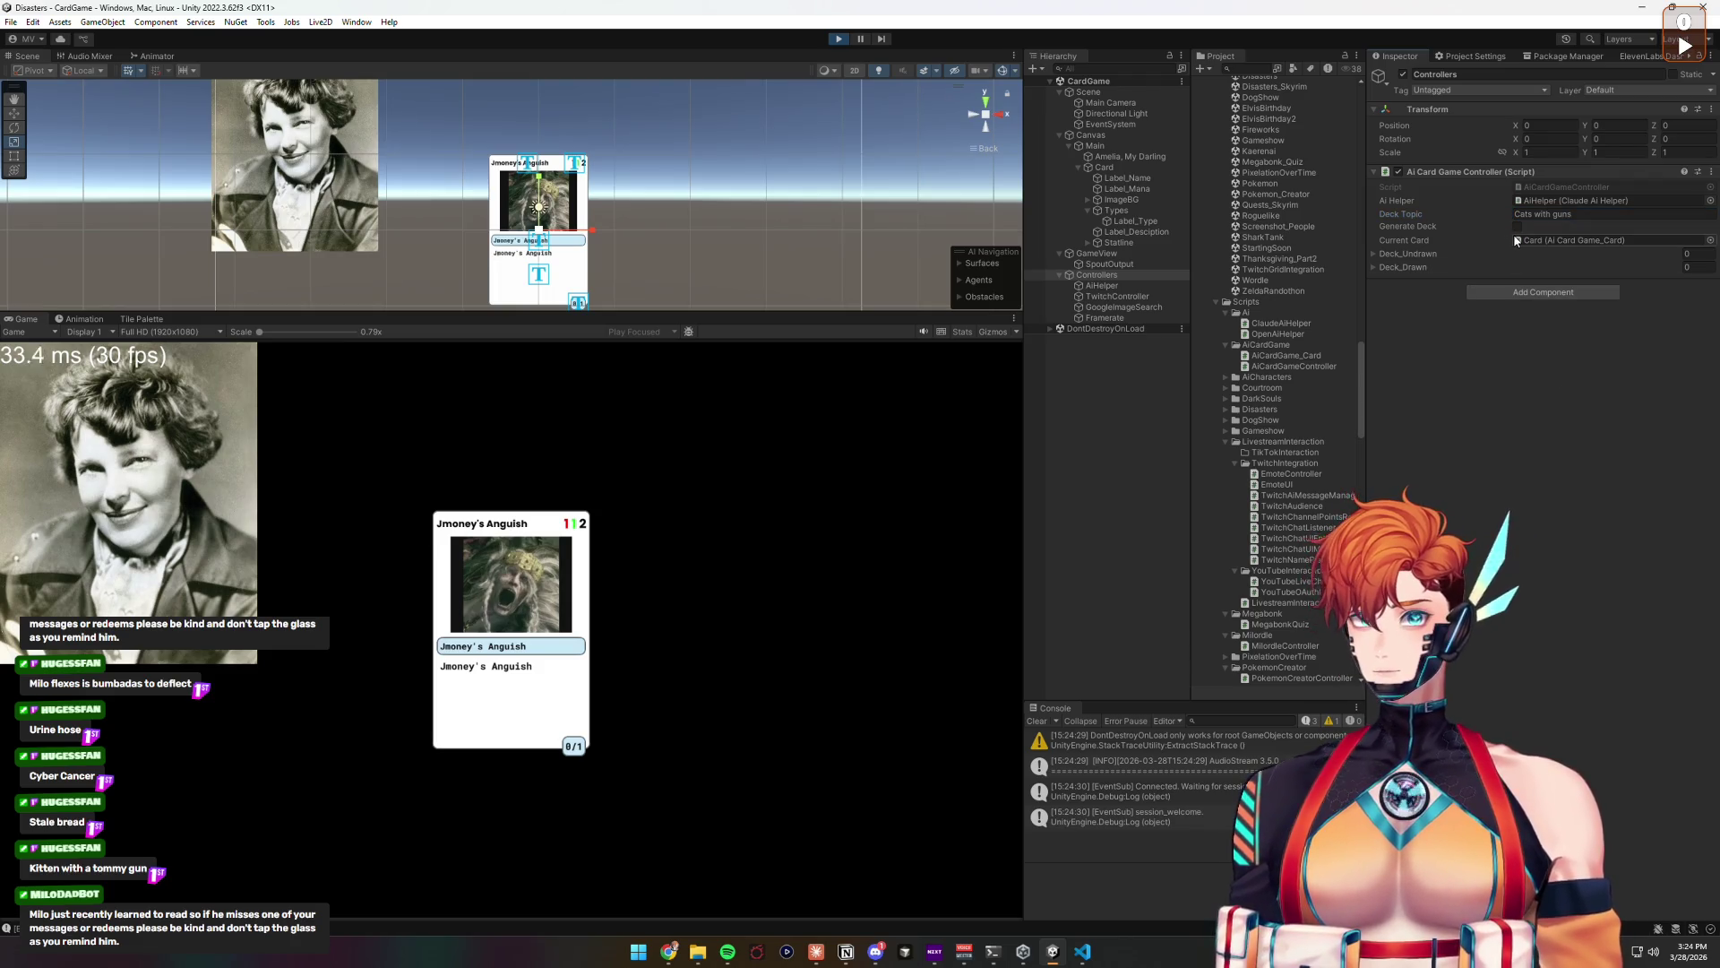
click(1100, 285)
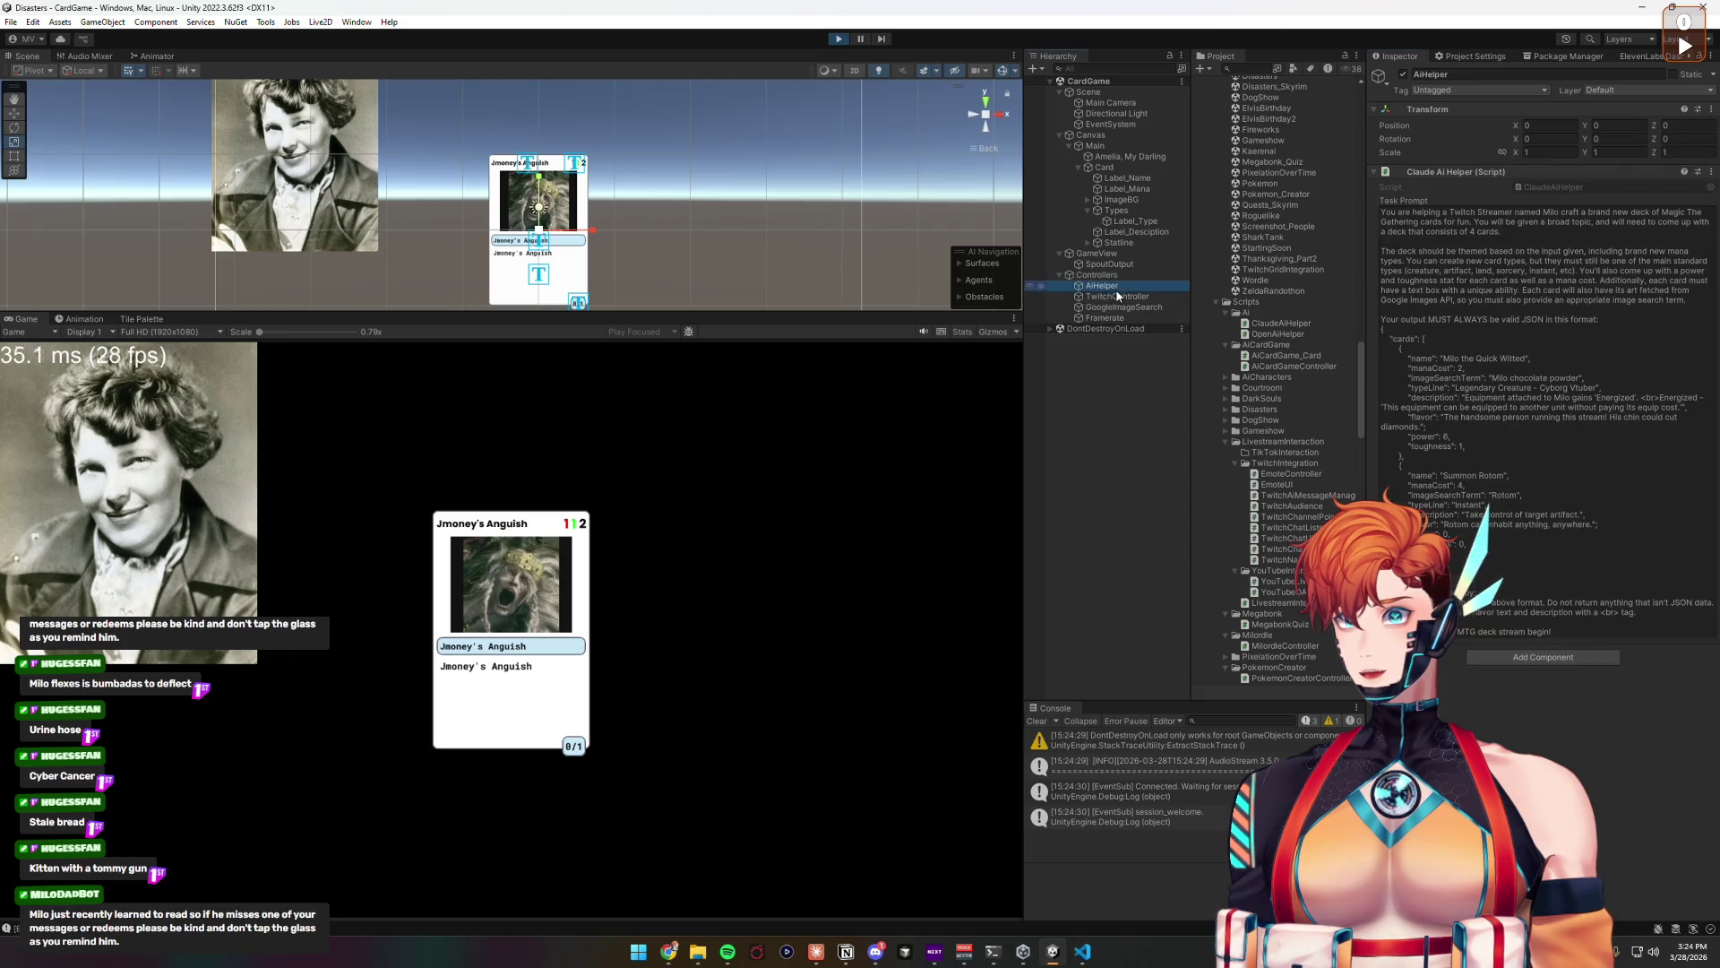
Step: Read through AiHelper's Task Prompt, then return to the Controllers object's settings
click(1518, 252)
click(1517, 253)
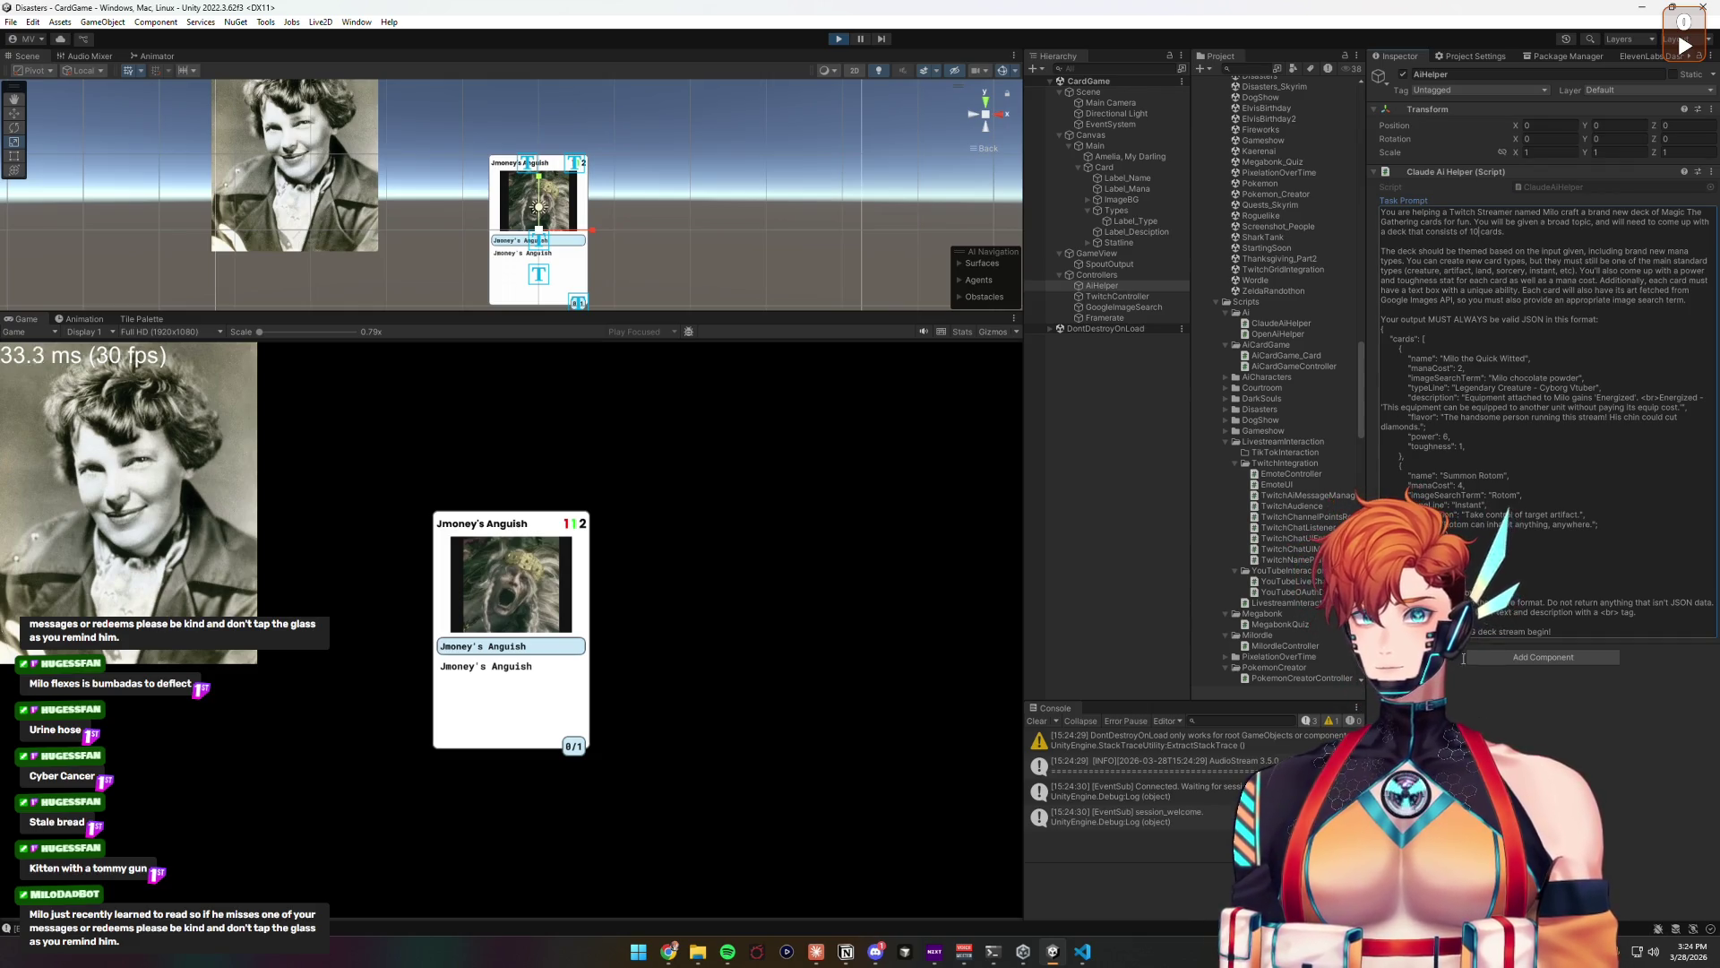
click(1117, 277)
click(1549, 507)
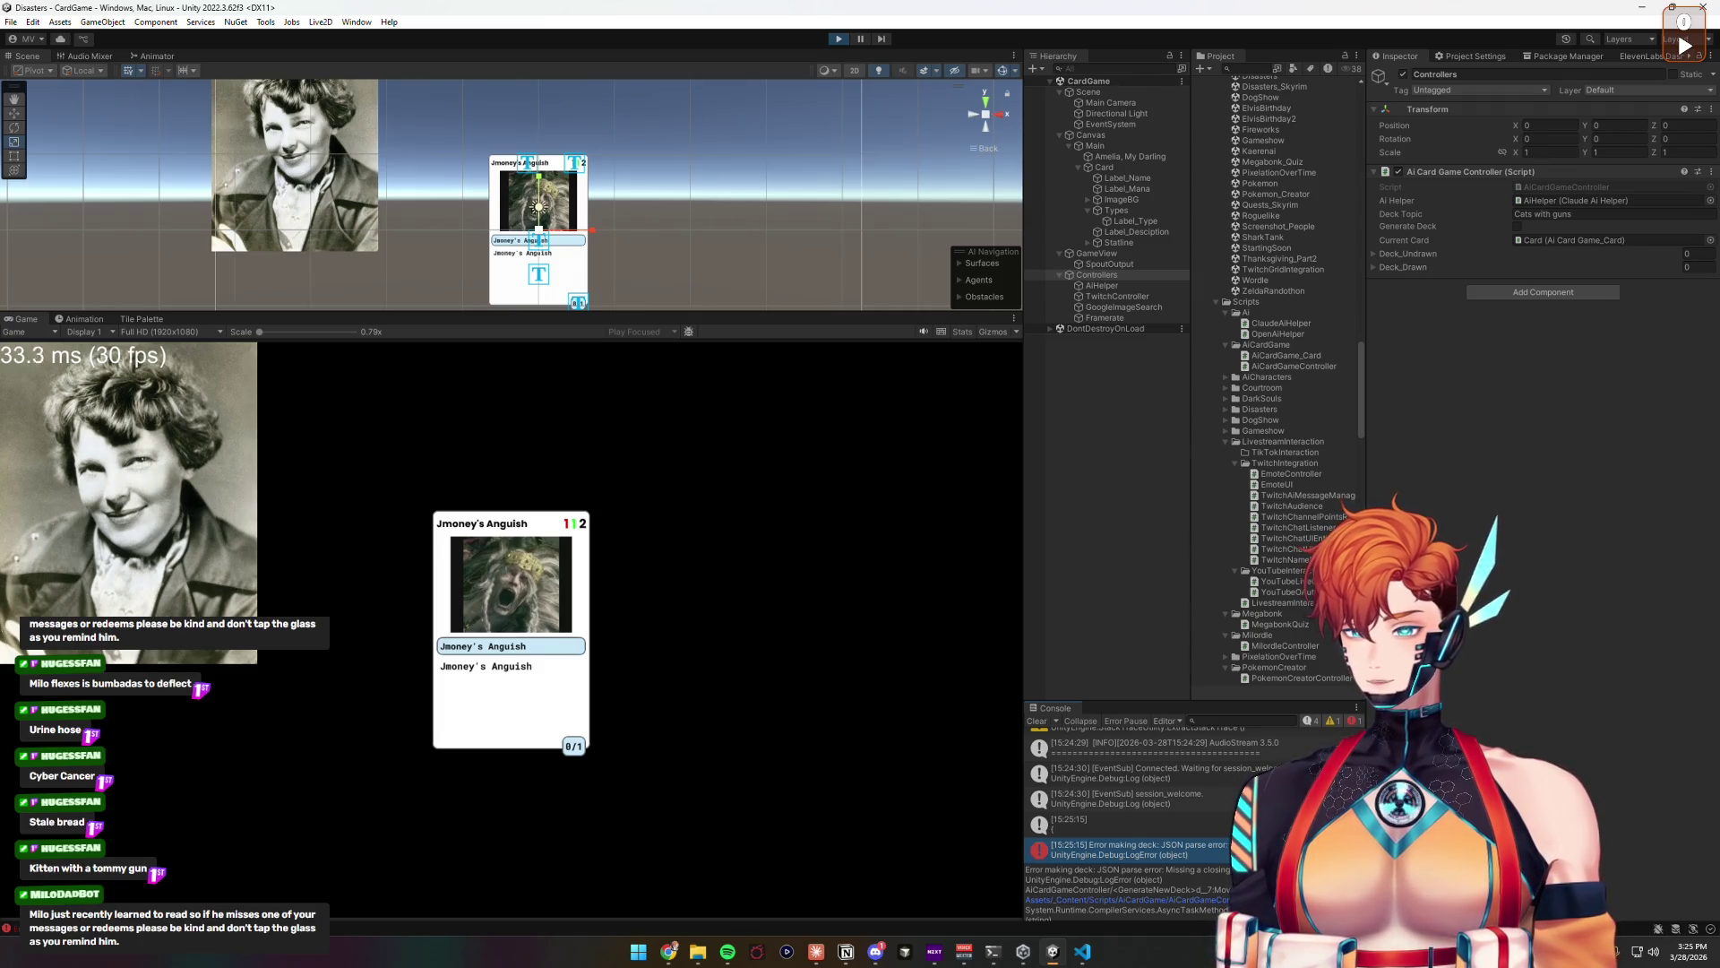
click(1130, 826)
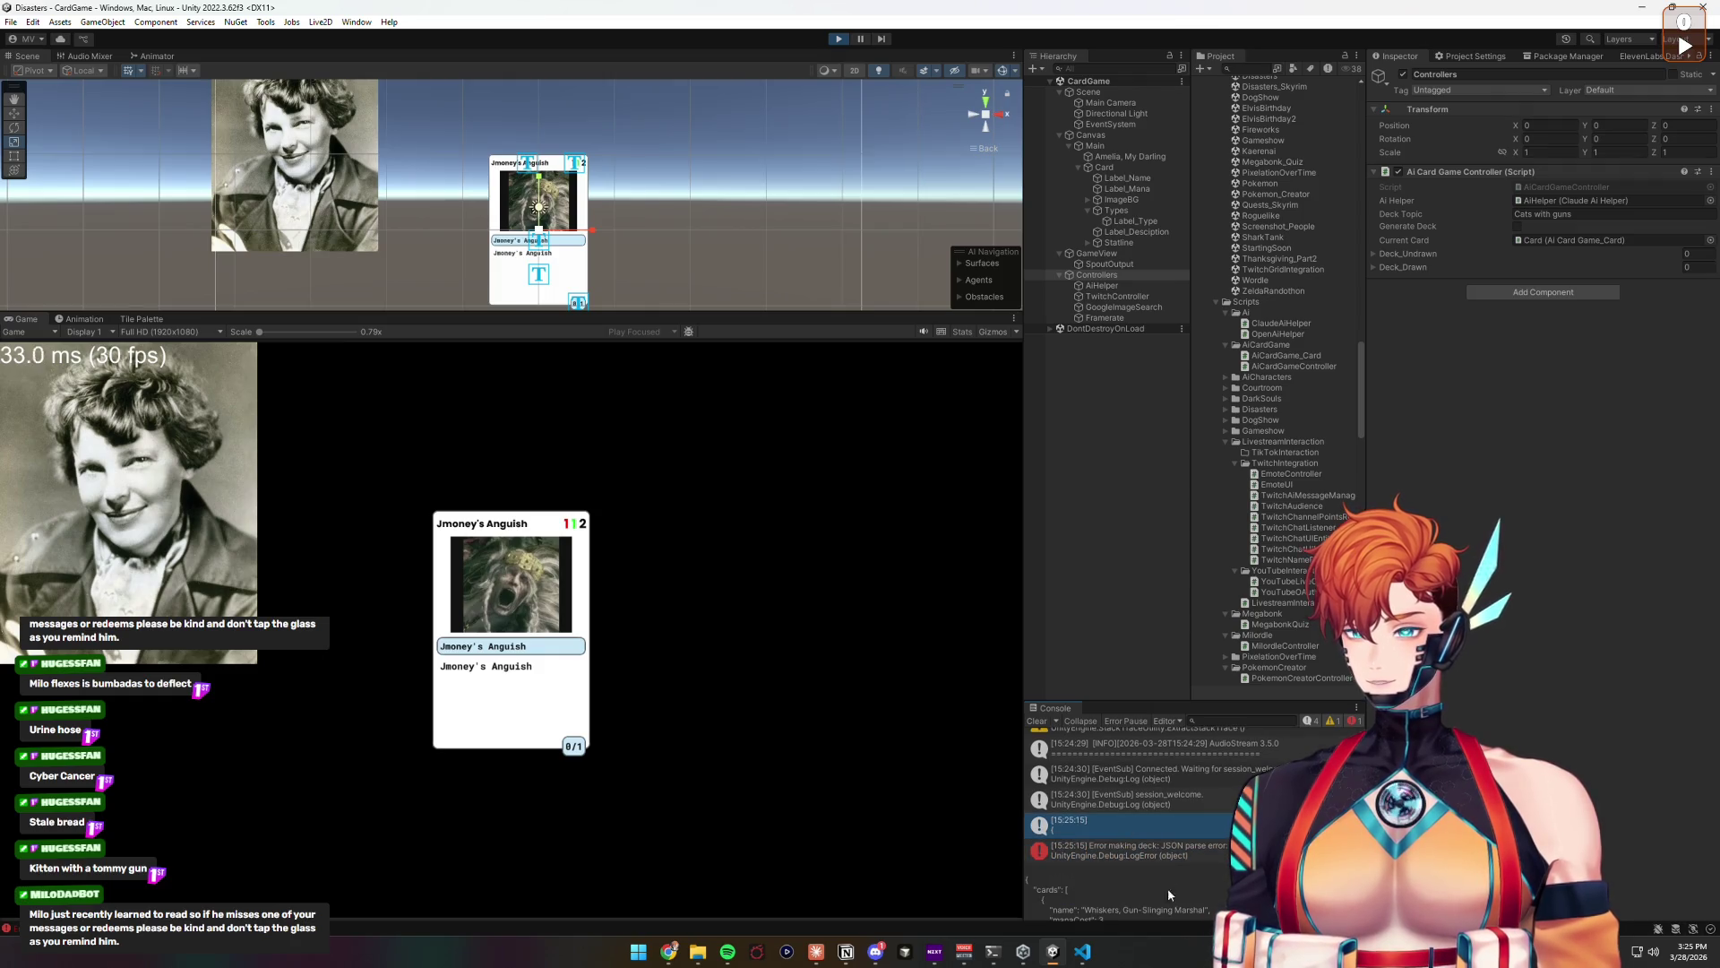
scroll(1127, 896, down, 1)
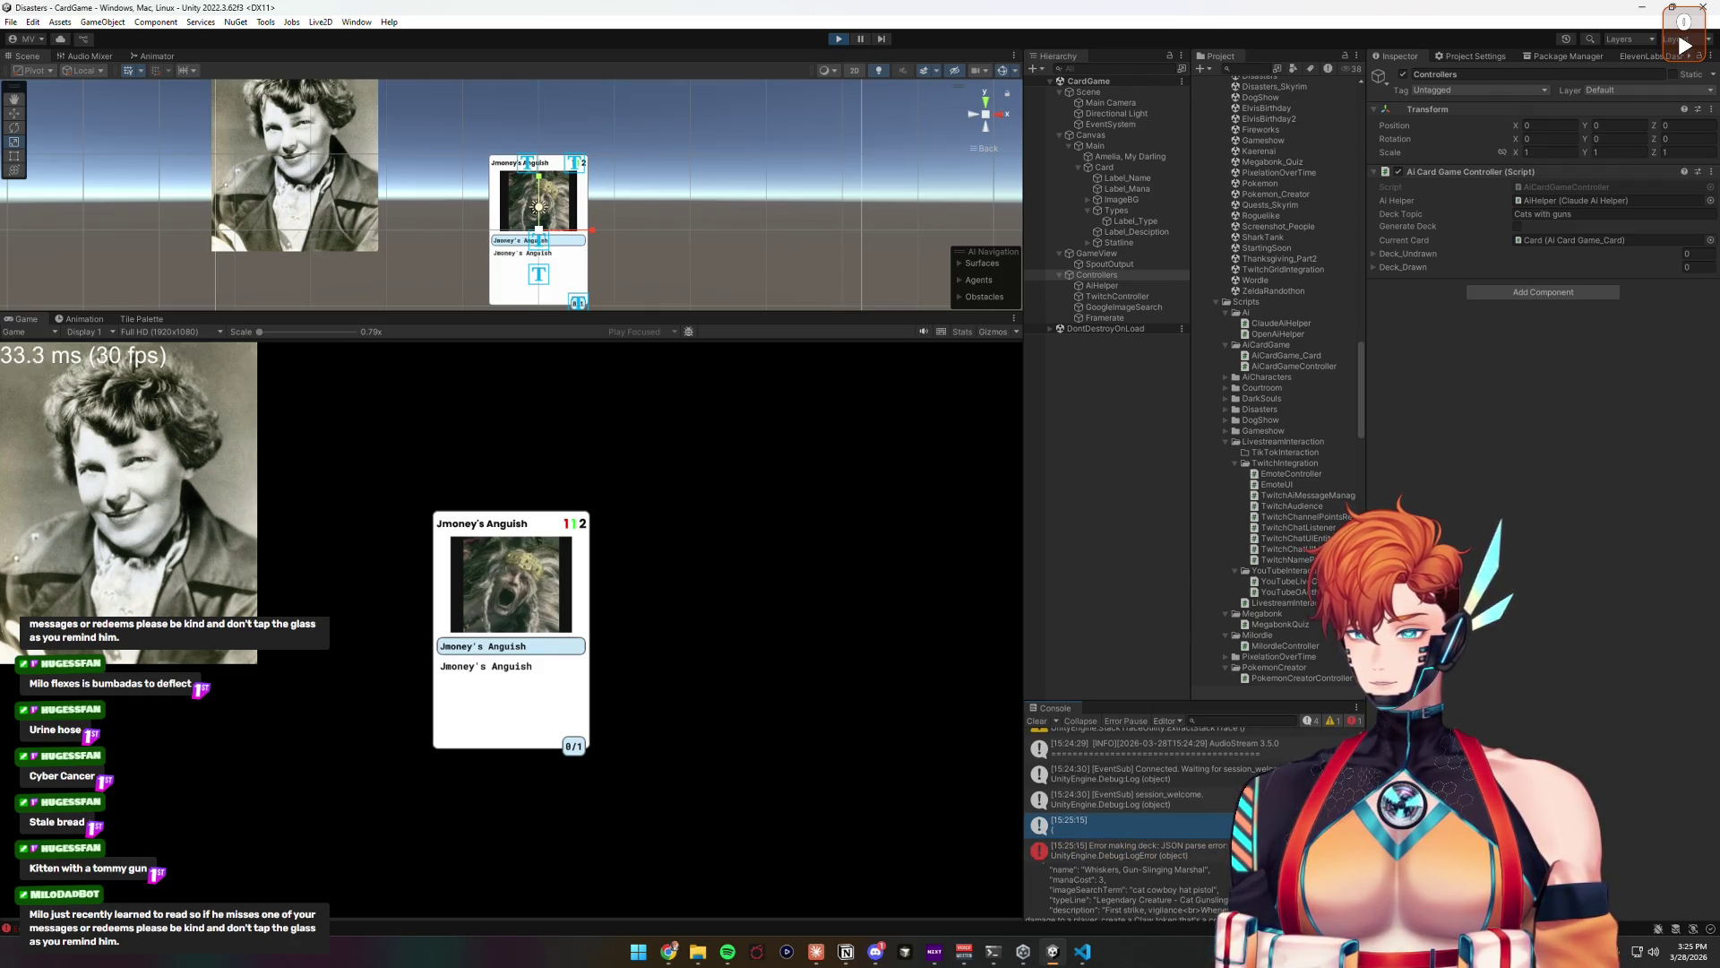
drag(1121, 869, 1168, 871)
click(1124, 881)
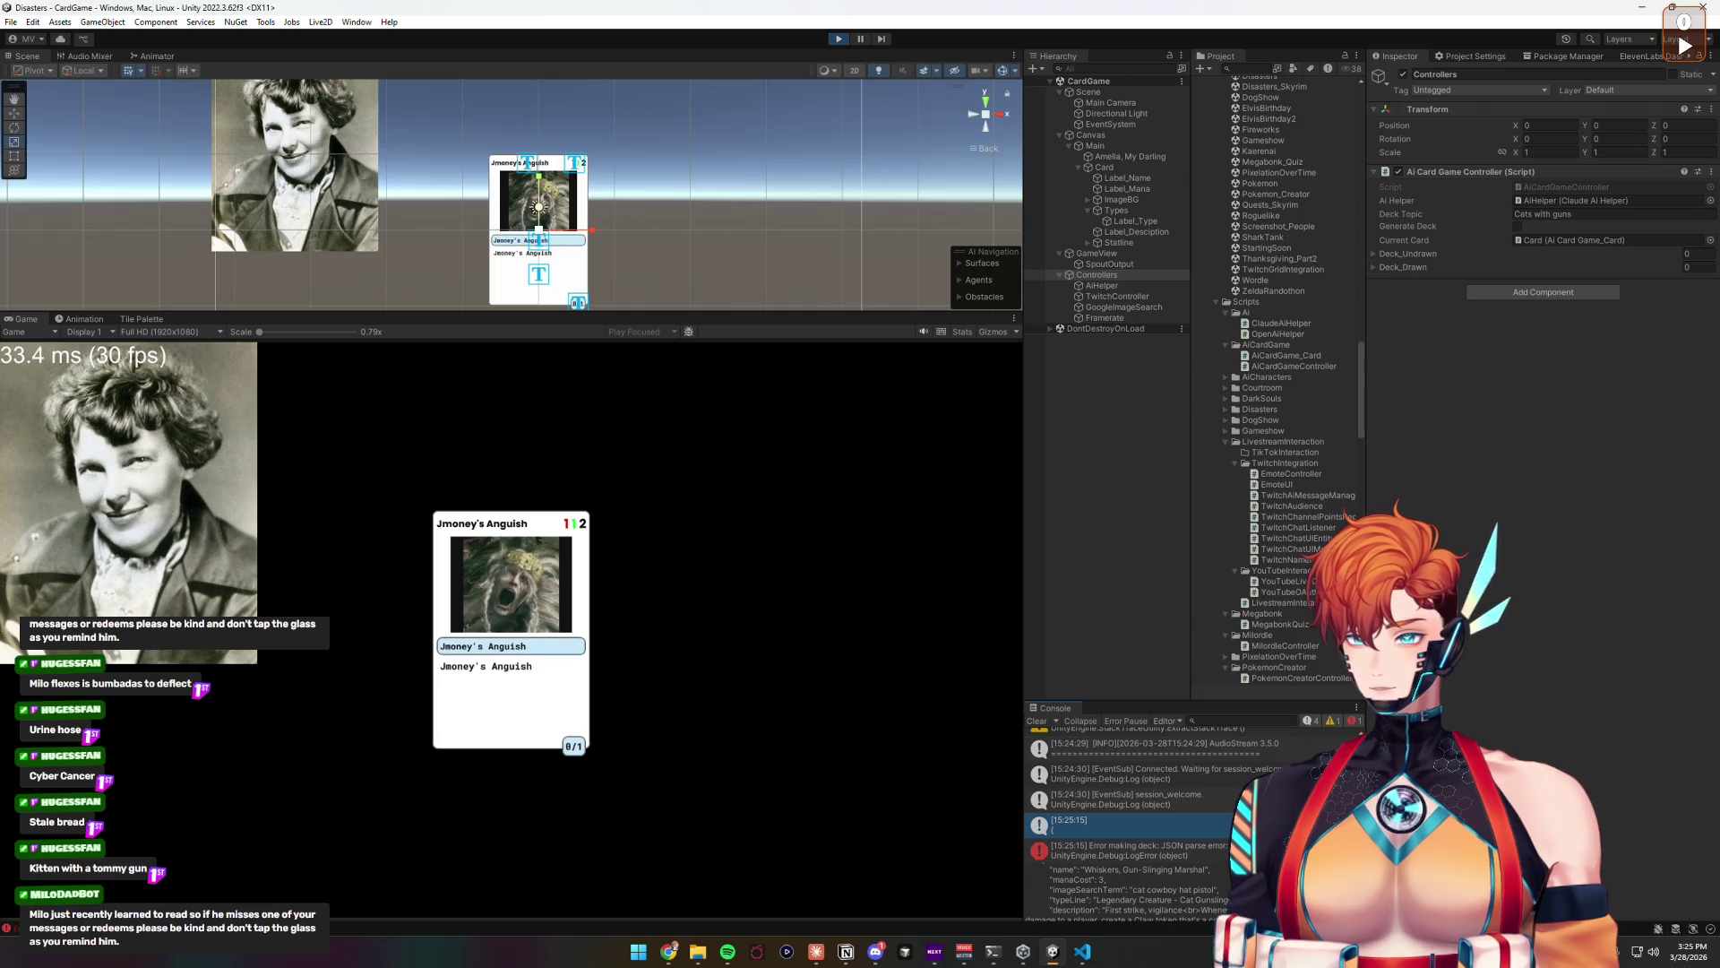
scroll(1127, 887, down, 1)
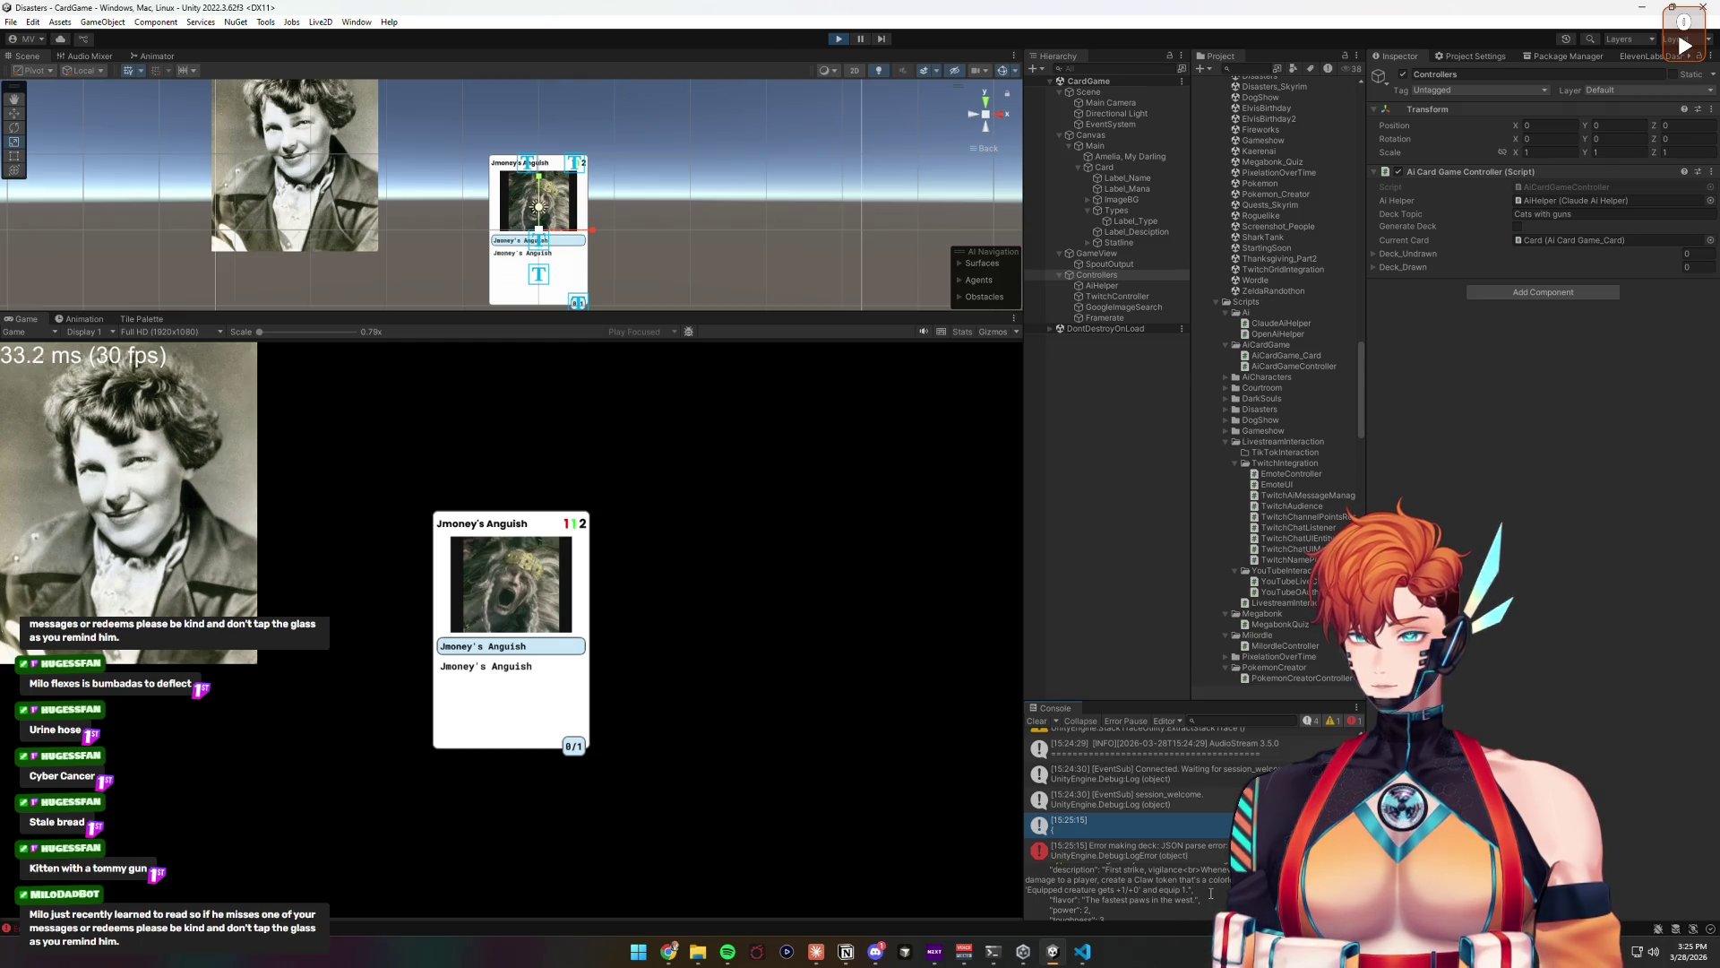
scroll(1211, 893, down, 2)
scroll(1161, 877, up, 2)
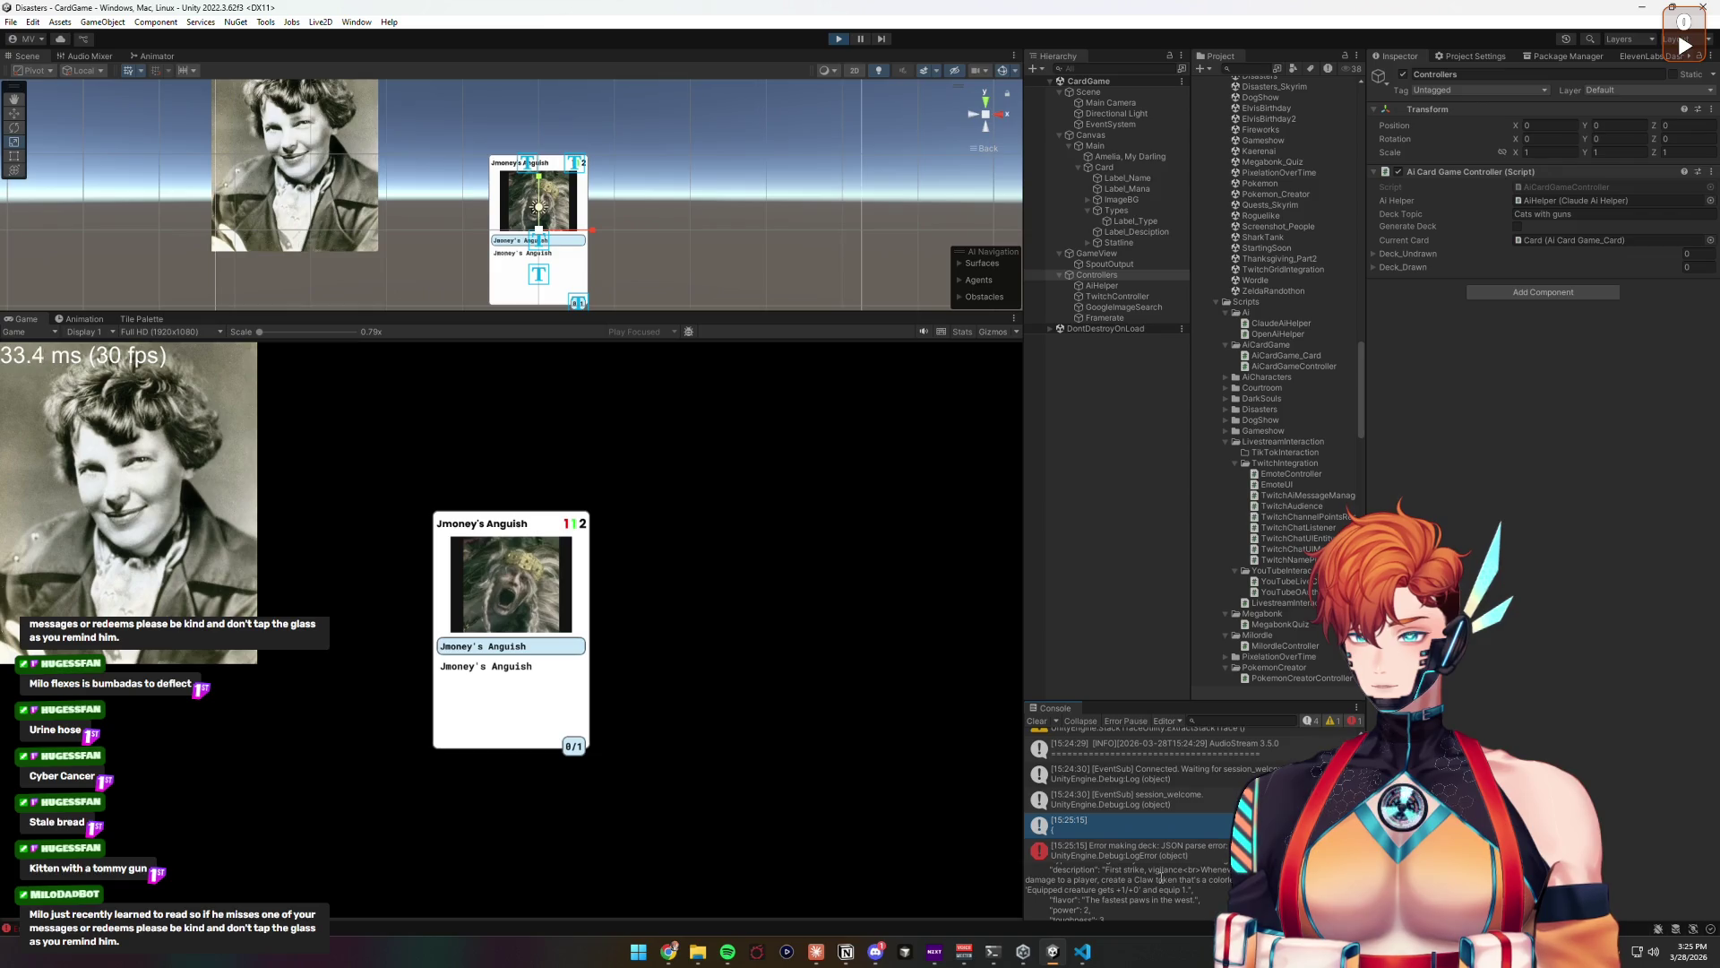
scroll(1147, 887, down, 2)
scroll(1123, 882, down, 2)
scroll(1162, 905, down, 2)
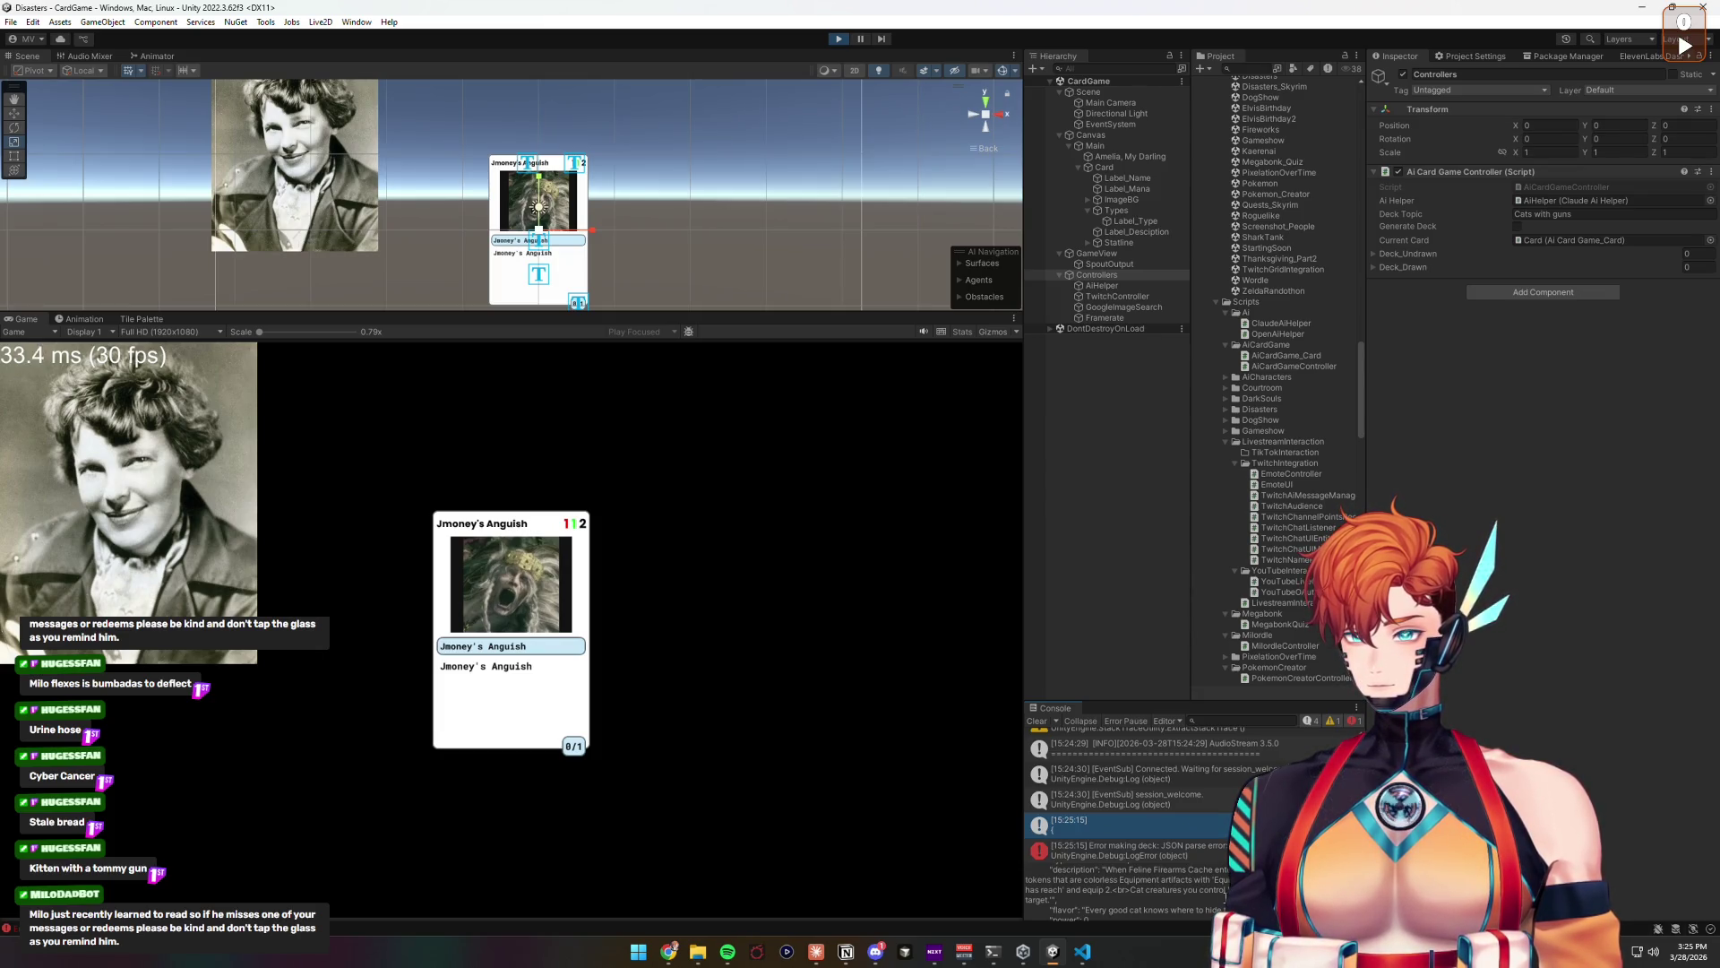
scroll(1225, 896, down, 3)
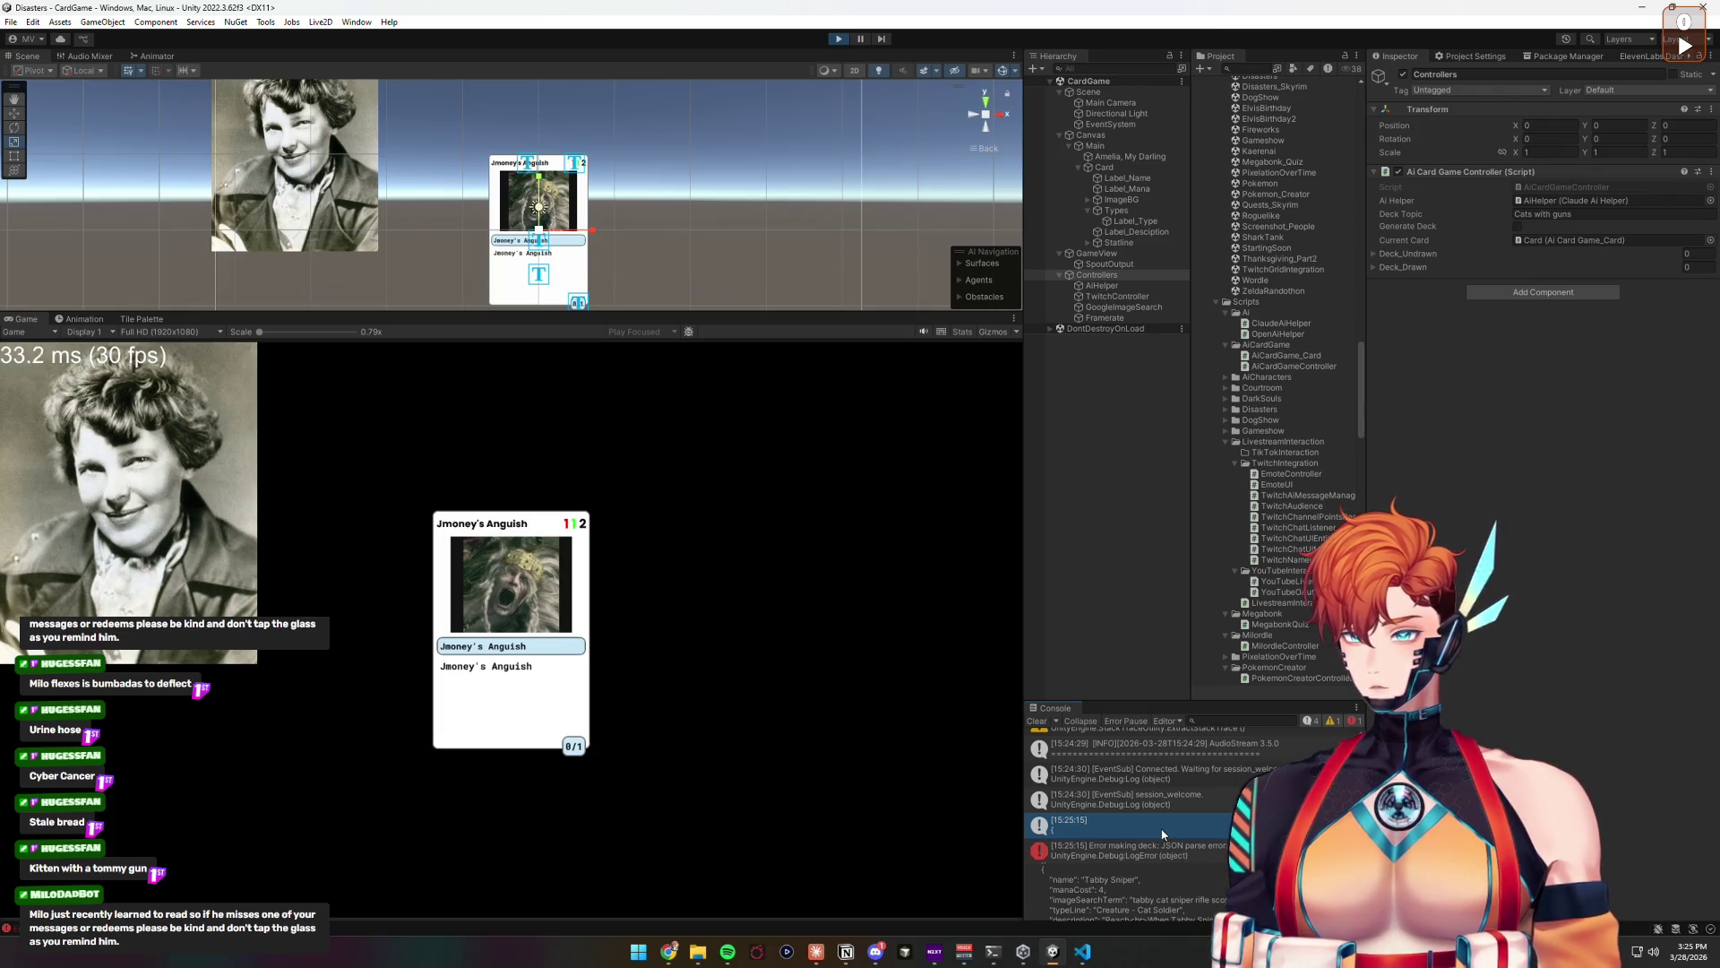
drag(1112, 879, 1155, 899)
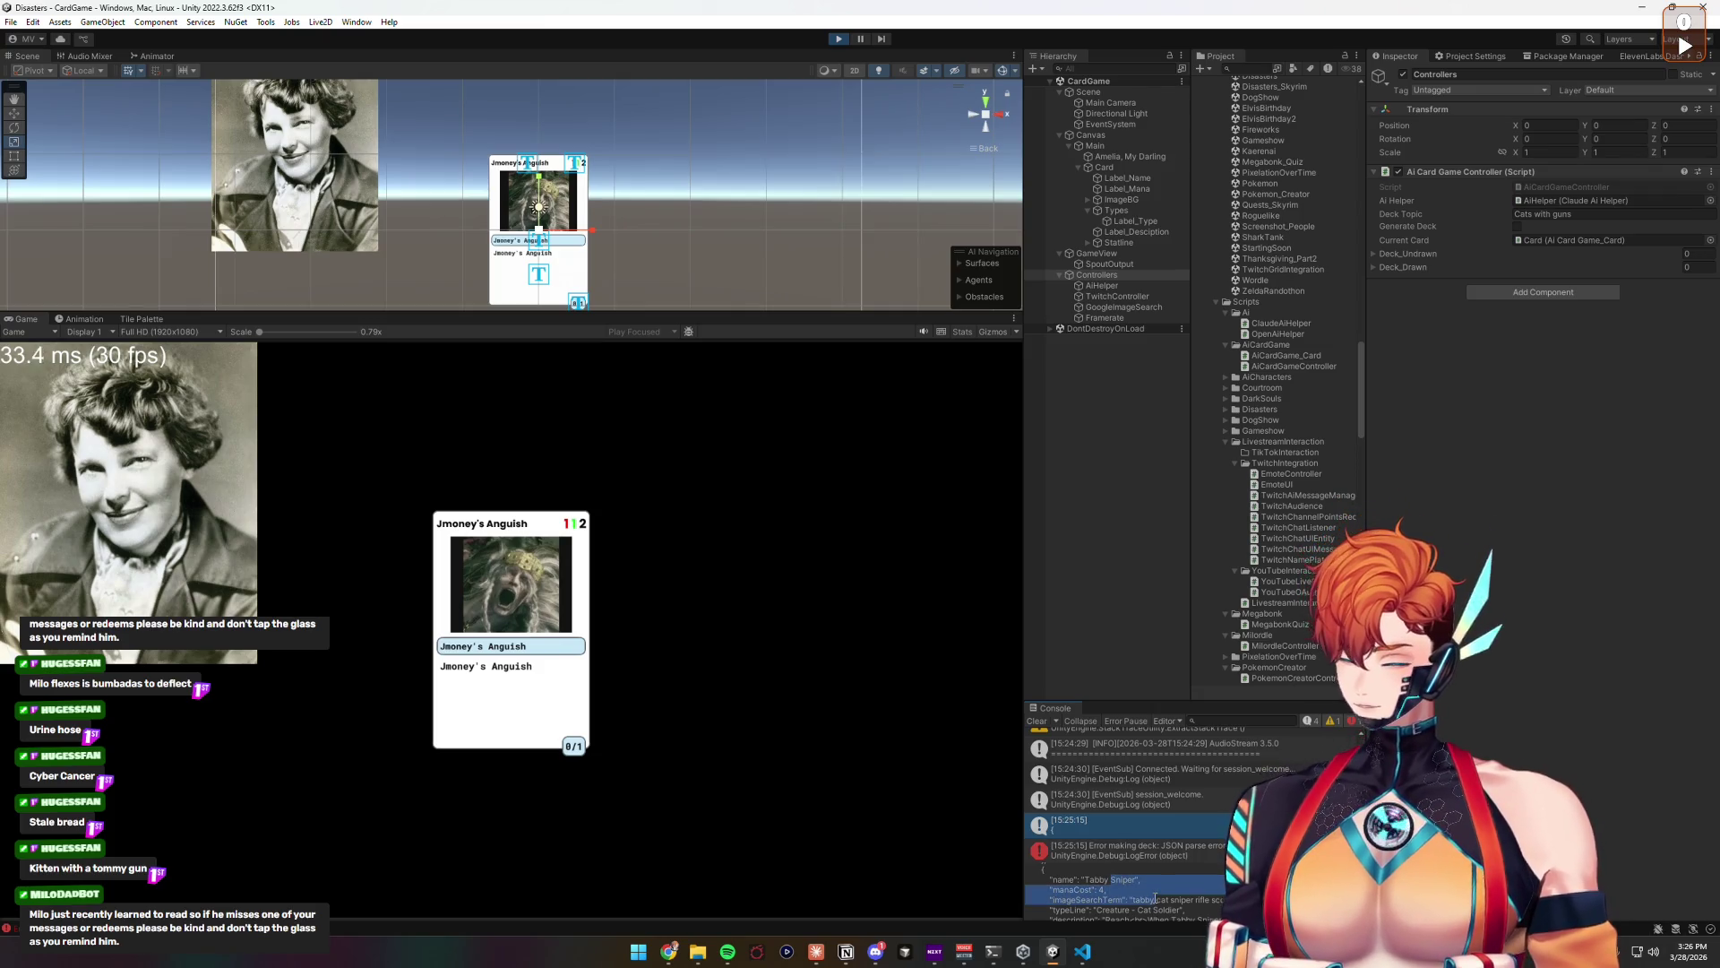
key(ctrl+a)
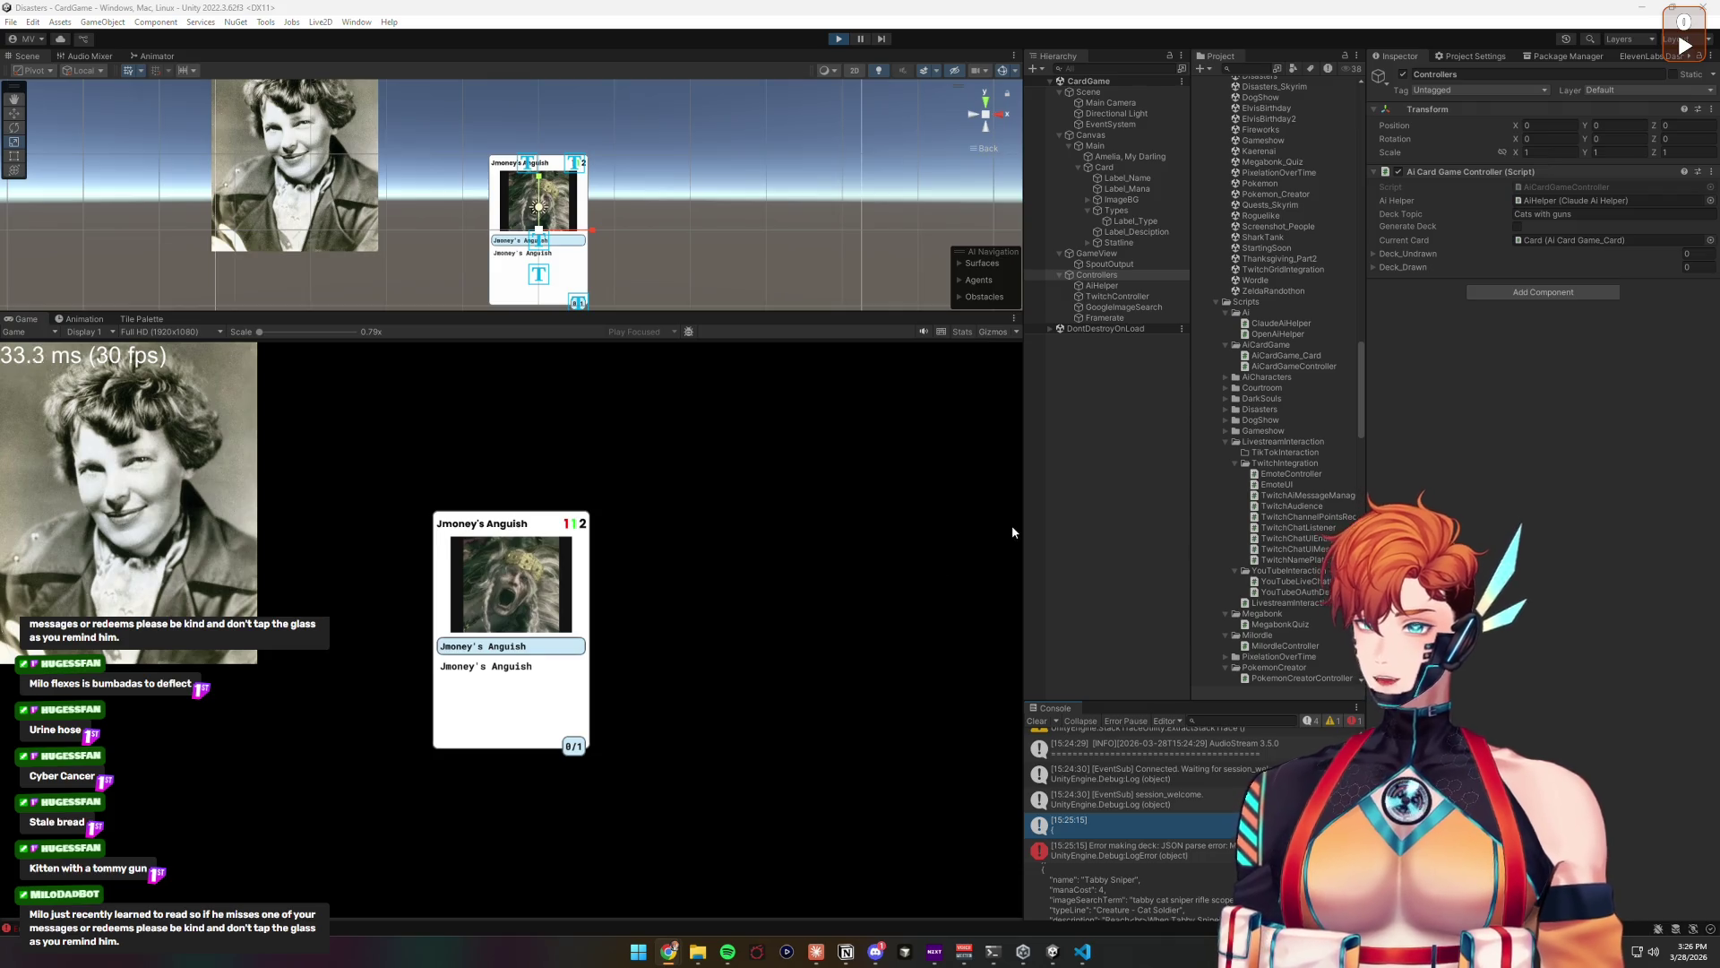
scroll(1124, 891, down, 5)
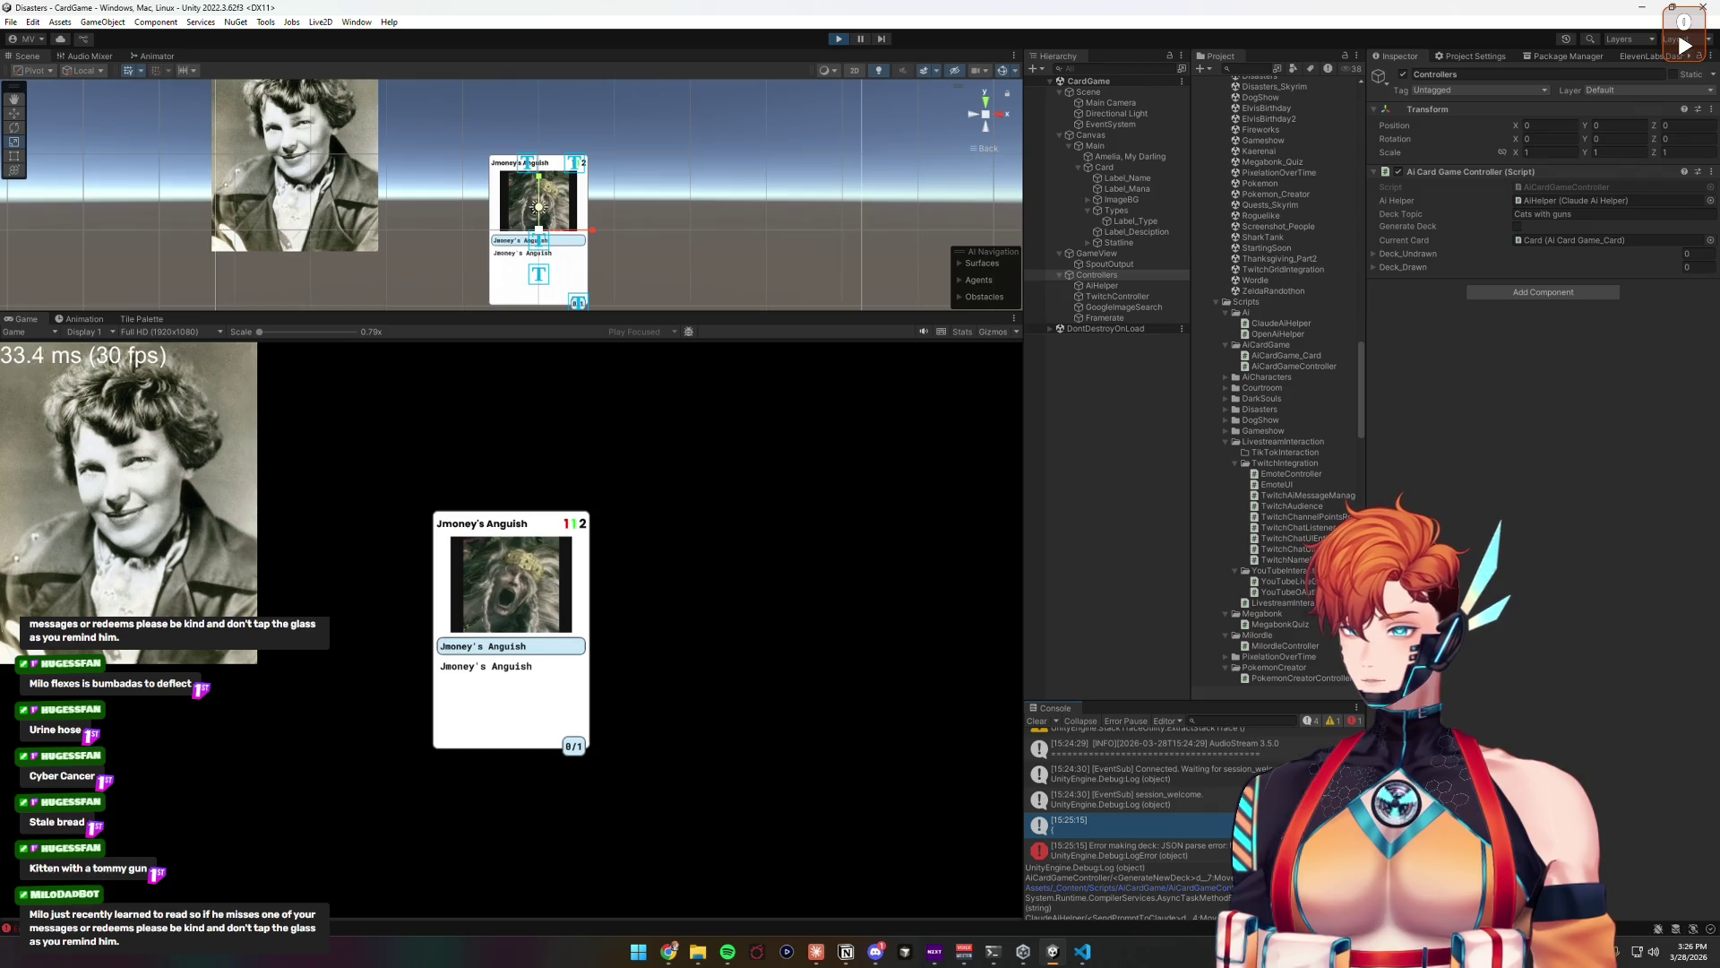
Step: Inspect the logged deck JSON and the parse error's stack trace, then exit Play mode
scroll(1124, 892, up, 3)
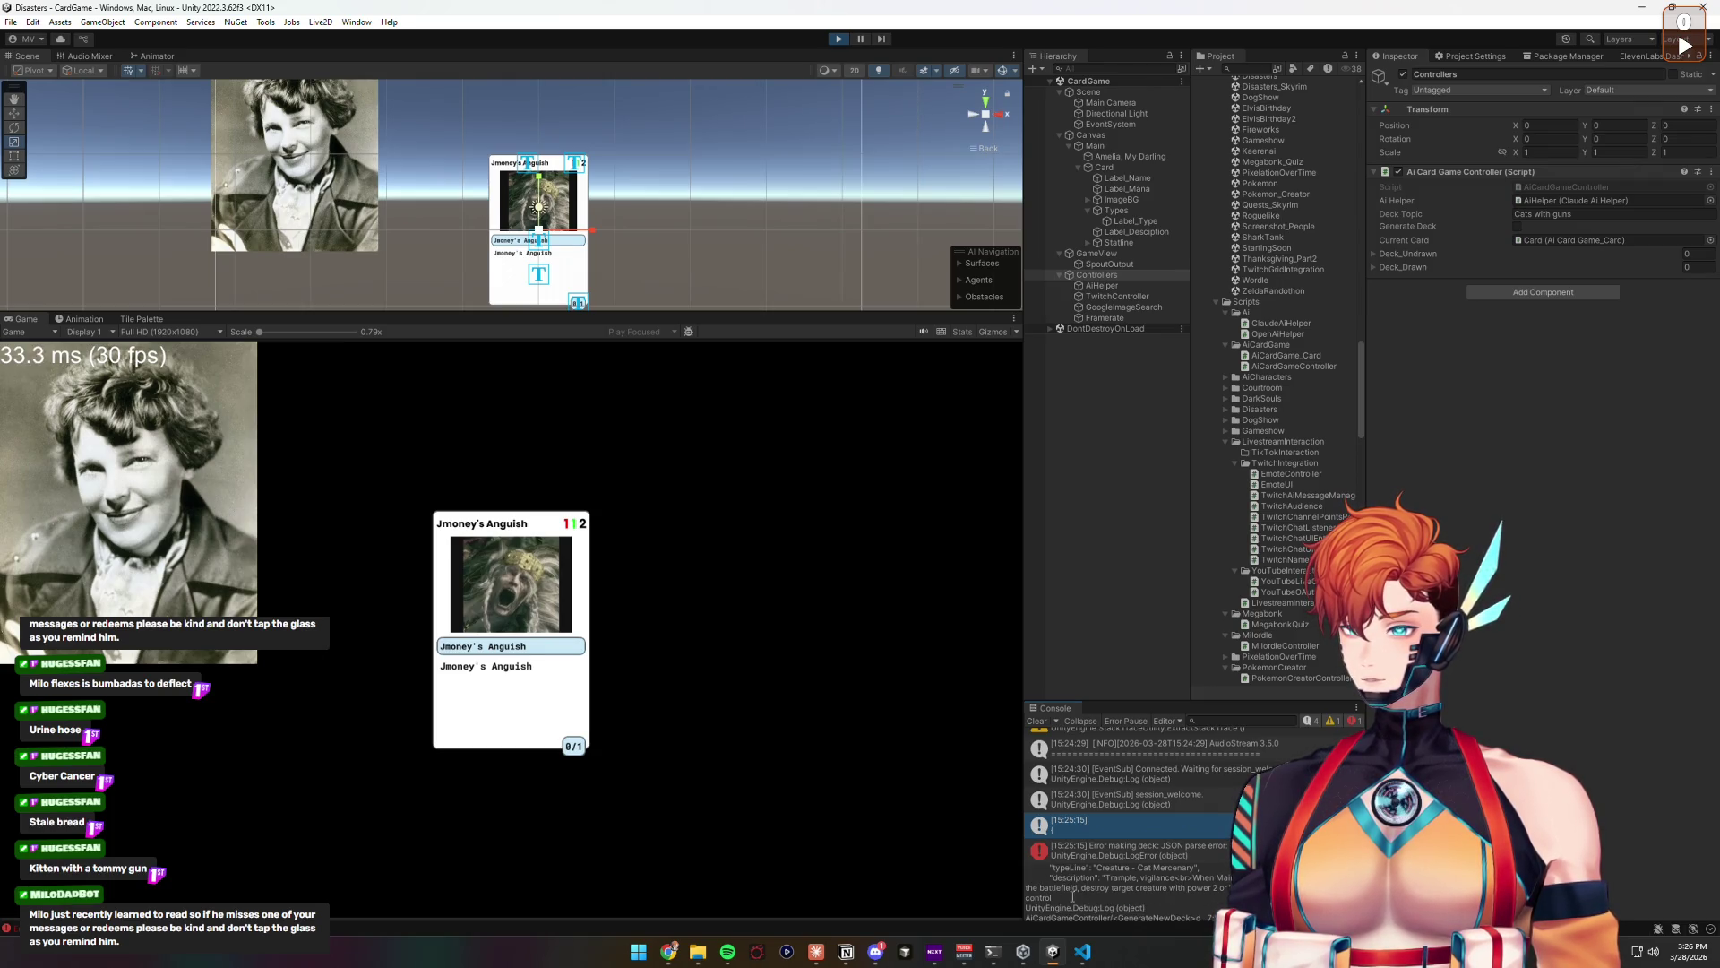
drag(1069, 896, 1008, 881)
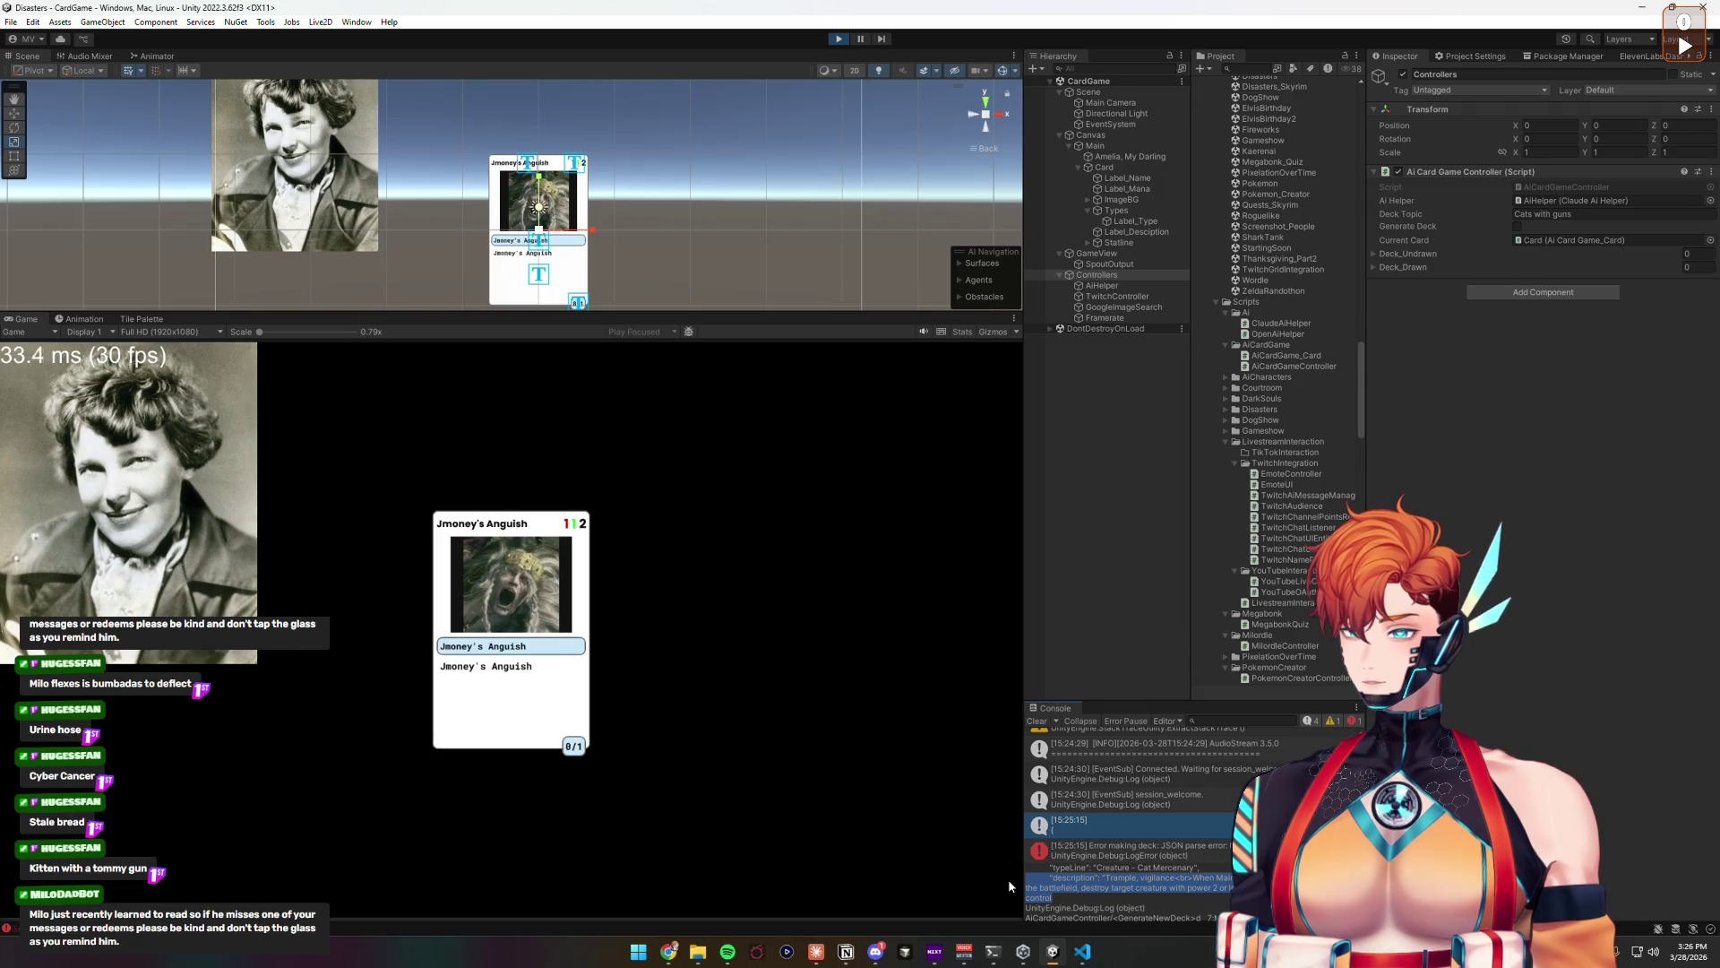
click(1134, 883)
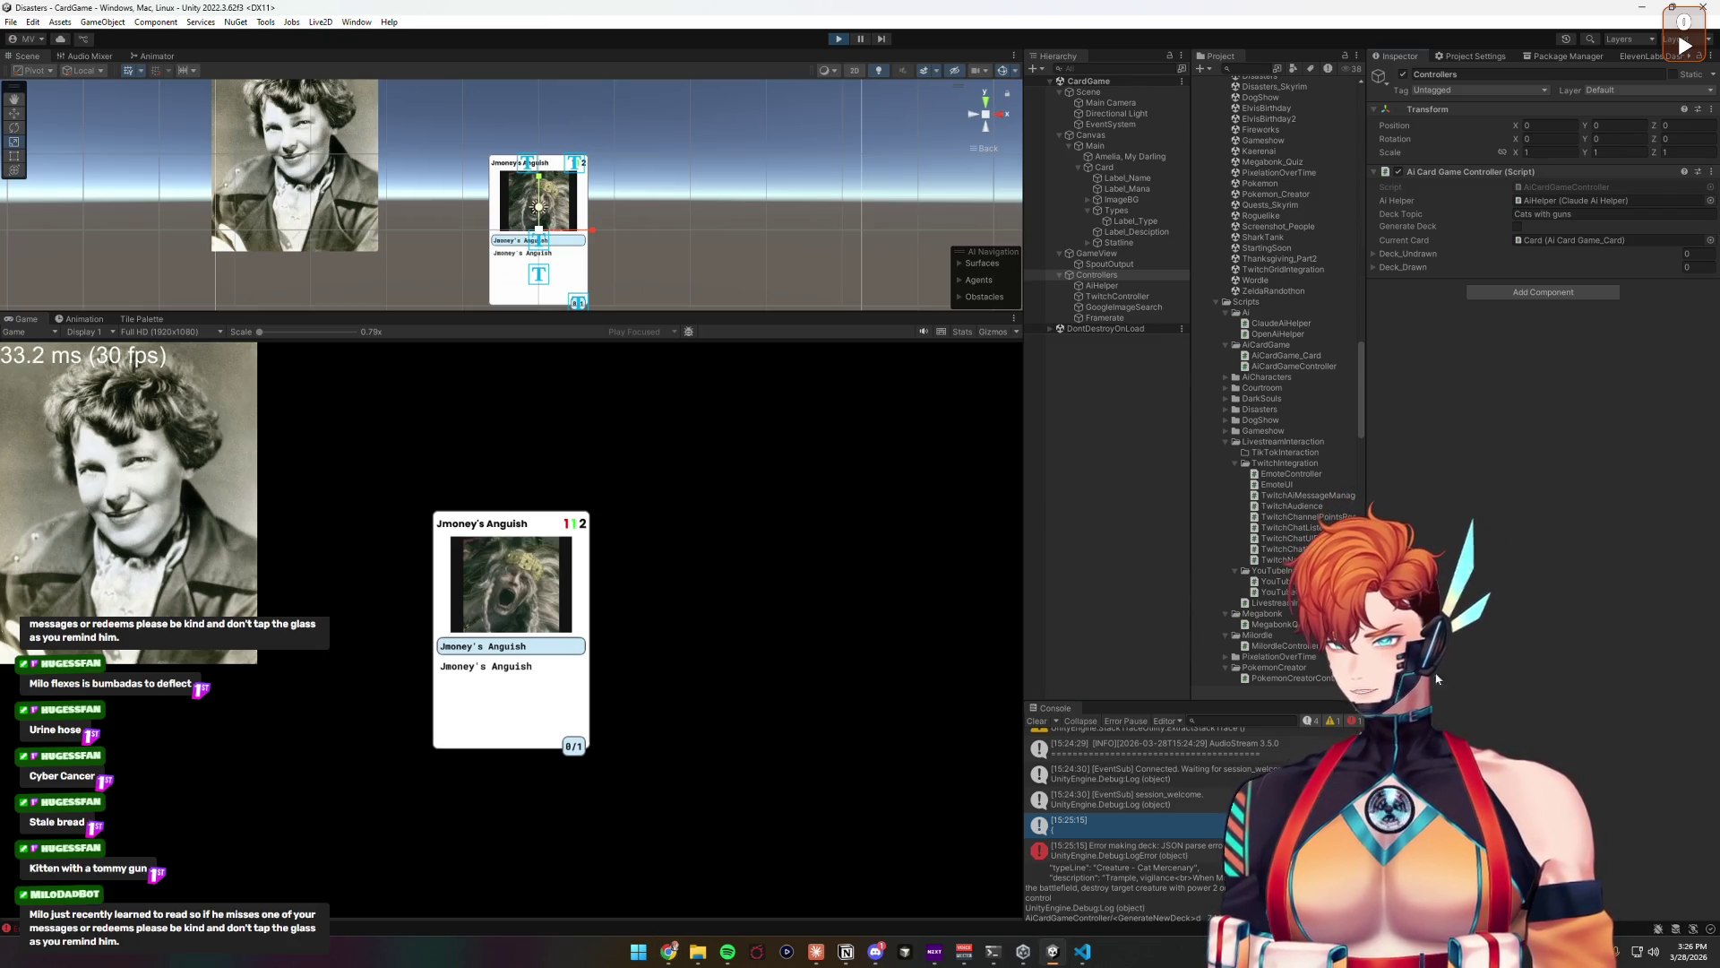
click(1120, 849)
click(1120, 824)
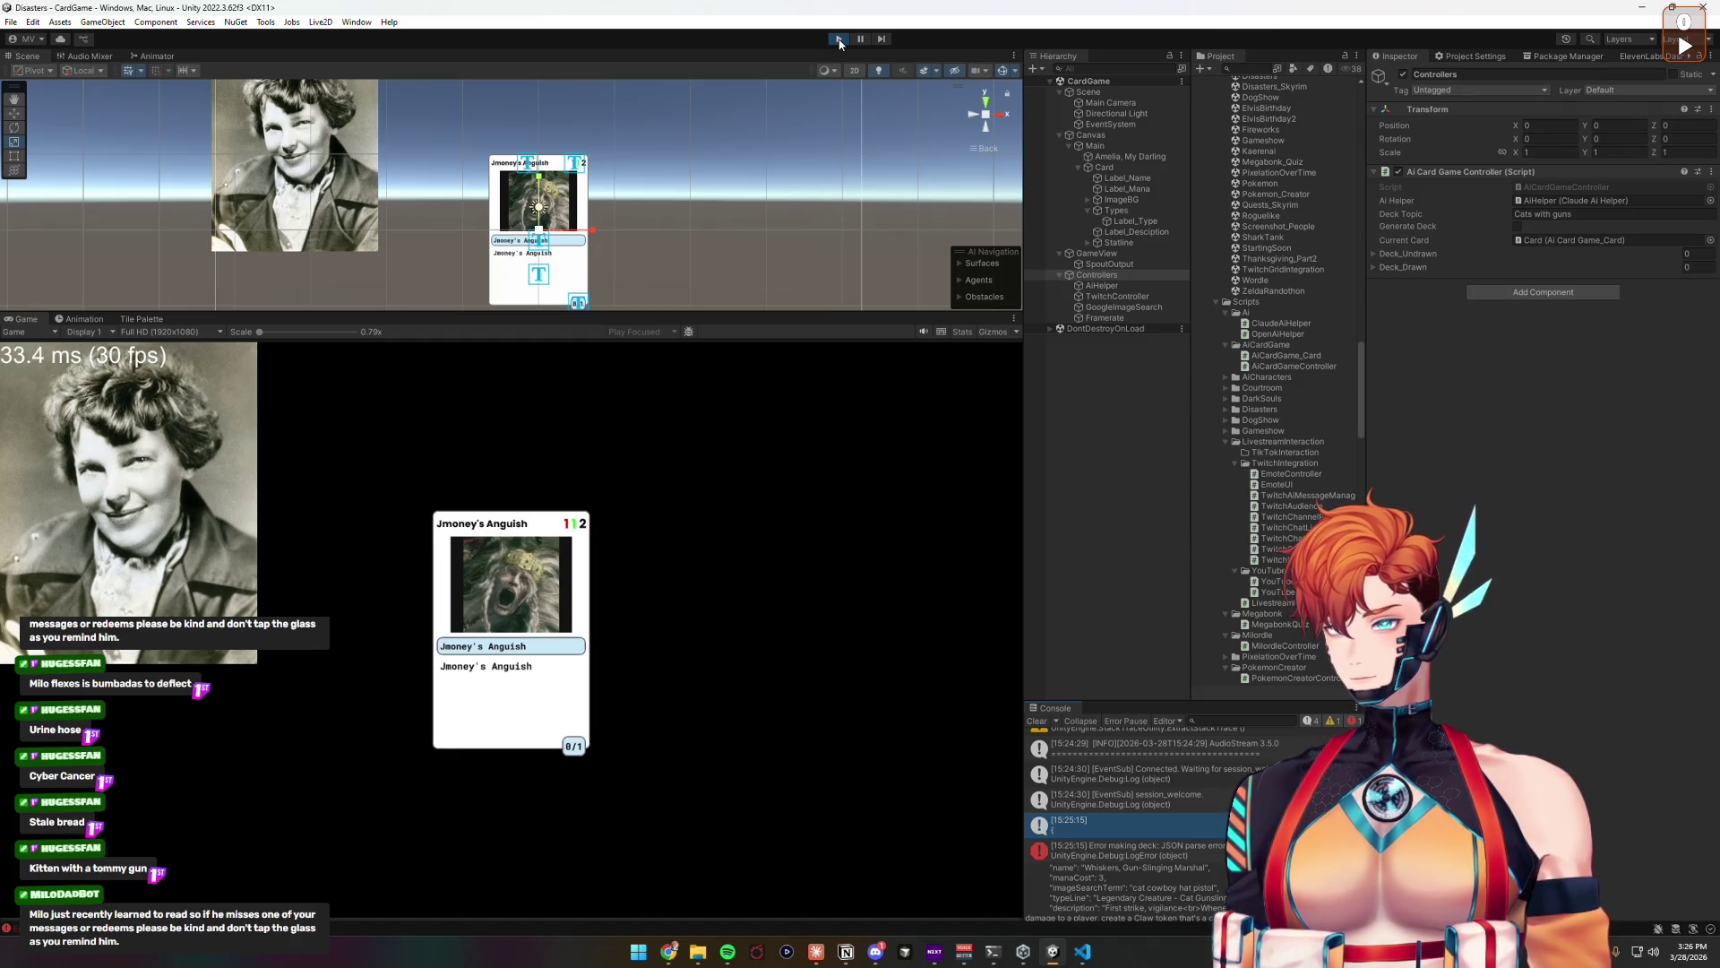
click(839, 39)
Step: Switch to VS Code and look over the GoogleImageSearch.cs code
click(1082, 951)
scroll(809, 509, up, 2)
click(809, 510)
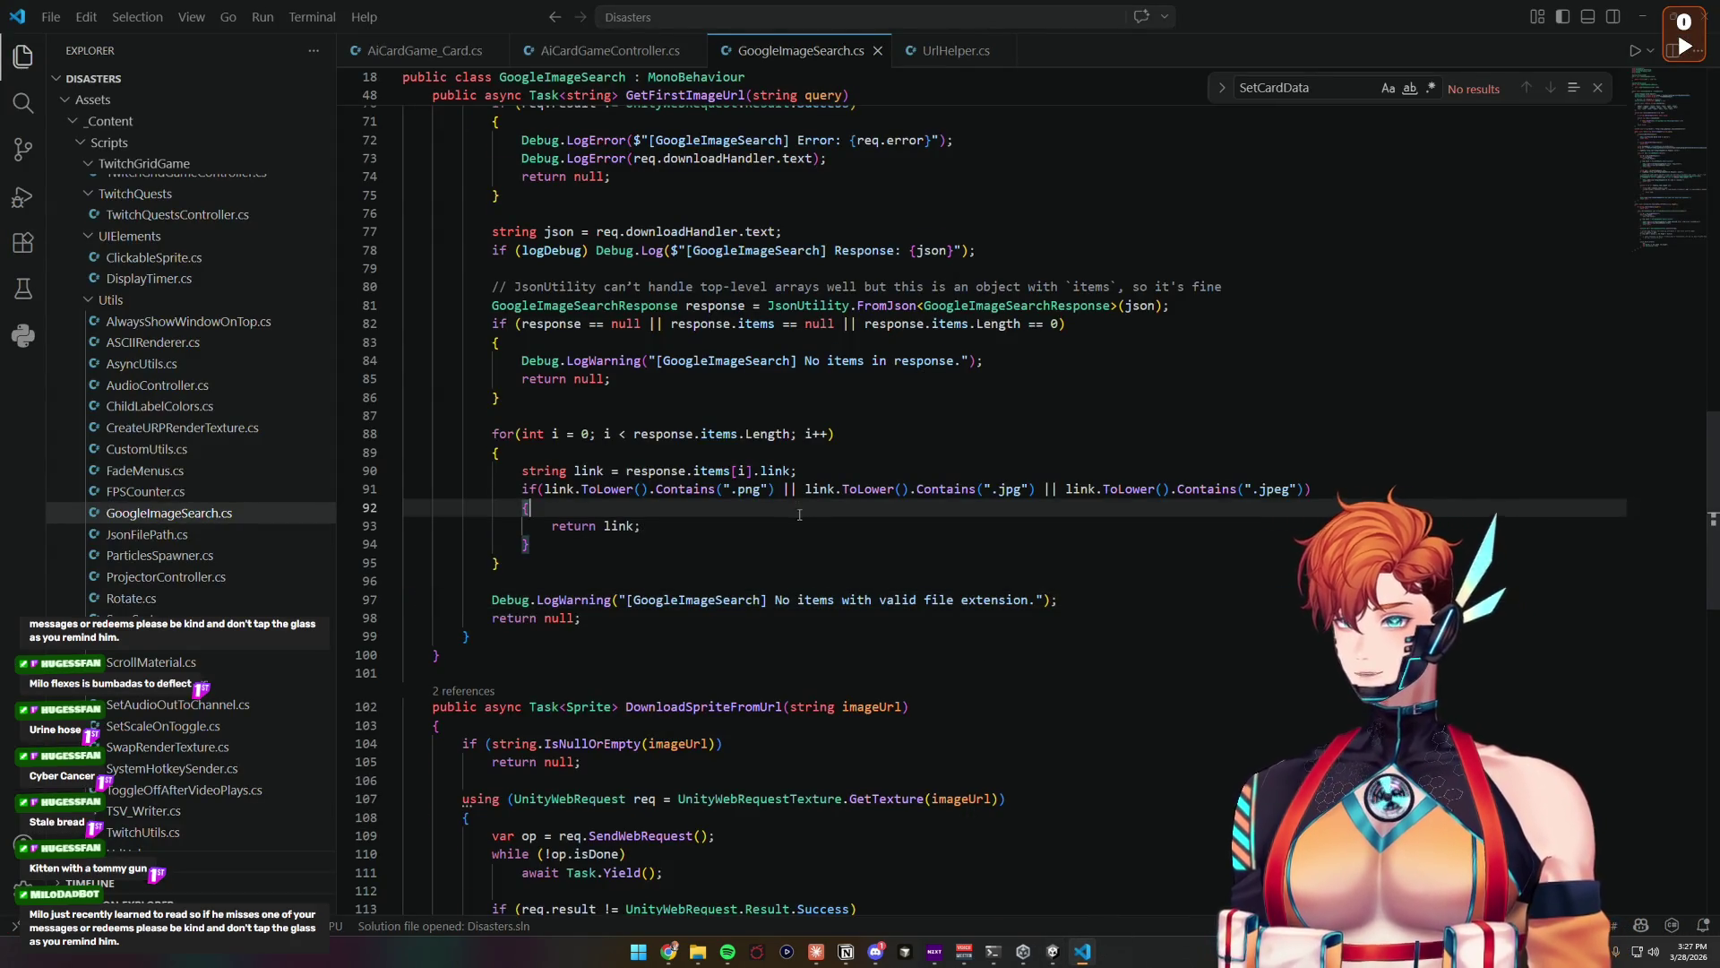
scroll(800, 514, up, 20)
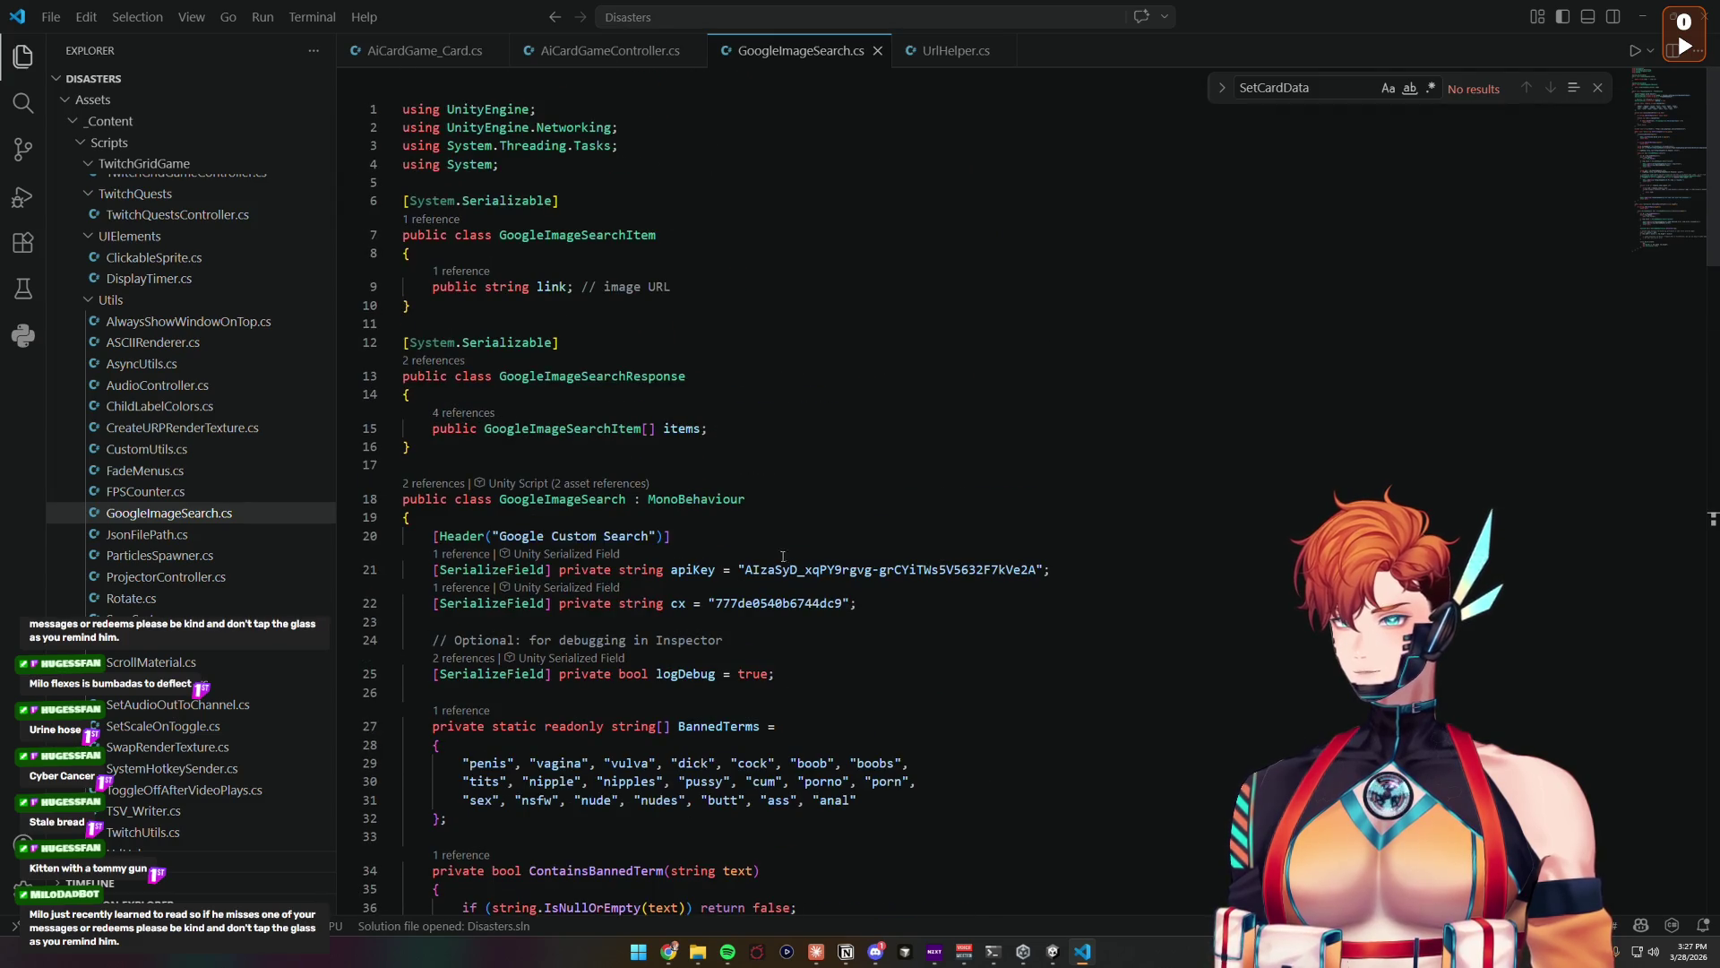
scroll(786, 567, down, 8)
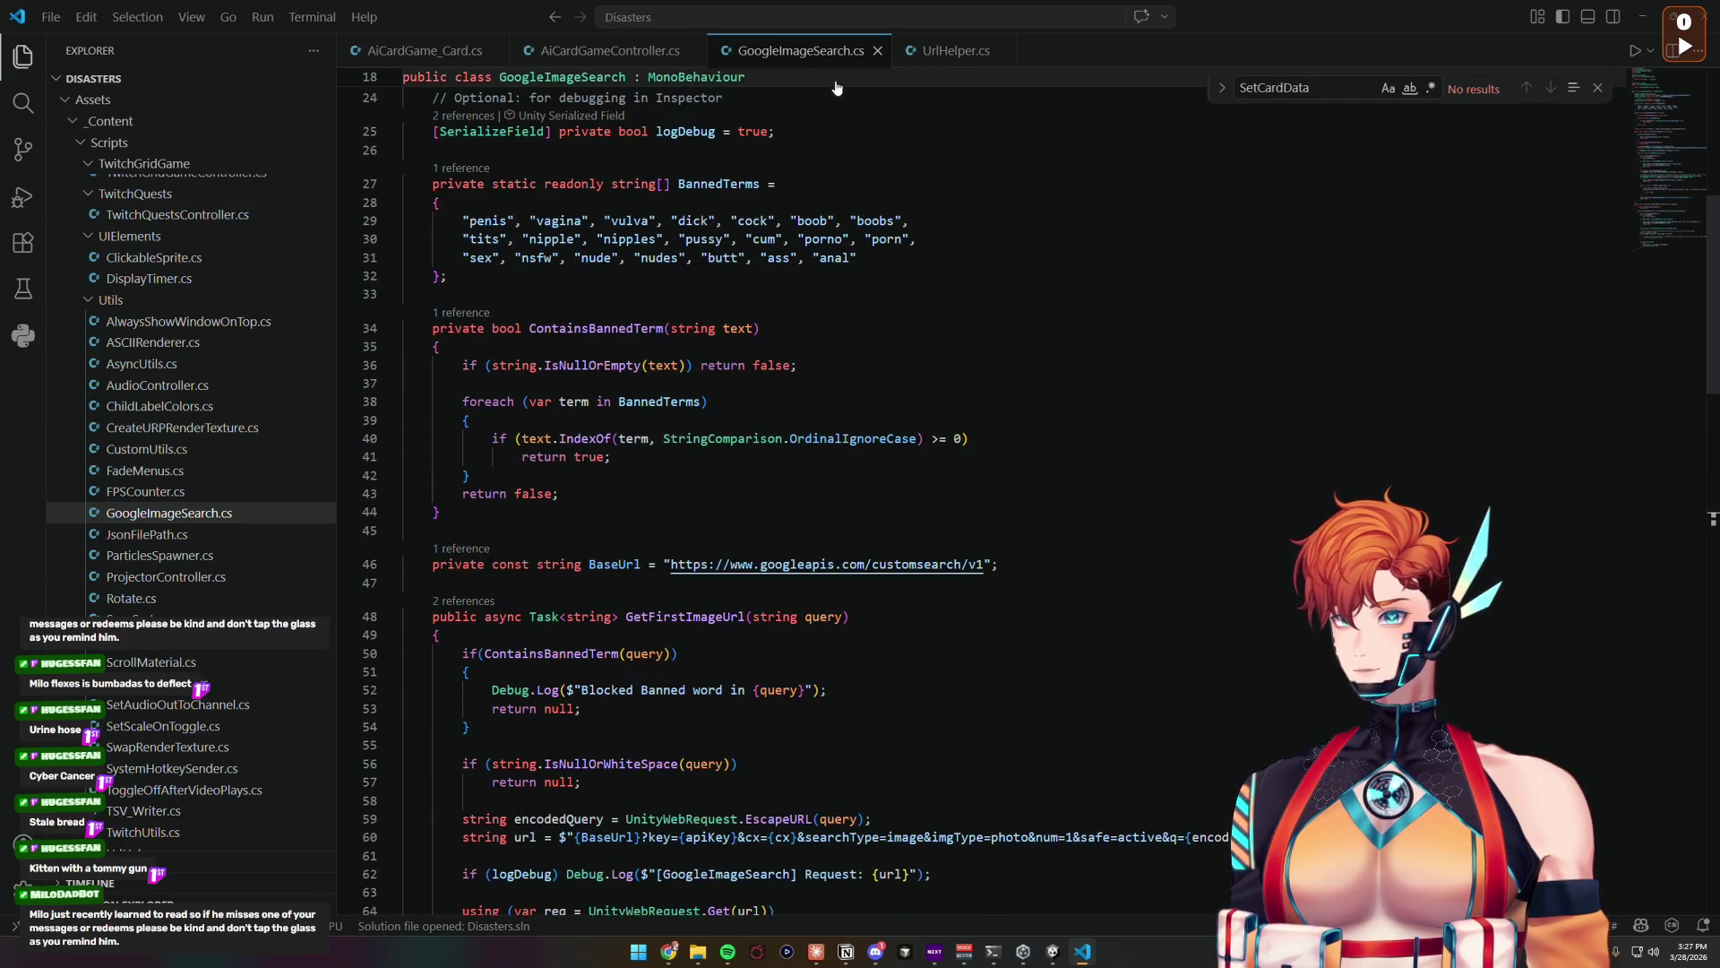
Step: In AiCardGameController.cs, review the deckTopic field and the AiCardGame_Data type
click(609, 50)
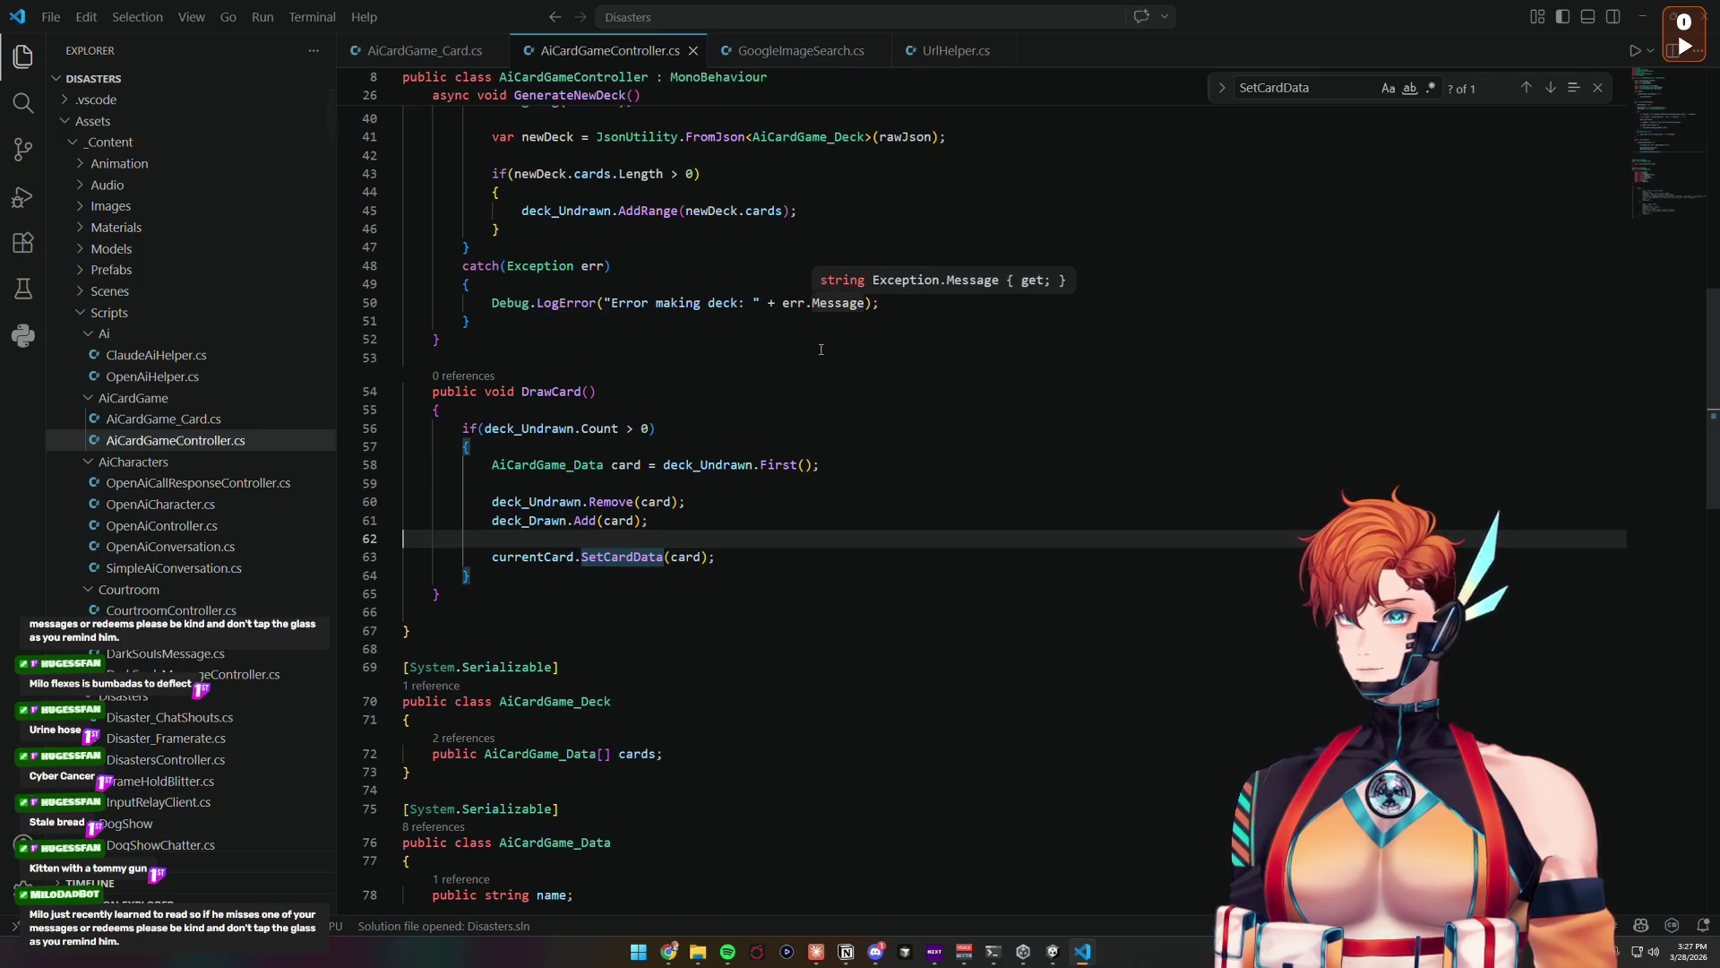
scroll(744, 392, up, 12)
scroll(744, 392, up, 2)
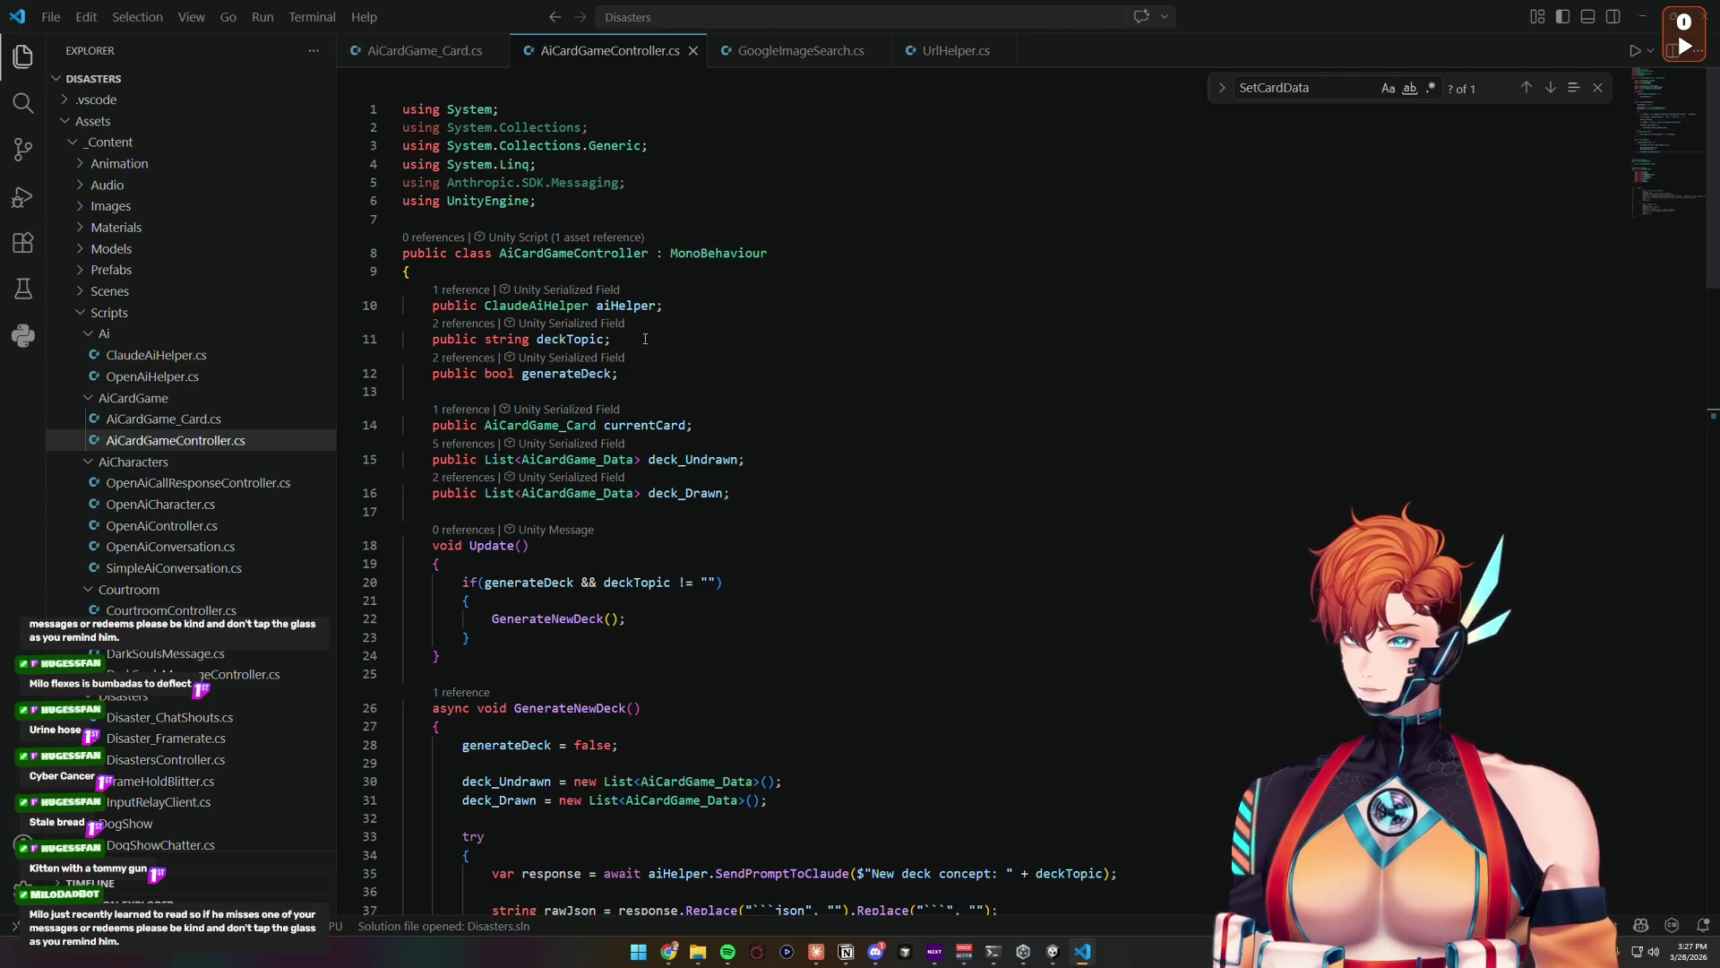
click(645, 339)
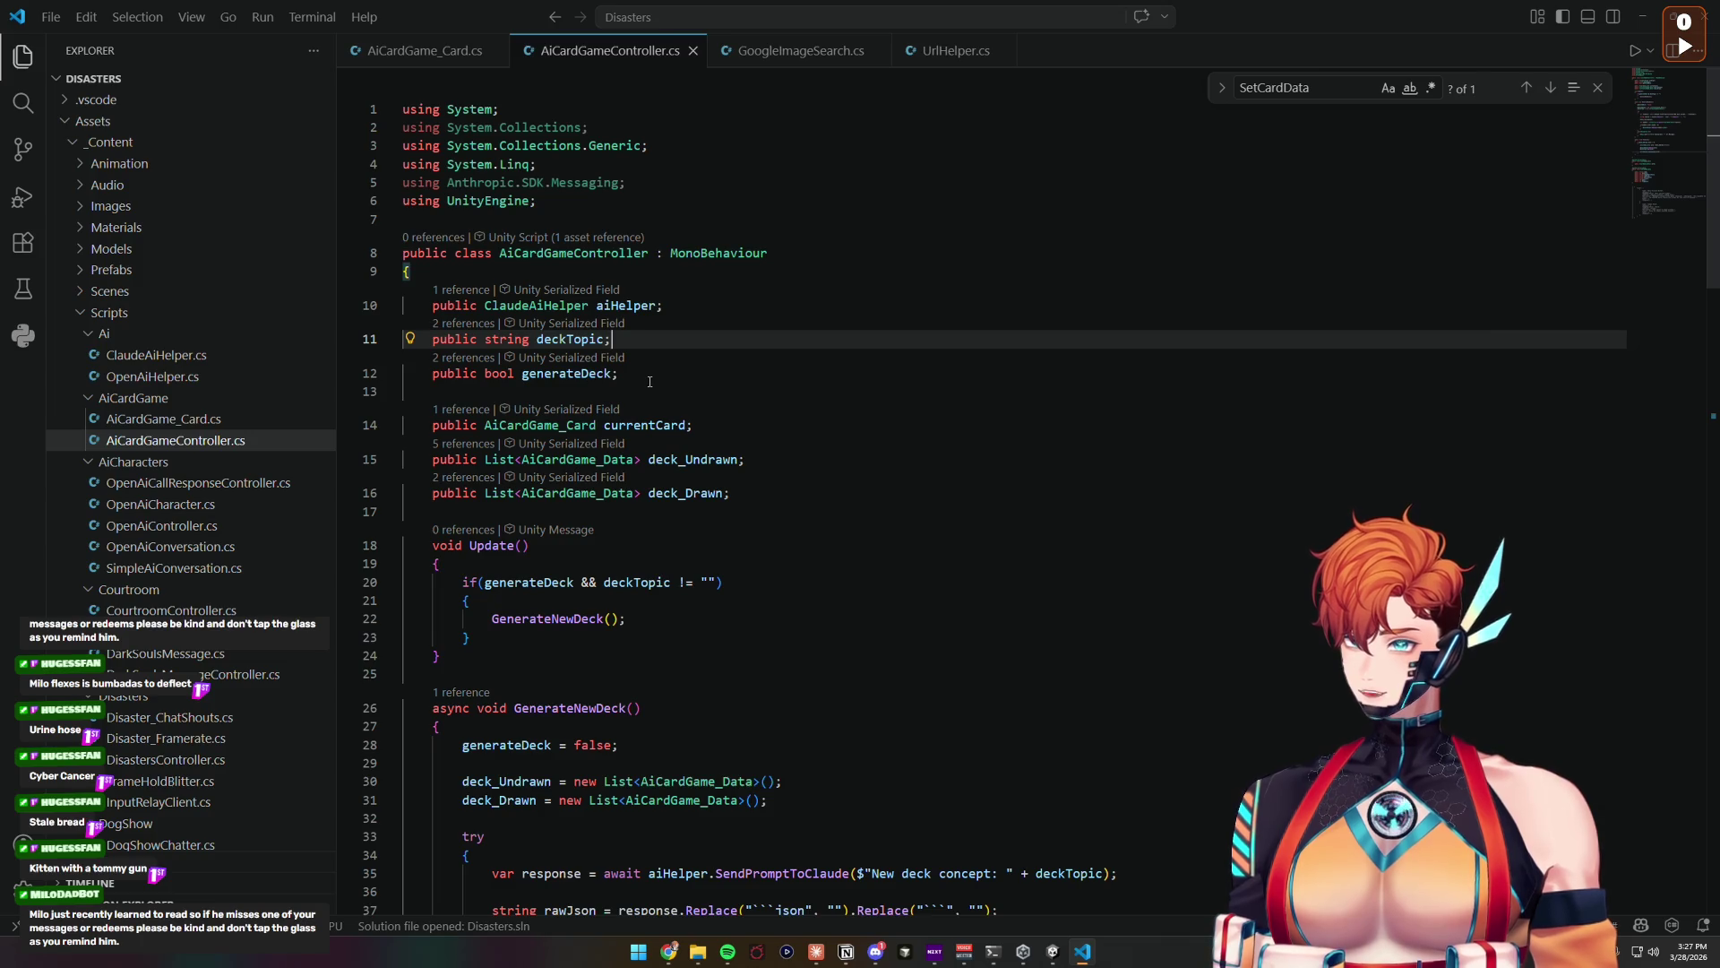
scroll(663, 448, down, 5)
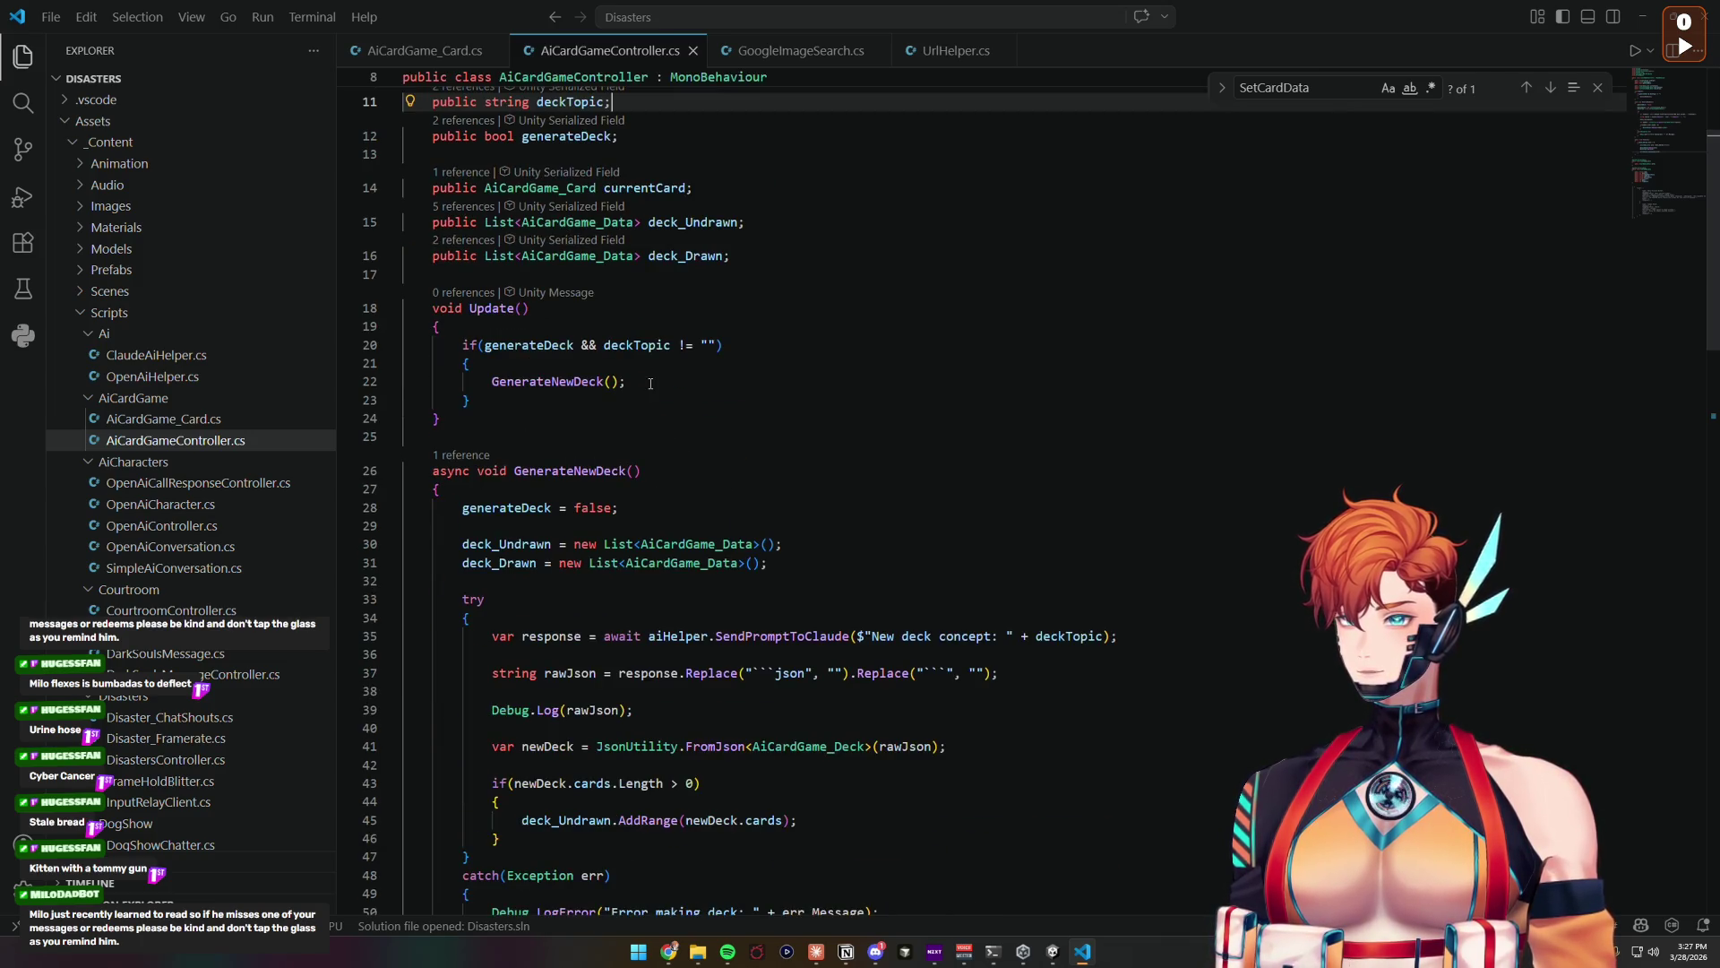
scroll(651, 383, down, 2)
scroll(651, 383, down, 1)
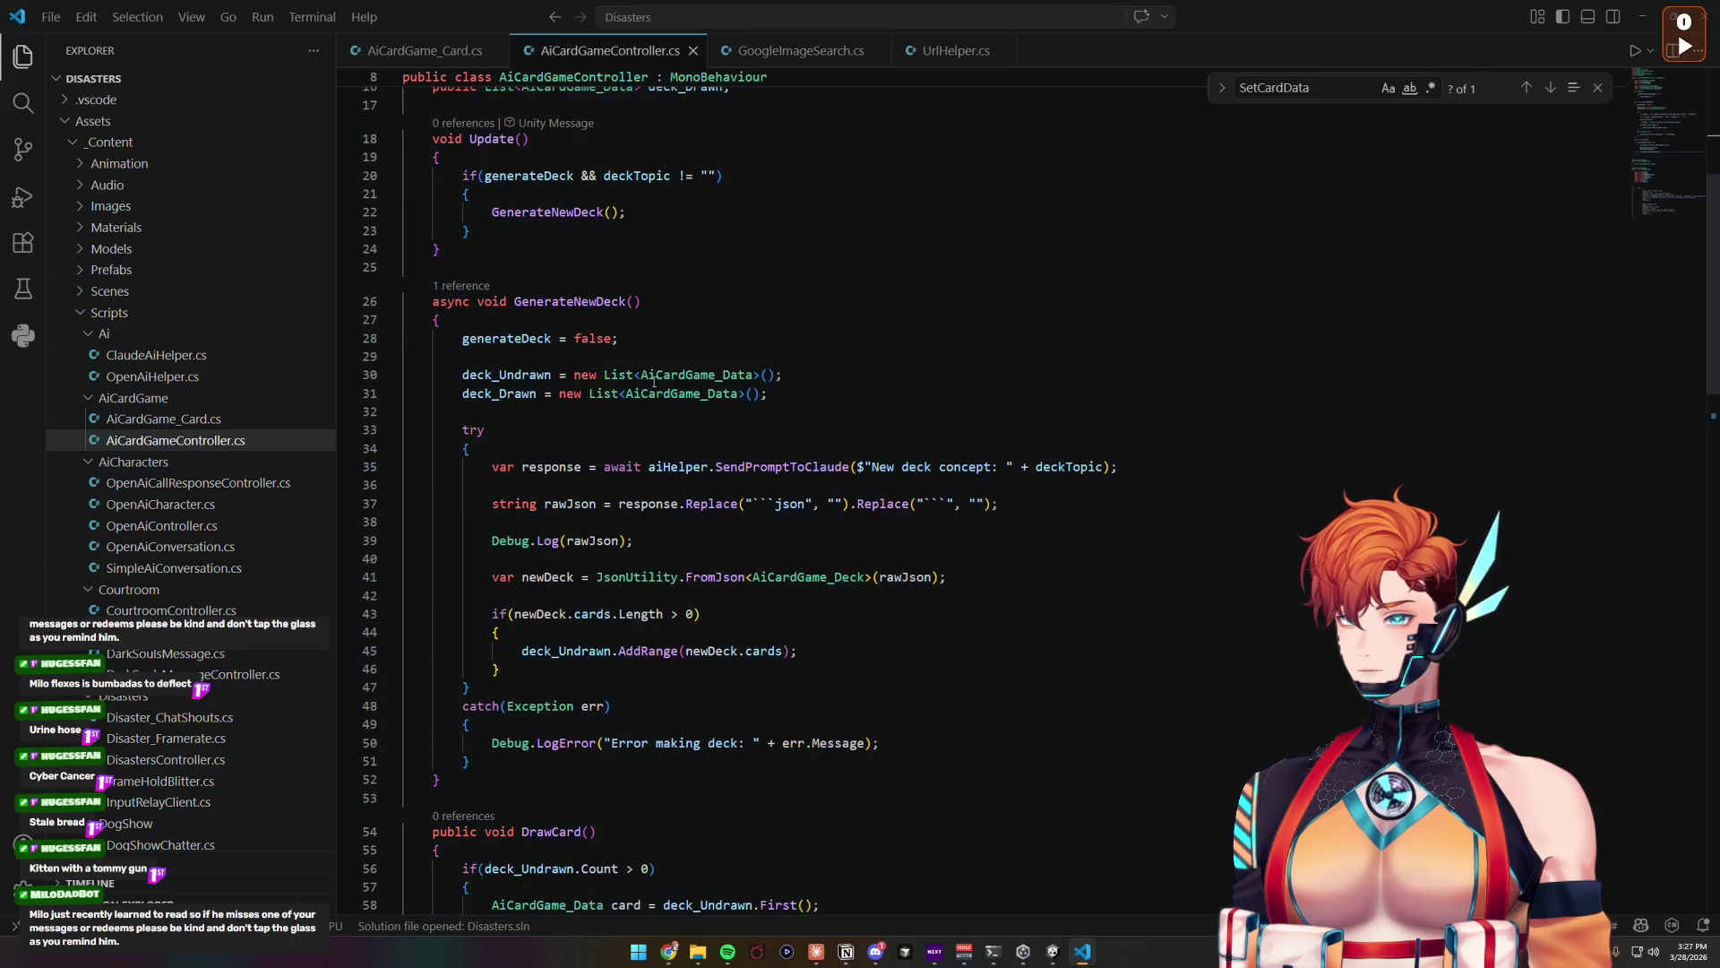
double_click(682, 393)
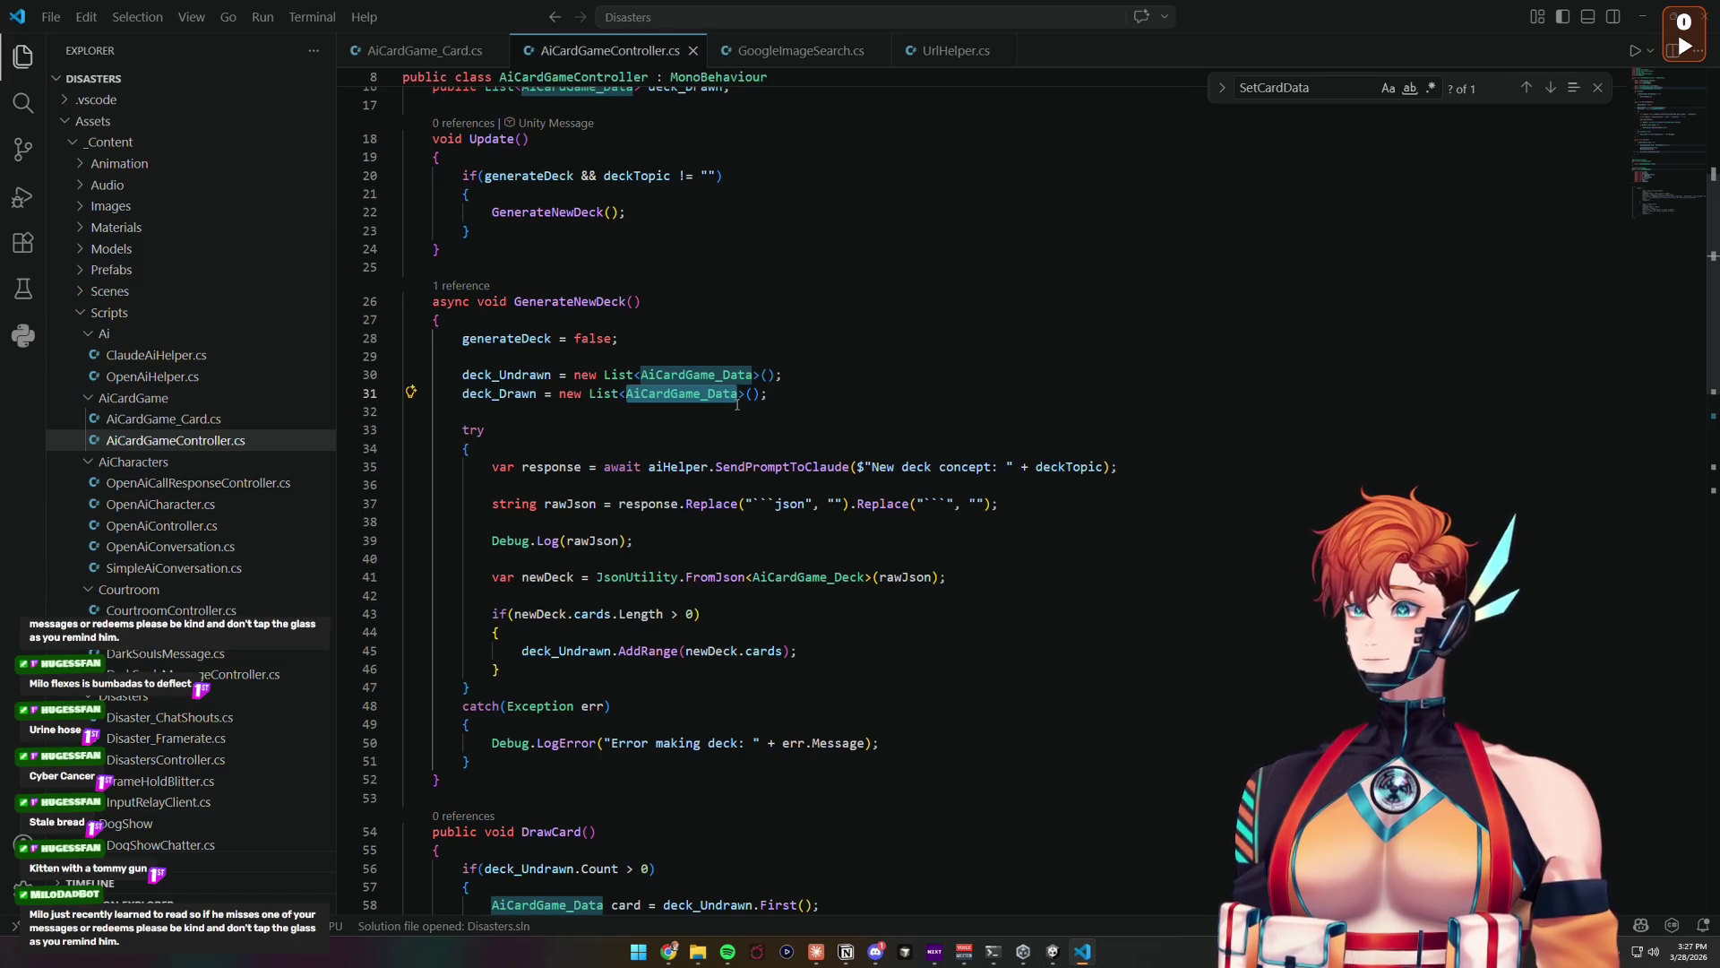
scroll(726, 421, down, 3)
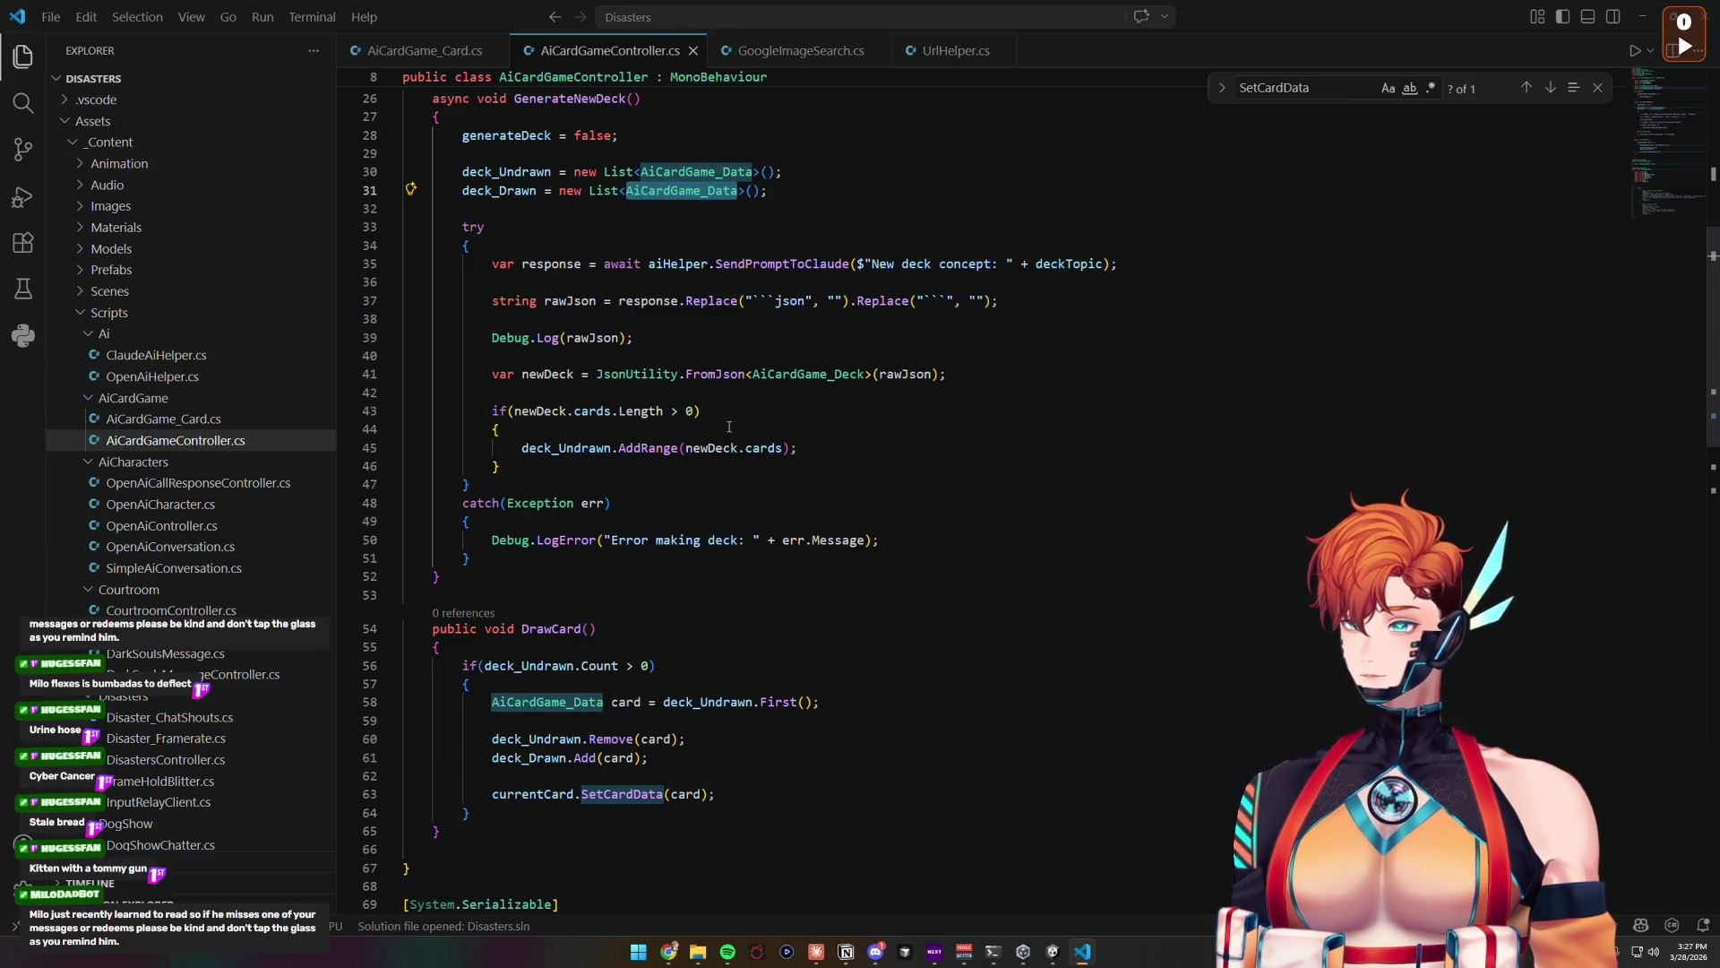
Step: Inspect GenerateNewDeck's SendPromptToClaude call and its response variable
click(737, 410)
key(Down)
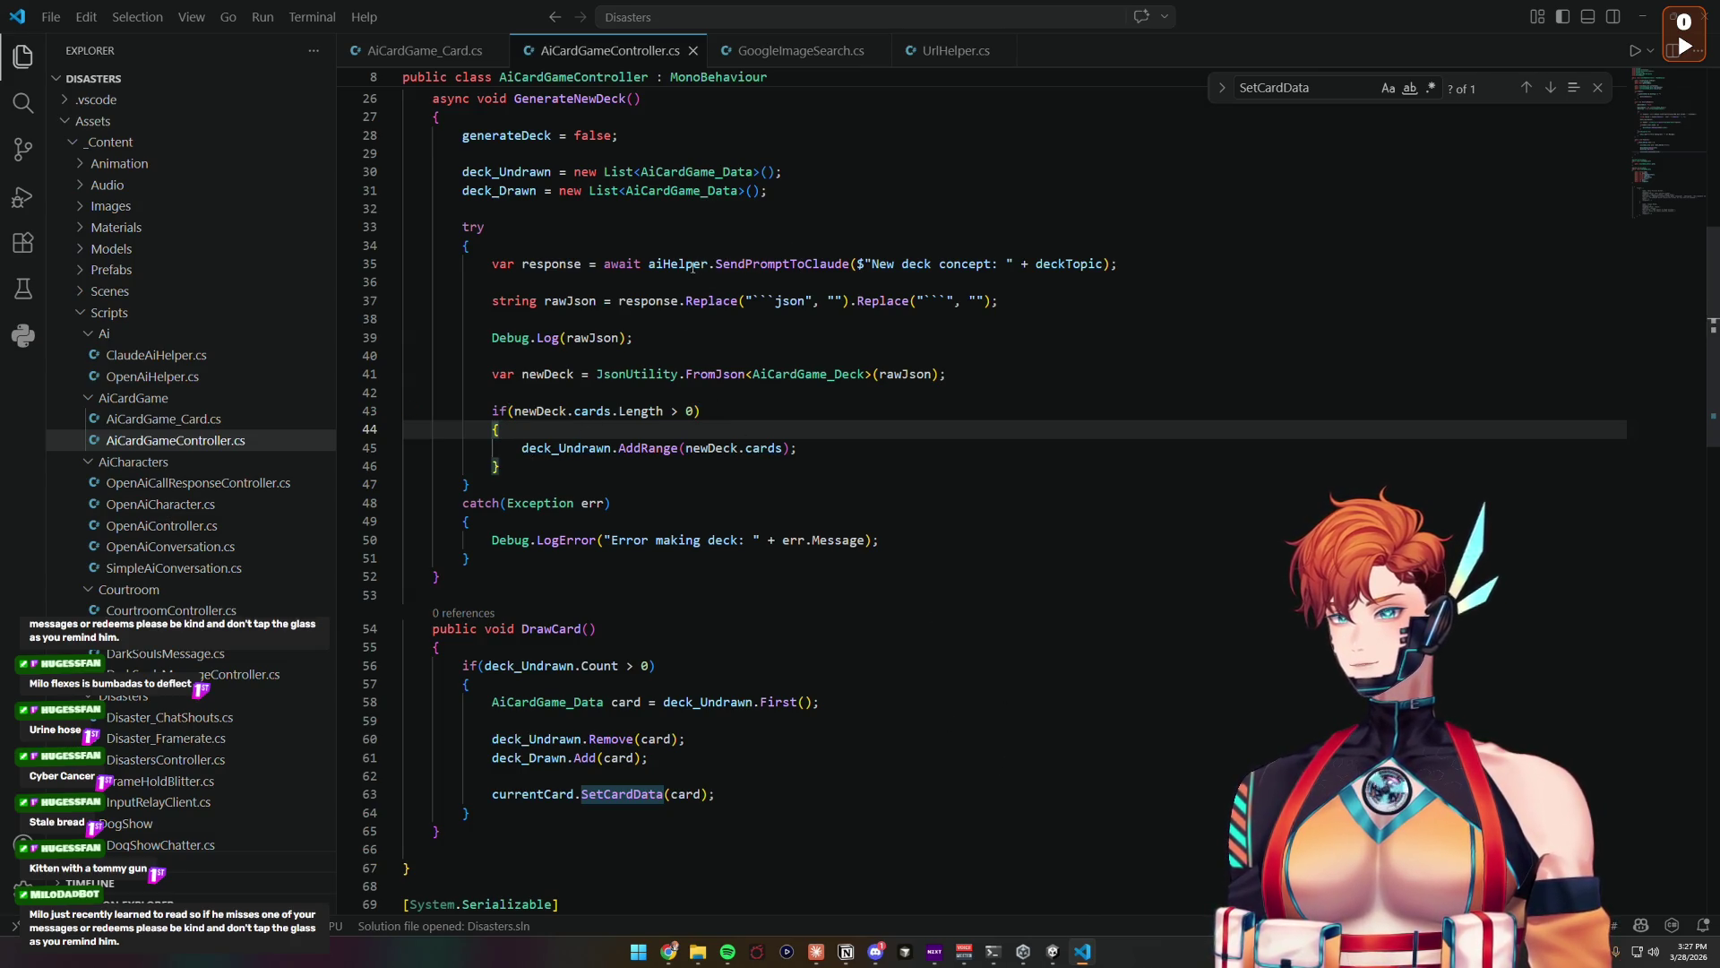
double_click(766, 265)
double_click(578, 267)
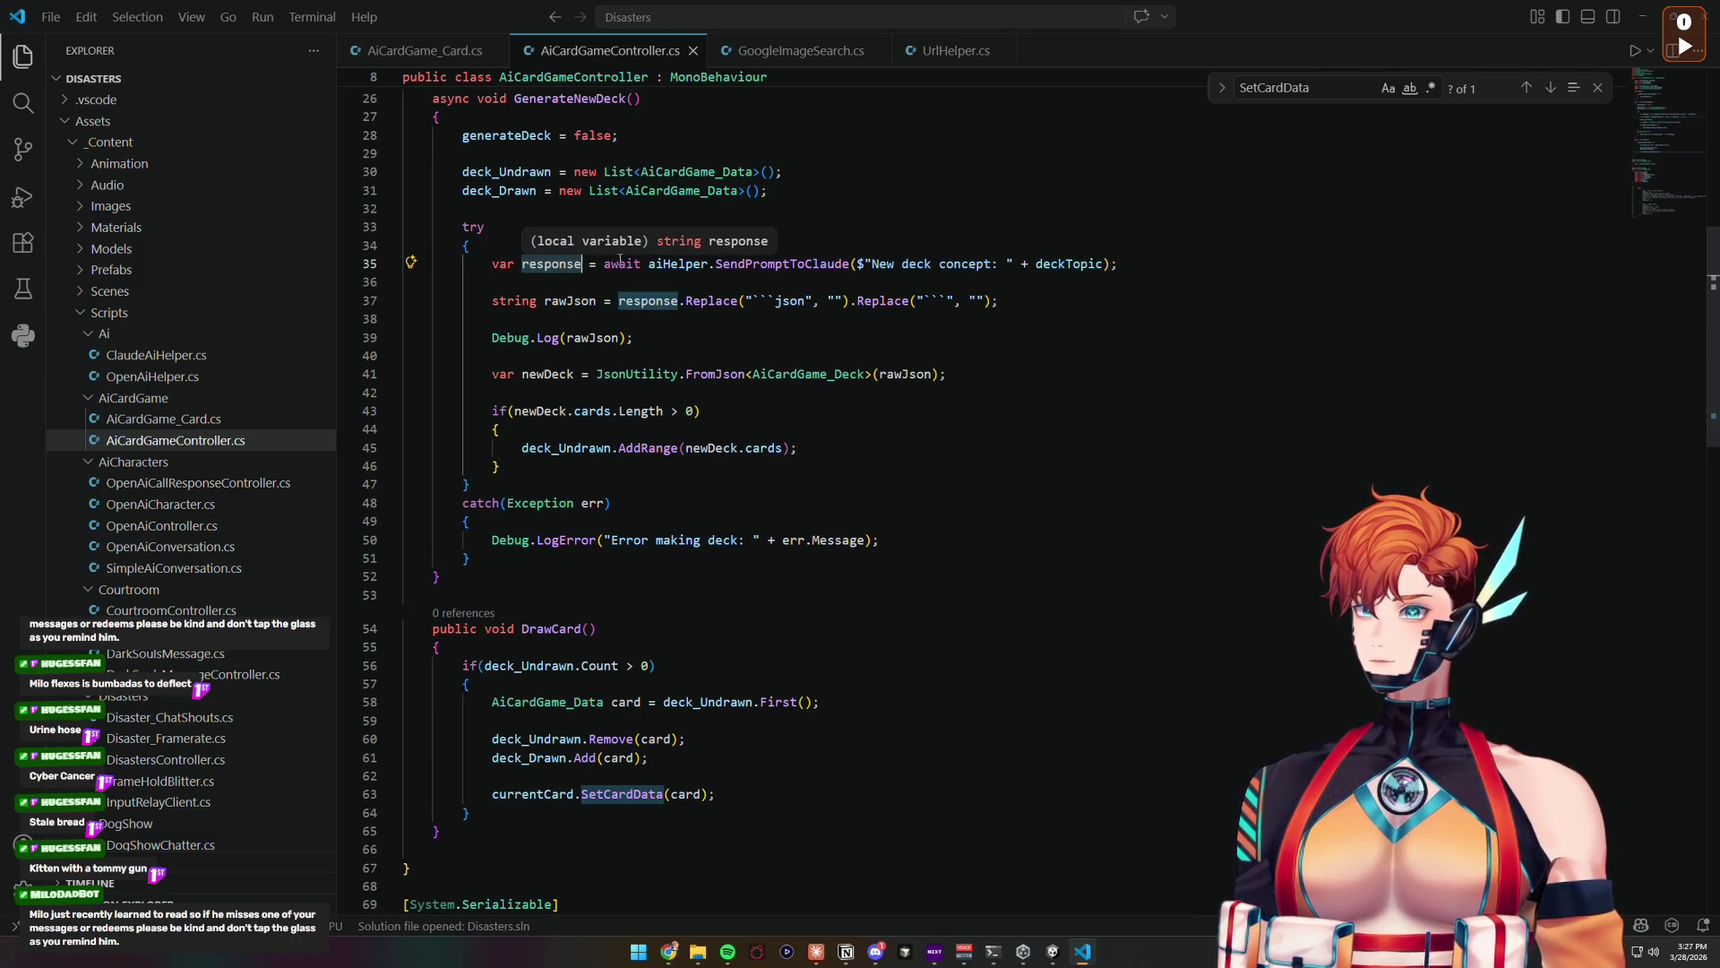
click(538, 262)
double_click(537, 263)
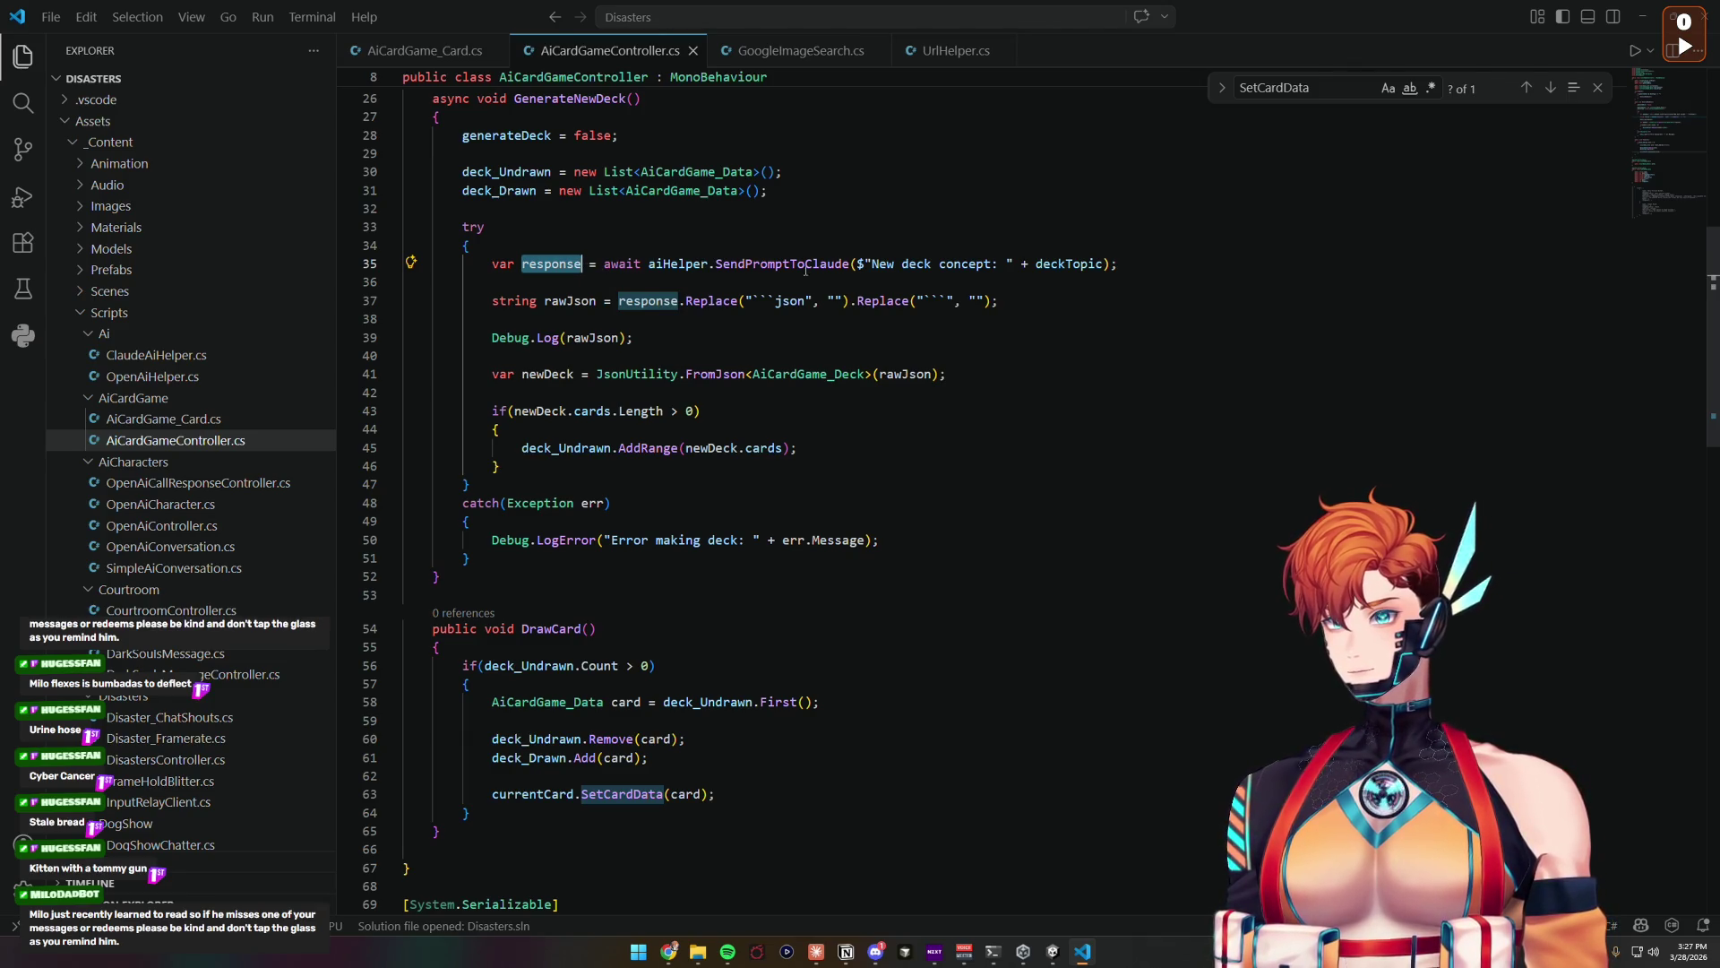
mouse_move(785, 263)
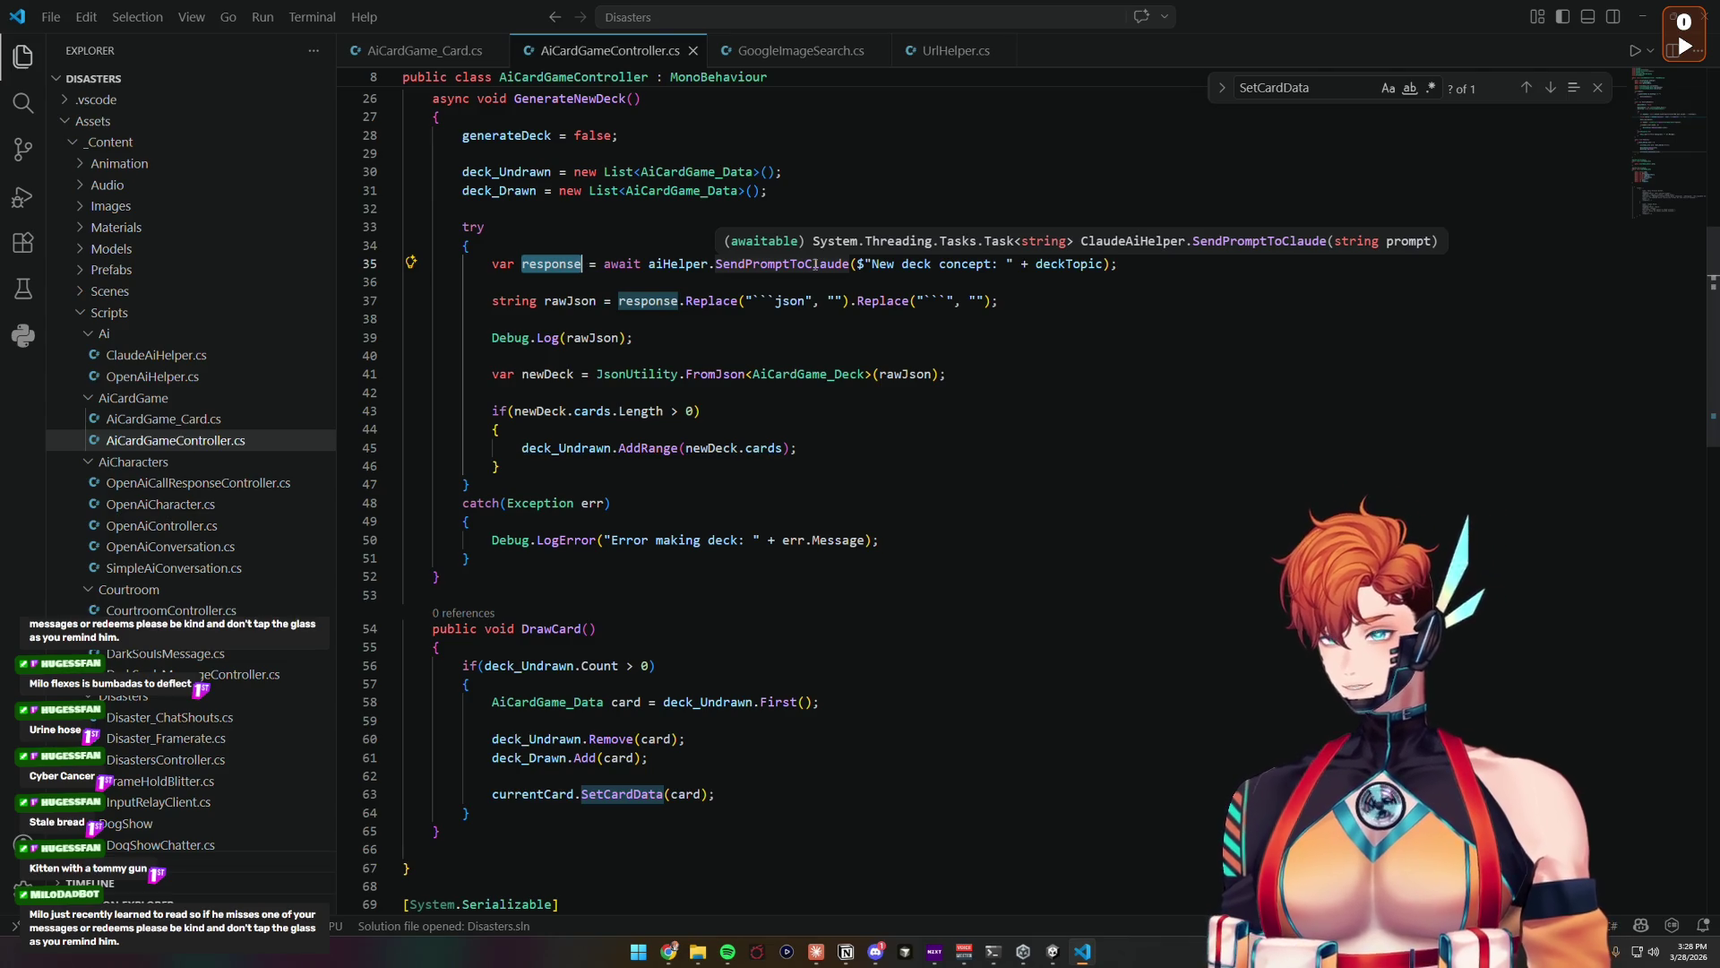
mouse_move(560, 259)
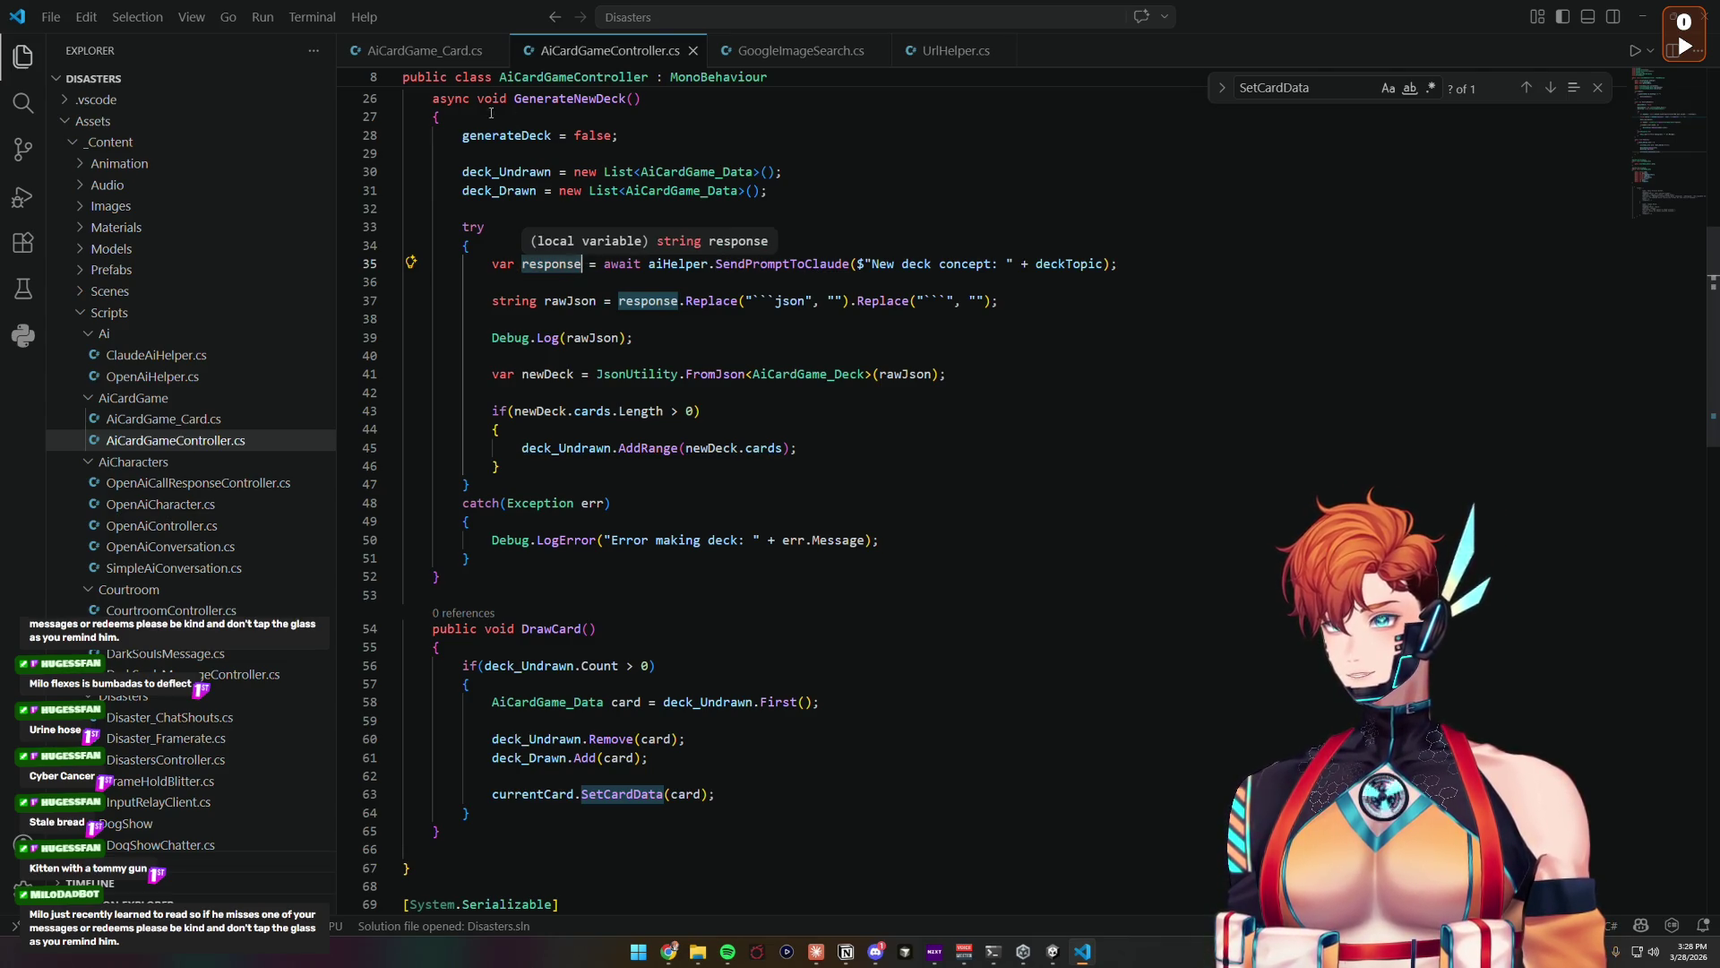
Step: Add a [TextArea] public string deckJson field below the deck fields, save, and return to Unity
scroll(580, 263, up, 8)
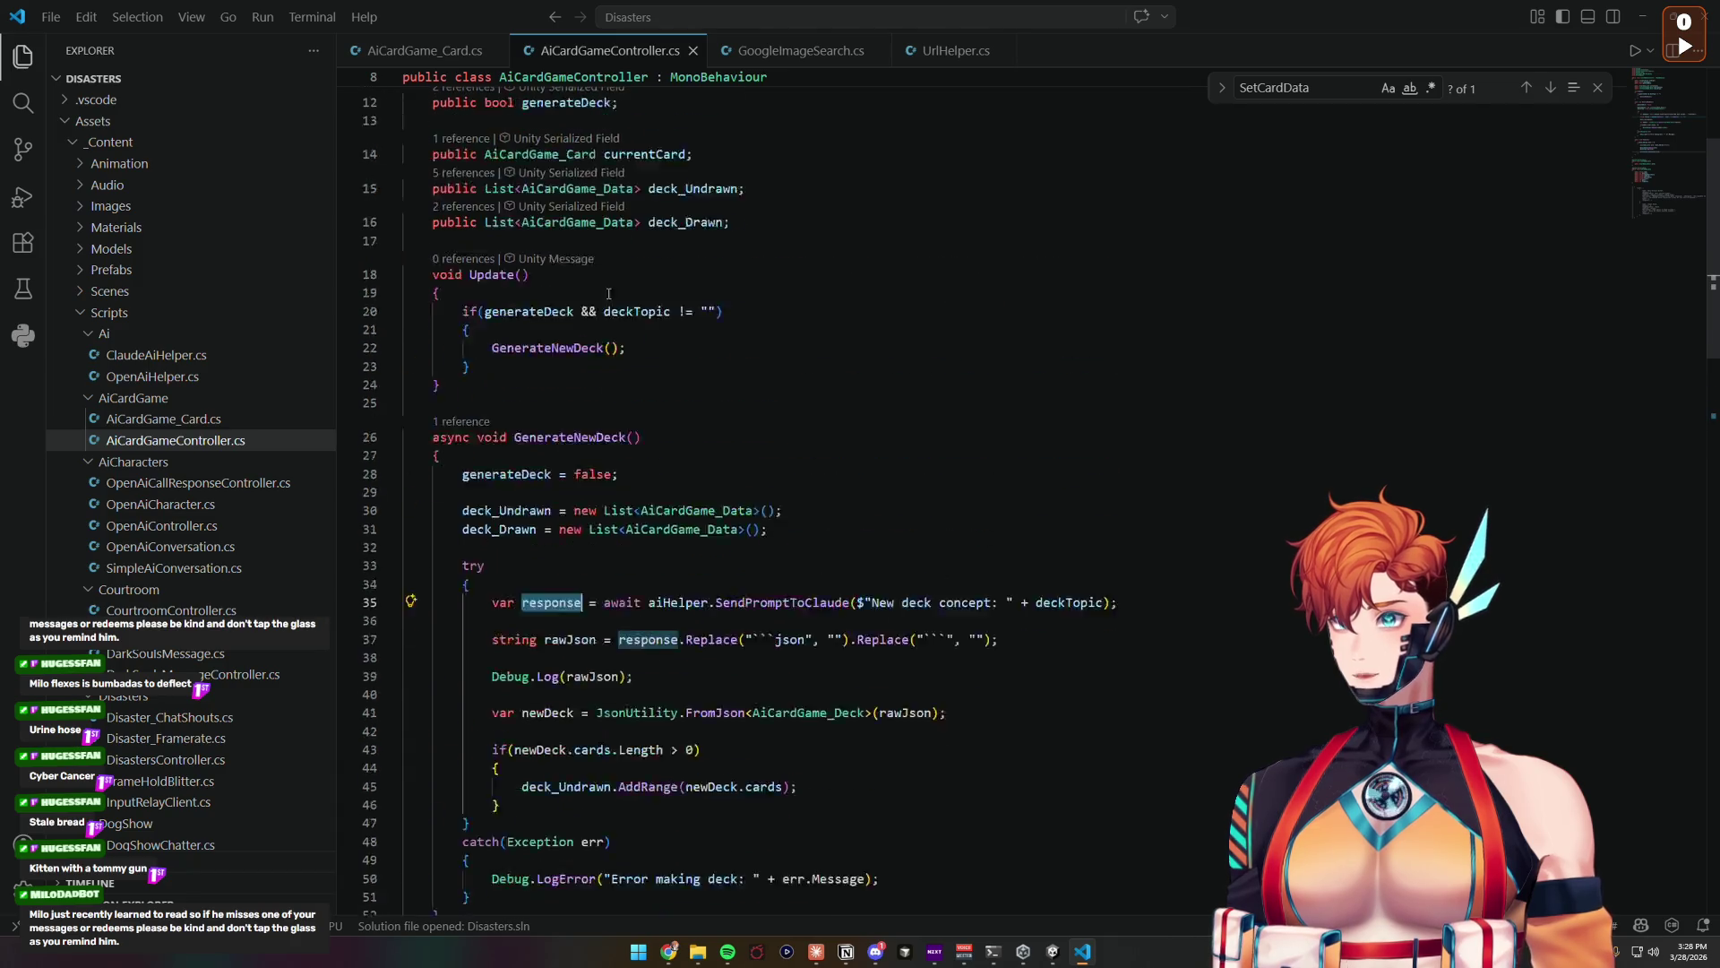
click(775, 391)
key(Return)
key(Return)
text(public string )
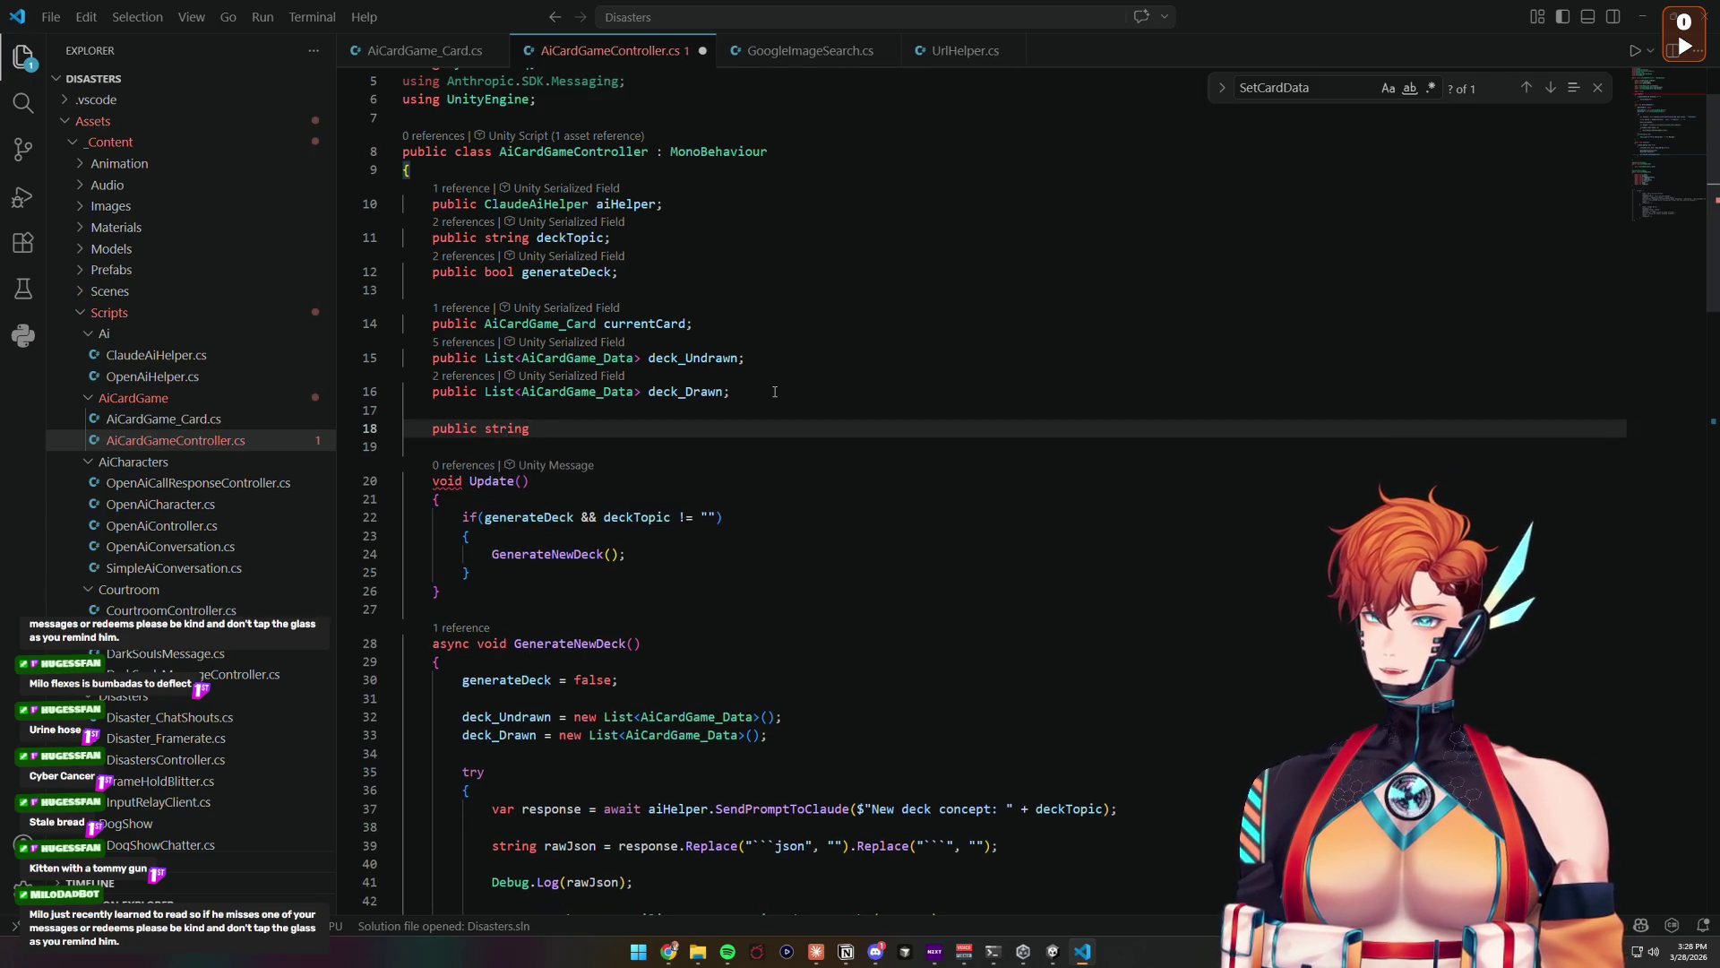
text(deckJson;)
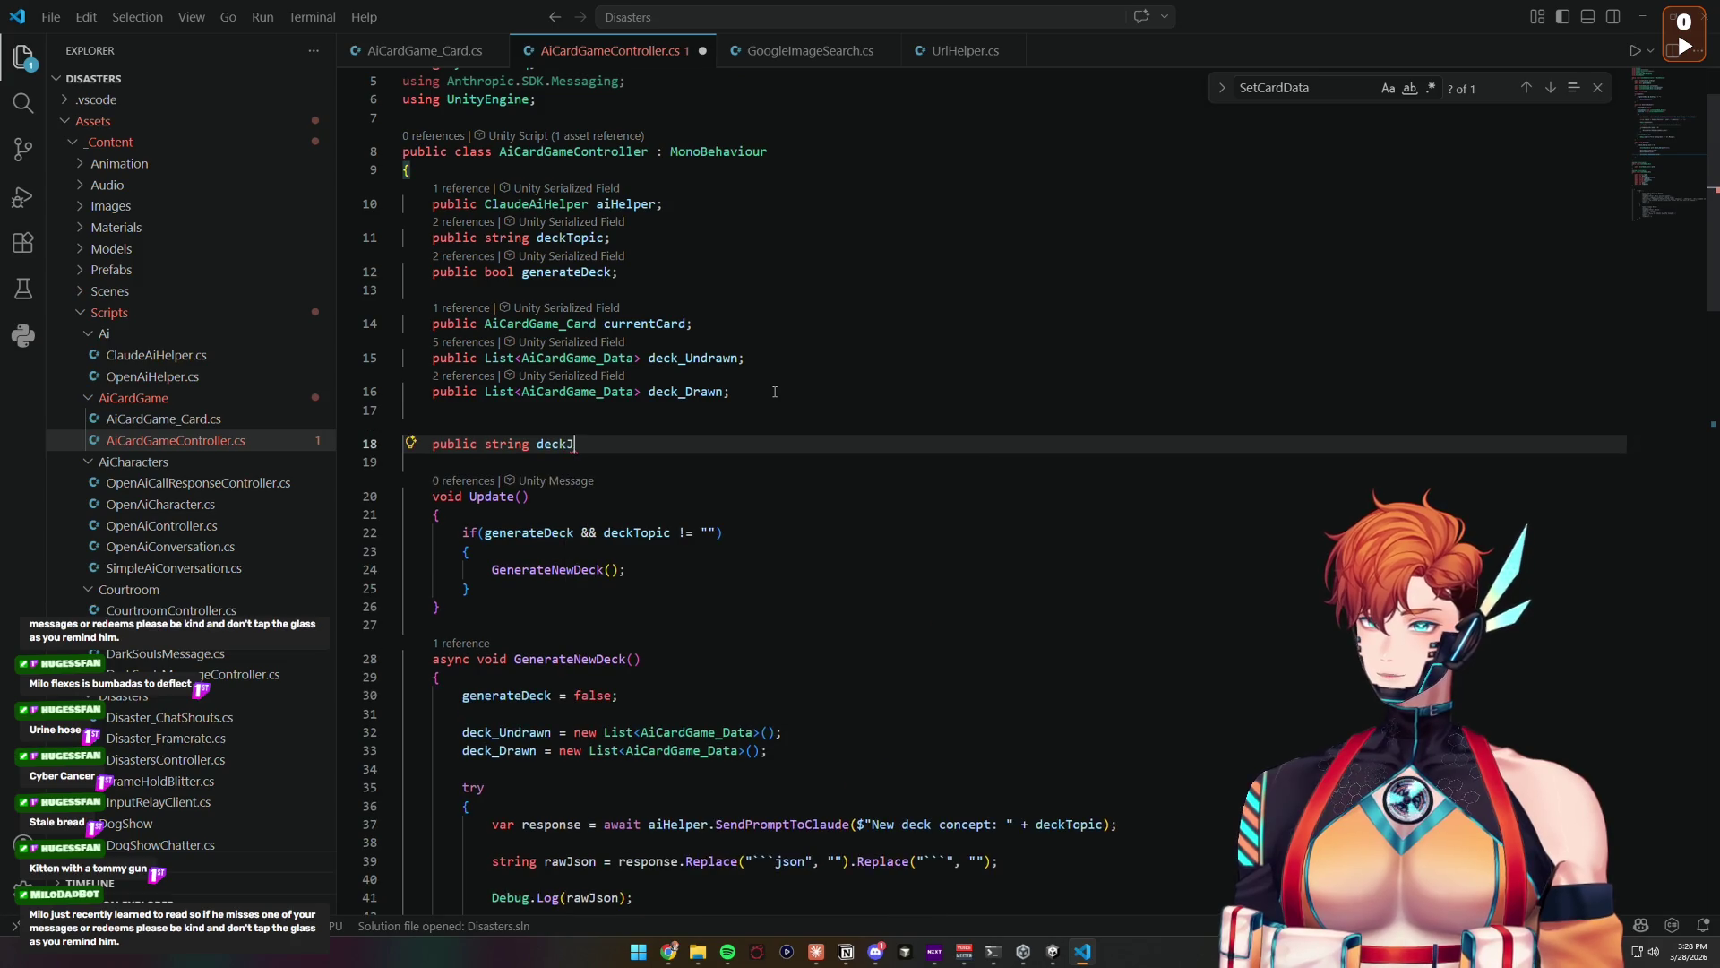
key(ctrl+shift+Return)
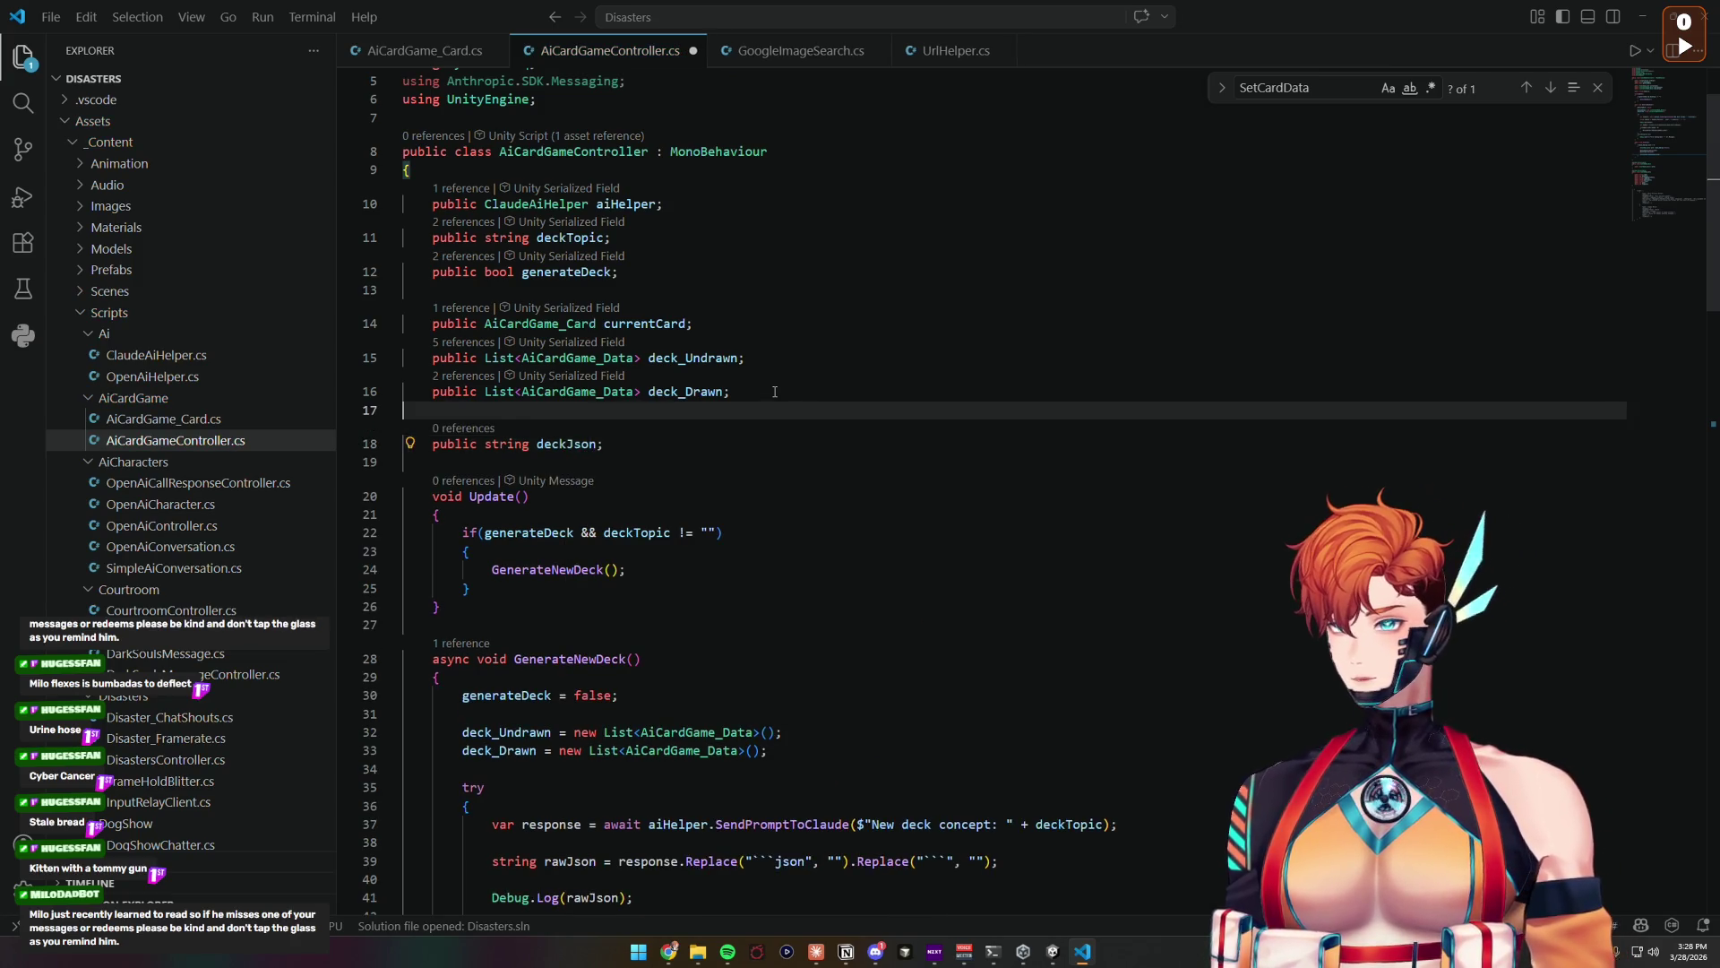
text([)
text(Text)
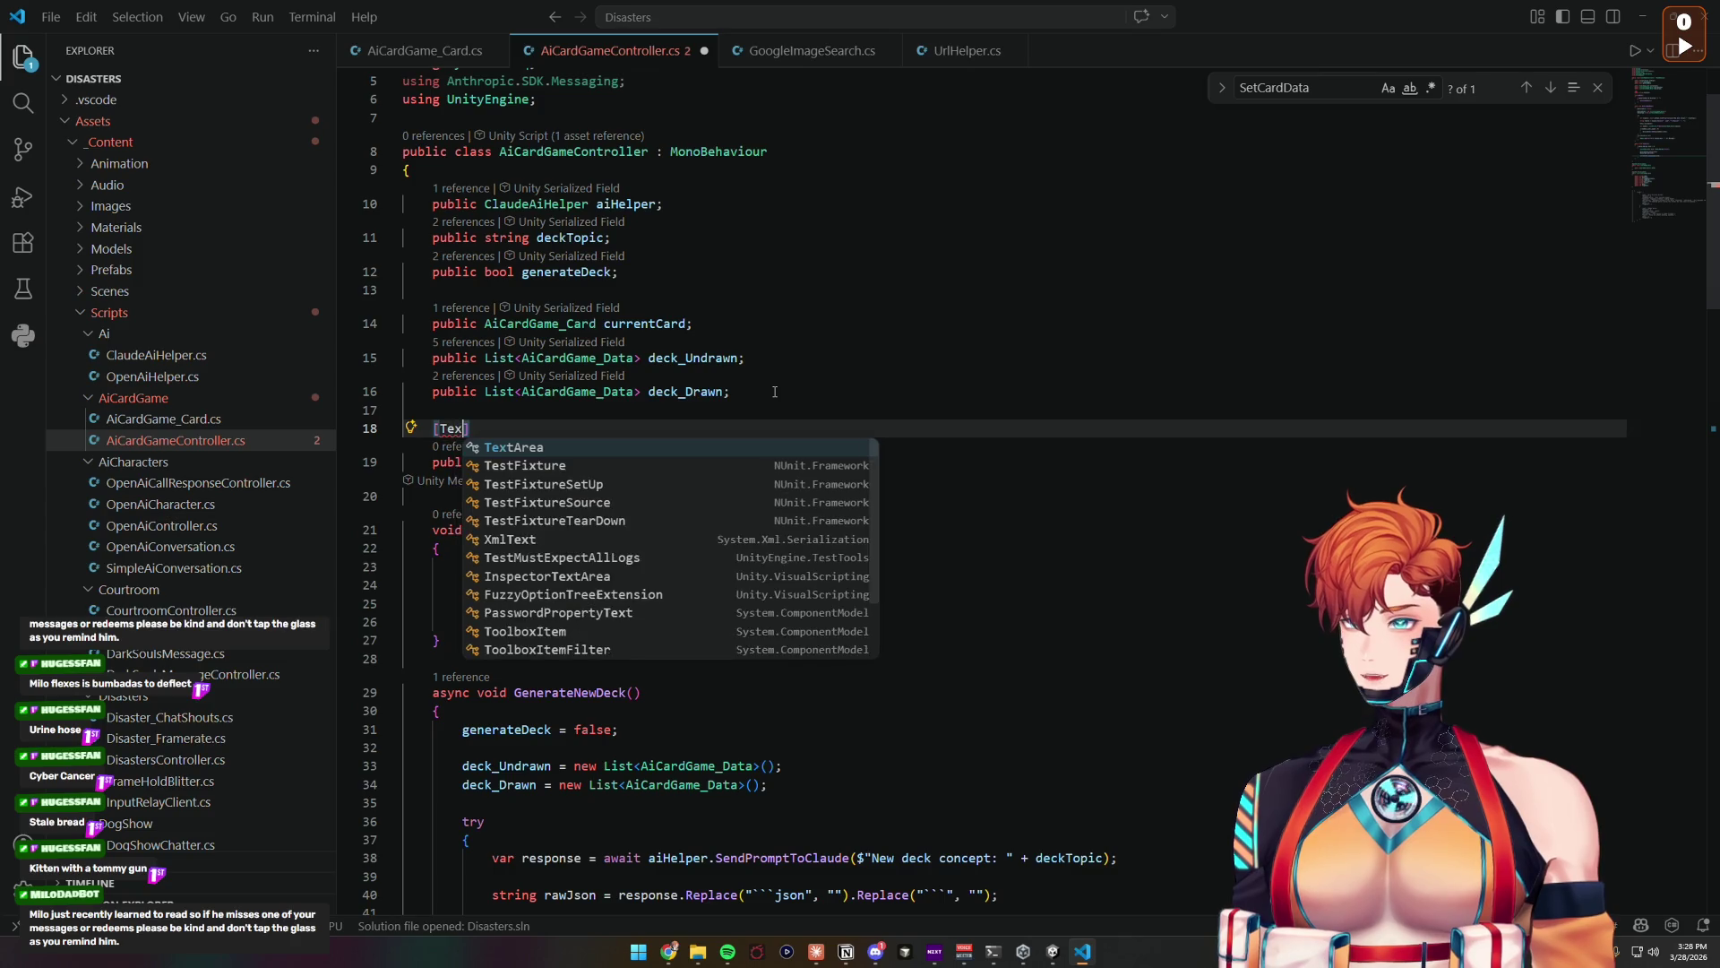
key(Tab)
key(Right)
key(ctrl+s)
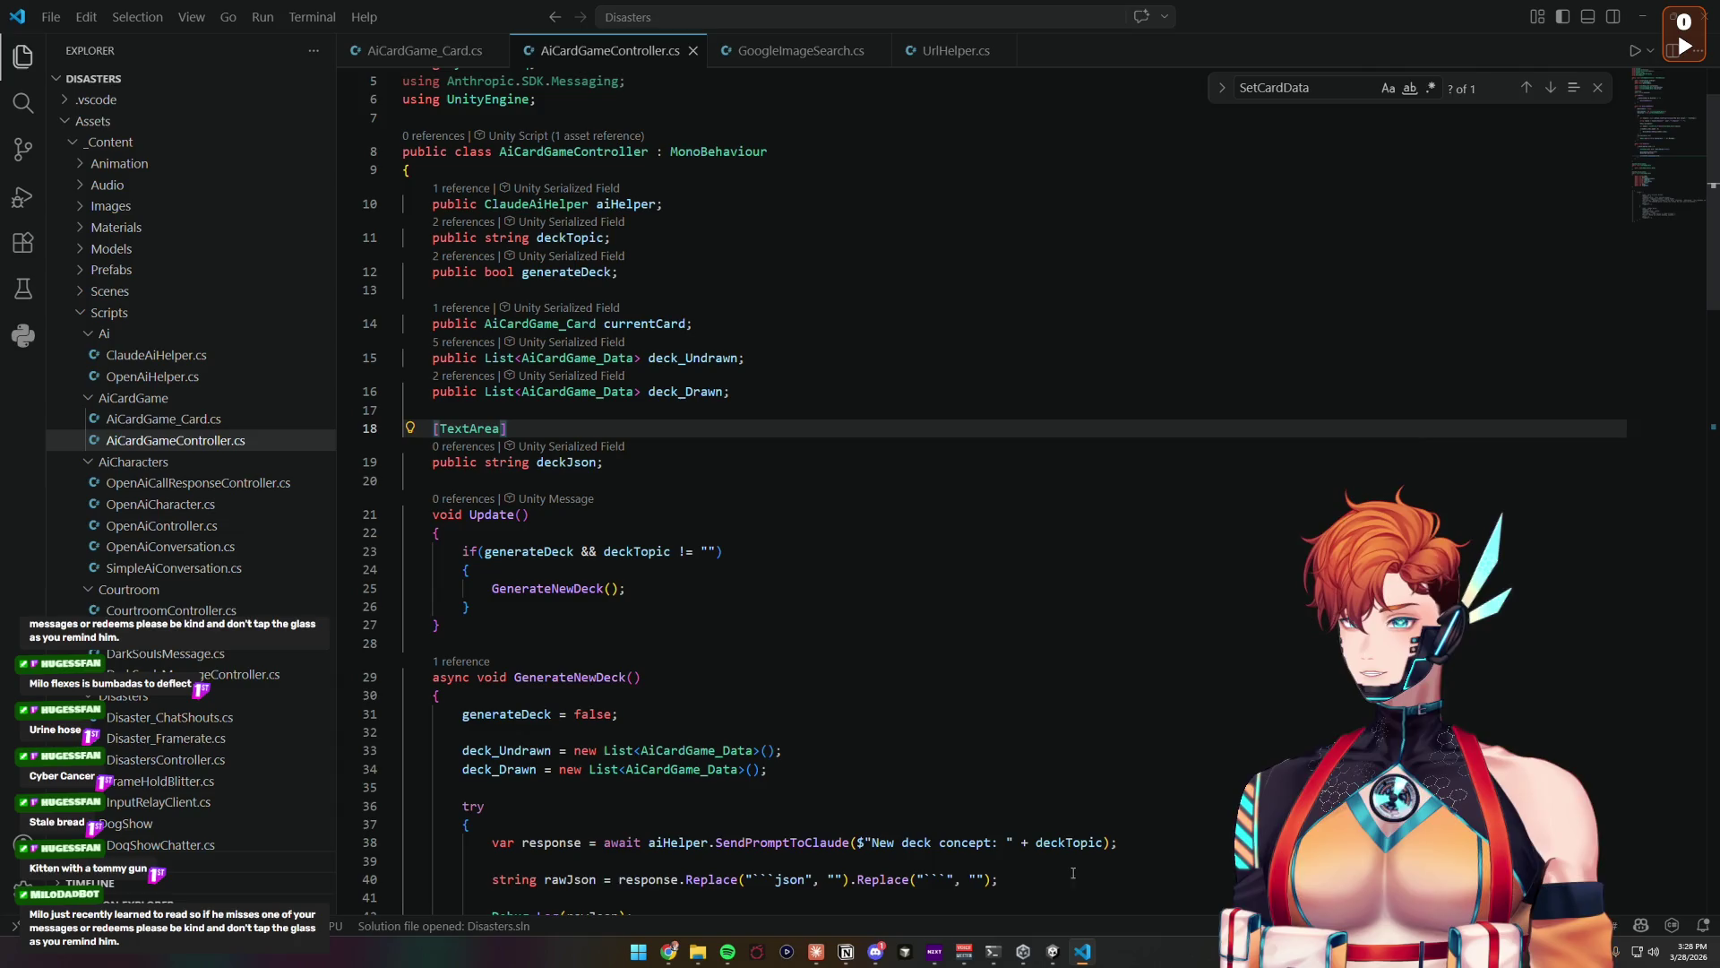
click(1052, 952)
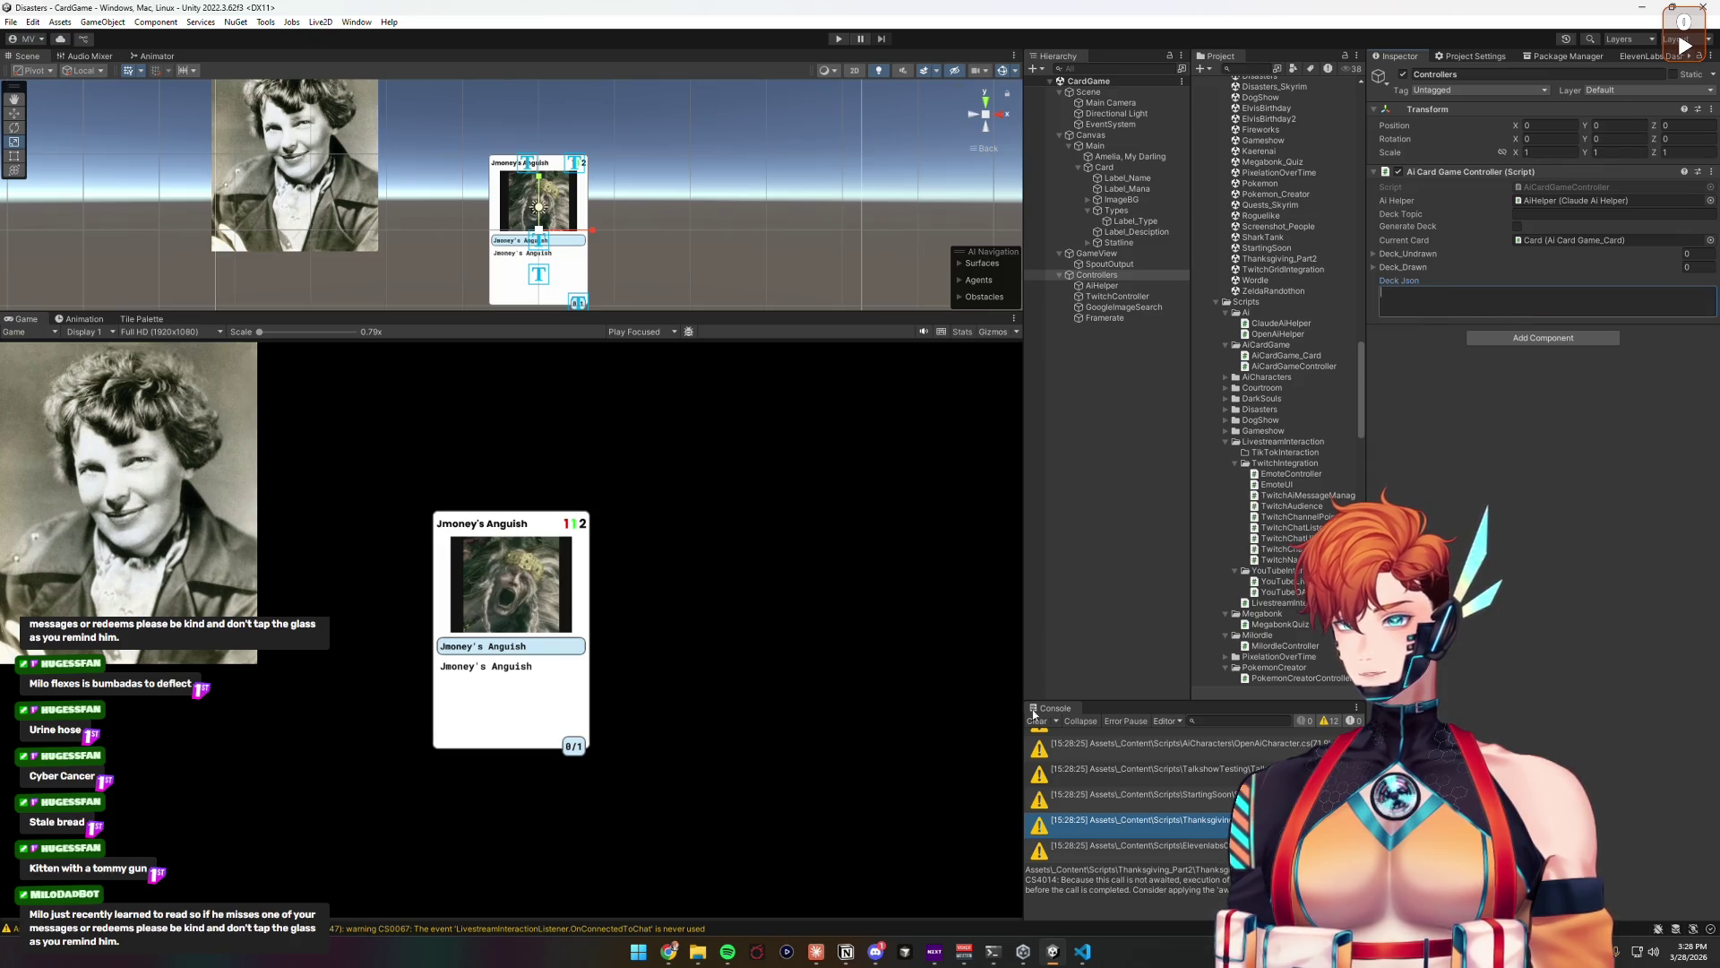
Step: Go back to VS Code after checking the new Deck Json field in the Inspector
click(1082, 952)
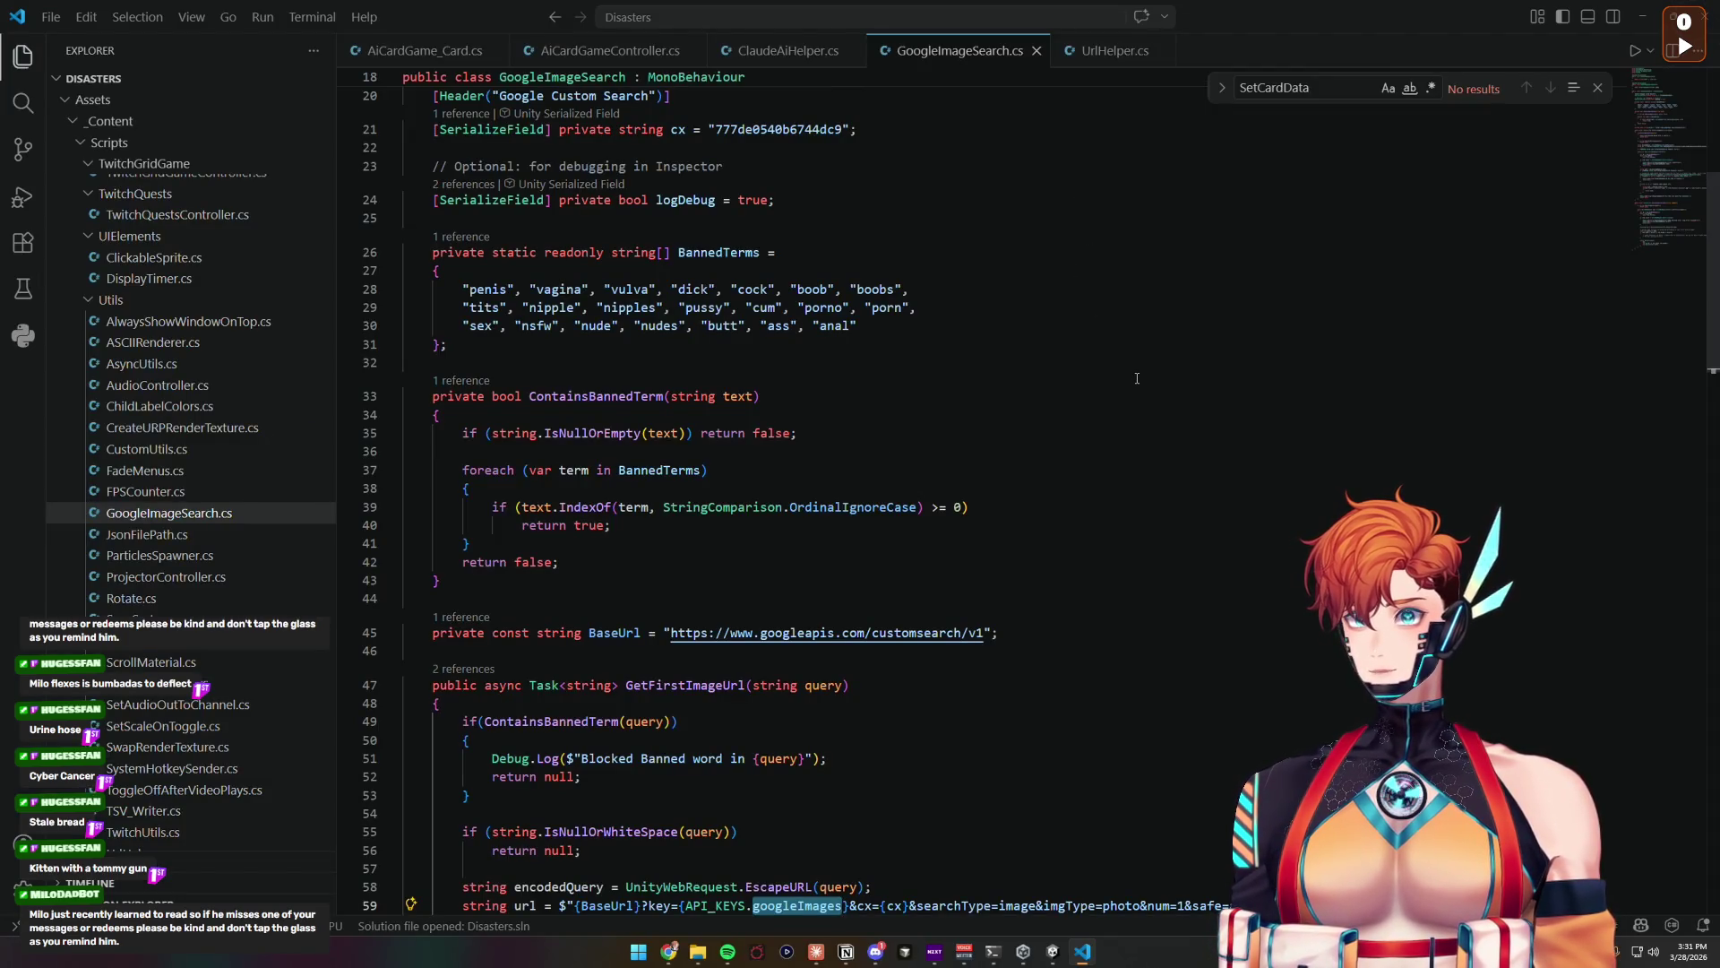
click(1053, 951)
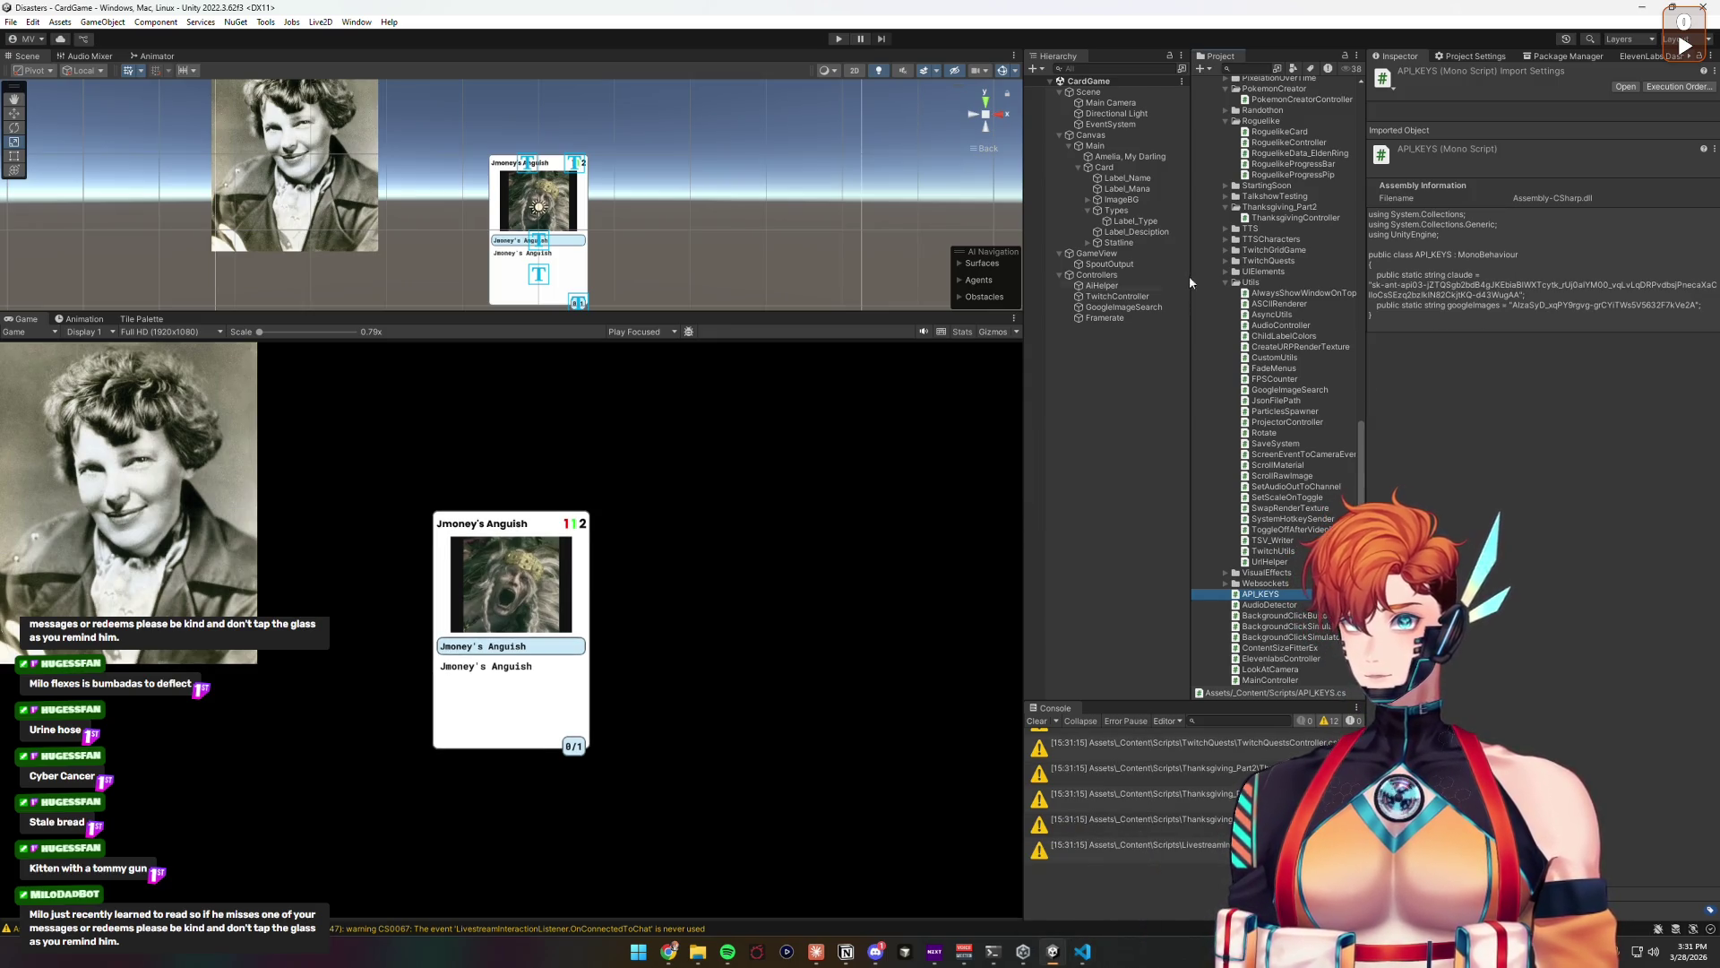
click(1267, 584)
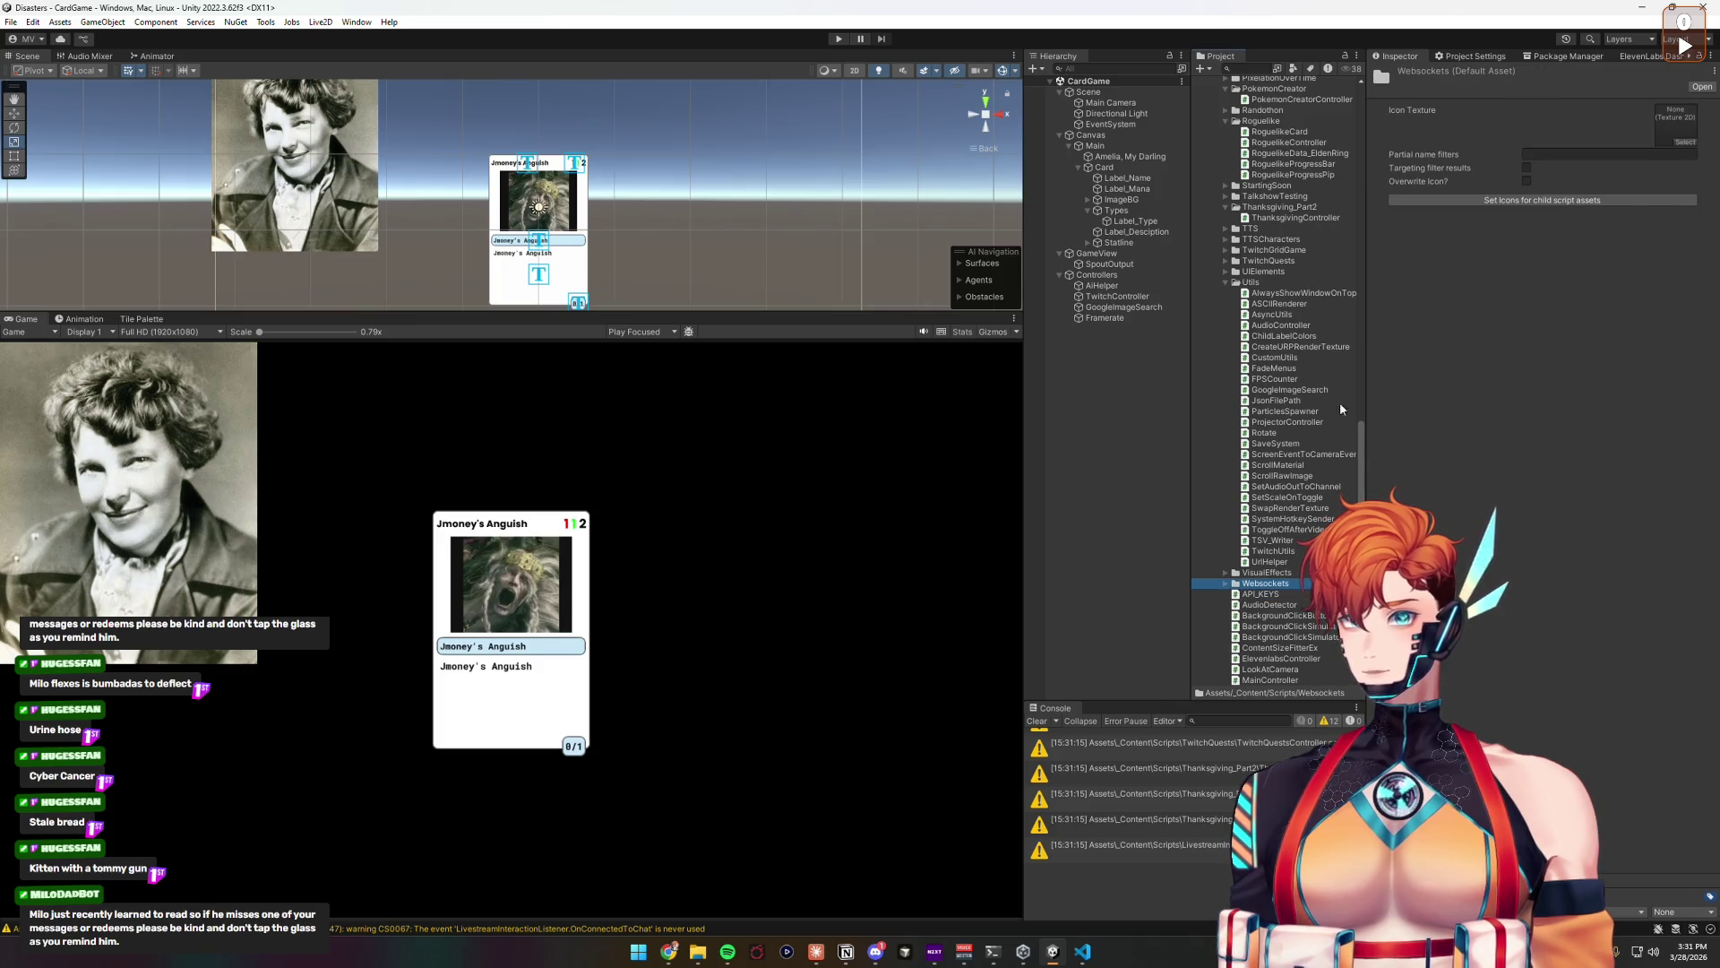
click(1122, 307)
click(1121, 295)
click(1121, 284)
click(1122, 274)
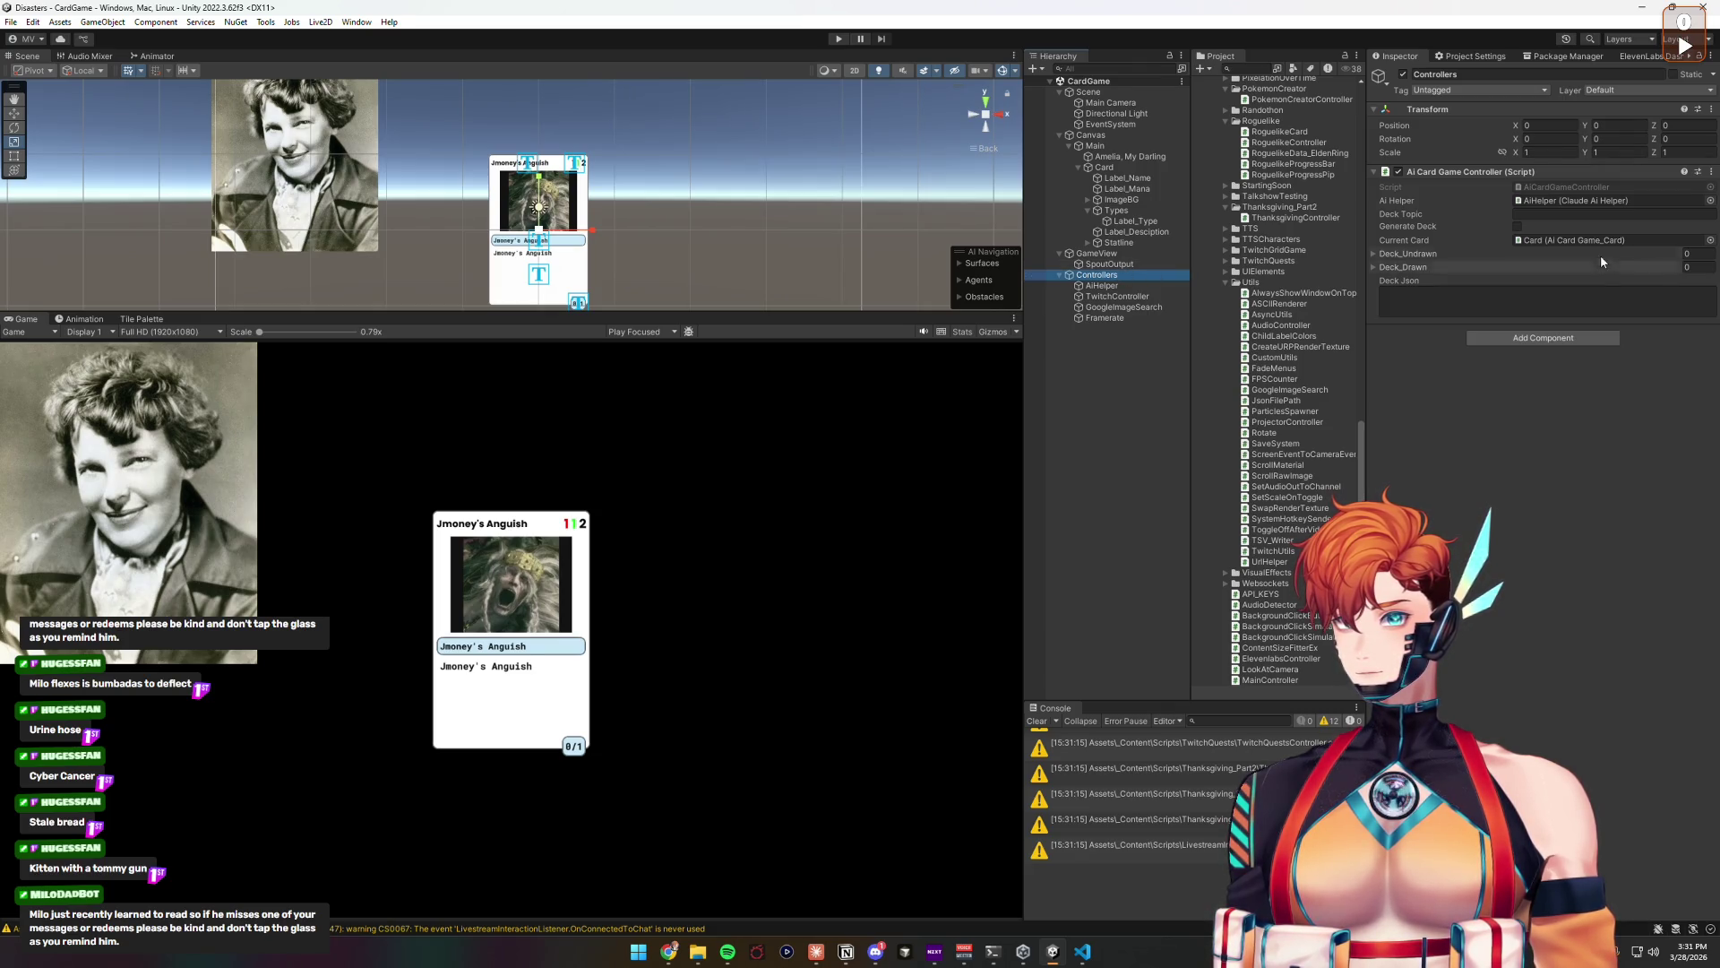
click(1394, 307)
key(alt+Tab)
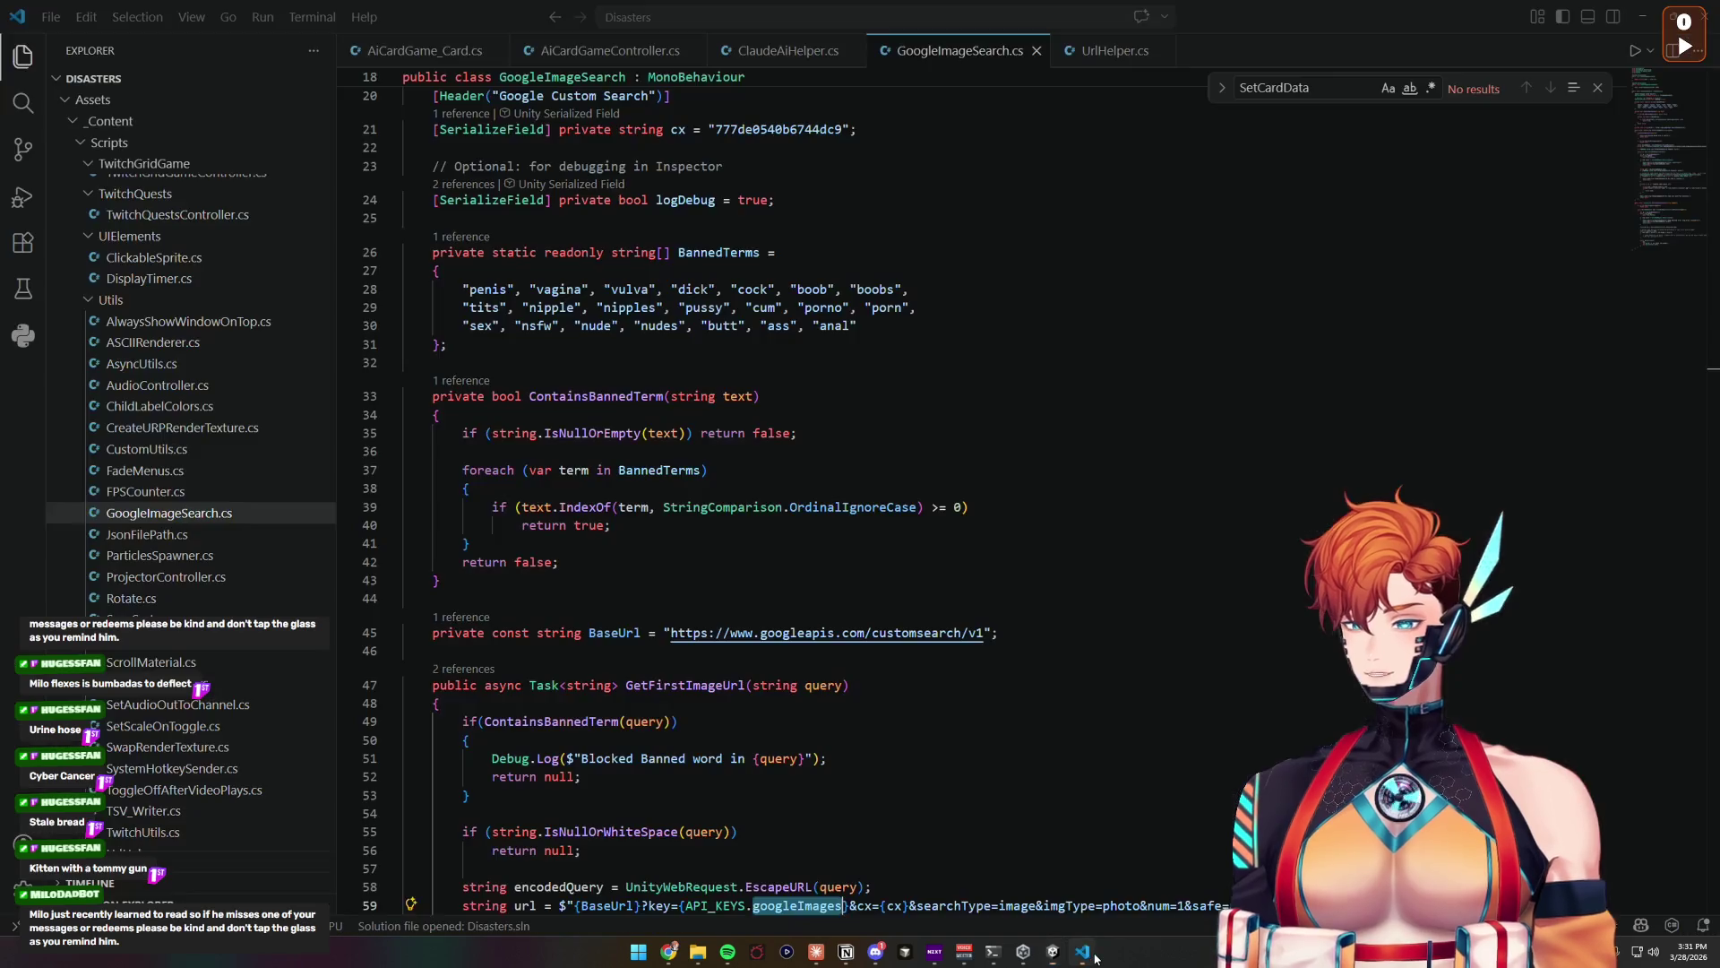
Step: Review the BannedTerms word list and image-search code, then switch to AiCardGameController.cs
click(601, 571)
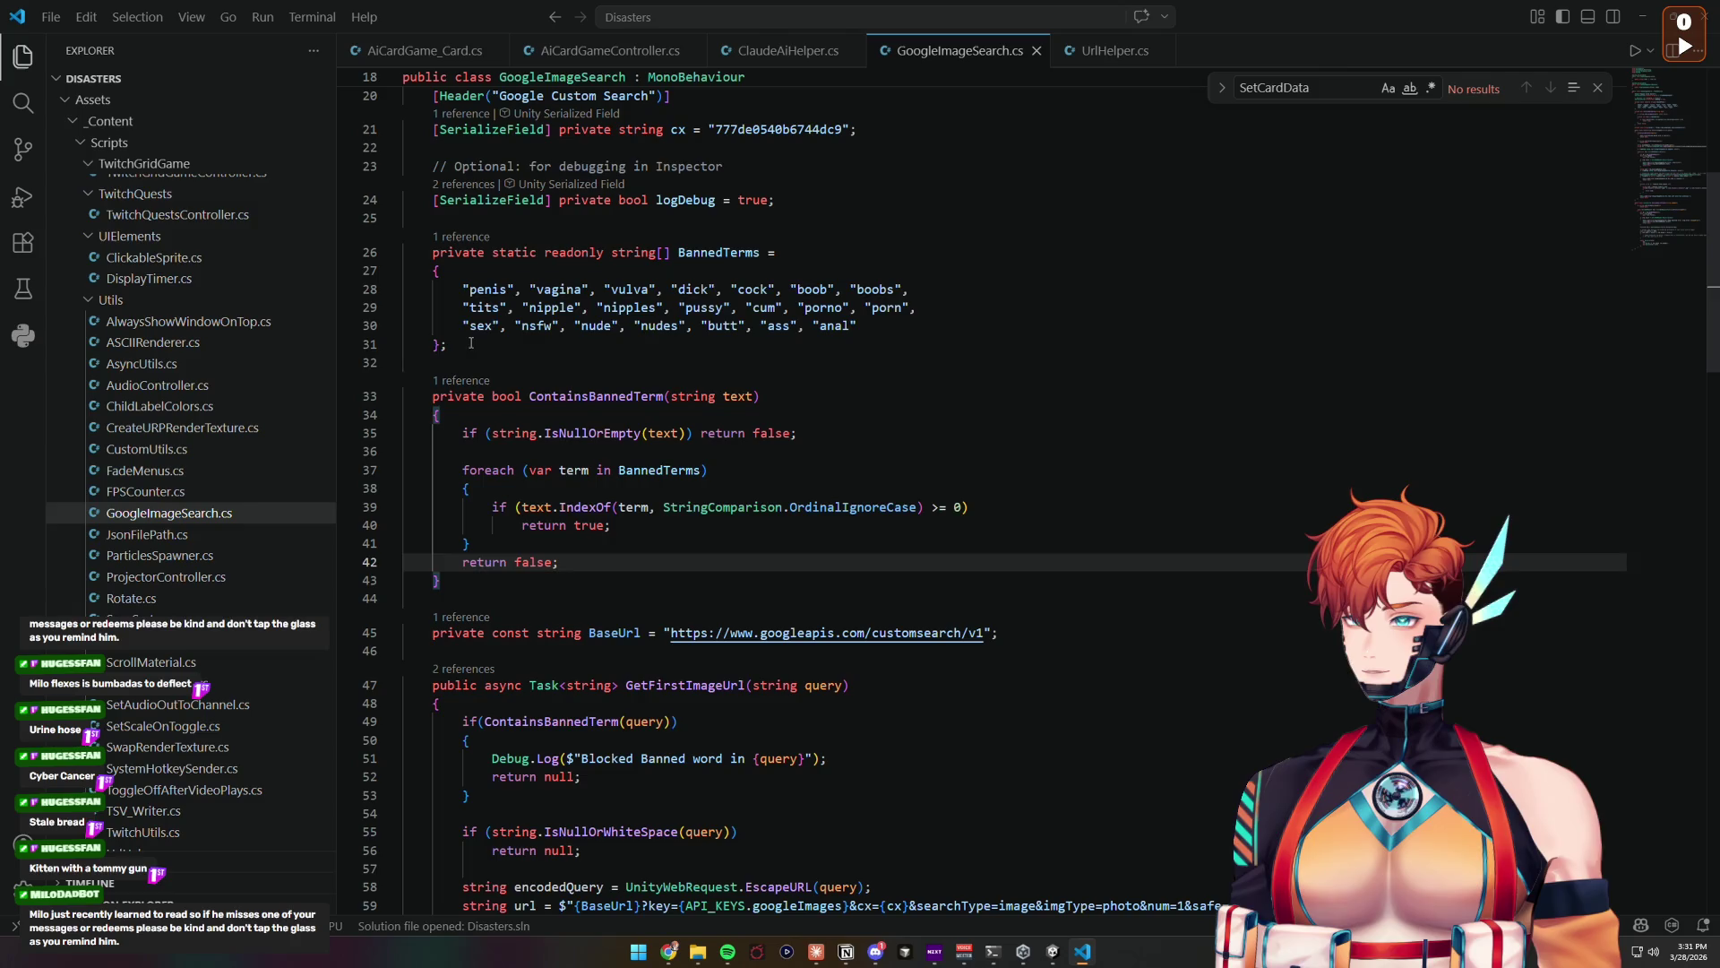
drag(447, 345, 433, 252)
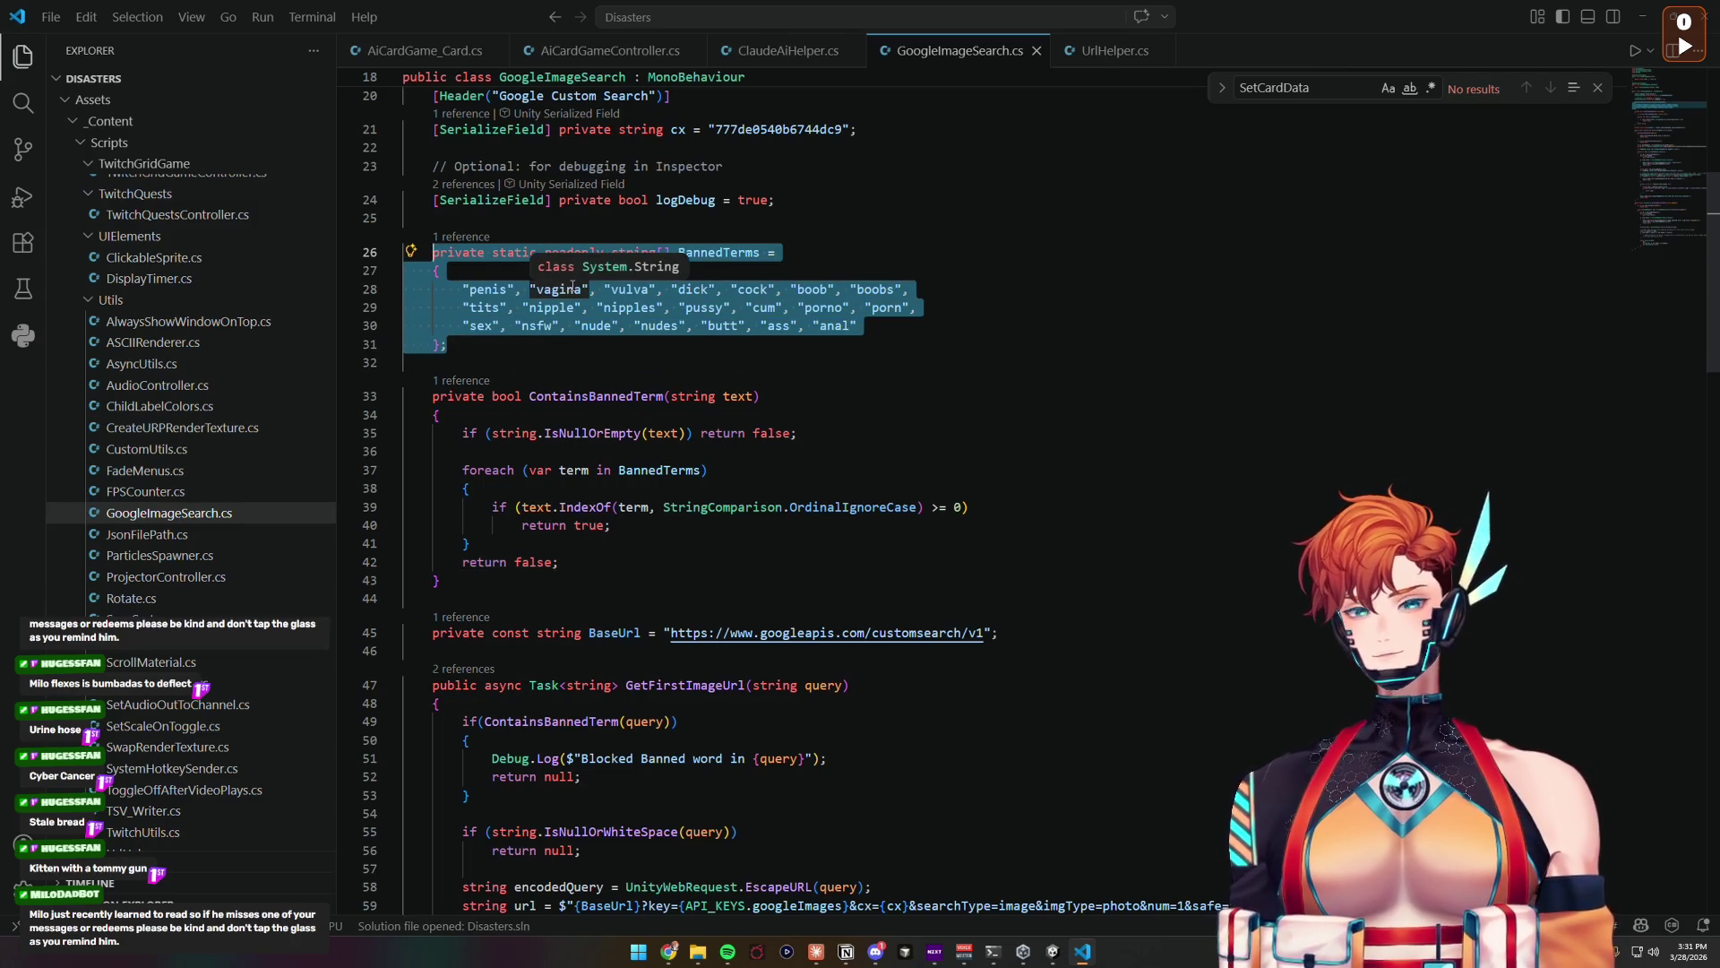
click(822, 346)
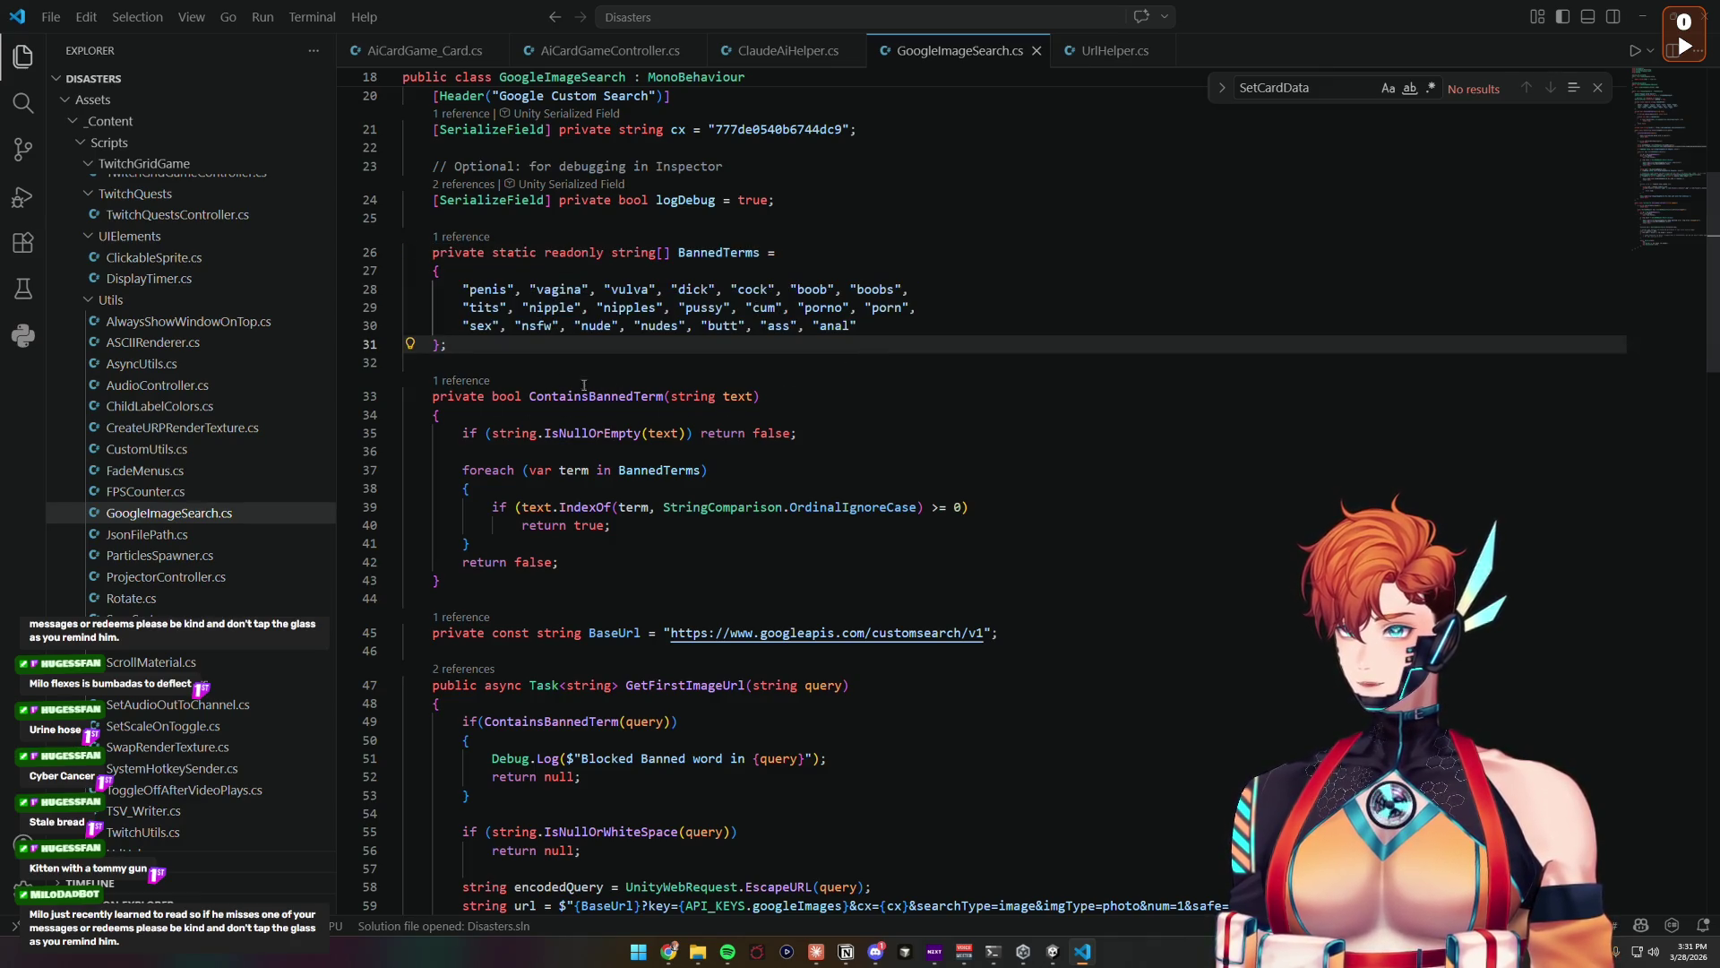
drag(476, 351, 433, 253)
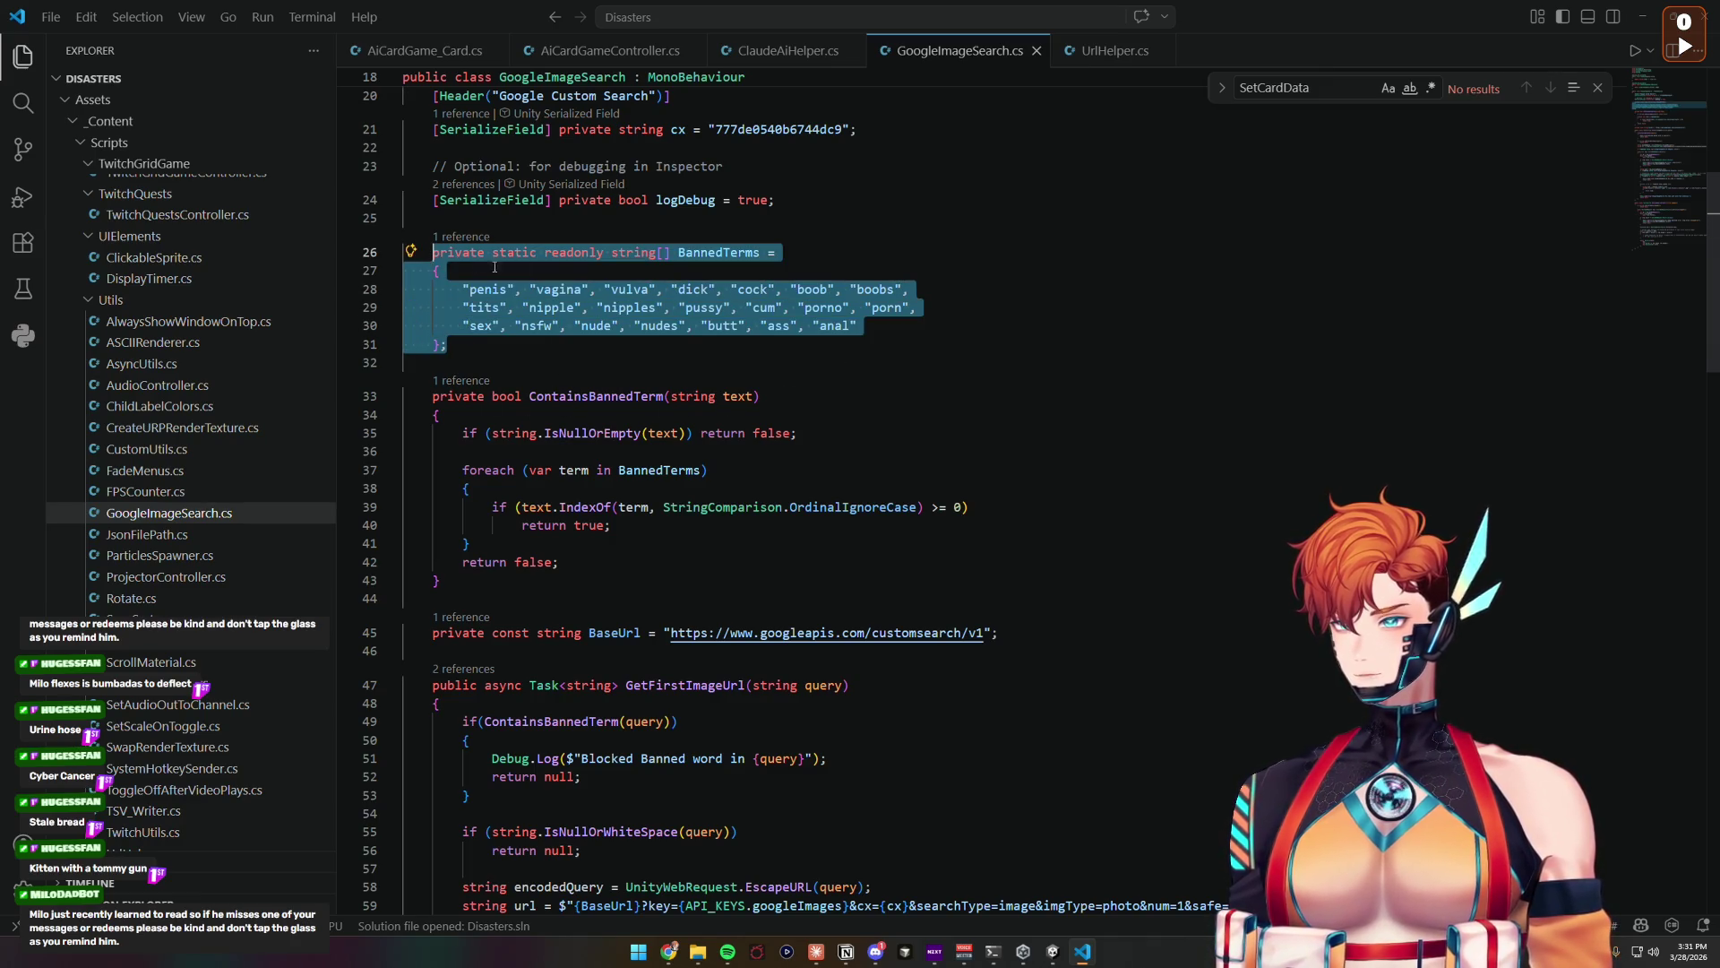
click(623, 328)
click(885, 346)
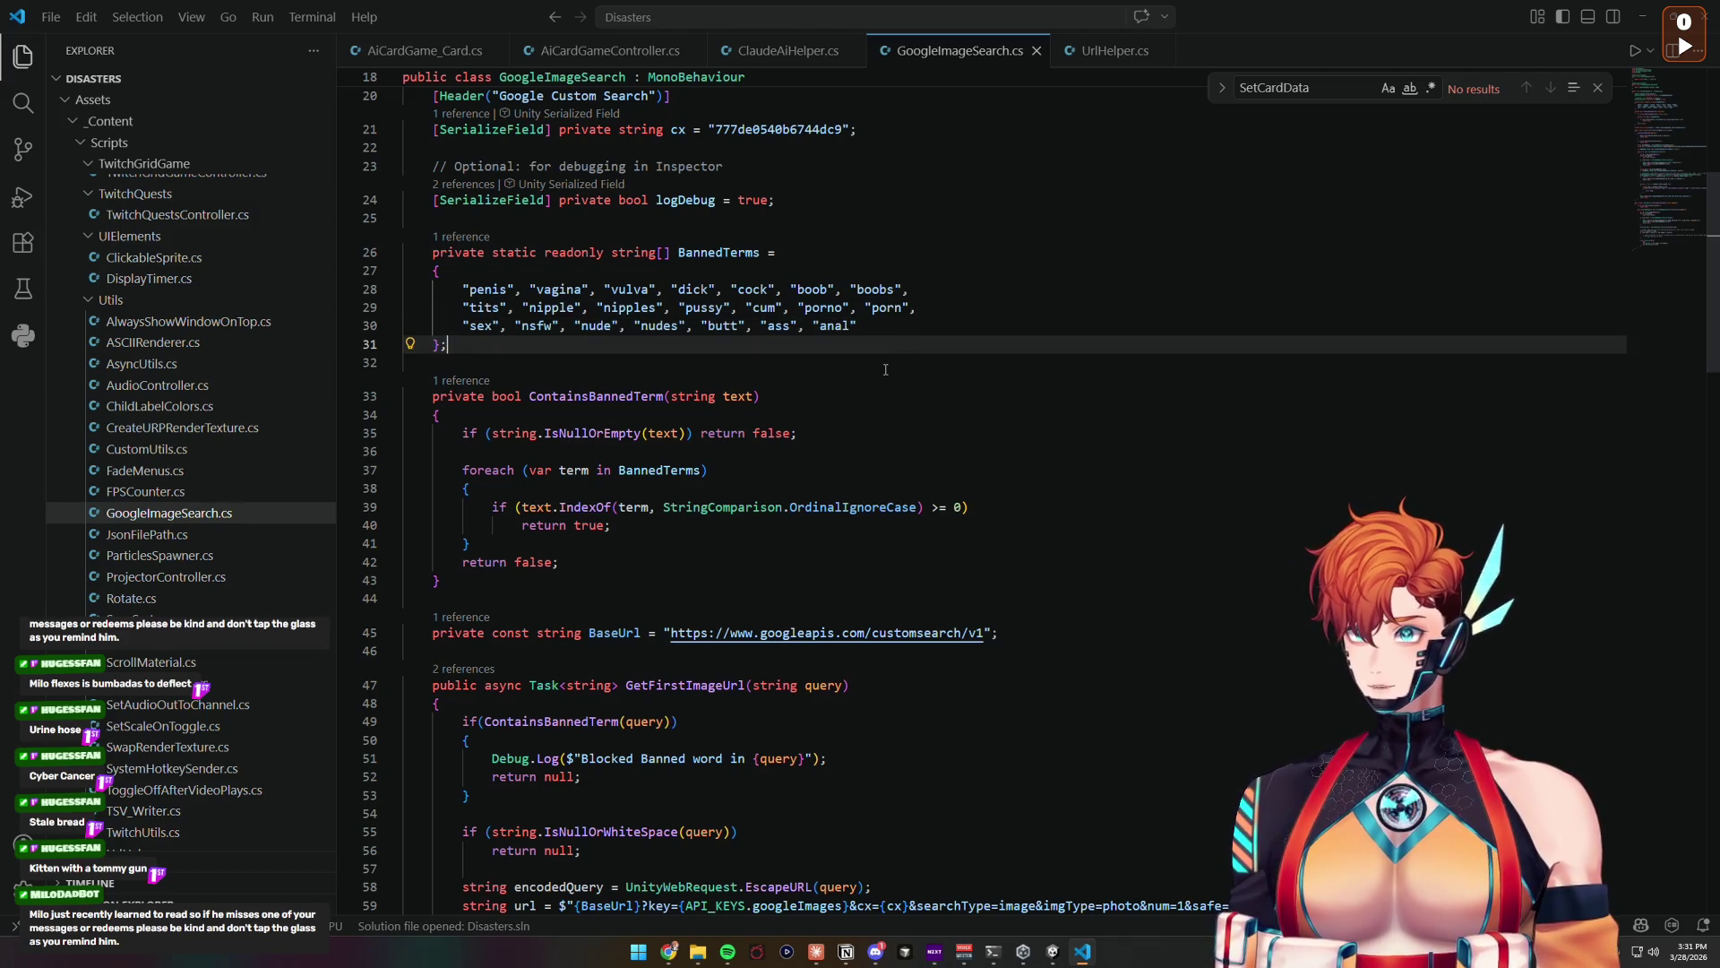
scroll(882, 380, down, 3)
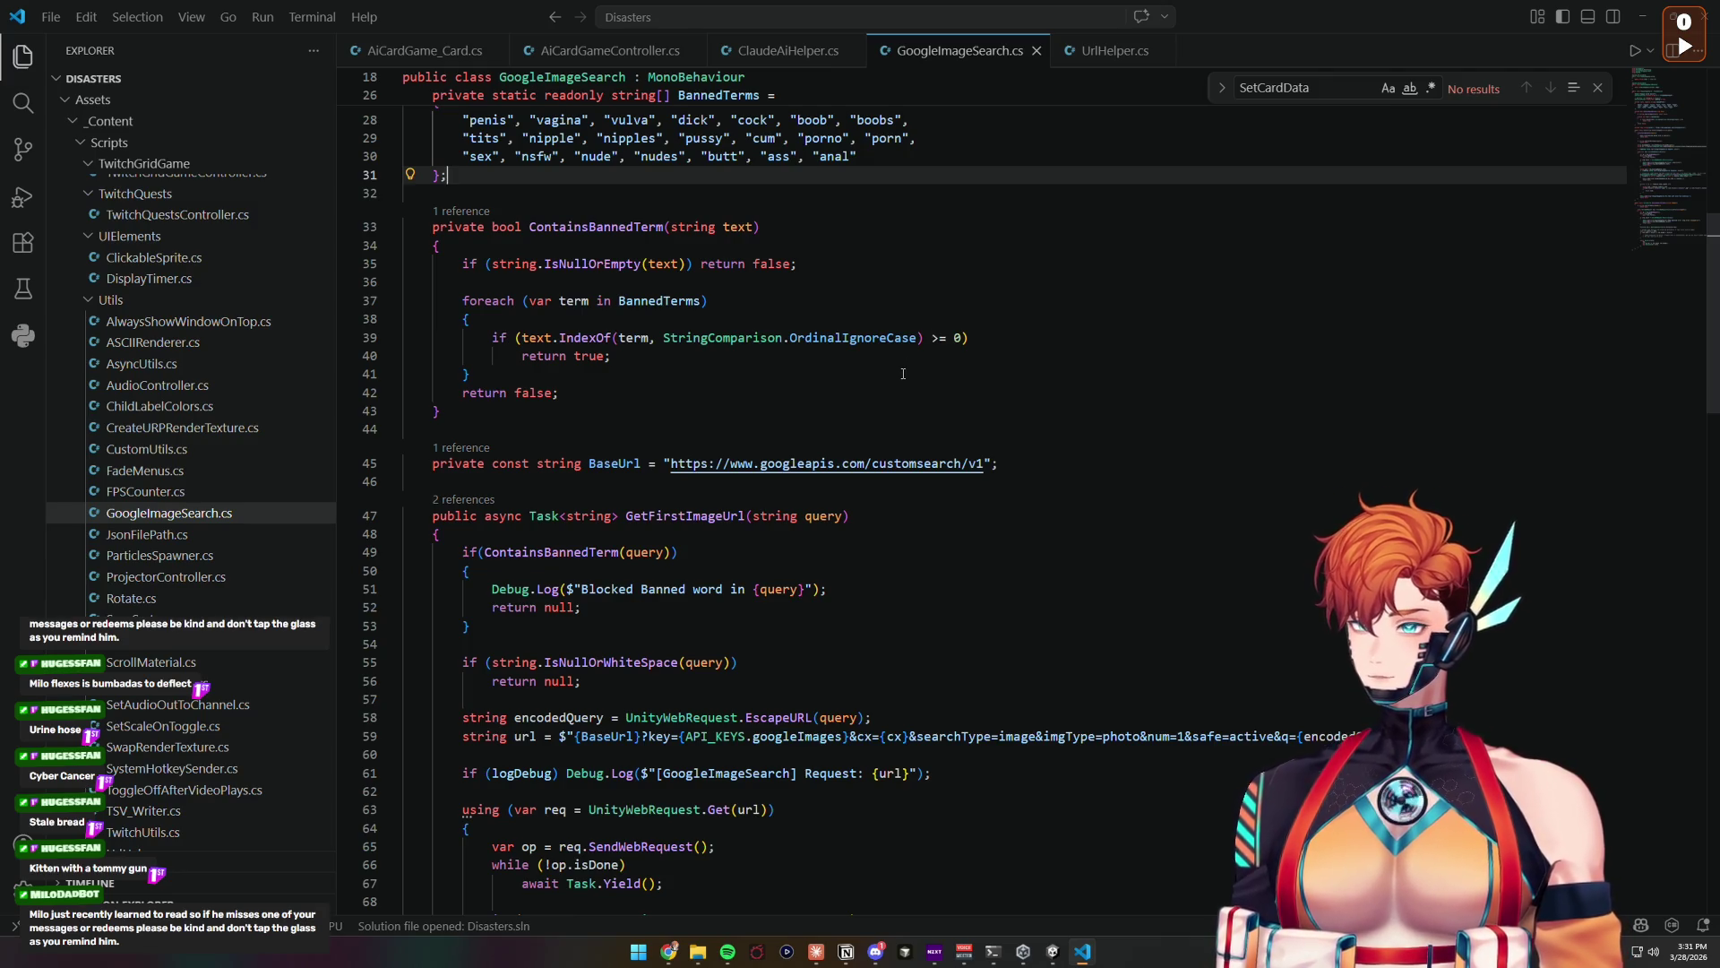
scroll(903, 373, down, 2)
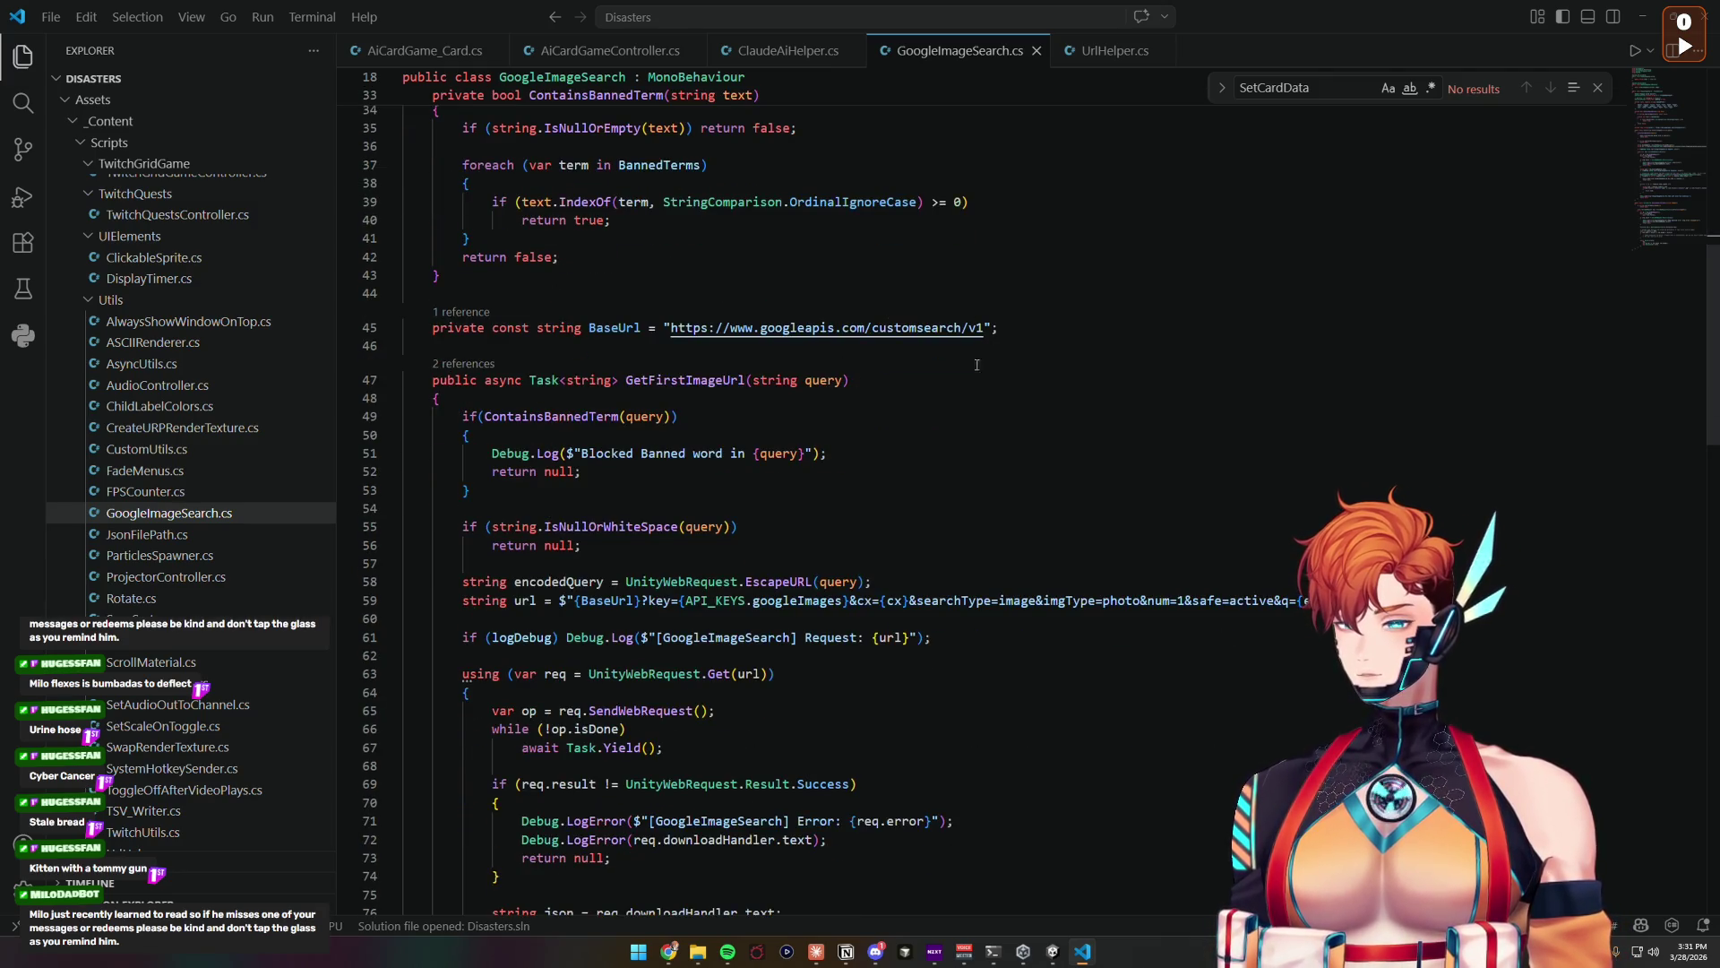
scroll(983, 359, down, 12)
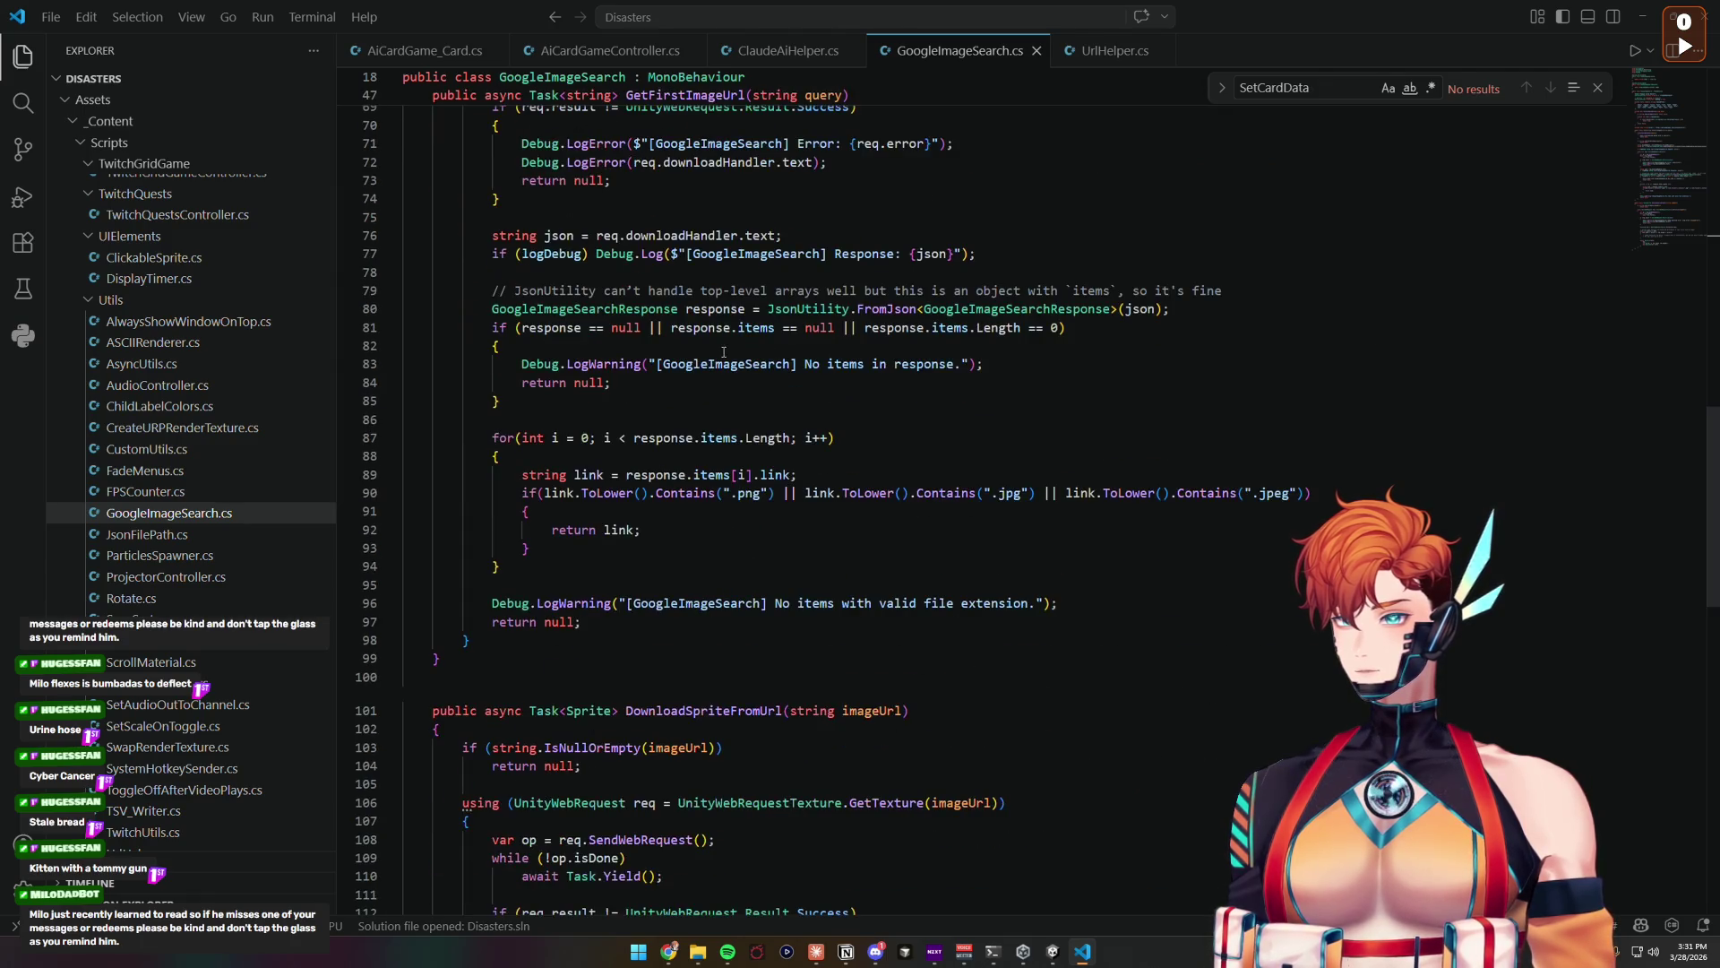
click(591, 52)
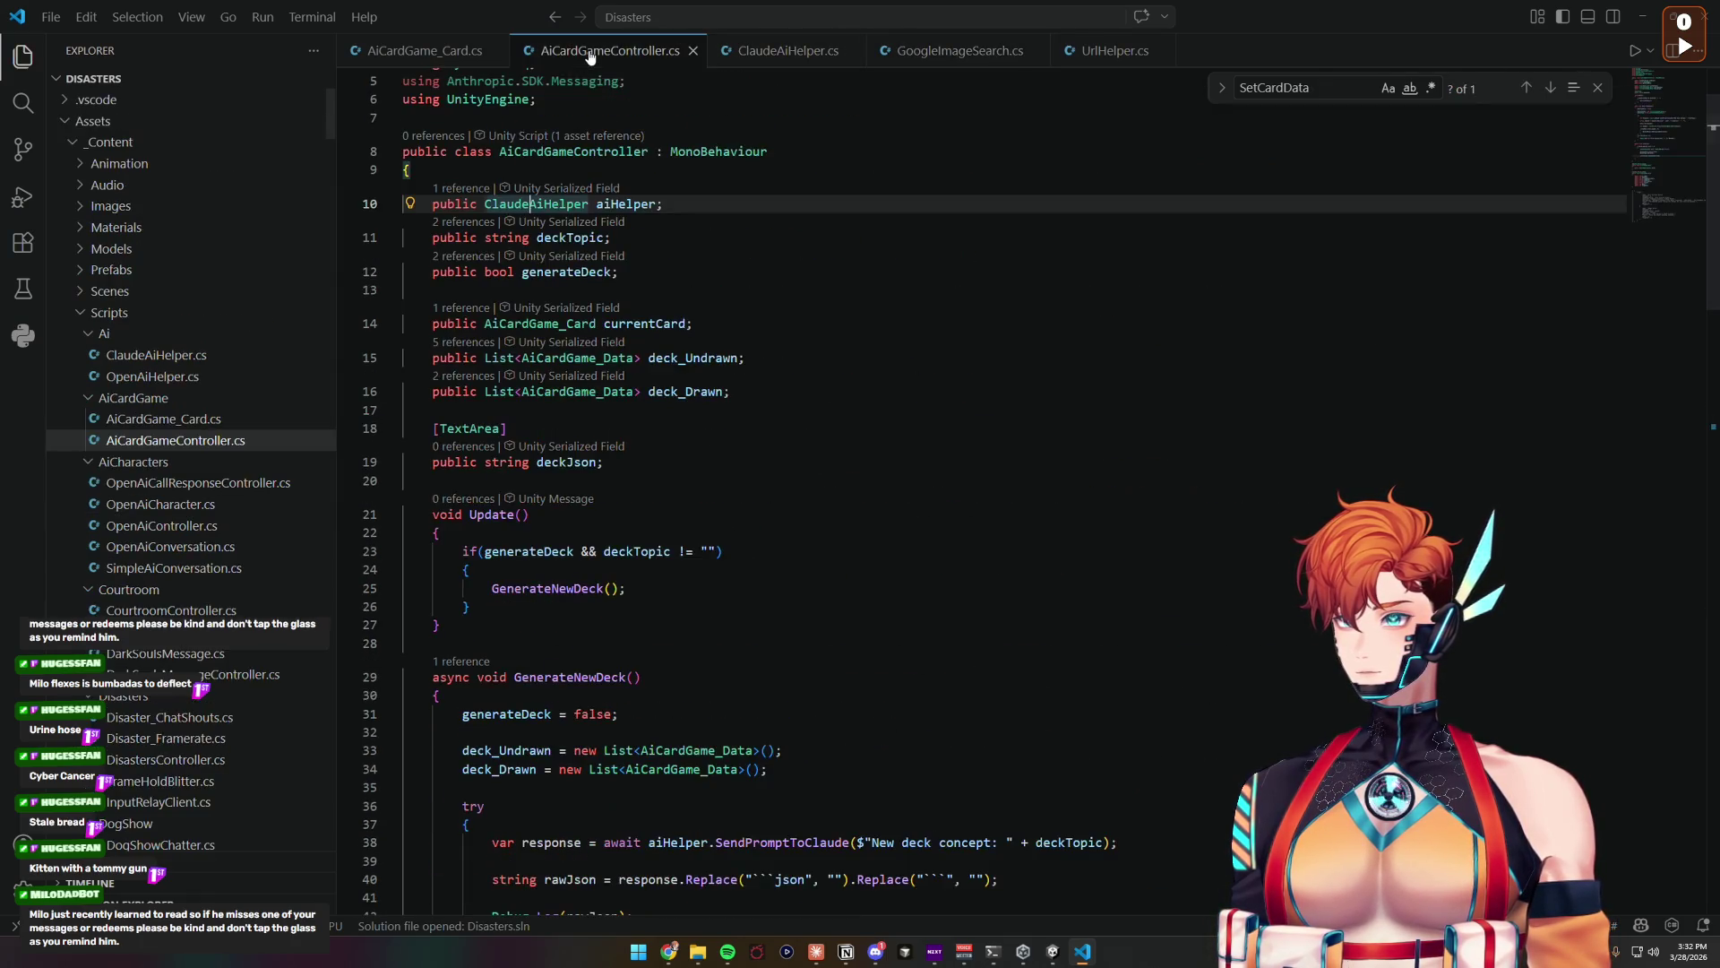
Step: In ClaudeAiHelper.cs, duplicate the TextArea taskPrompt field as a new latestOutput field
scroll(683, 437, down, 5)
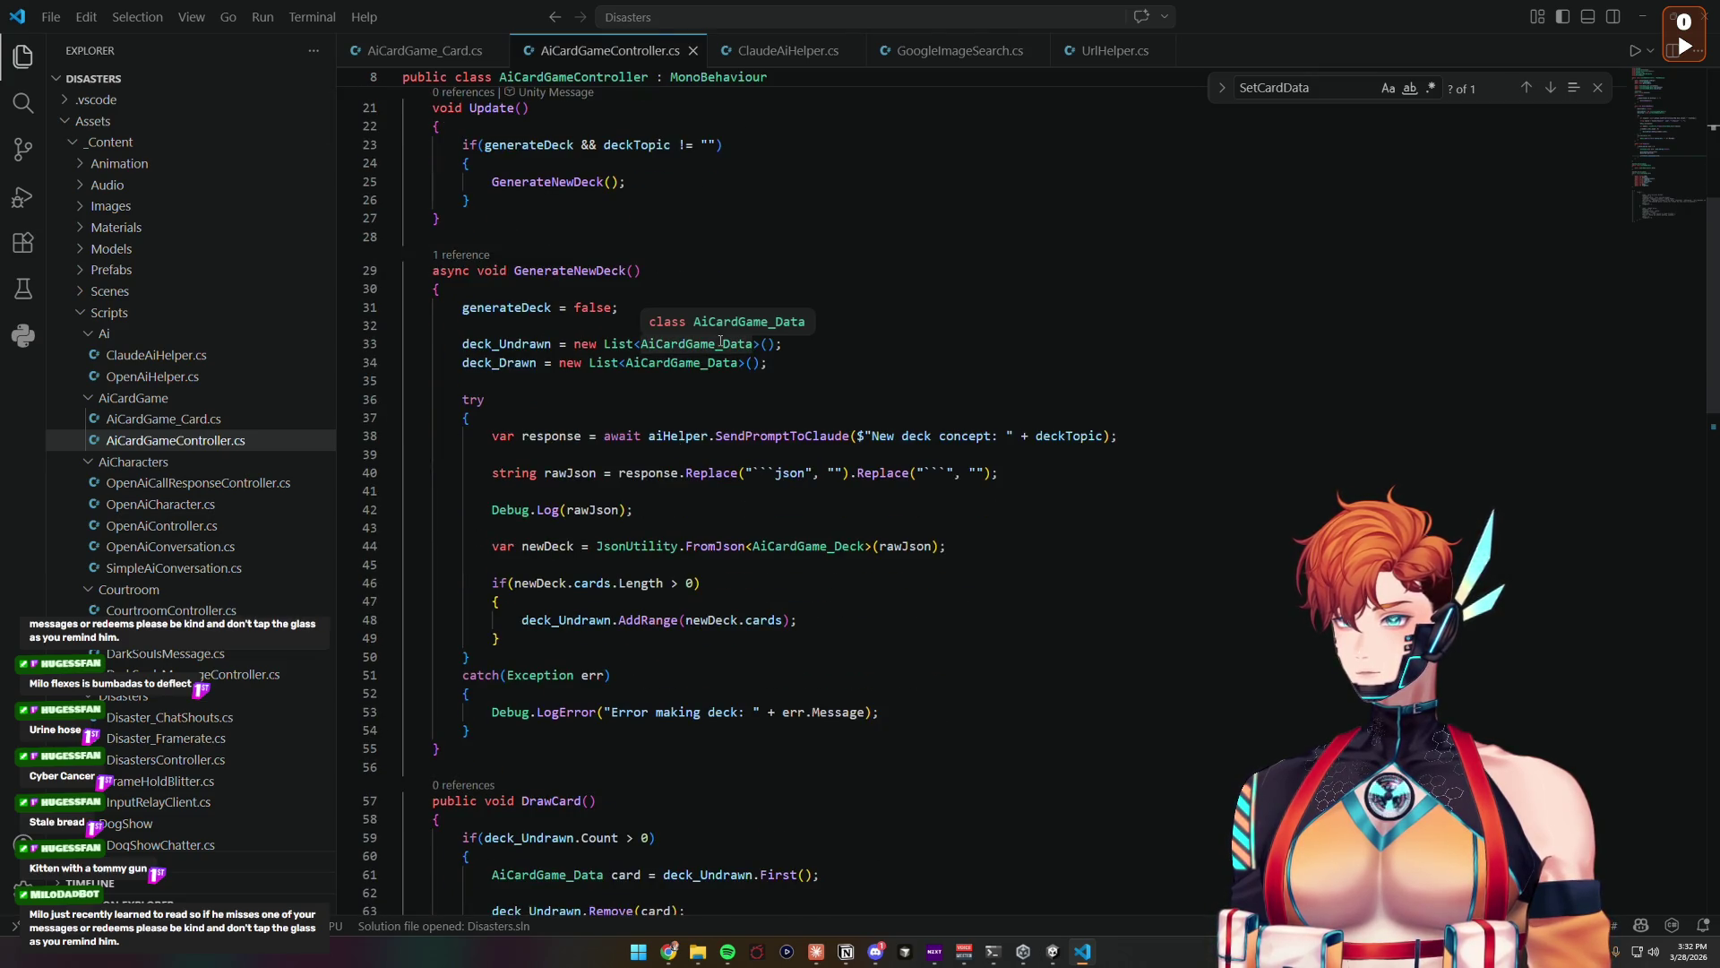
click(789, 51)
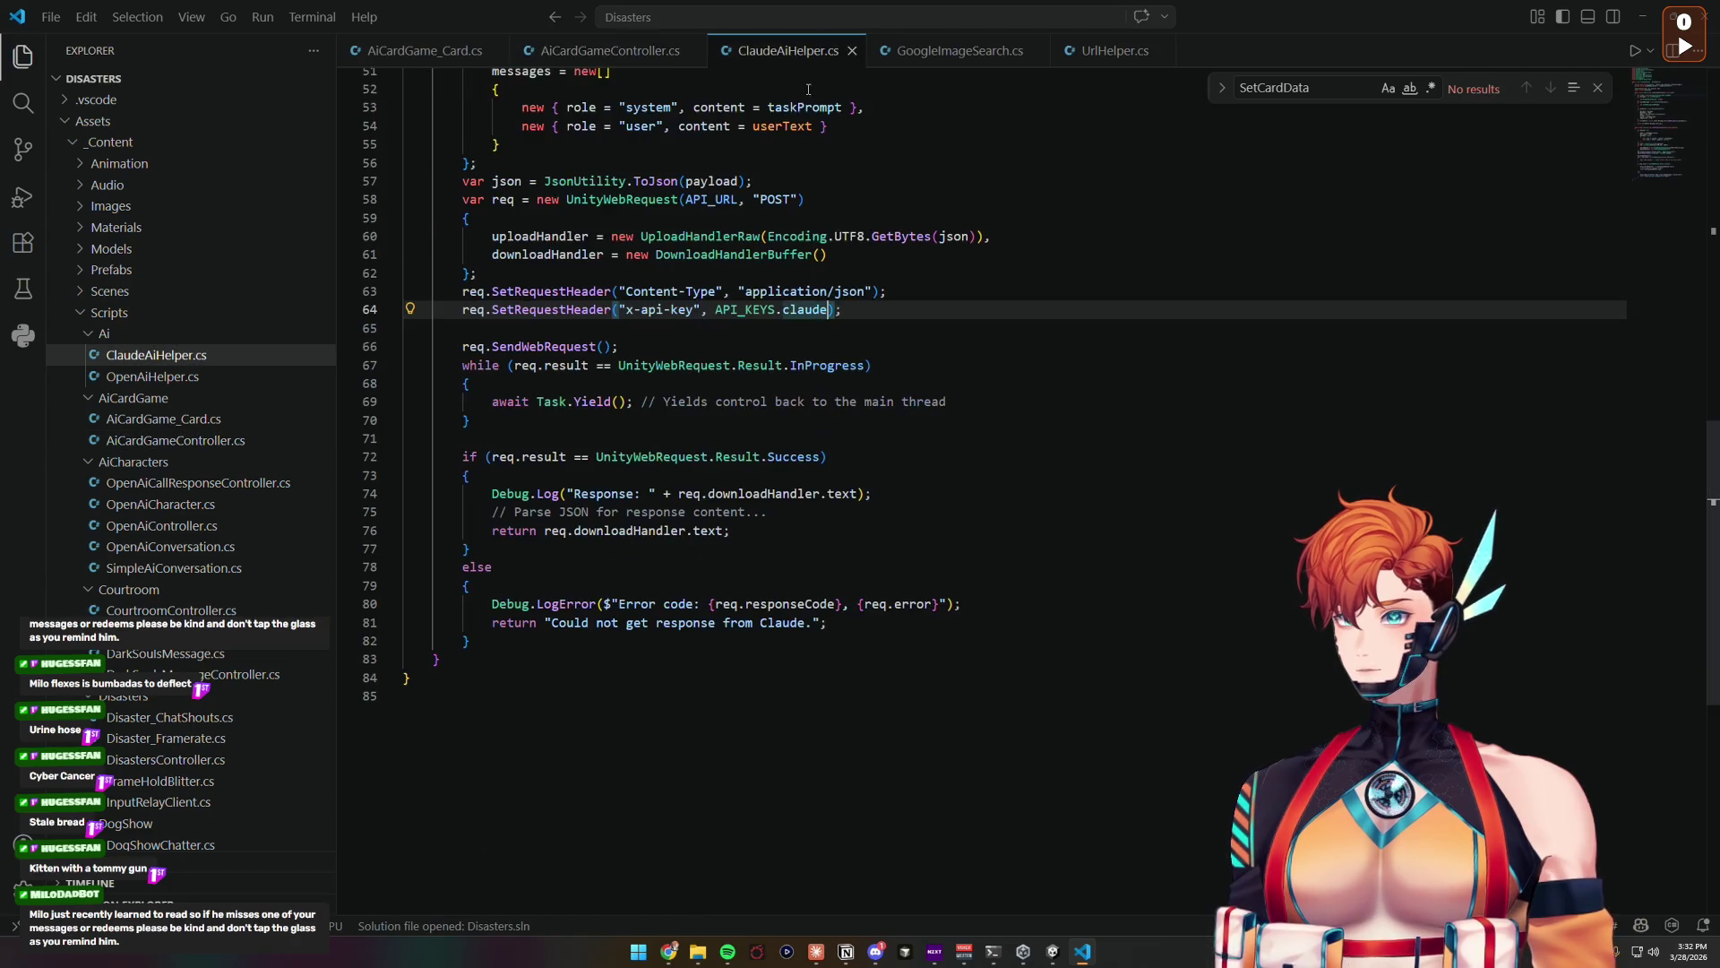
scroll(715, 364, up, 10)
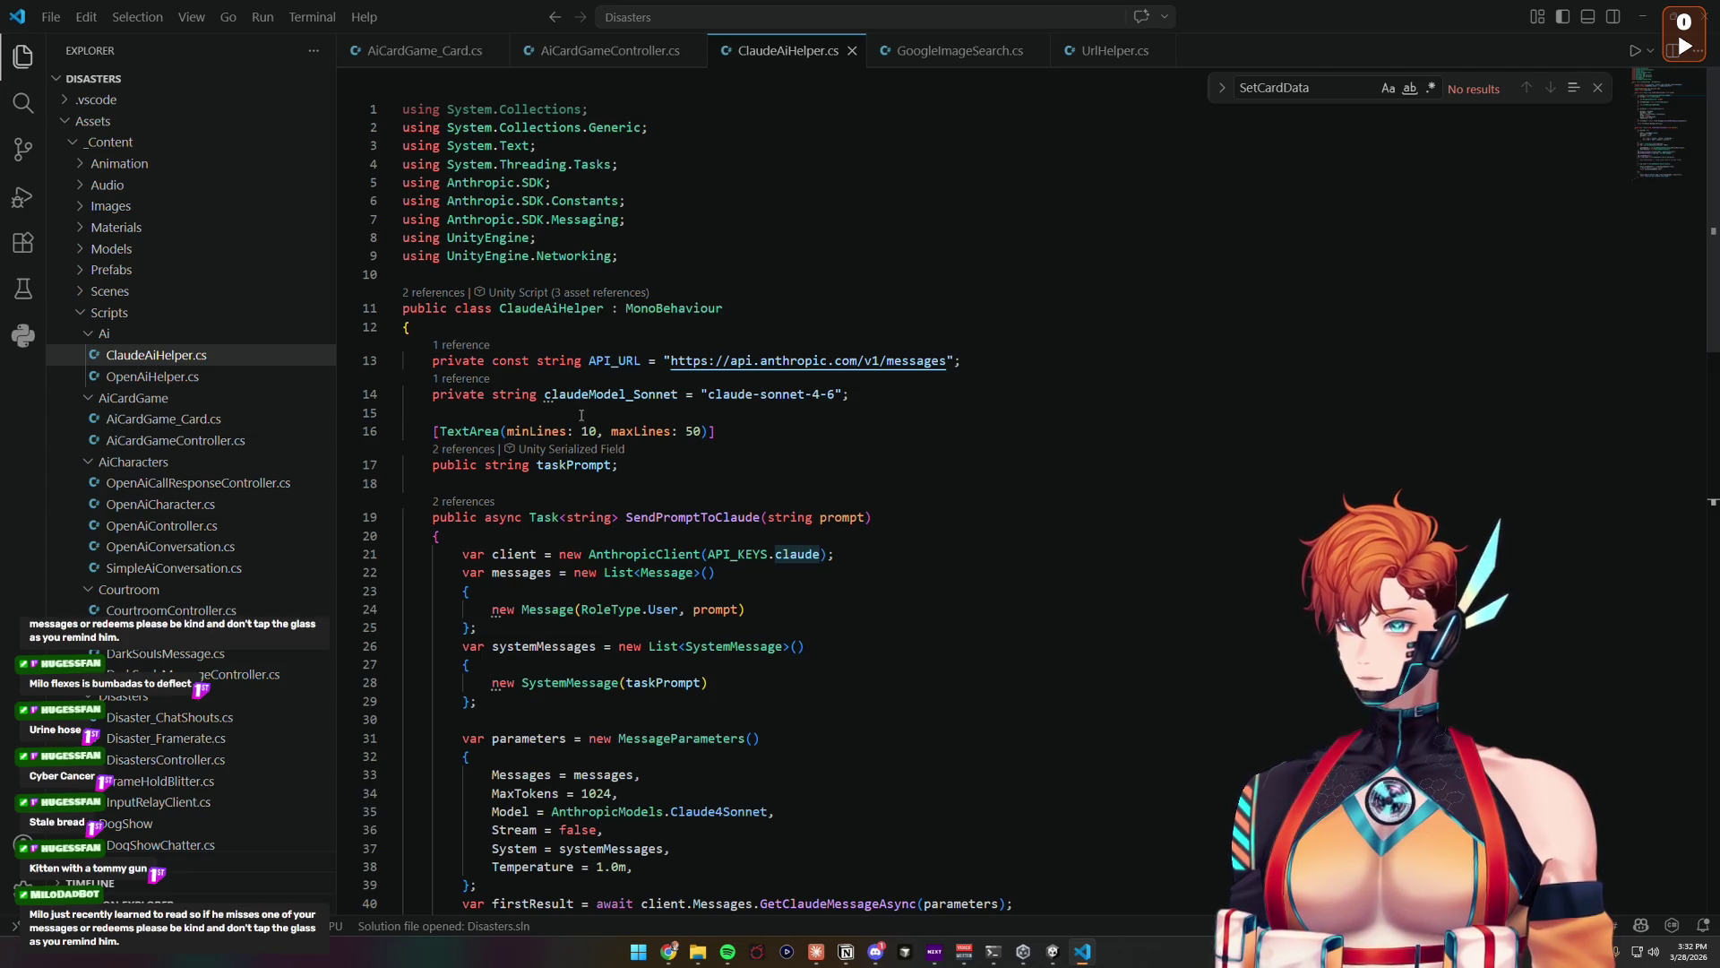
click(643, 463)
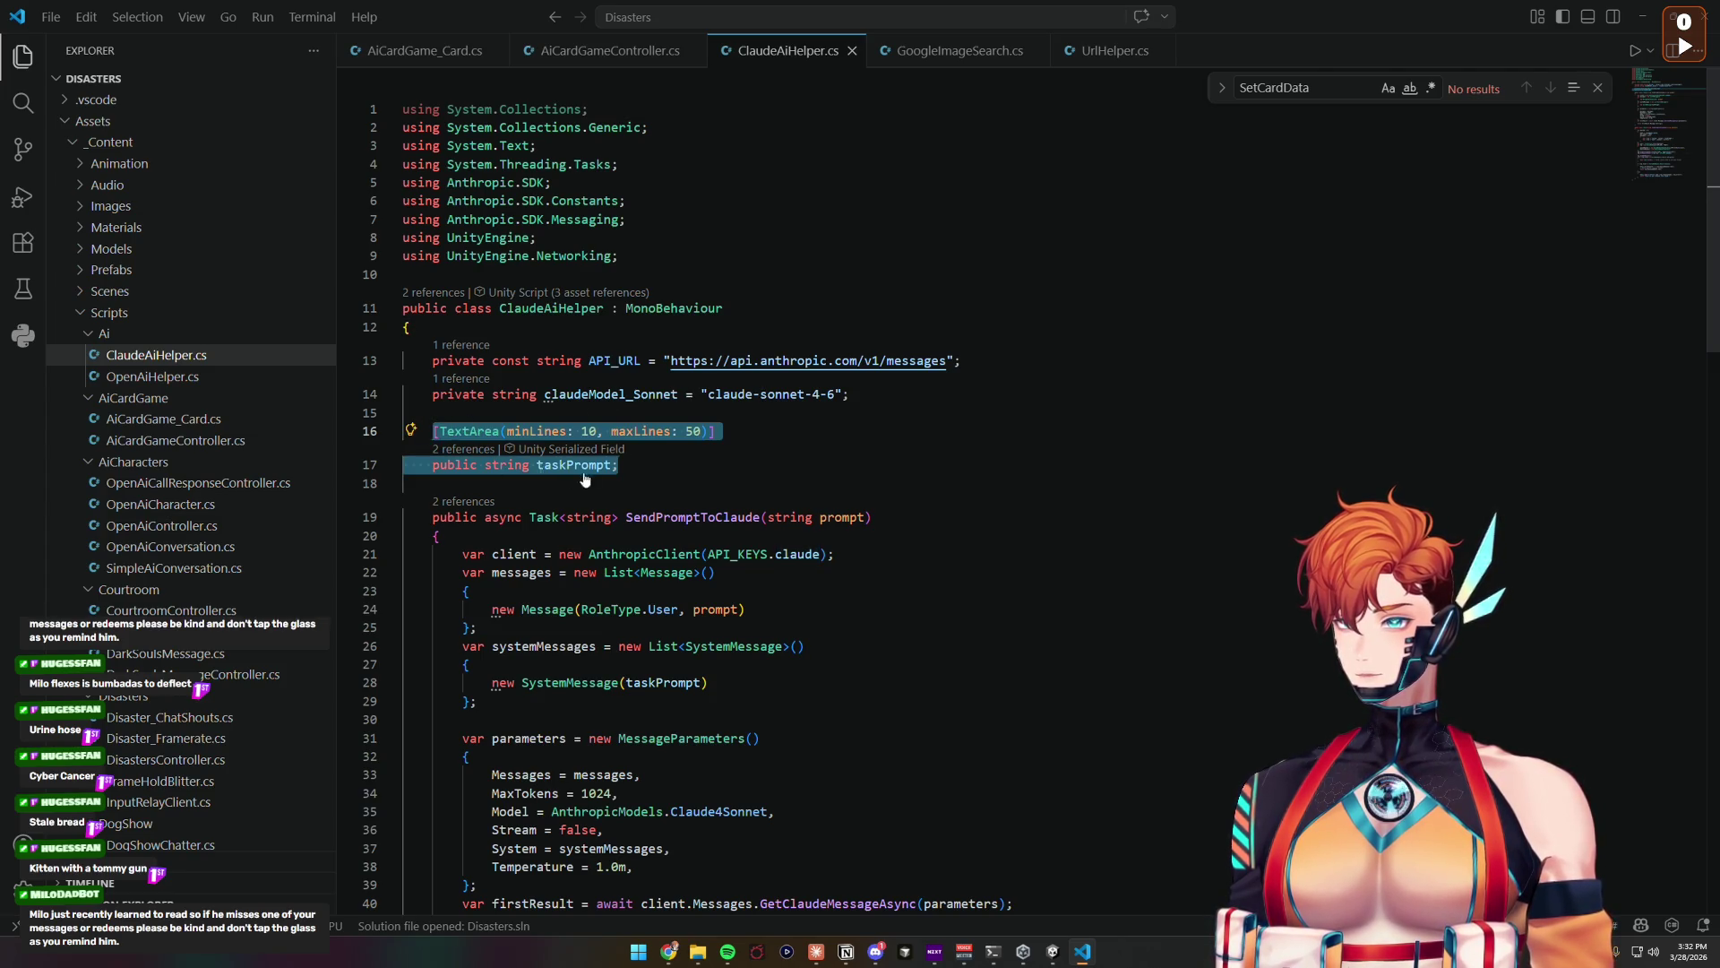
key(ctrl+v)
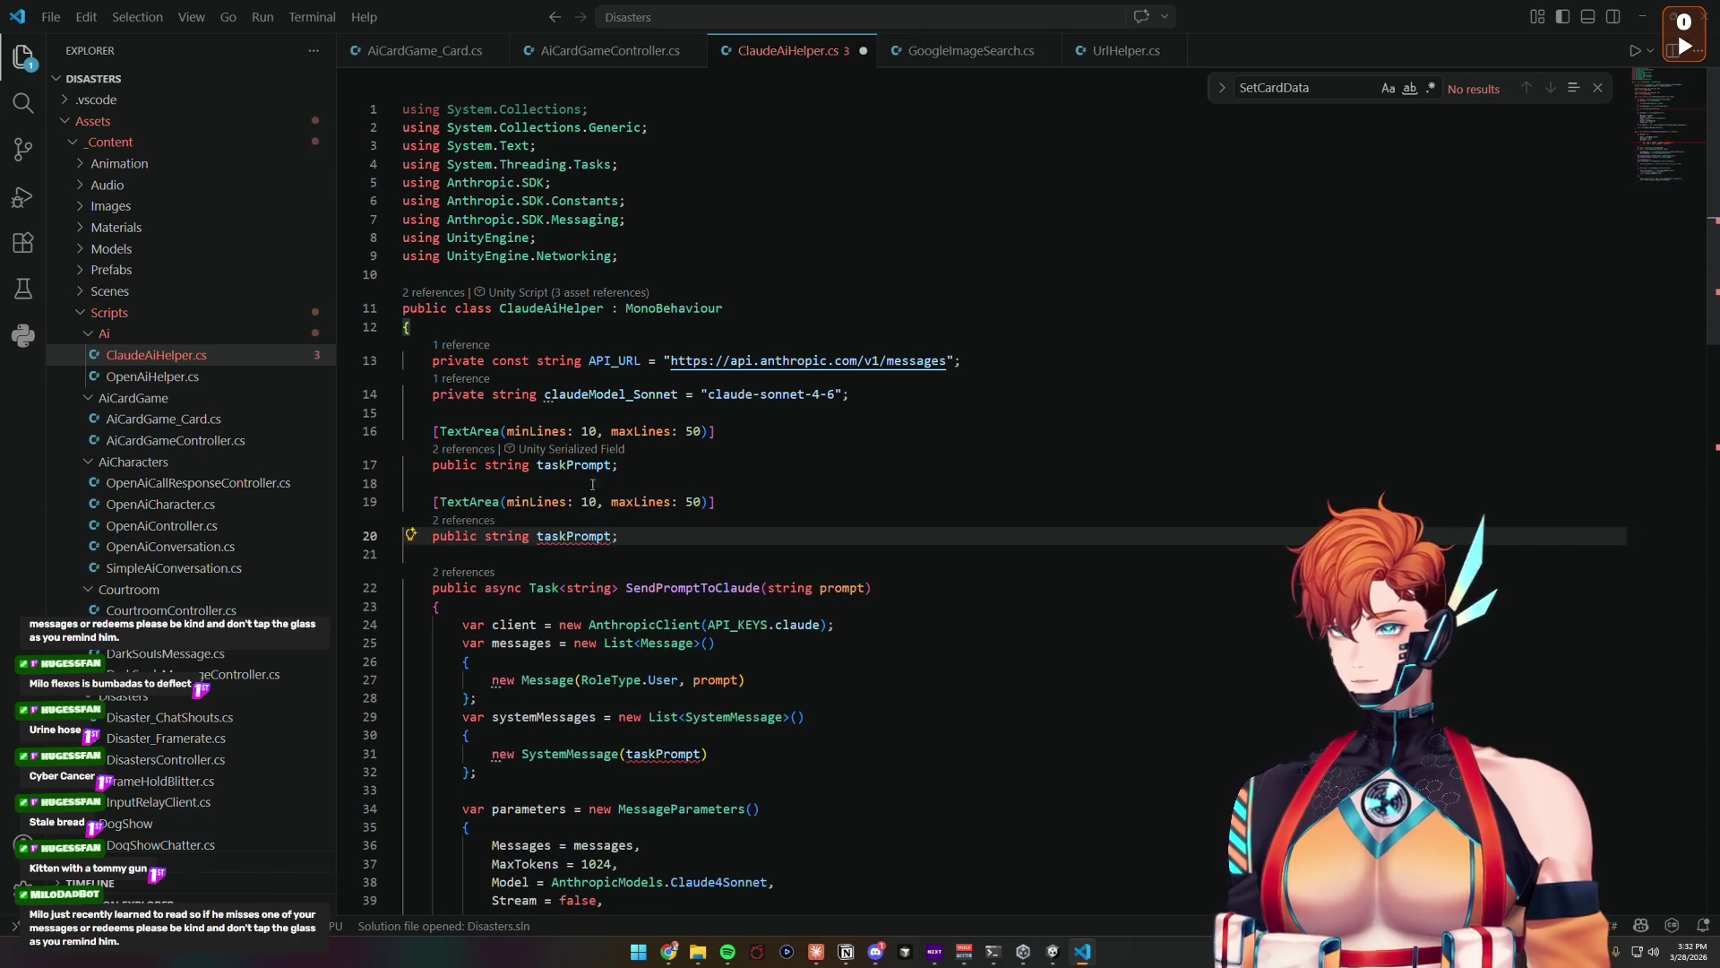
double_click(570, 535)
text(testOutpu)
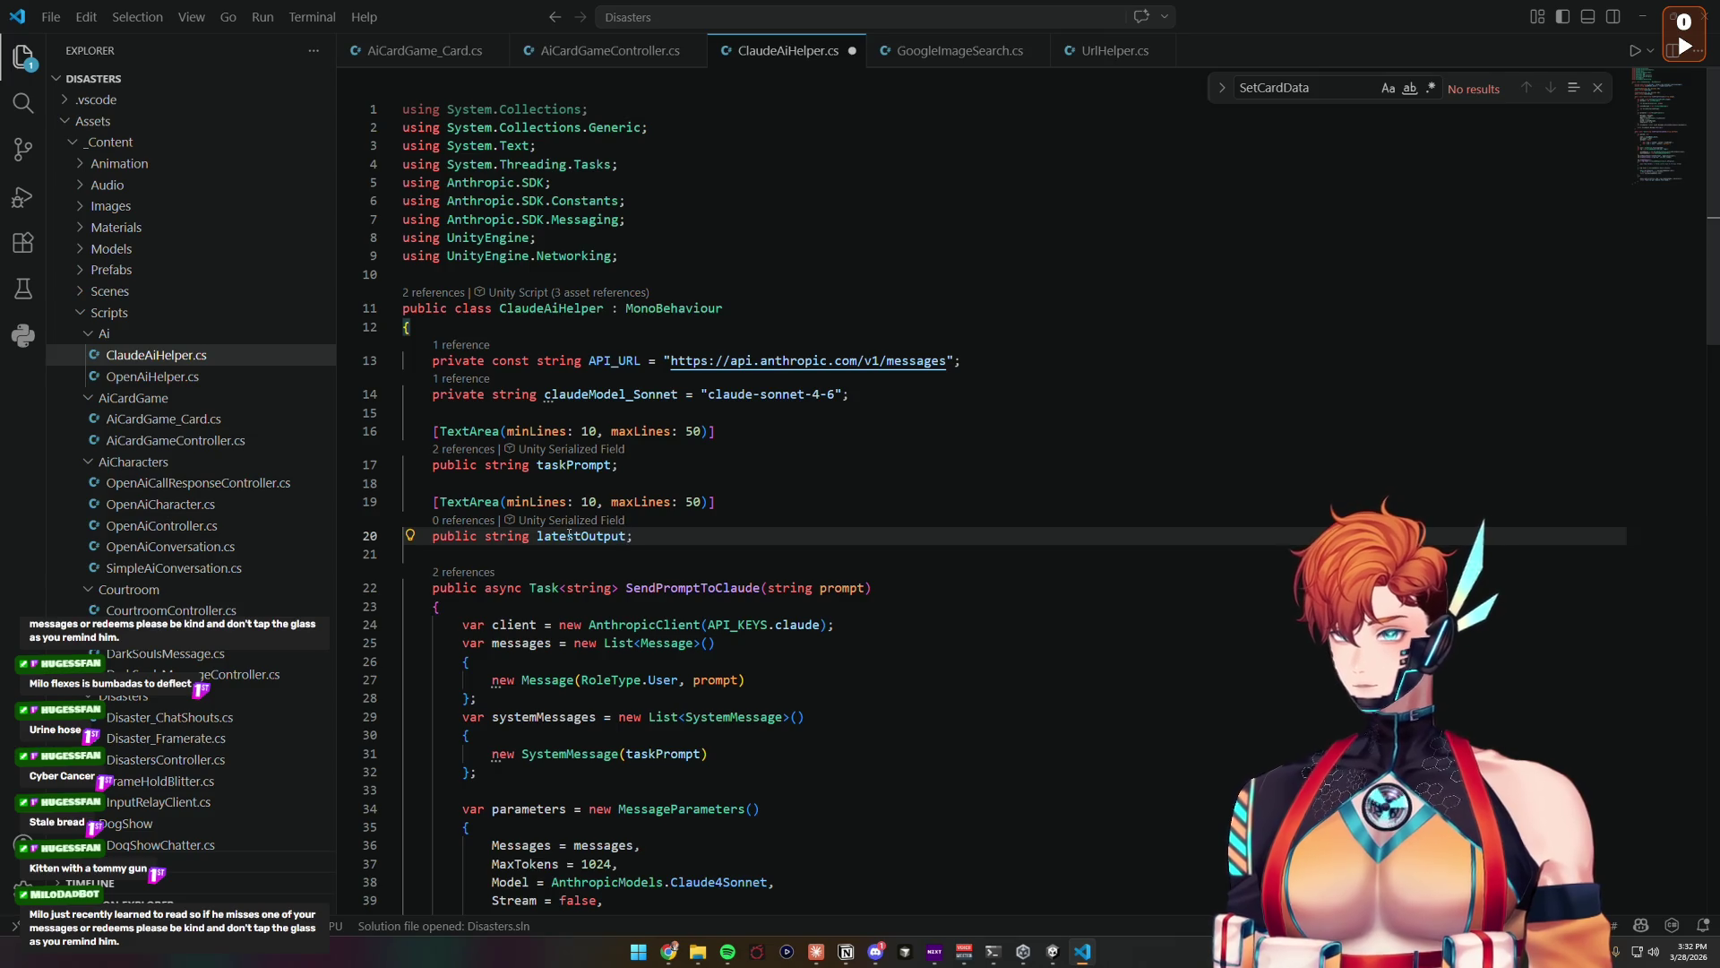
double_click(570, 535)
Step: Make SendPromptToClaude store the reply in res, copy it to latestOutput, and return res
double_click(573, 464)
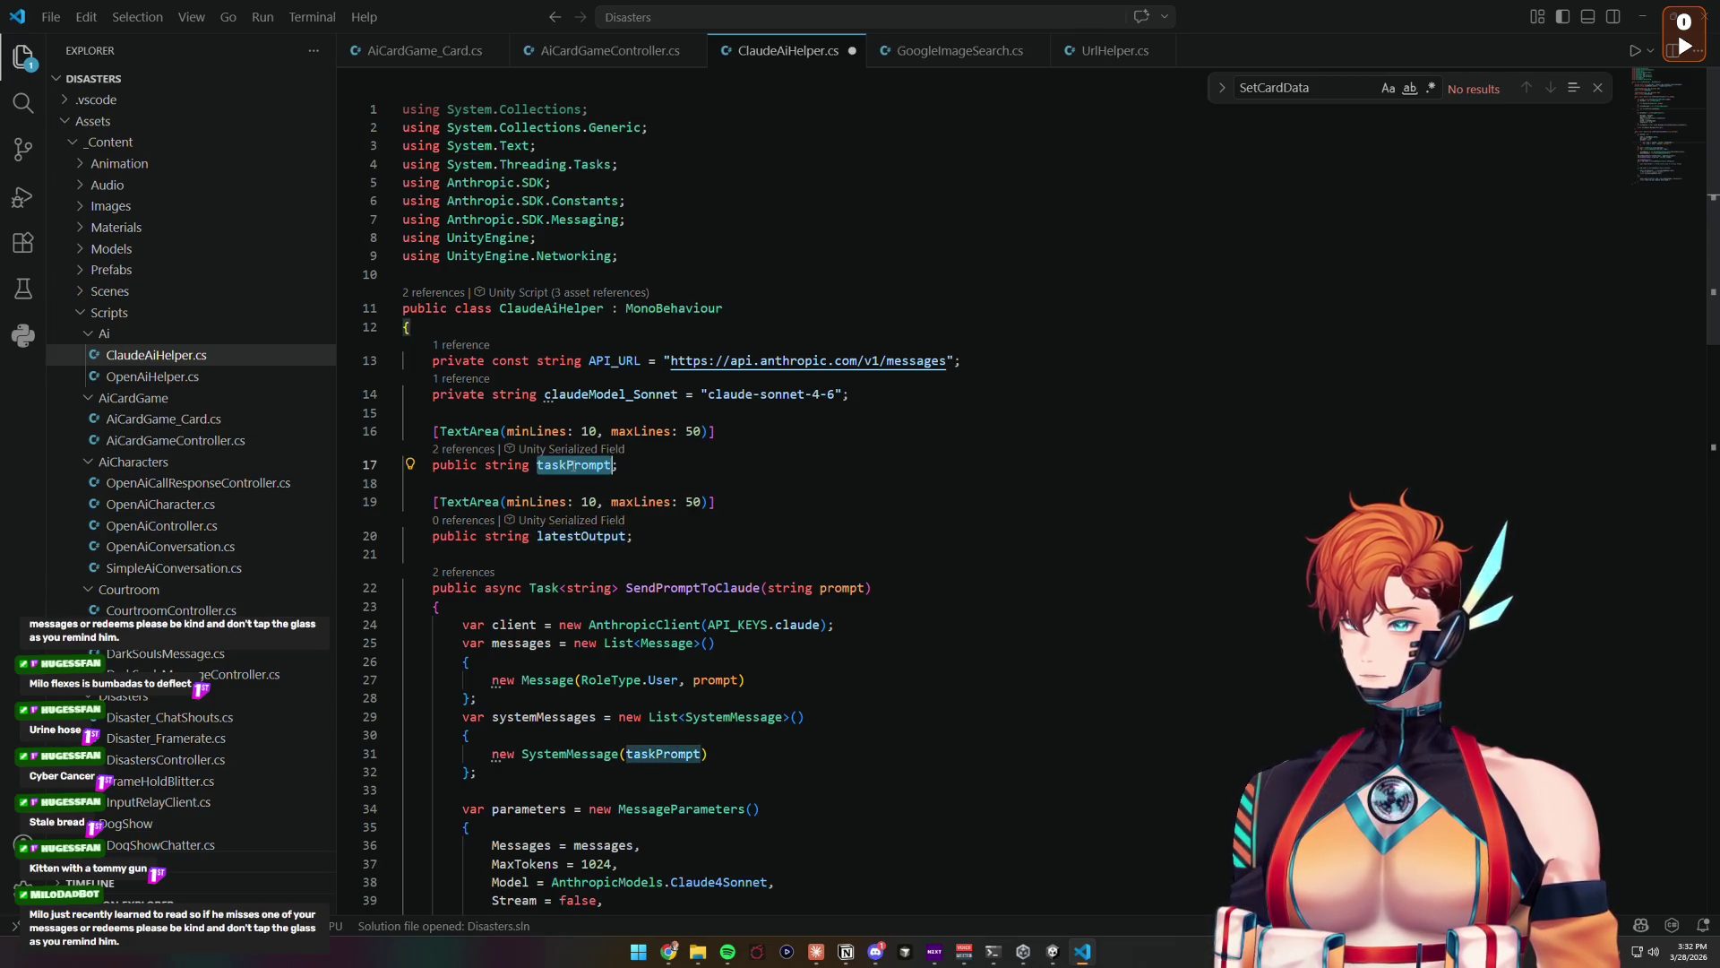
scroll(607, 335, down, 5)
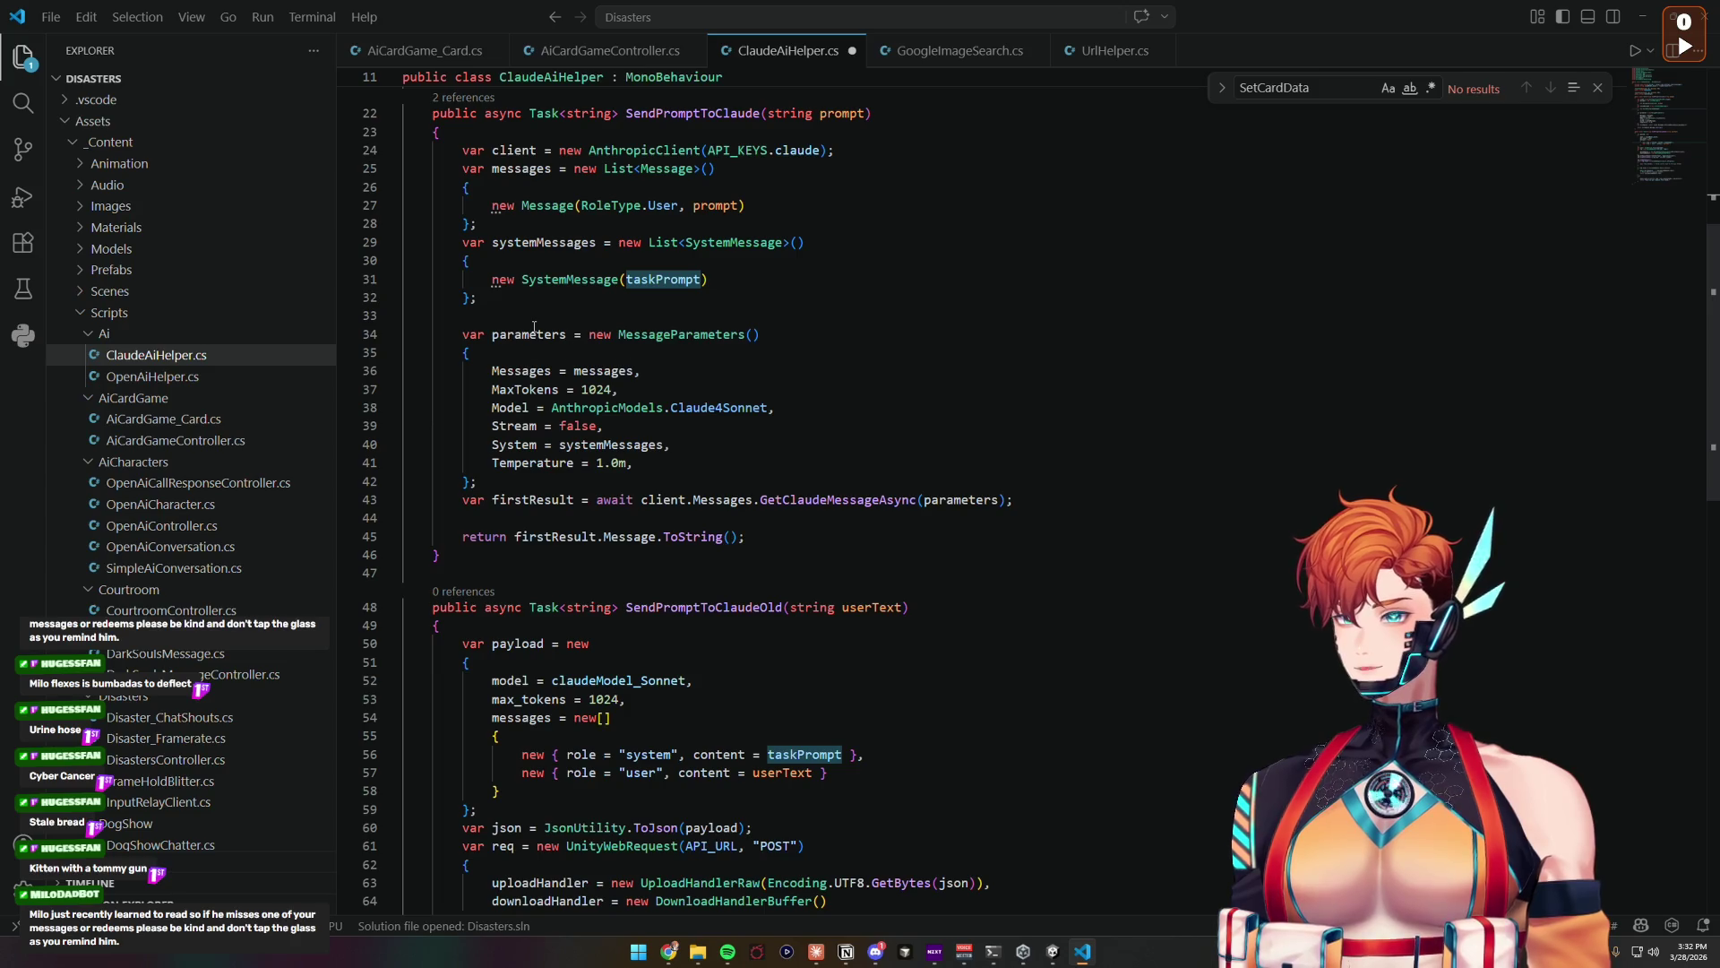
click(534, 327)
click(484, 536)
click(649, 515)
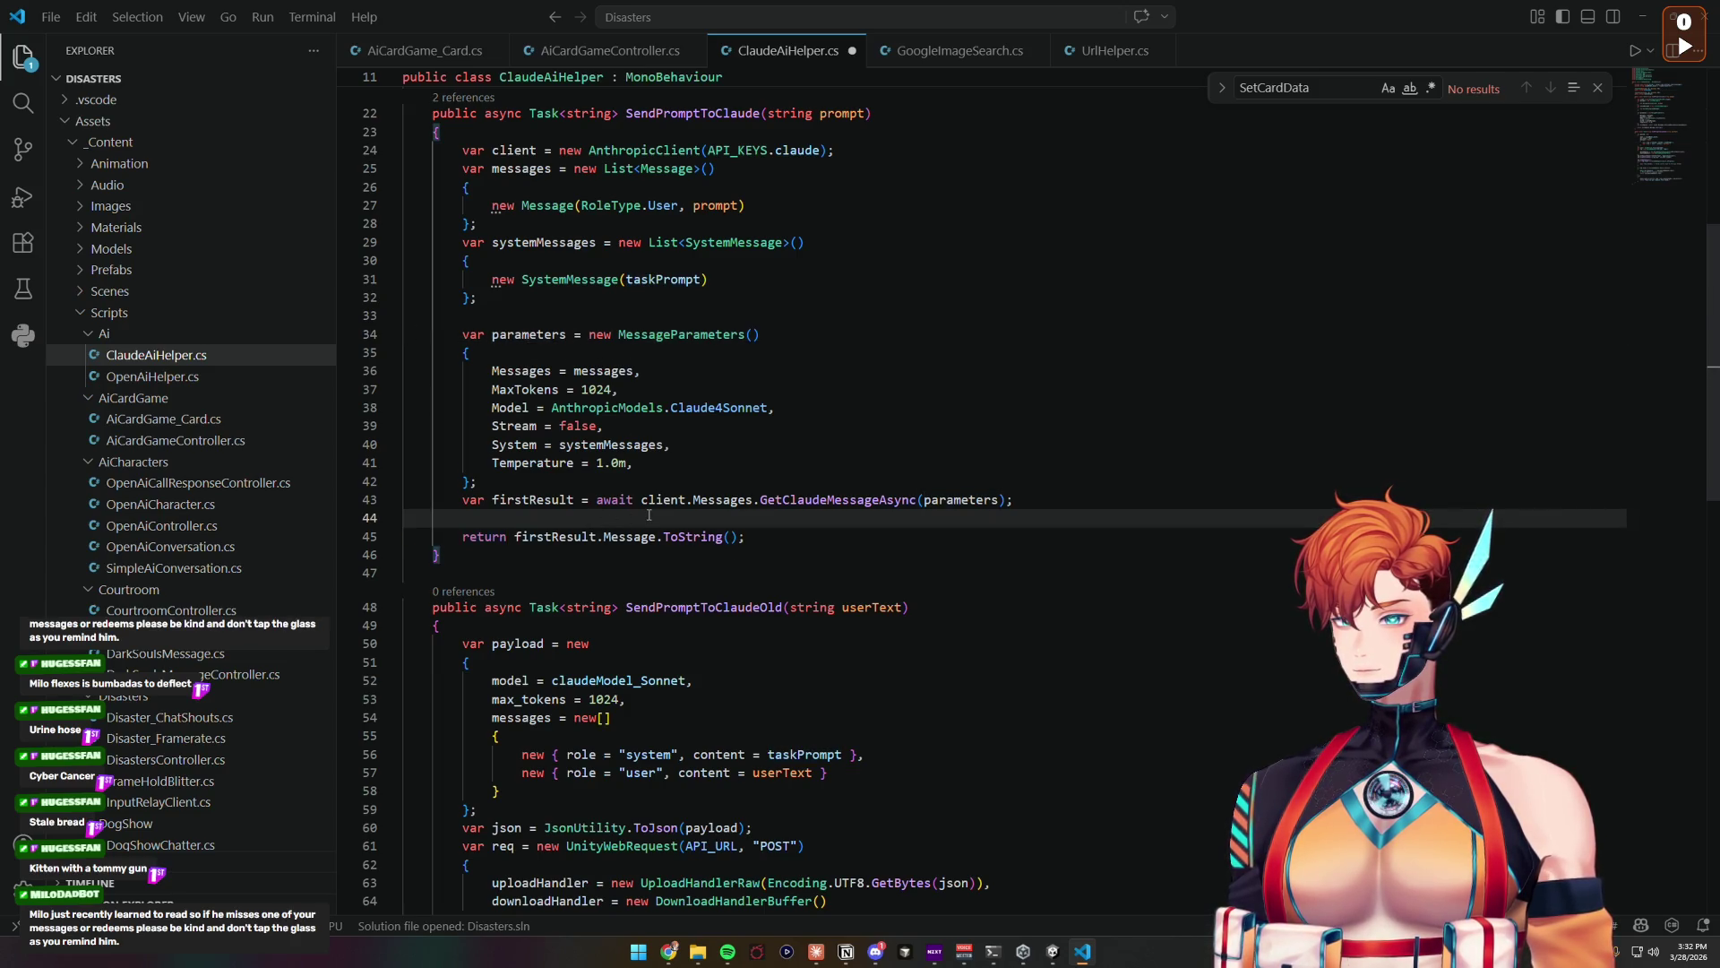
key(Return)
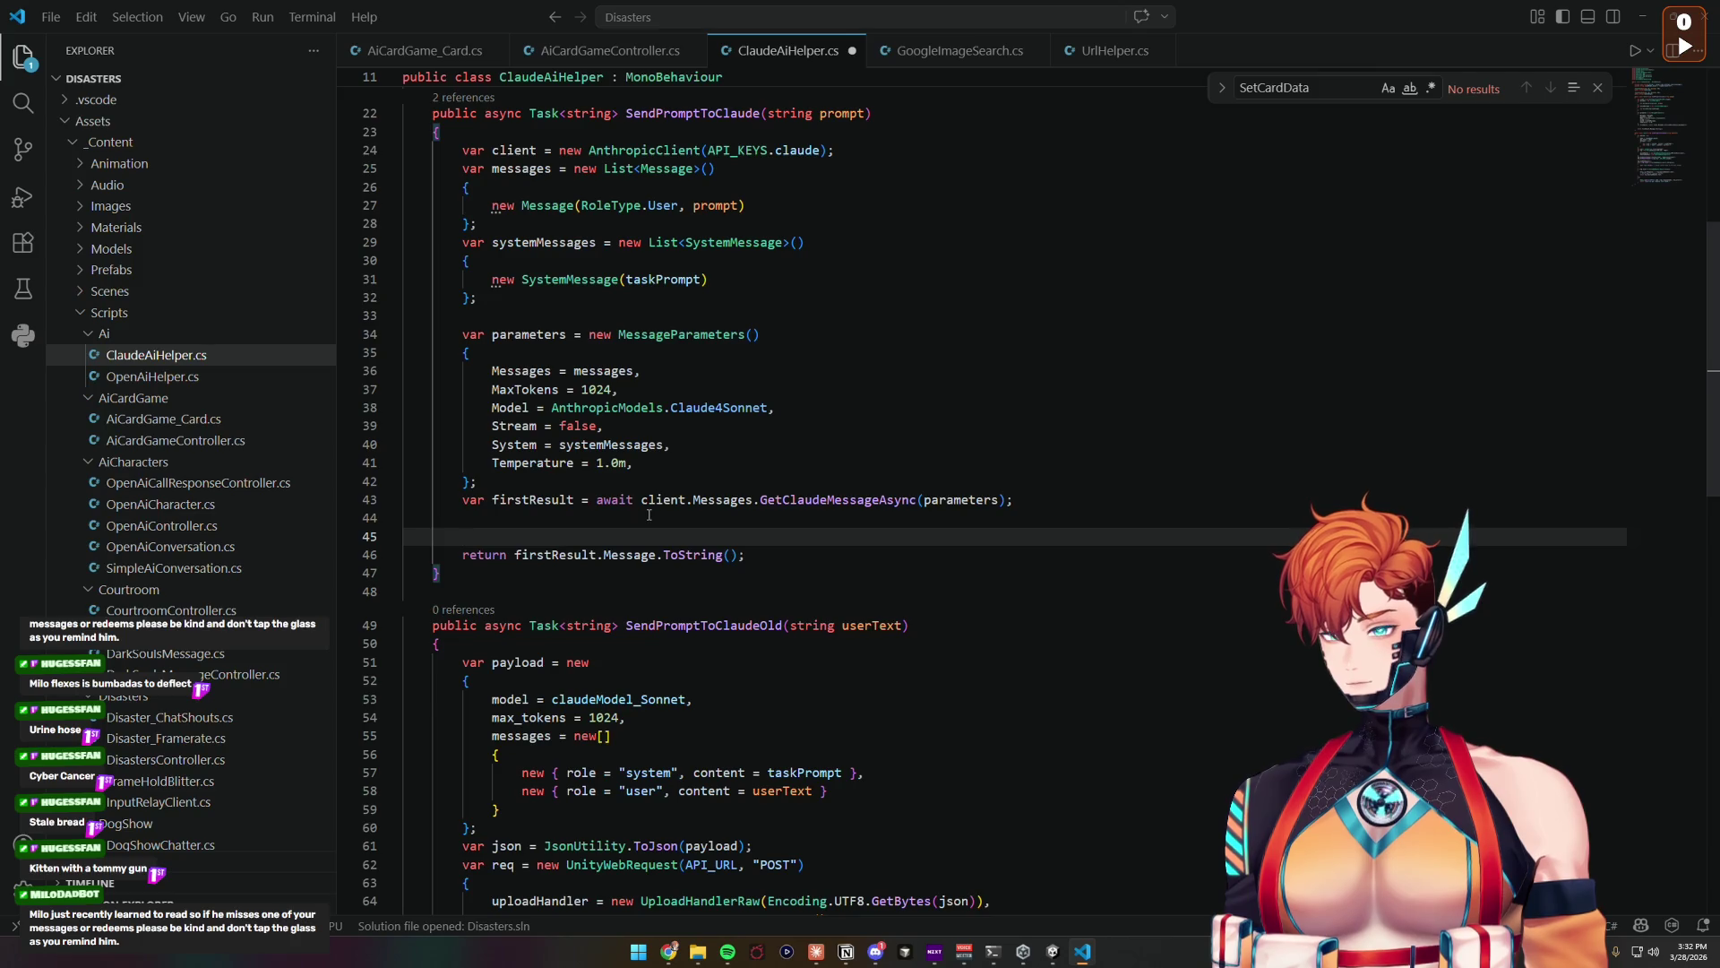
text(string )
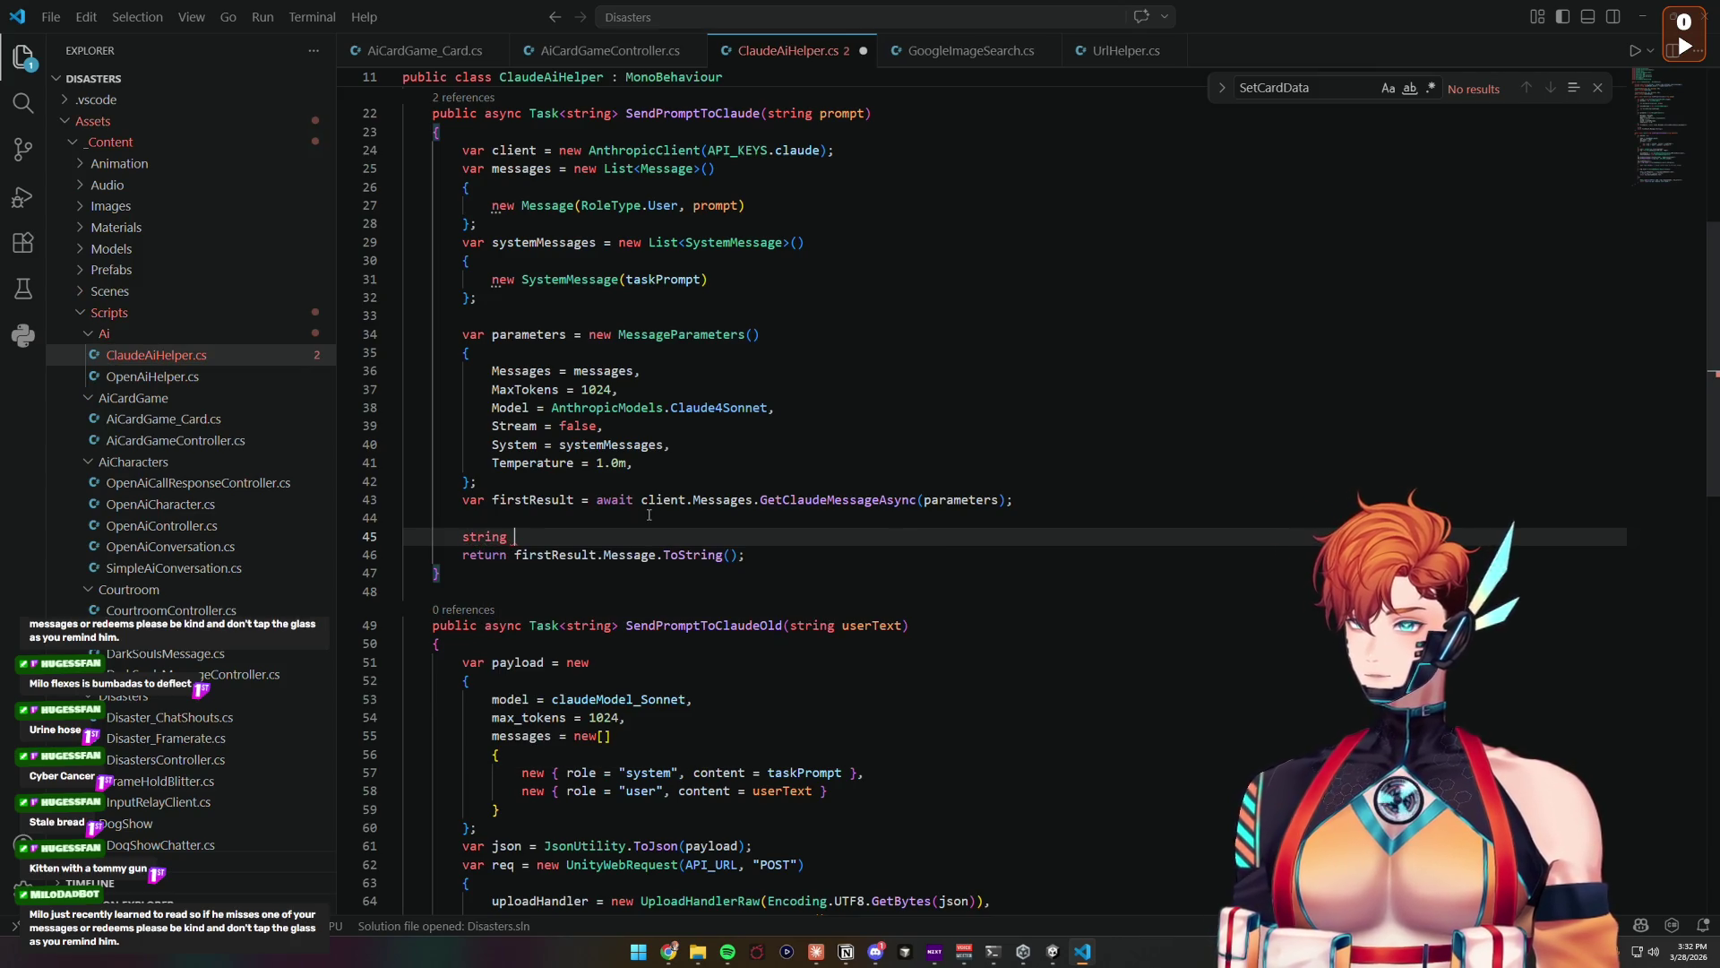
text(res)
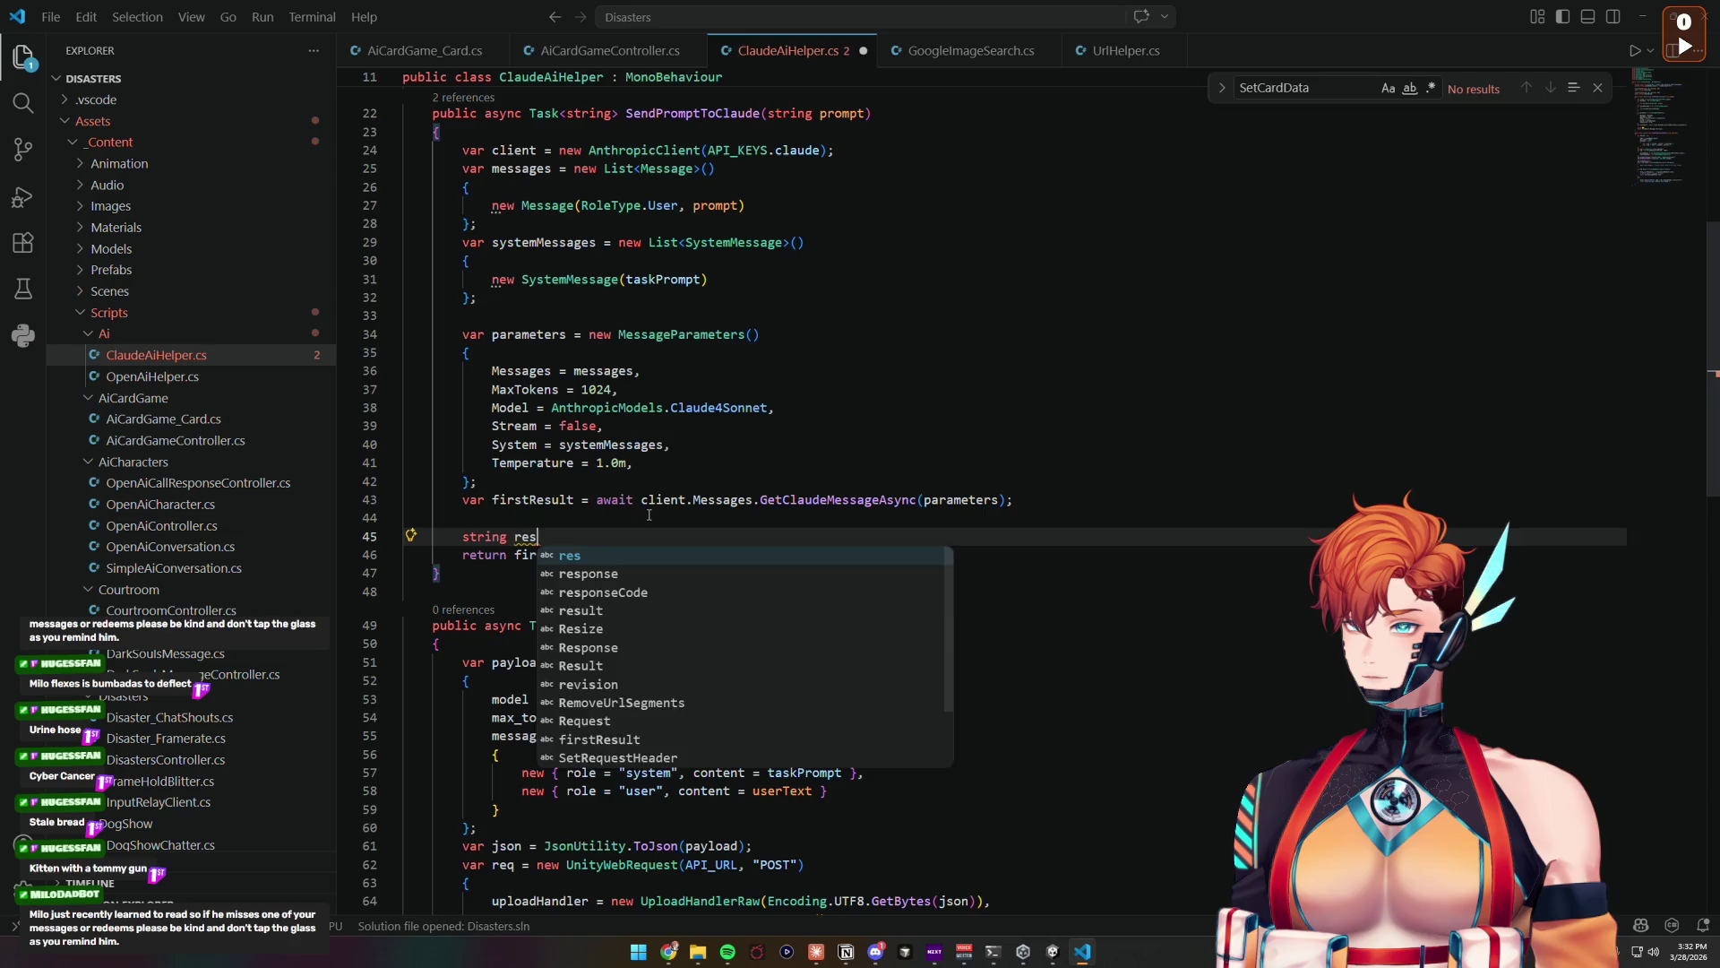
text( = firstResult.Message)
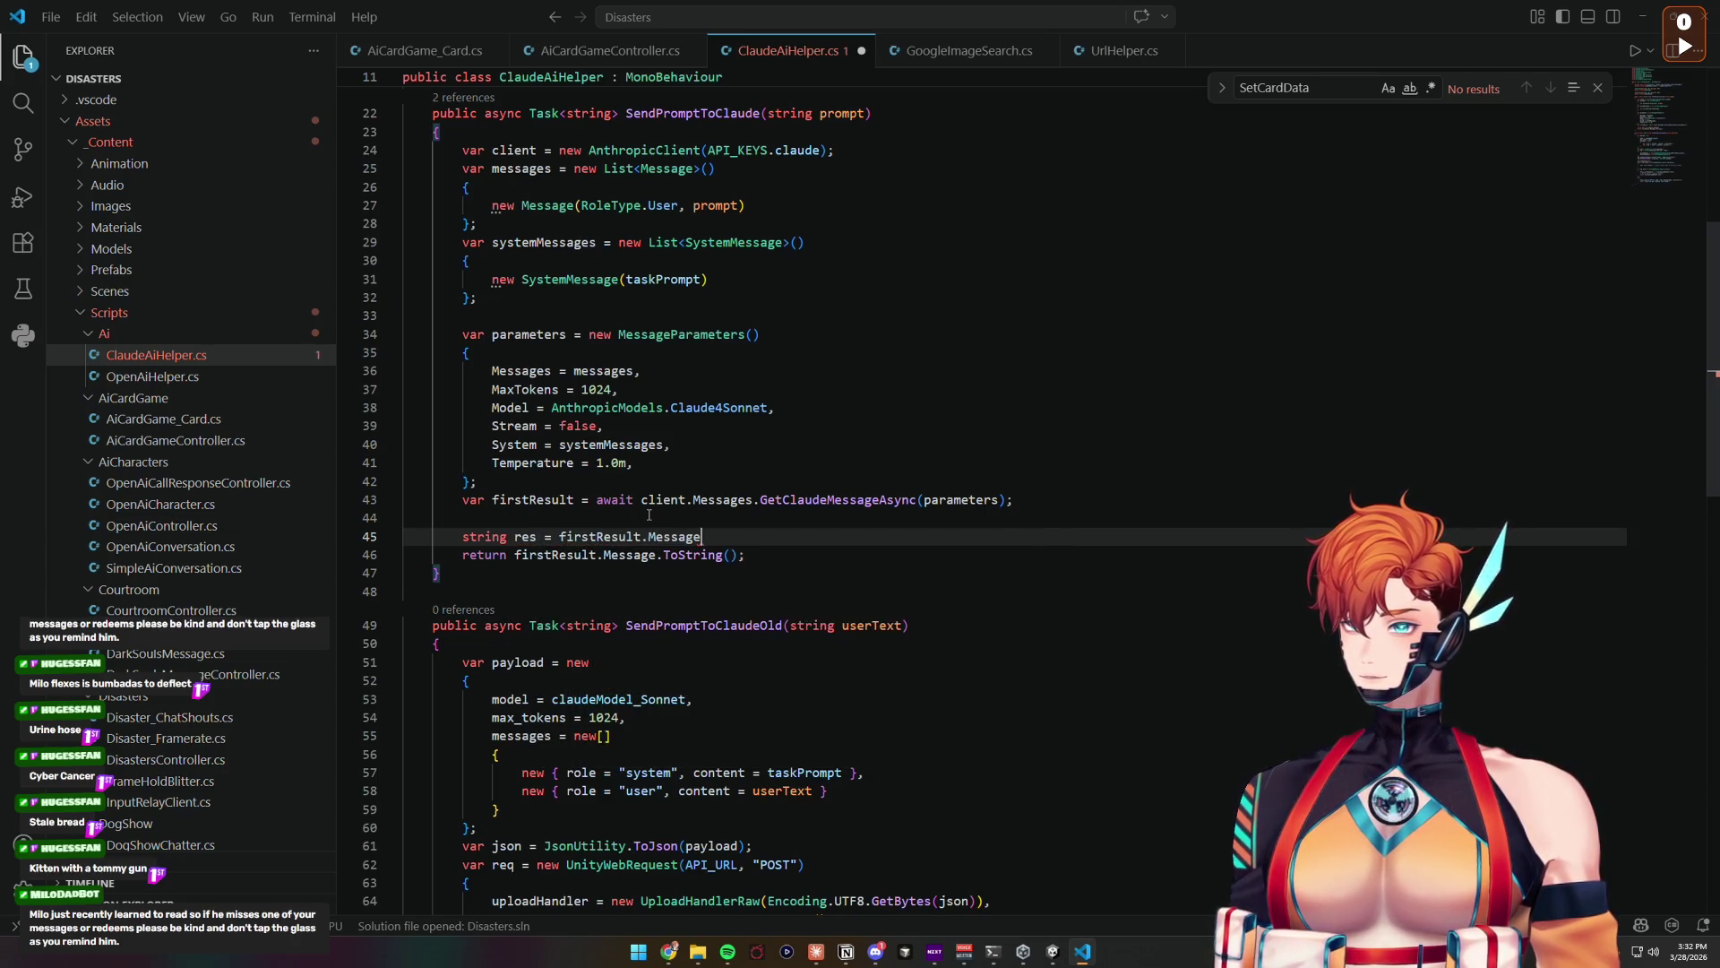
text(.ToString();)
key(Return)
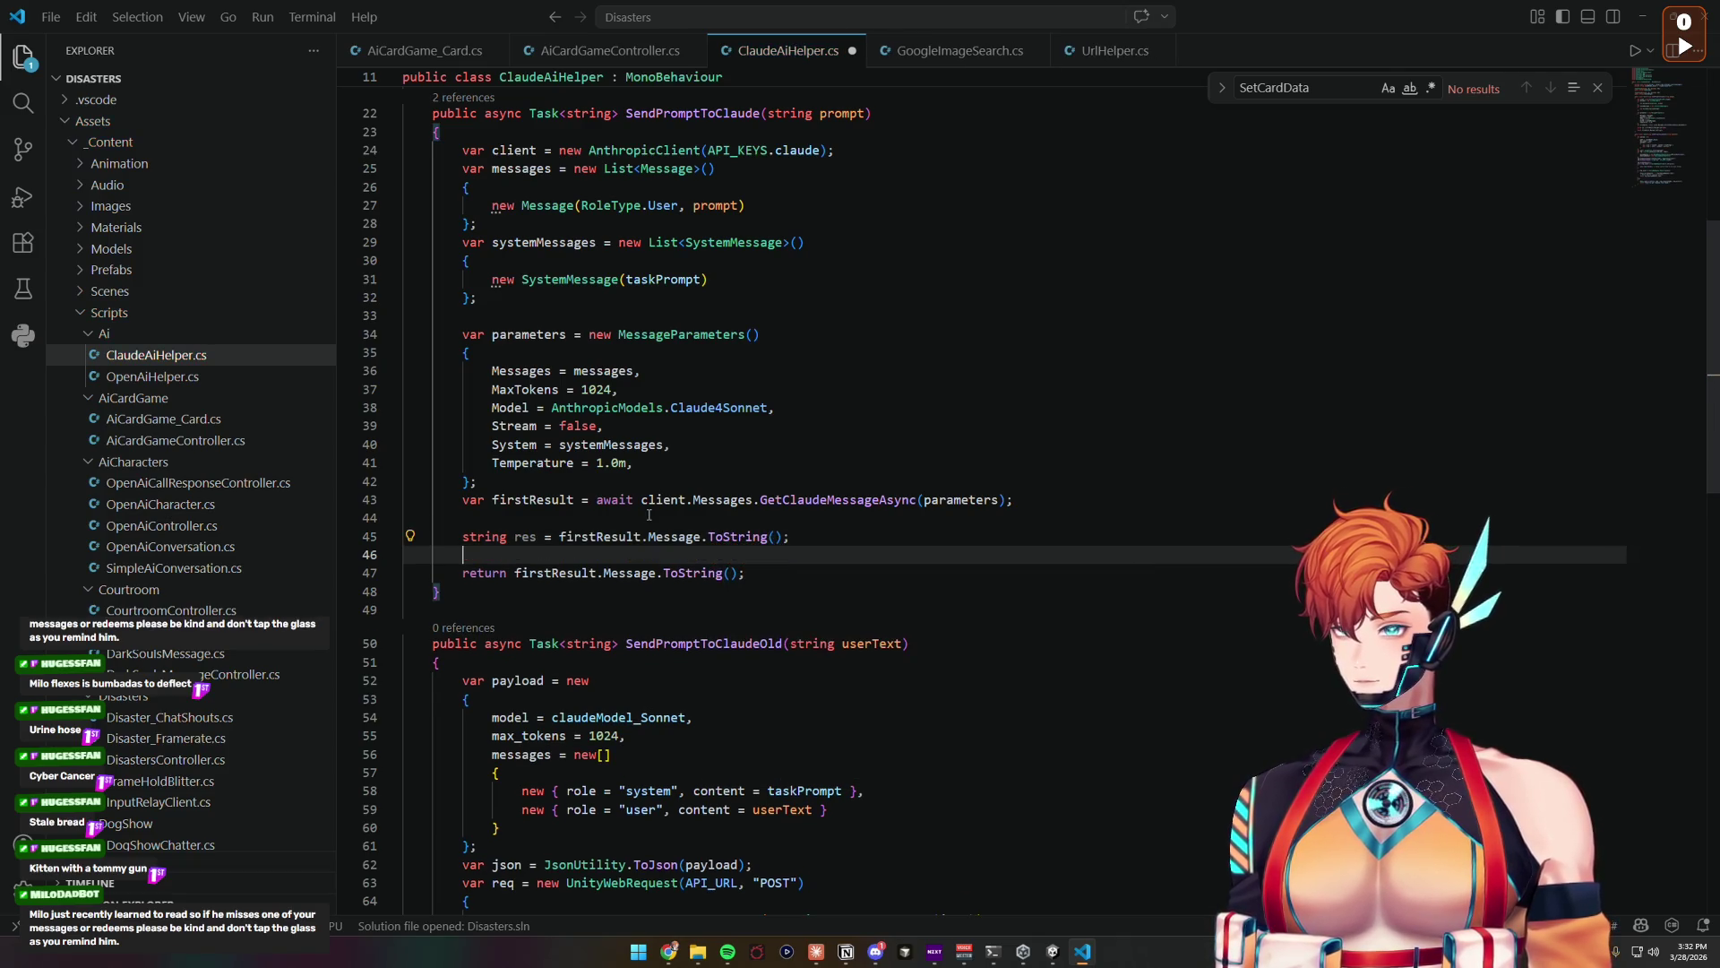
text(latestOutput = res;)
key(Down)
key(ctrl+Left)
key(shift+End)
text(res)
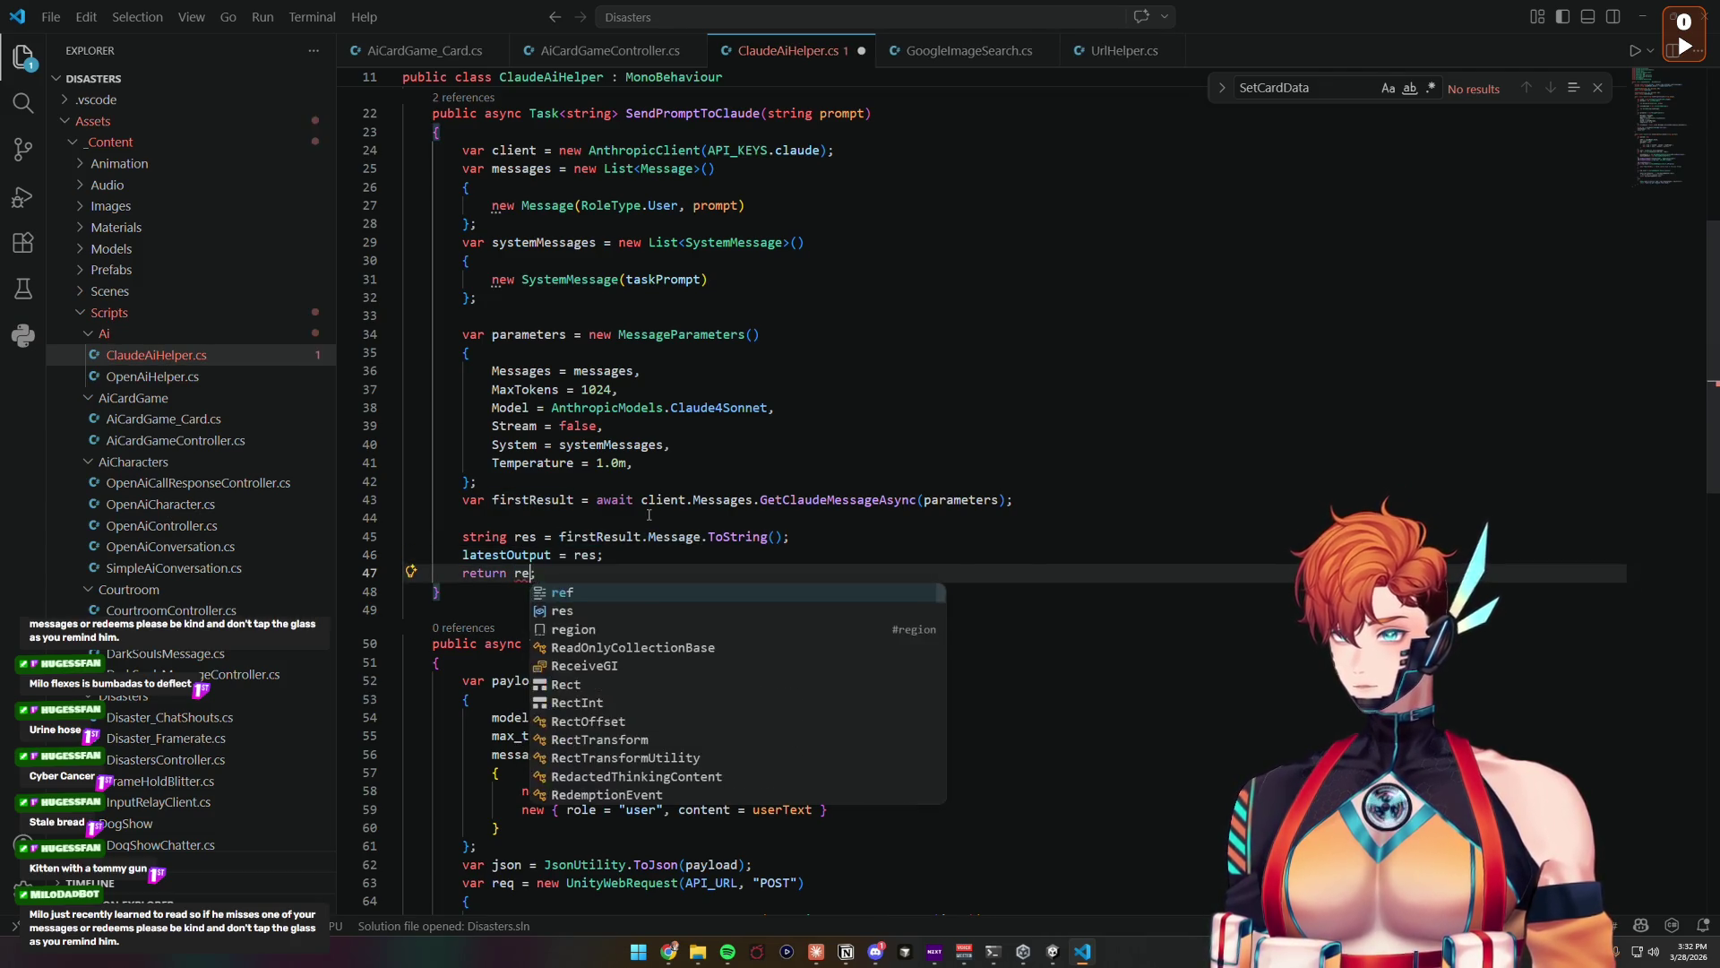
key(Escape)
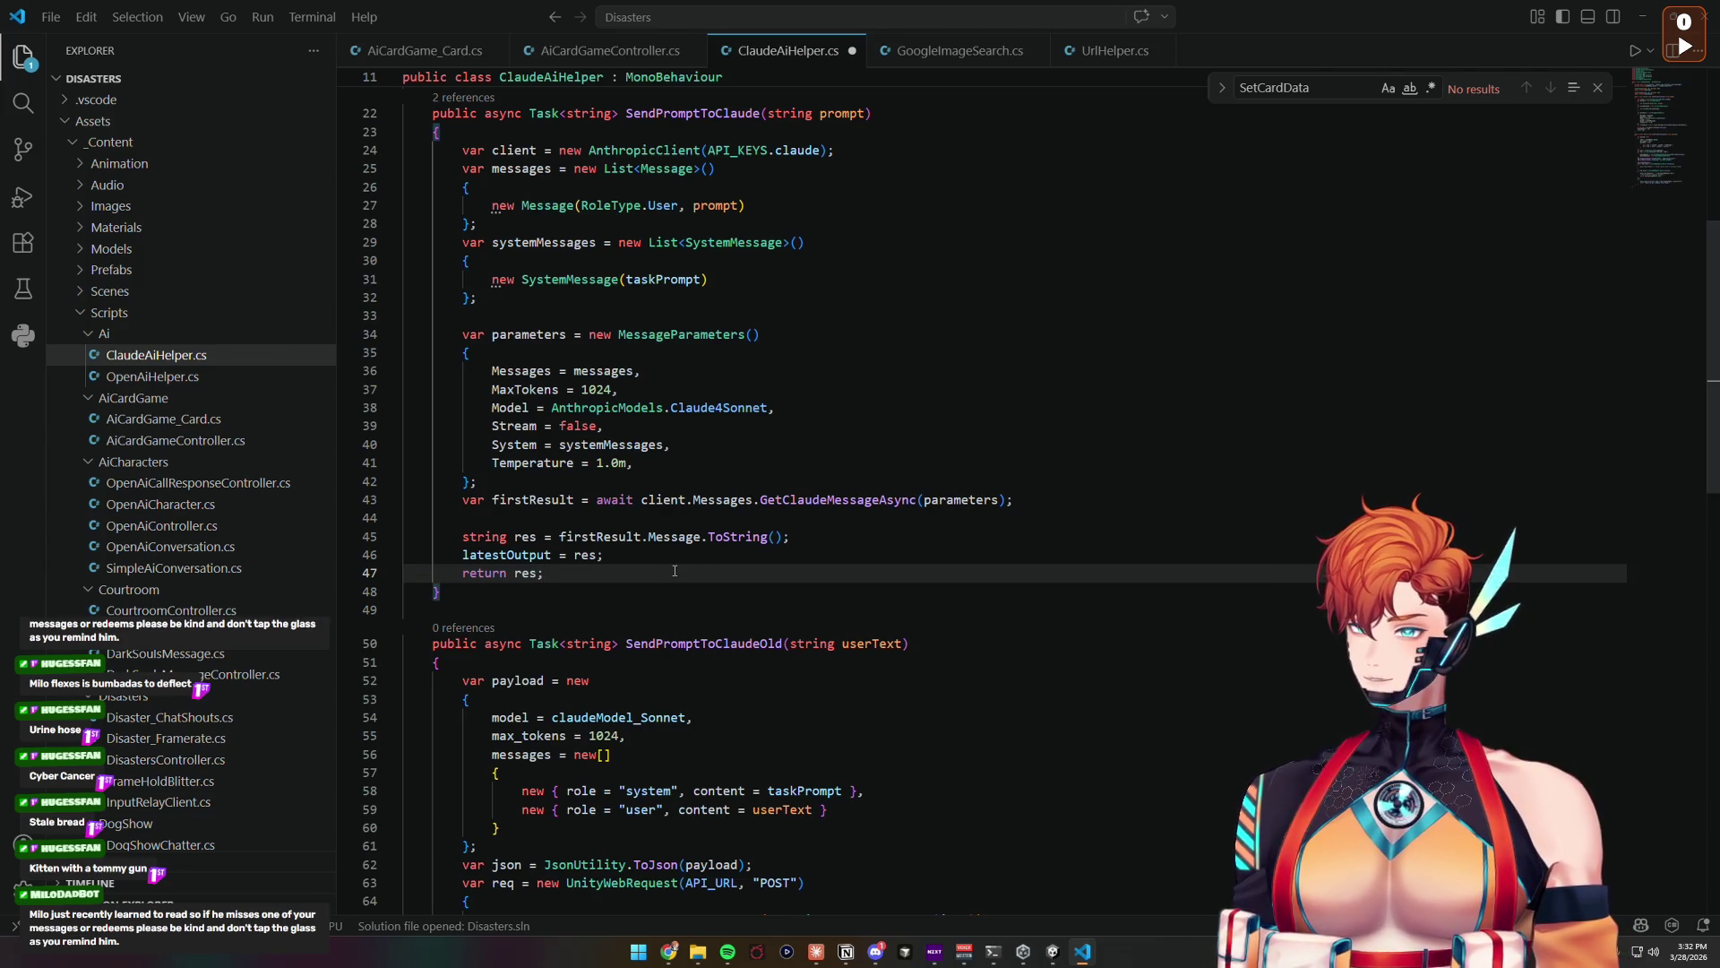
Step: Inspect the MaxTokens limit of 1024, then return to Unity
scroll(674, 571, down, 9)
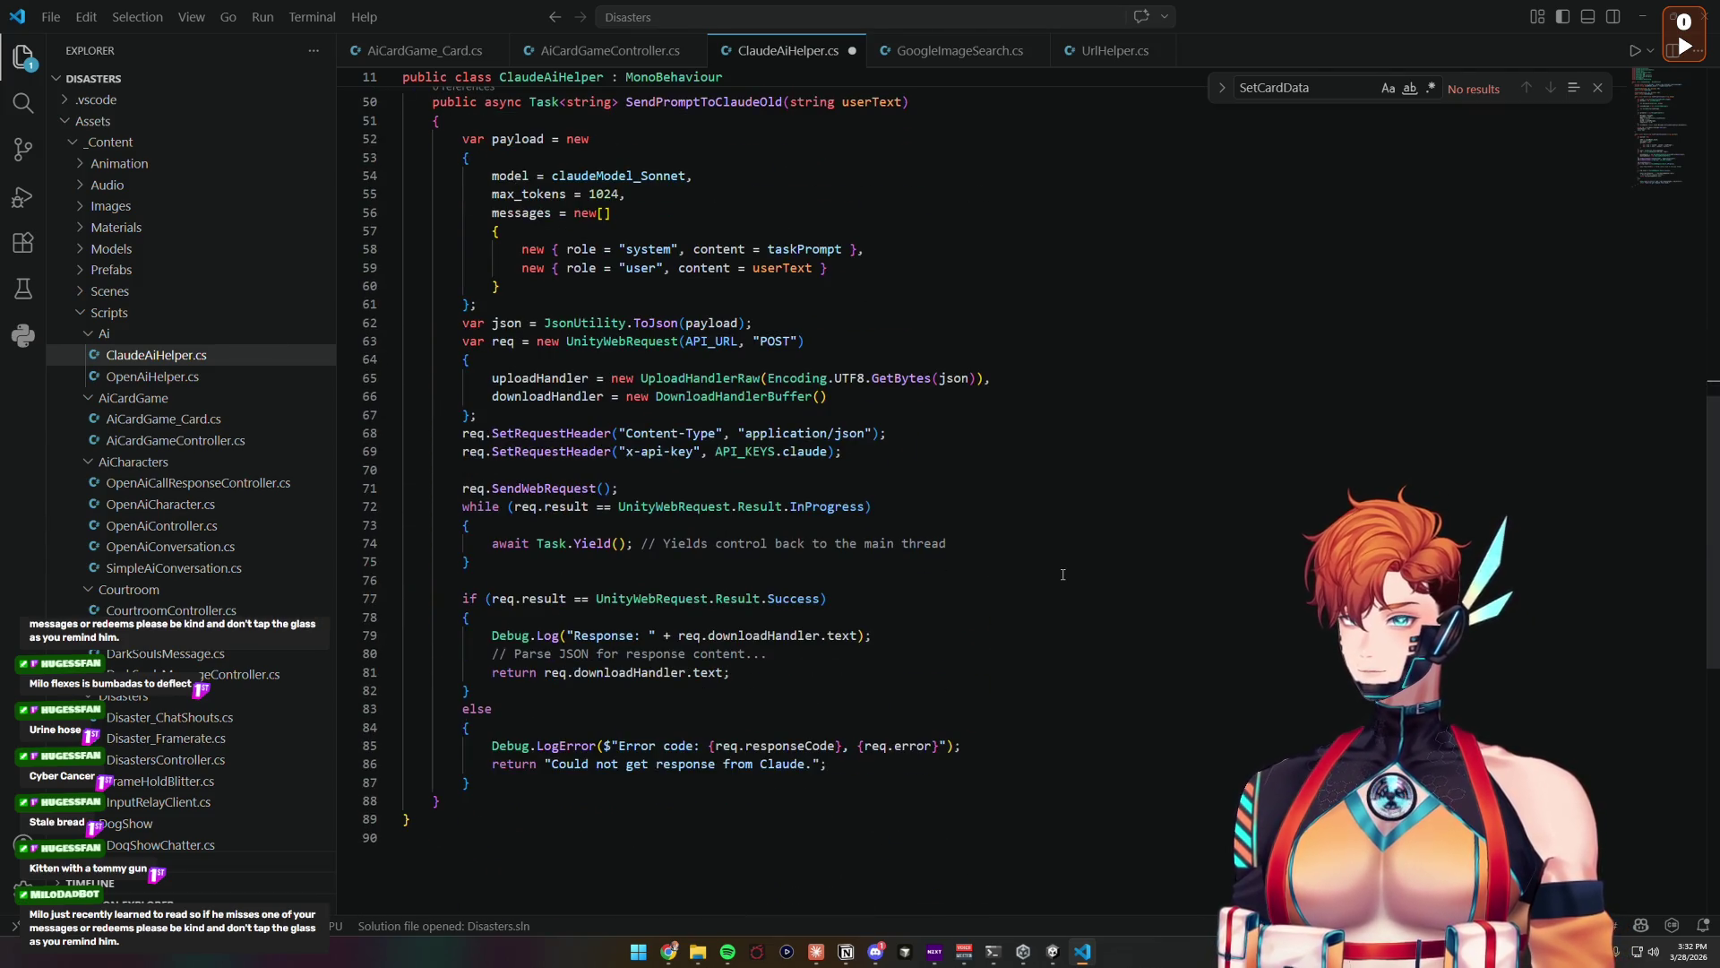
scroll(1072, 575, up, 9)
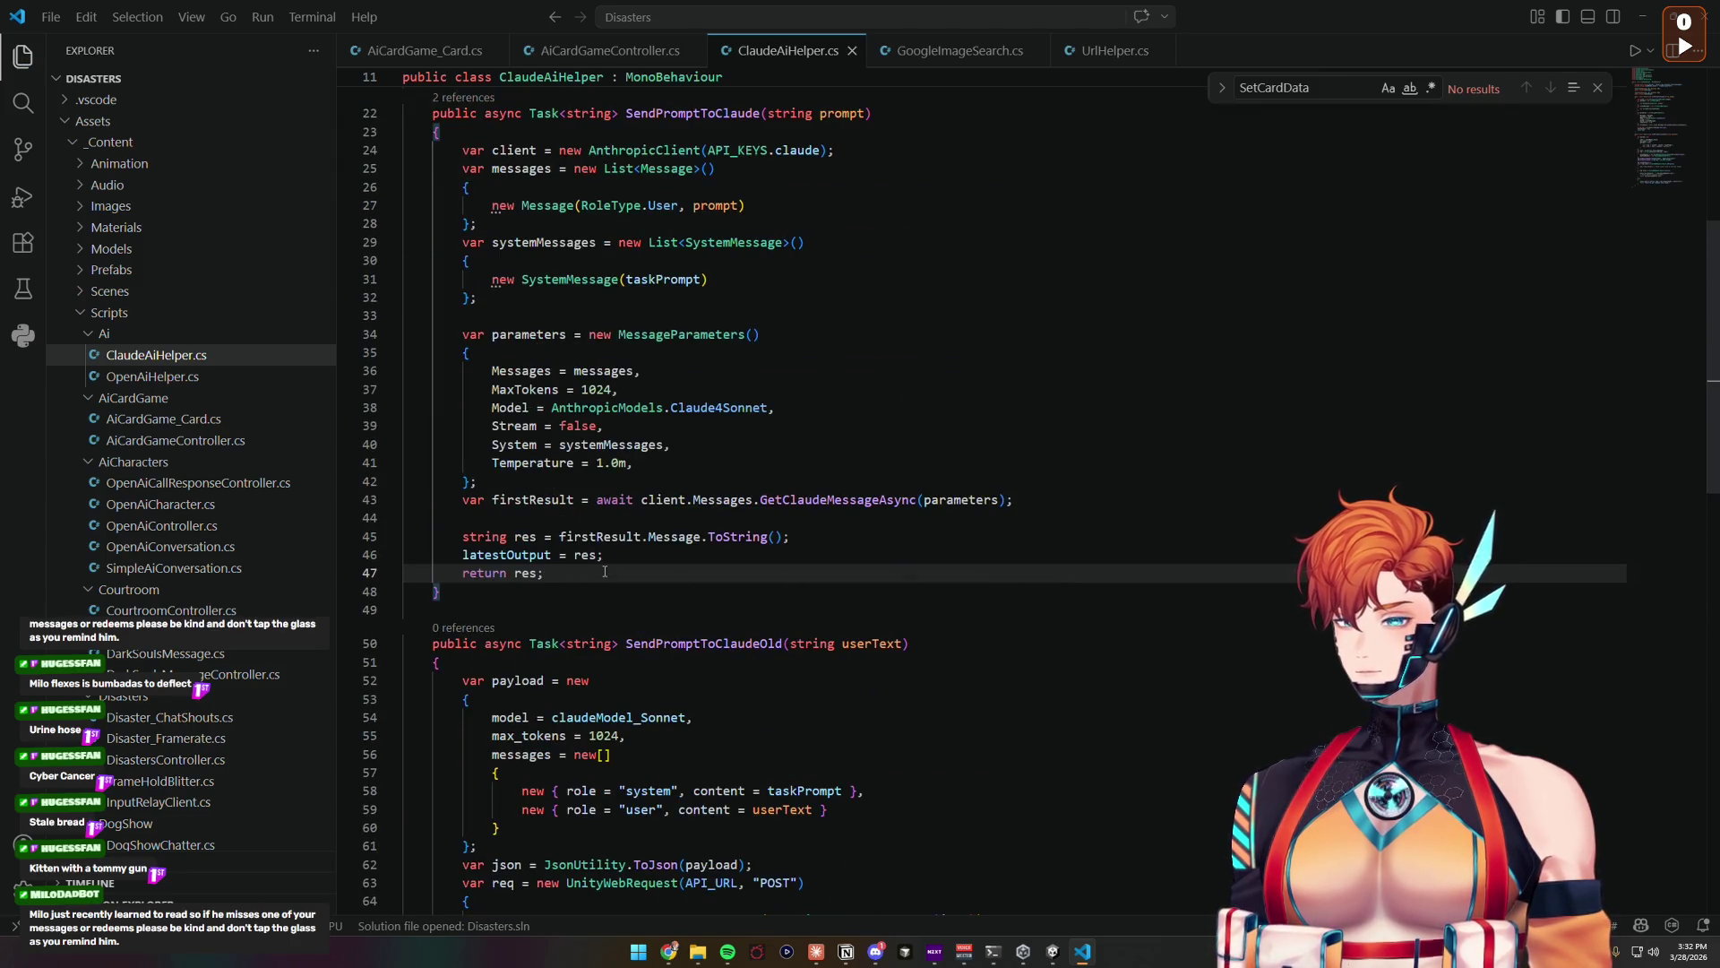
double_click(545, 391)
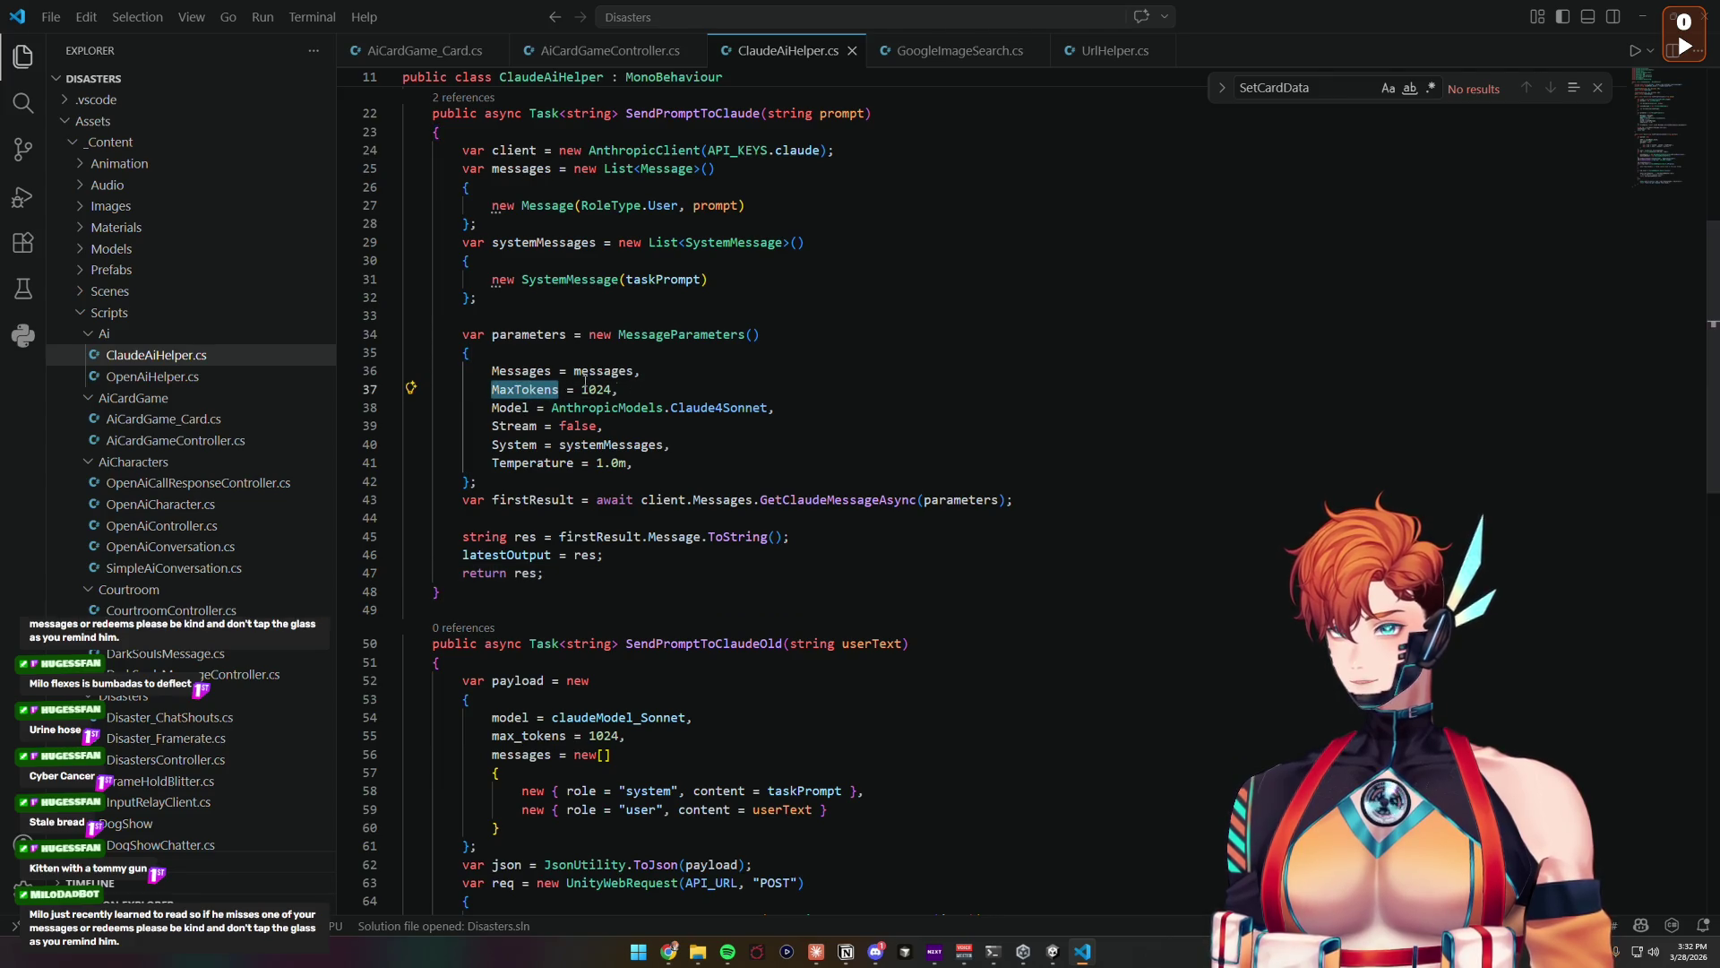
double_click(595, 391)
triple_click(595, 391)
double_click(529, 392)
double_click(600, 391)
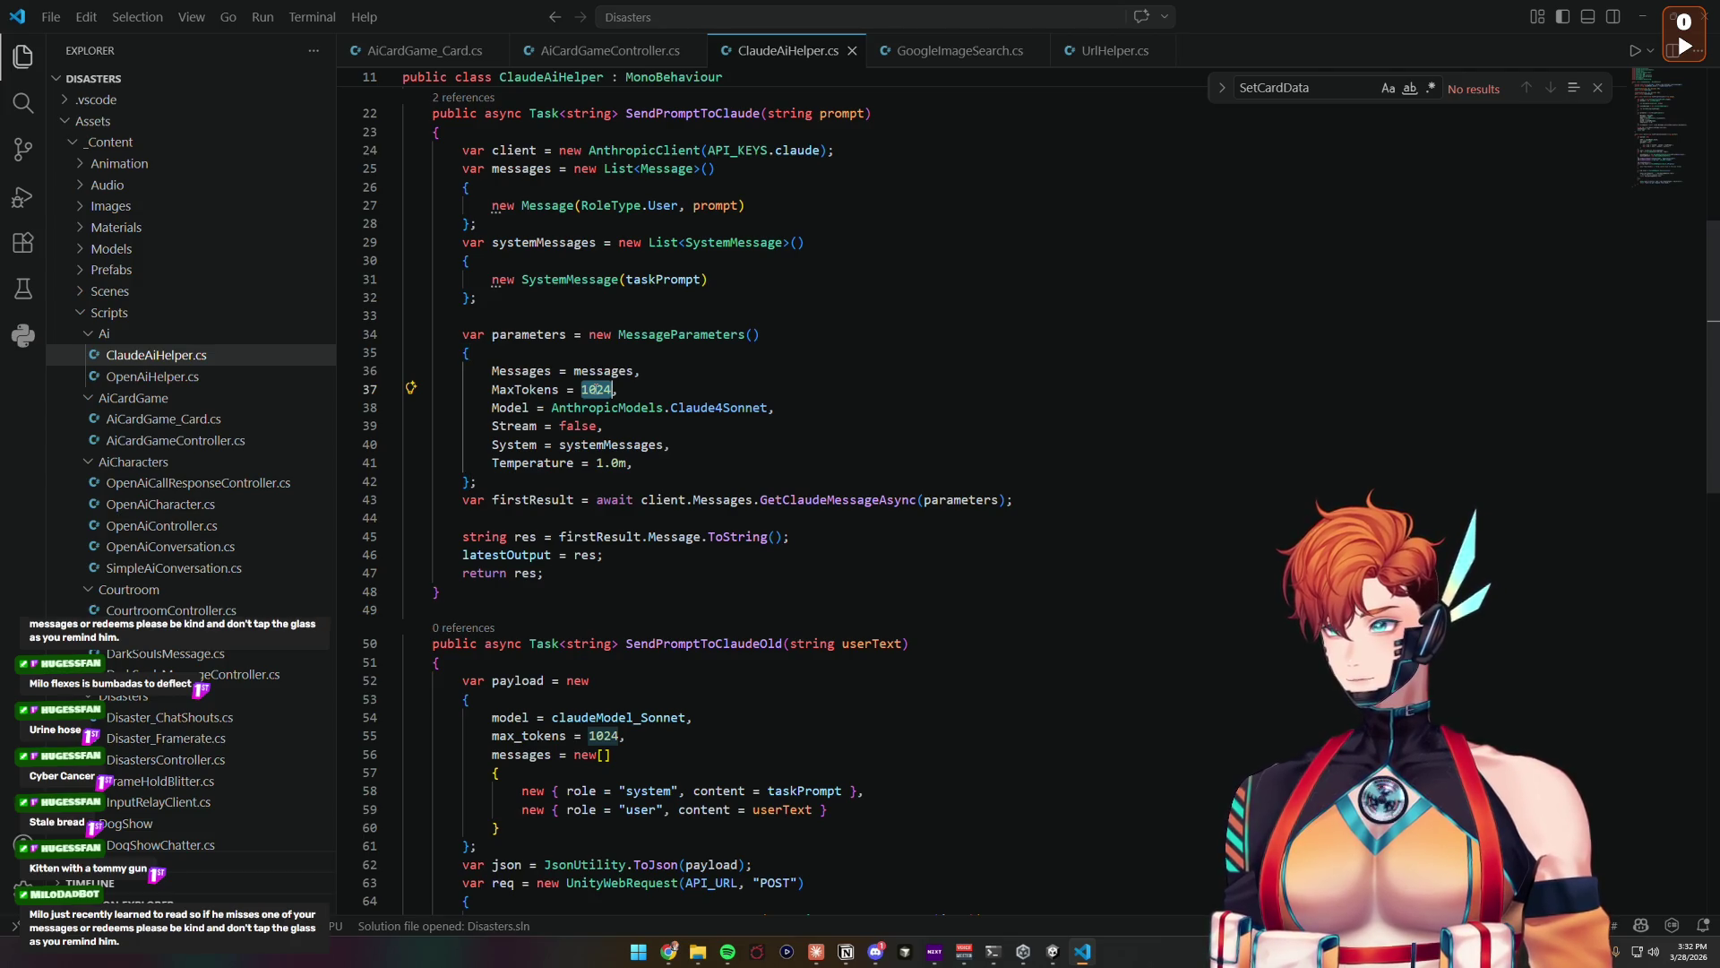
click(595, 390)
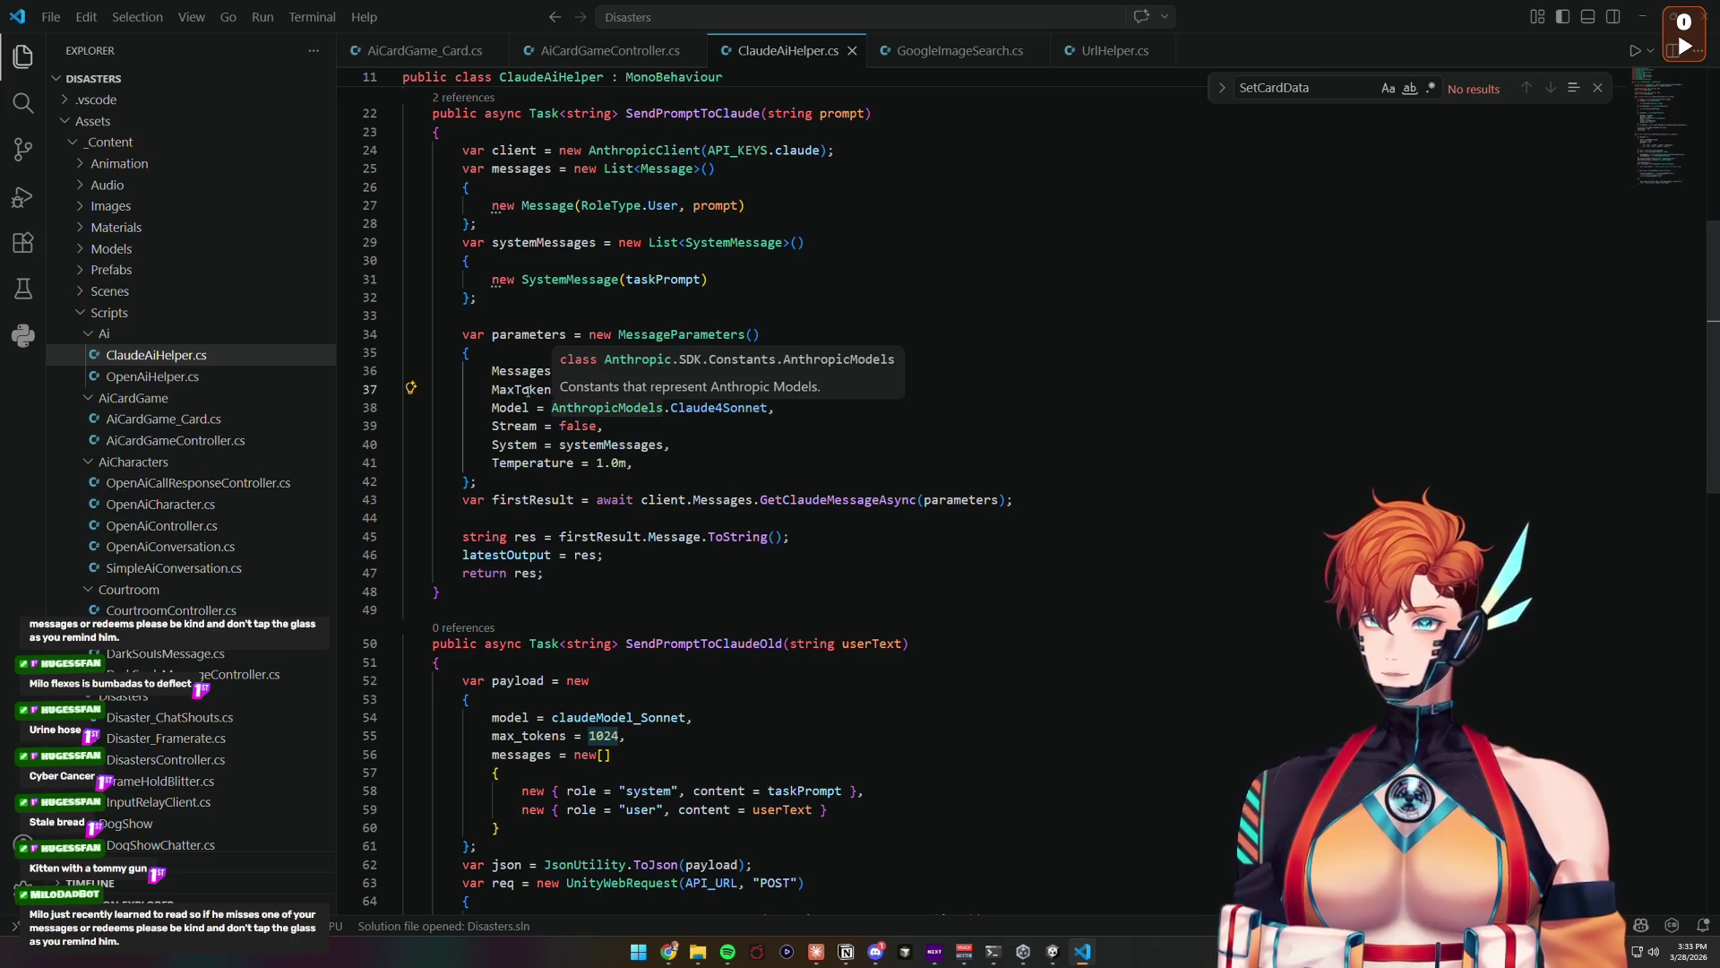
double_click(557, 391)
double_click(596, 390)
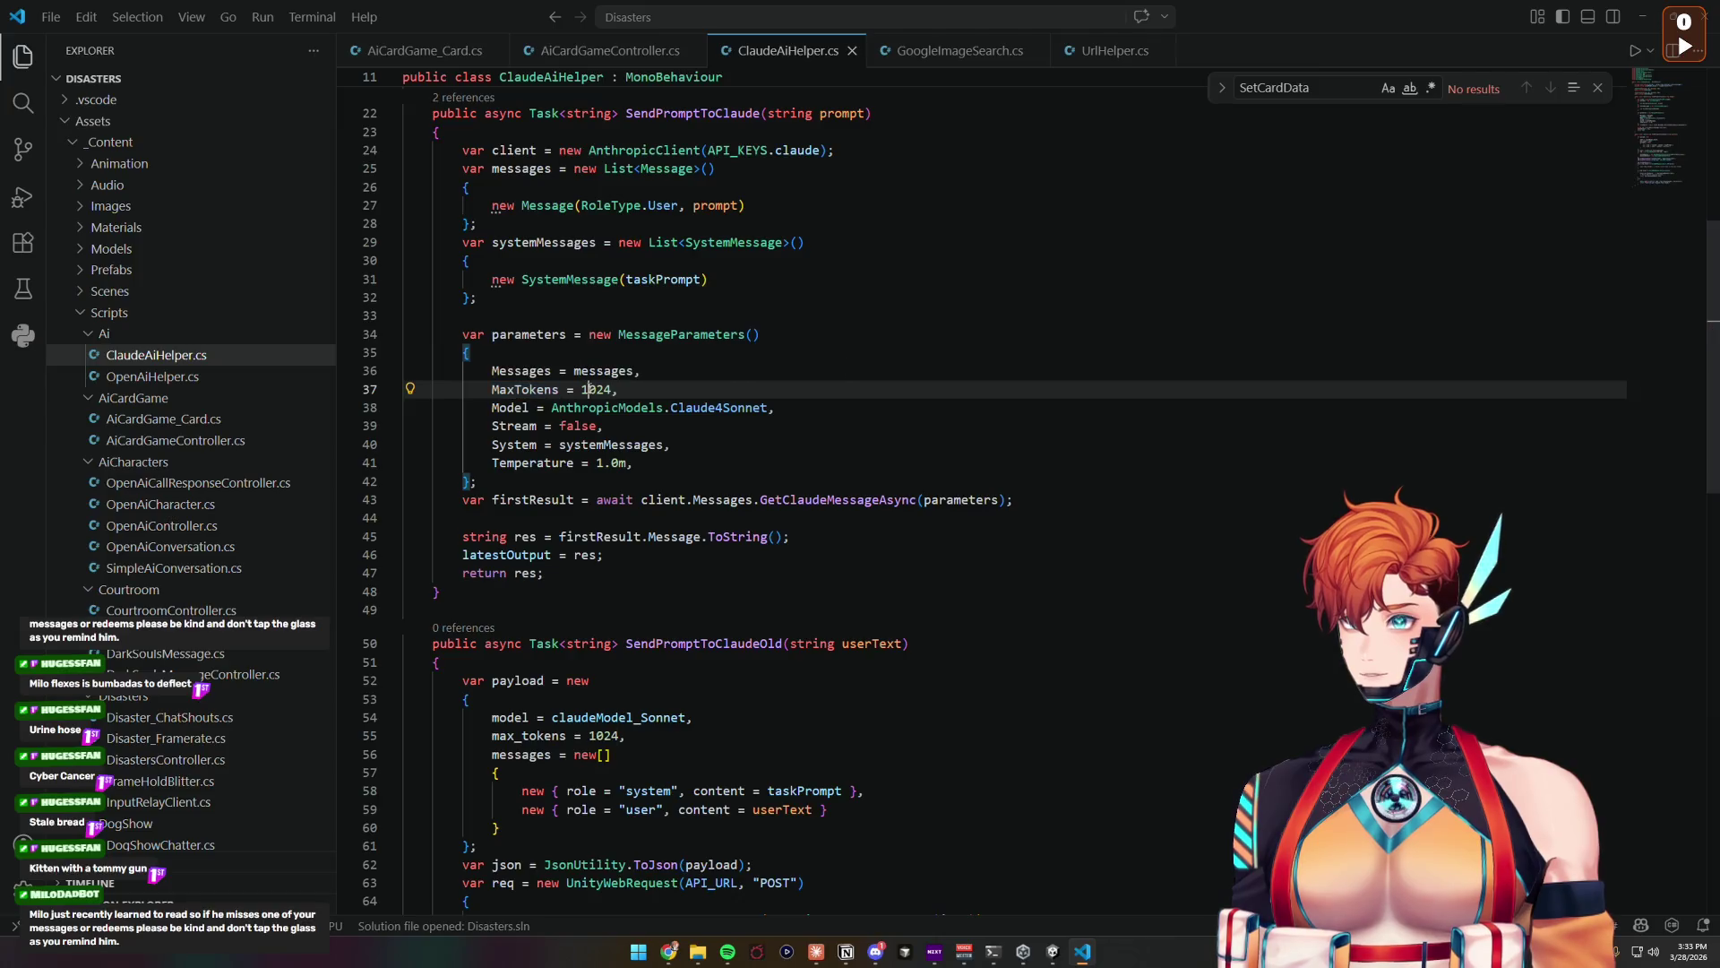
click(596, 390)
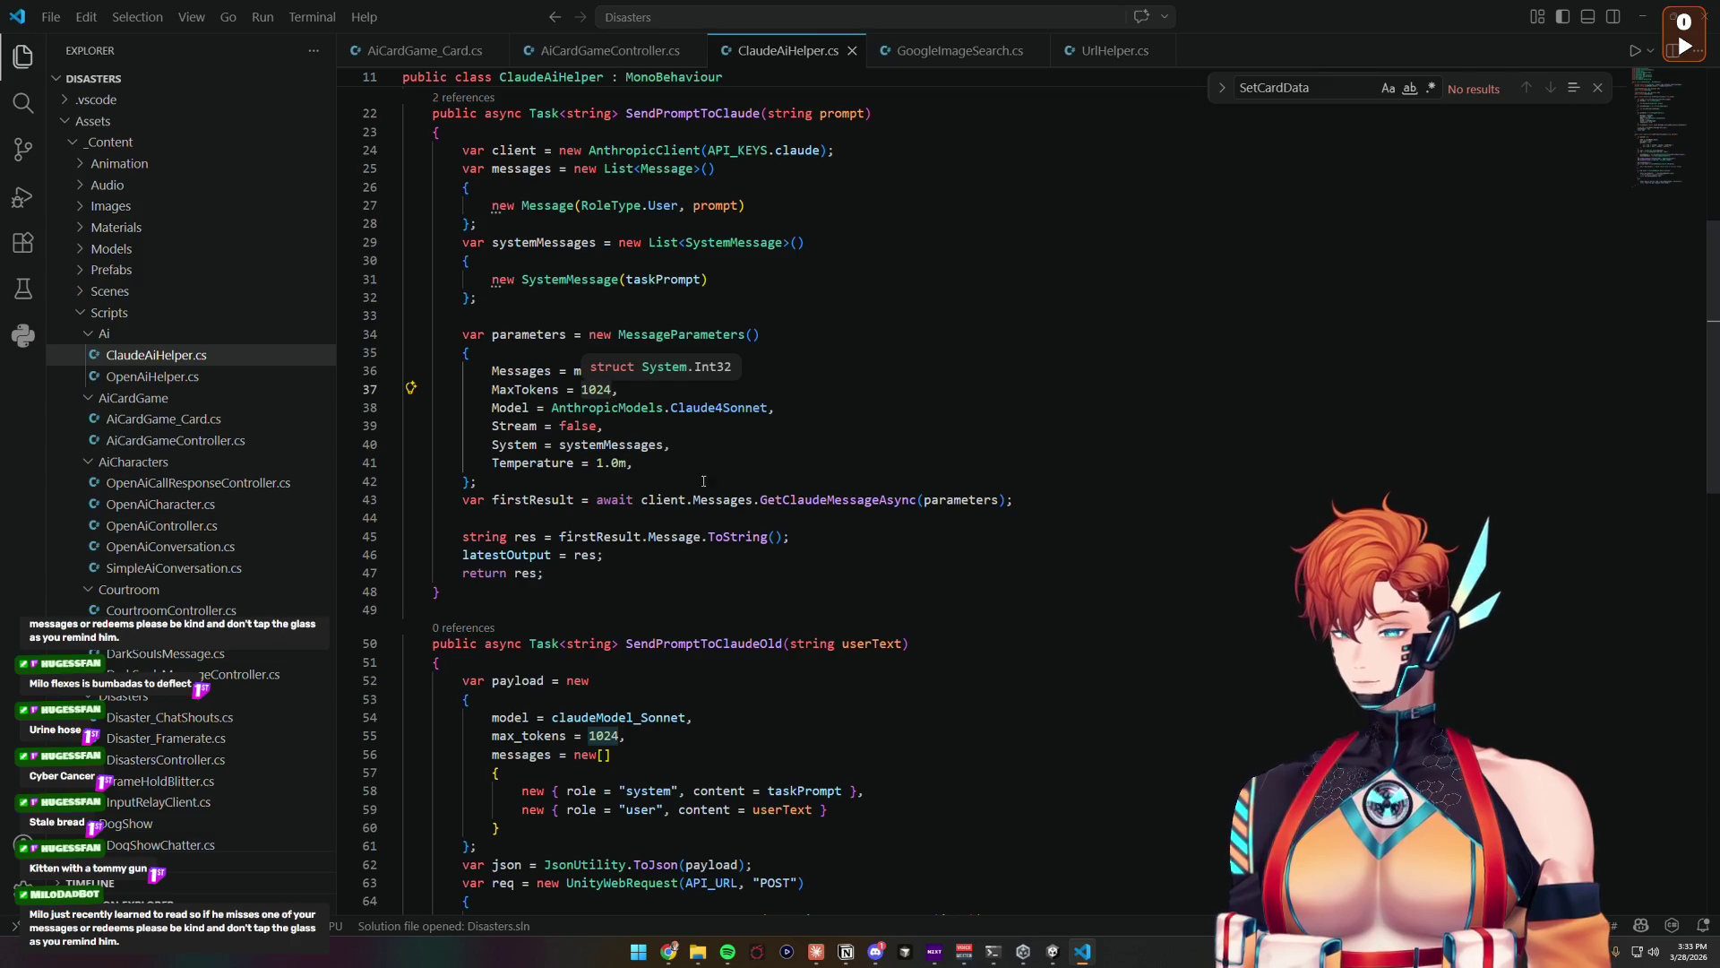
double_click(597, 390)
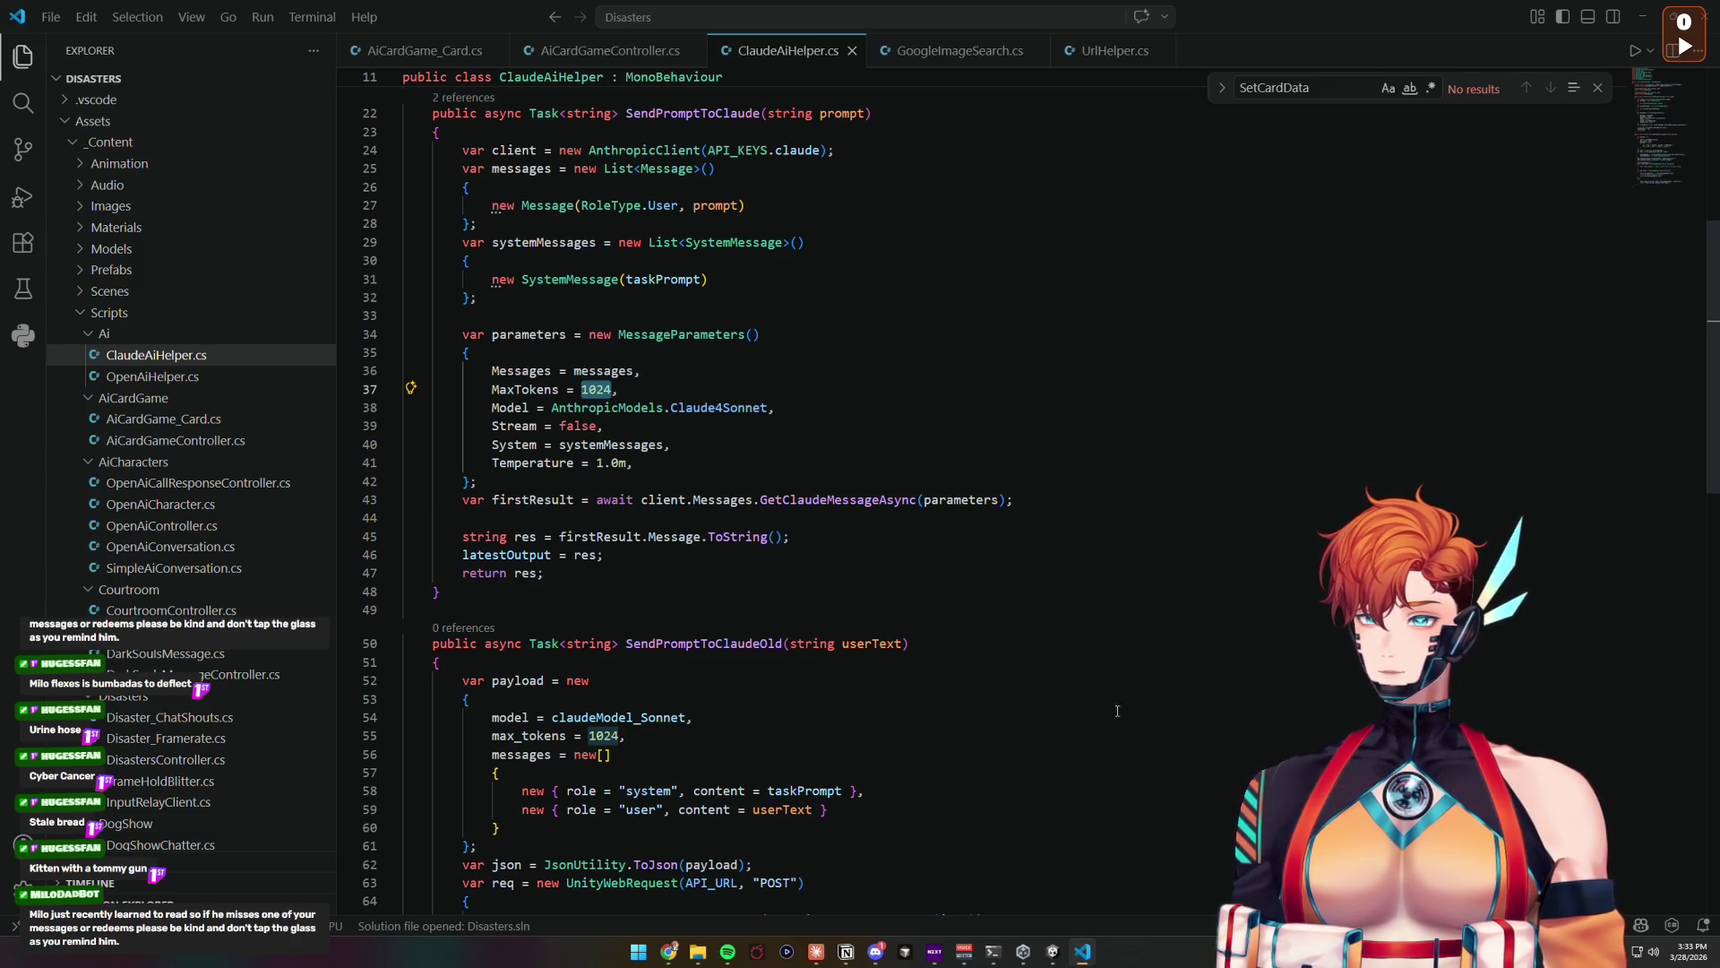
click(1052, 951)
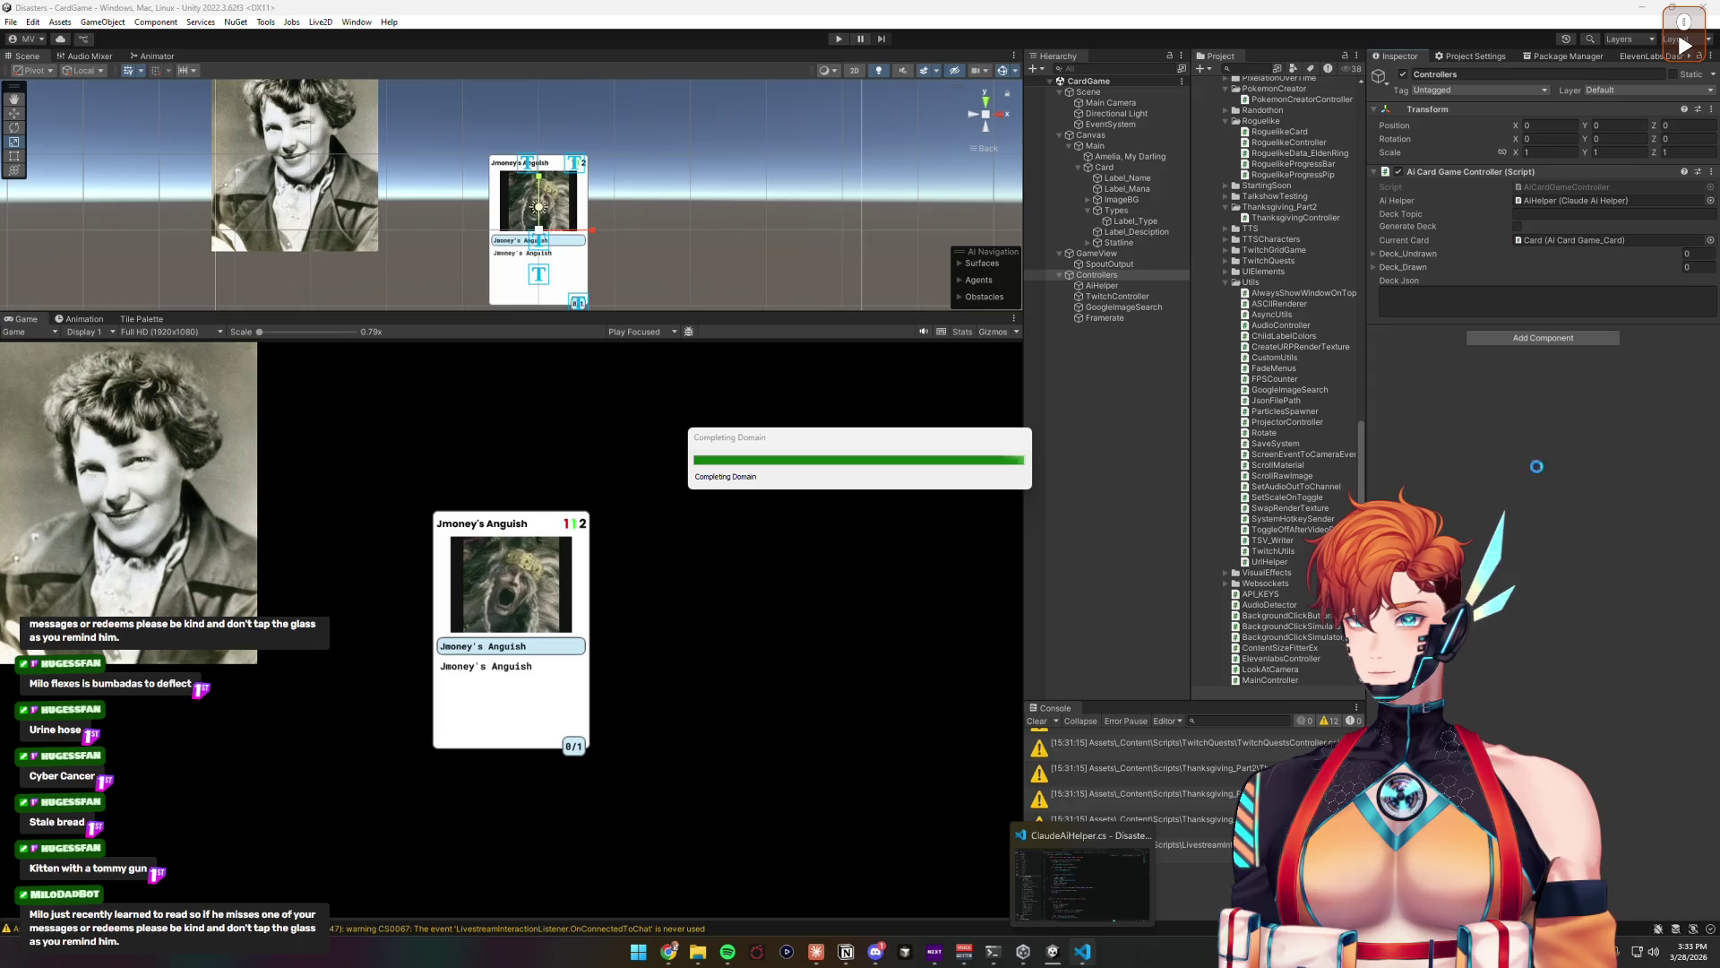
Step: Check AiHelper's task prompt, enter play mode with Ctrl+P, and select the card game controller
click(1104, 285)
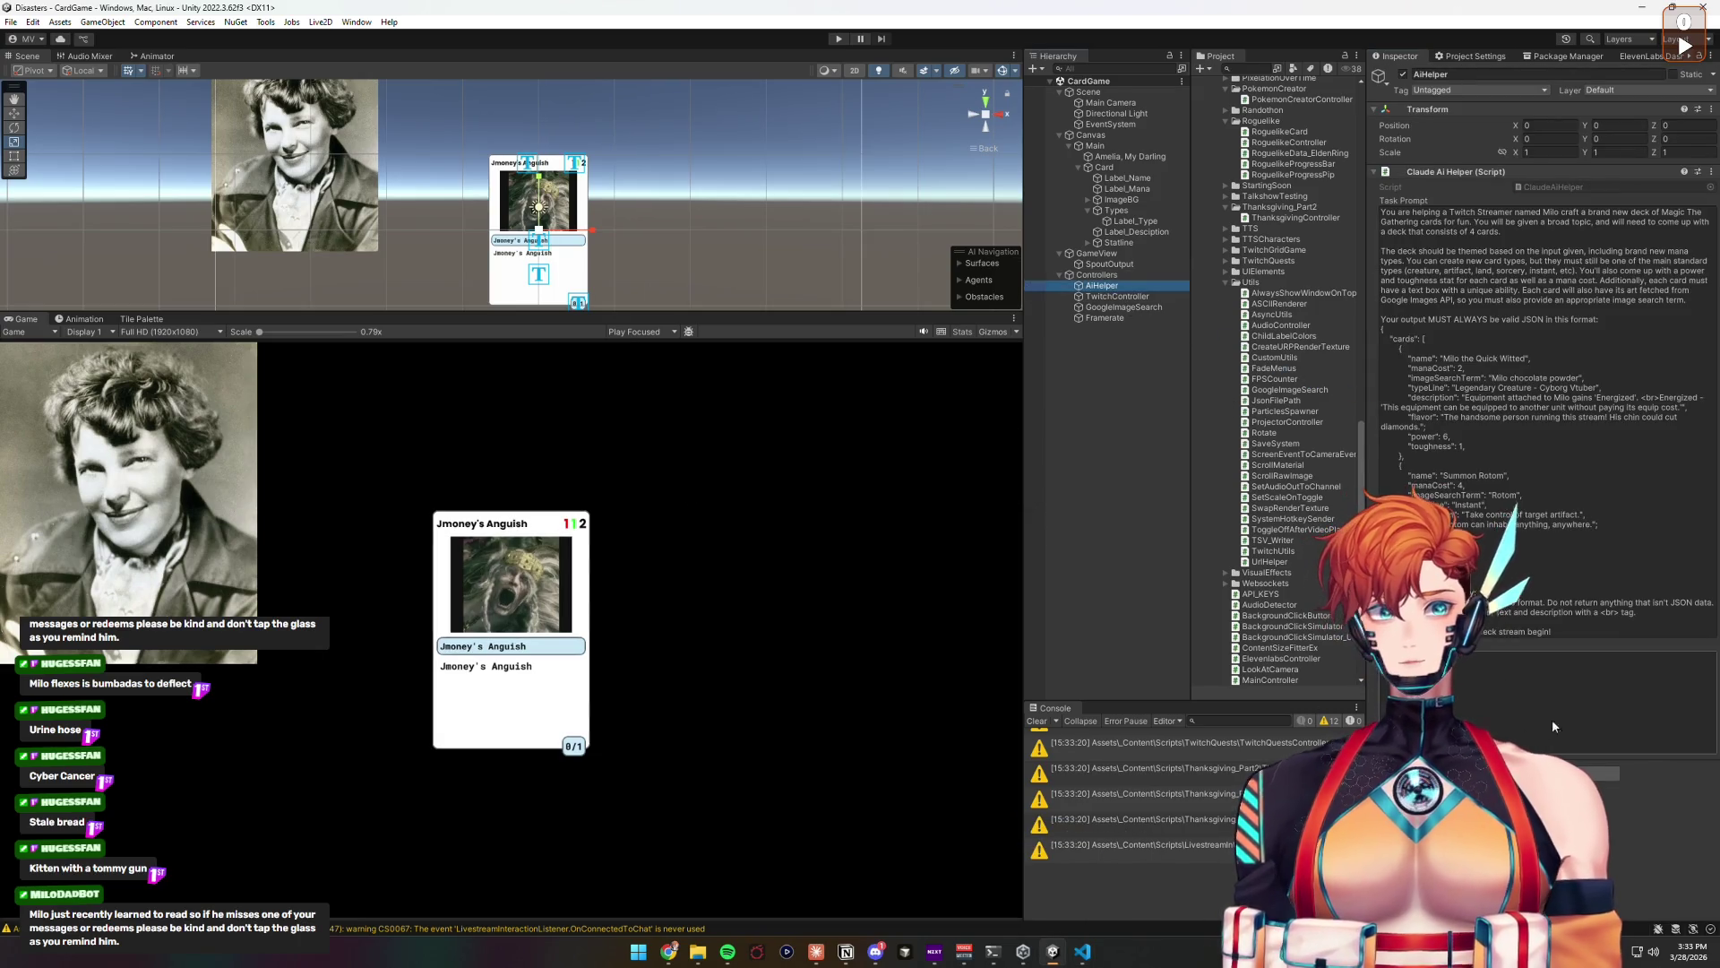
click(1104, 438)
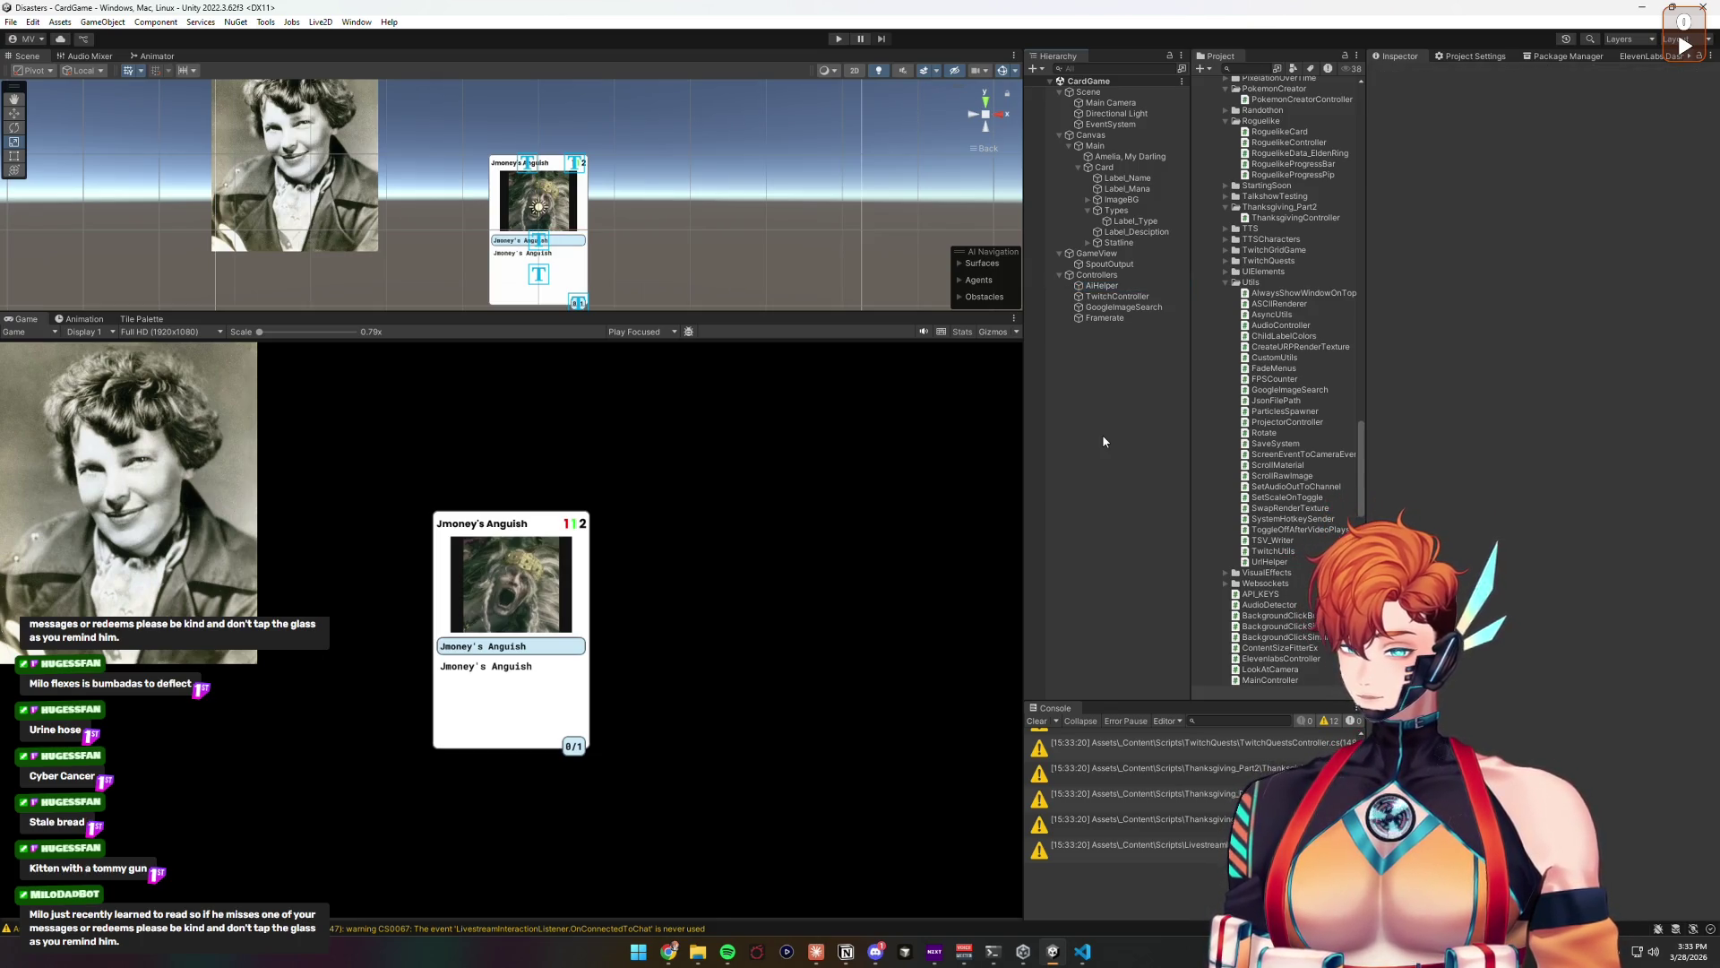
key(ctrl+p)
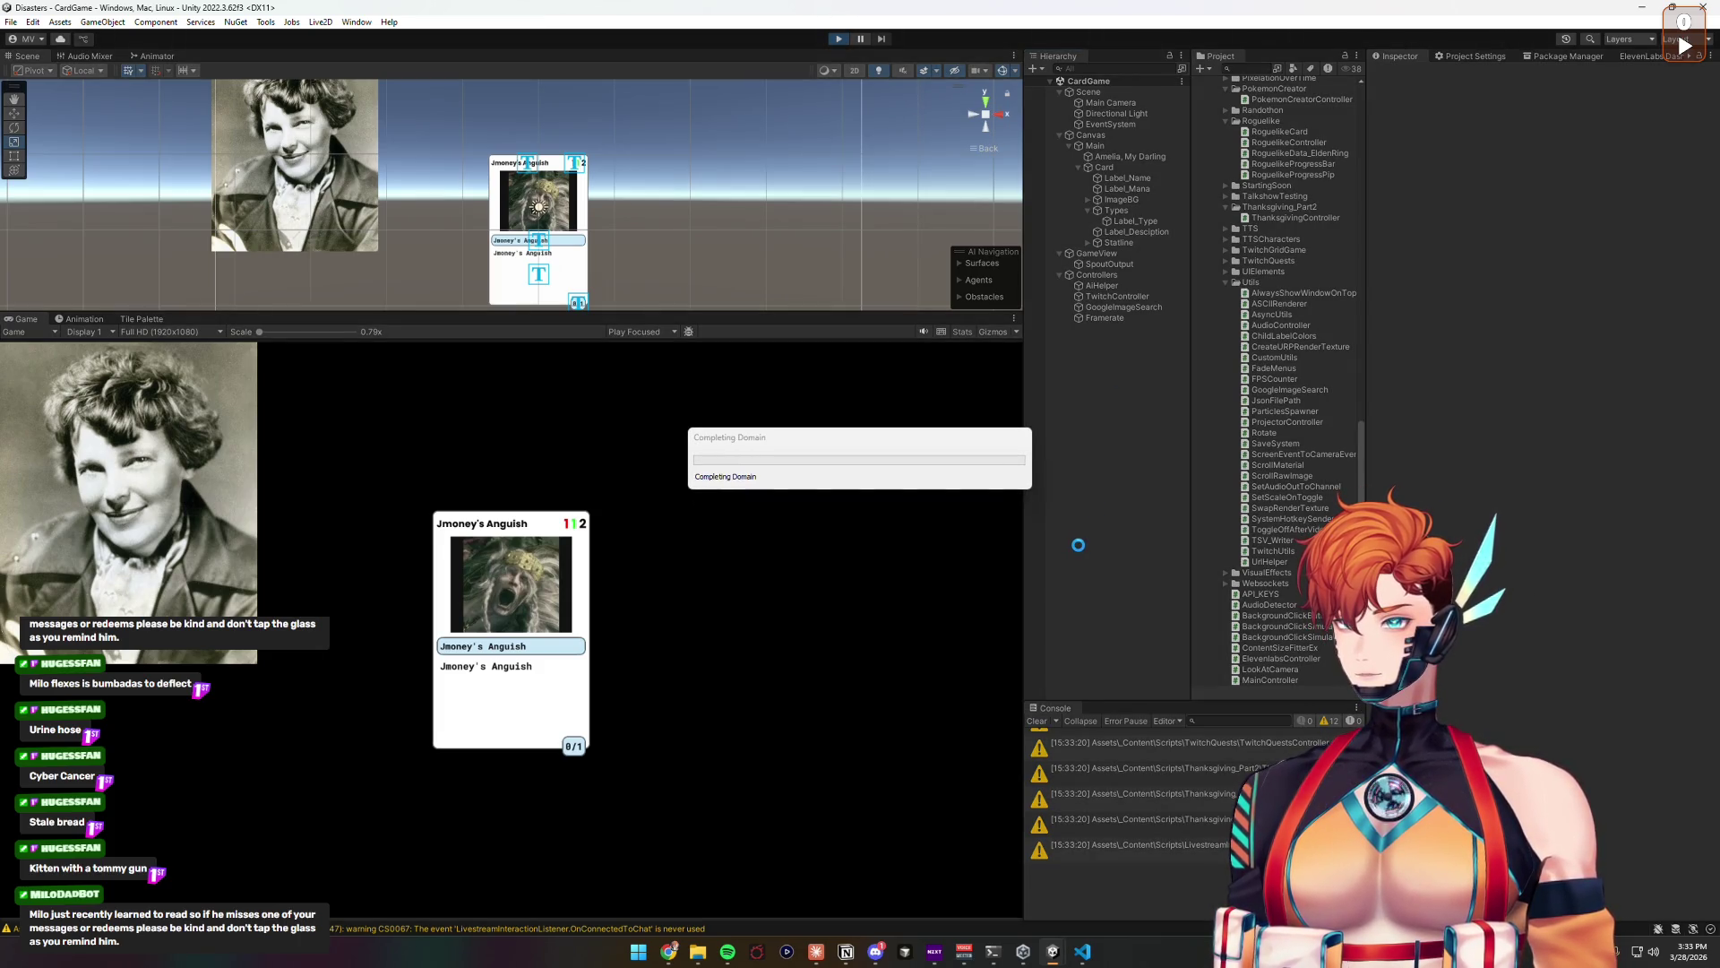
click(1096, 275)
Step: Set Deck Topic to Ducks, tick Generate Deck, then view TwitchController and AiHelper
click(1547, 217)
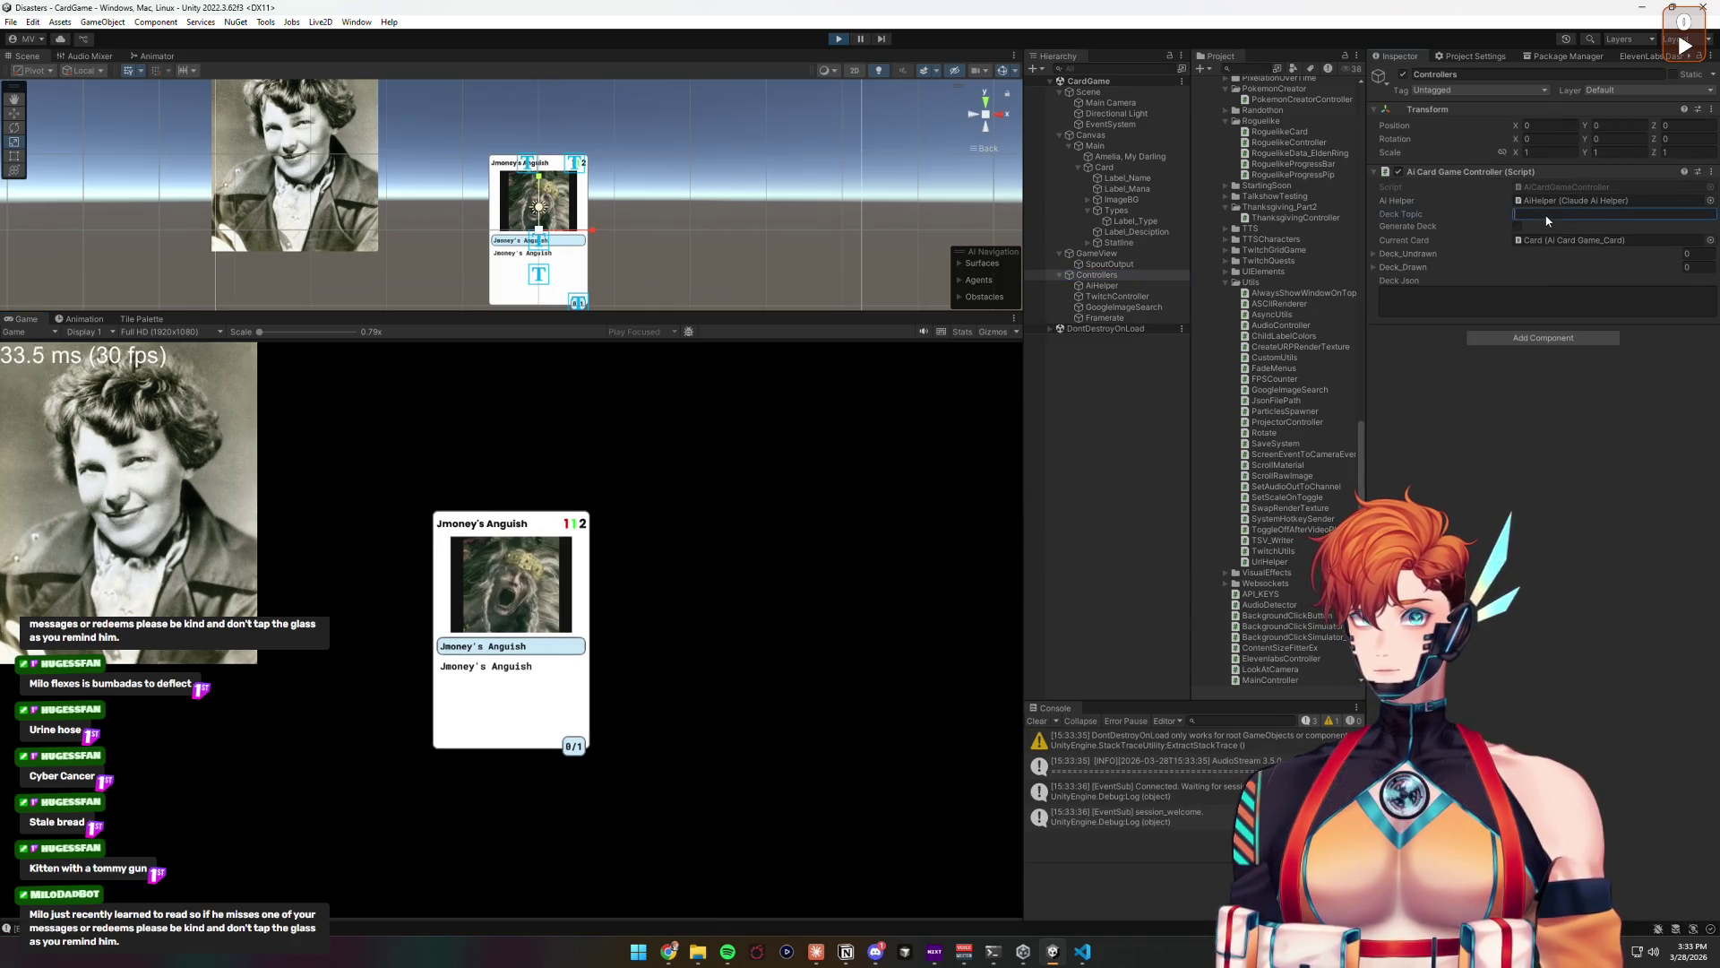
text(Ducks)
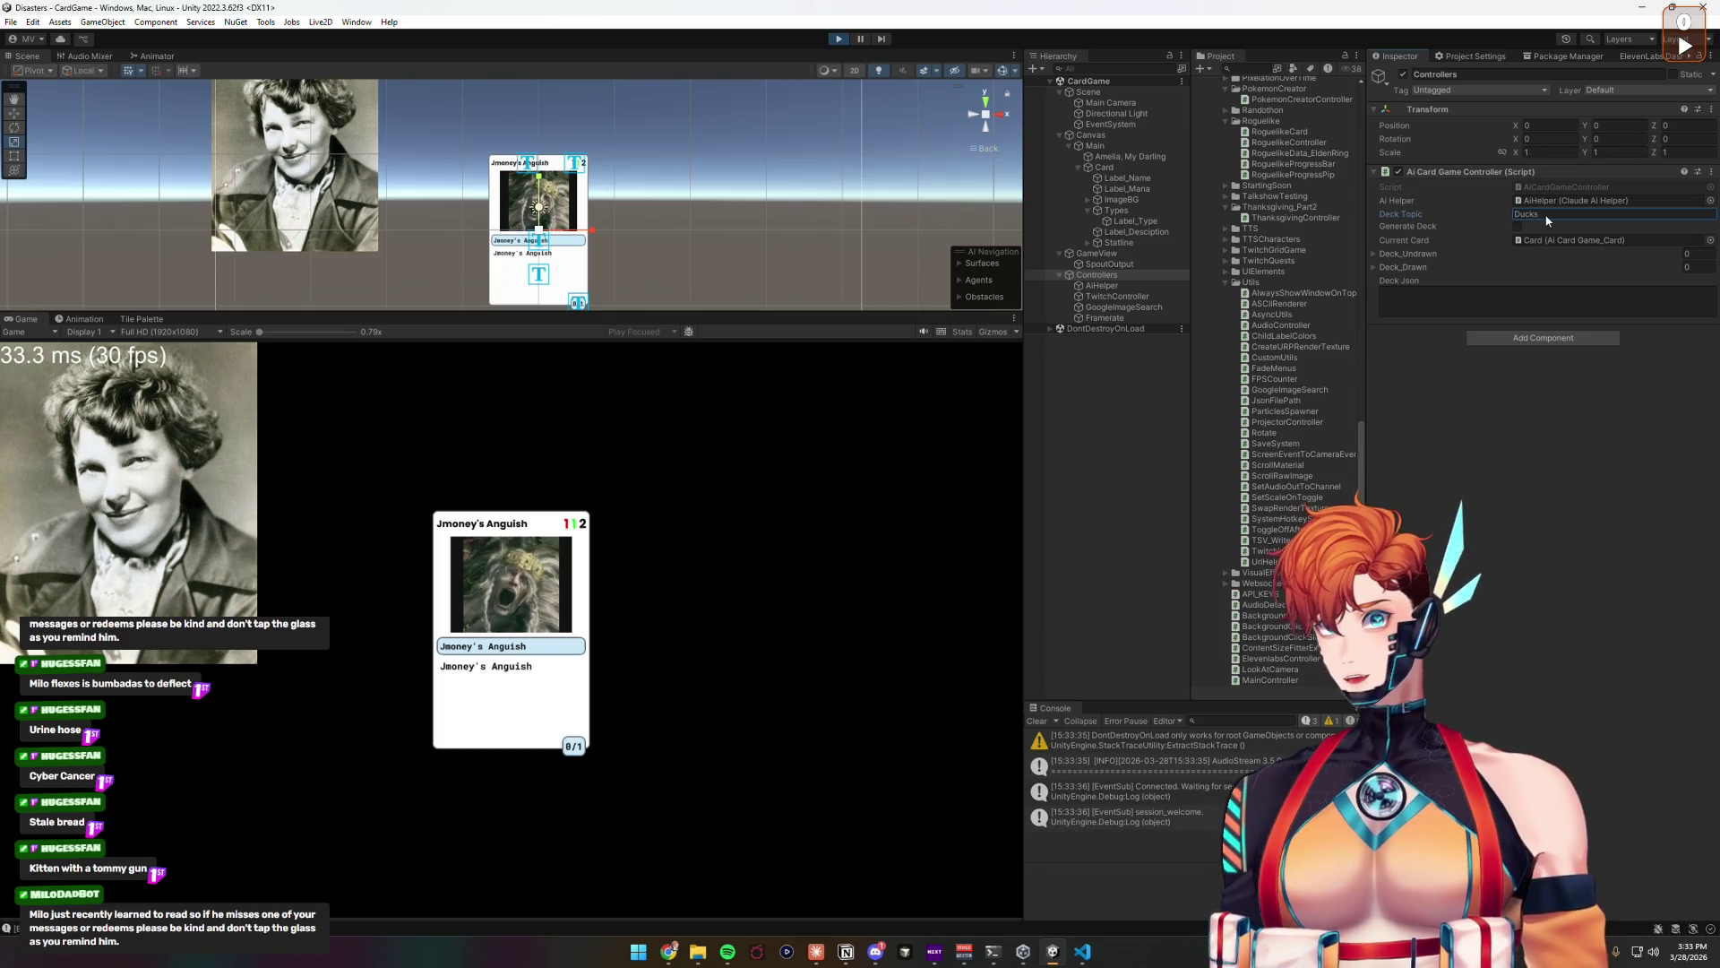
click(1519, 227)
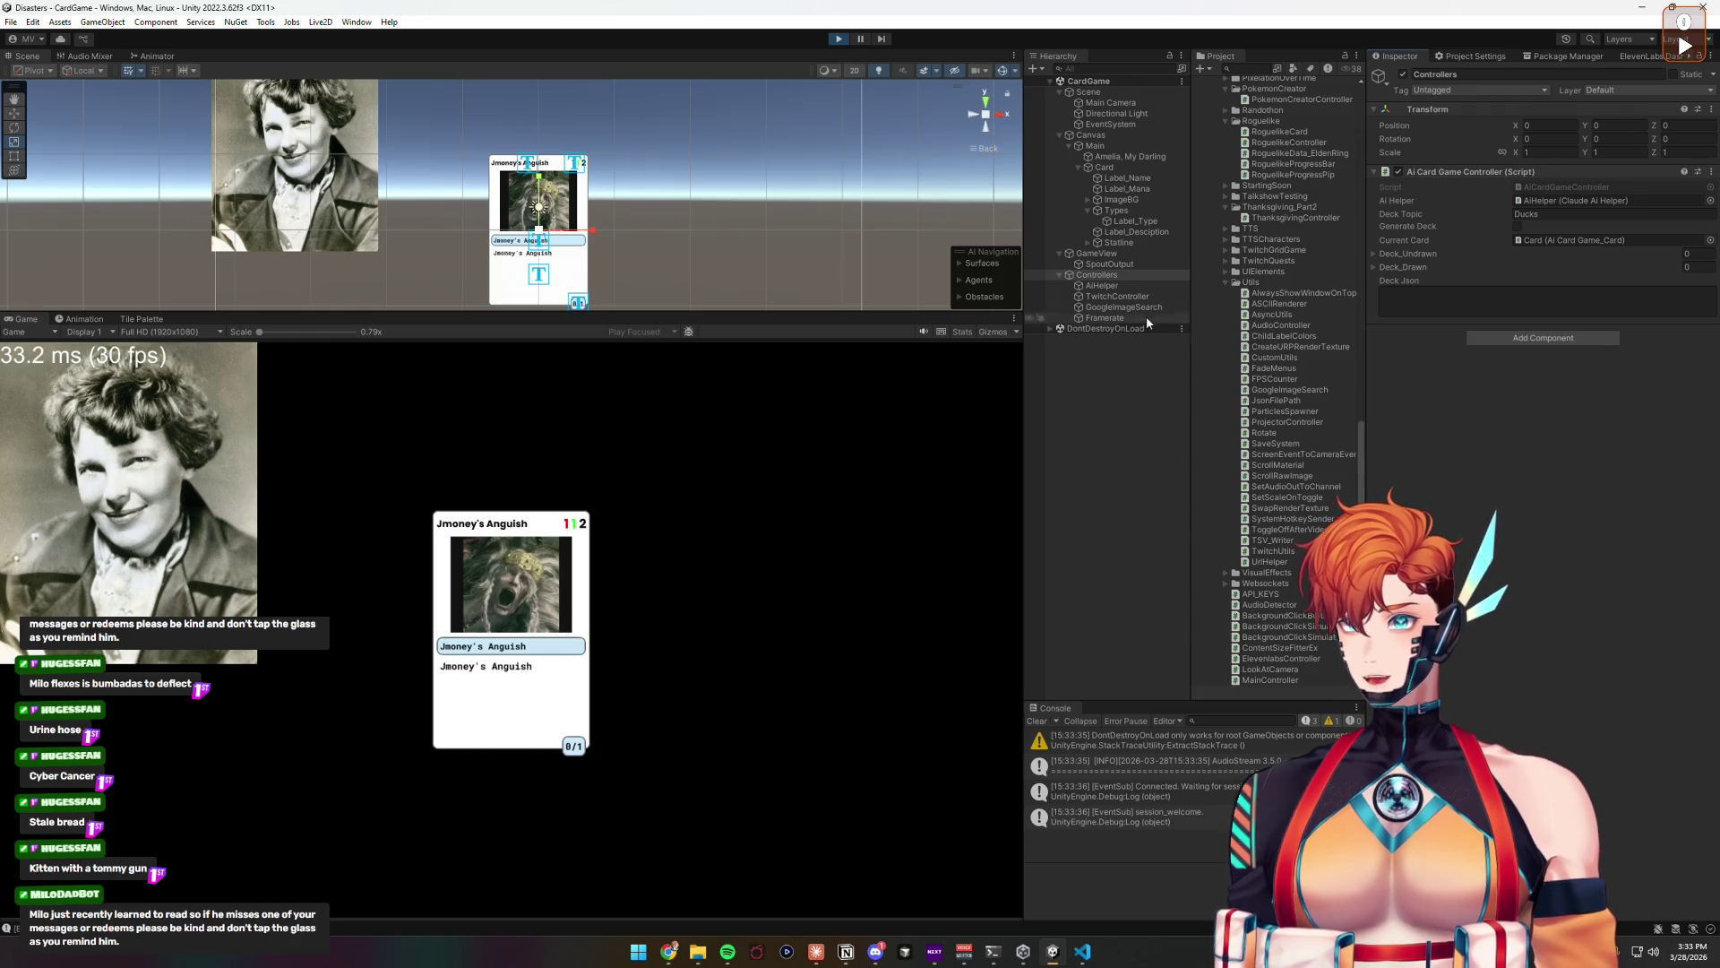
click(1118, 295)
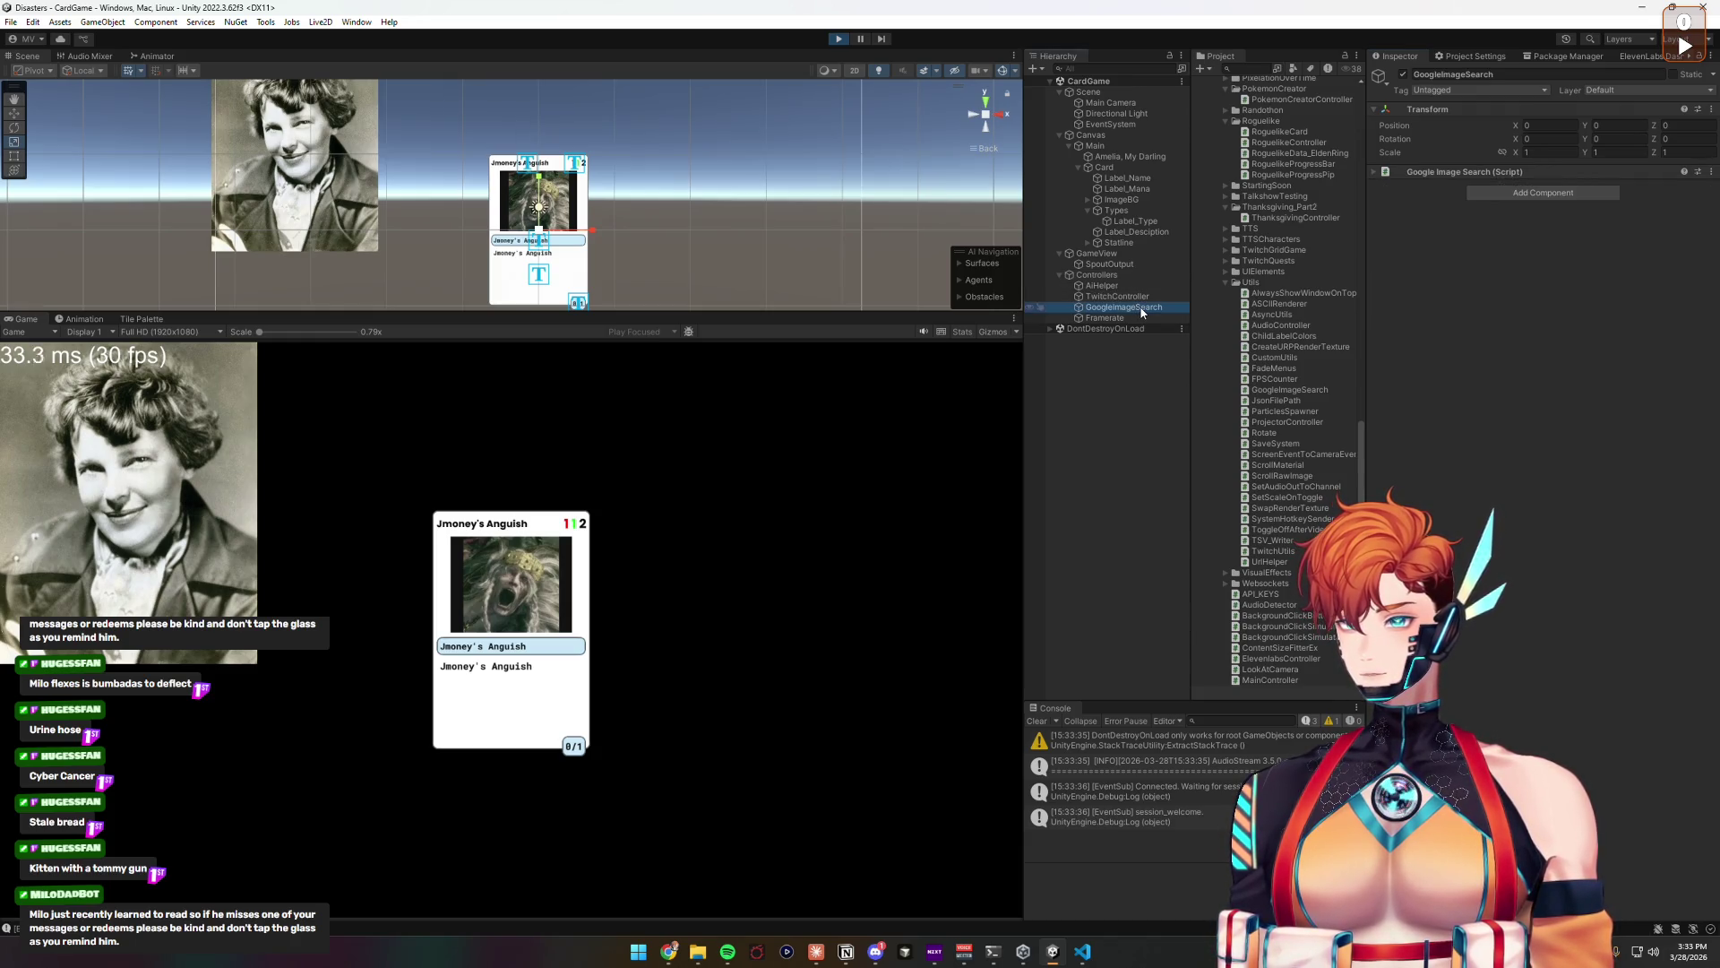
click(1134, 286)
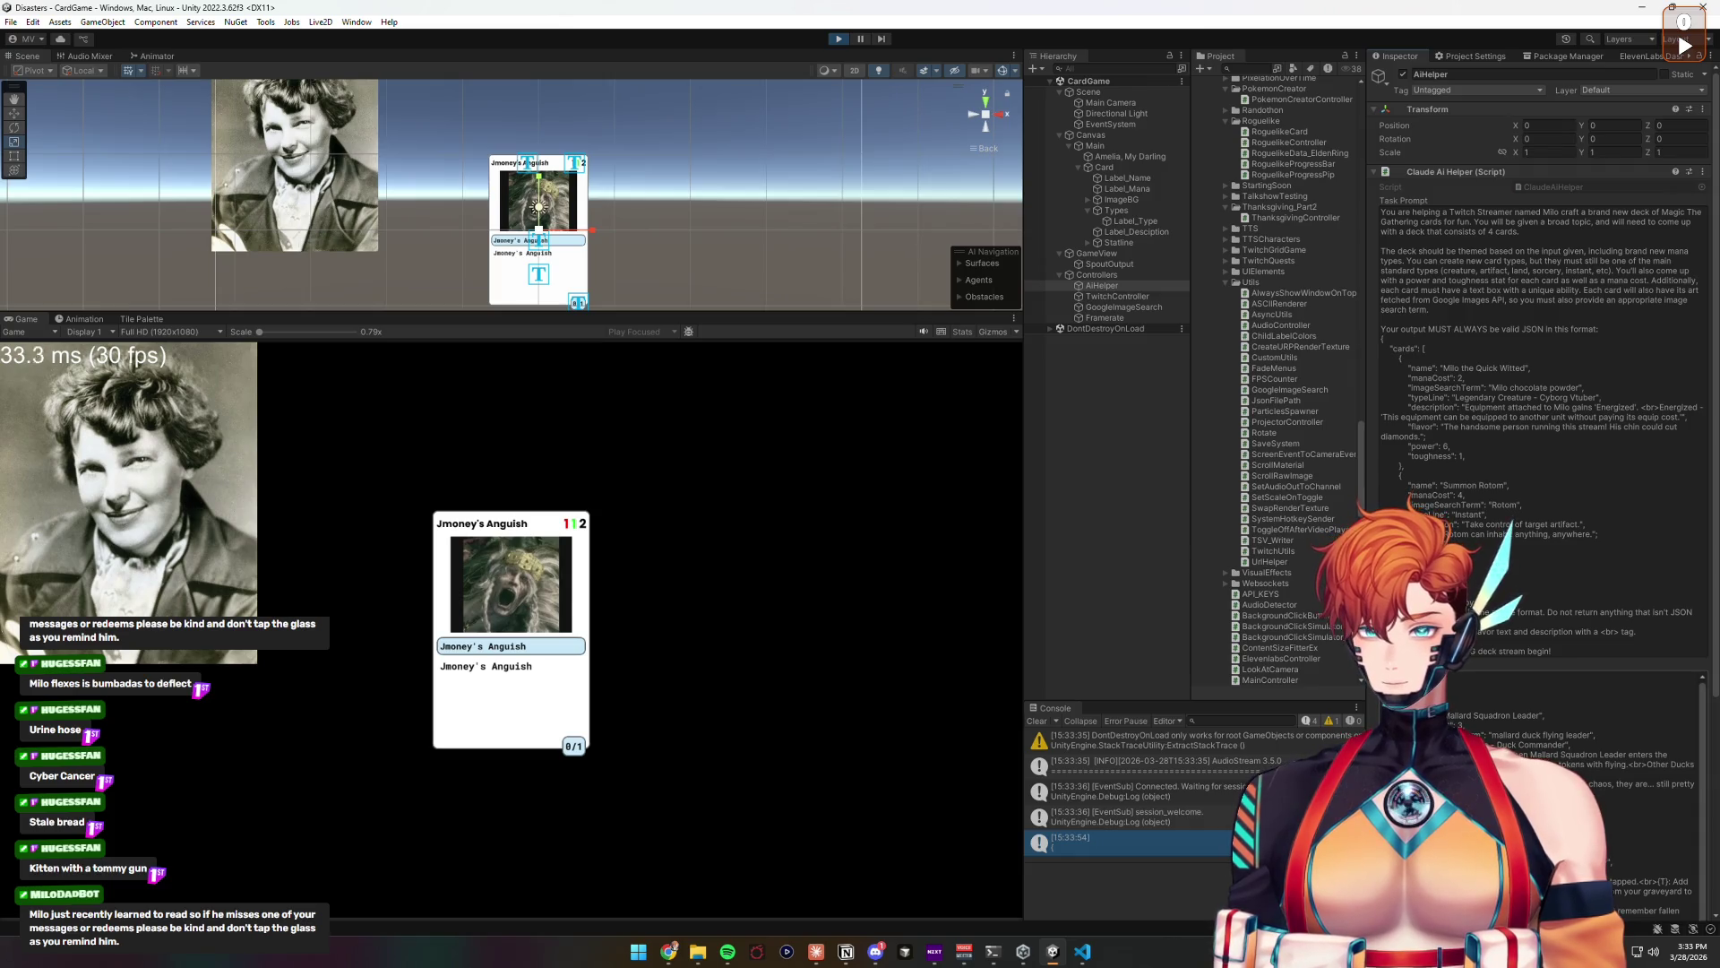
Step: Review the duck deck JSON in Latest Output, click into the task prompt, and stop play mode
scroll(1541, 268, down, 5)
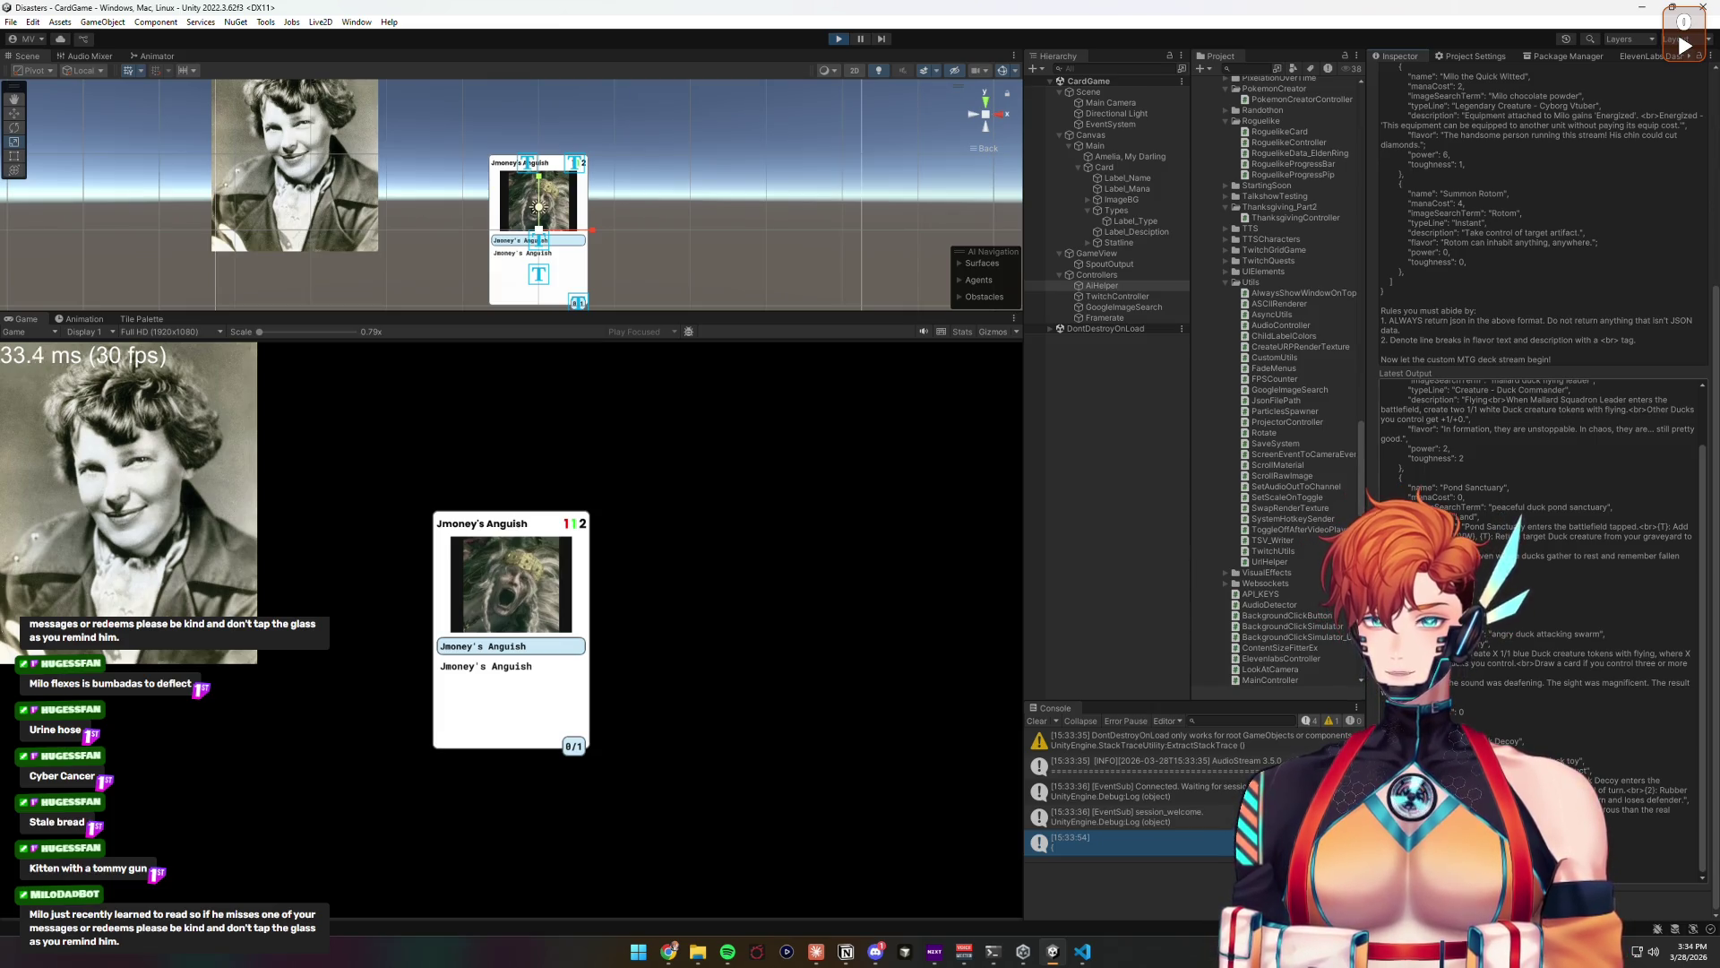
scroll(1541, 358, up, 5)
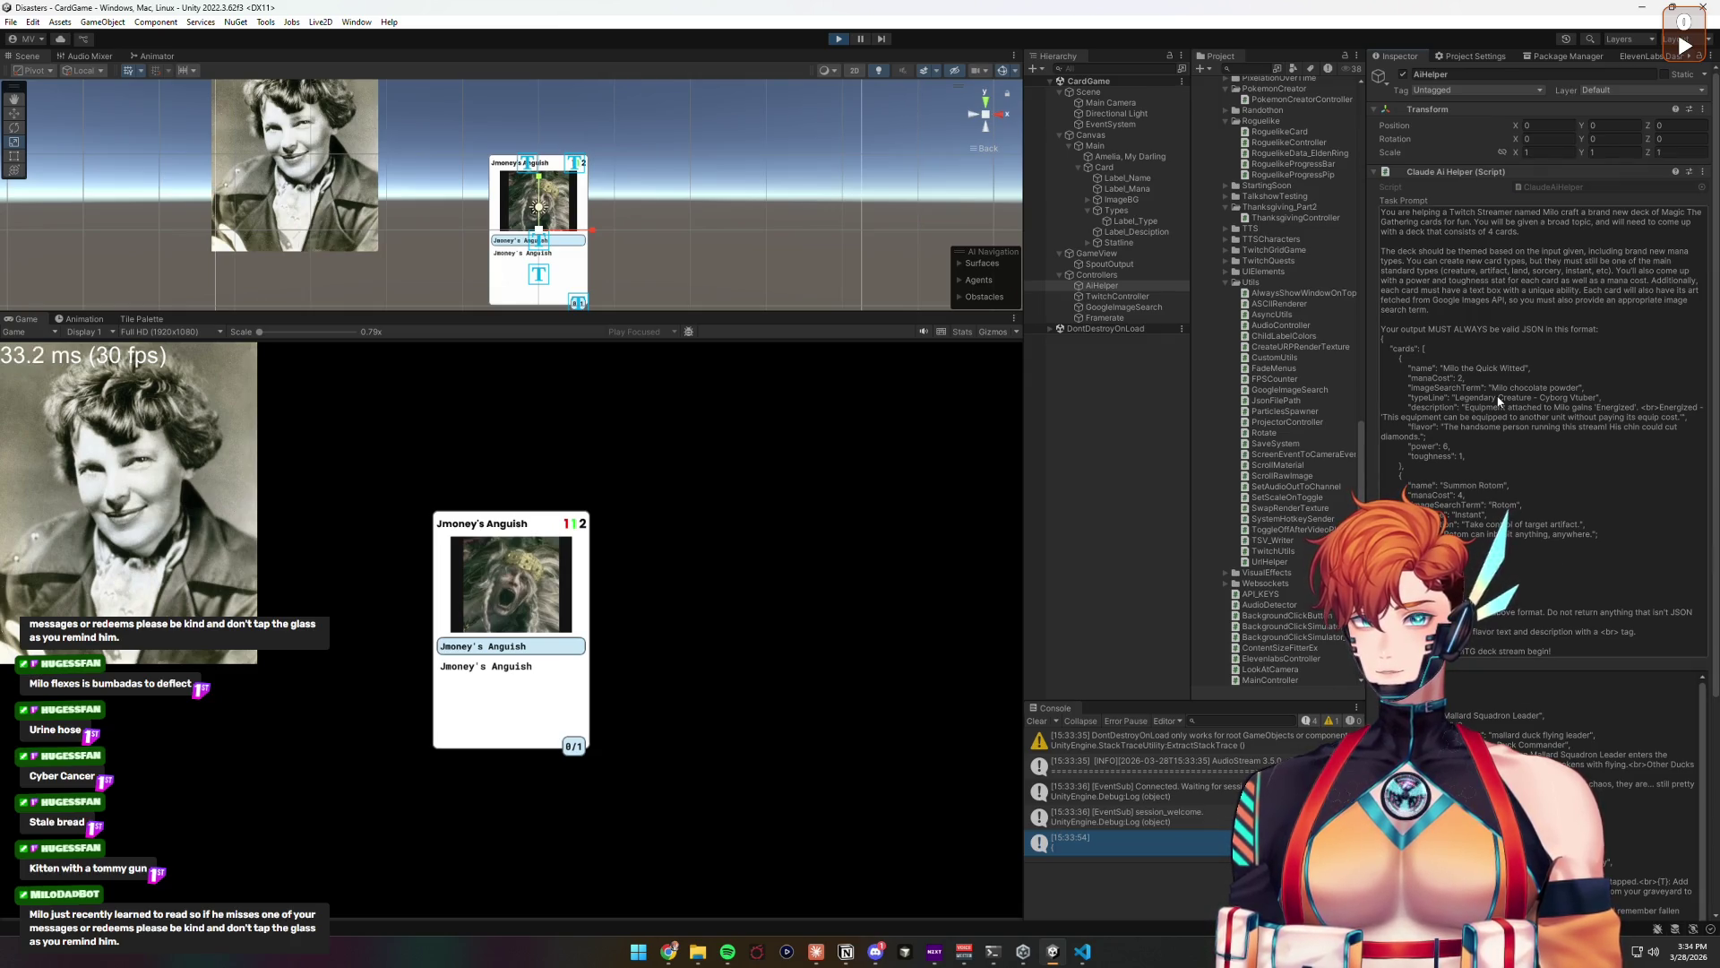
click(1492, 235)
click(1492, 232)
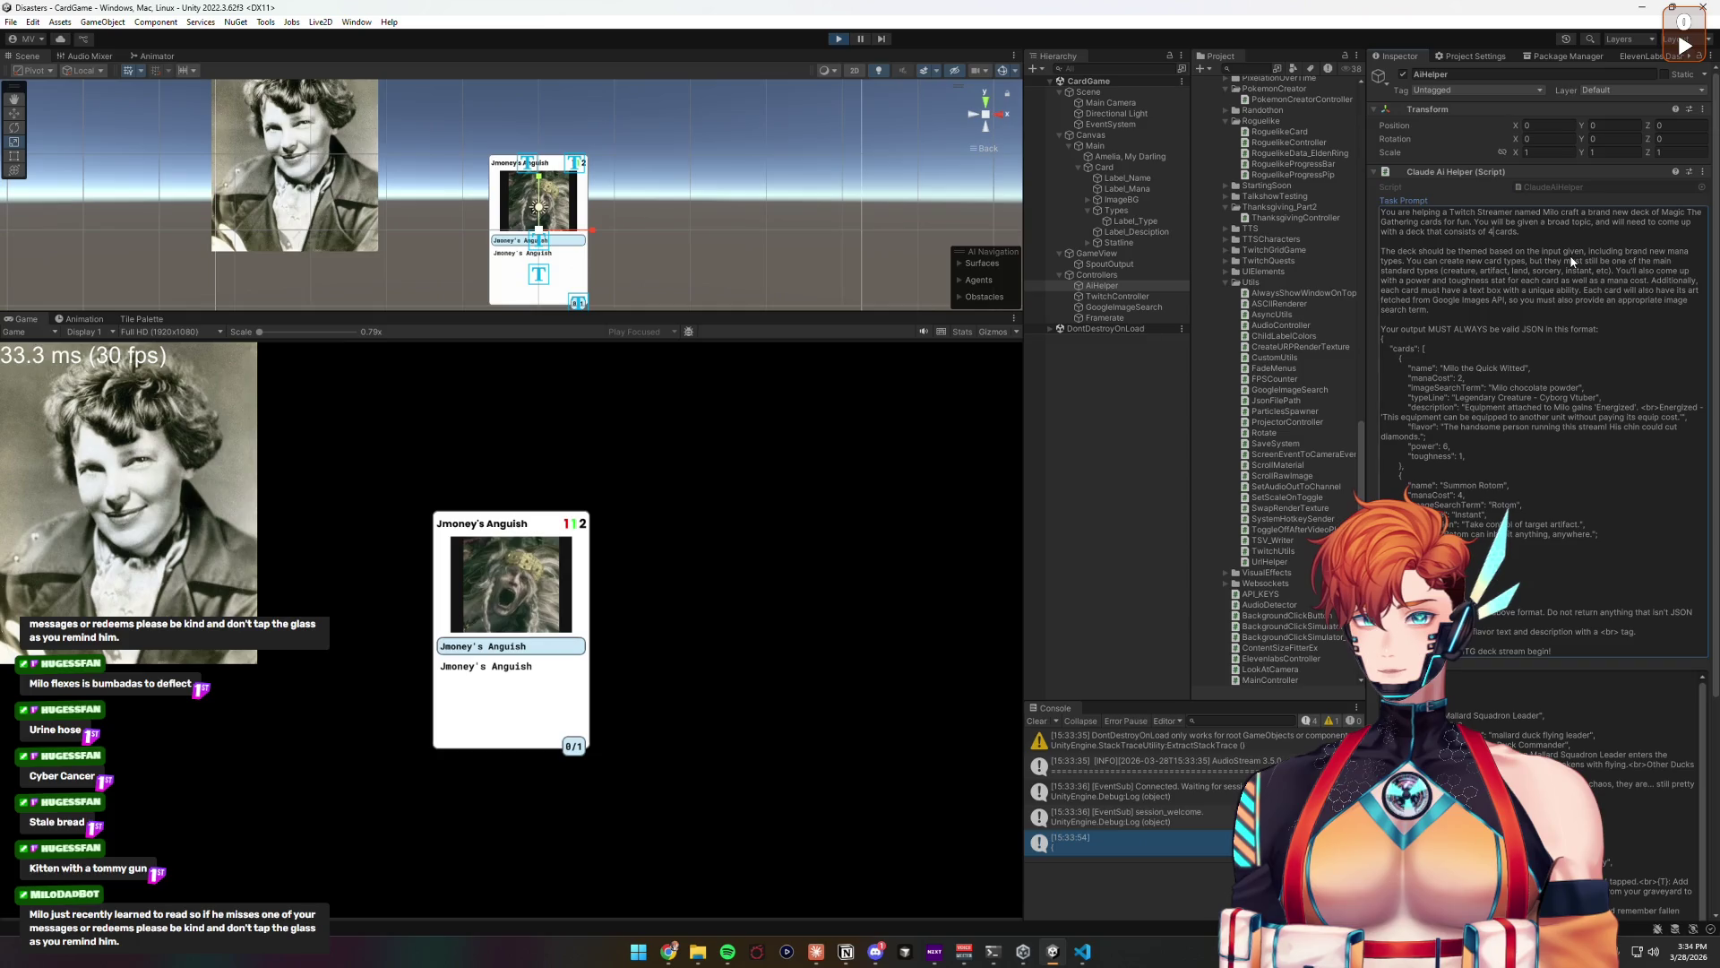
click(838, 38)
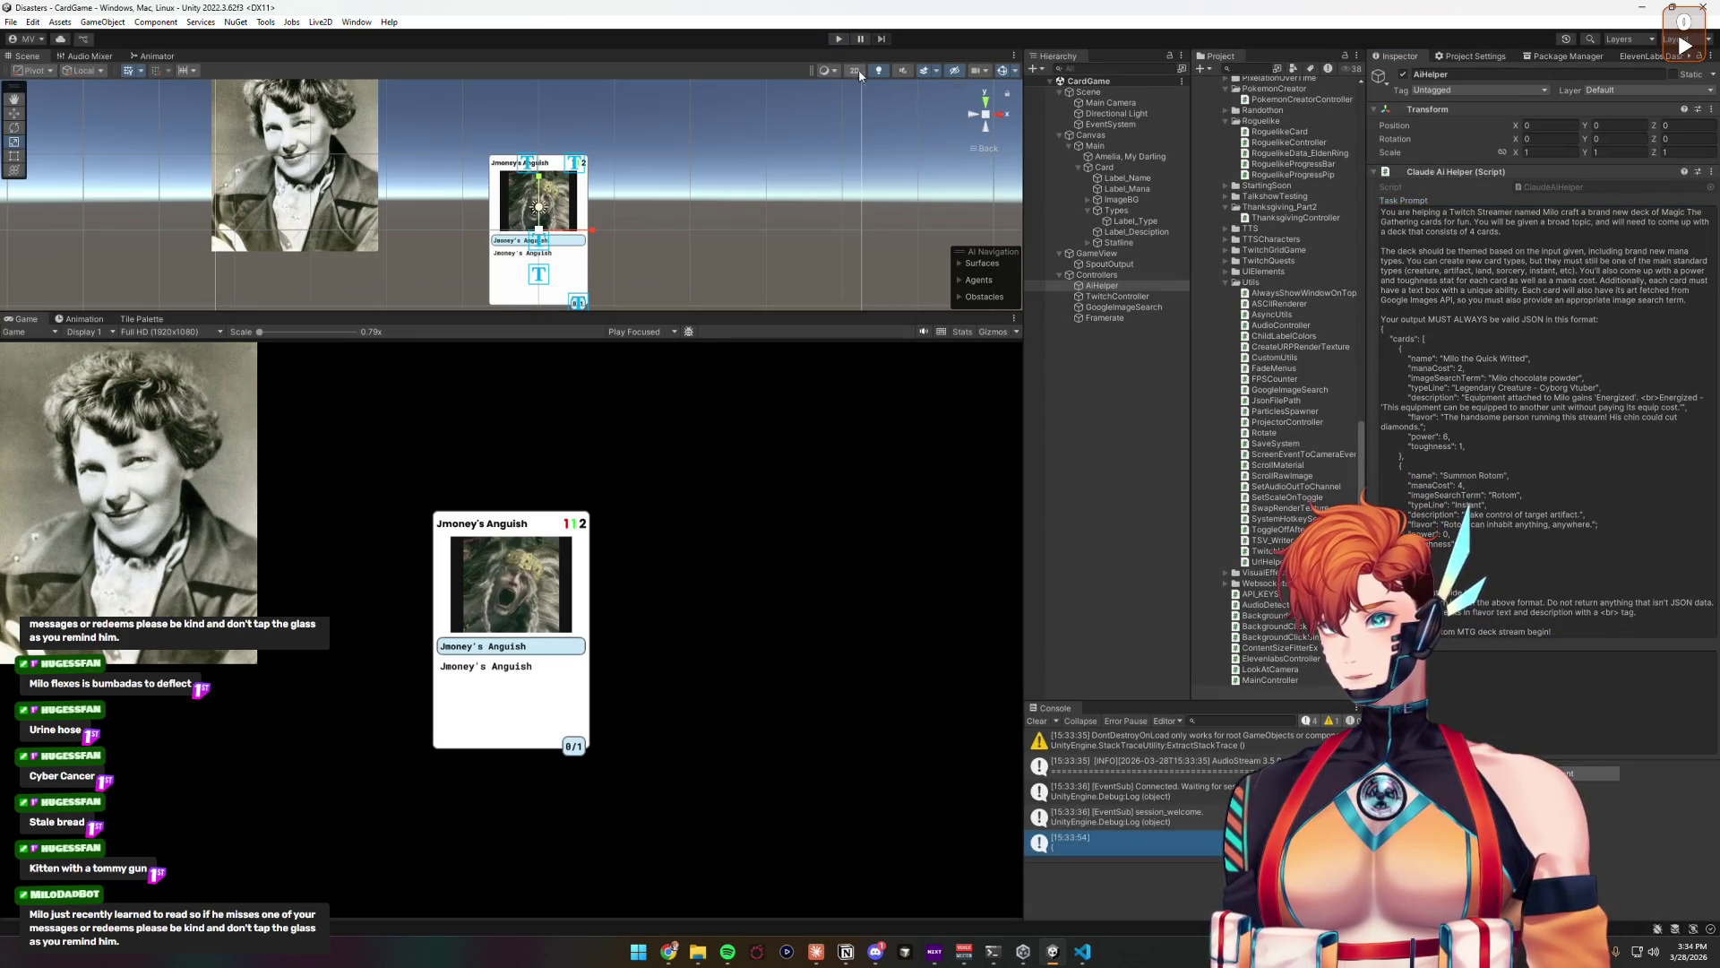
Step: Change the task prompt's card count from 4 to 10 and restart play mode
click(1440, 222)
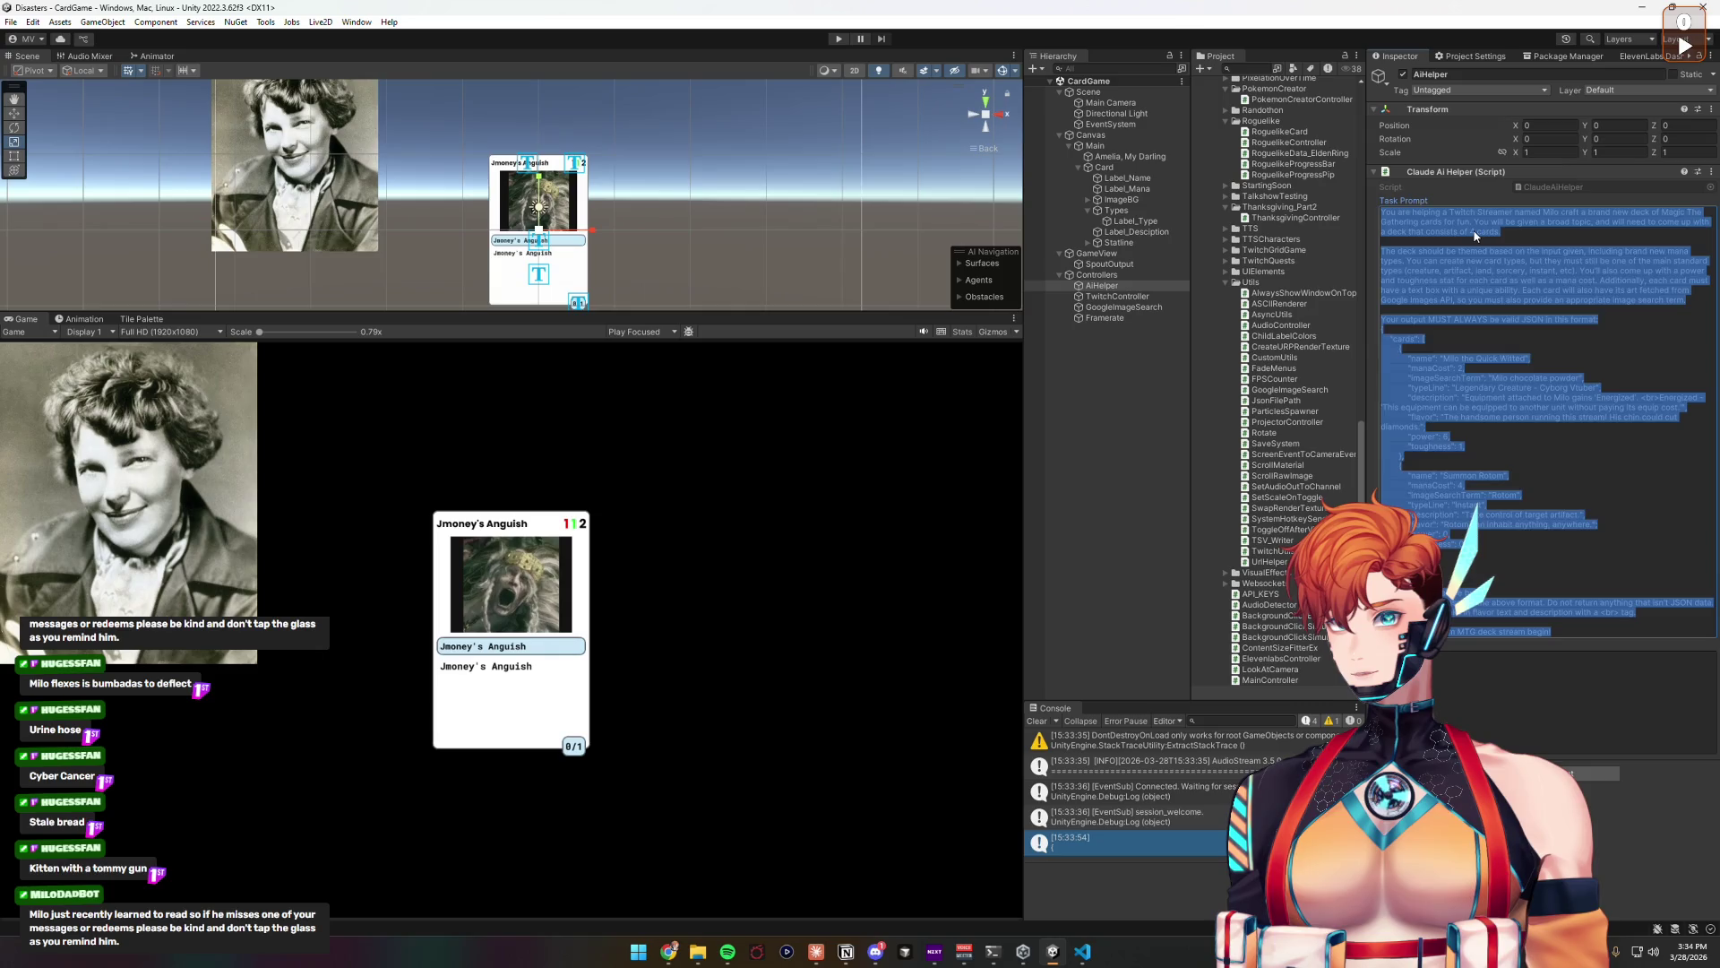
click(1530, 240)
key(BackSpace)
text(10)
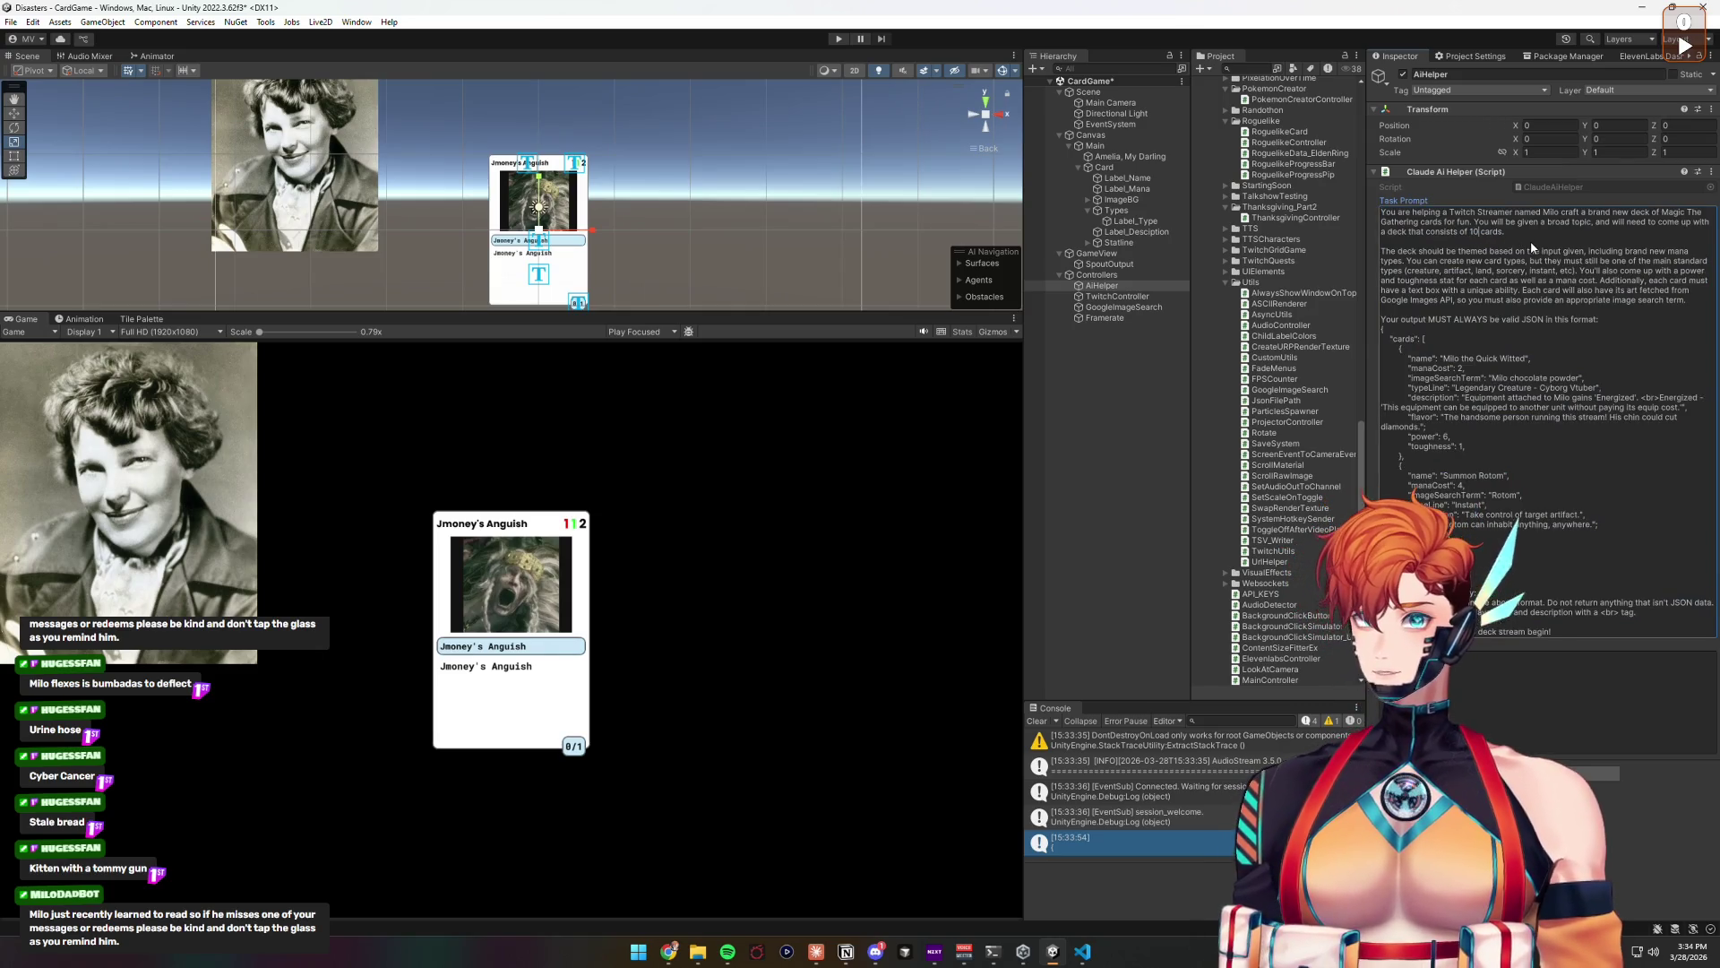
click(1552, 665)
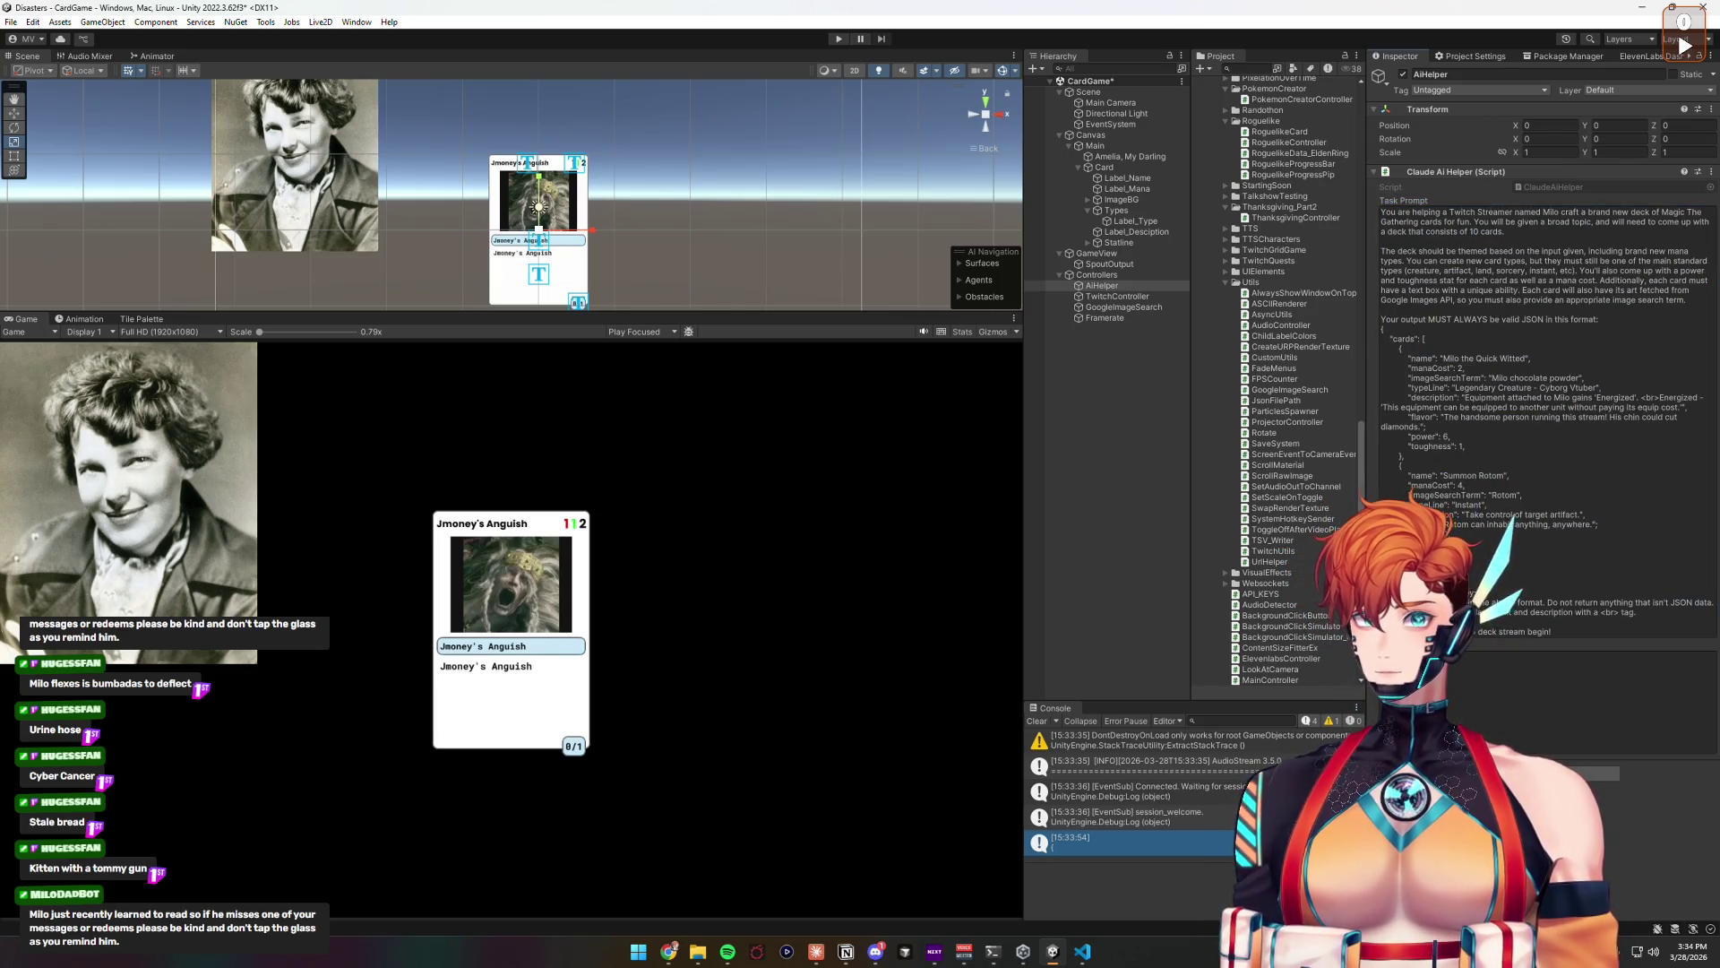
click(839, 38)
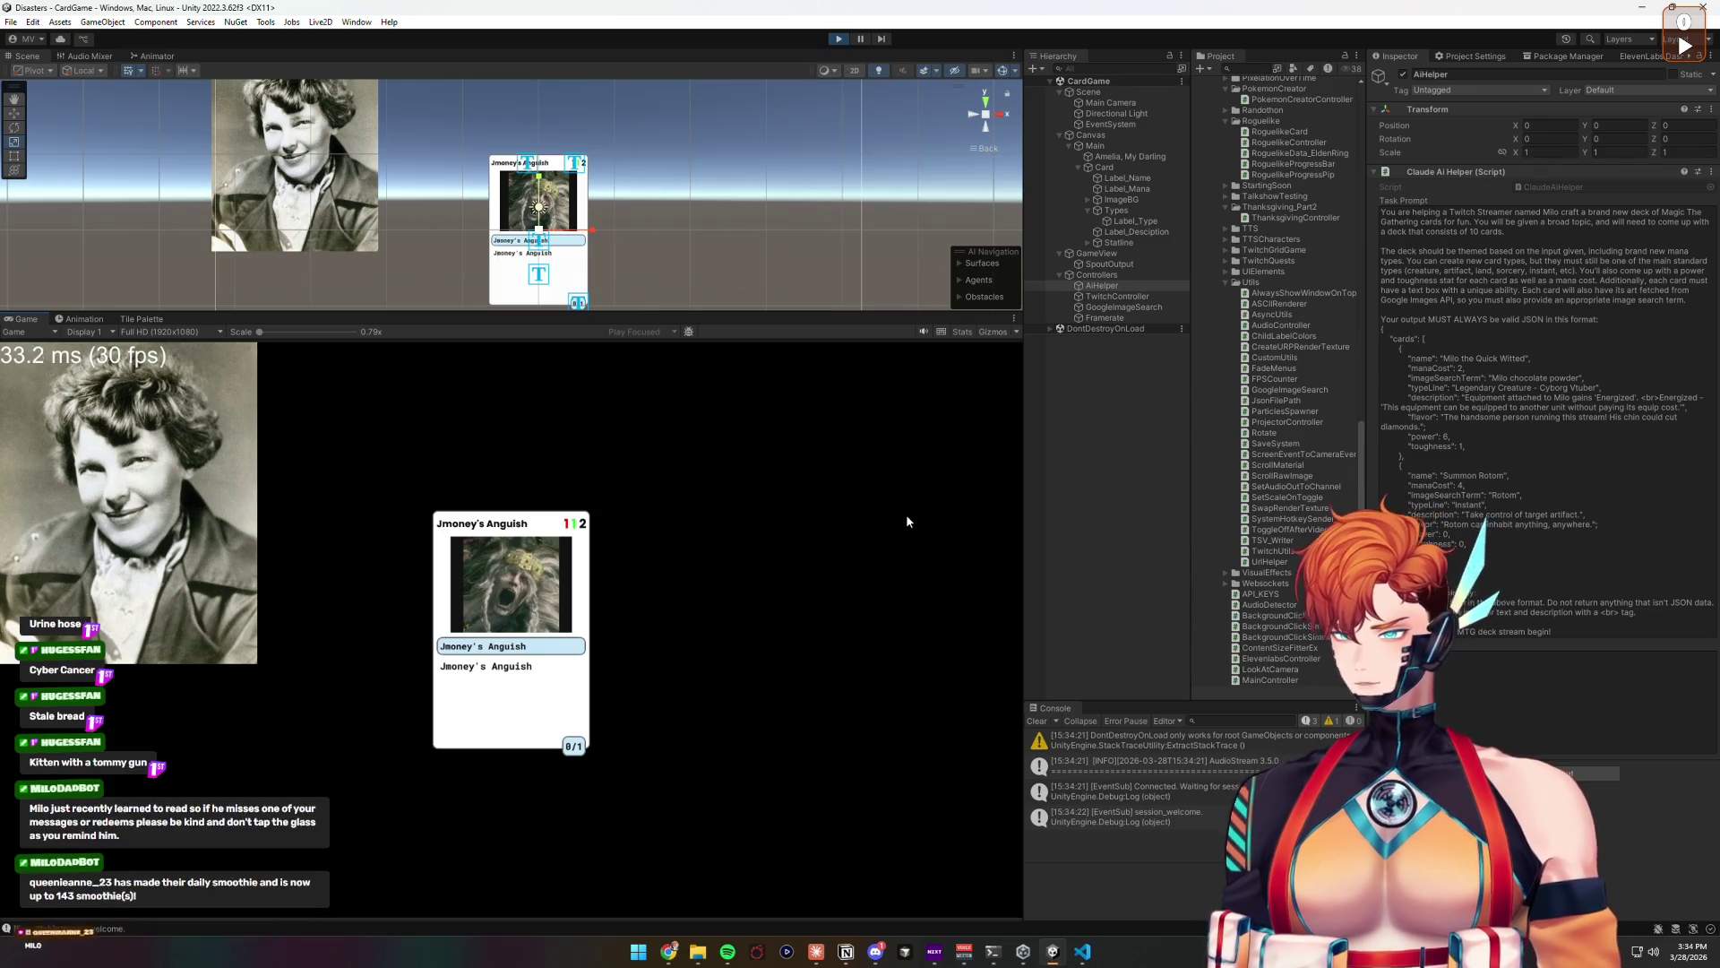
Step: Select Controllers to bring up the AI Card Game Controller's Deck Topic field in the Inspector
click(1118, 273)
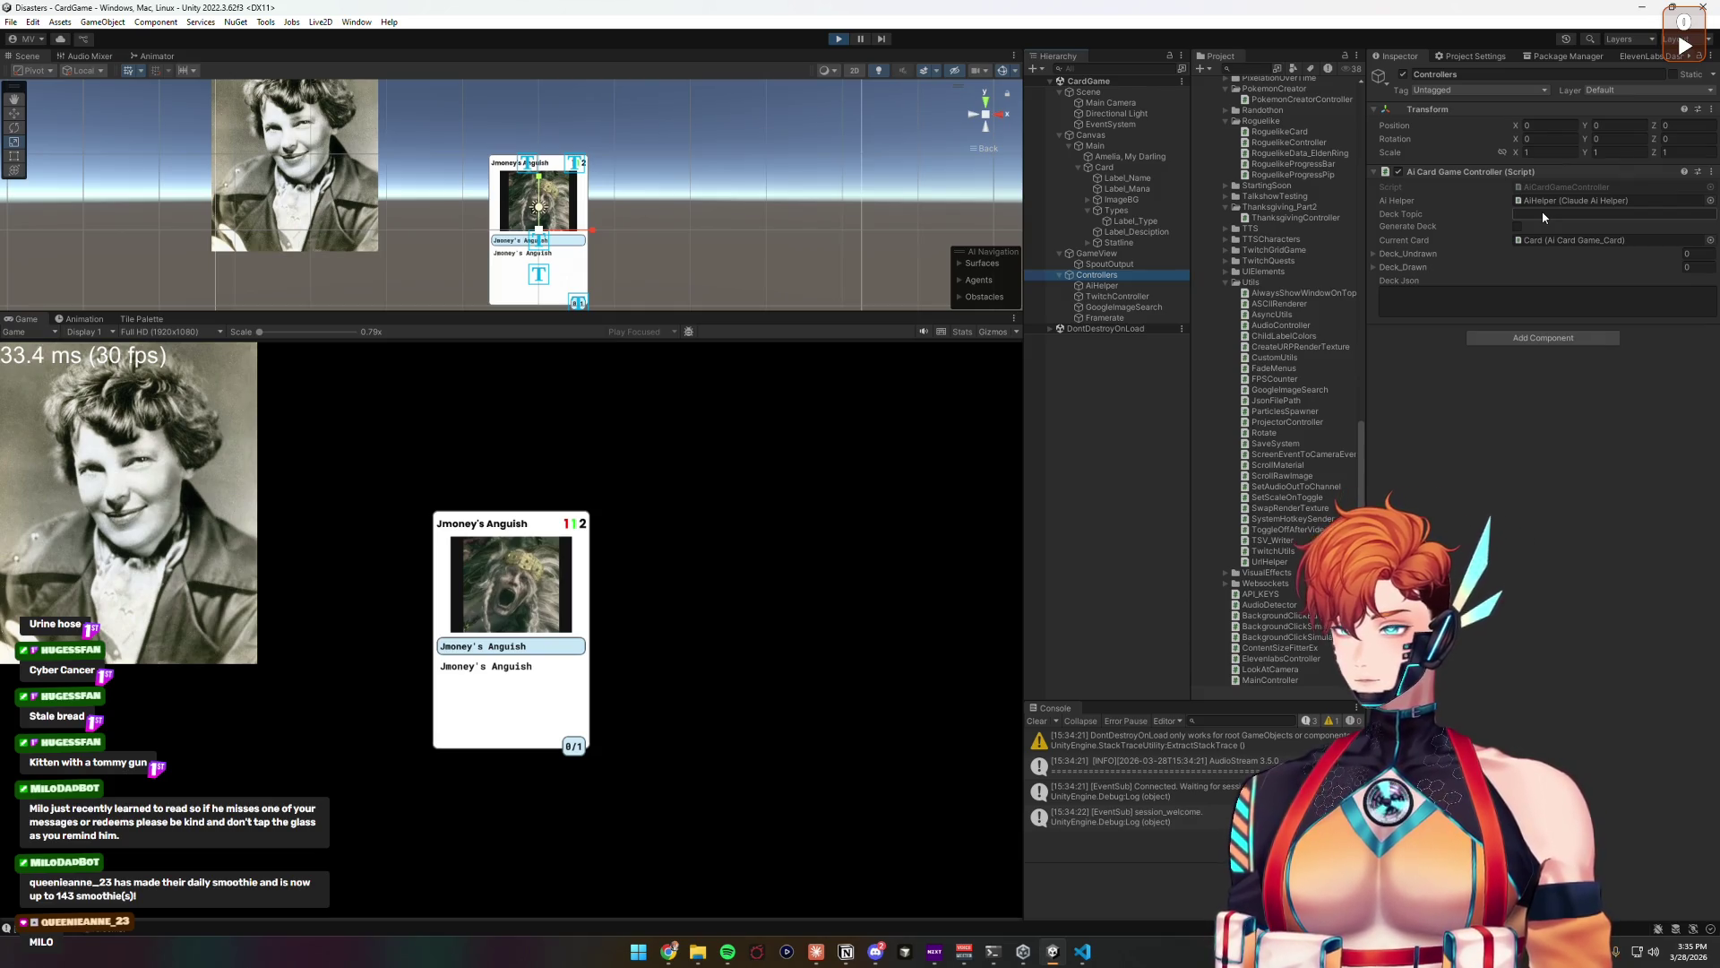
click(1559, 415)
text(smoothie)
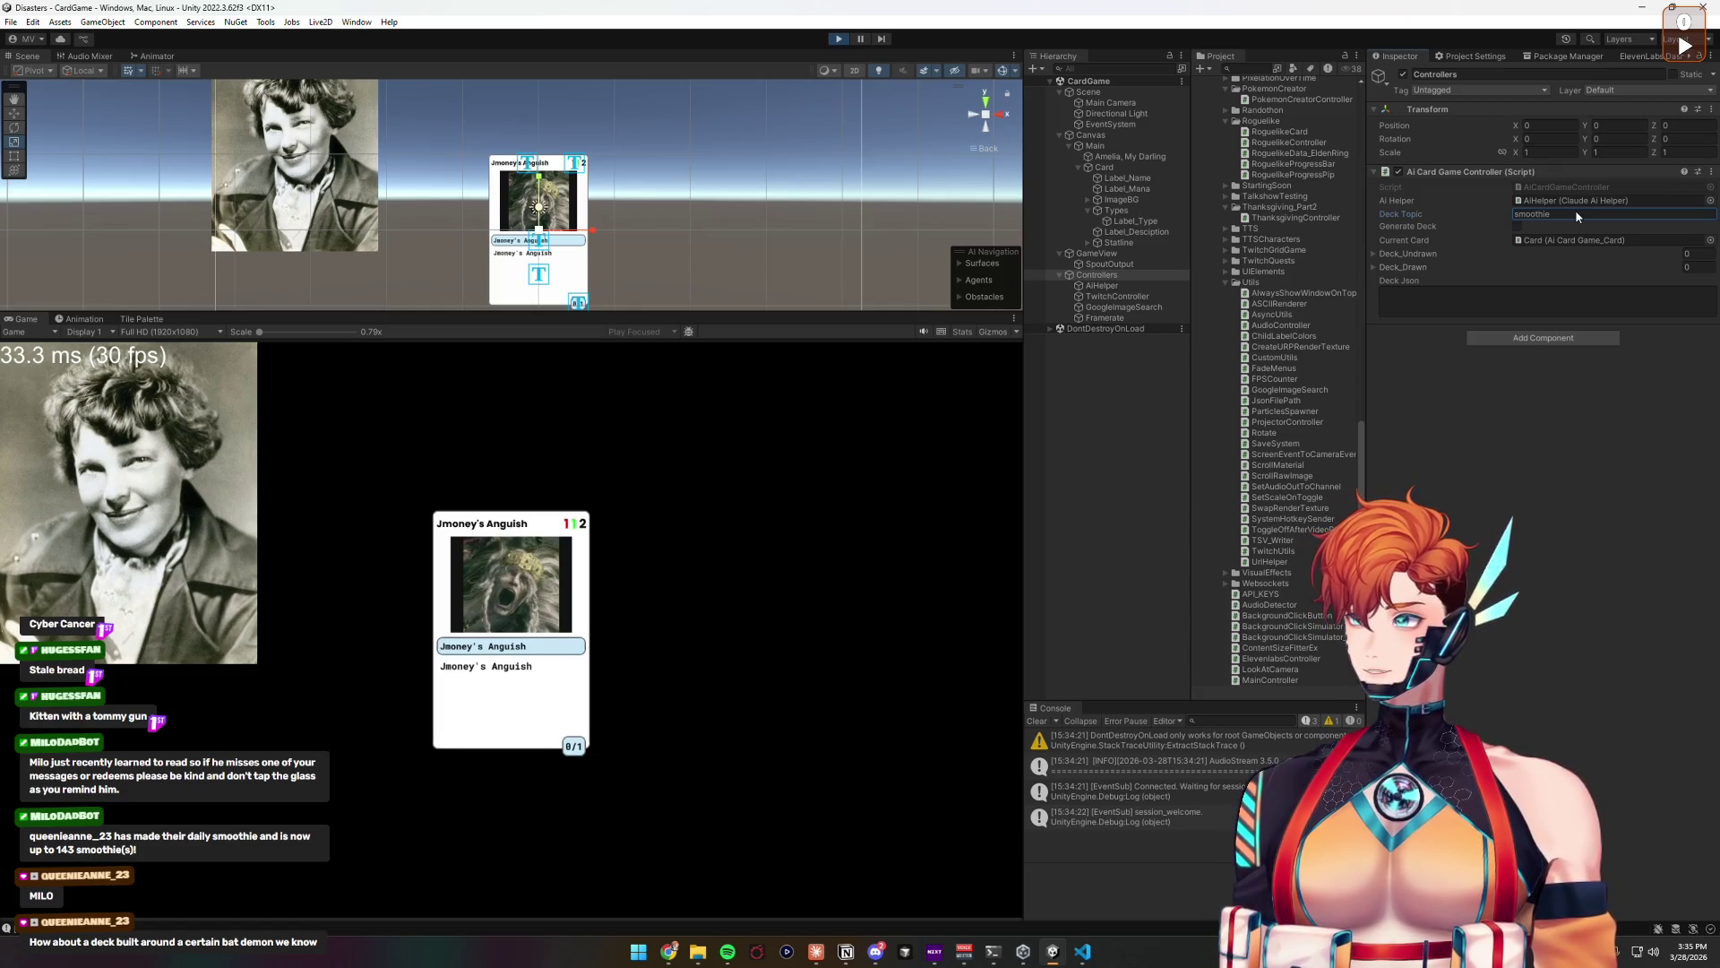
Step: Replace the 'smoothie' deck topic with a specific vtuber's name followed by 'vtuber'
double_click(1578, 215)
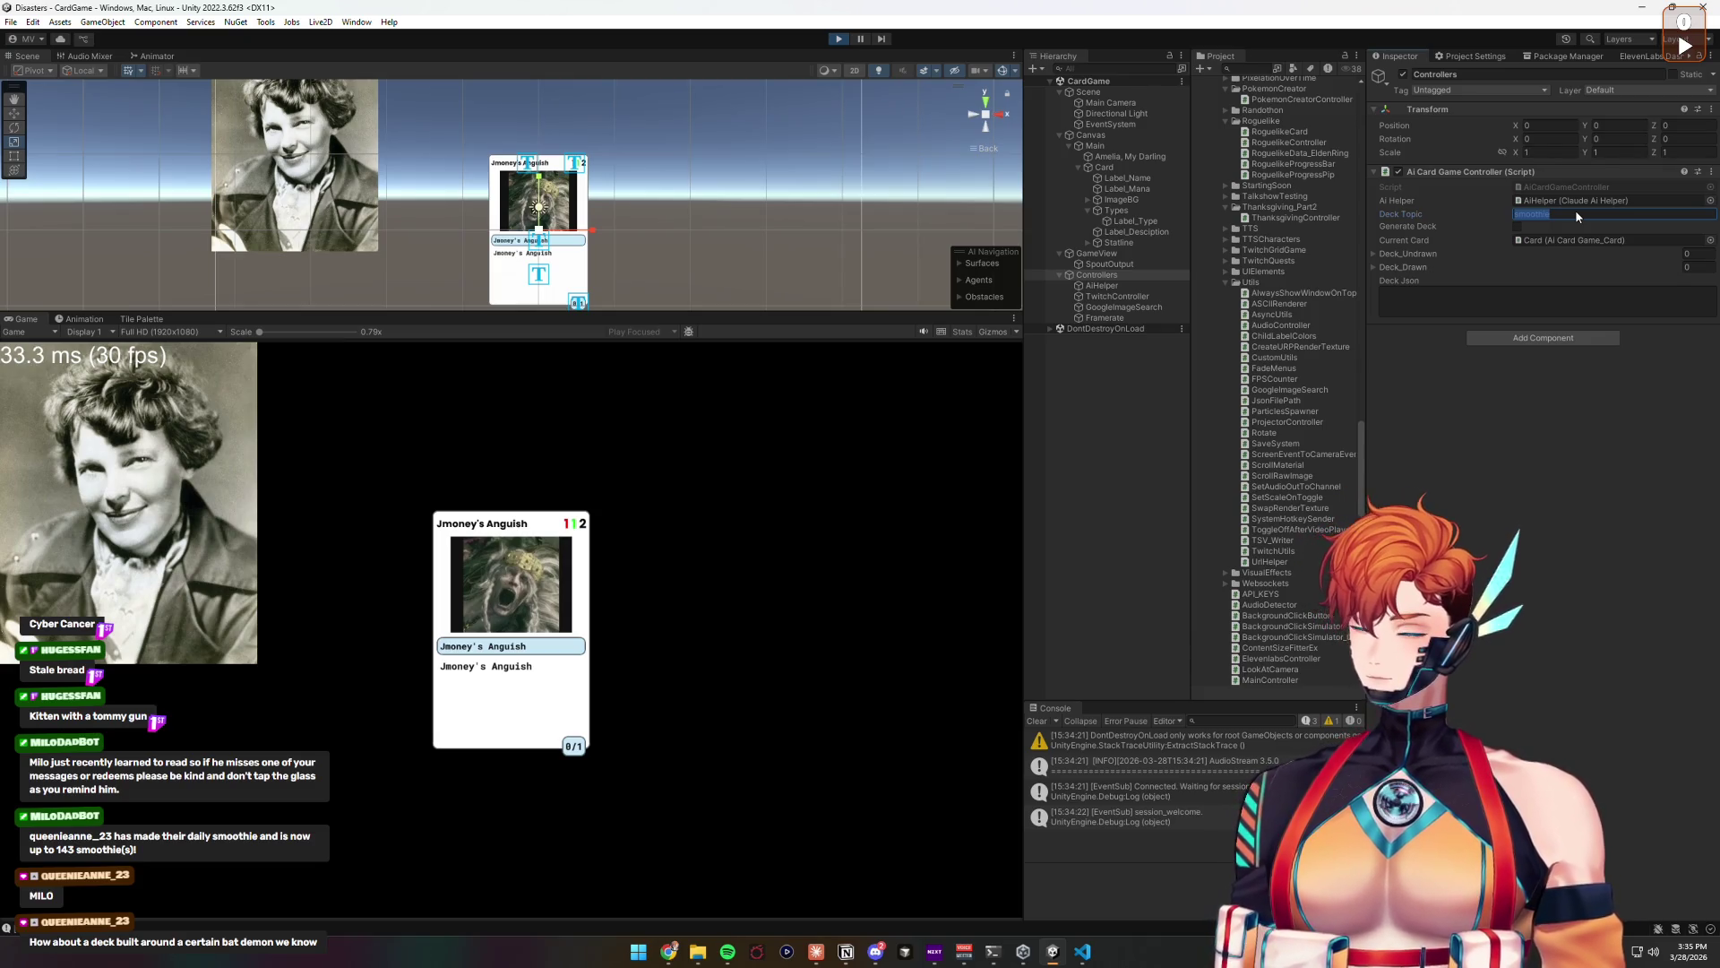
text(bat vtuber)
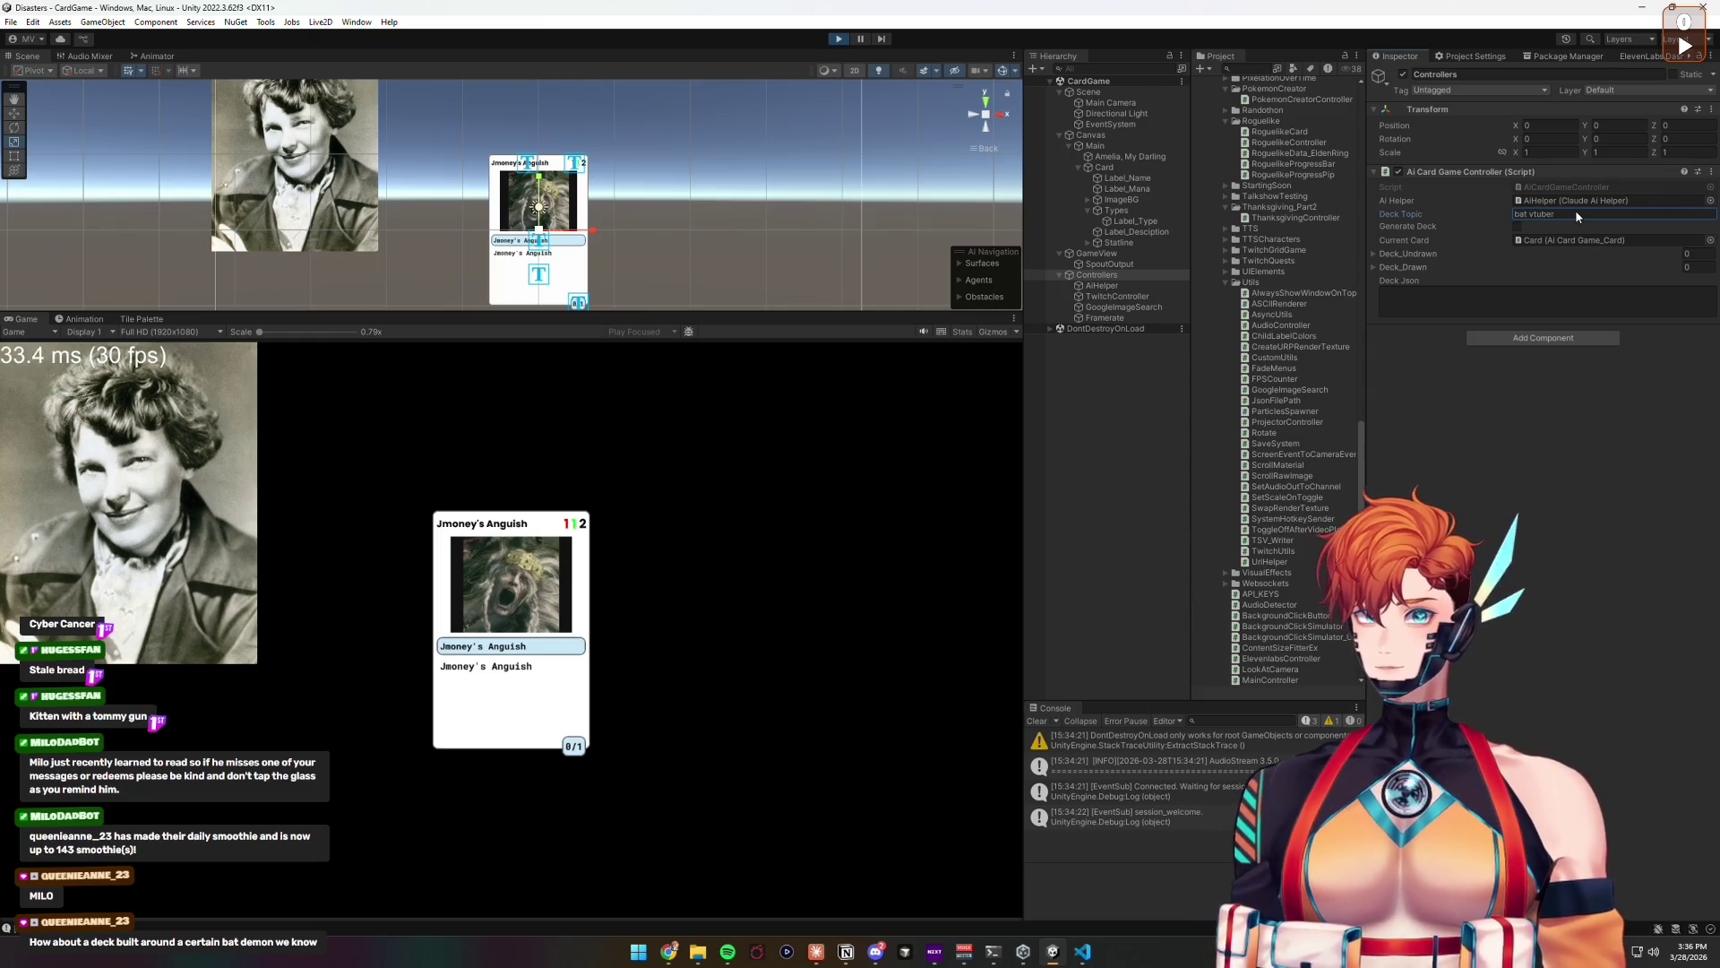
click(1564, 213)
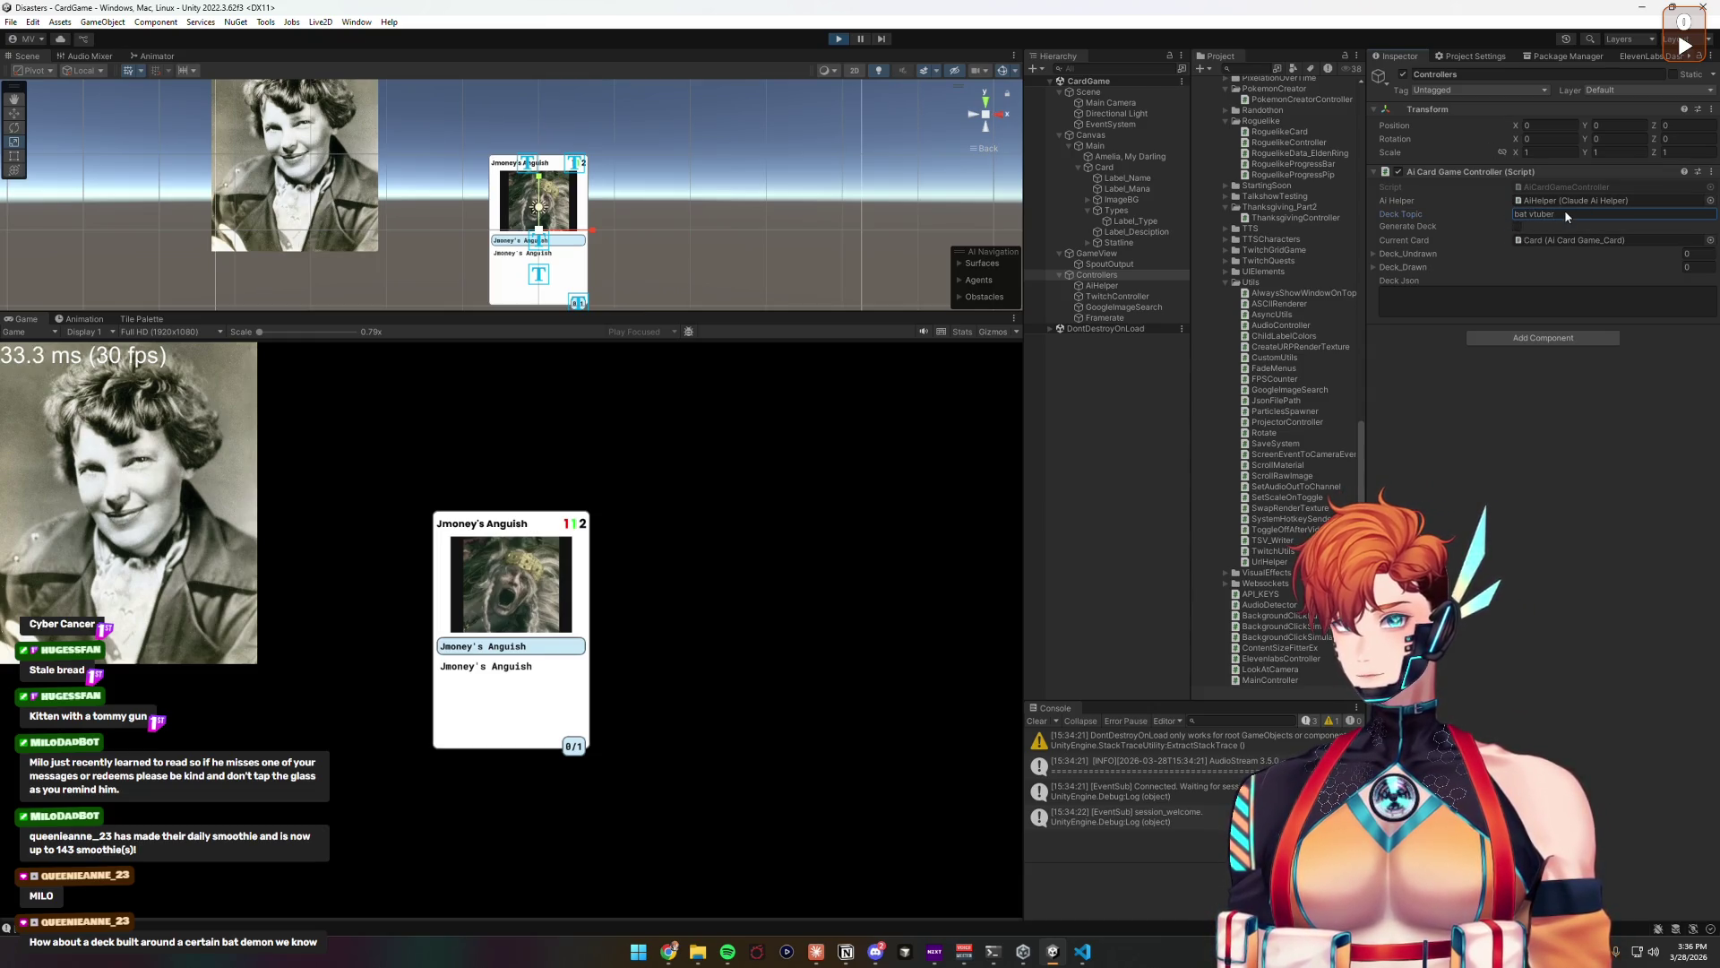
text(rubyc)
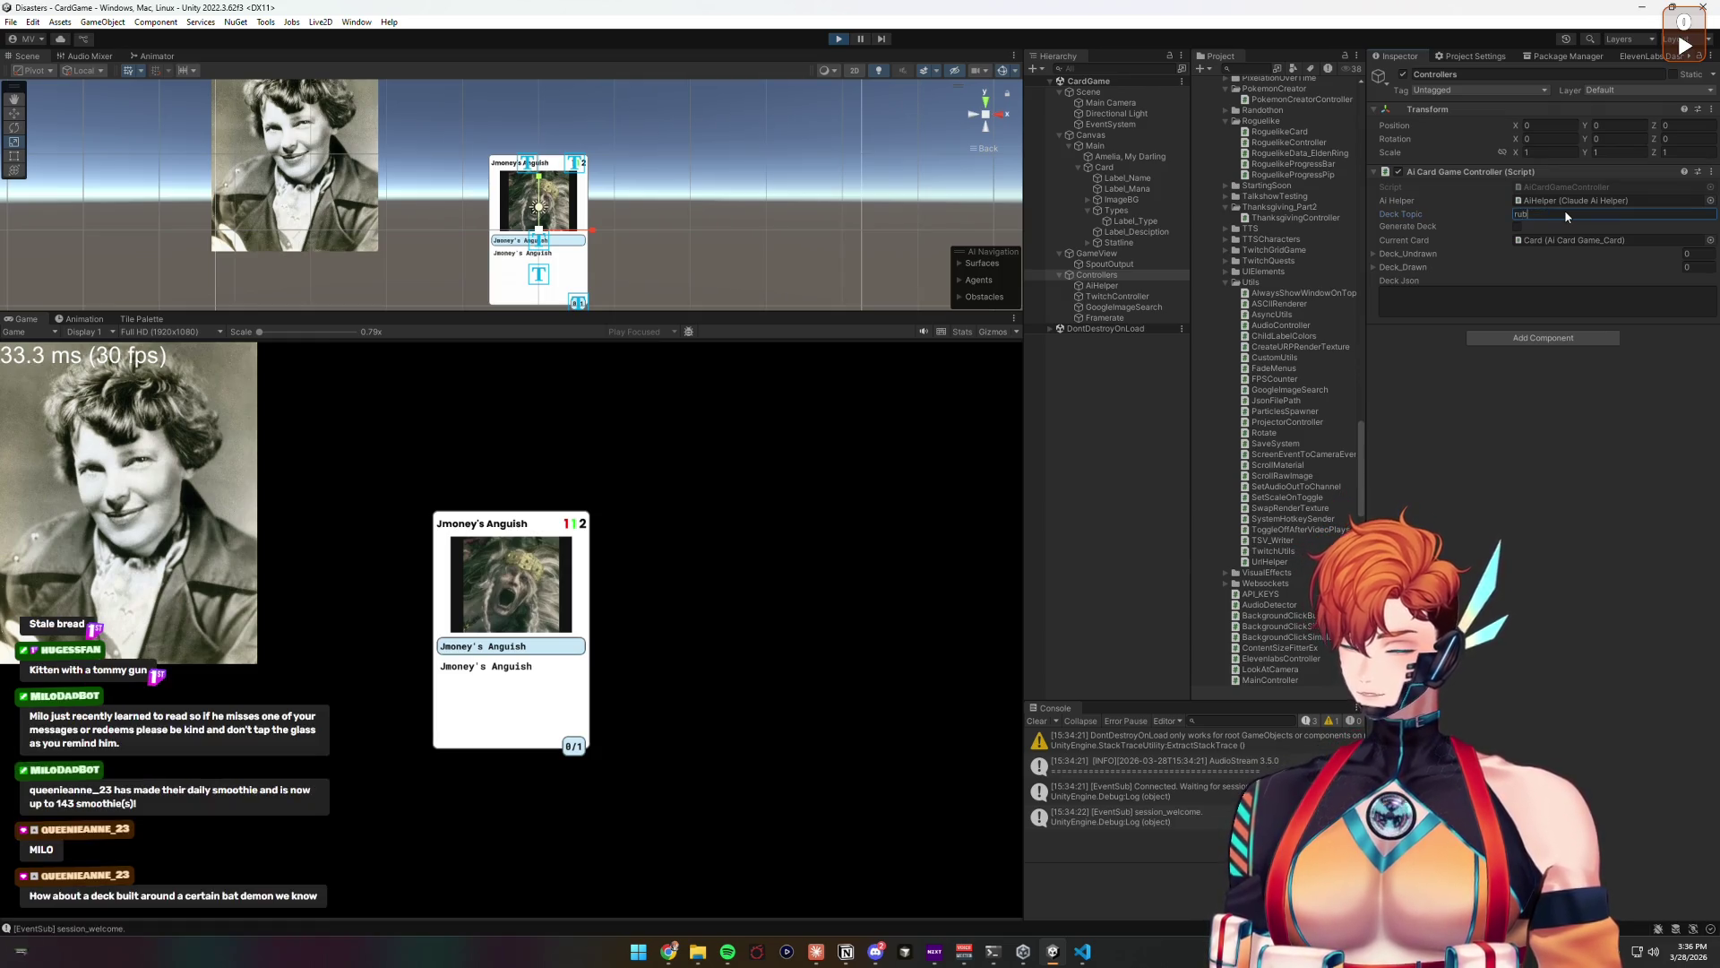
text(xfe vtuber)
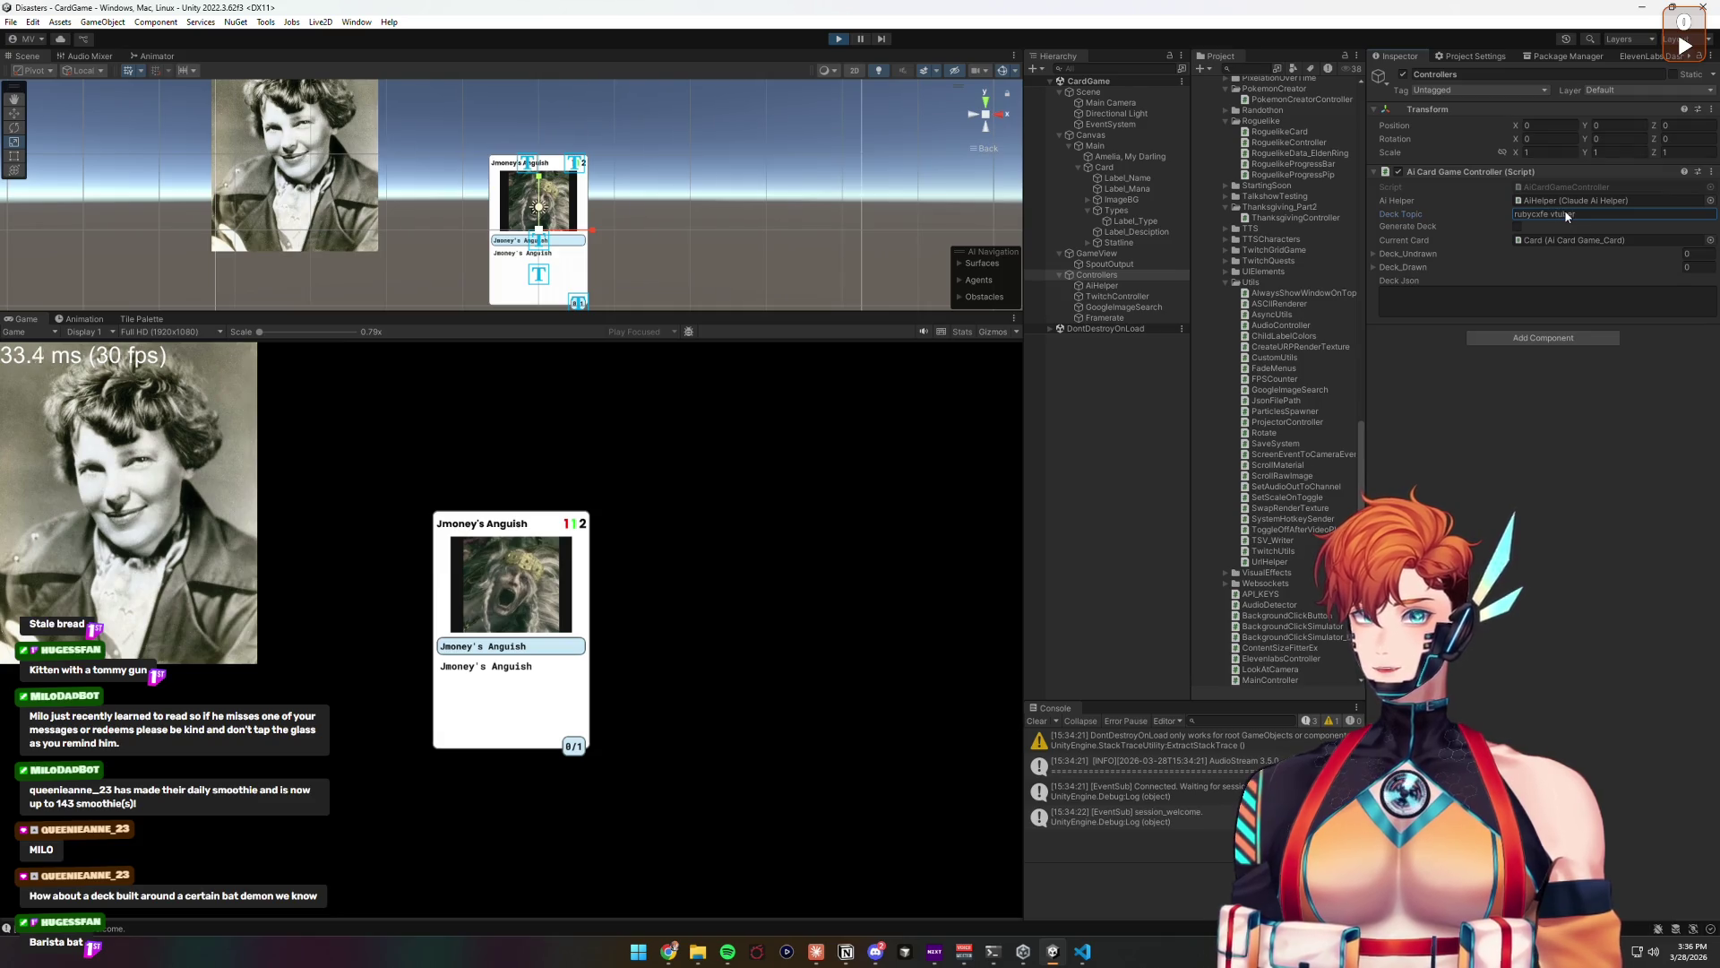
key(Return)
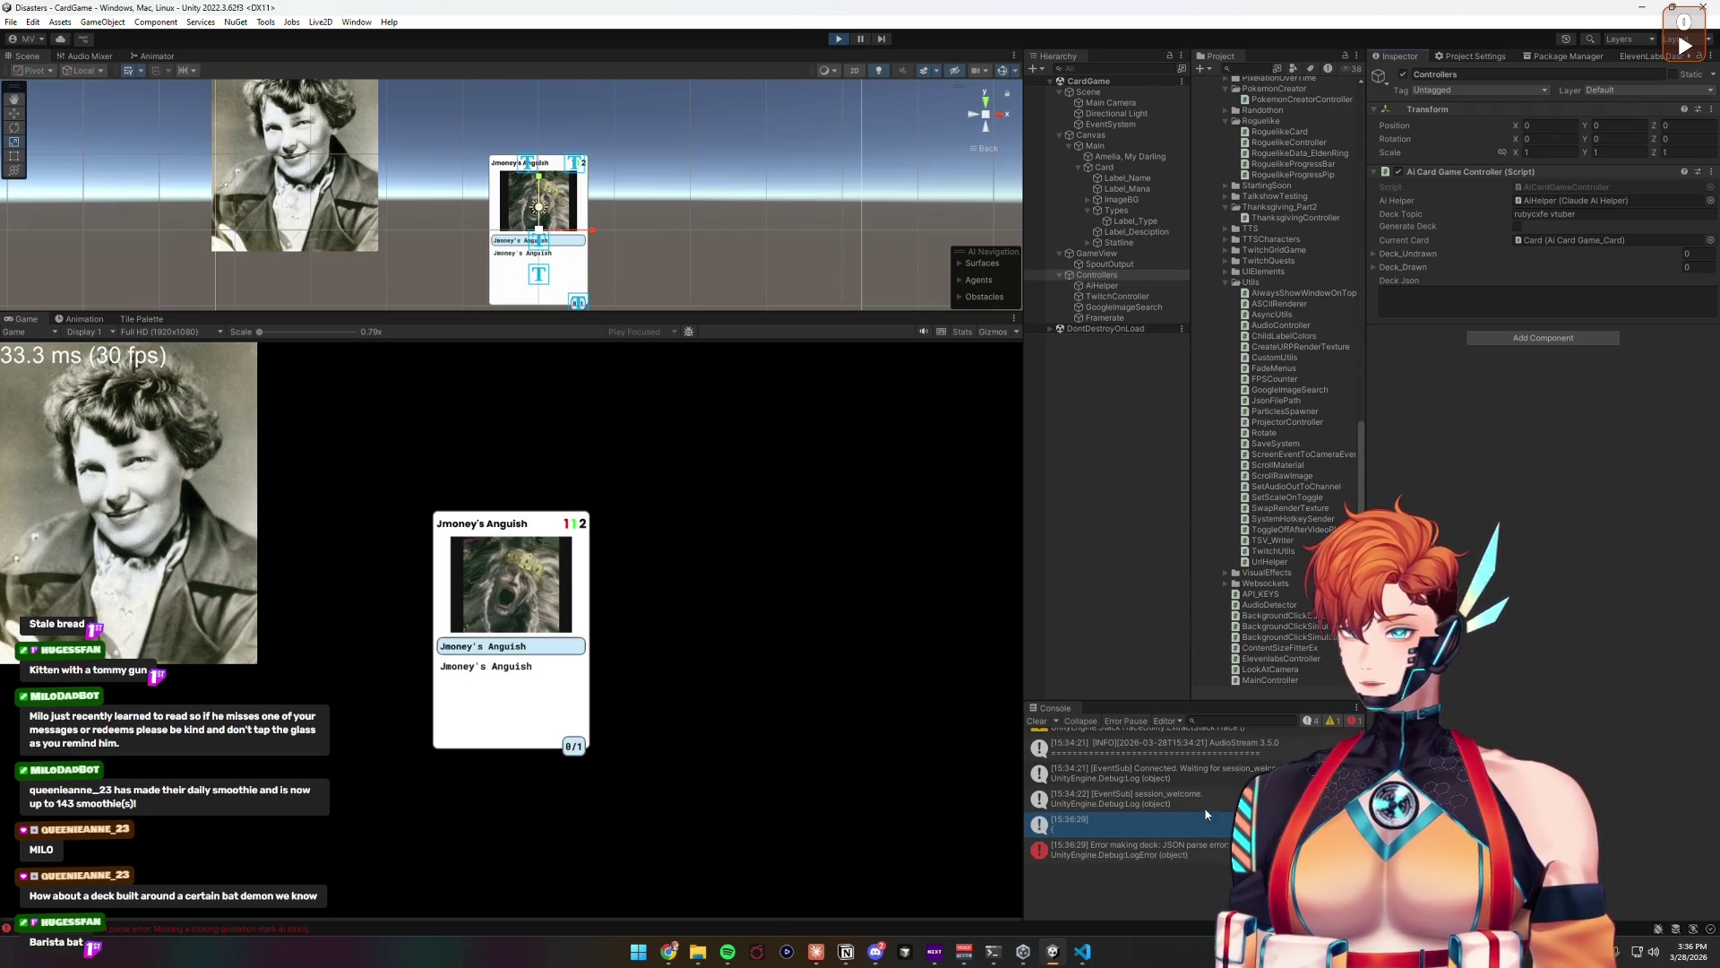
Step: Read the AiHelper's prompt and Latest Output in the Inspector, then stop play mode
click(1102, 285)
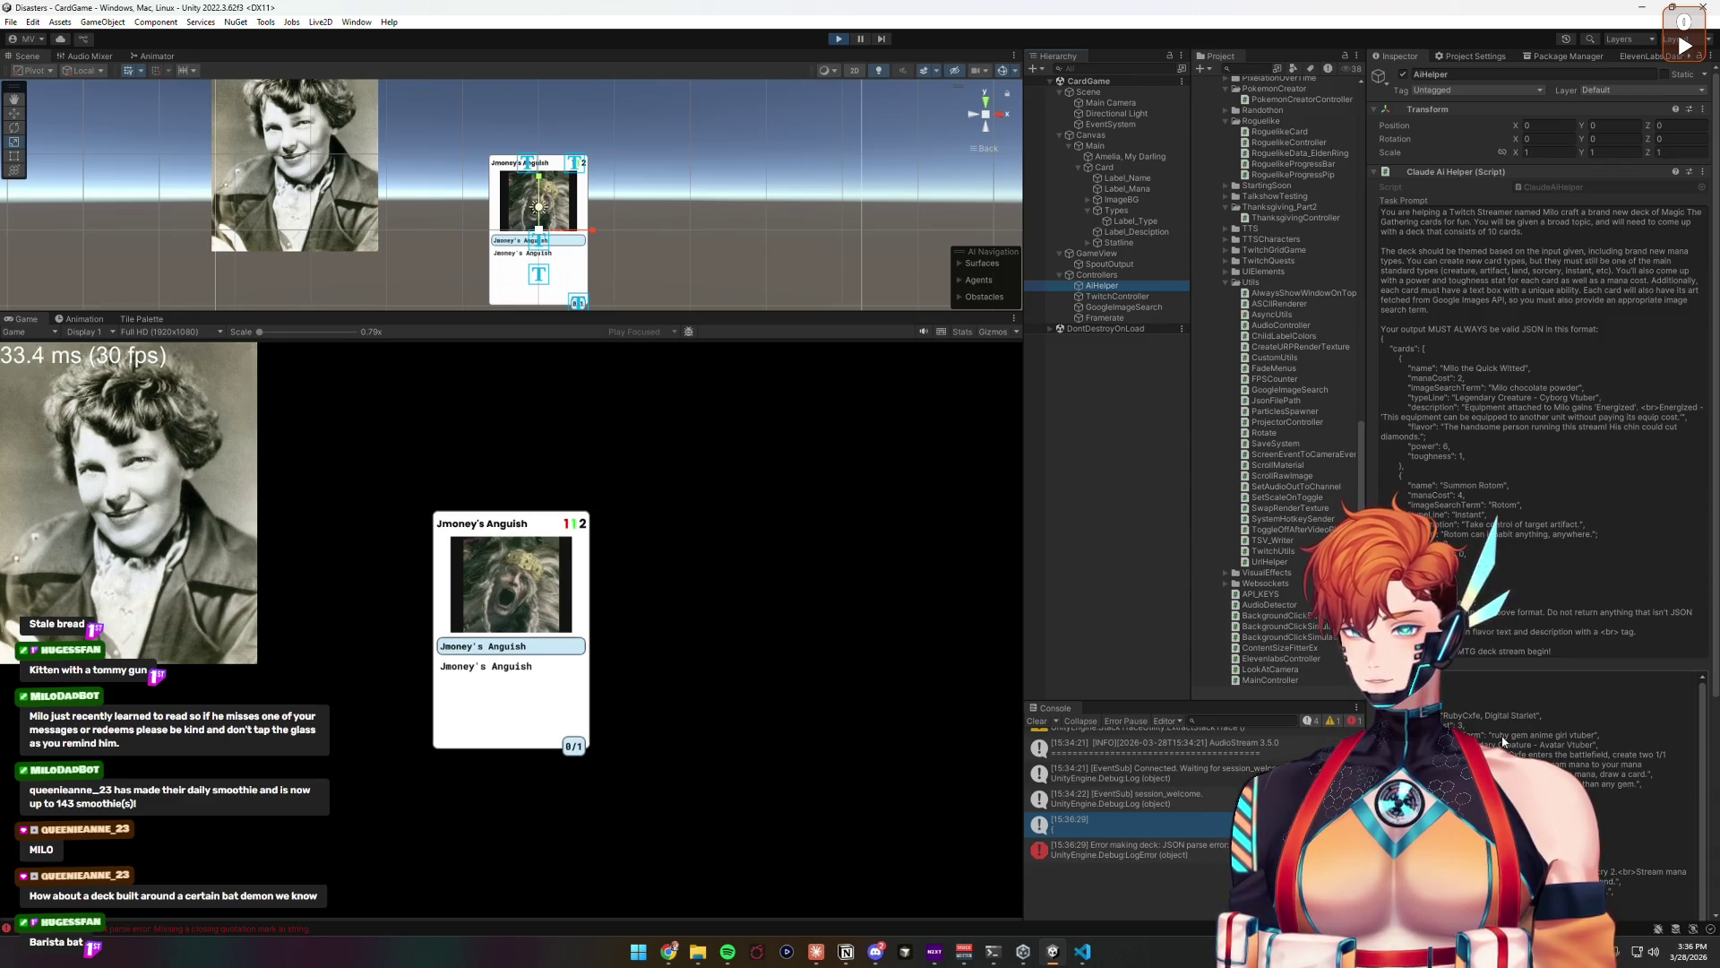
double_click(1575, 739)
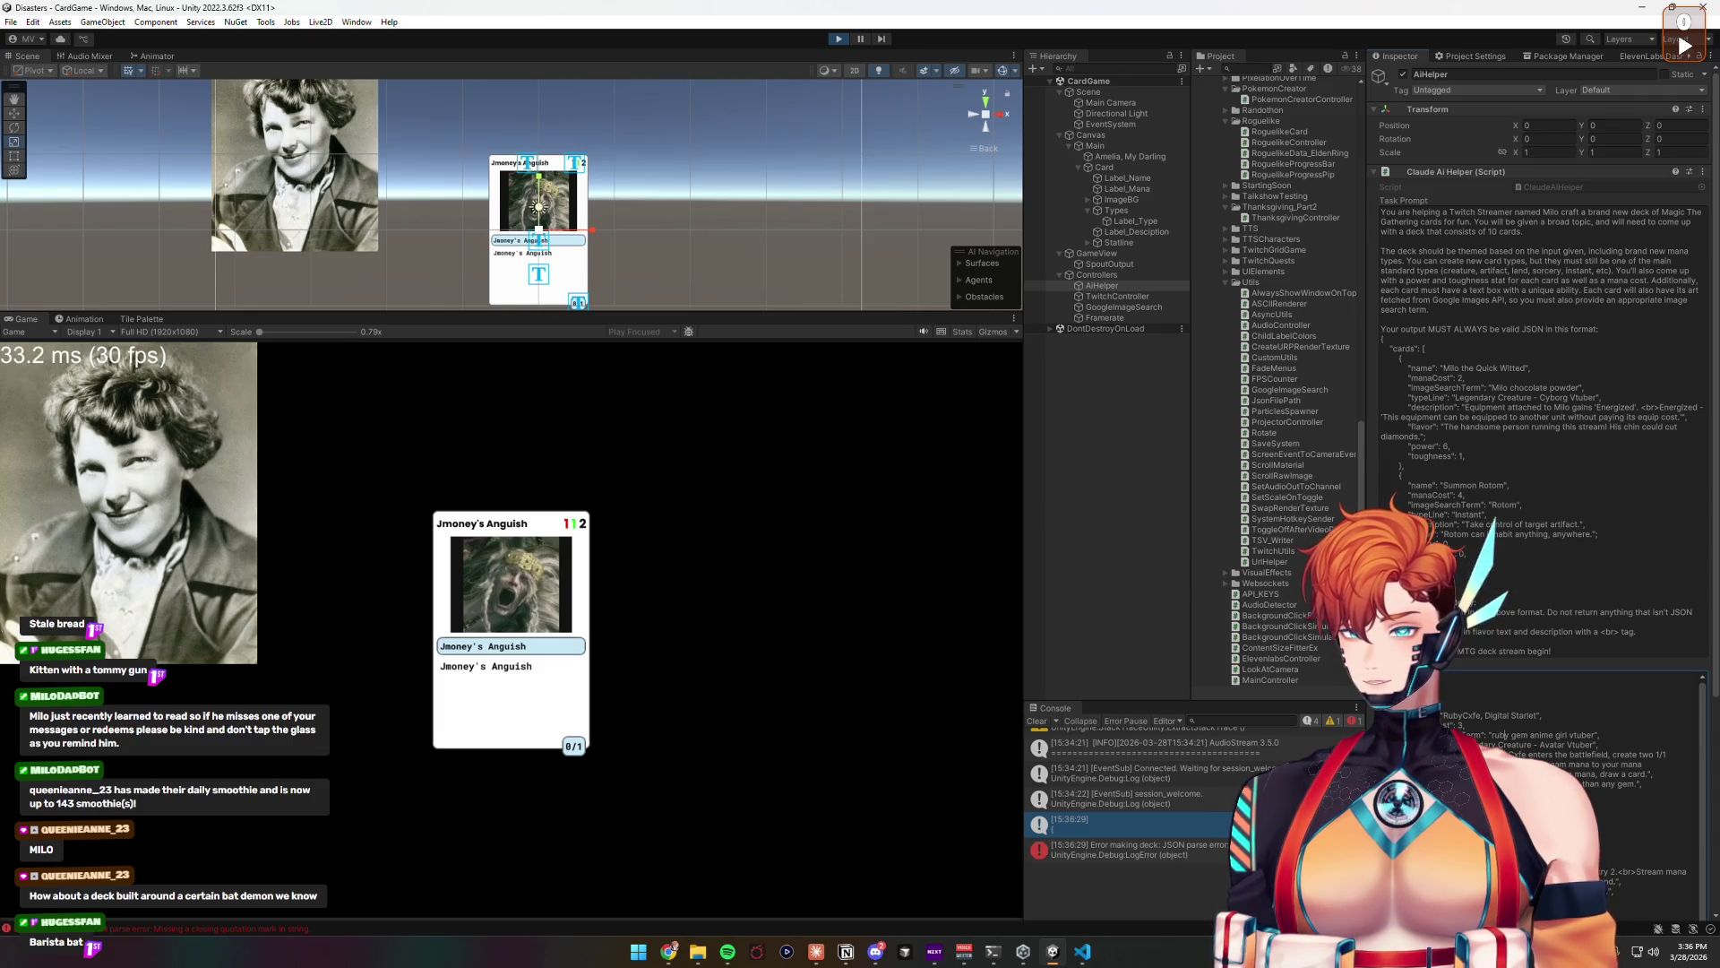
scroll(1541, 403, down, 5)
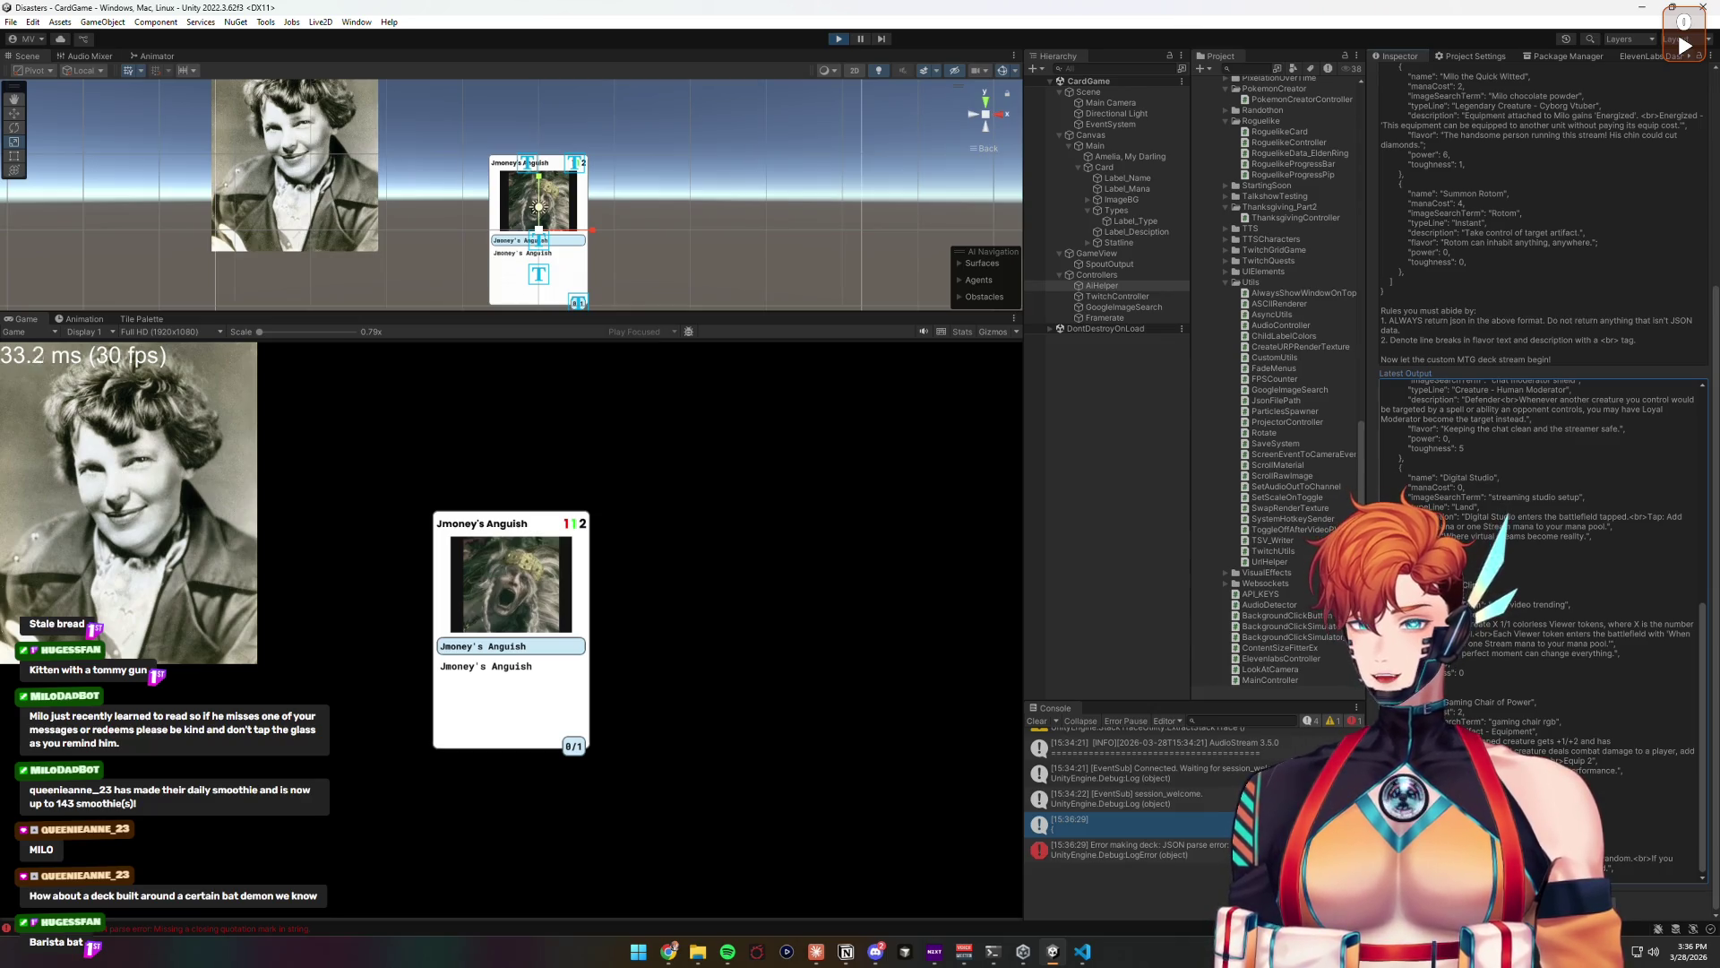
click(836, 39)
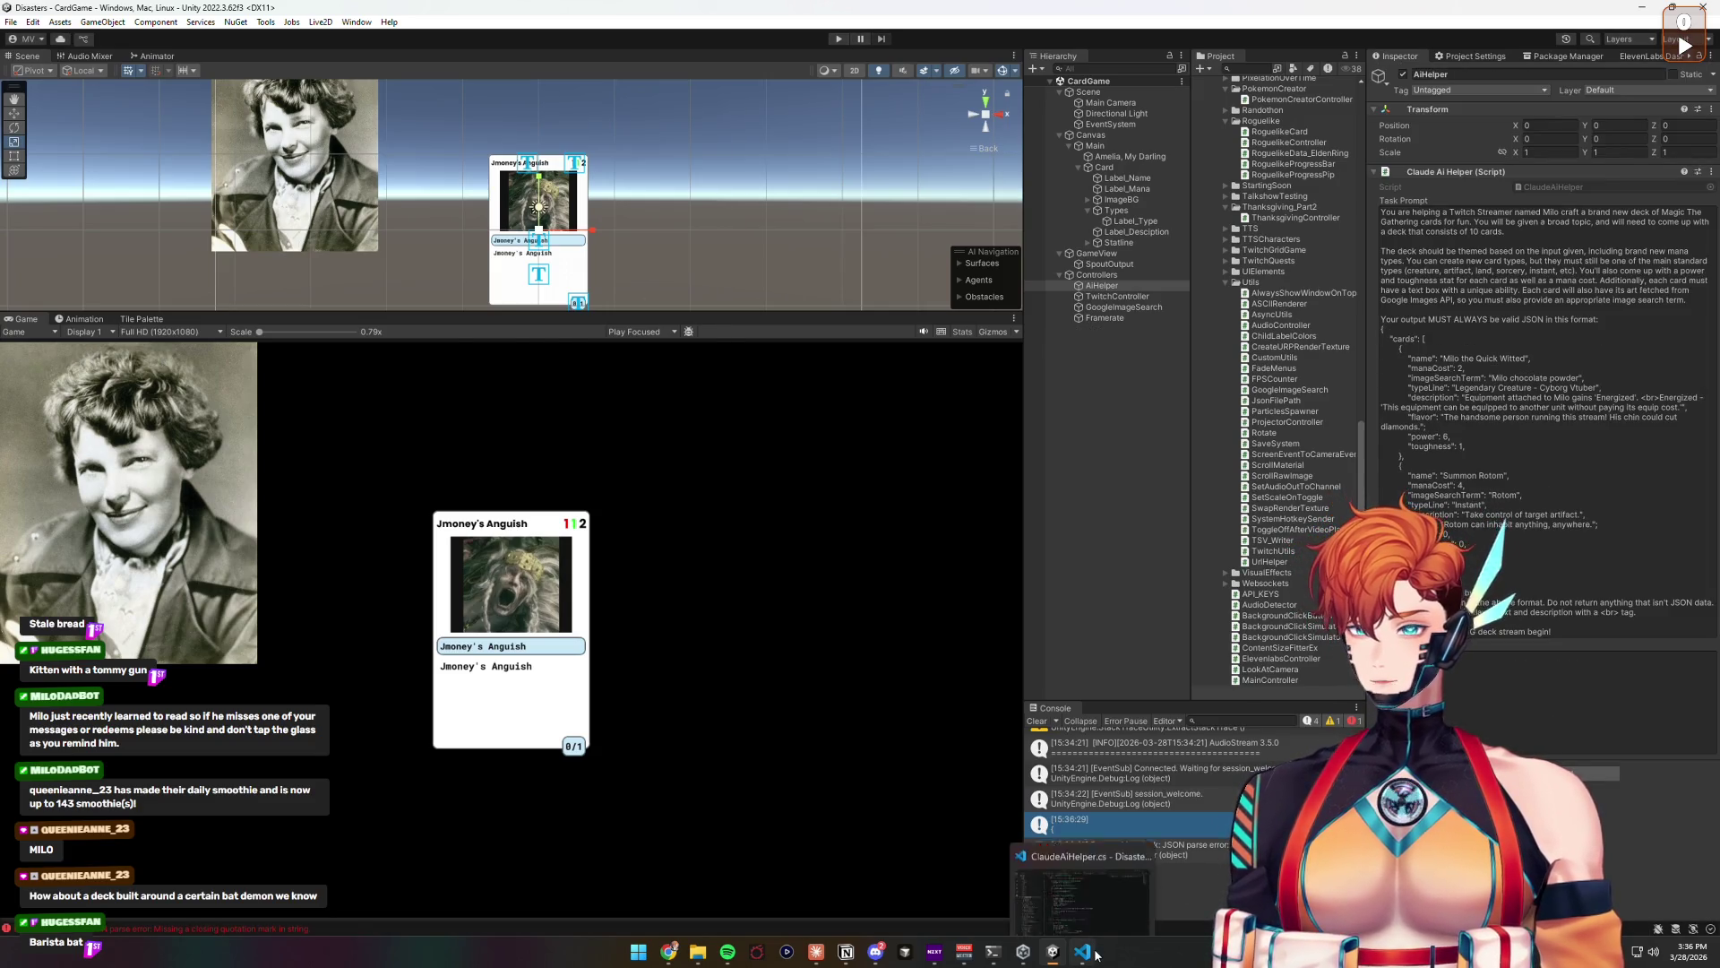
Step: Change MaxTokens in ClaudeAiHelper.cs from 1024 to 2048, save, and return to Unity
click(1084, 951)
click(589, 389)
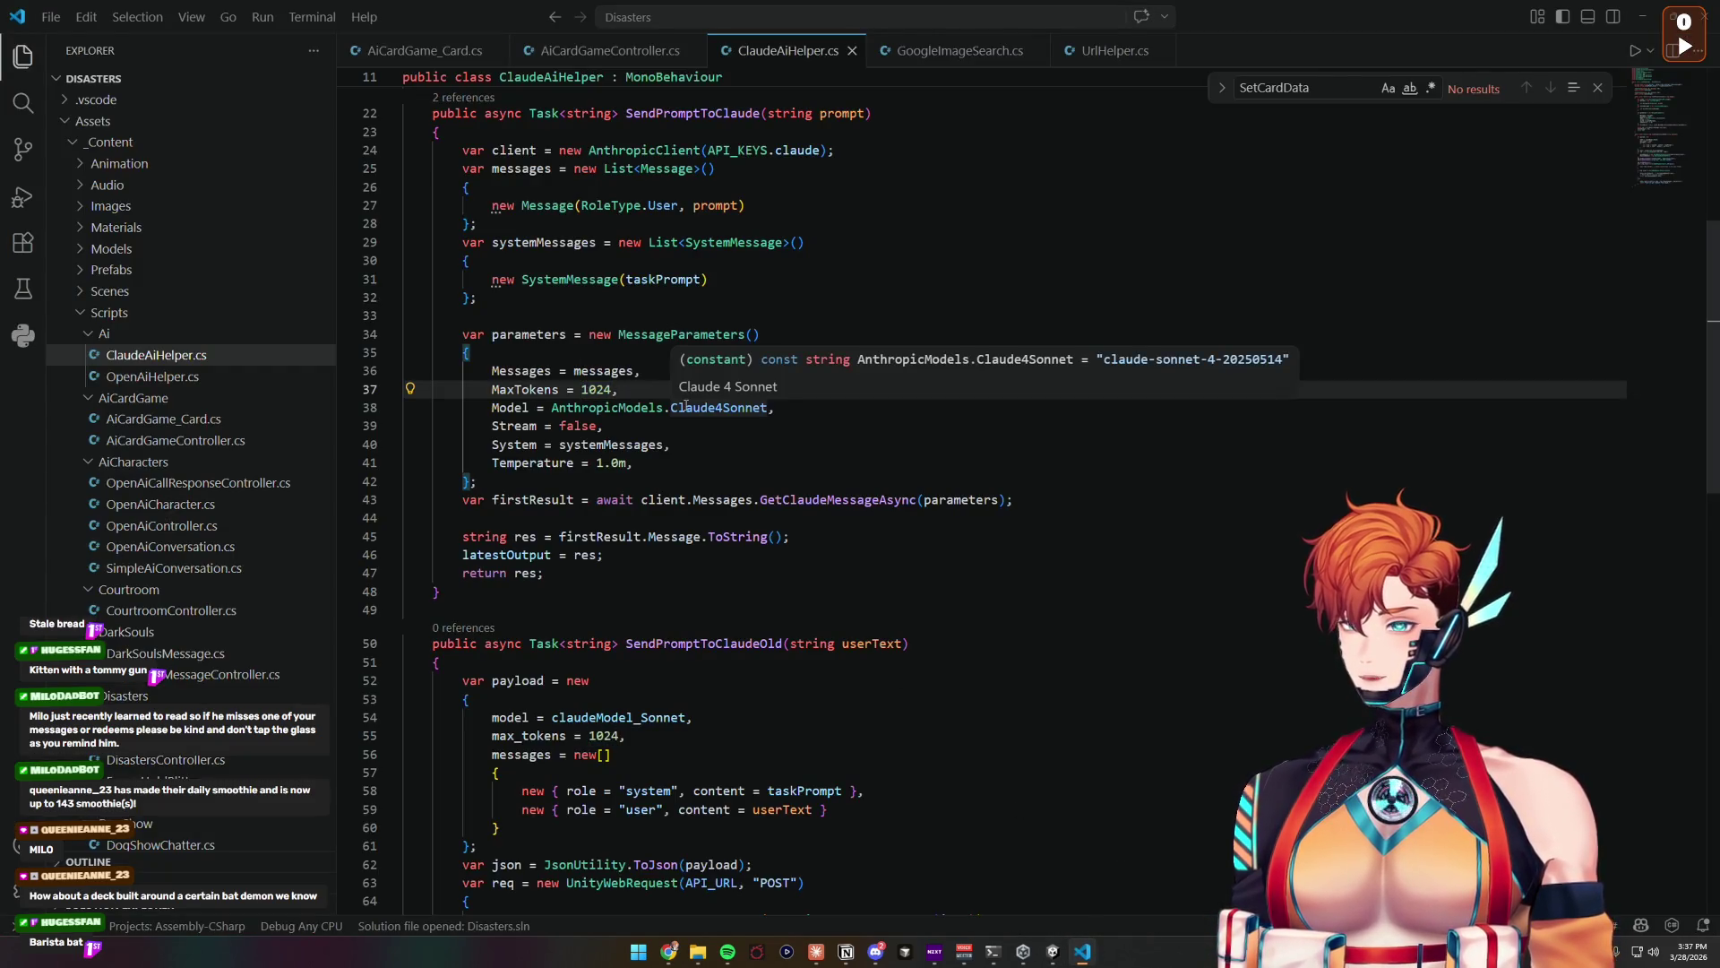
key(BackSpace)
text(2)
key(Delete)
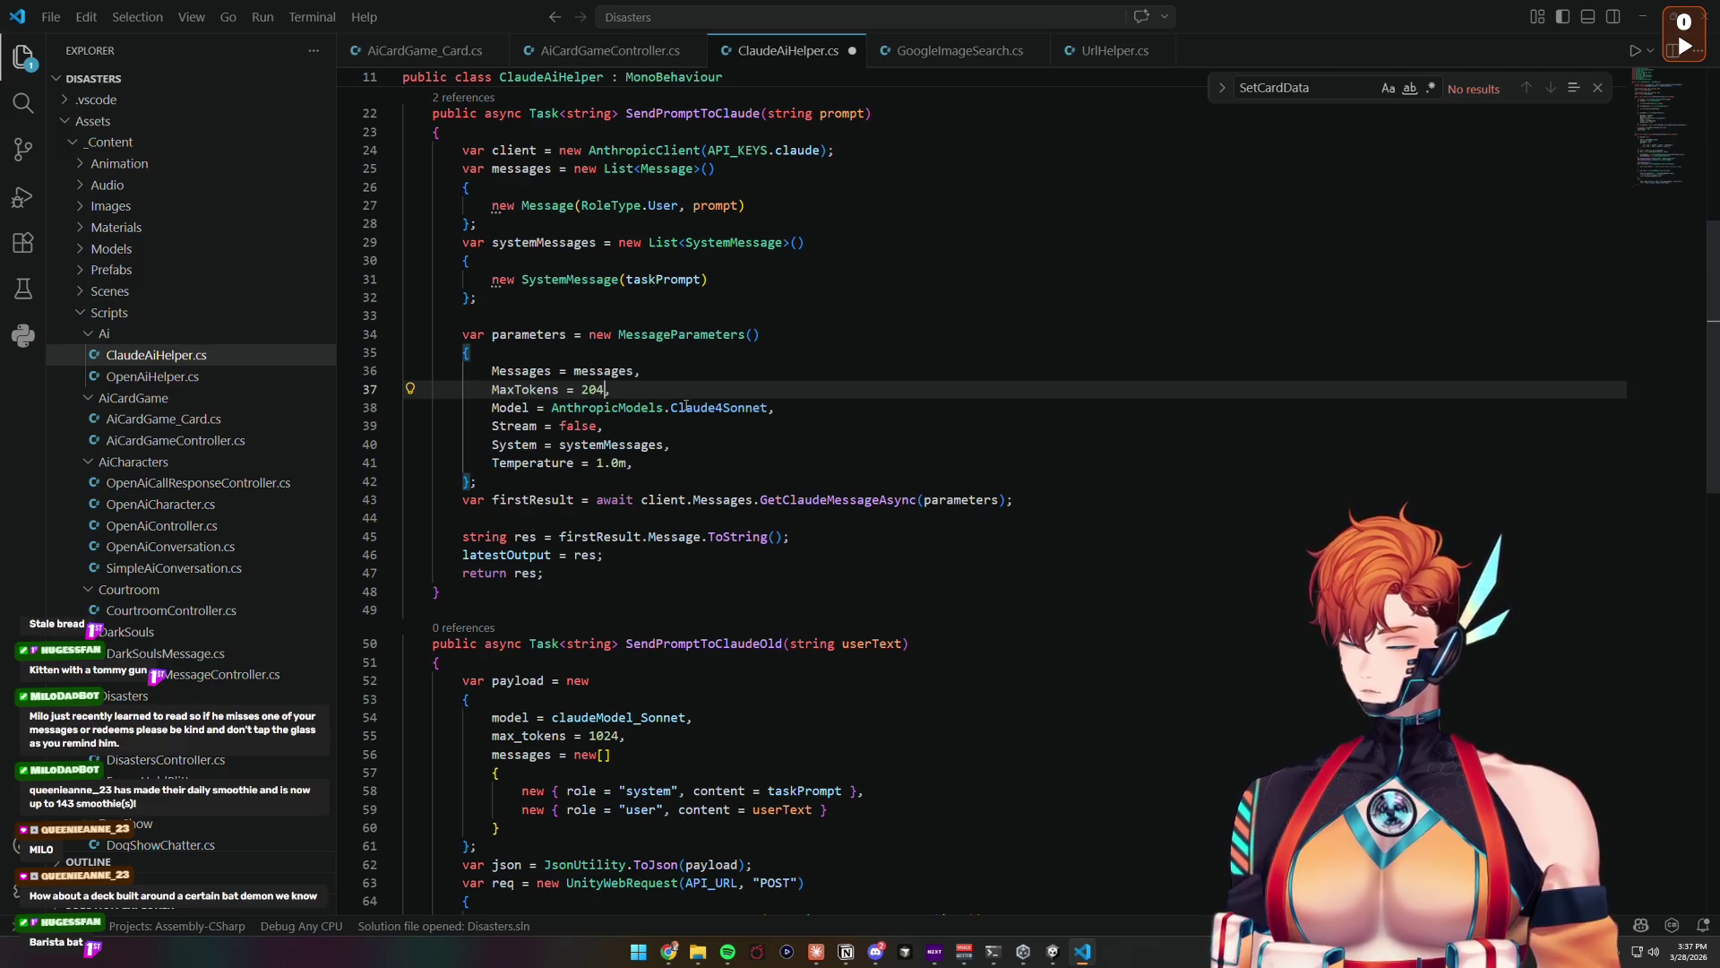
key(ctrl+s)
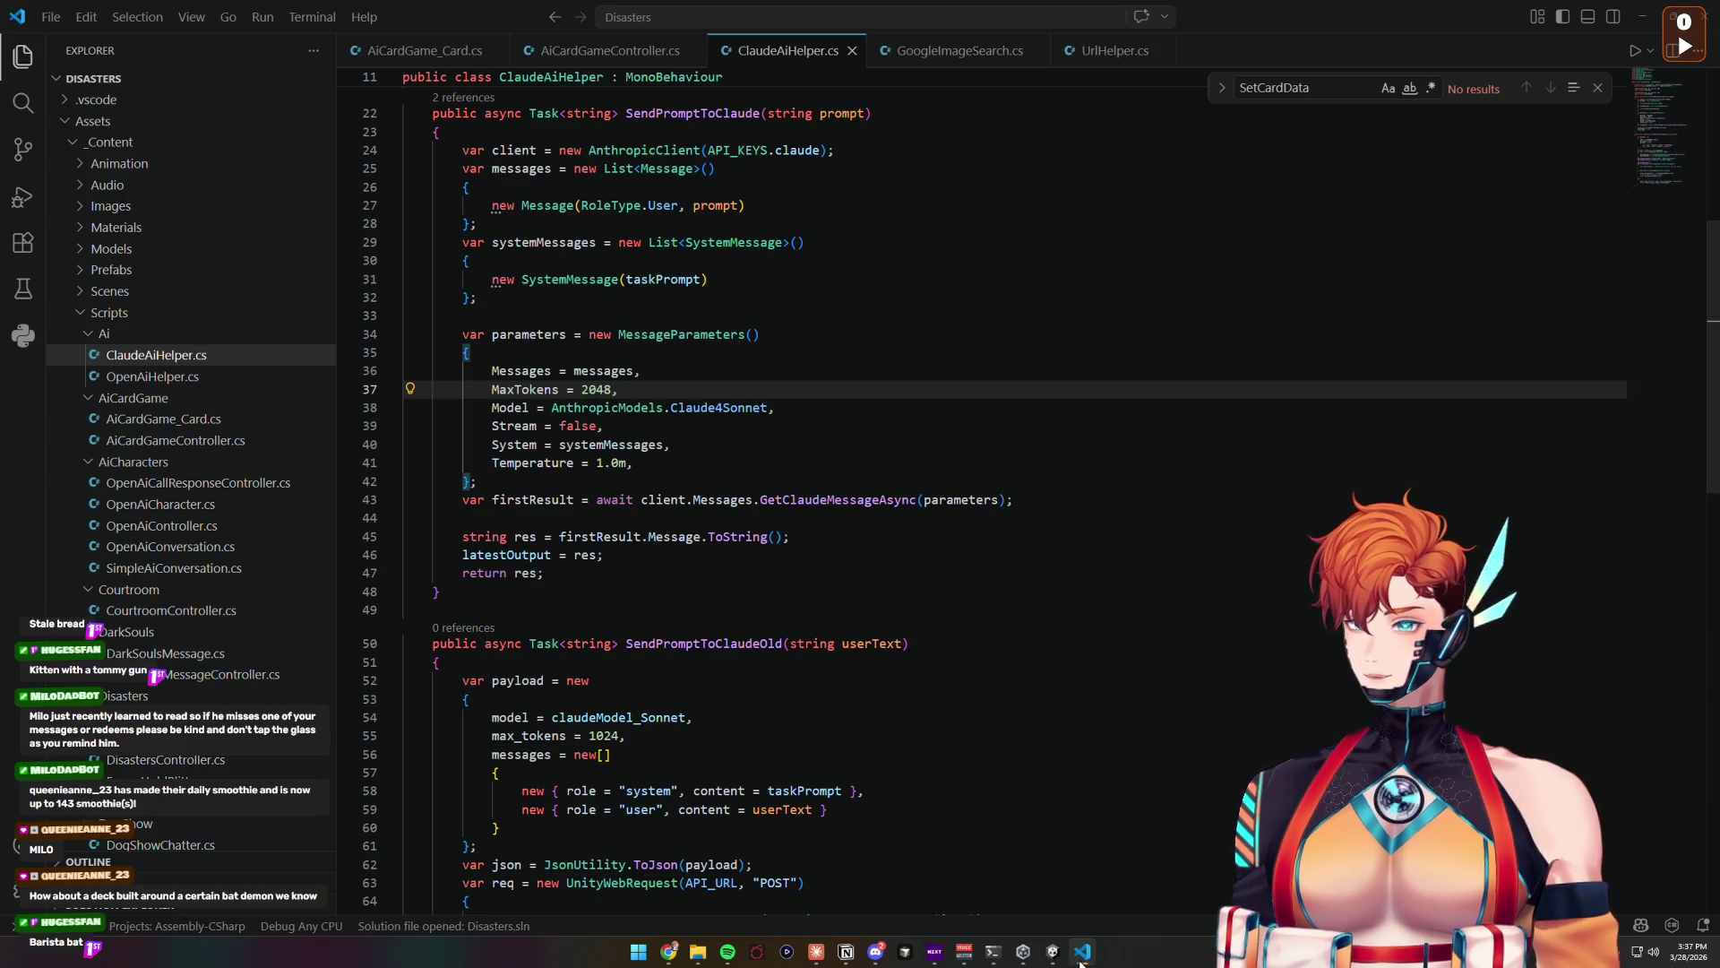
click(1084, 953)
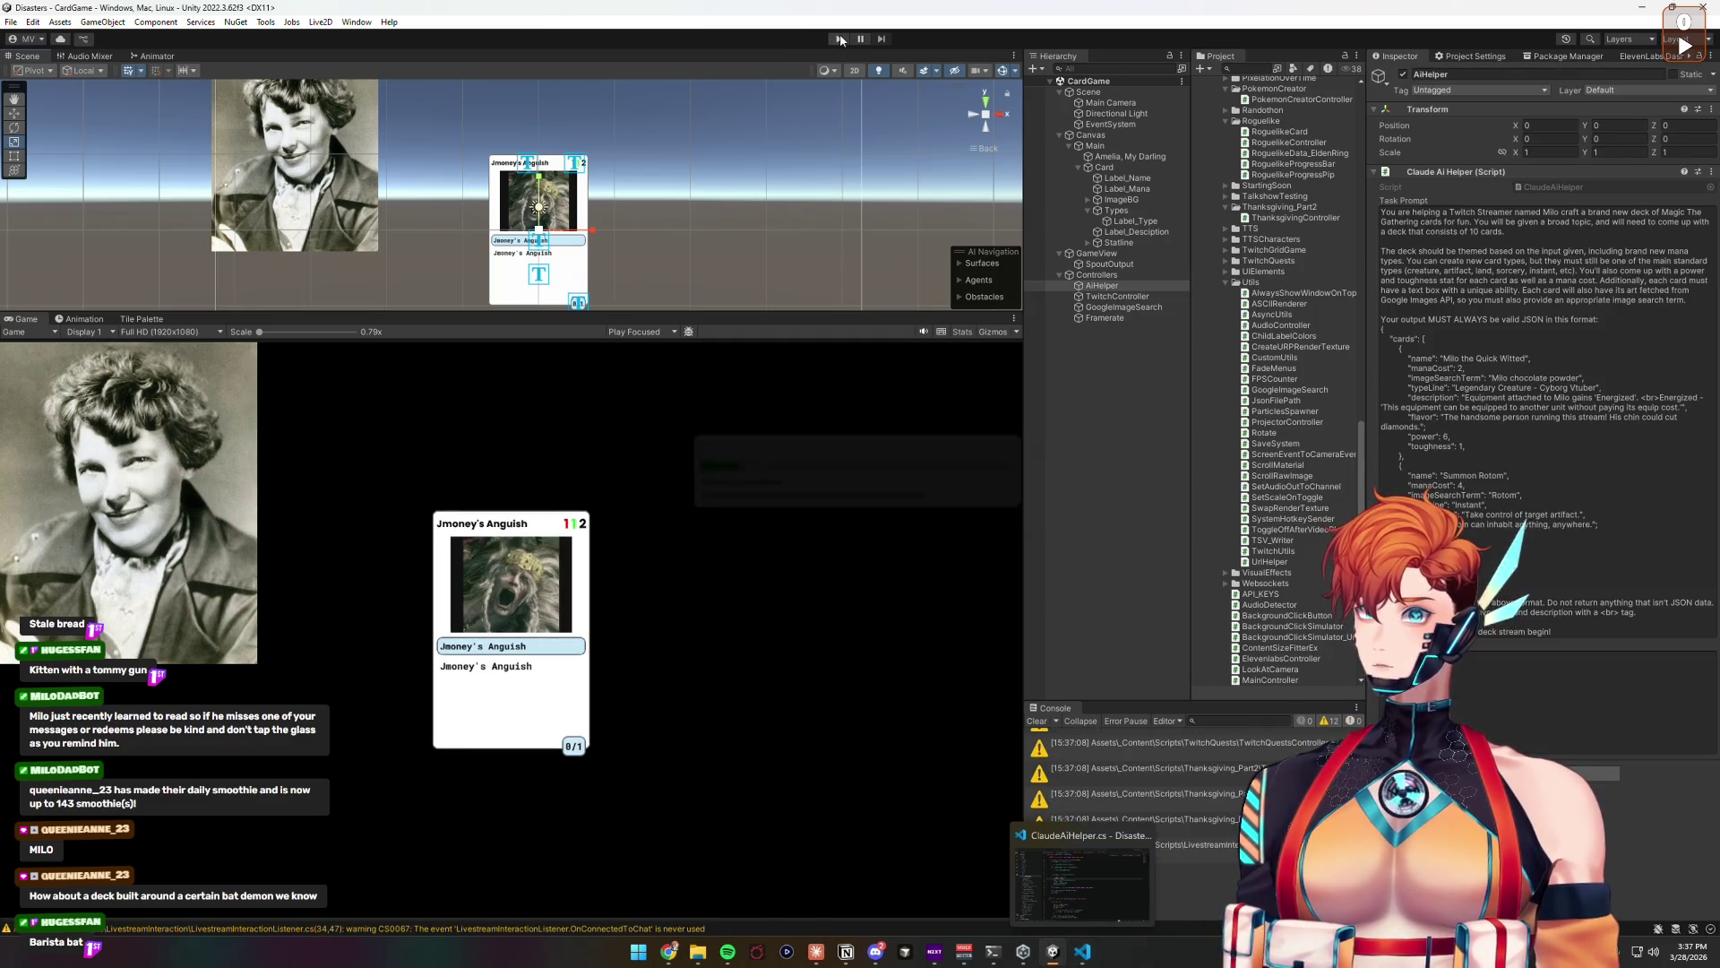
Step: Run the game again and enter the vtuber's name plus 'vtuber' as the Controllers' Deck Topic
click(840, 39)
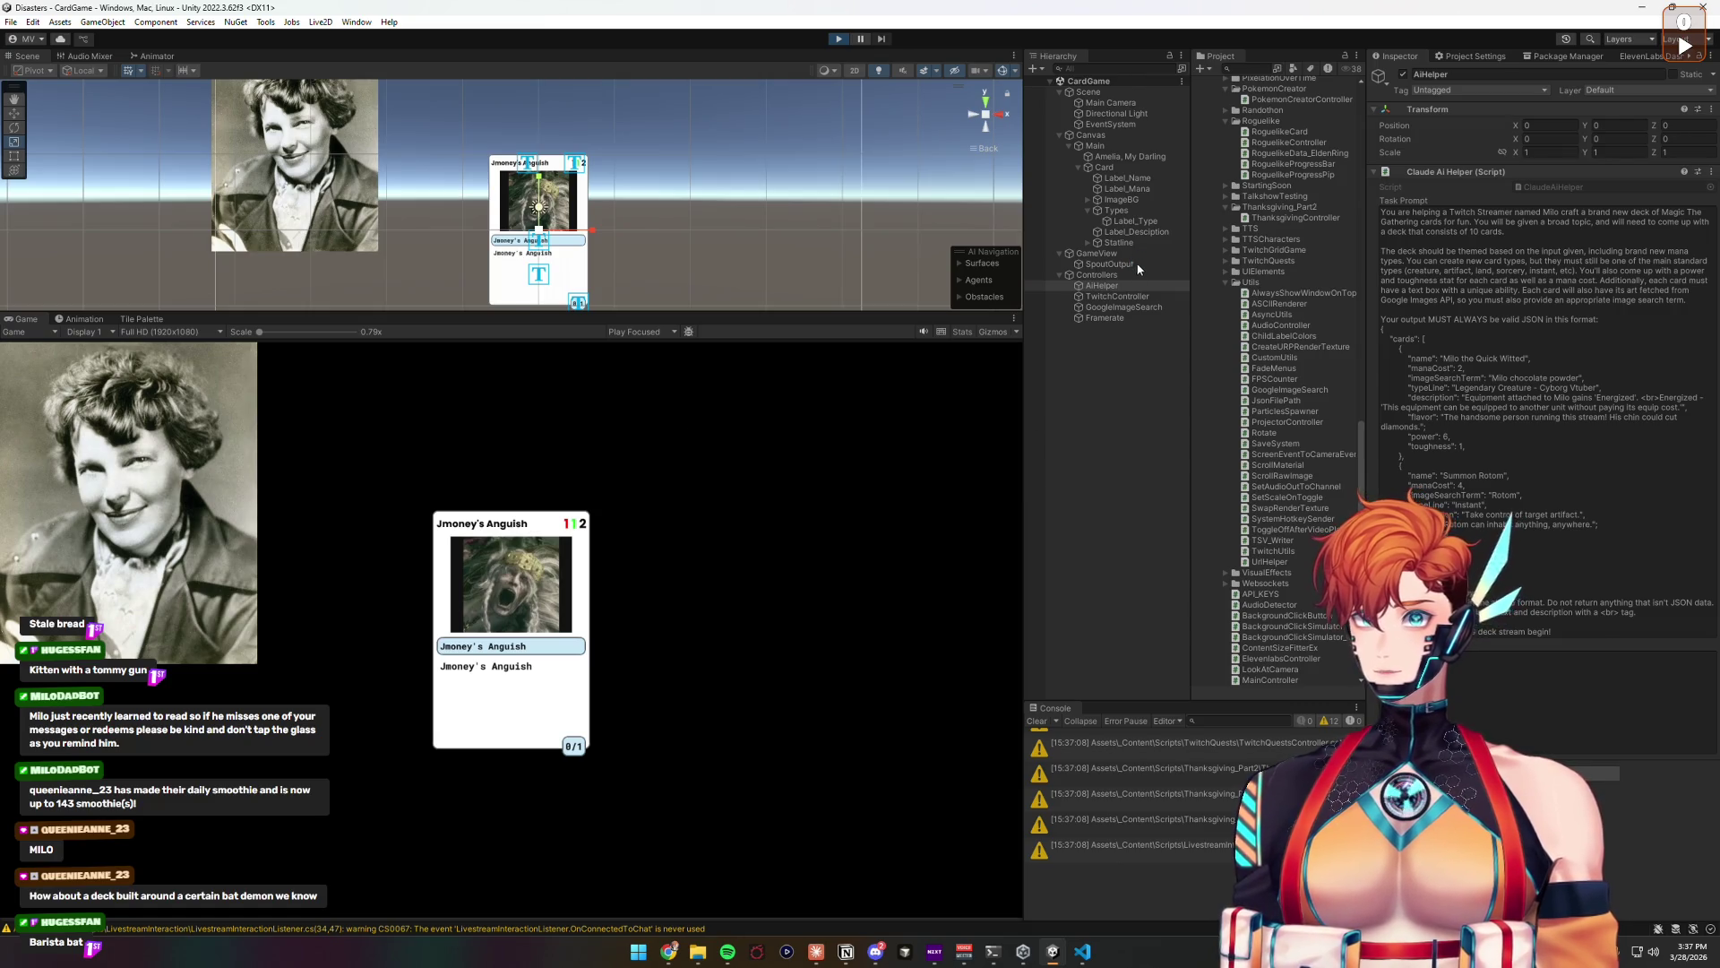
click(1113, 275)
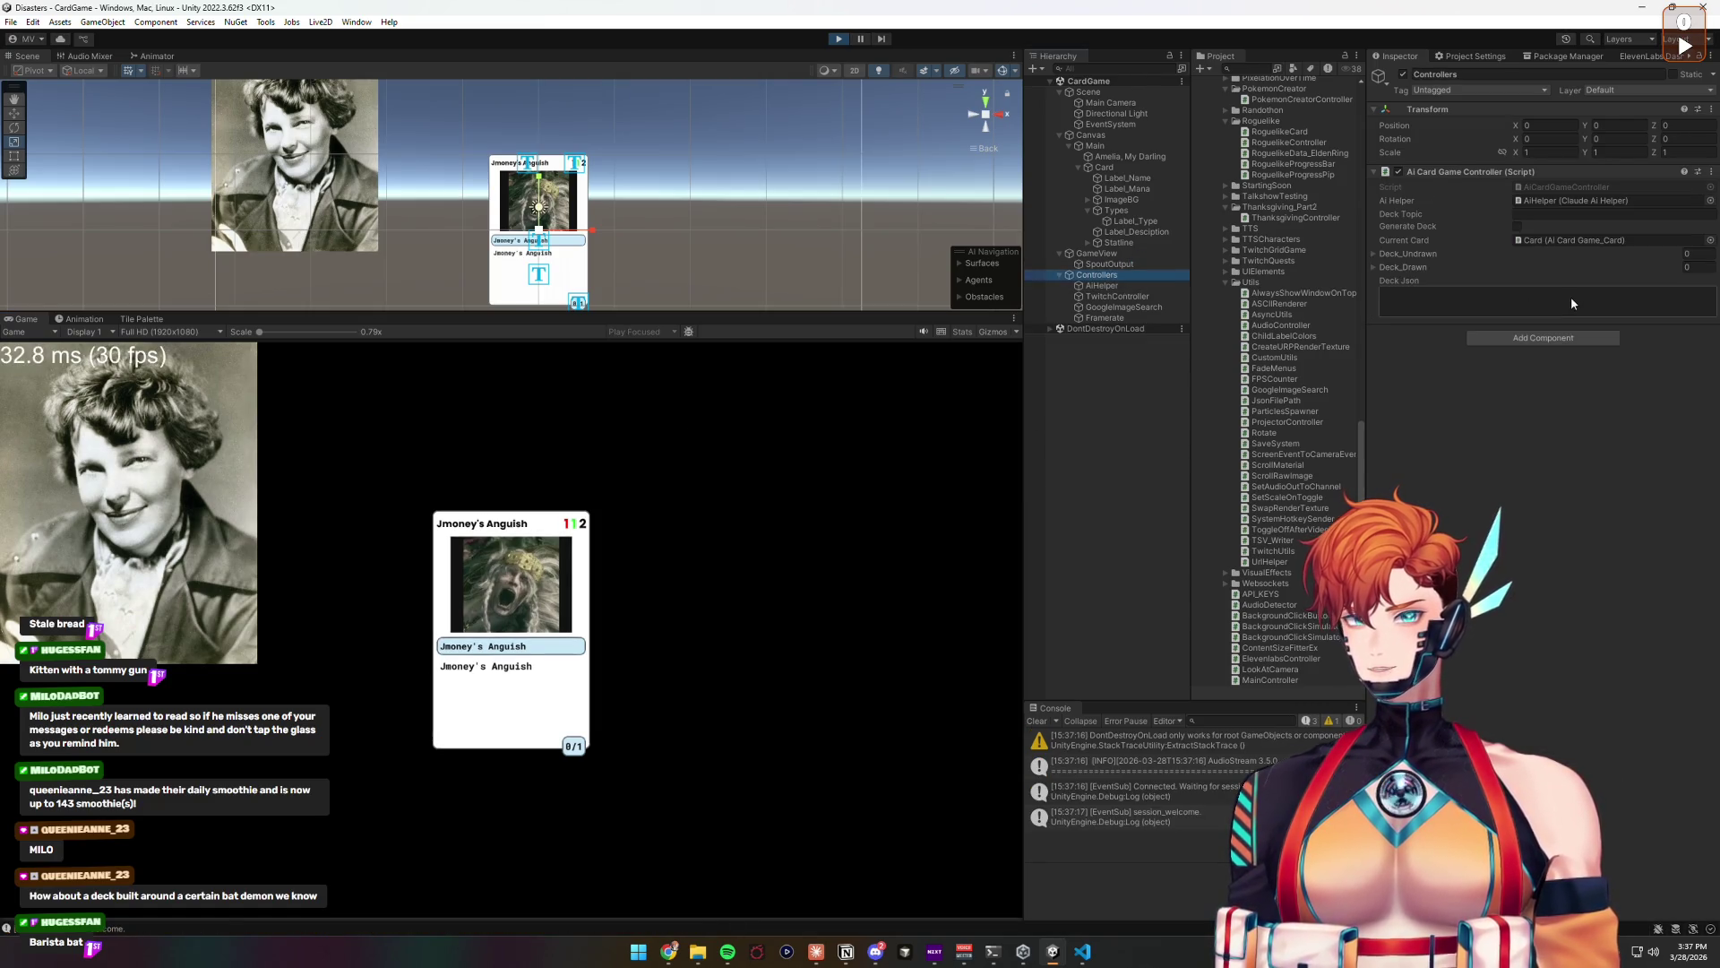
click(1543, 216)
text(ru)
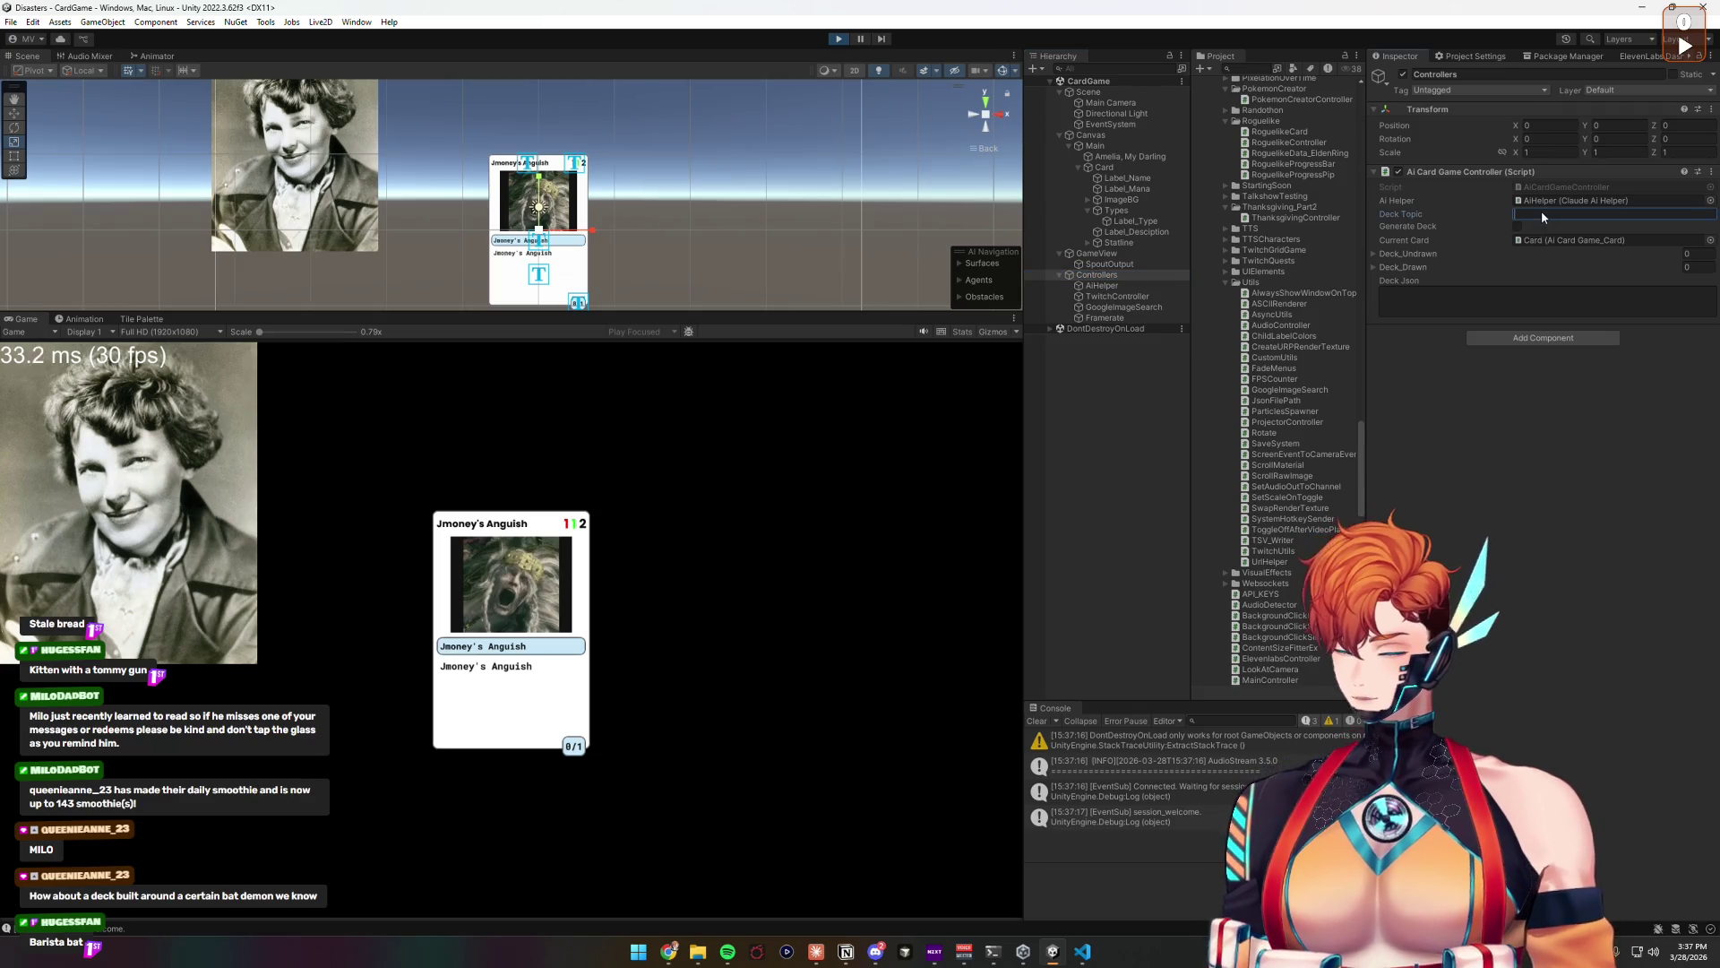
text(bycx)
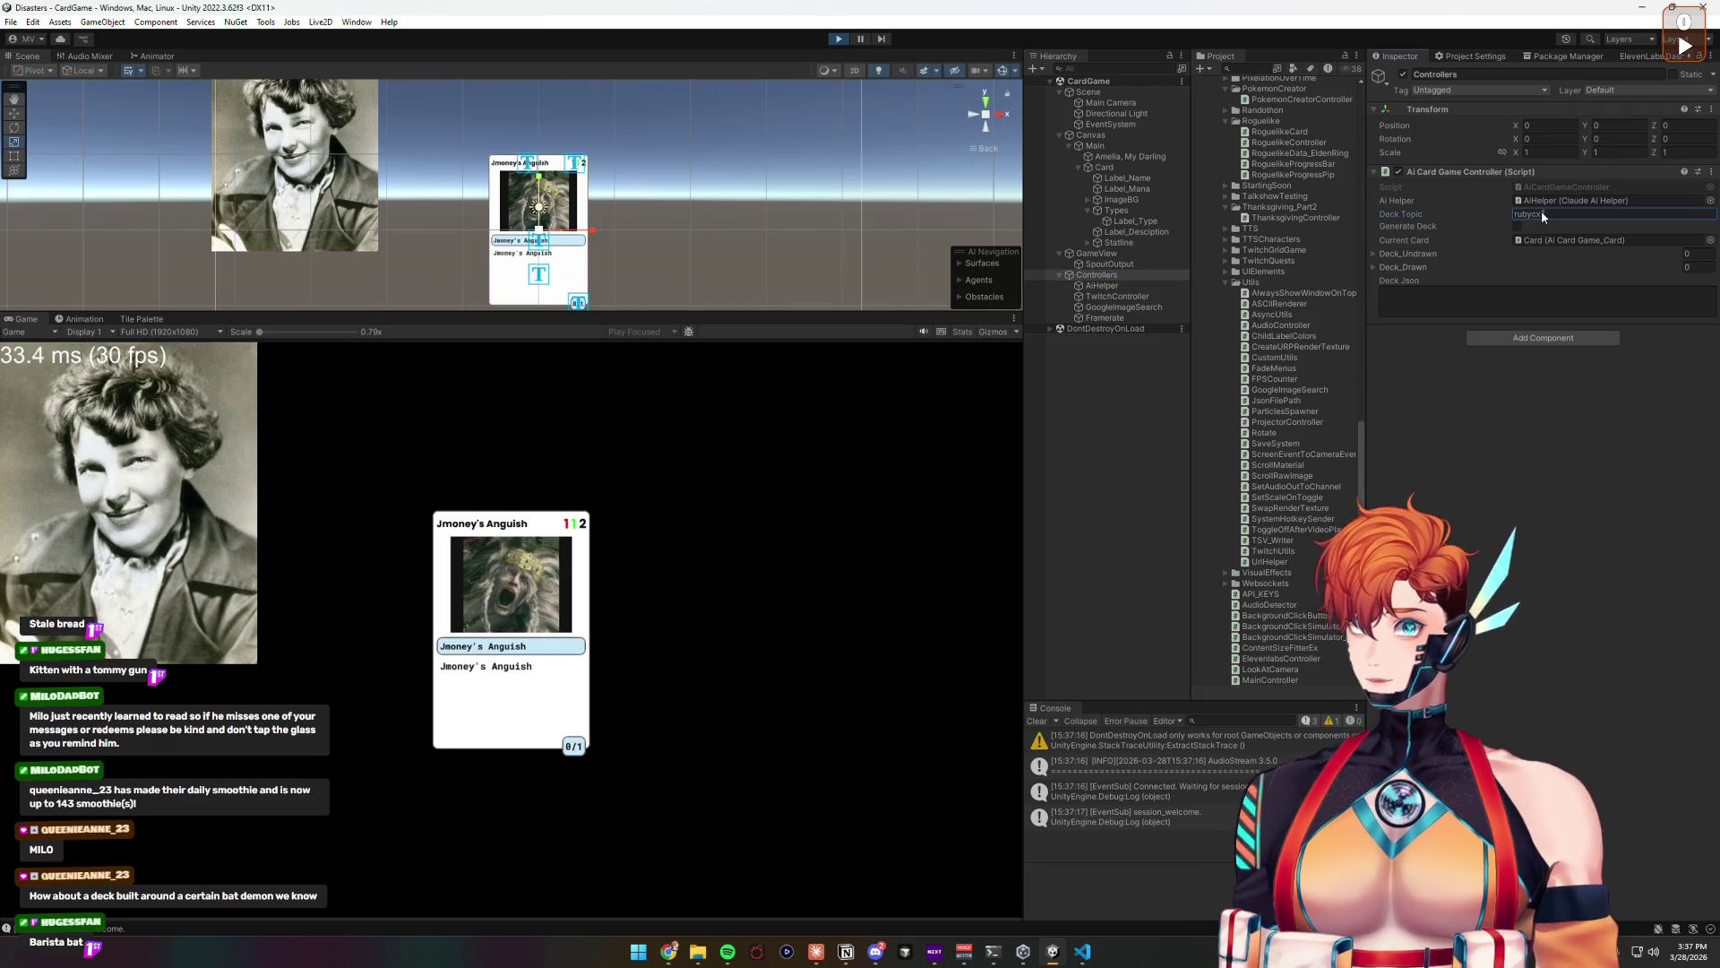
text( vtuber)
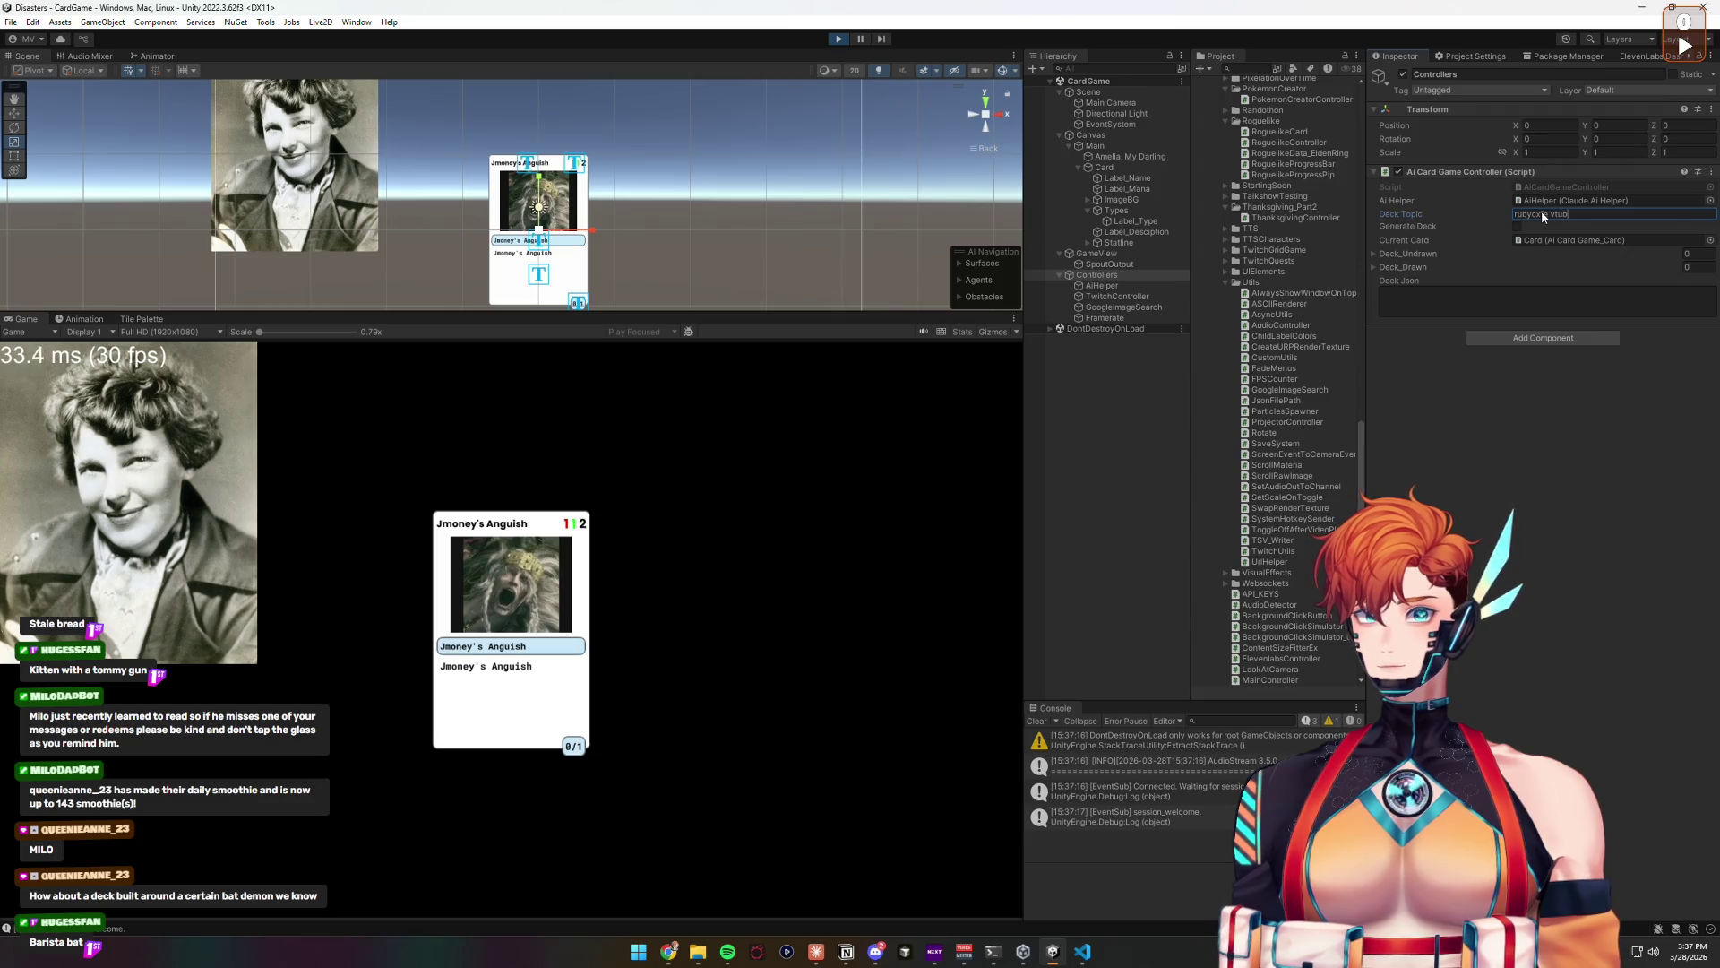
click(1540, 215)
text(fe)
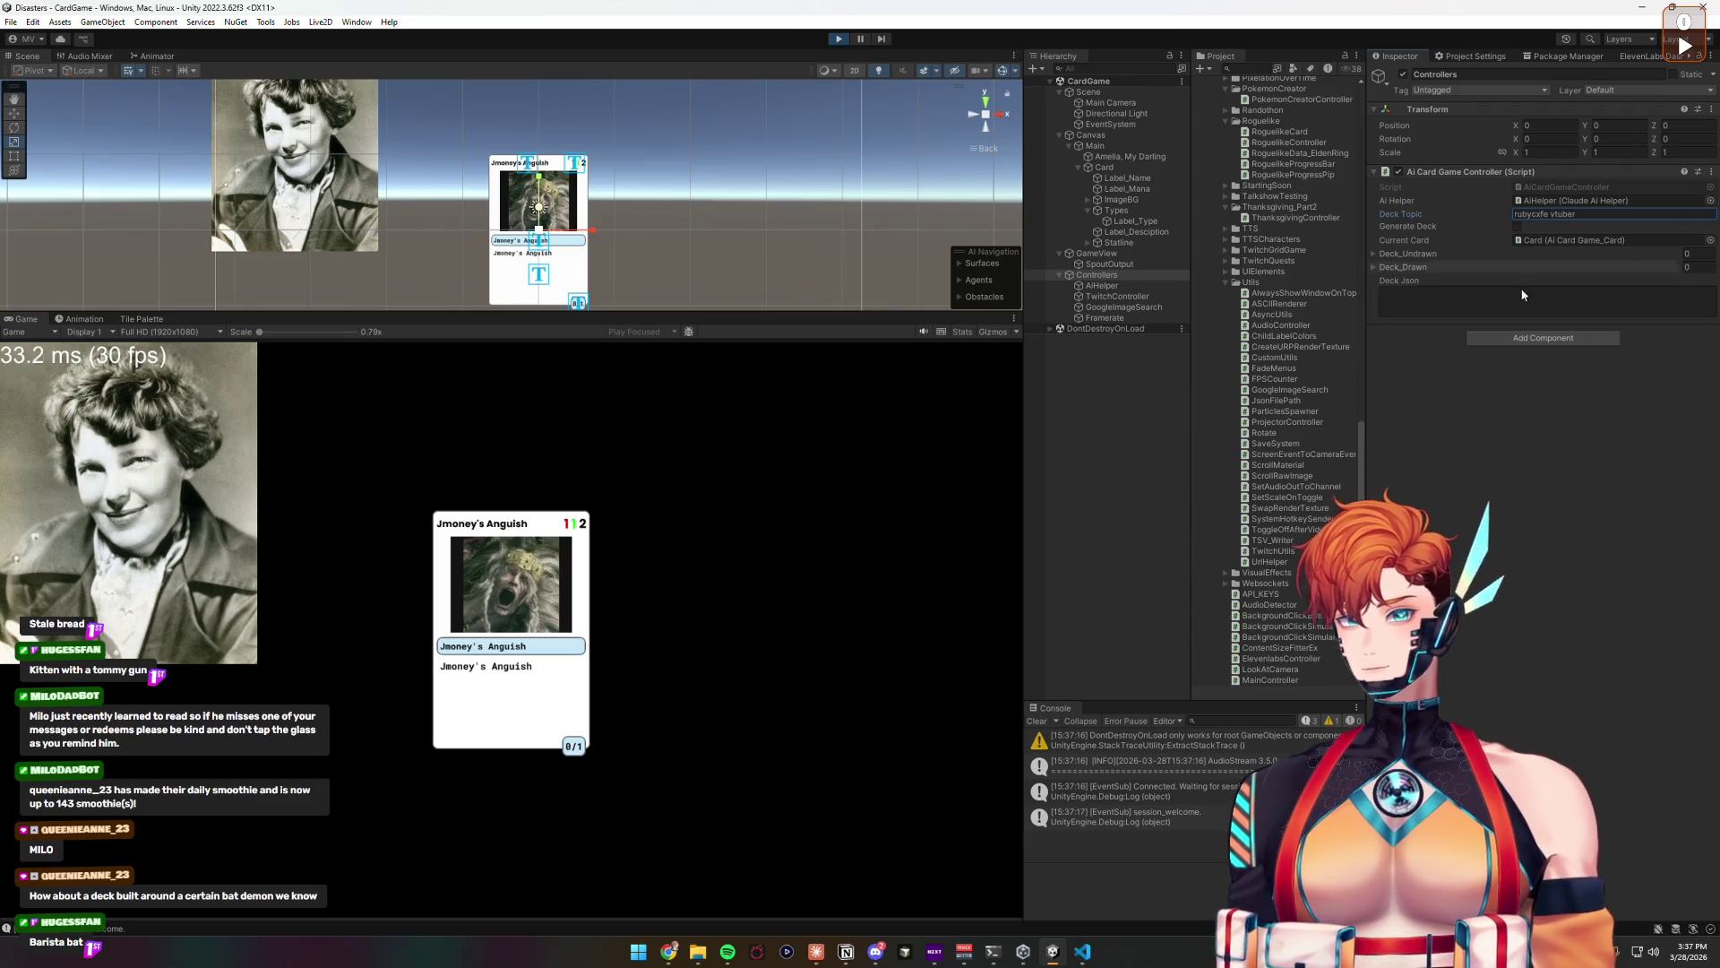
click(1568, 475)
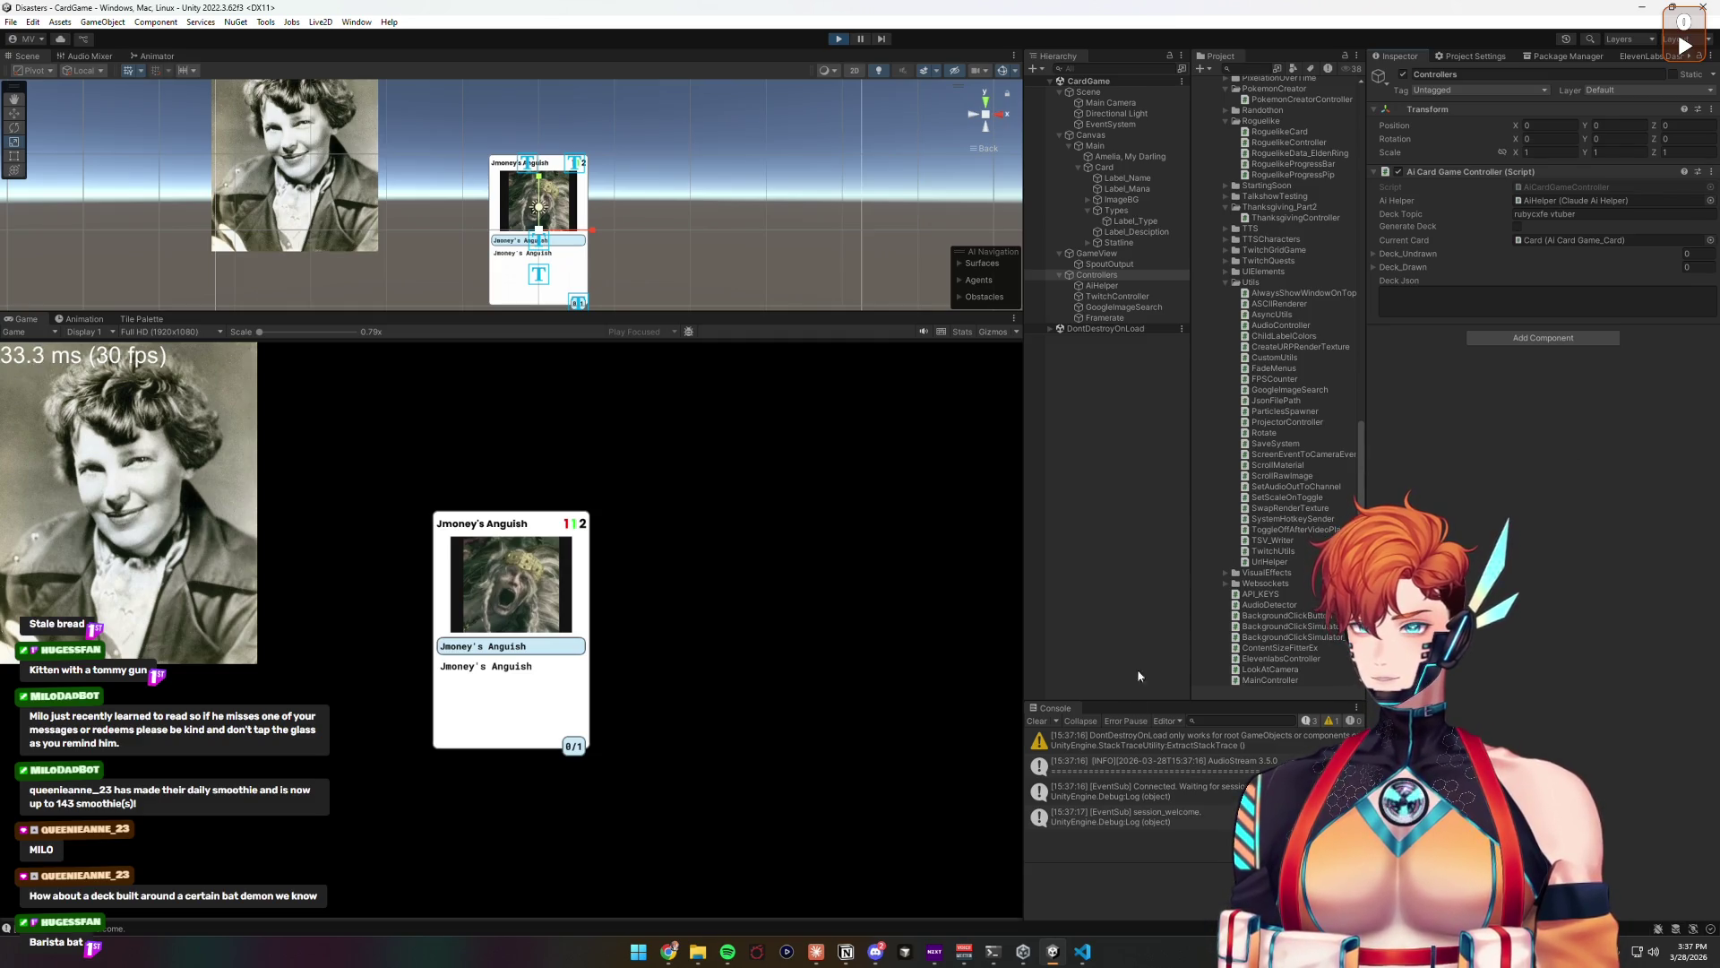
click(1084, 950)
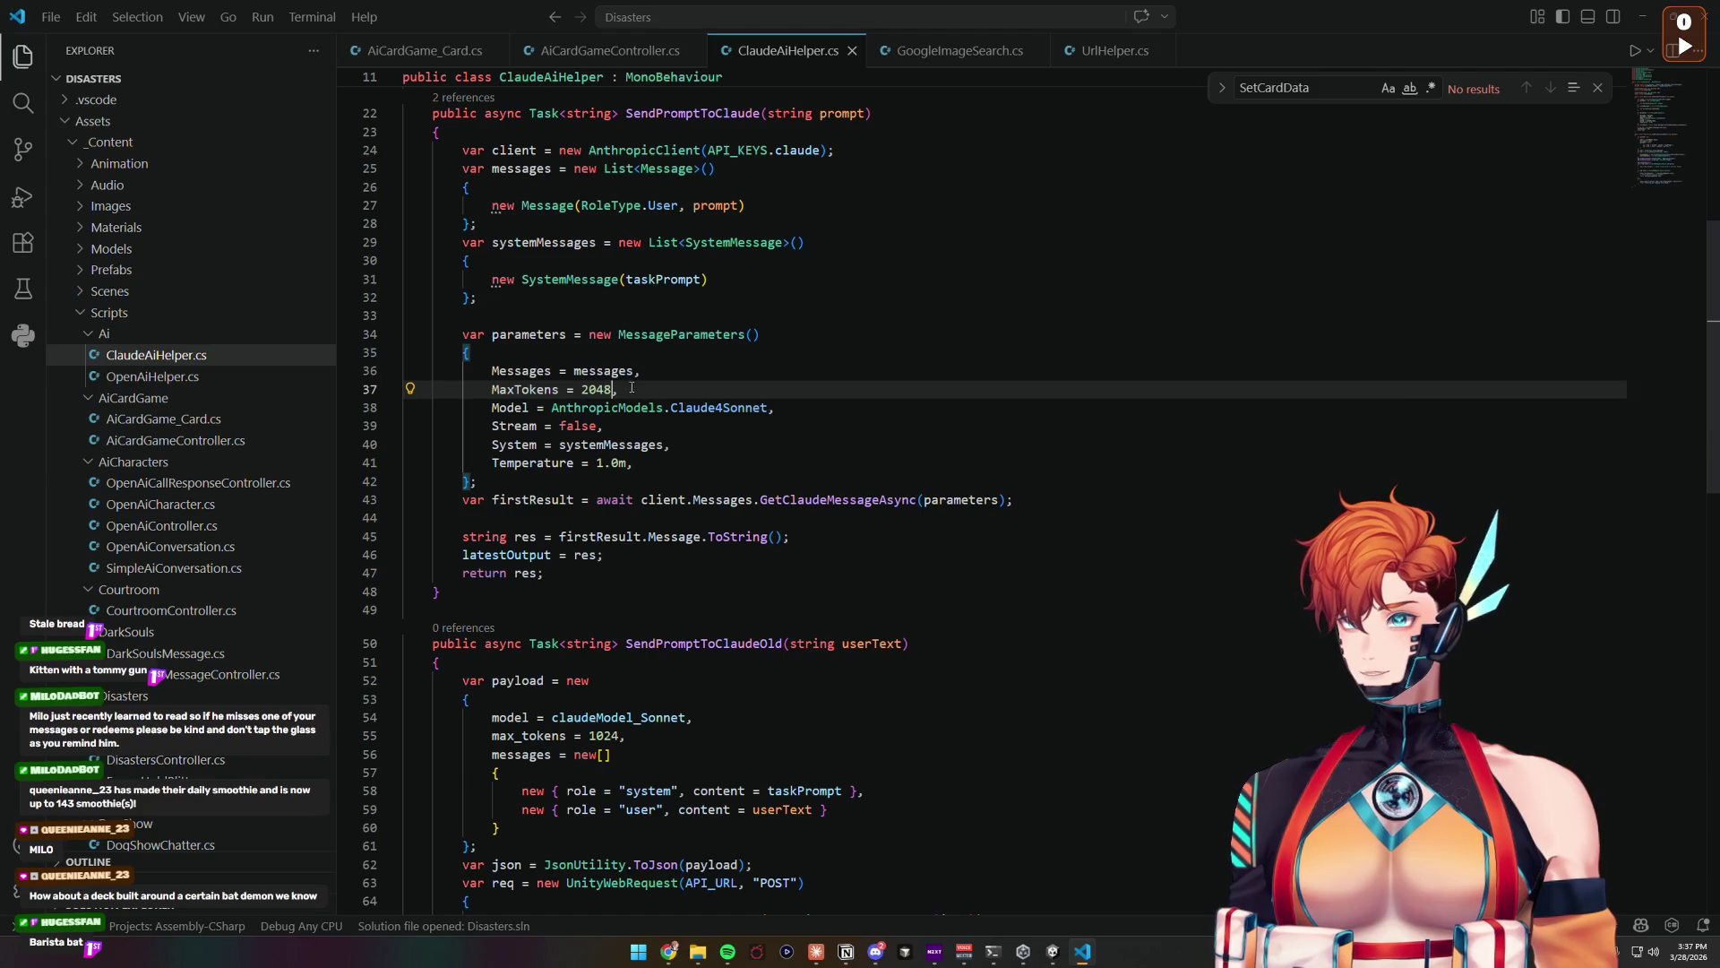
double_click(599, 388)
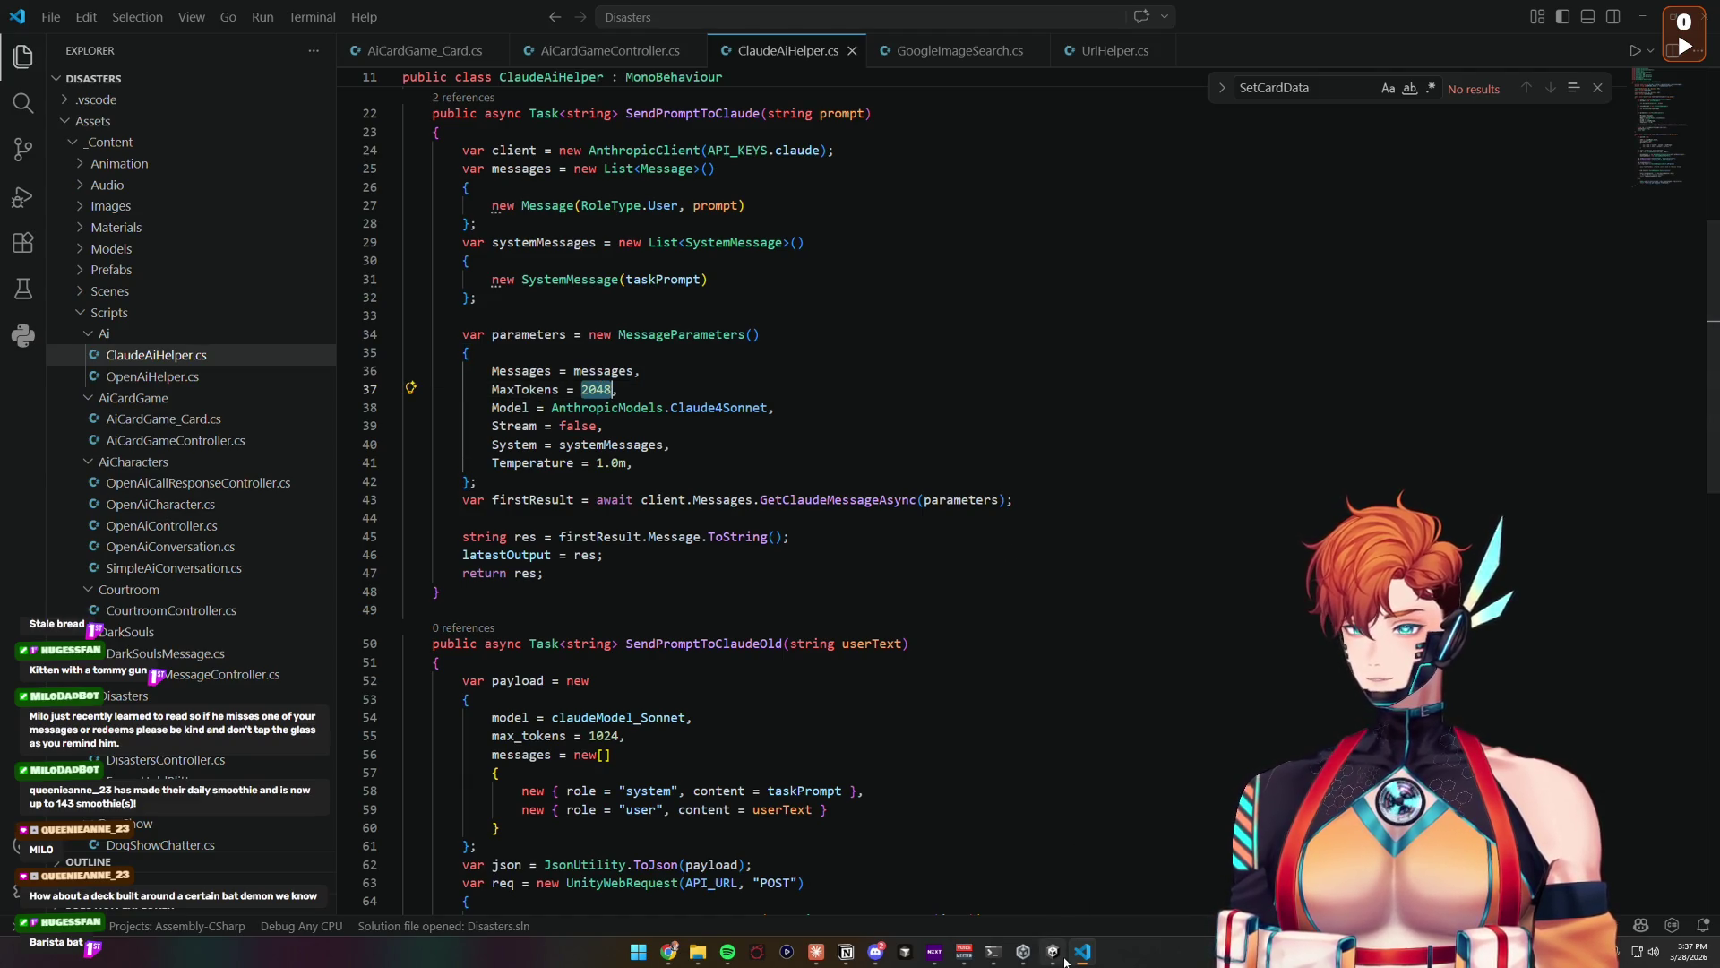
click(1053, 951)
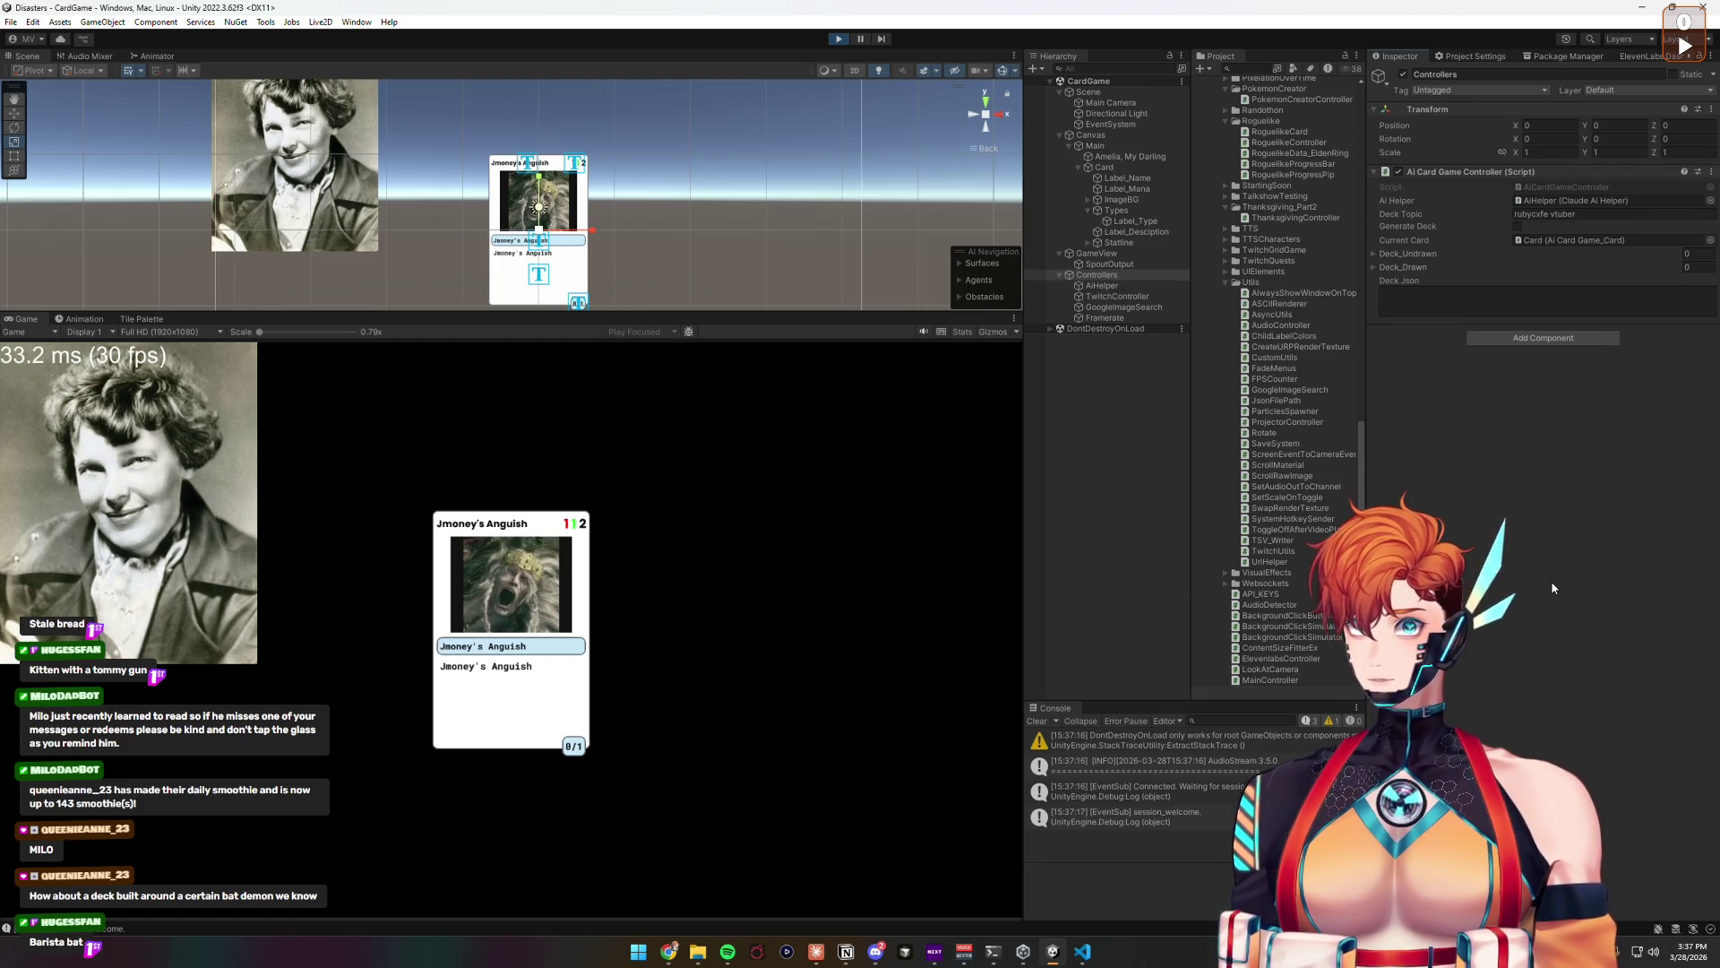
Step: Check AiHelper's output, generate the vtuber deck in the Game view, and select the Card object
click(1102, 284)
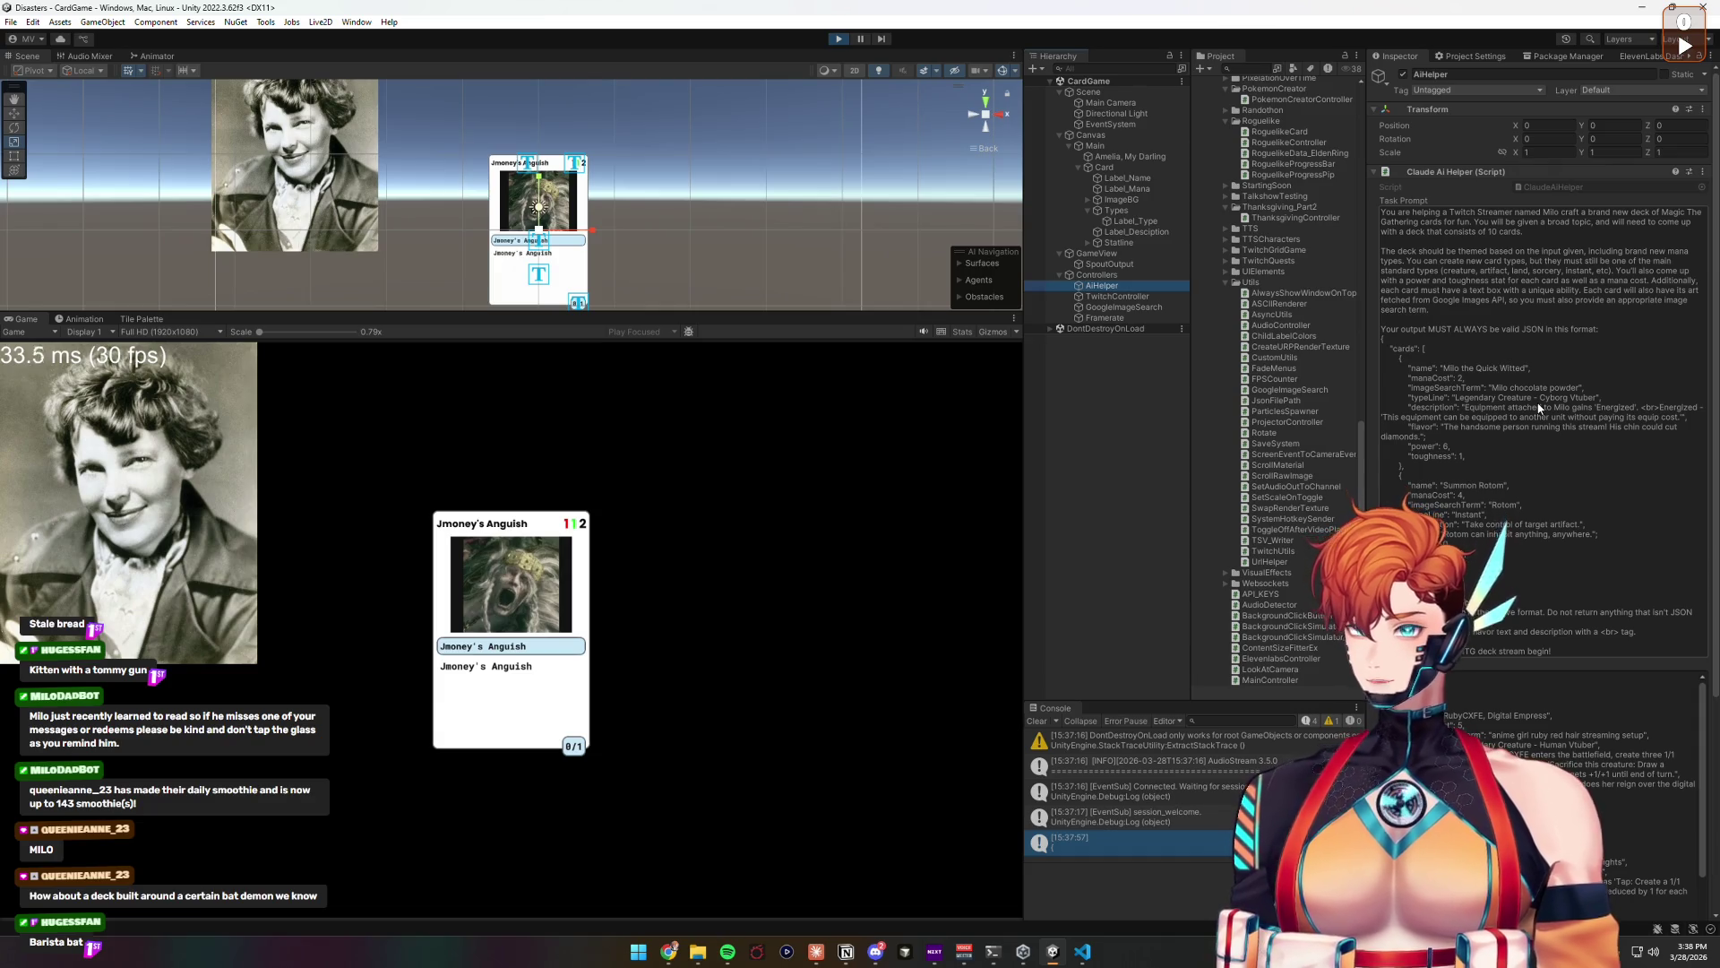
click(883, 460)
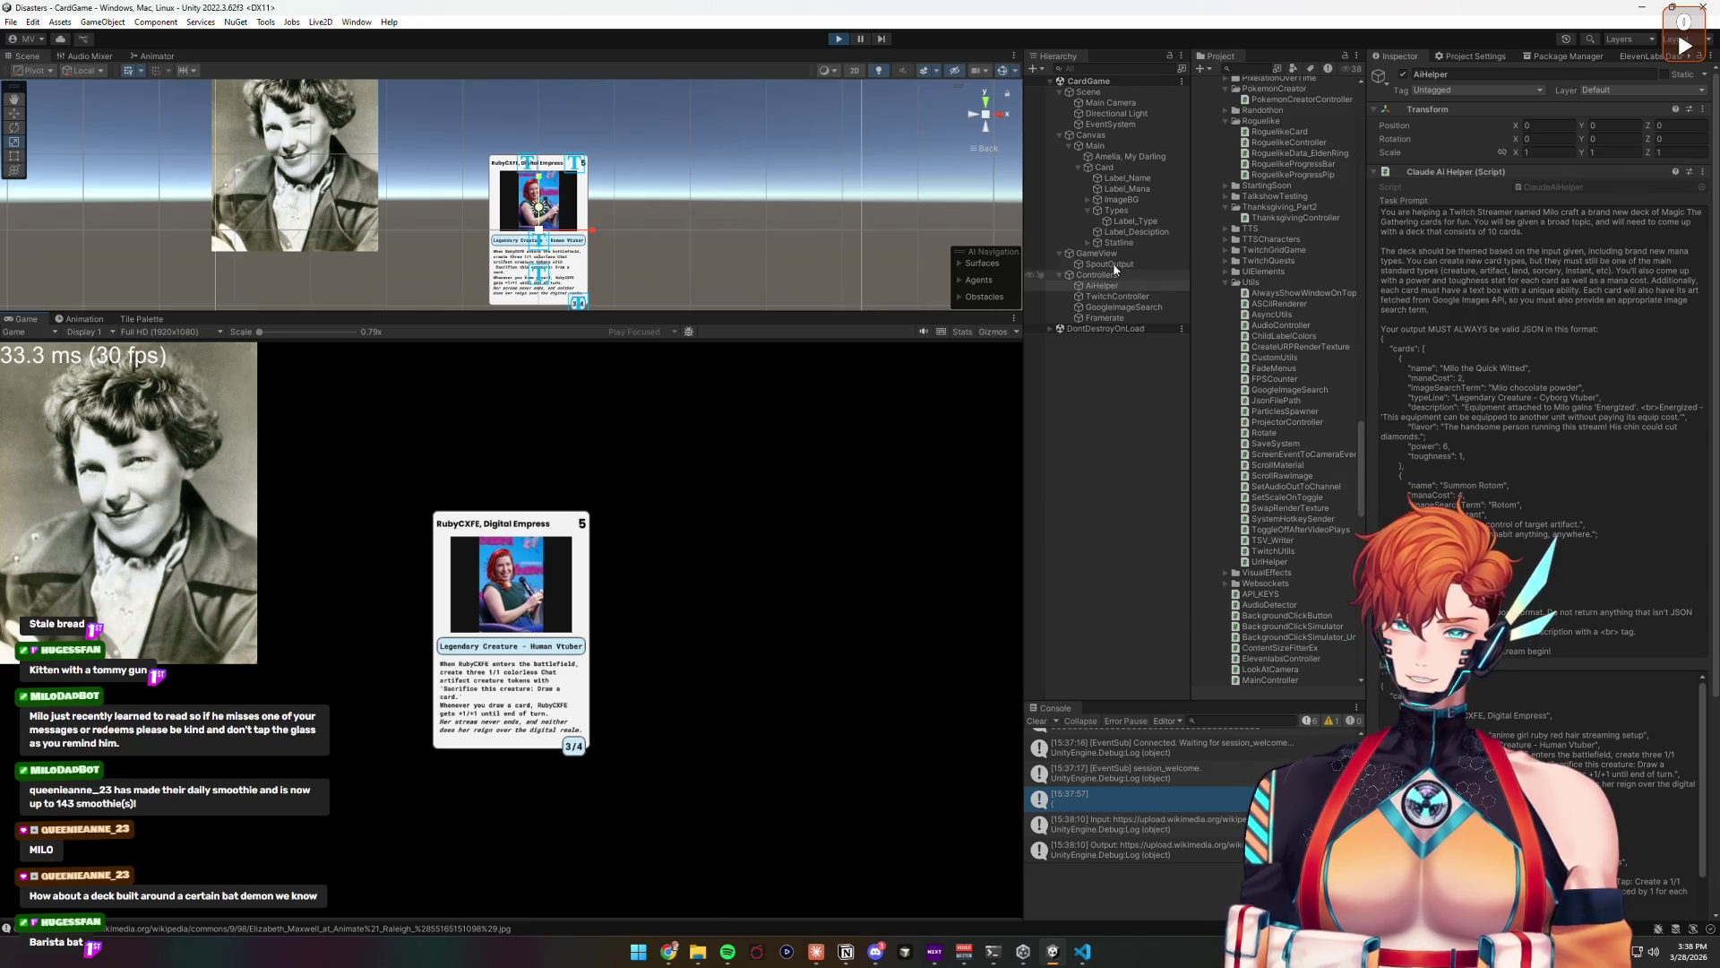
click(1104, 167)
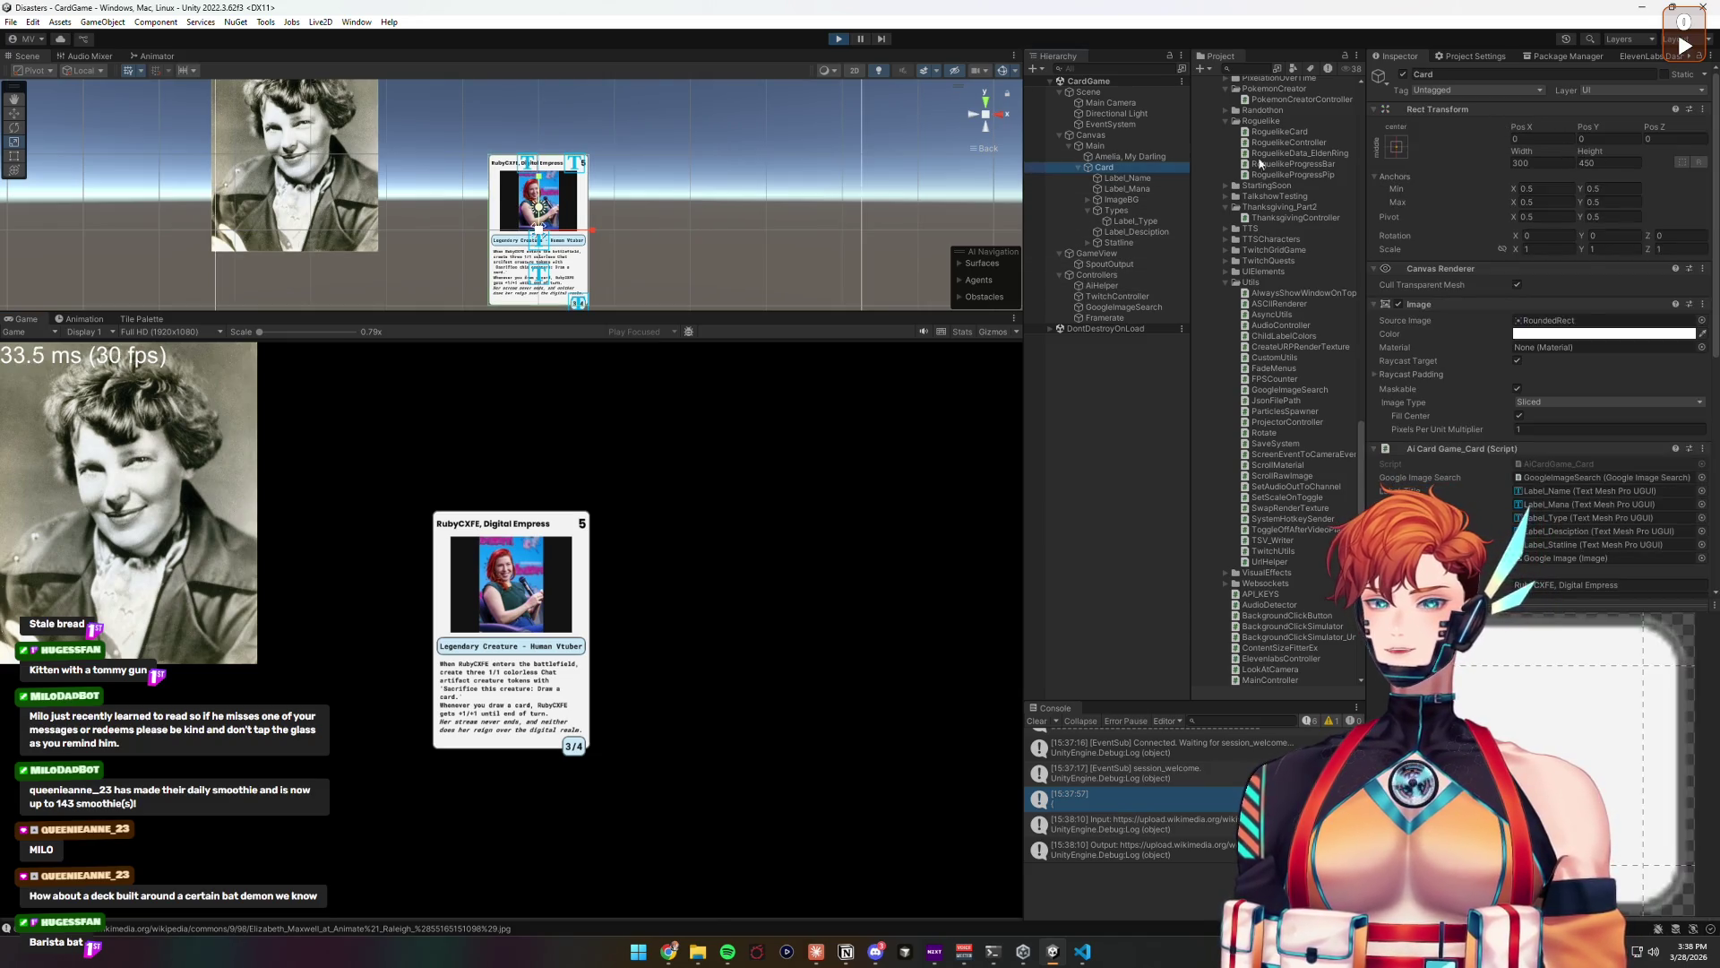
Step: Drag the Card's scale up to about 2.03 to double its size
drag(541, 231, 602, 211)
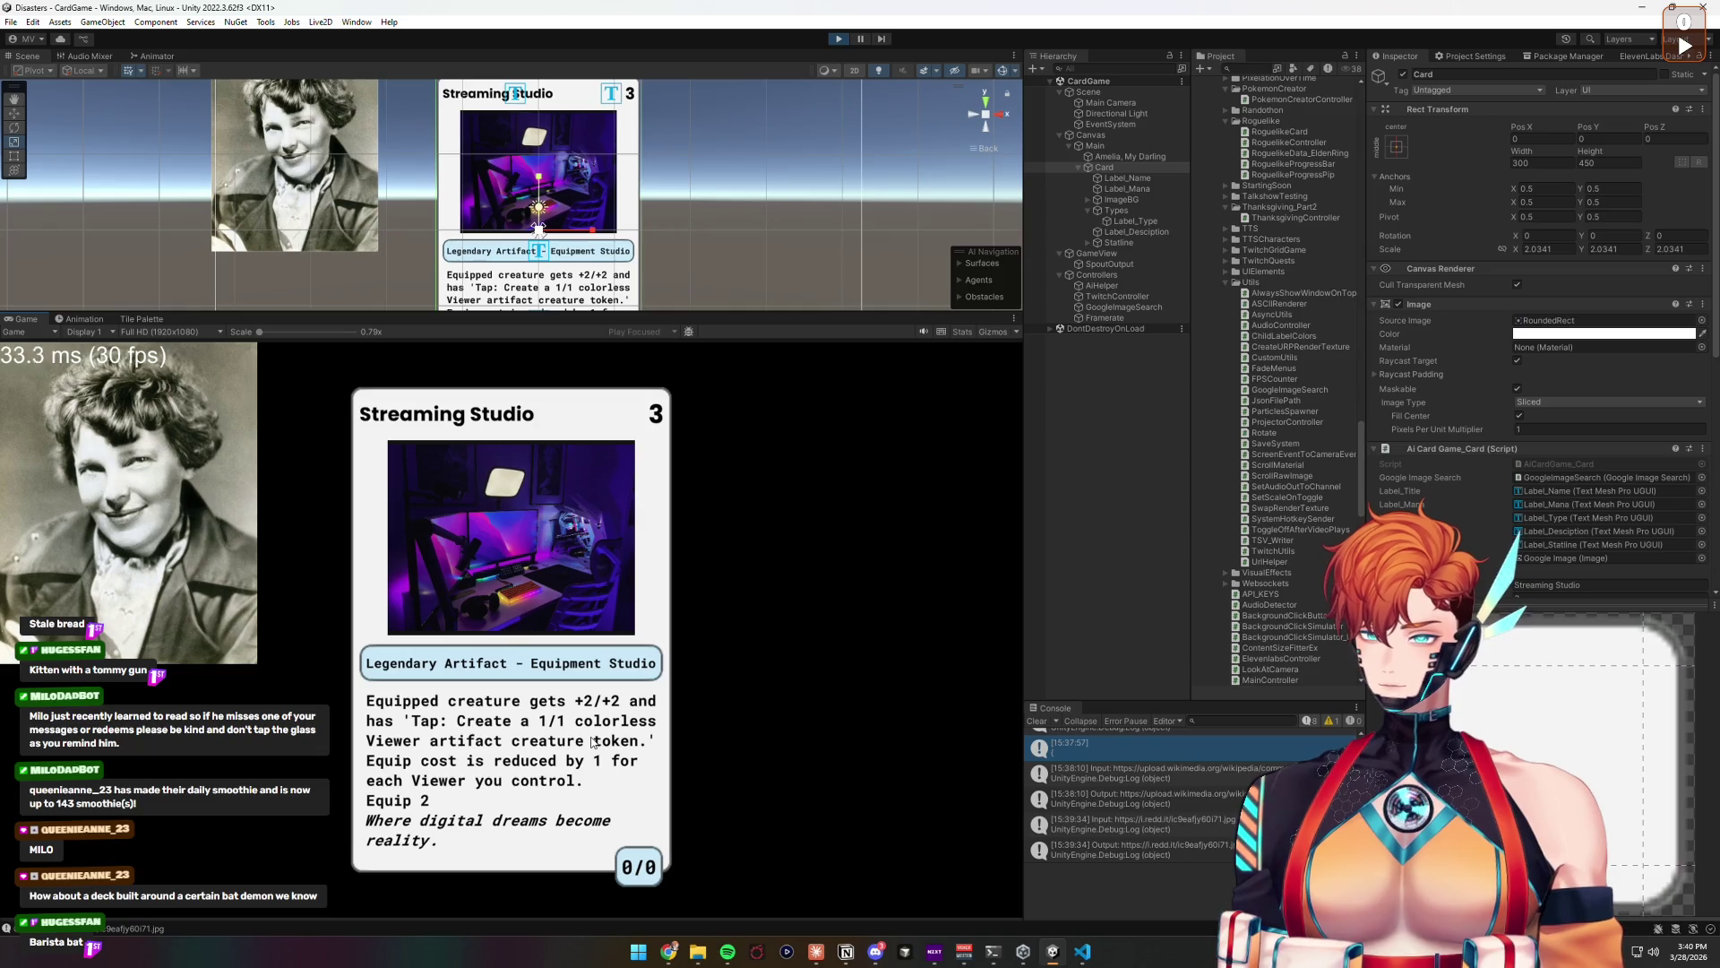
Step: Review AiHelper's latest output and advance the game to the Superchat Storm card
scroll(1481, 532, down, 5)
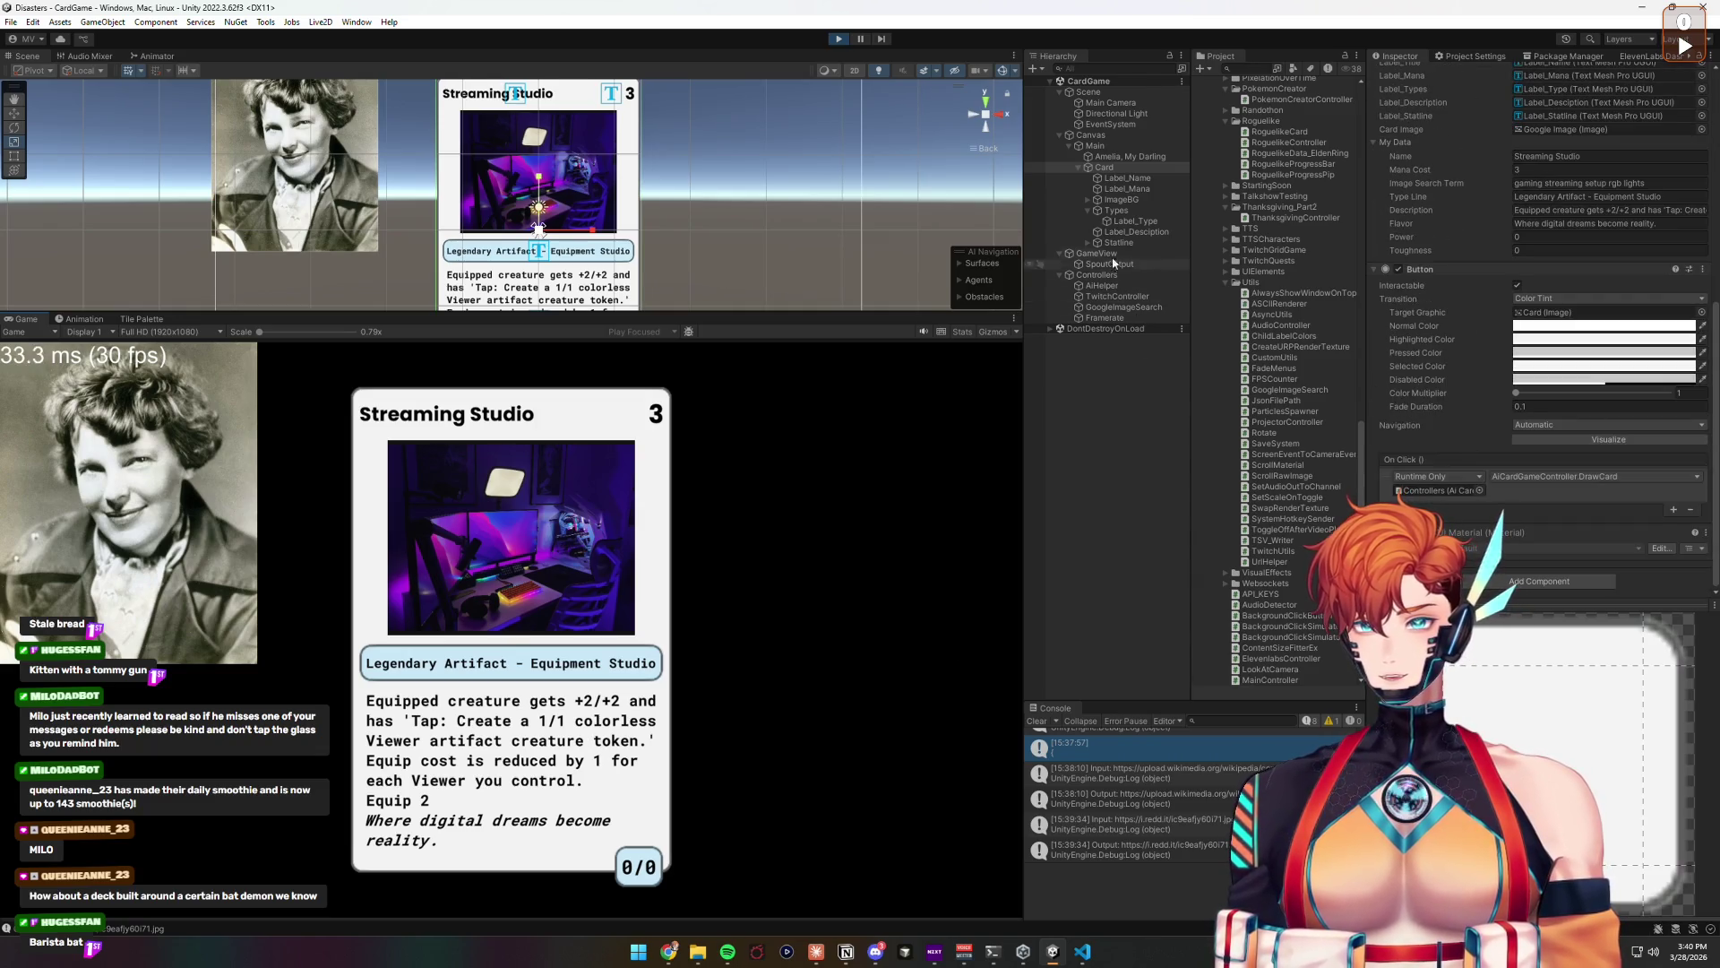
click(1115, 287)
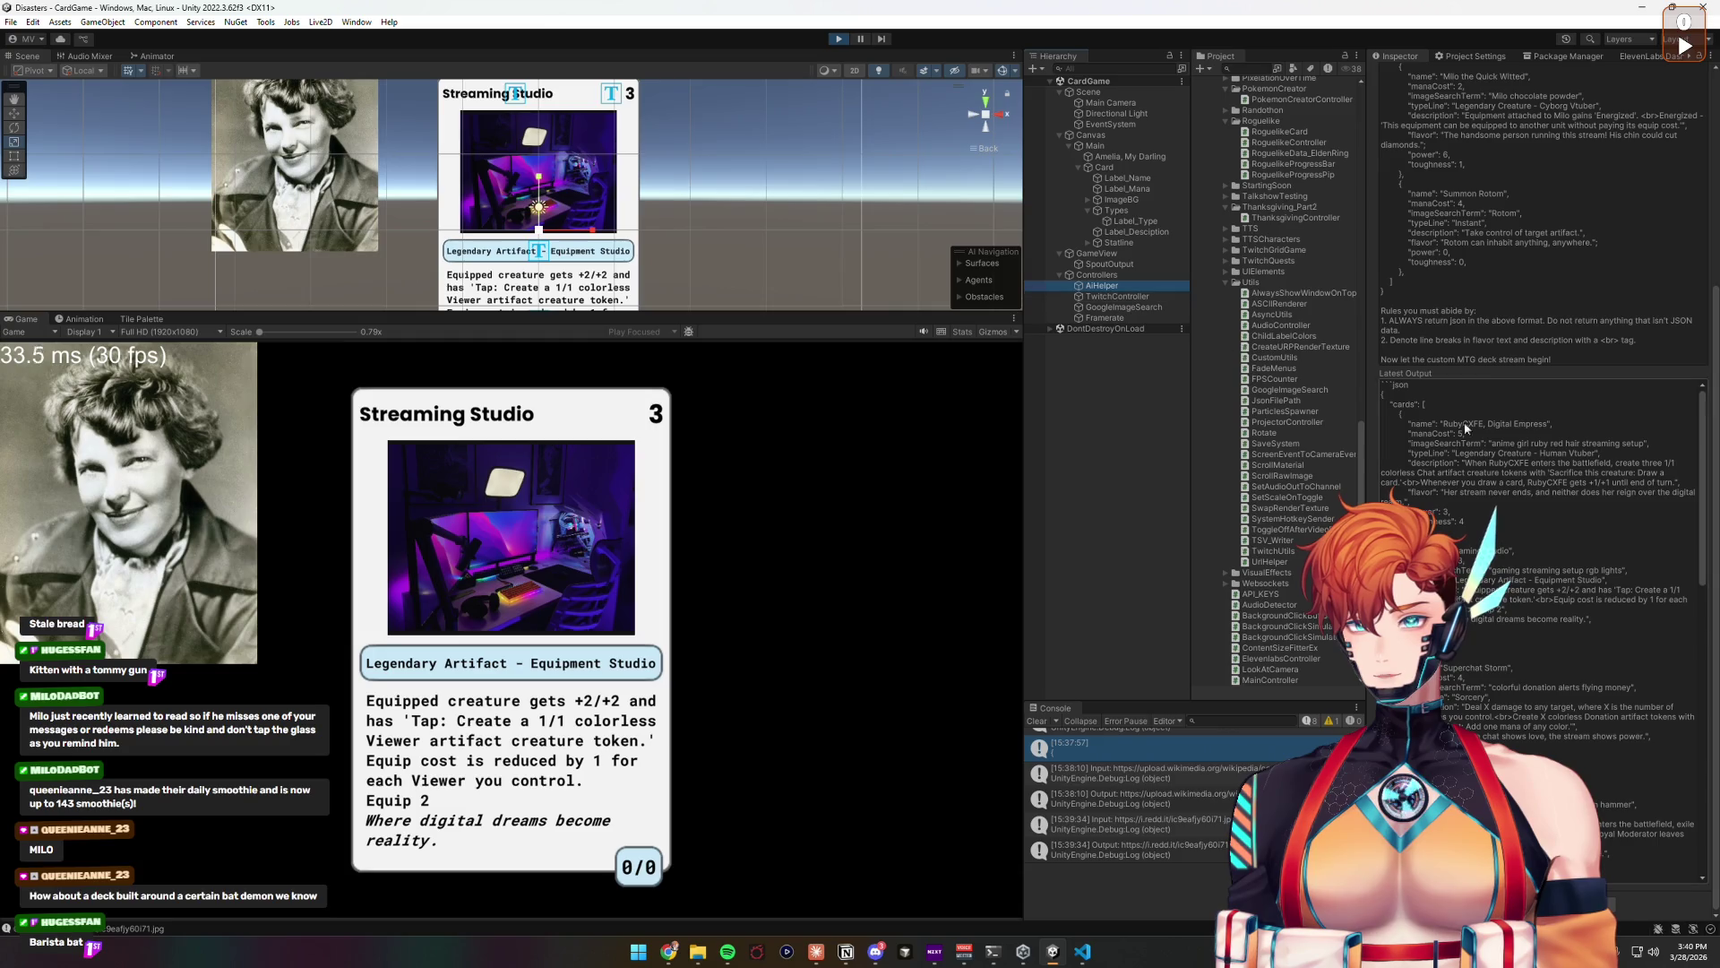
scroll(1523, 537, up, 2)
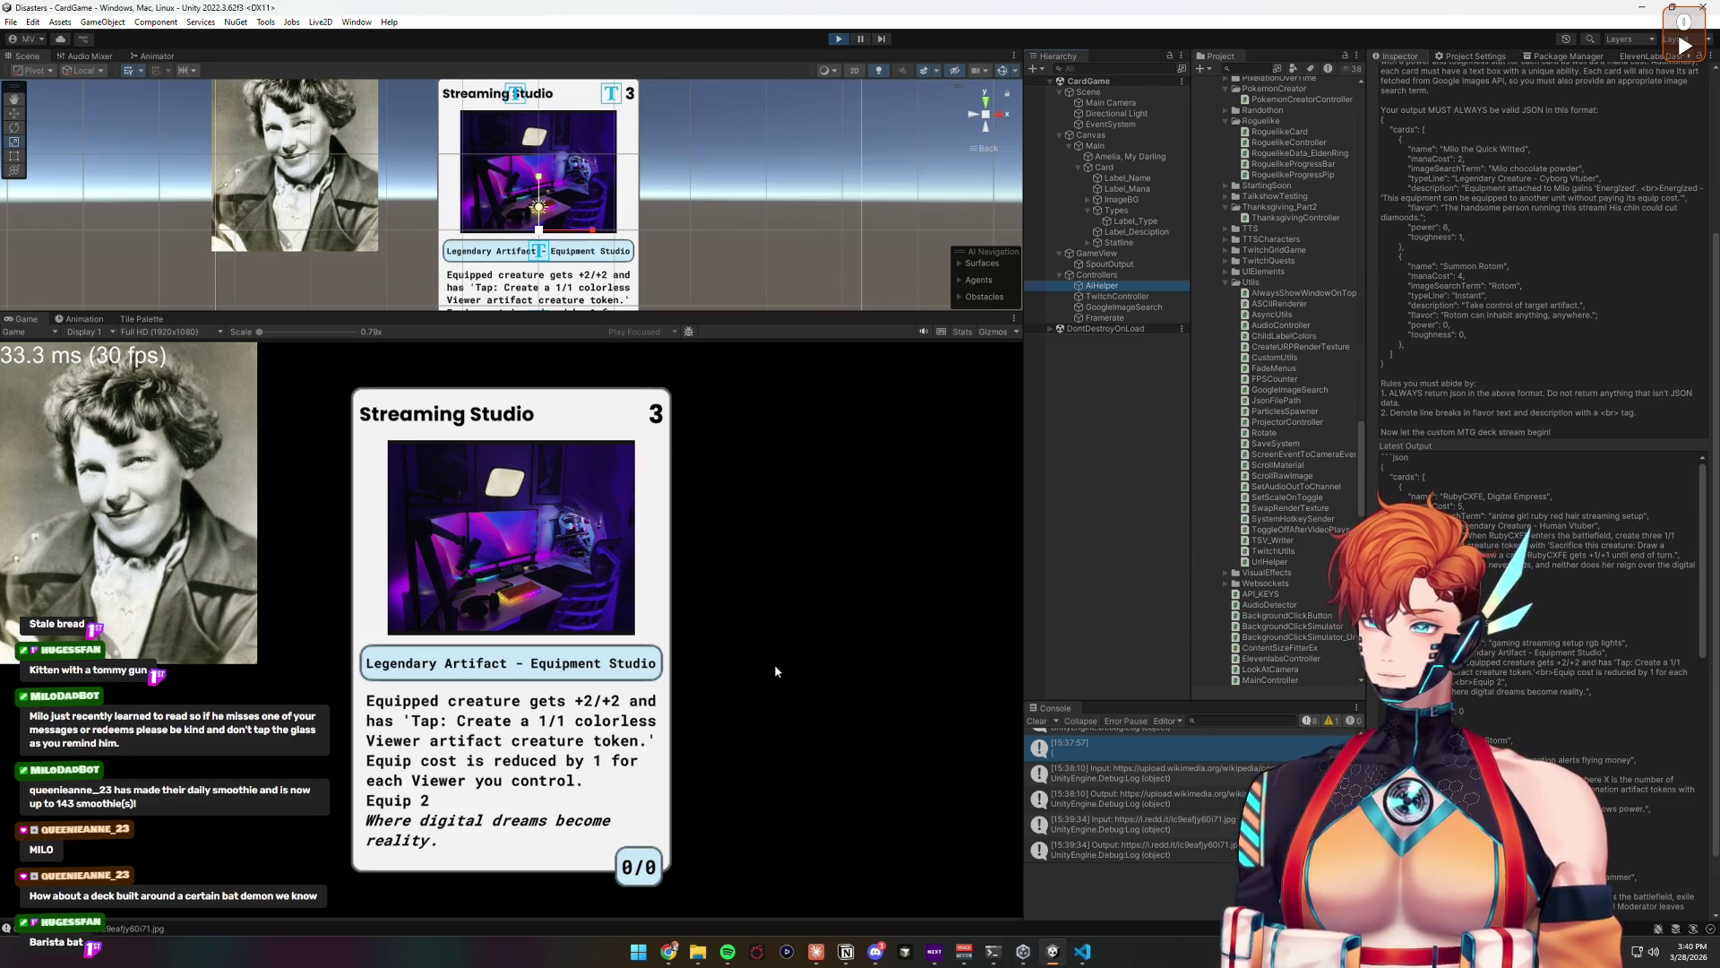
click(840, 675)
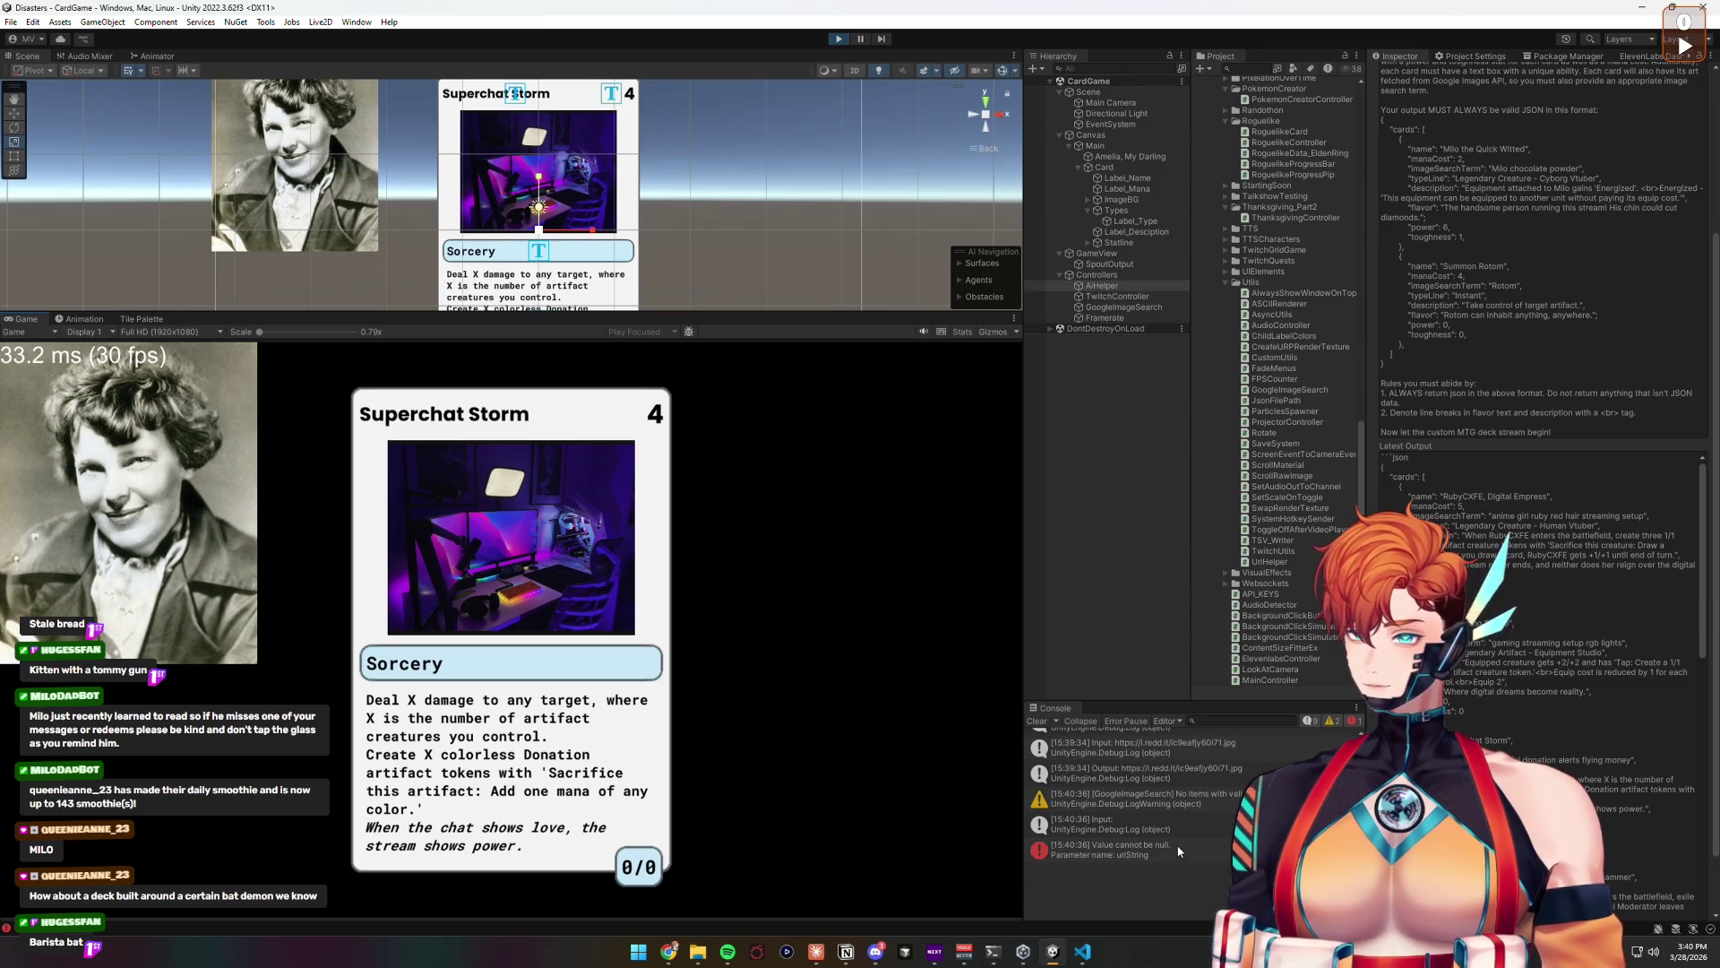
Step: Read the Input log and GoogleImageSearch warning details, then open AiCardGame_Card.cs
click(1165, 824)
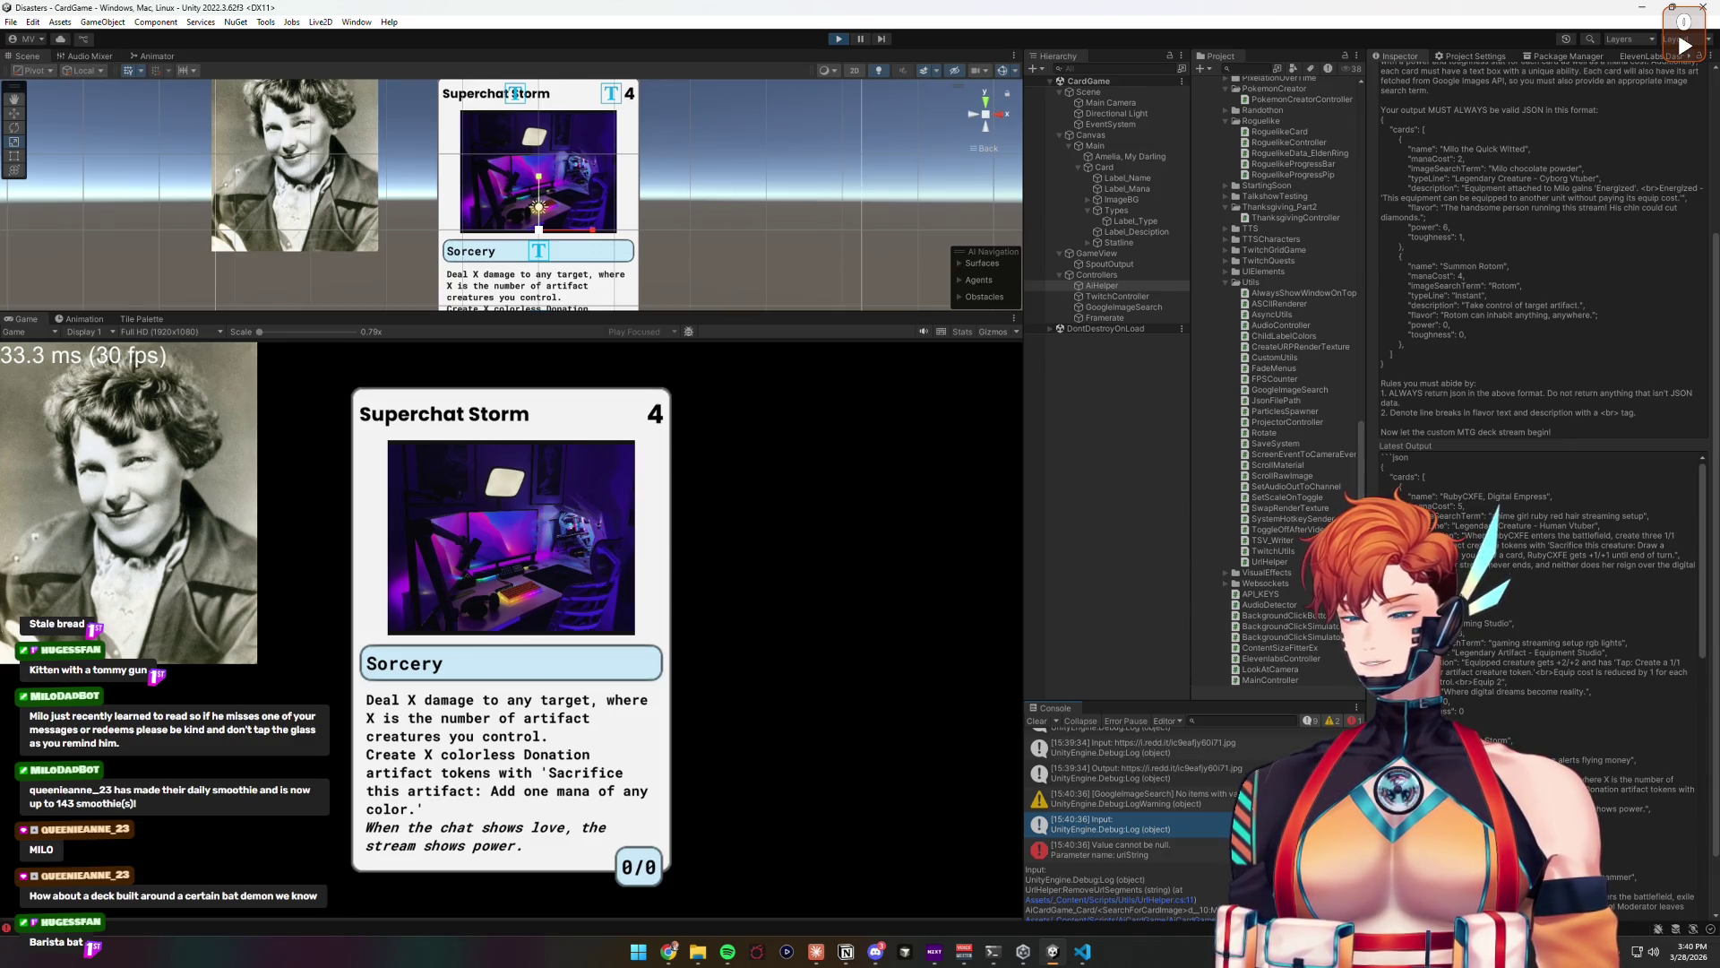
click(1192, 796)
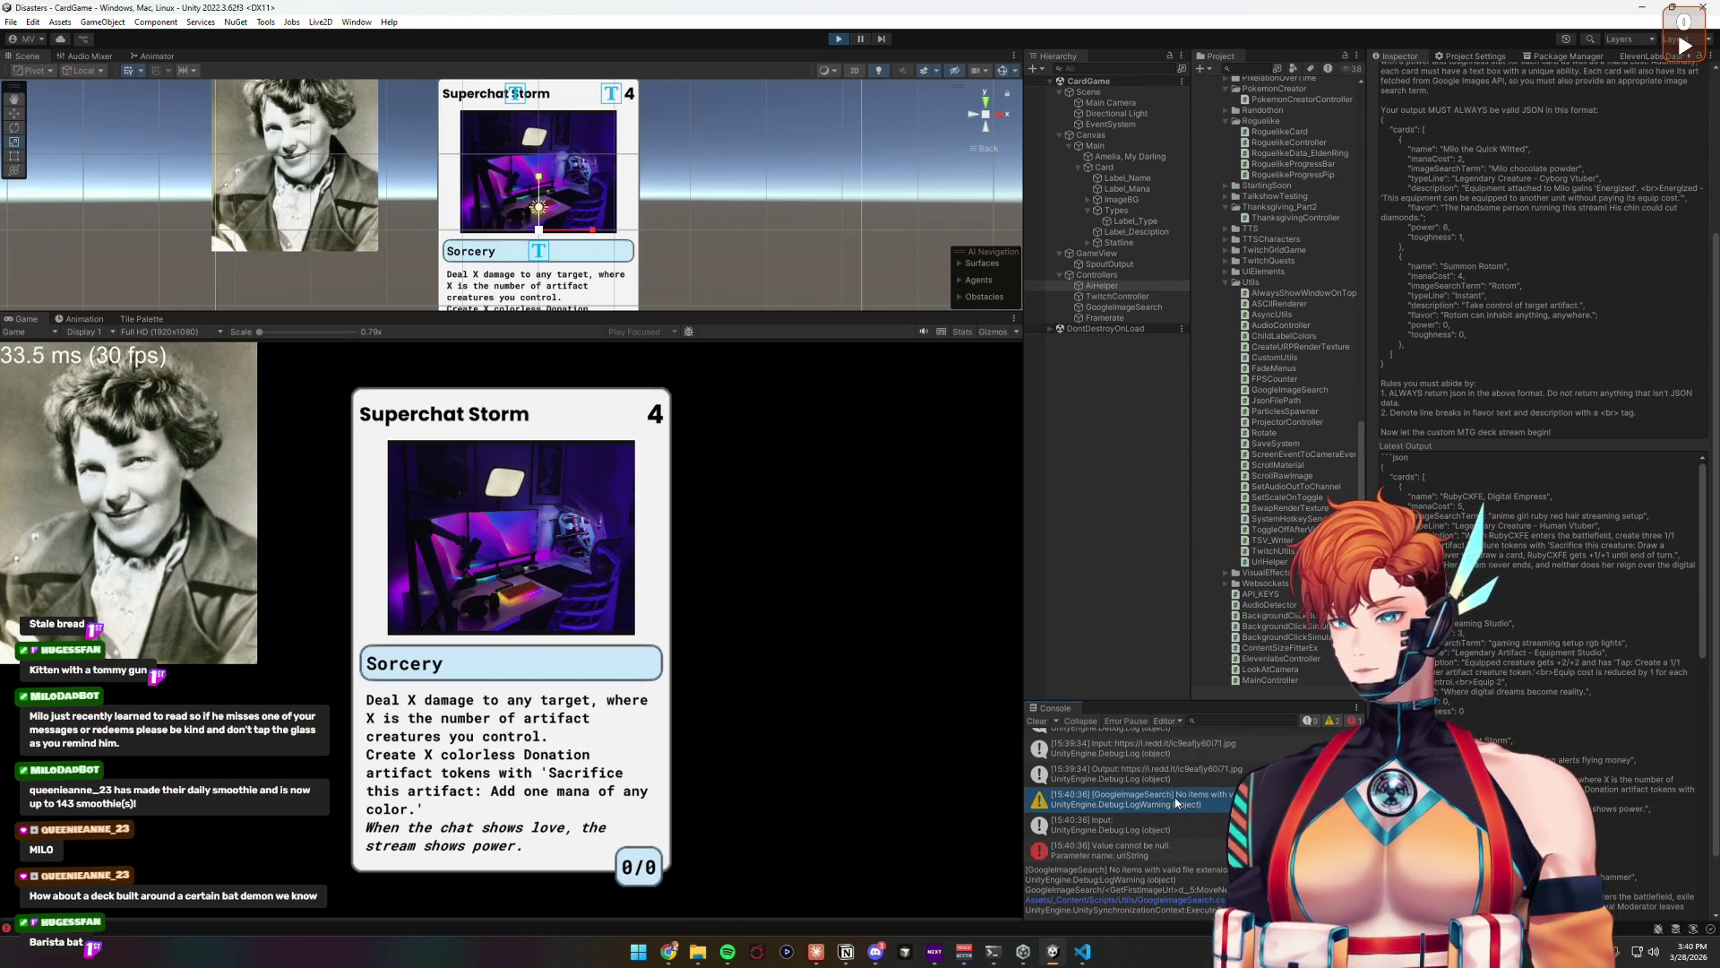
click(1082, 951)
click(412, 50)
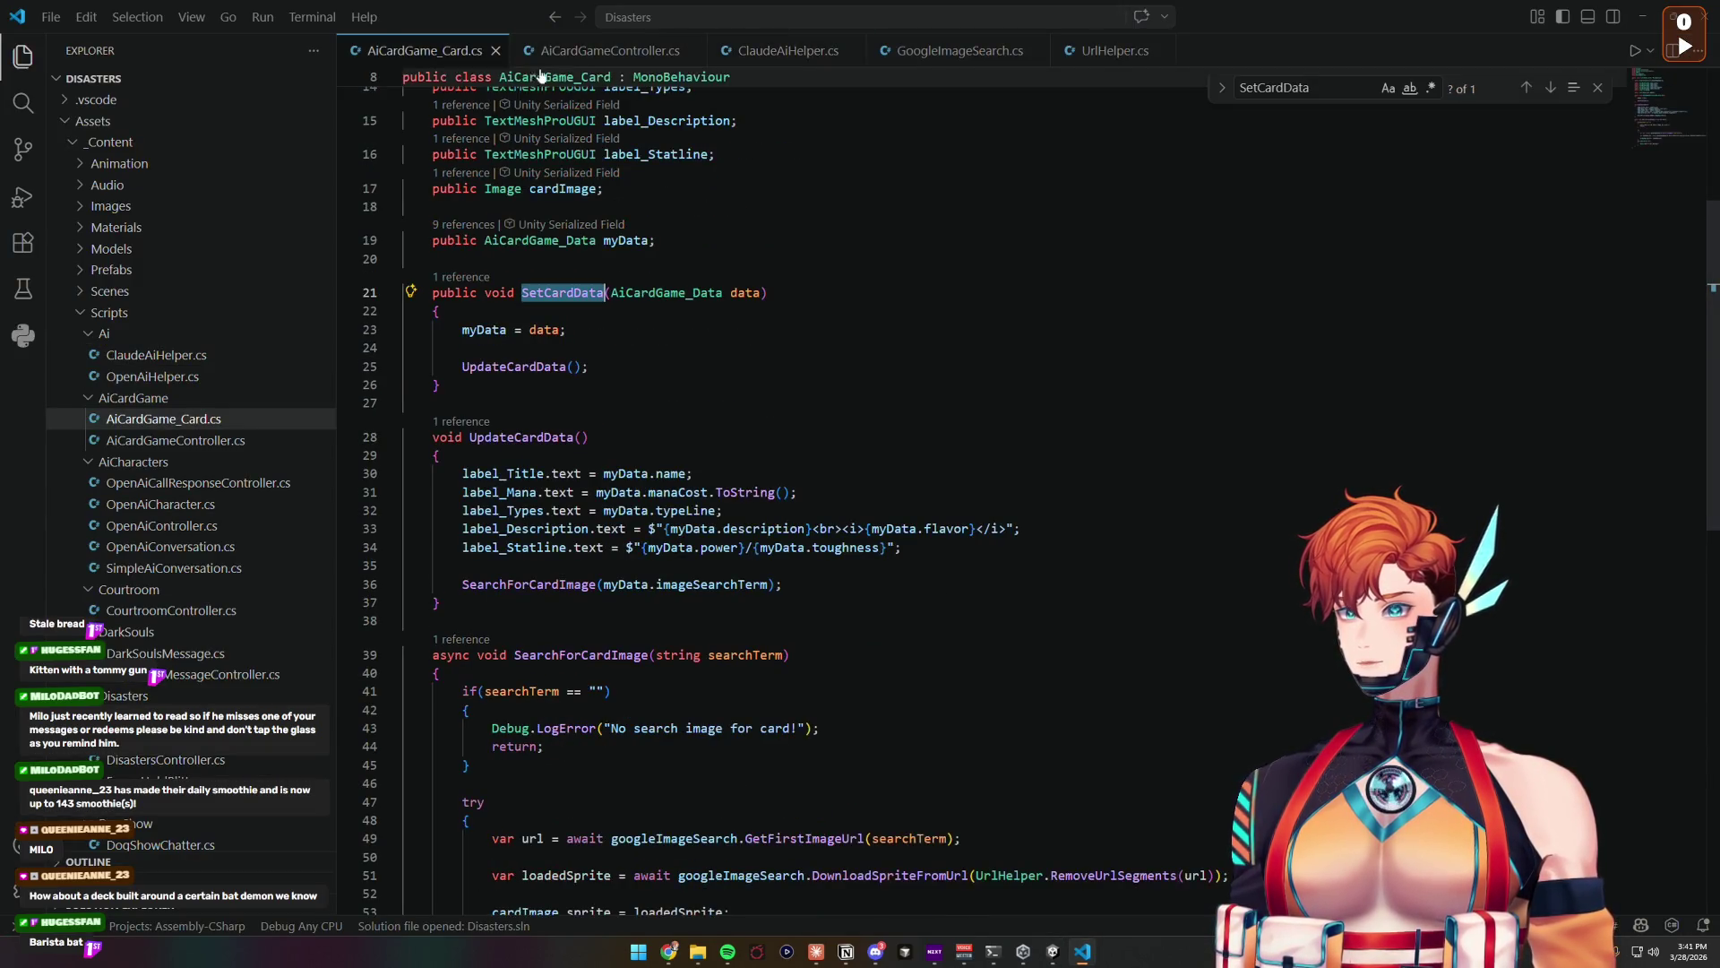
Step: Add a TODO comment about a null image URL below the GetFirstImageUrl line
scroll(600, 557, down, 4)
scroll(600, 558, down, 3)
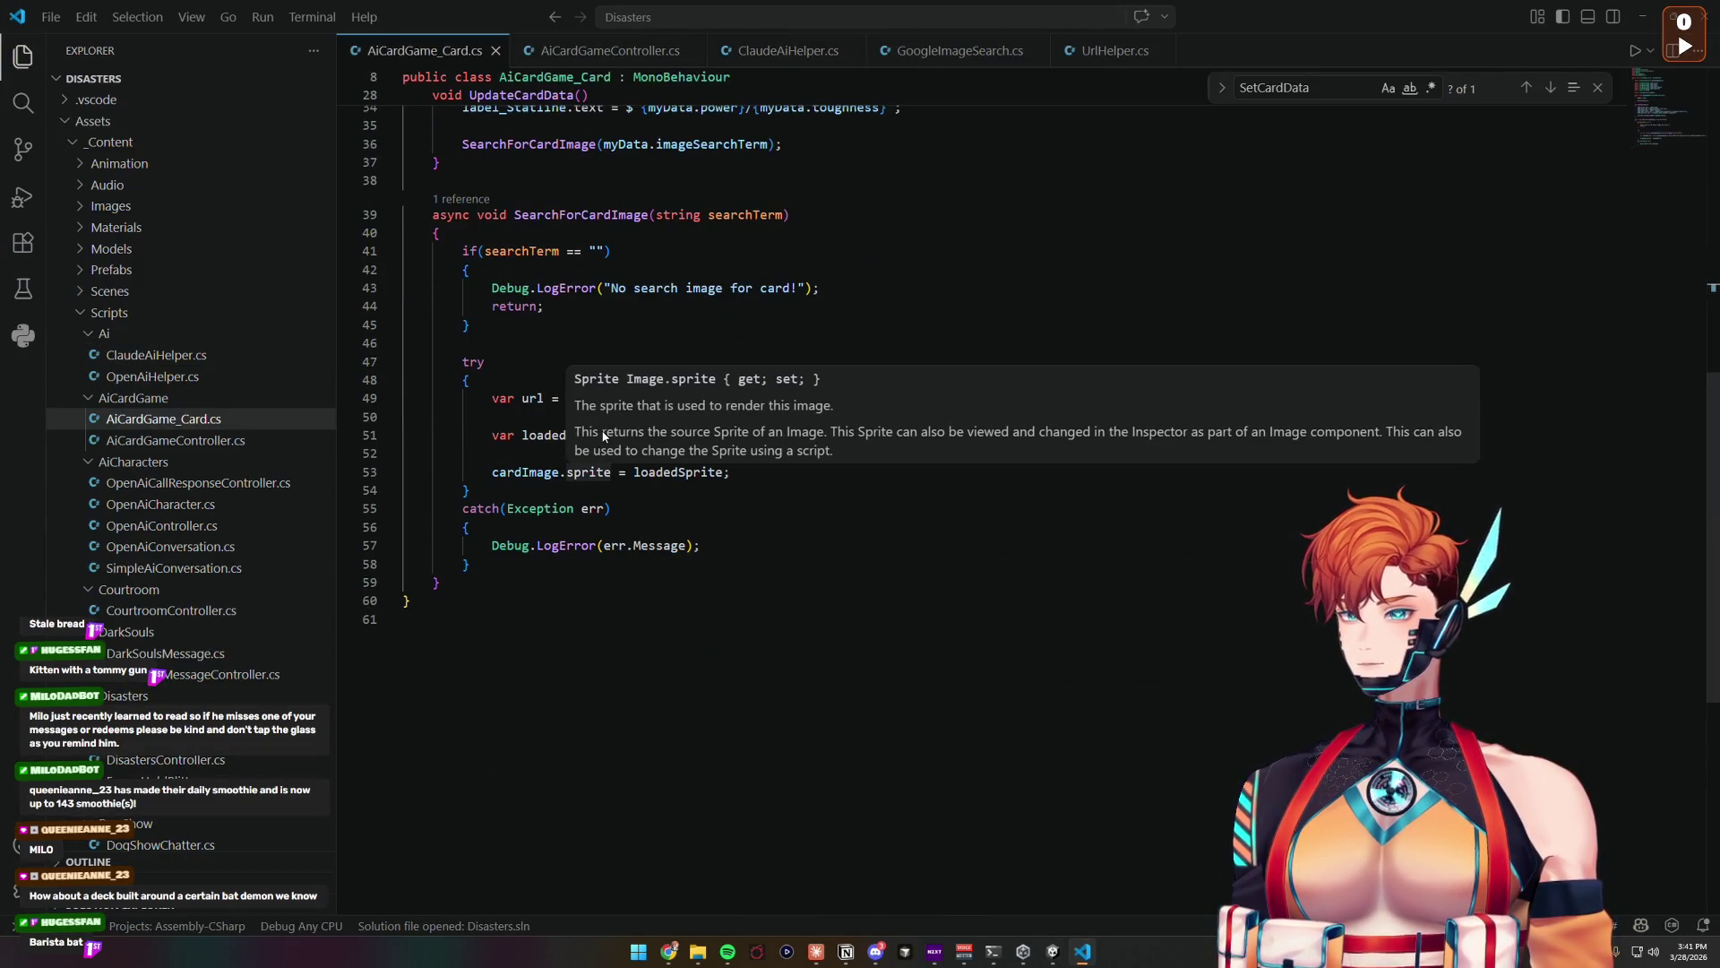
click(518, 399)
key(Return)
key(Return)
text(/)
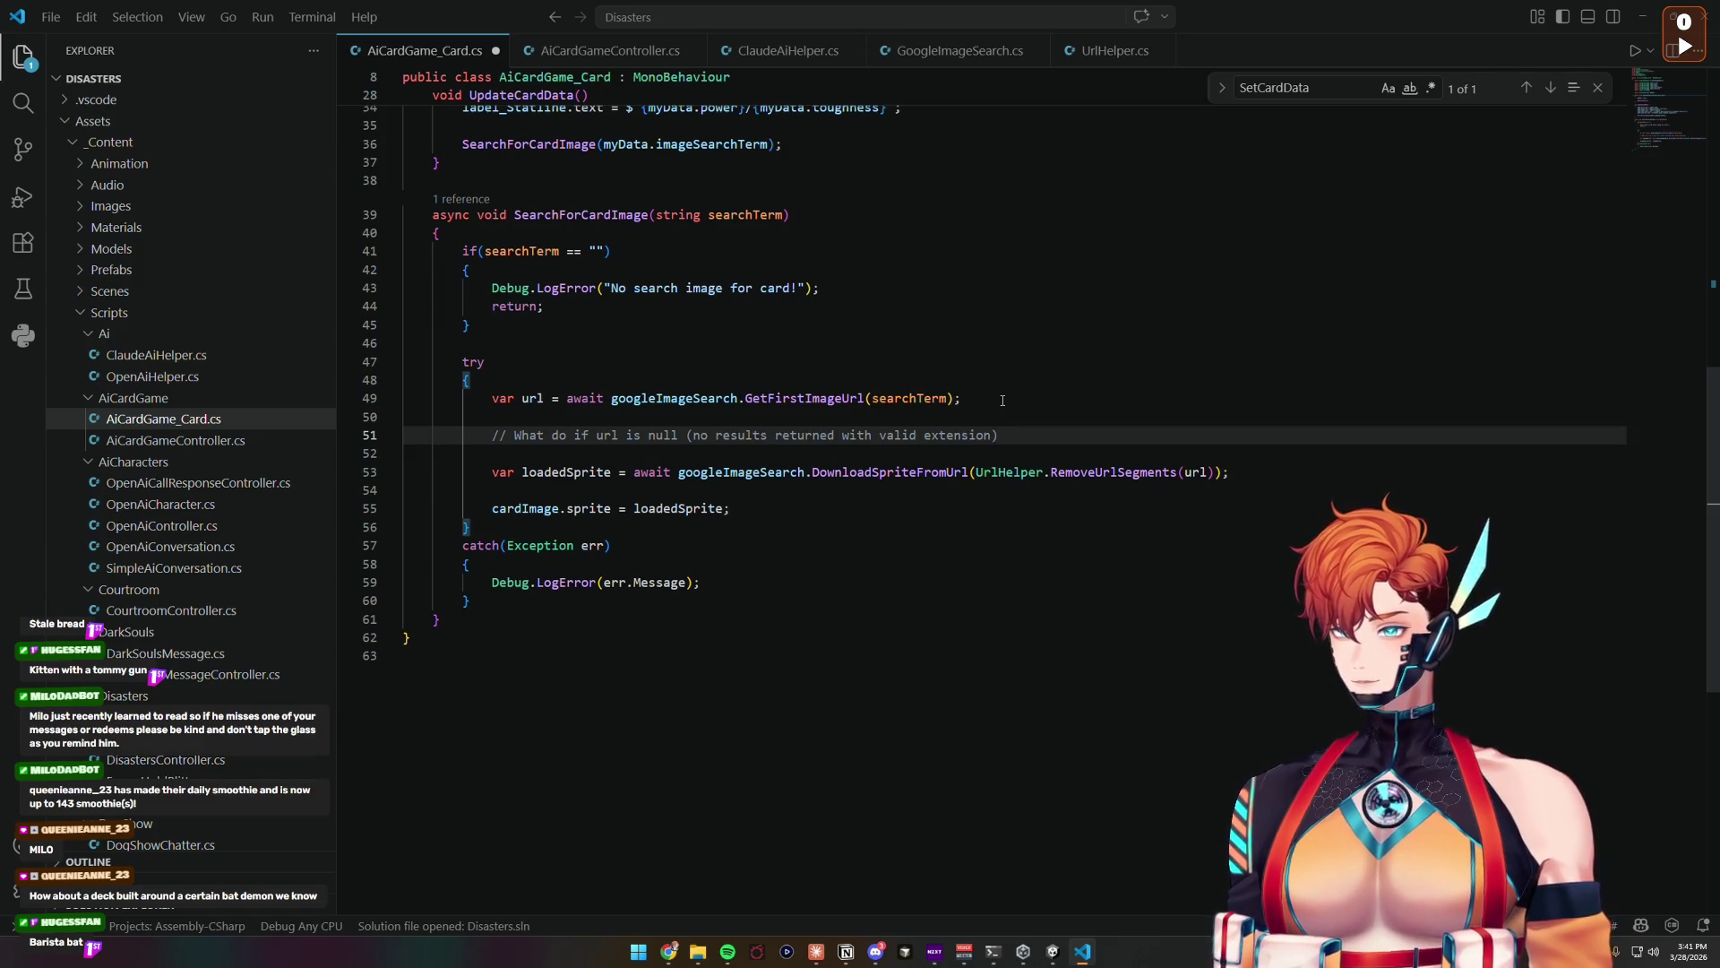
text(TODO:)
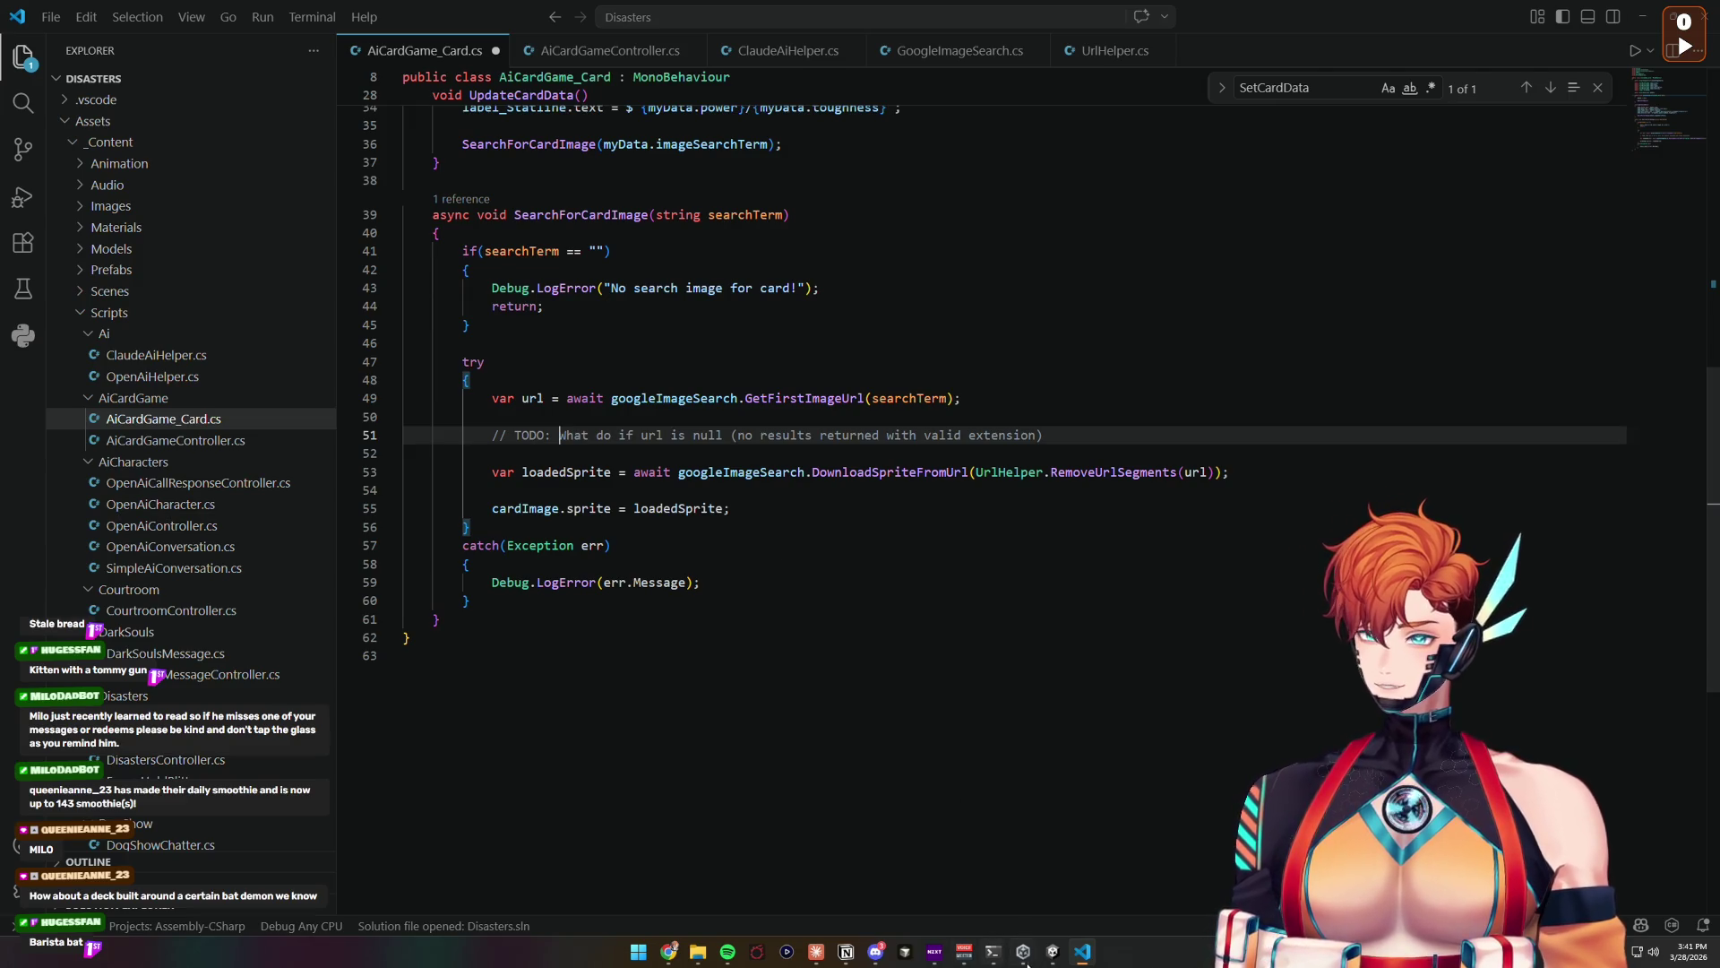
click(1055, 953)
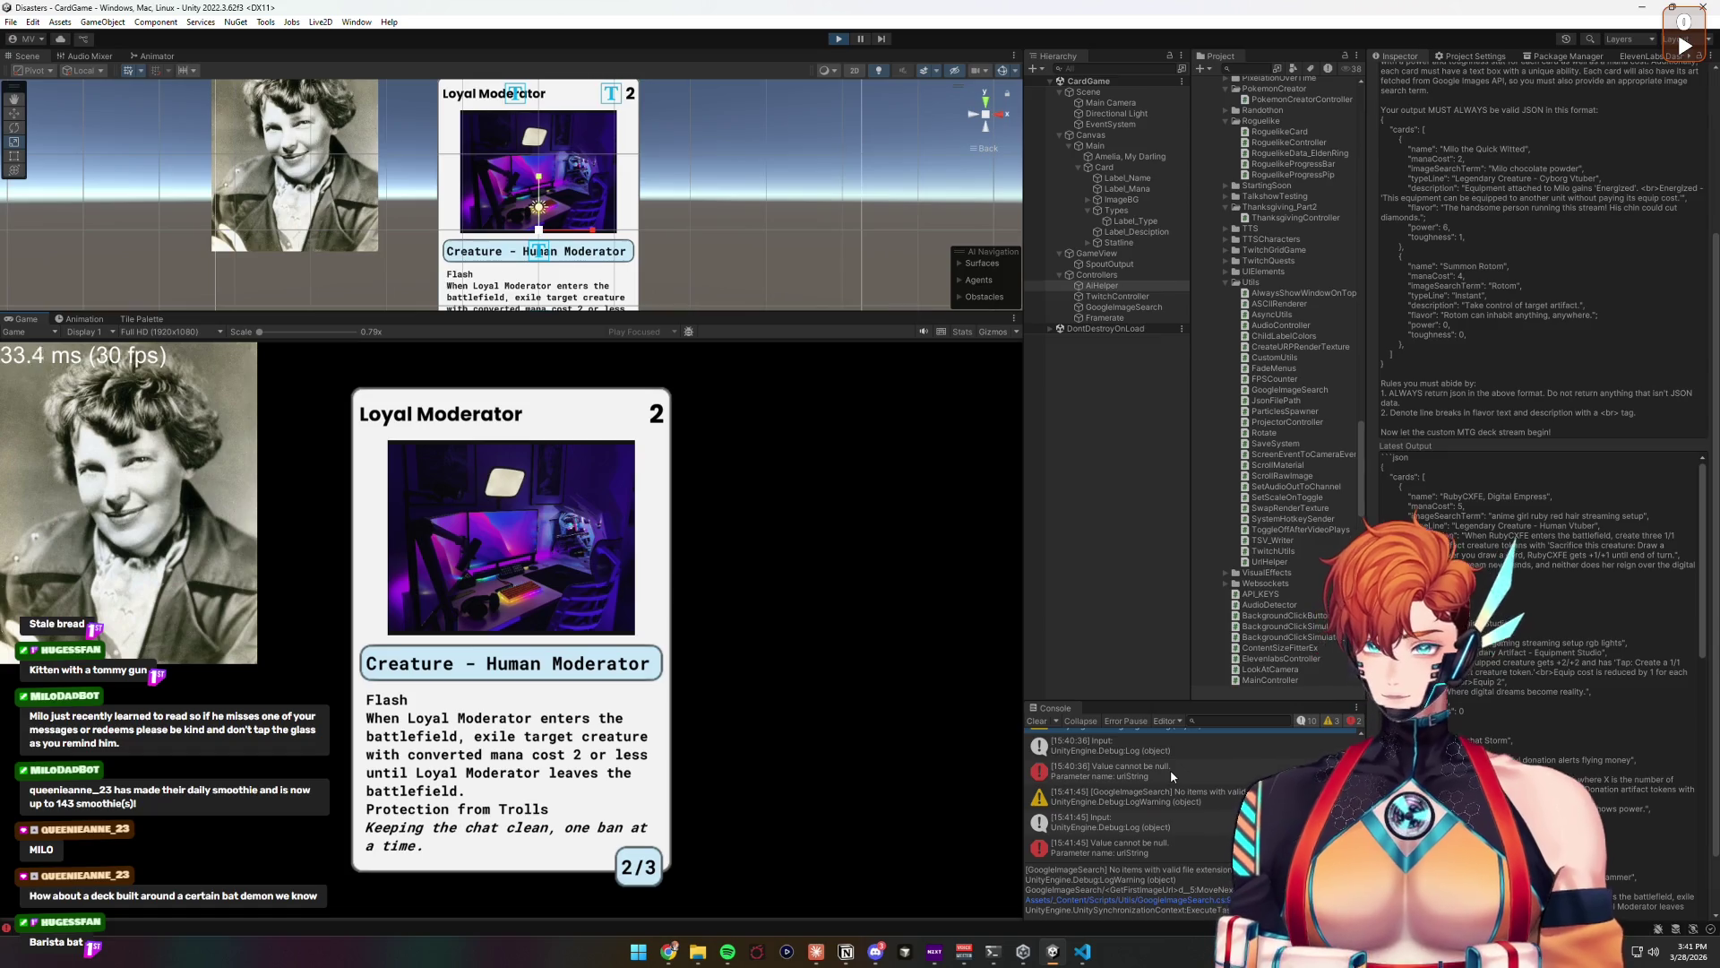
Step: Inspect the latest Input log and the GoogleImageSearch image download error for the Viral Moment card
click(1190, 822)
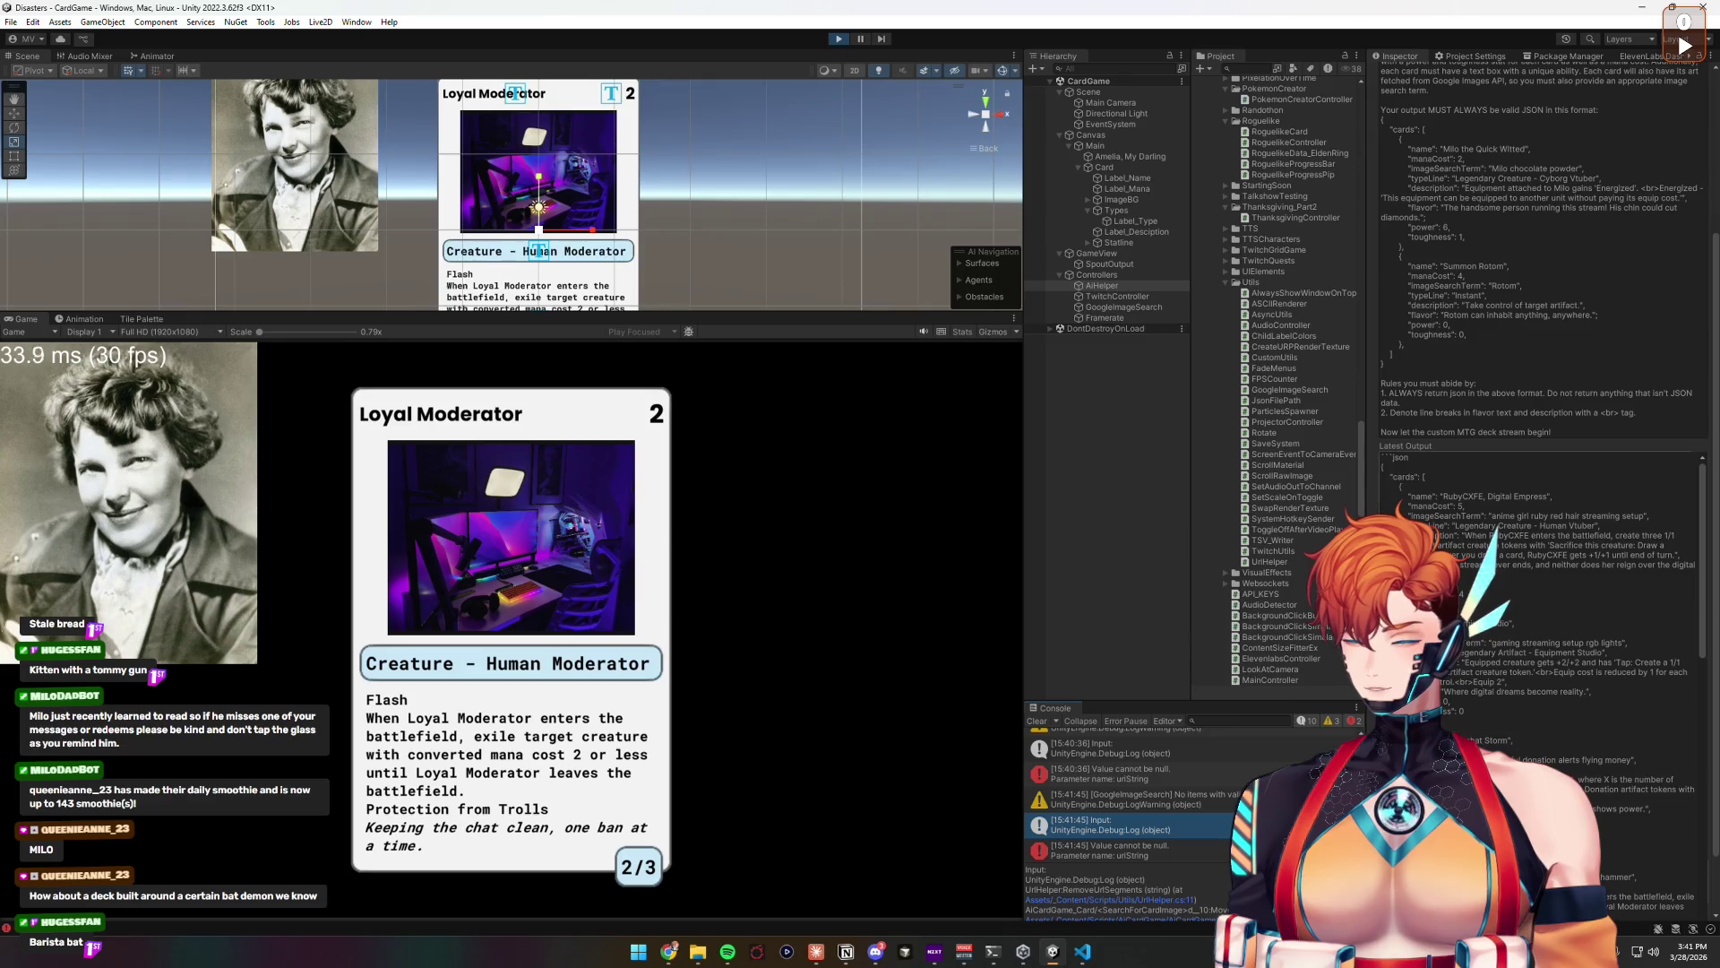
scroll(1519, 711, down, 5)
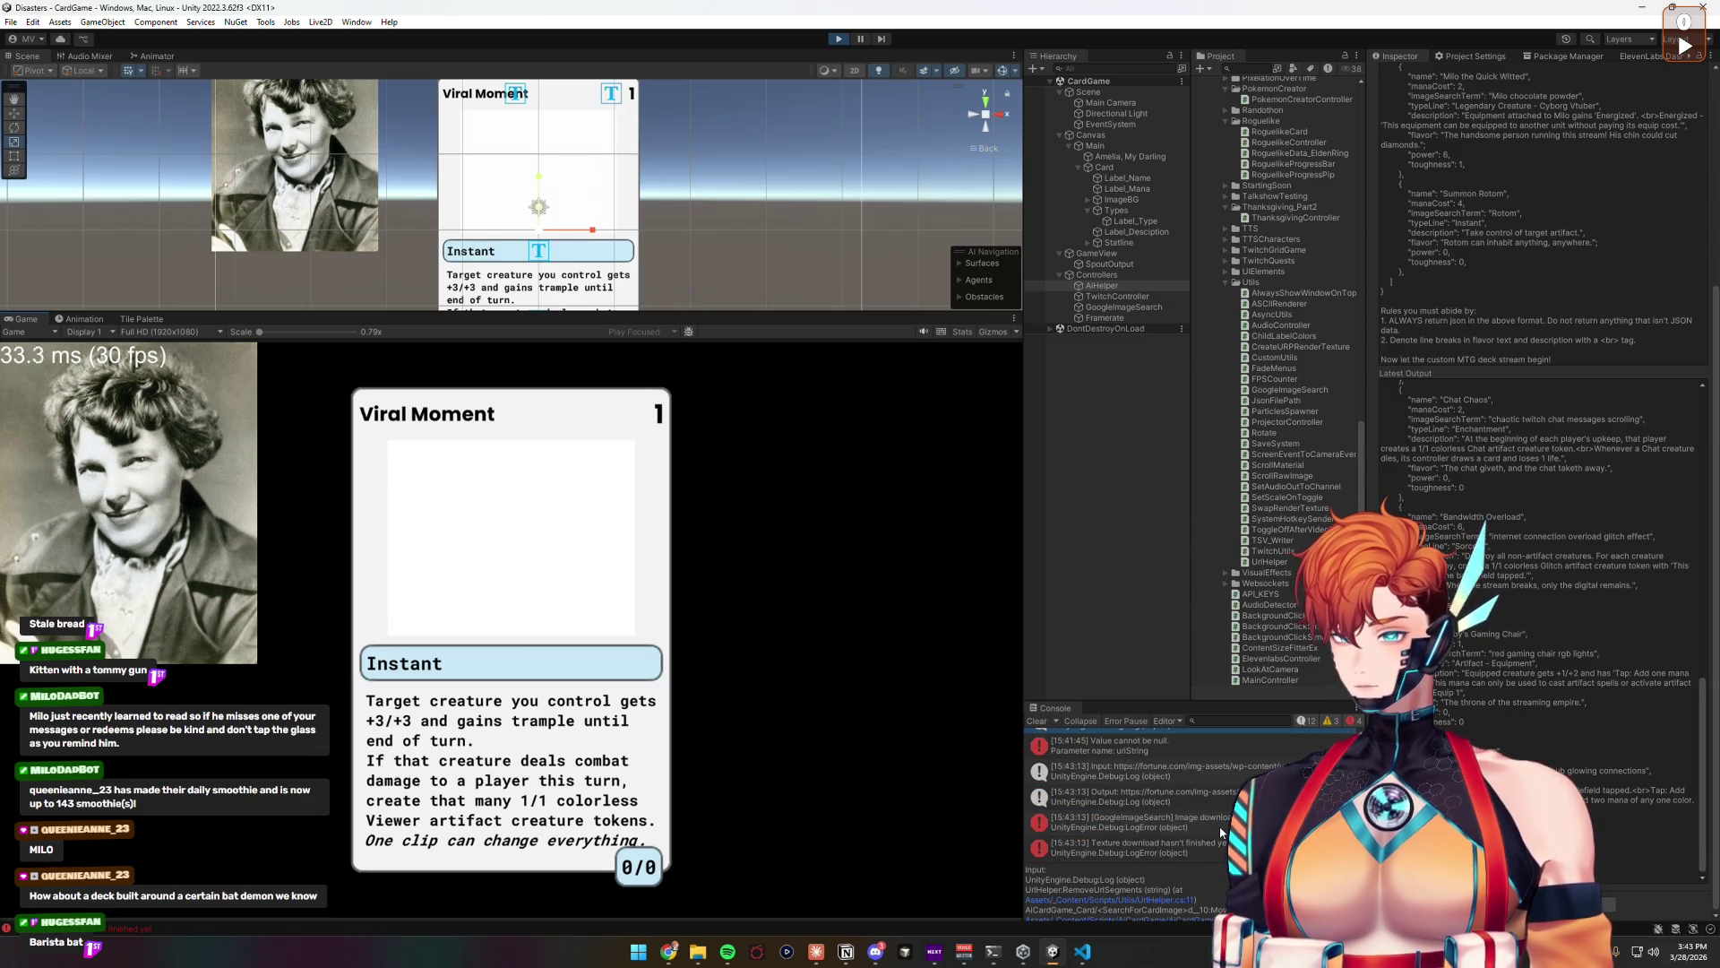
click(1220, 826)
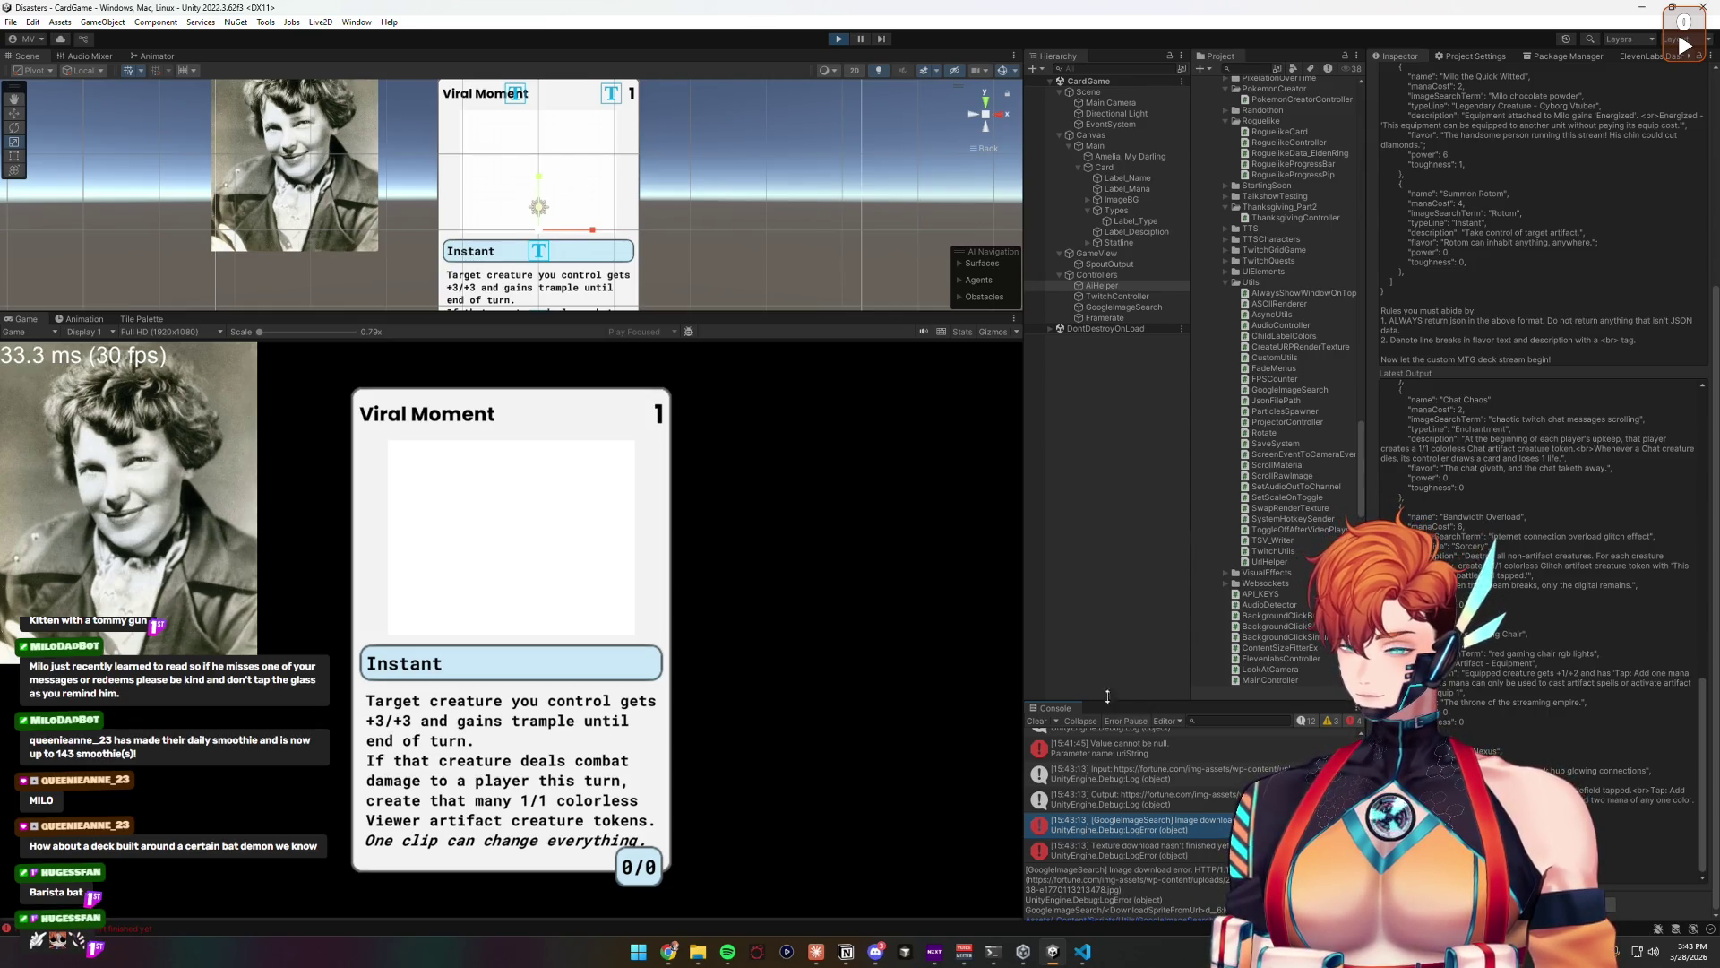
scroll(1160, 766, up, 3)
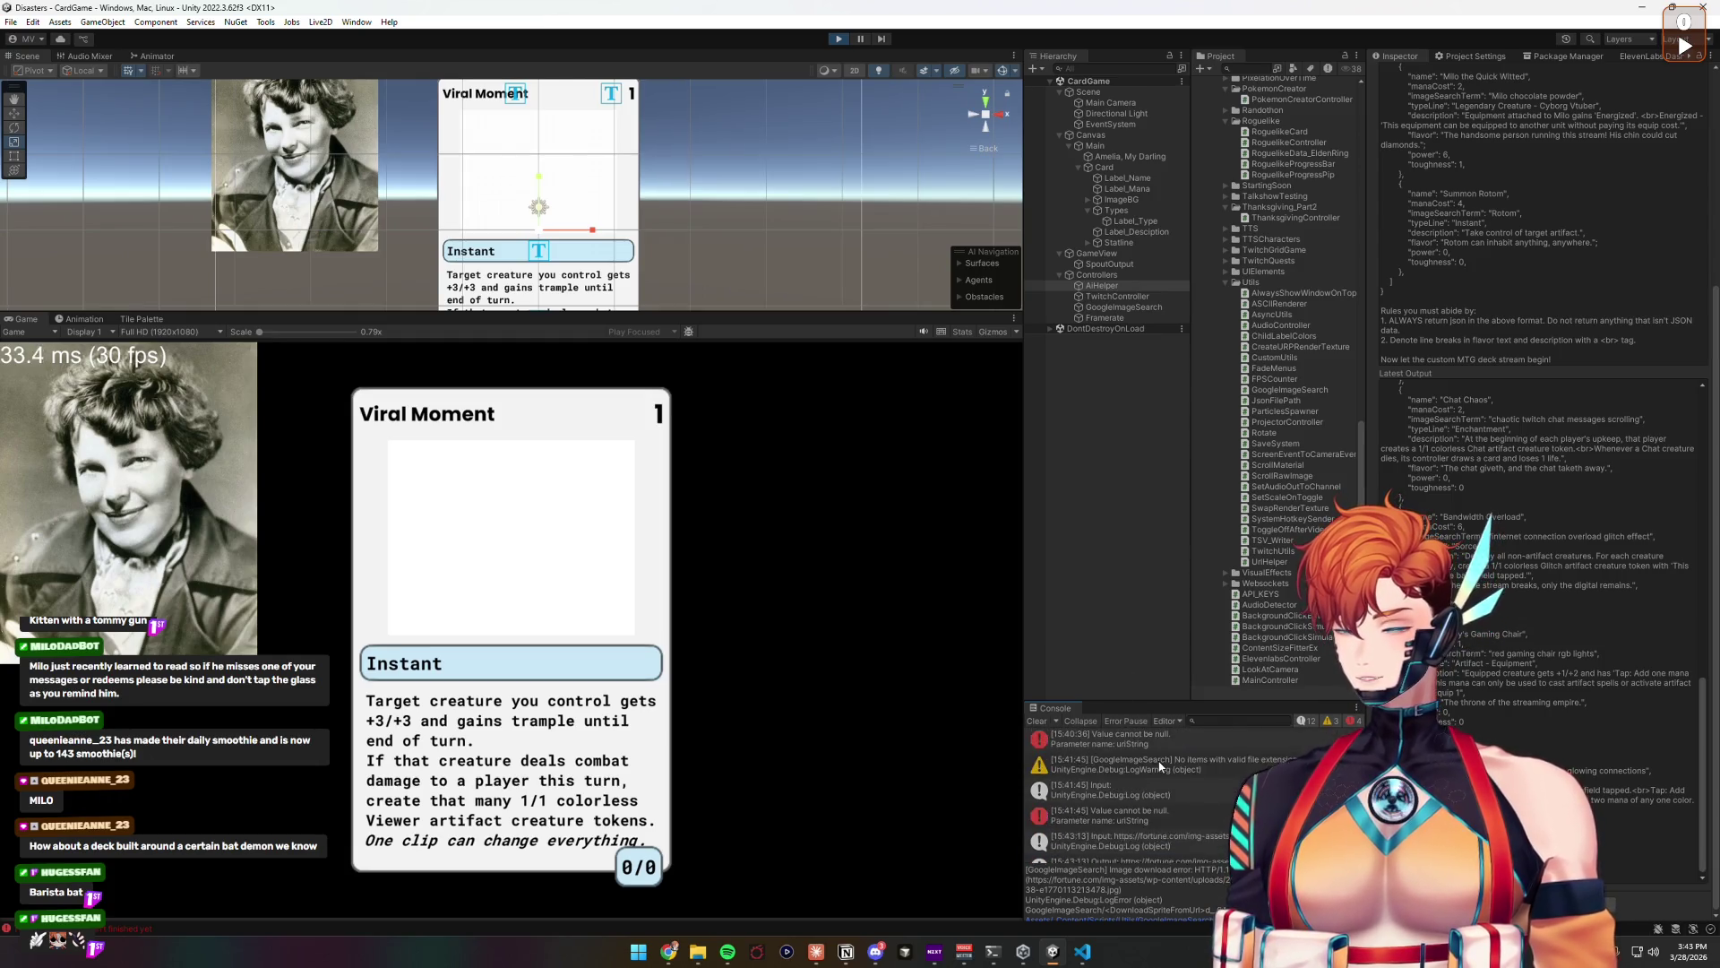
scroll(1160, 766, down, 3)
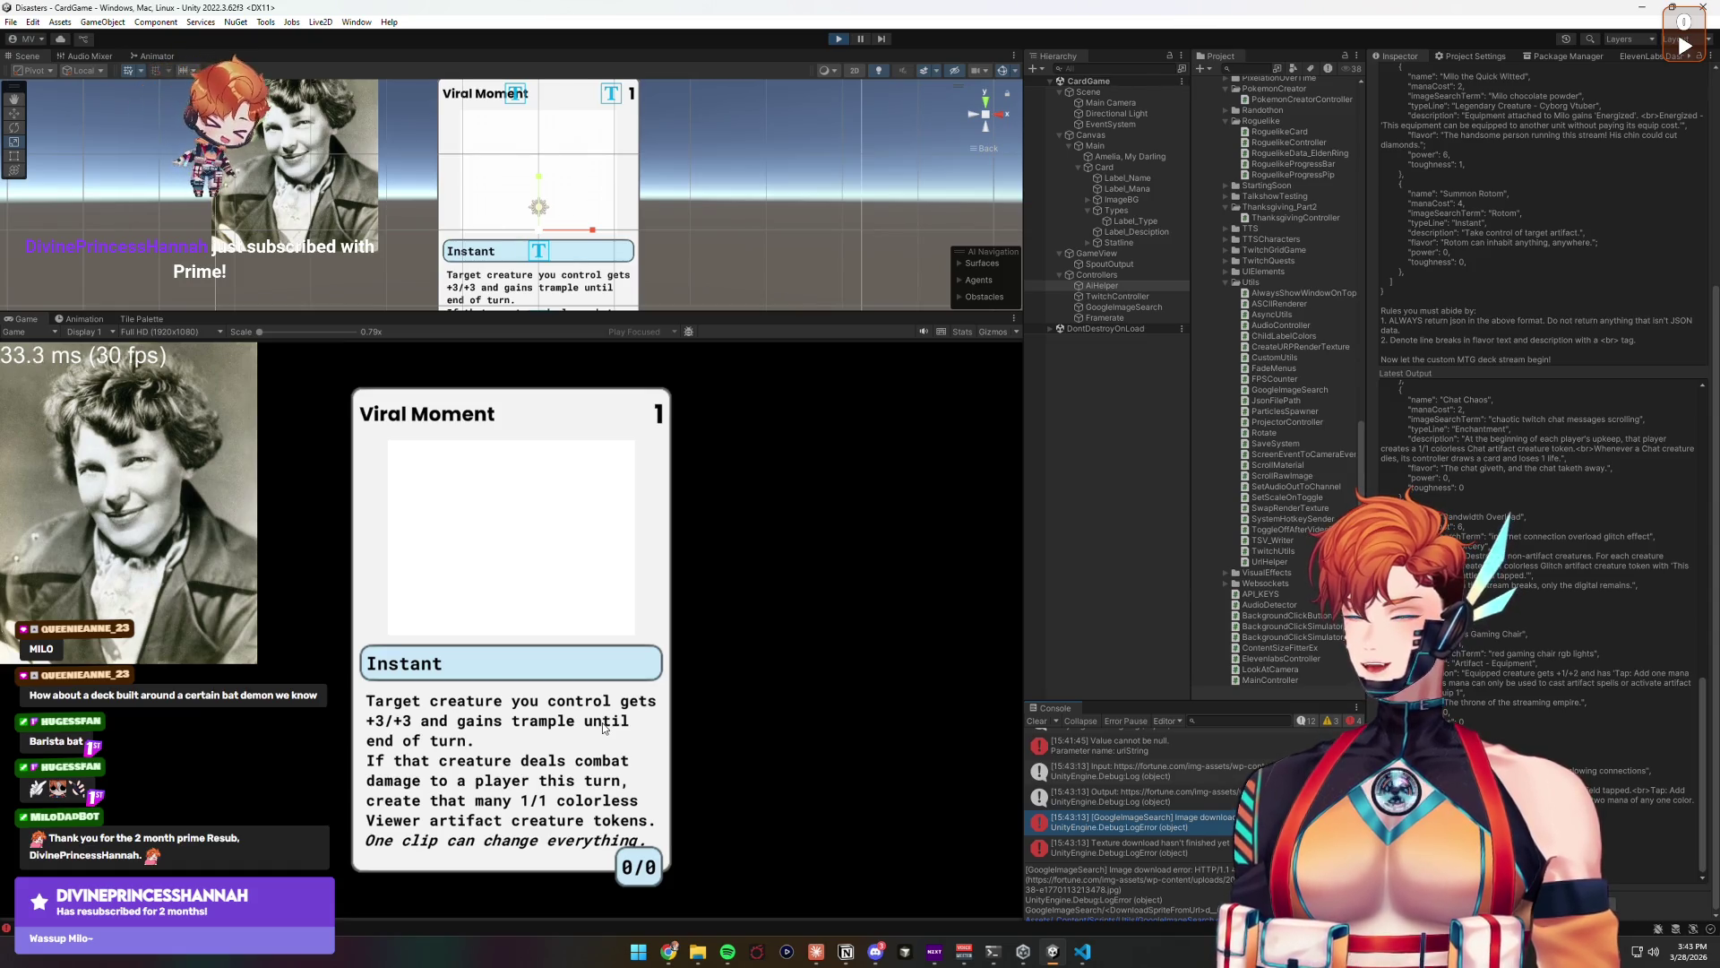
Step: Stop and restart the game, then show the Controllers' AI Card Game Controller settings
click(840, 39)
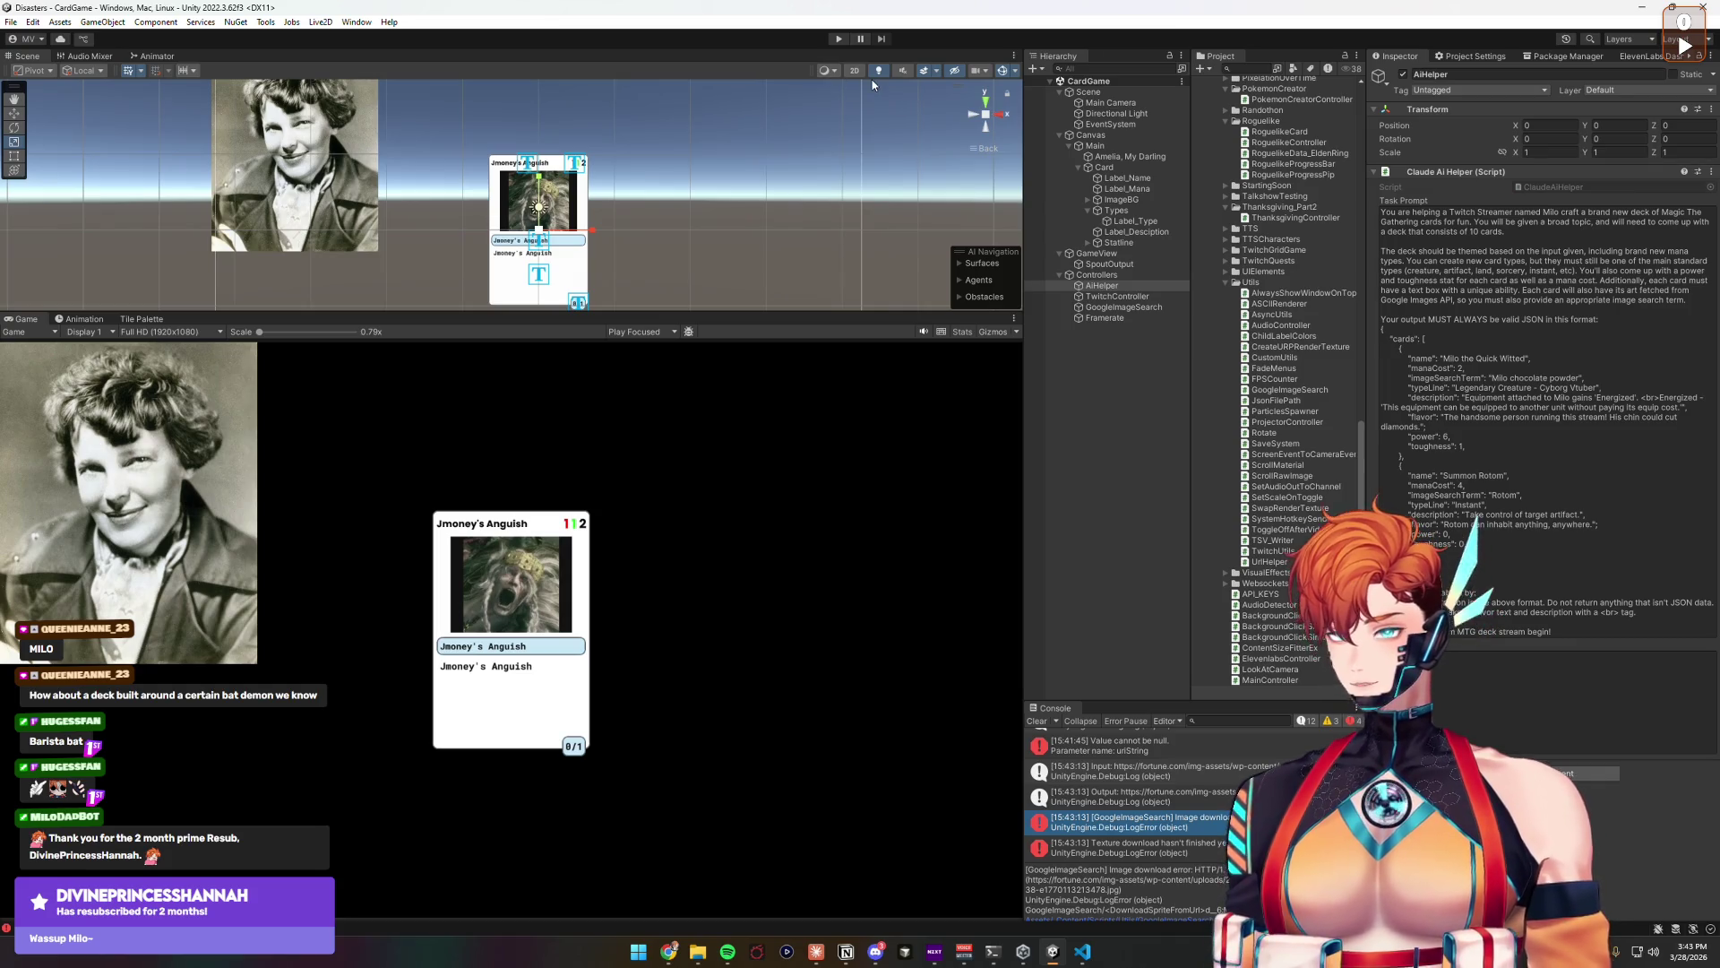
click(840, 38)
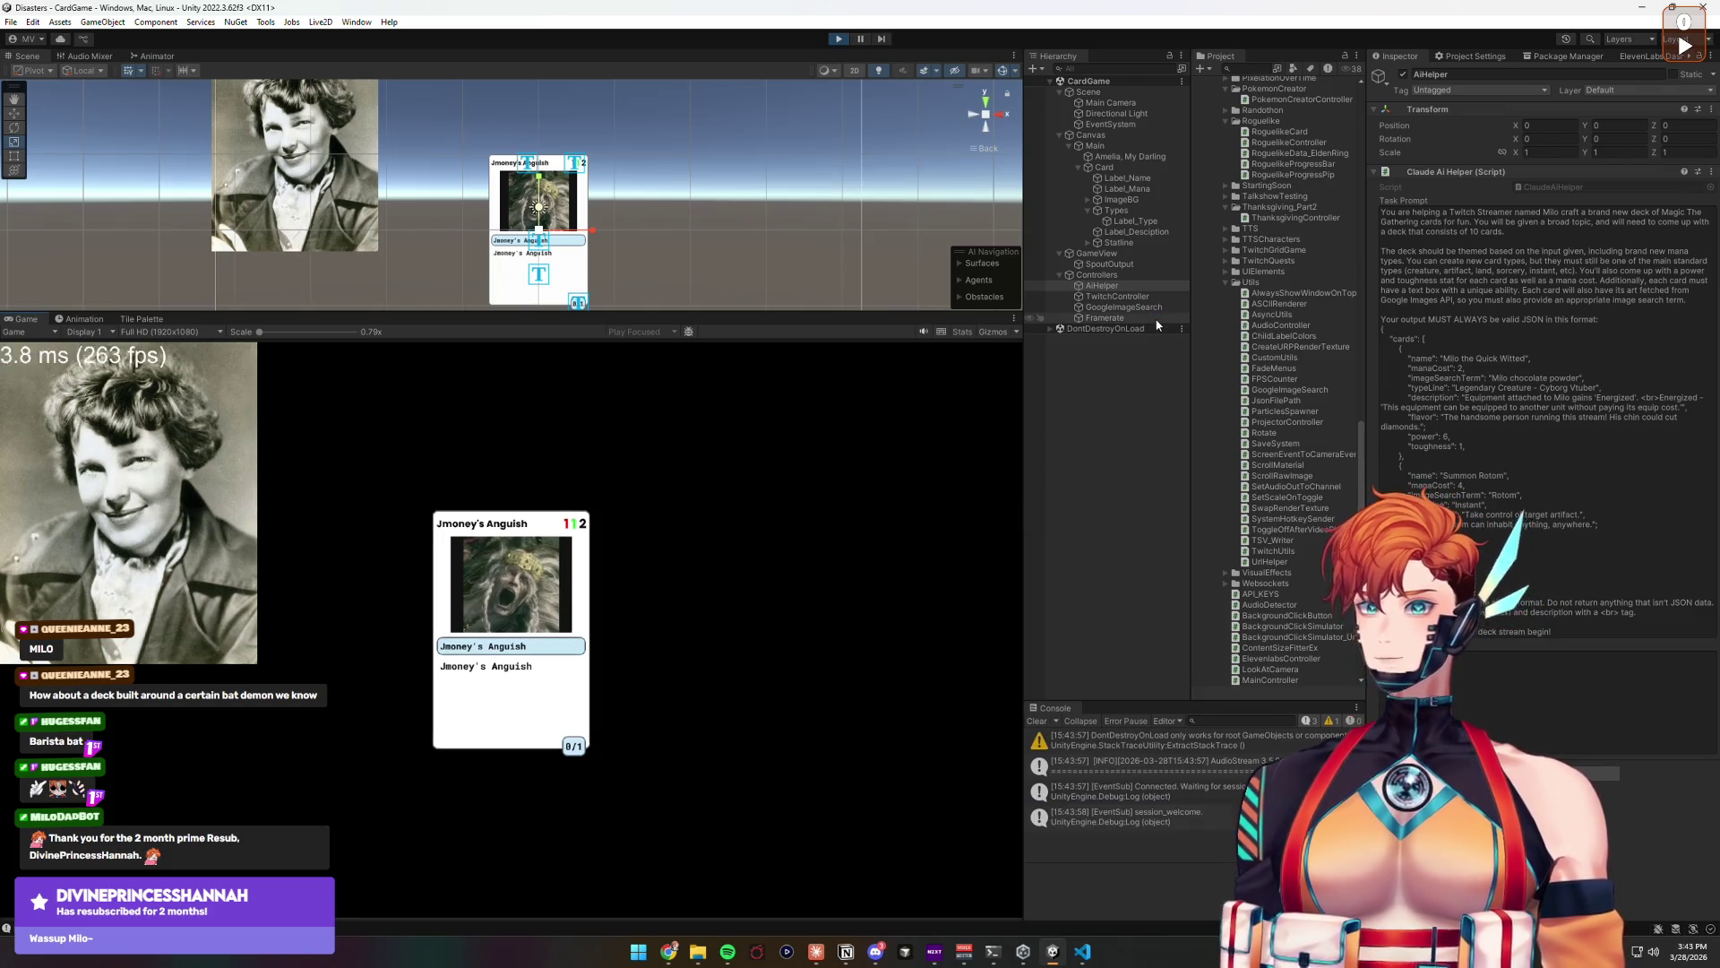
click(1117, 275)
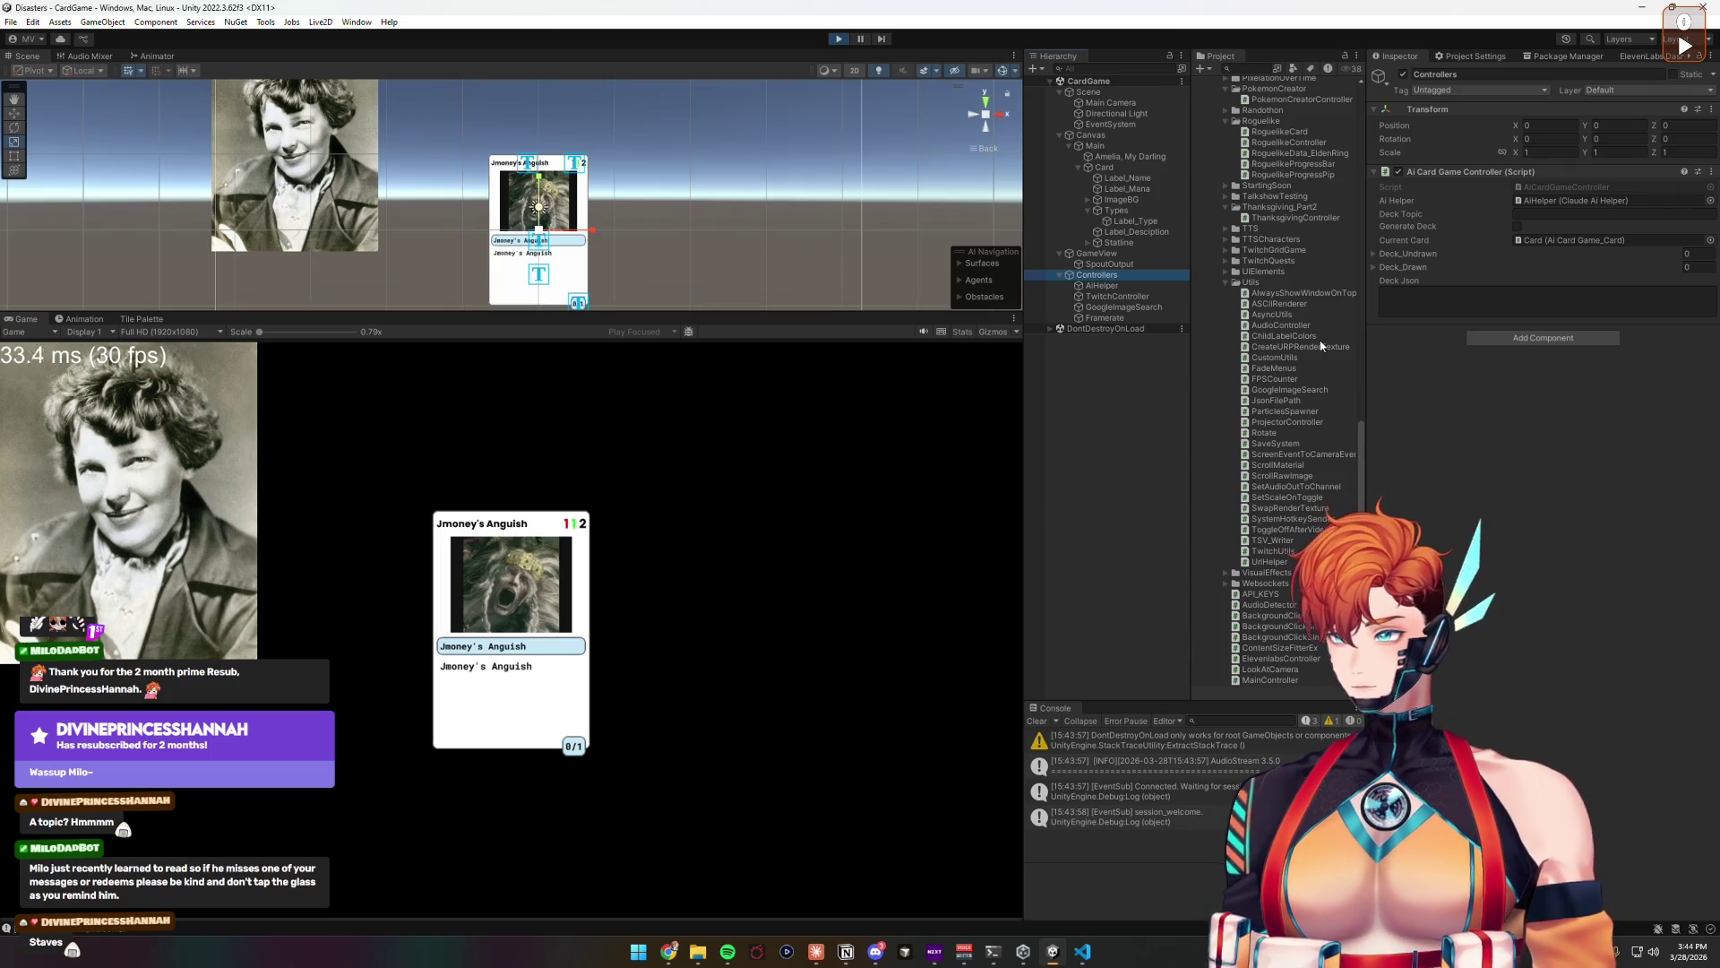
Step: Set the AI Card Game Controller's Deck Topic to 'Staves' and generate a 10-card deck
click(1551, 215)
text(Staves)
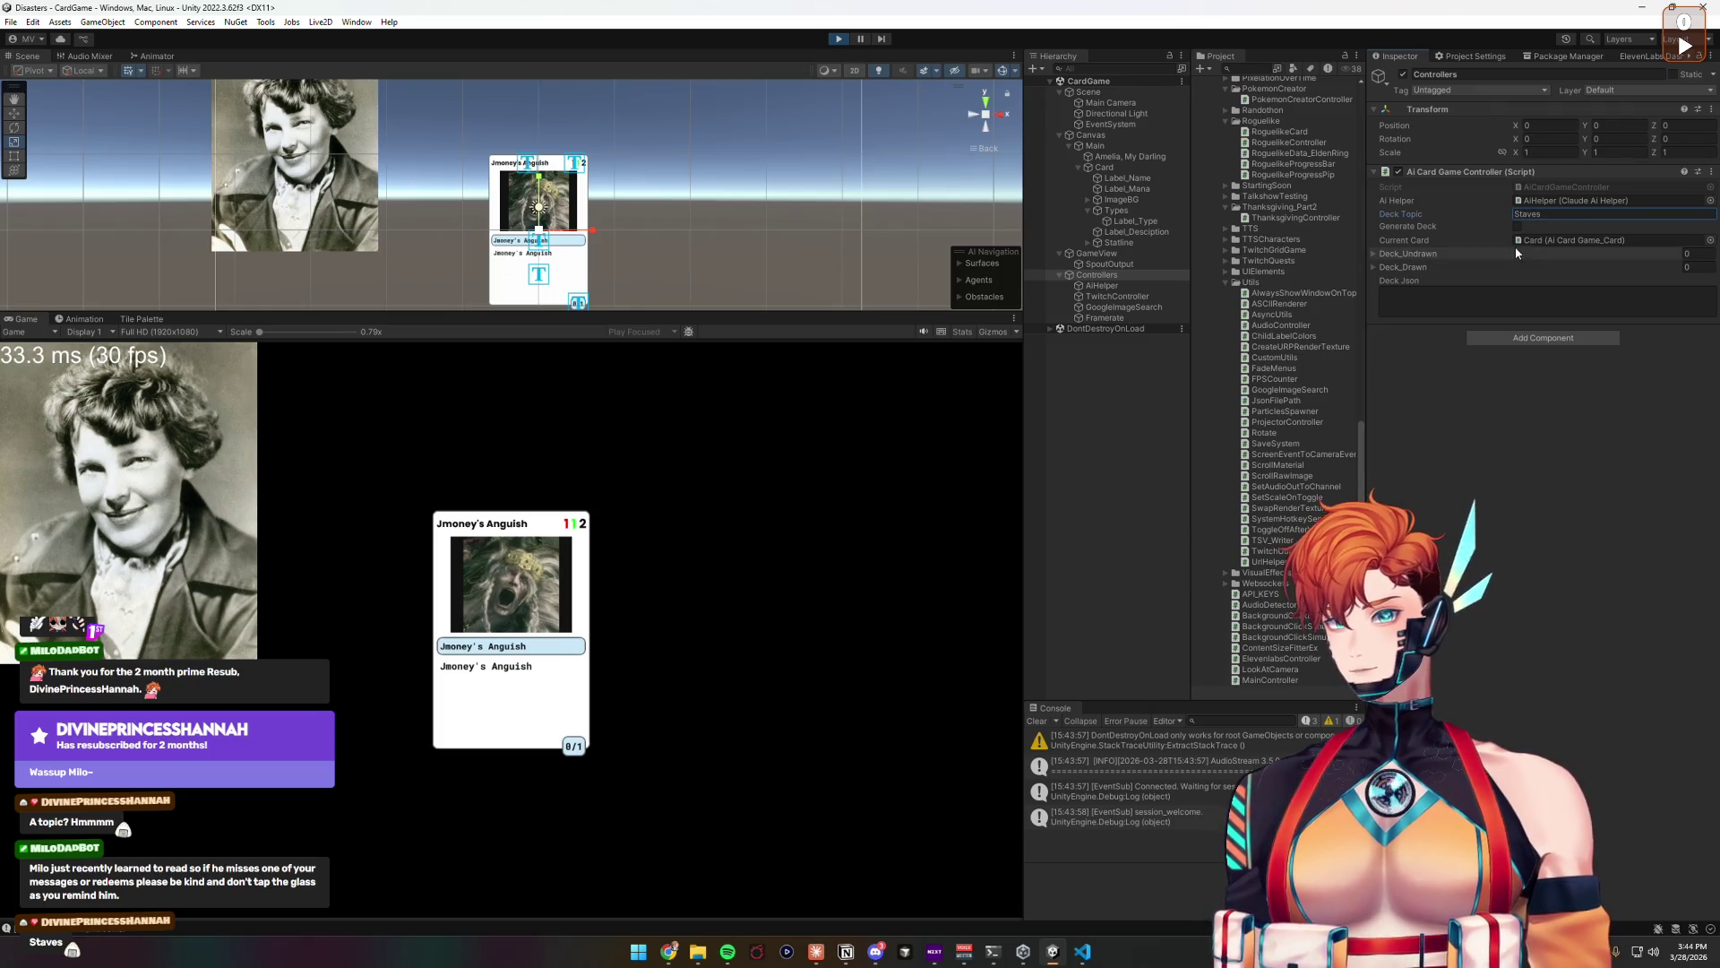
click(1518, 227)
click(1607, 493)
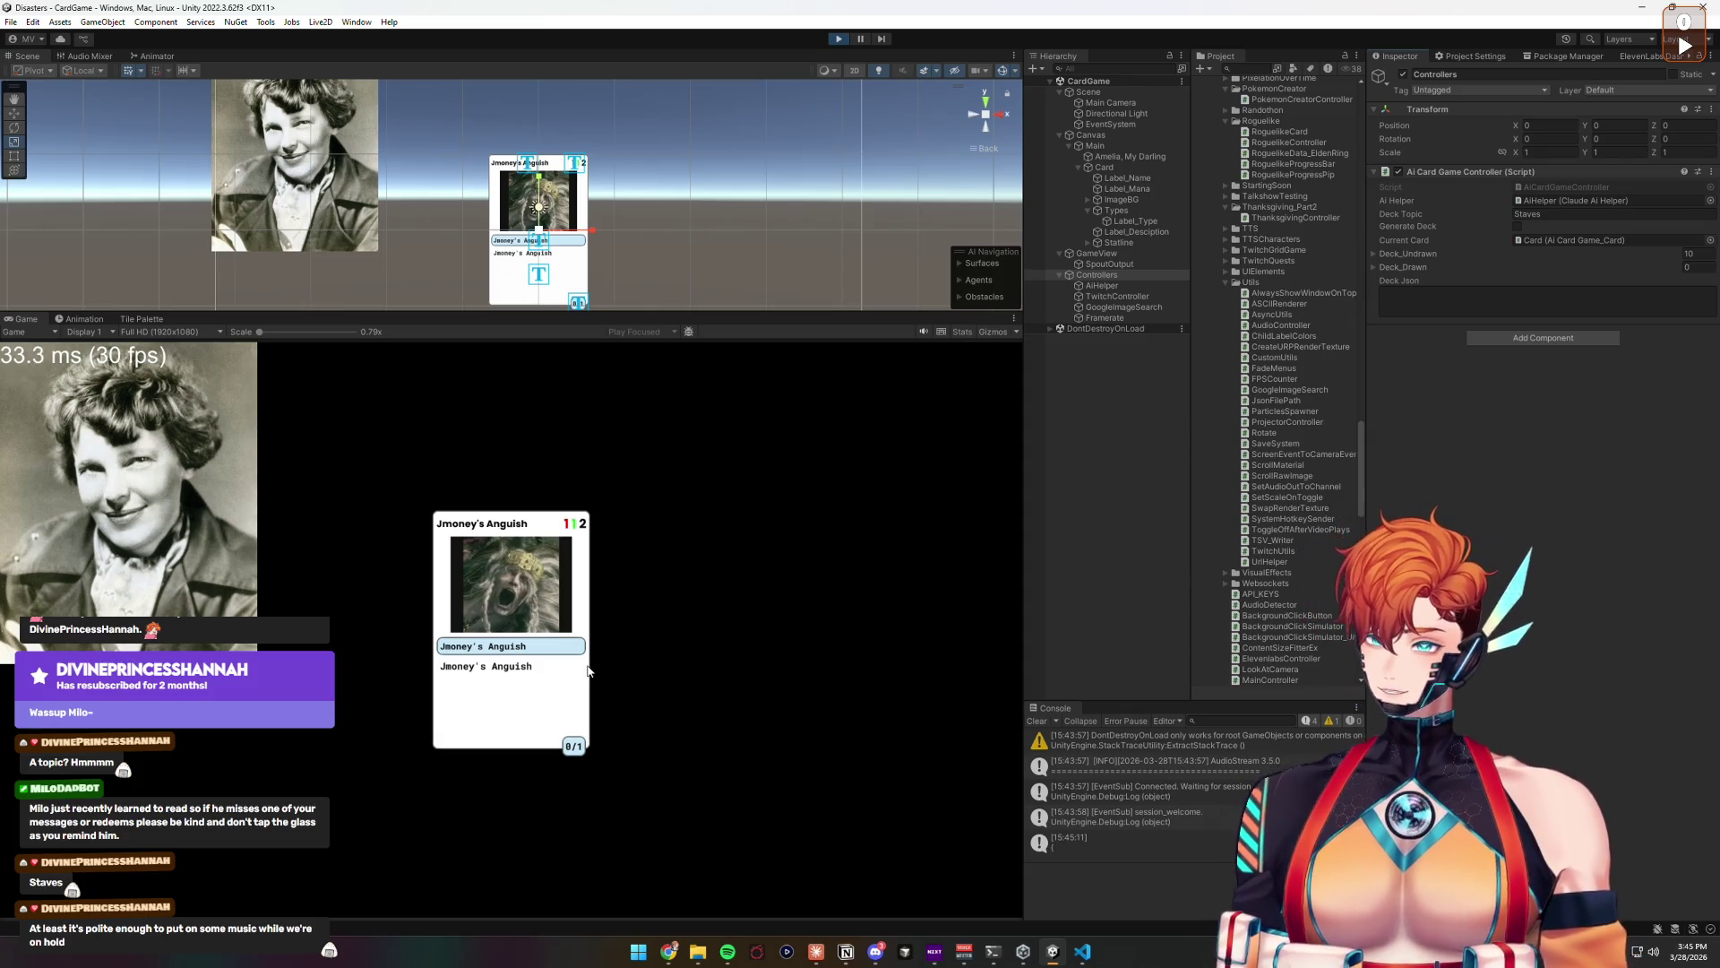
click(1107, 168)
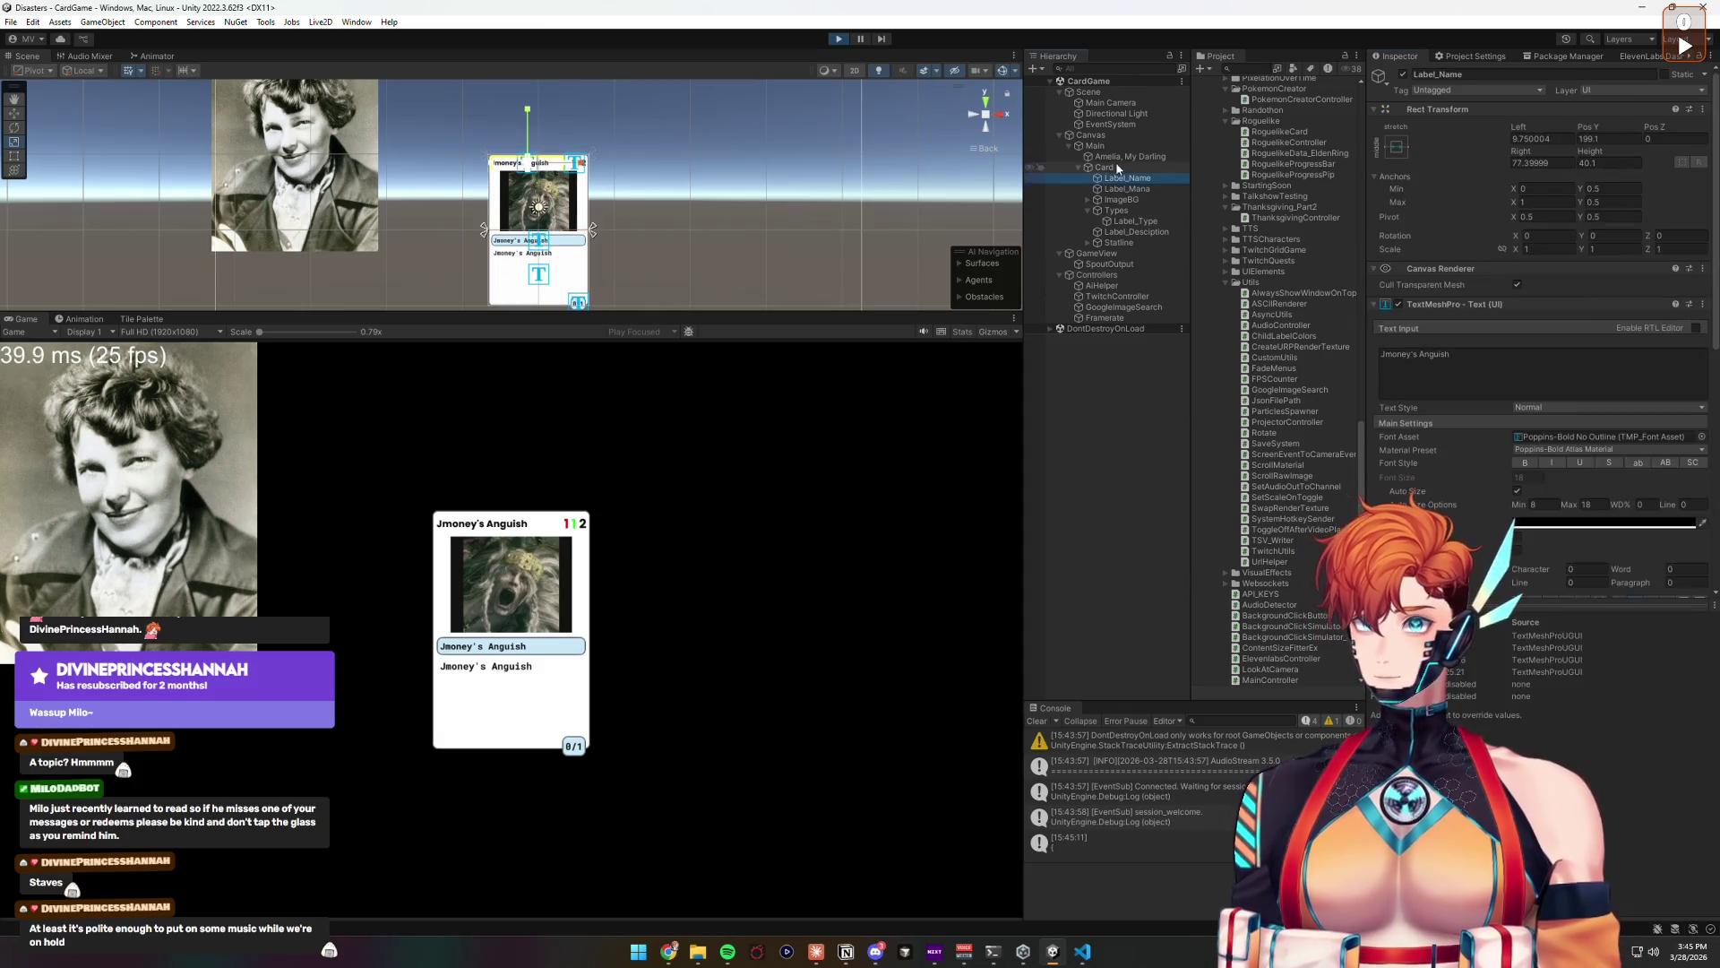
Step: Scale the 'Jmoney's Anguish' card to roughly twice its size, then select the Amelia, My Darling portrait
drag(584, 235, 564, 205)
click(563, 205)
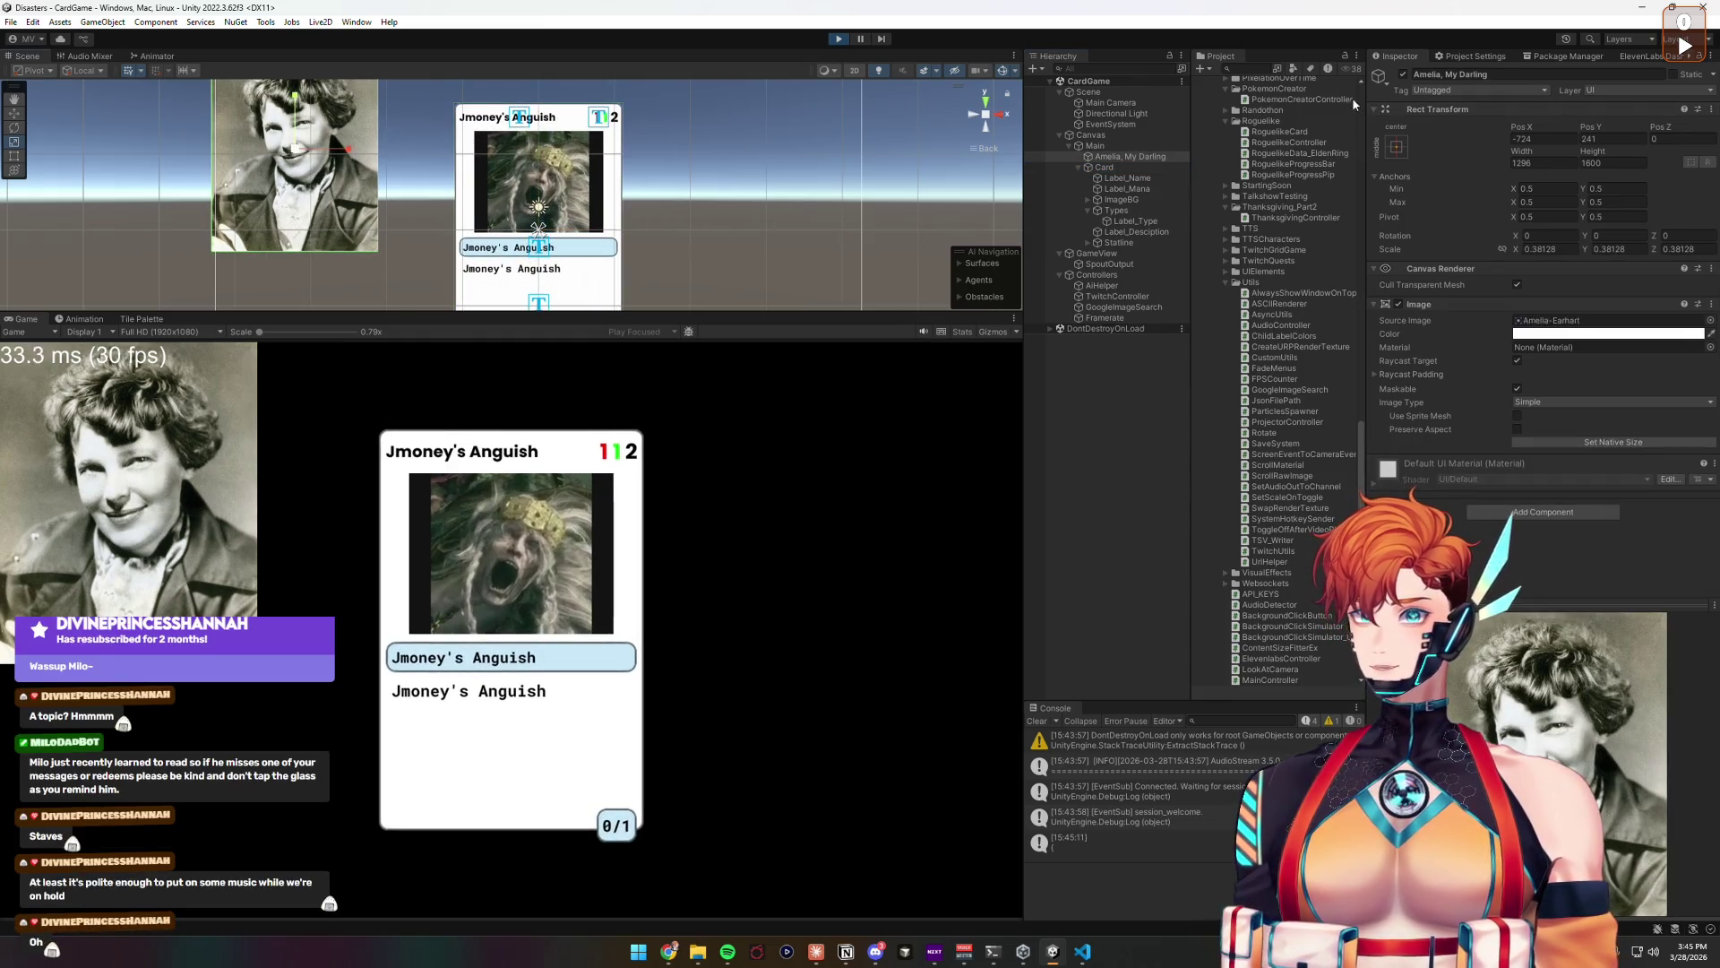
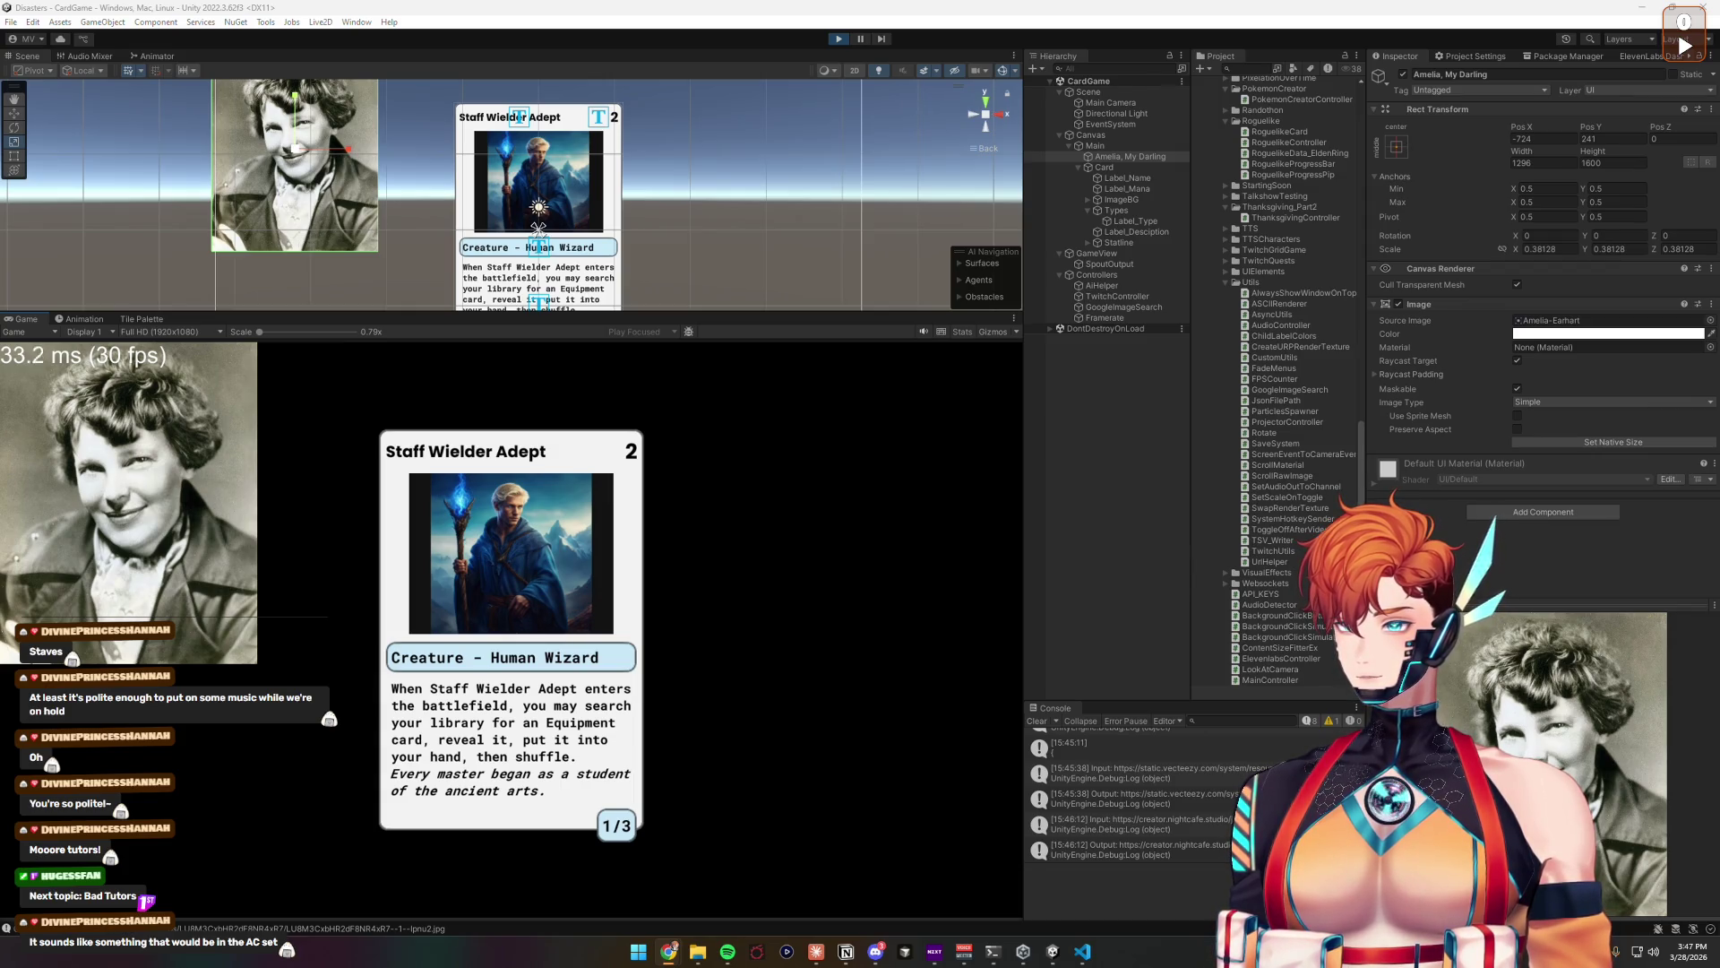
Step: Bring the blue-filtered Assassin's Creed card gallery forward, browse the cards, and expand the Type filter
click(668, 952)
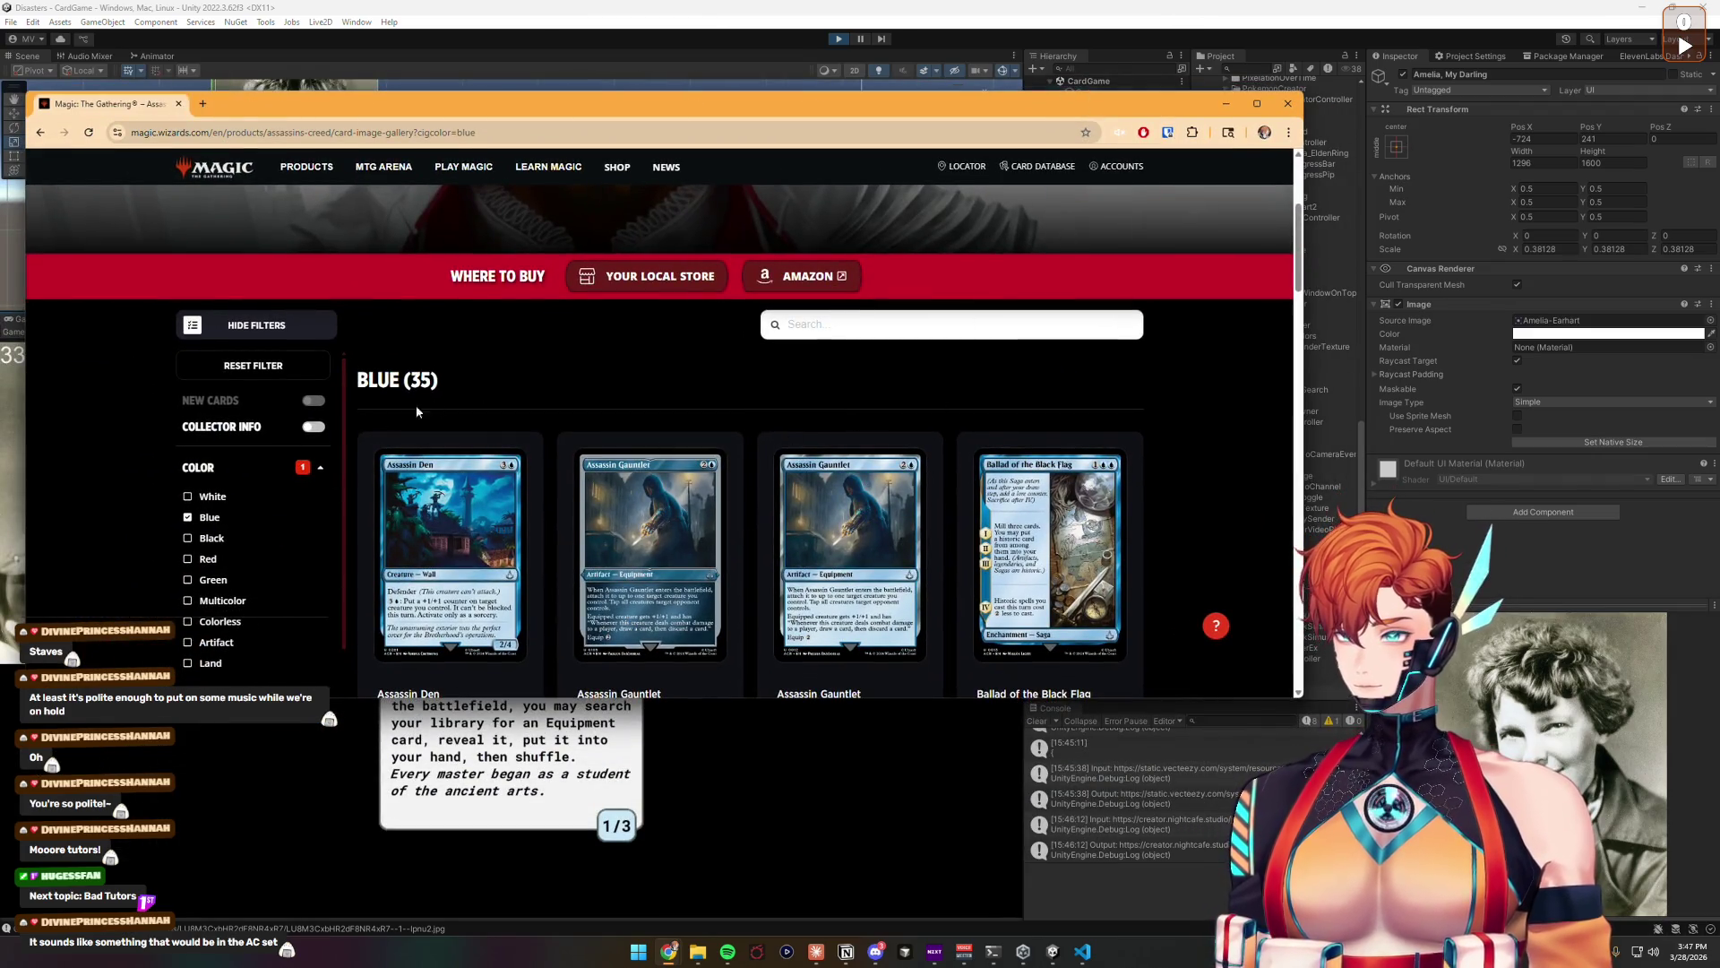
scroll(493, 403, down, 6)
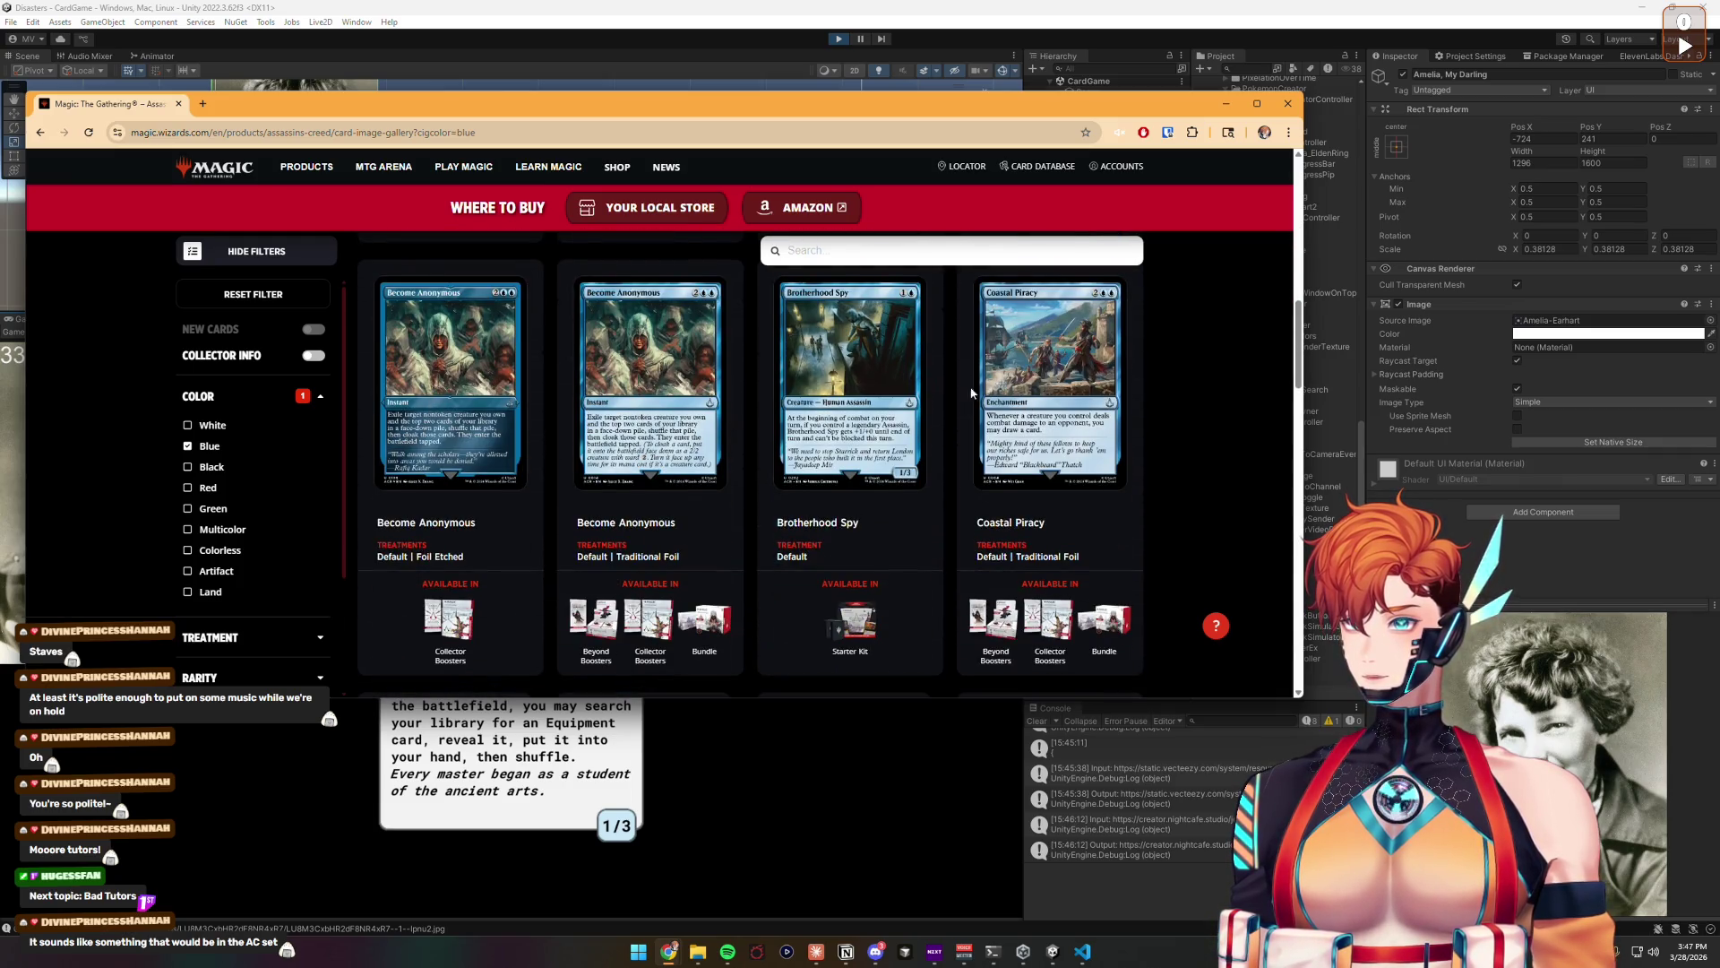
scroll(1027, 393, down, 4)
scroll(1089, 417, up, 4)
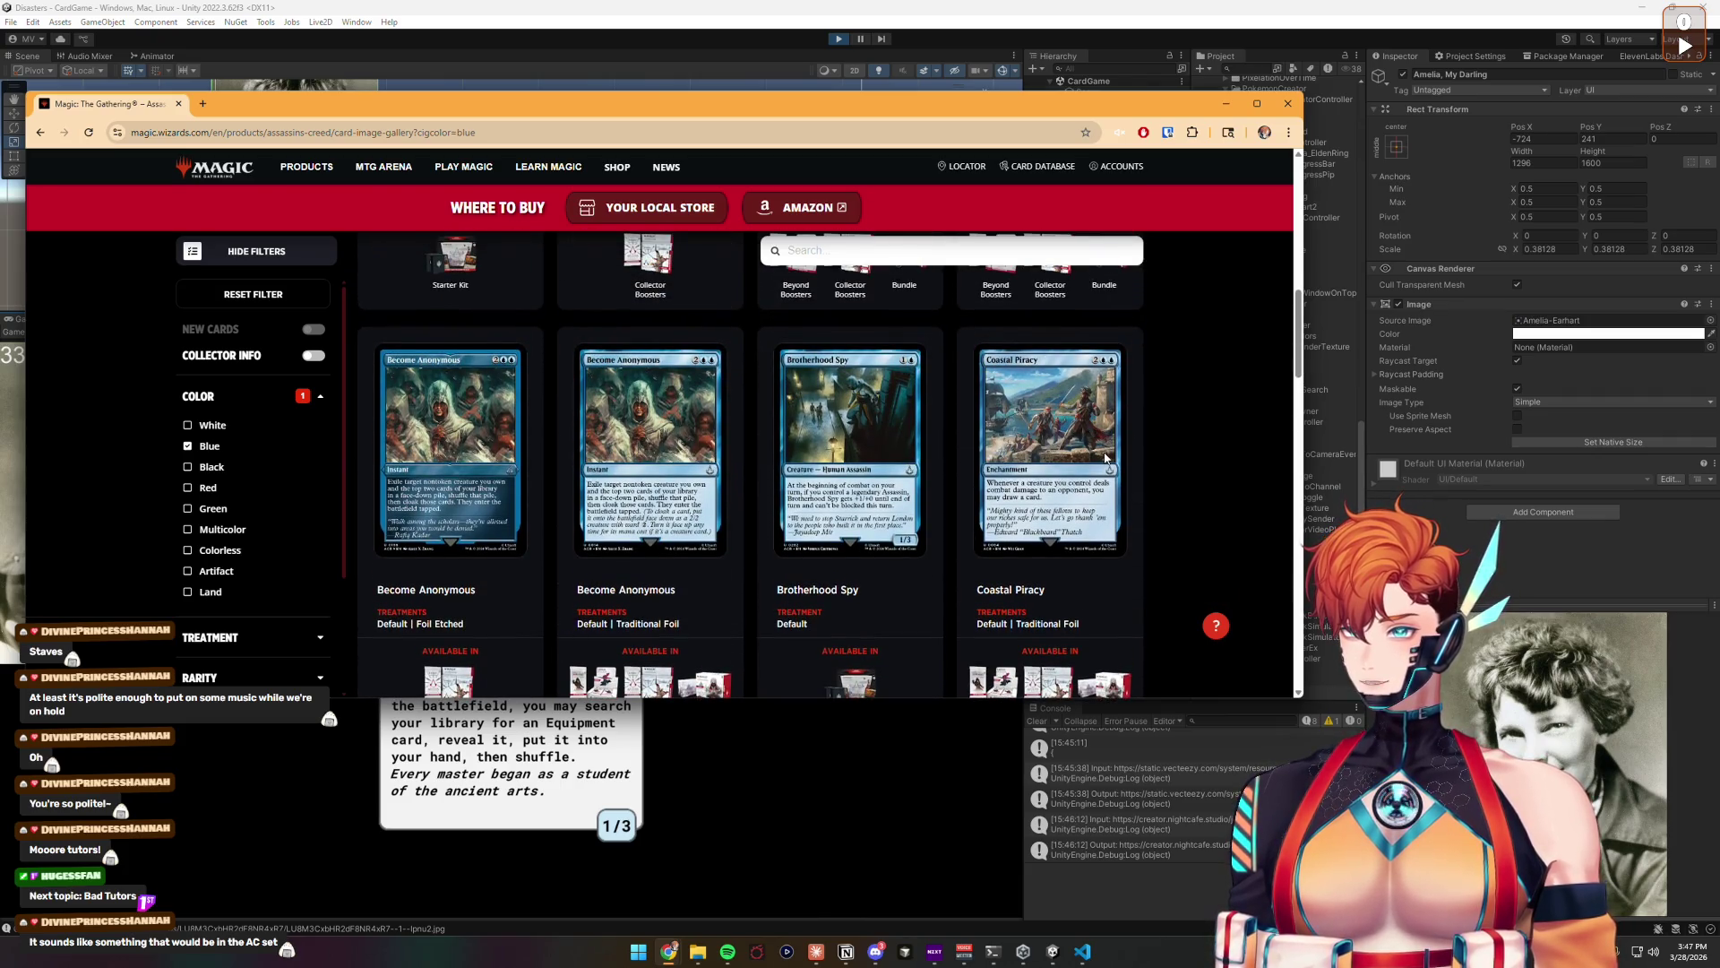
scroll(1108, 484, down, 5)
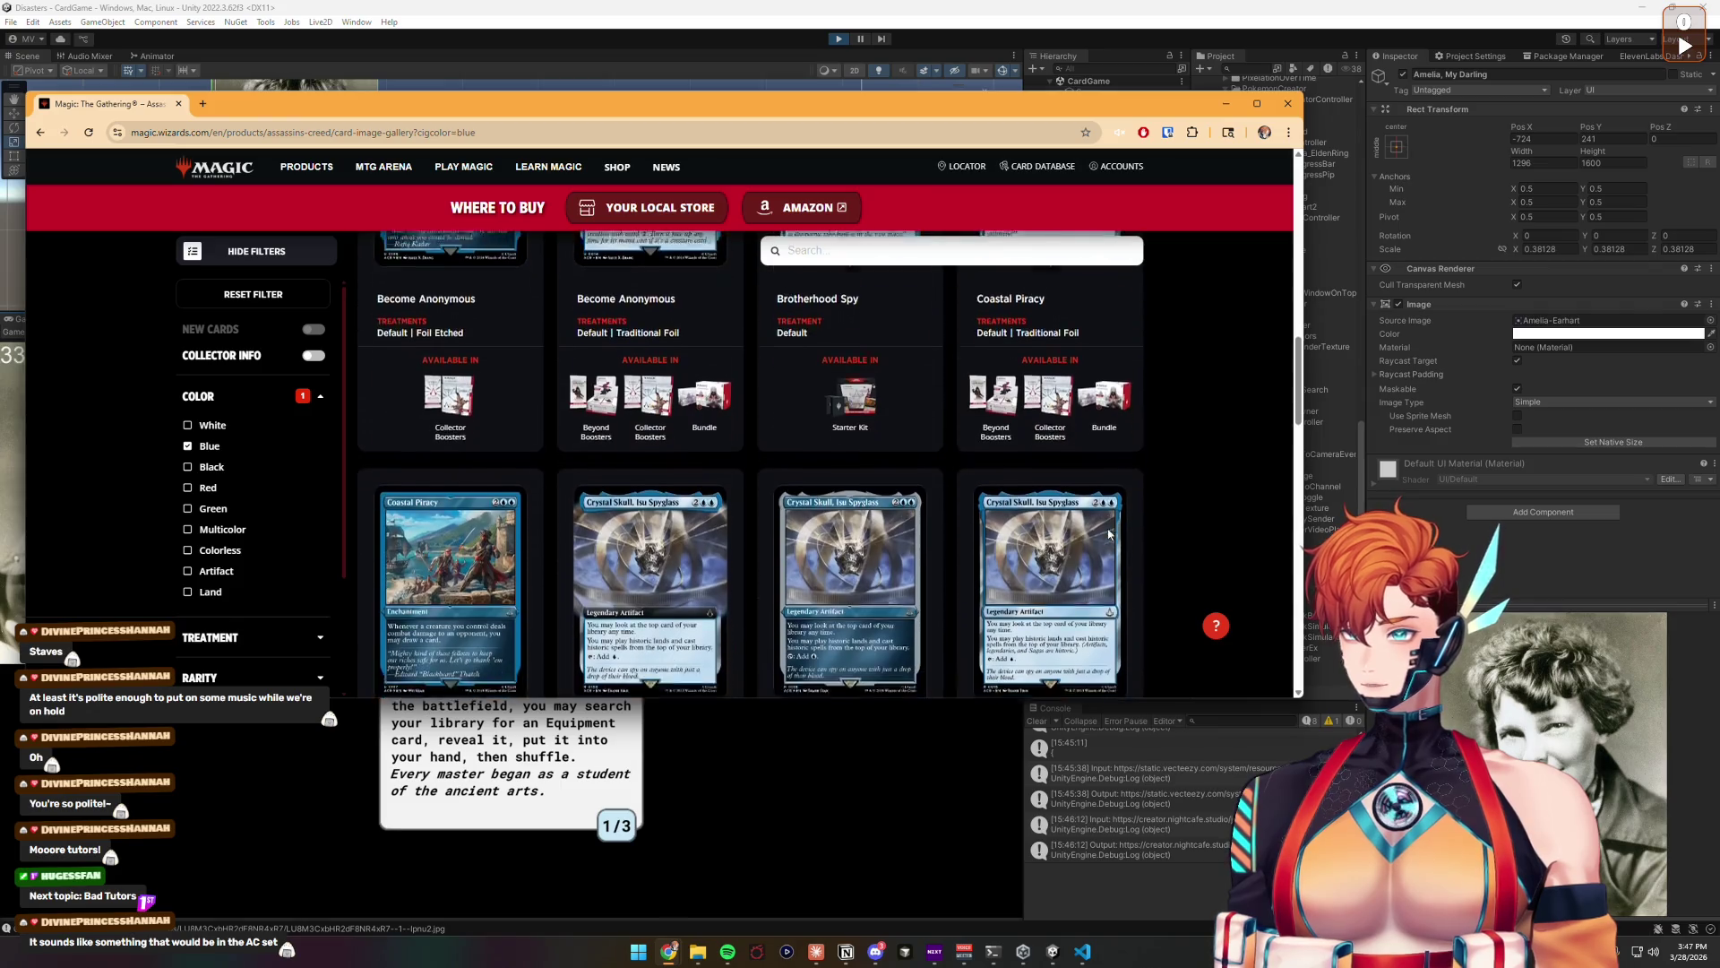
scroll(1108, 534, down, 4)
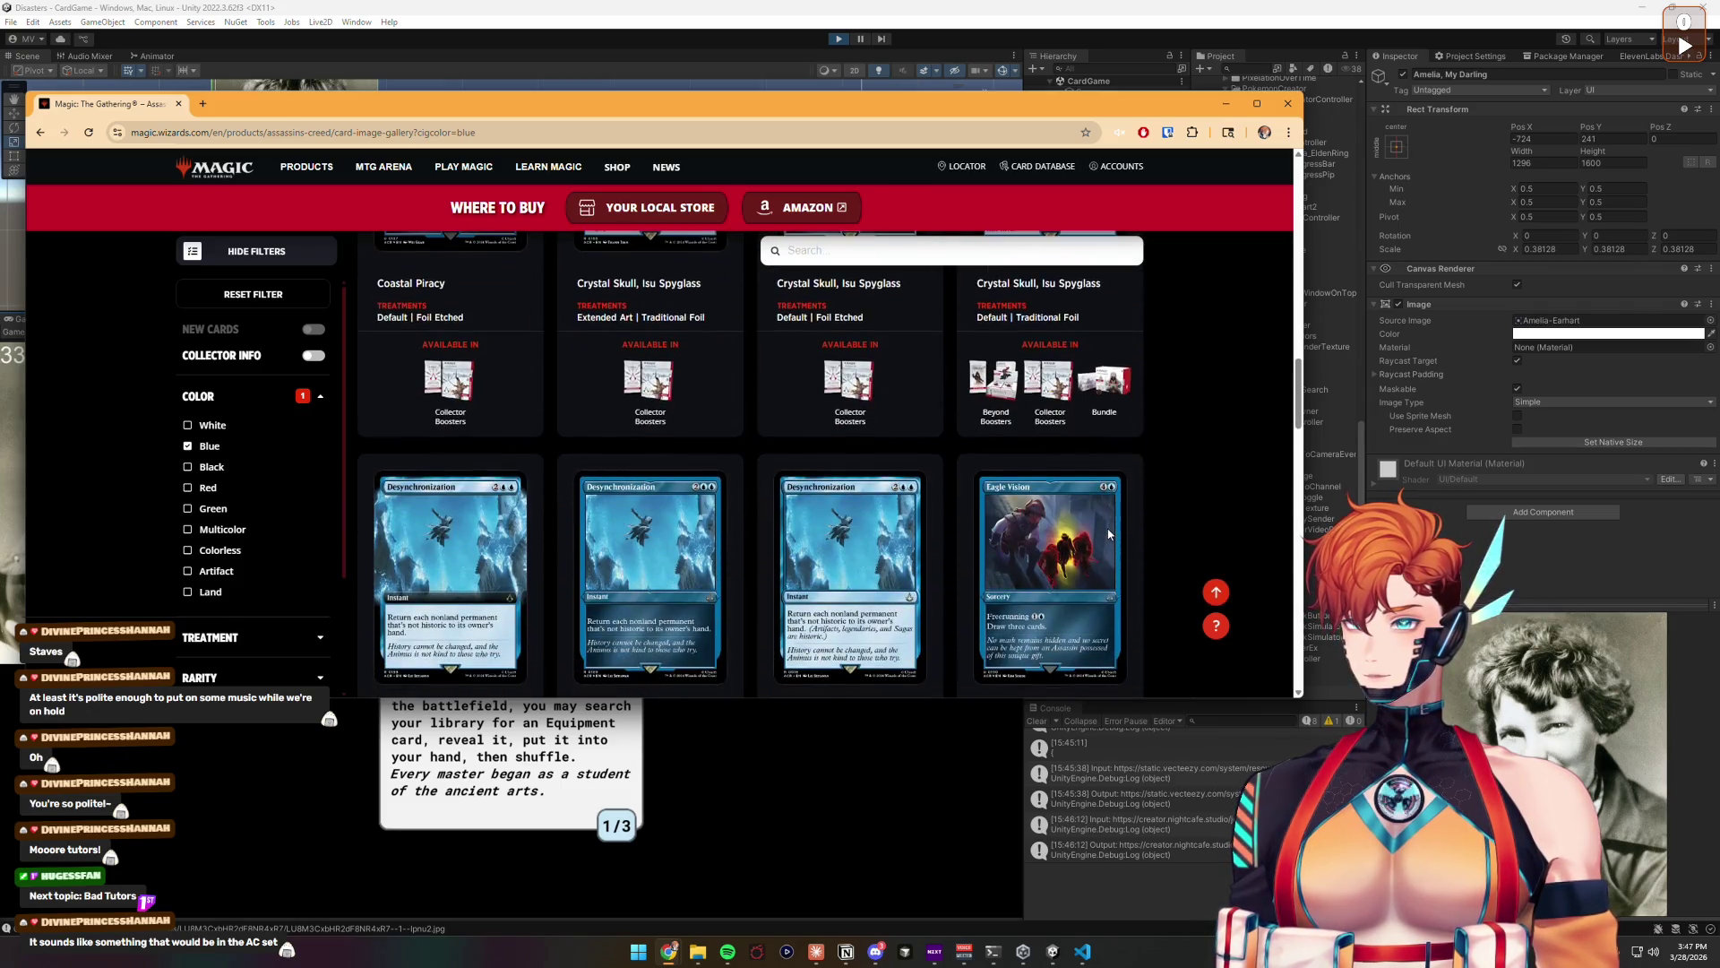
scroll(681, 537, down, 2)
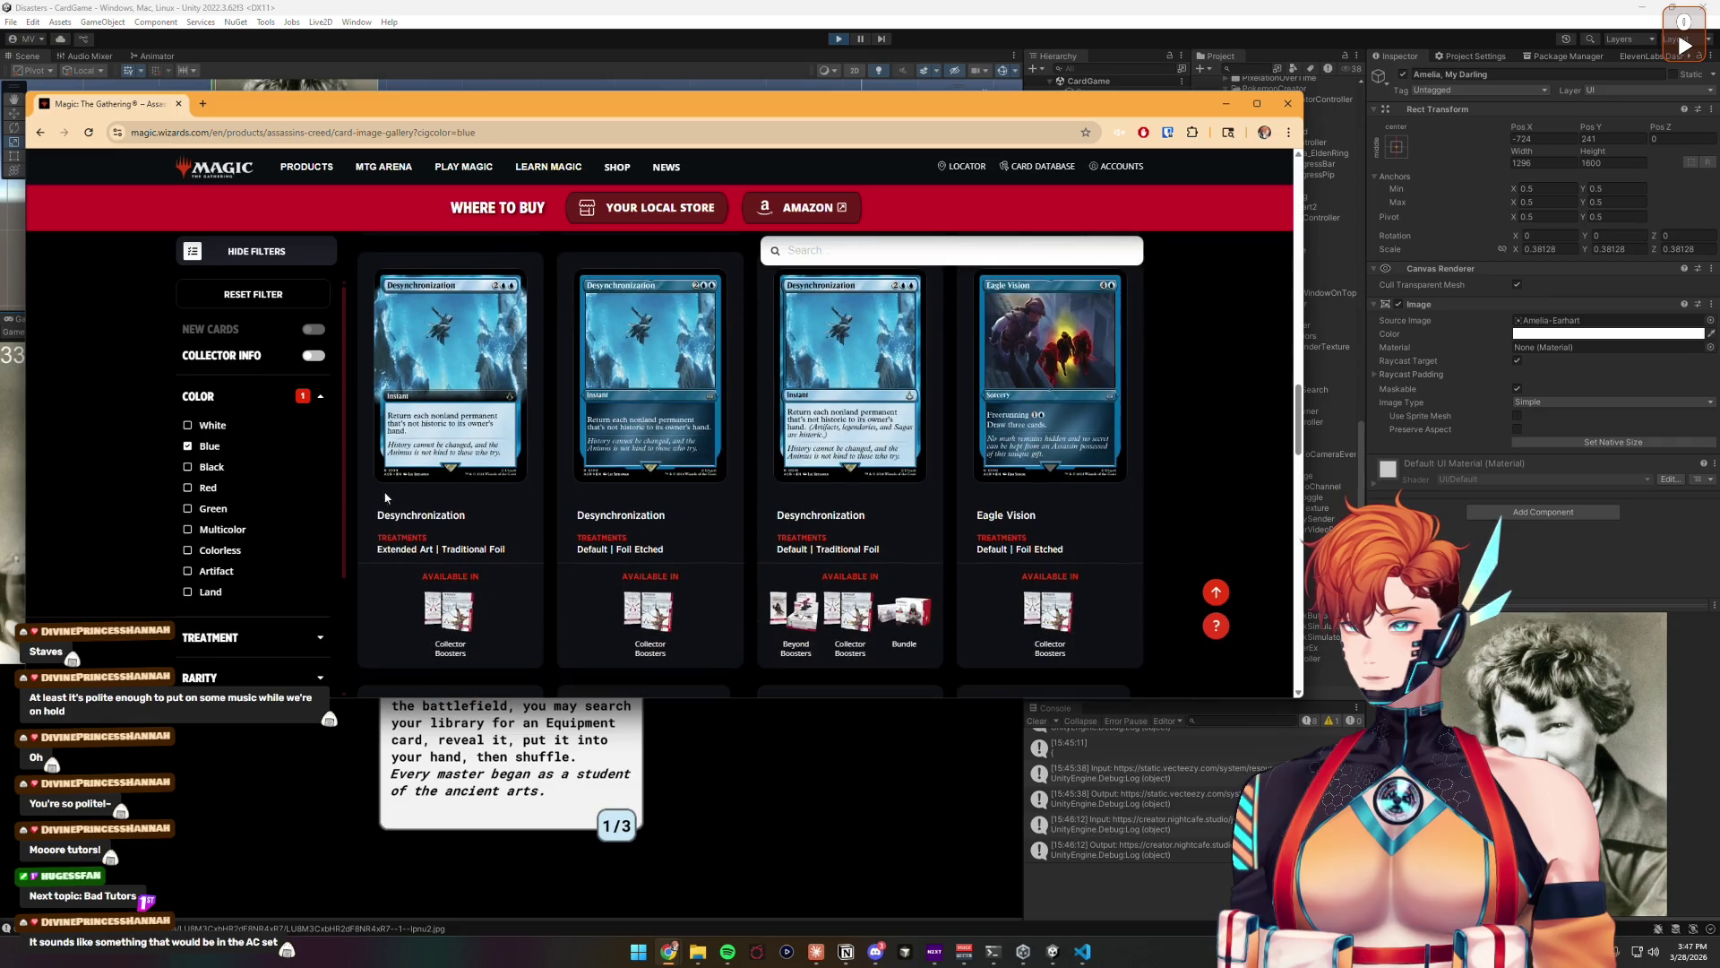
scroll(249, 555, down, 2)
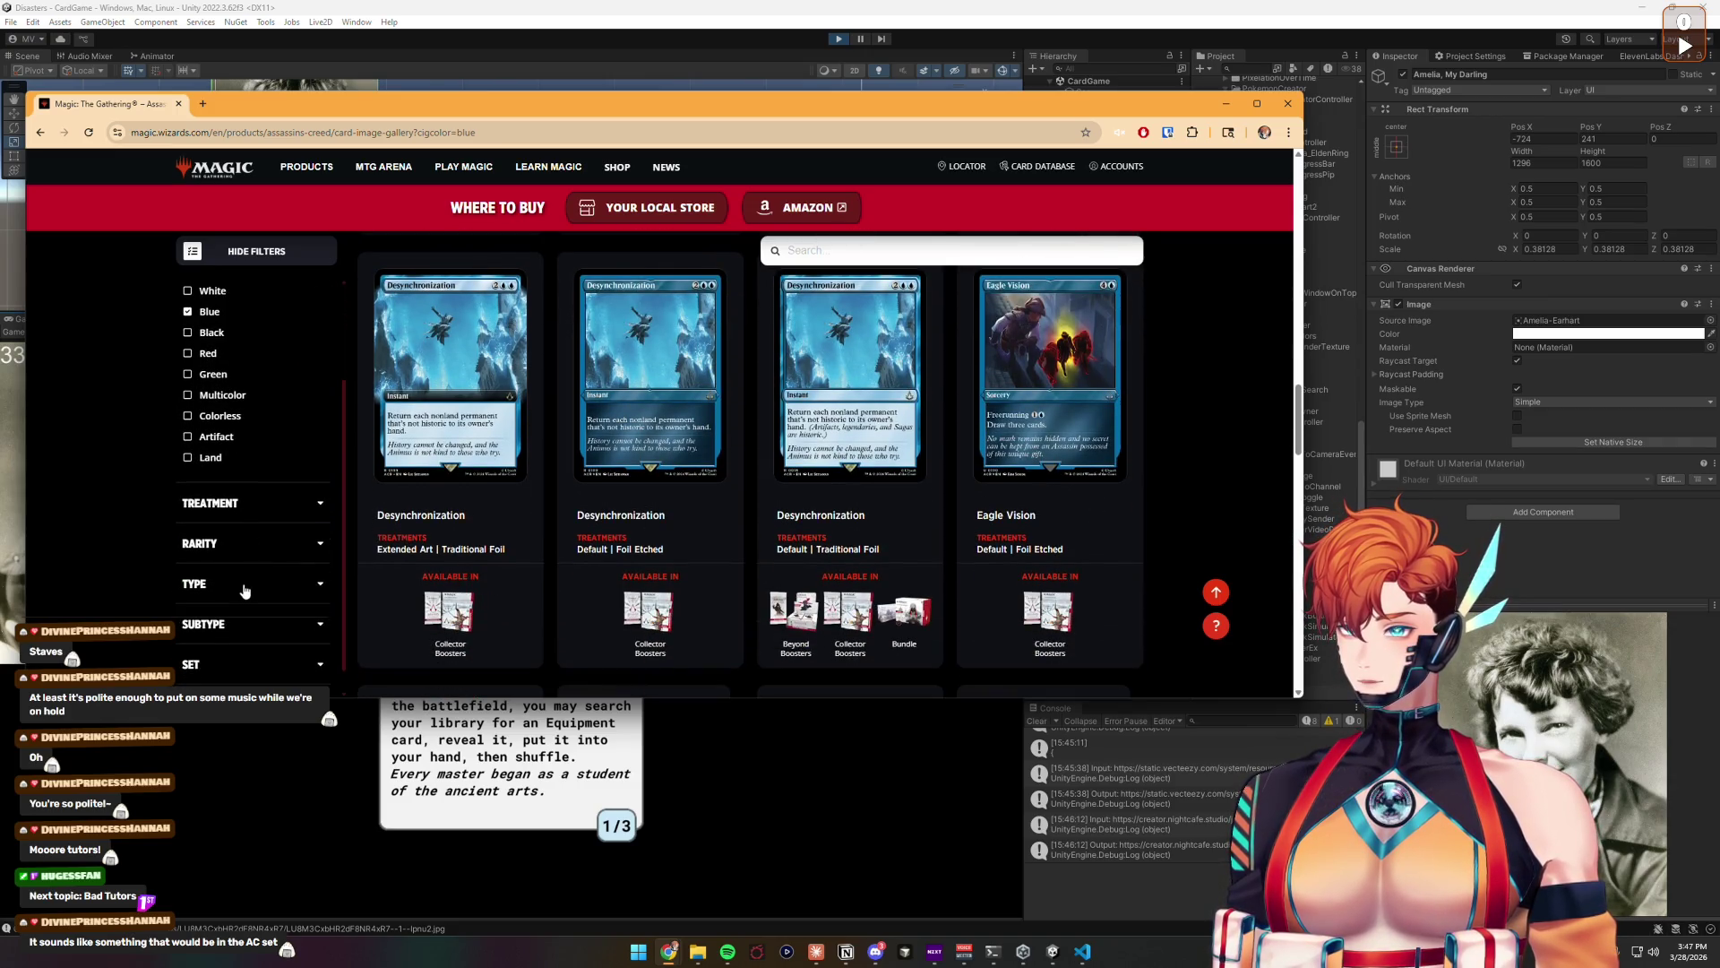
scroll(256, 555, down, 1)
click(259, 558)
Step: Filter the gallery to Creature, browse the 11 blue creatures, and move Chrome aside to reveal Unity
scroll(240, 582, down, 2)
click(195, 590)
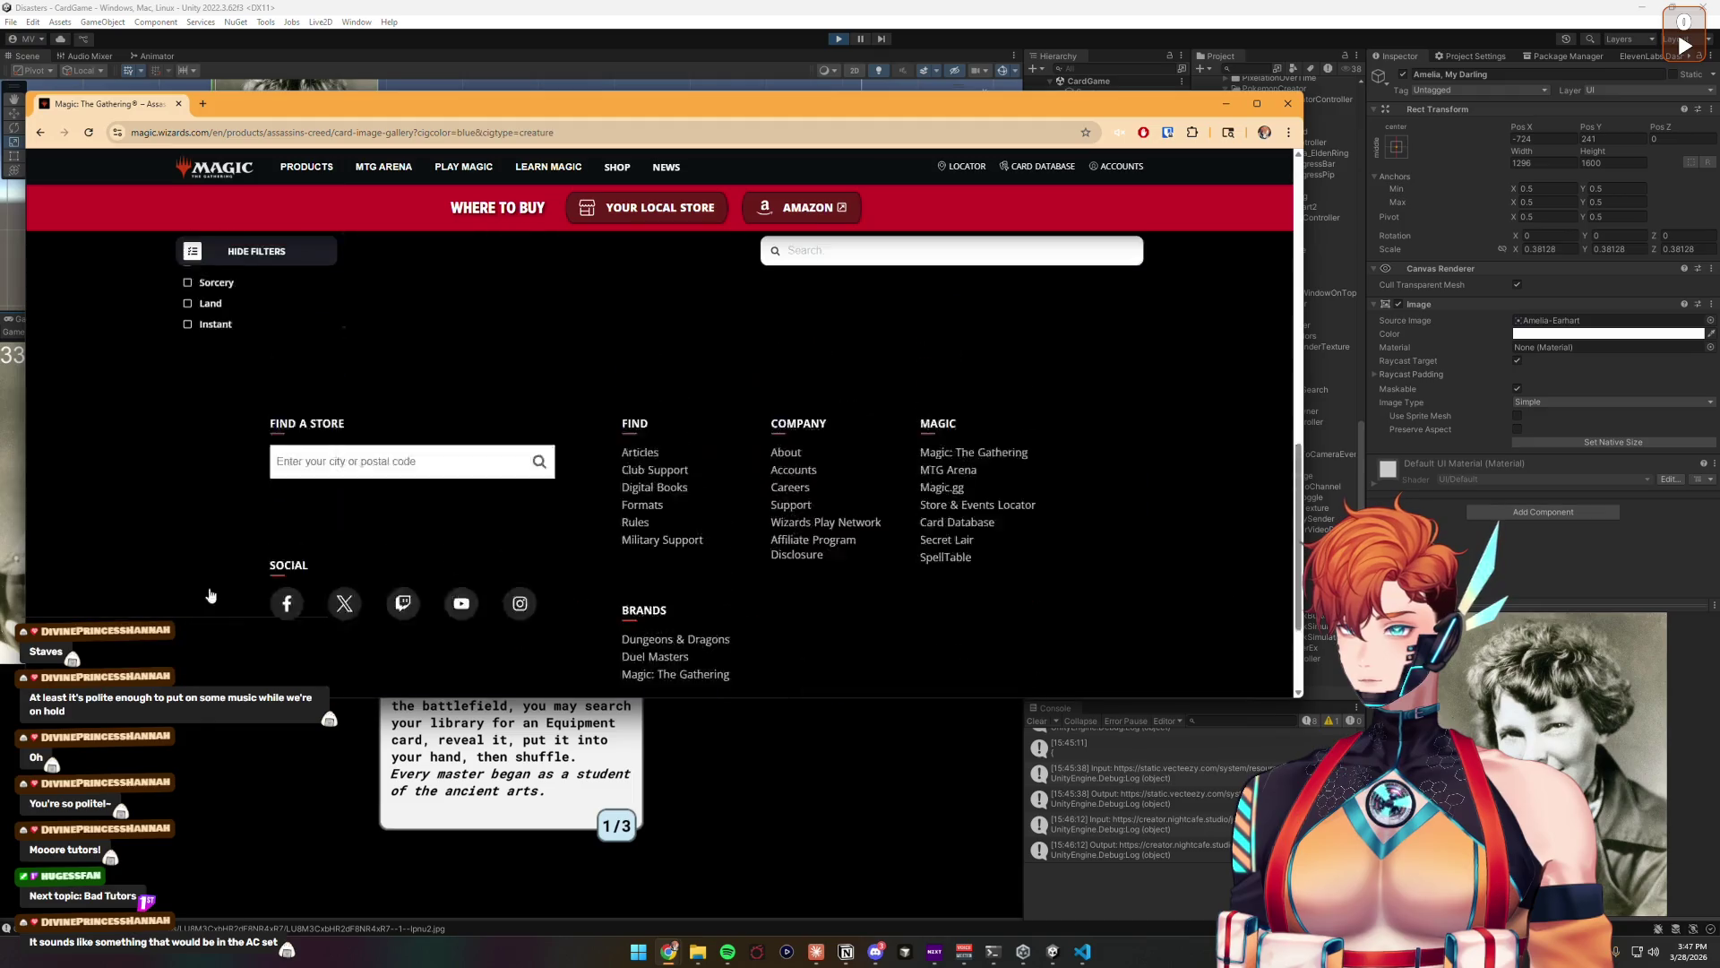
scroll(1202, 513, down, 5)
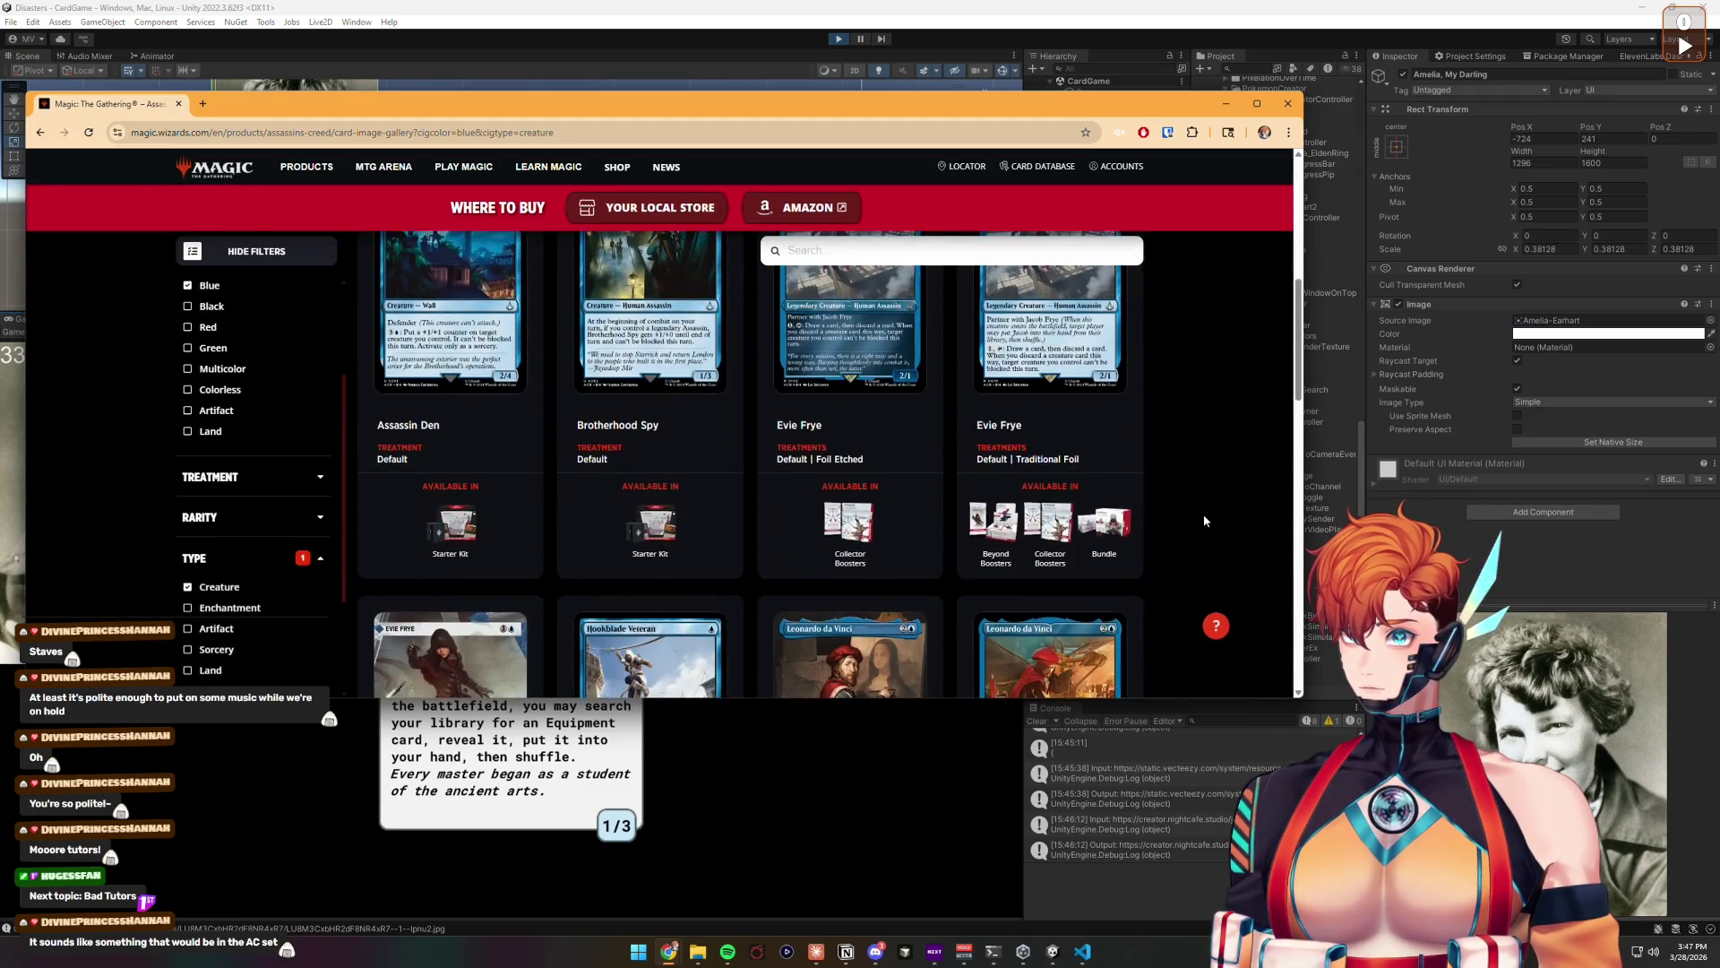
scroll(1203, 513, up, 3)
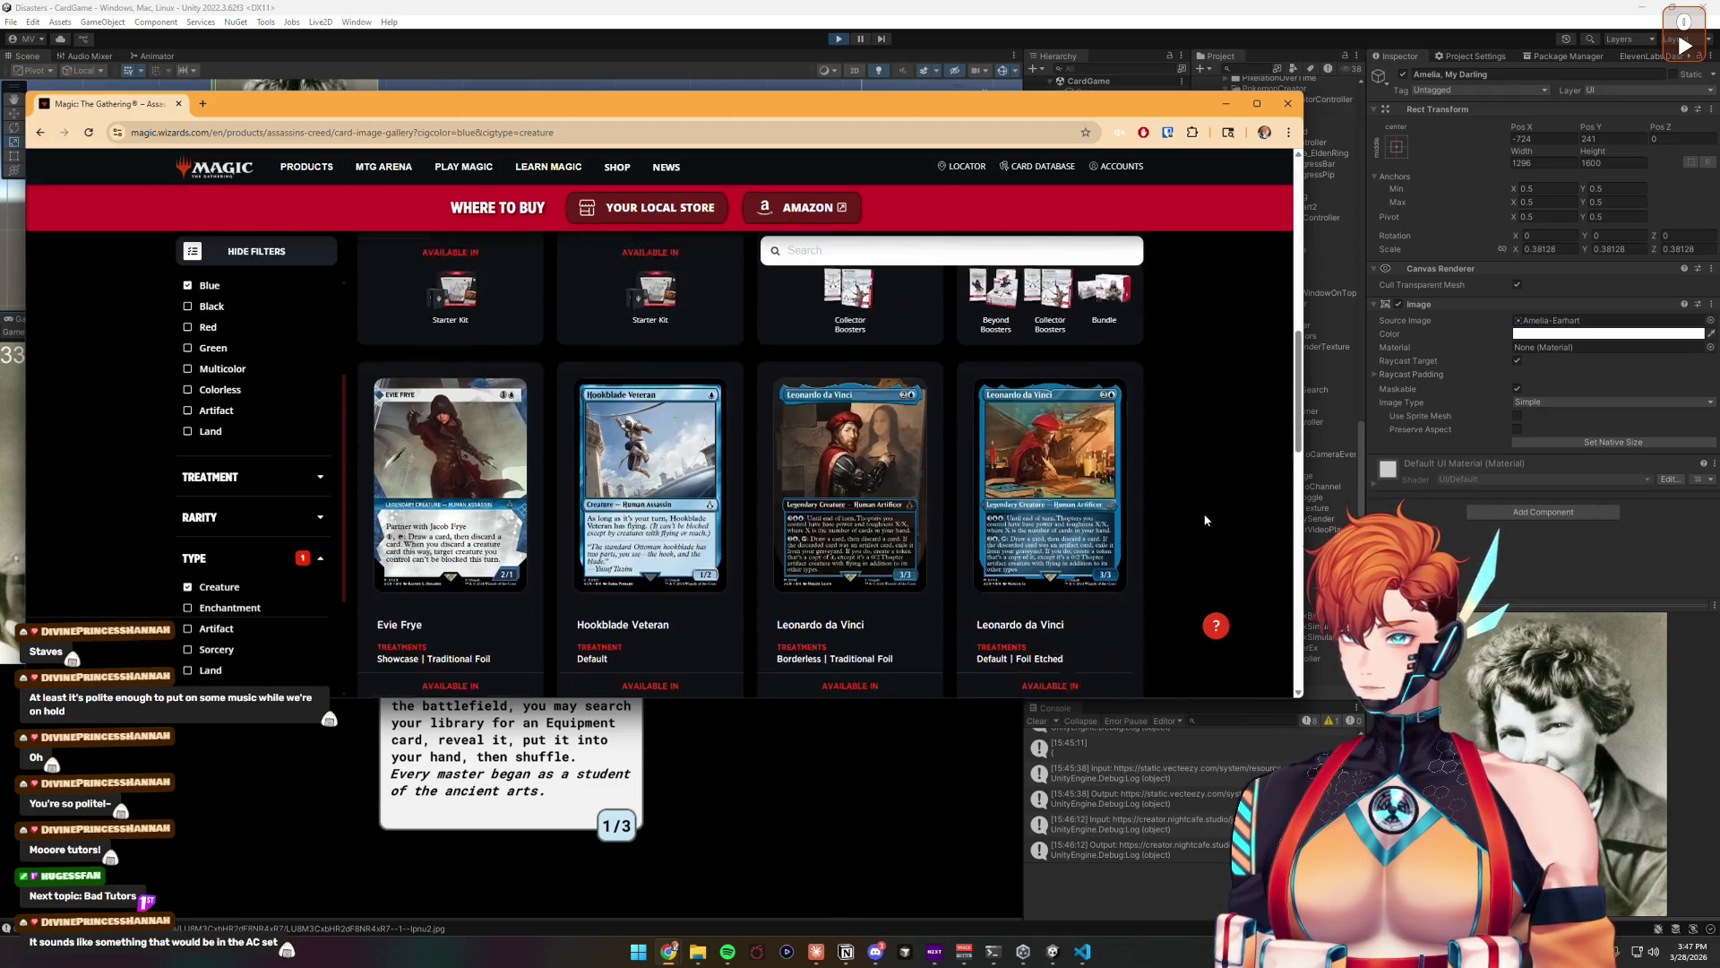
scroll(1205, 519, down, 10)
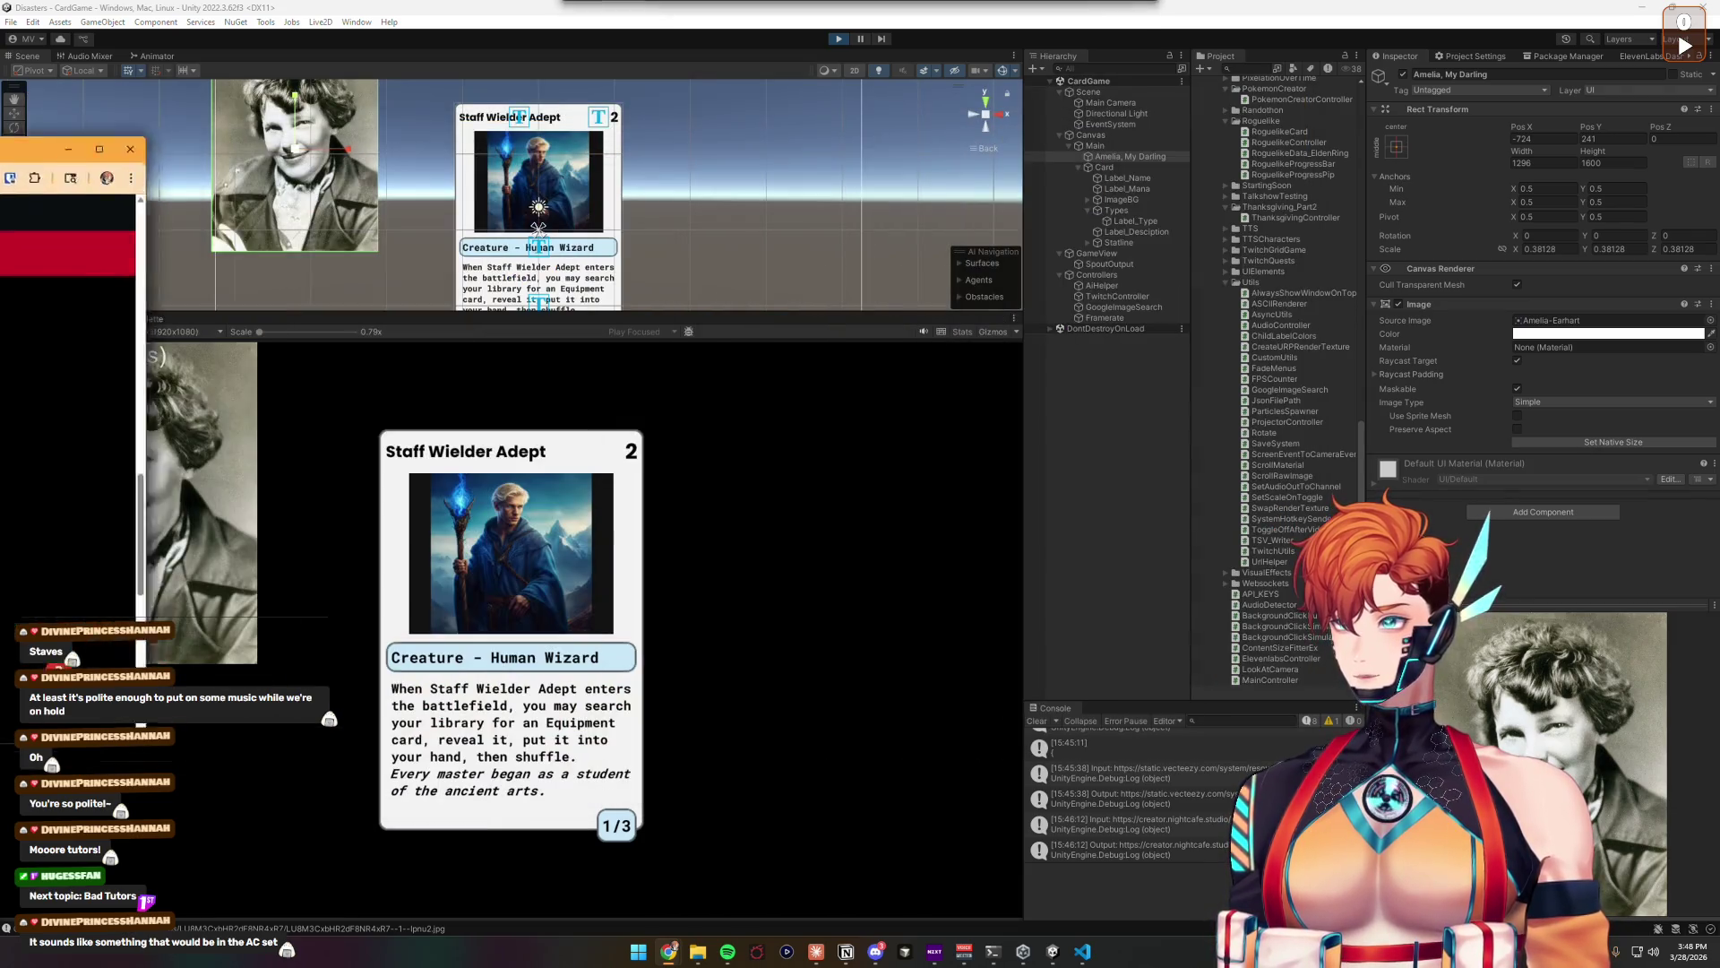
drag(379, 115, 0, 116)
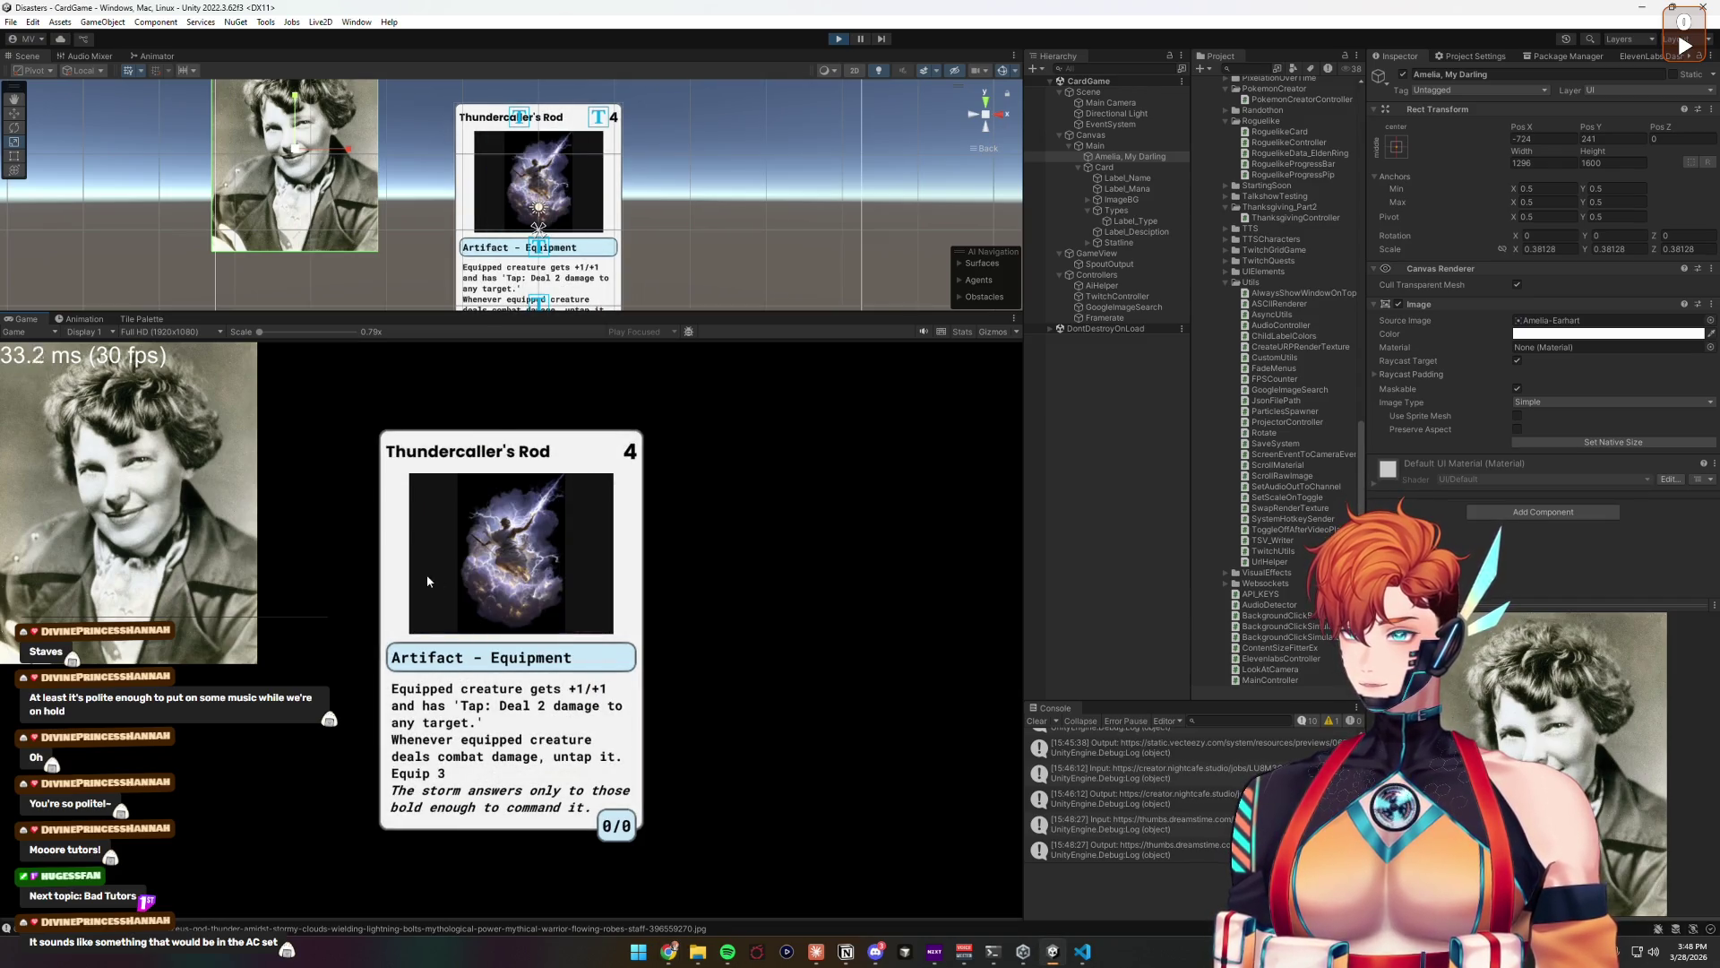
Step: Stop play mode with Ctrl+P and start the game running again
key(ctrl+p)
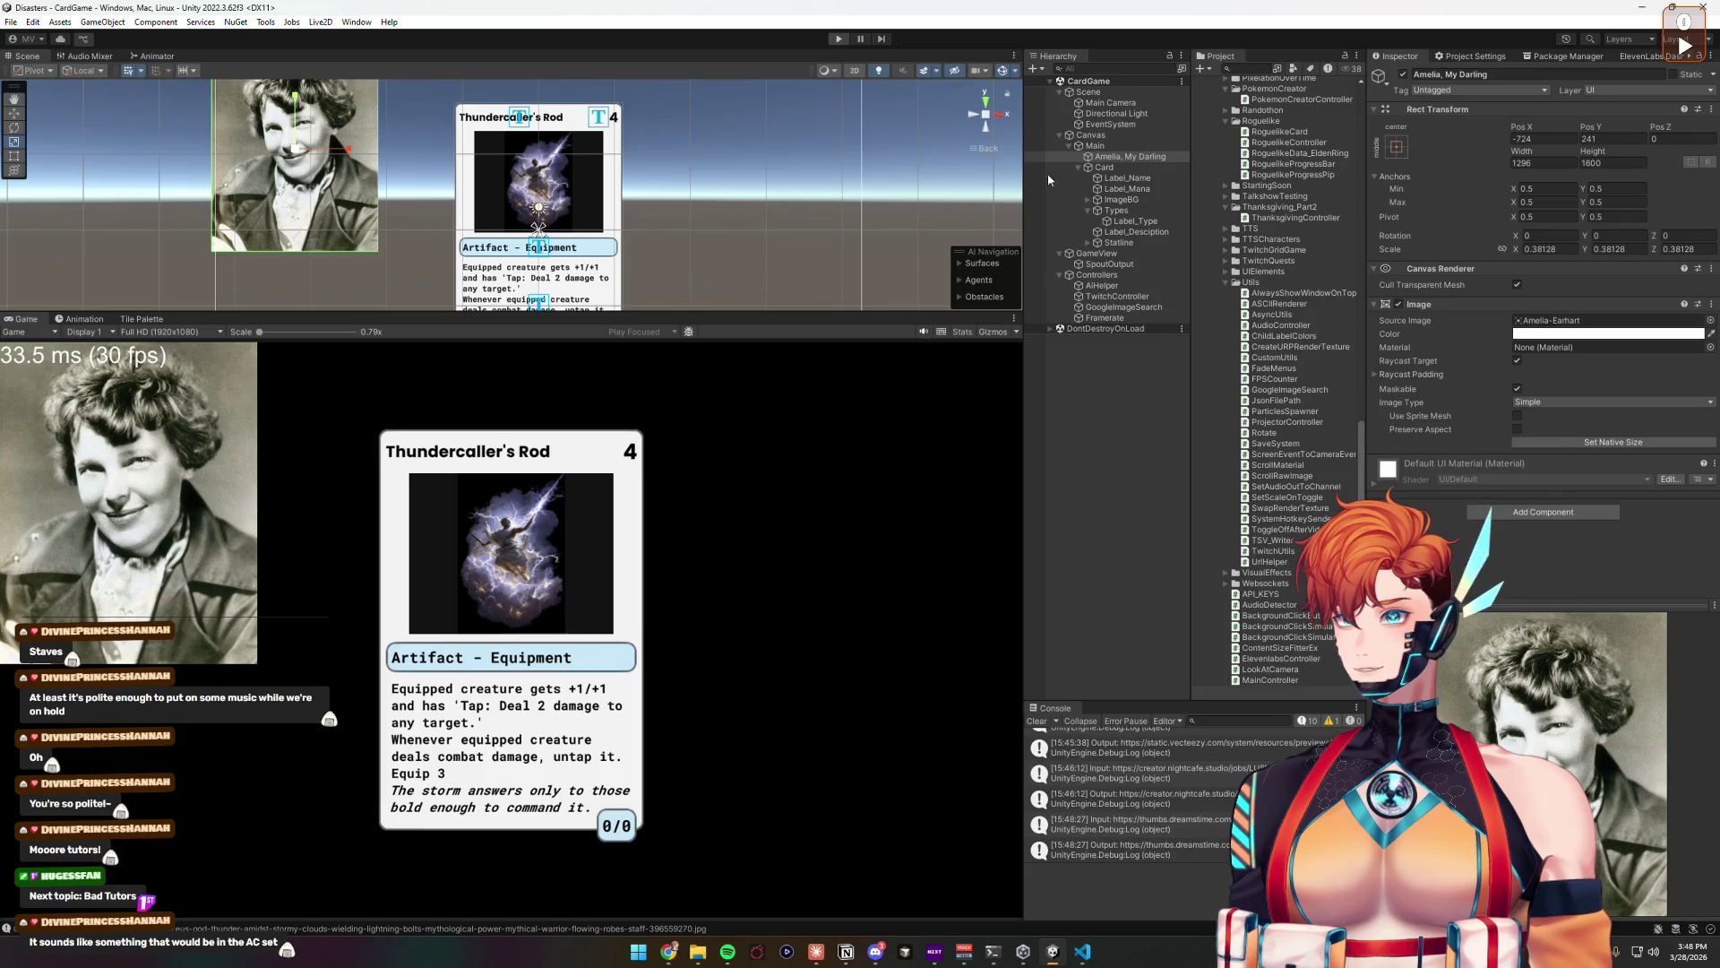
click(835, 40)
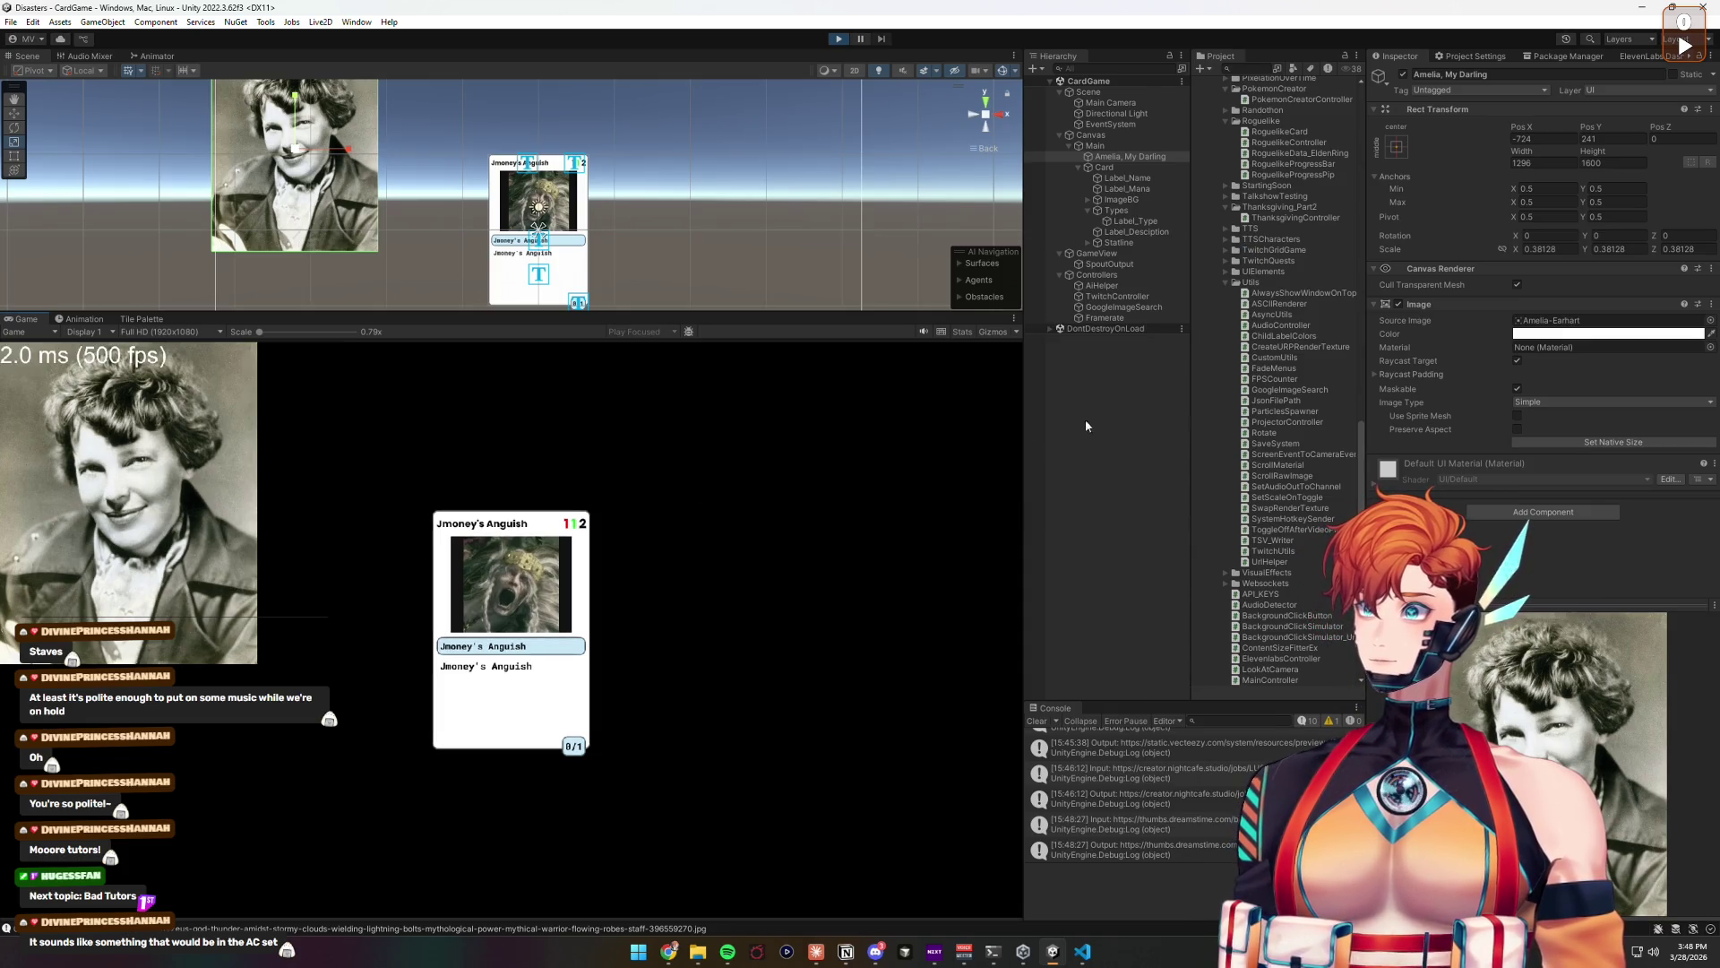
Step: Set the AI Card Game Controller's deck topic to 'bad tutors'
click(1097, 274)
click(1545, 209)
click(1546, 213)
text(bad)
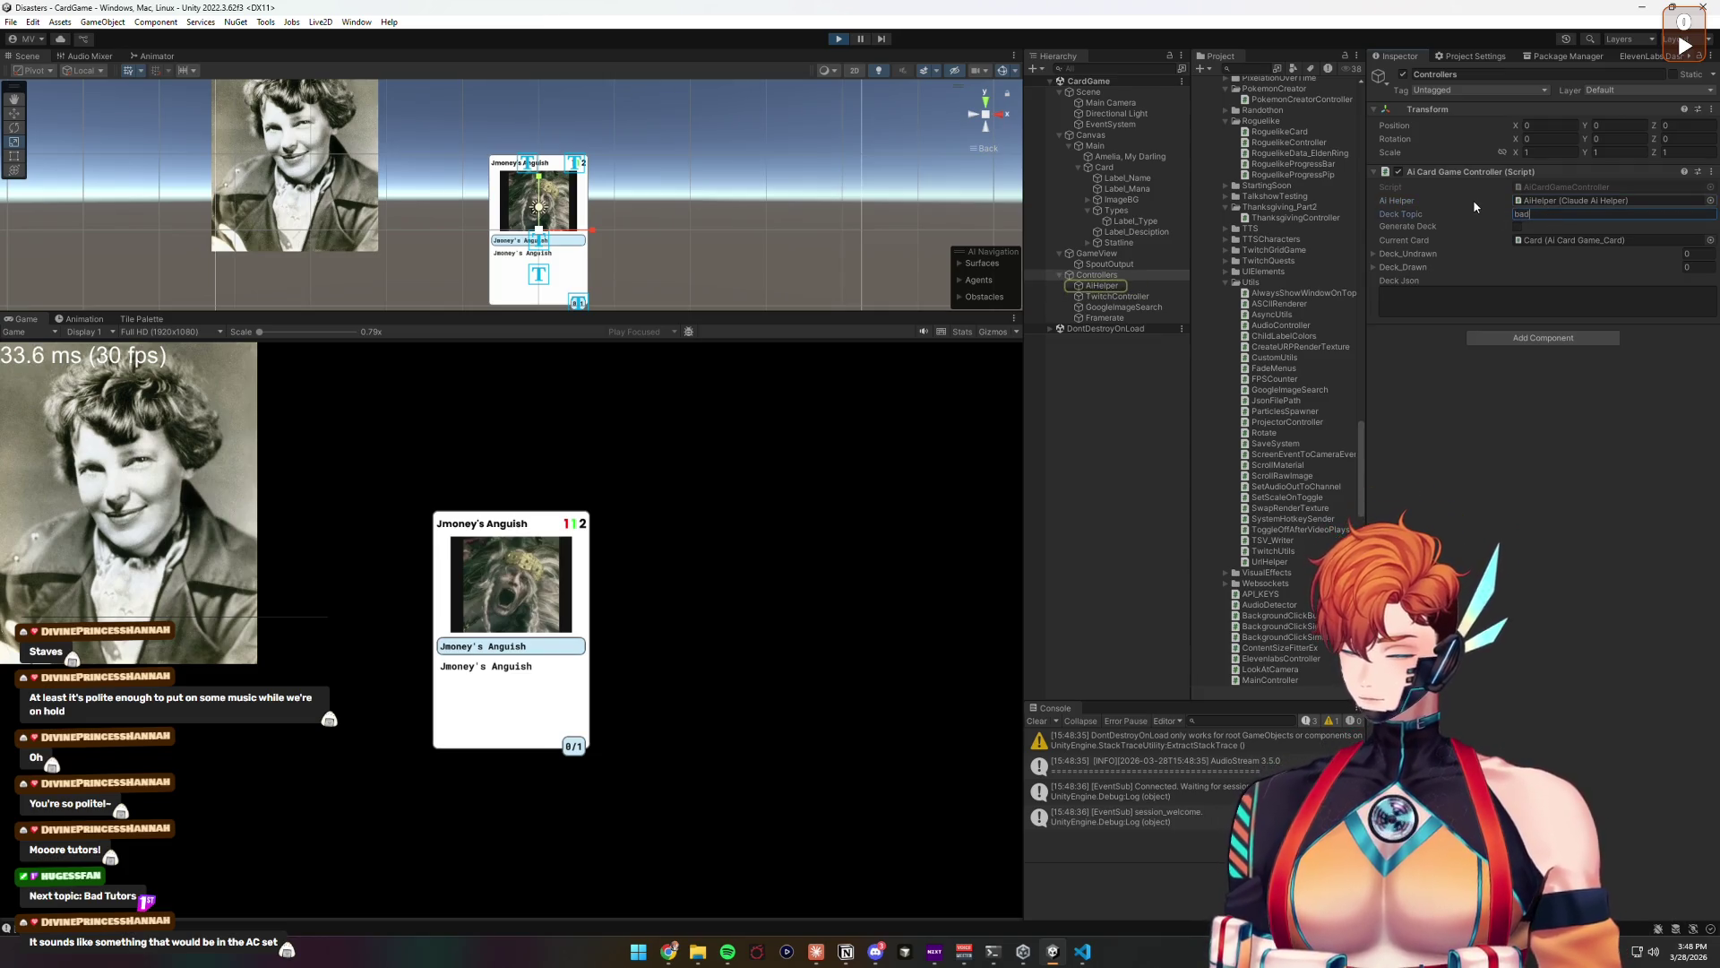
text( tutors)
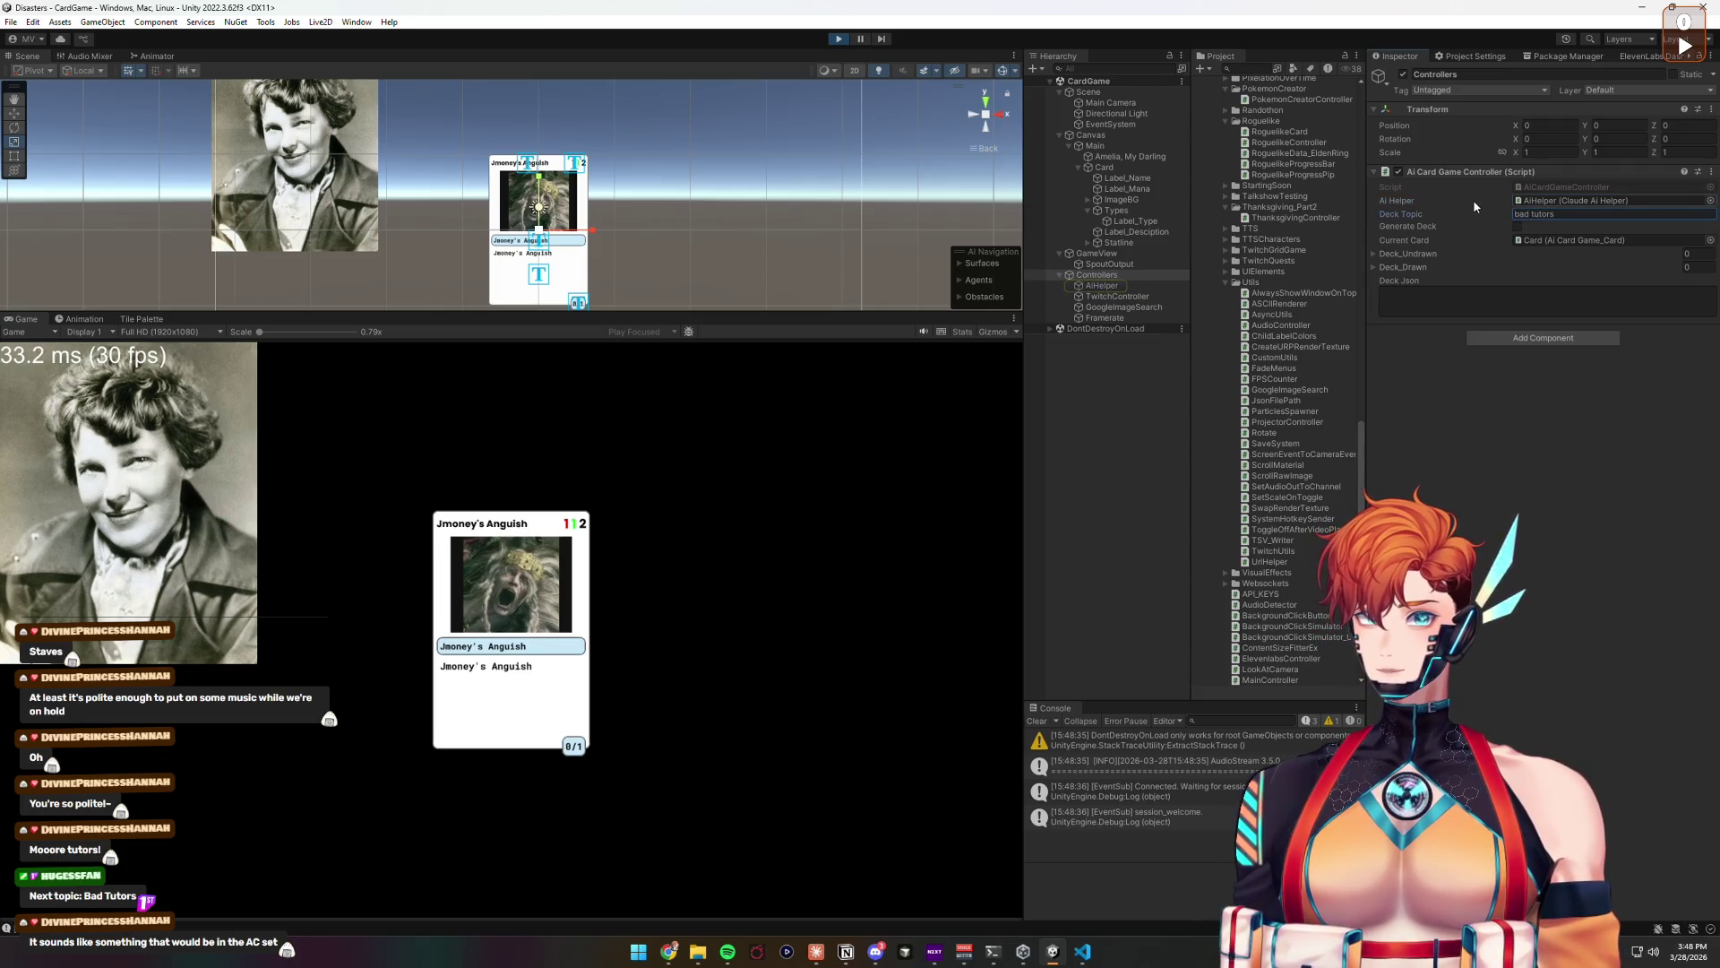
key(Return)
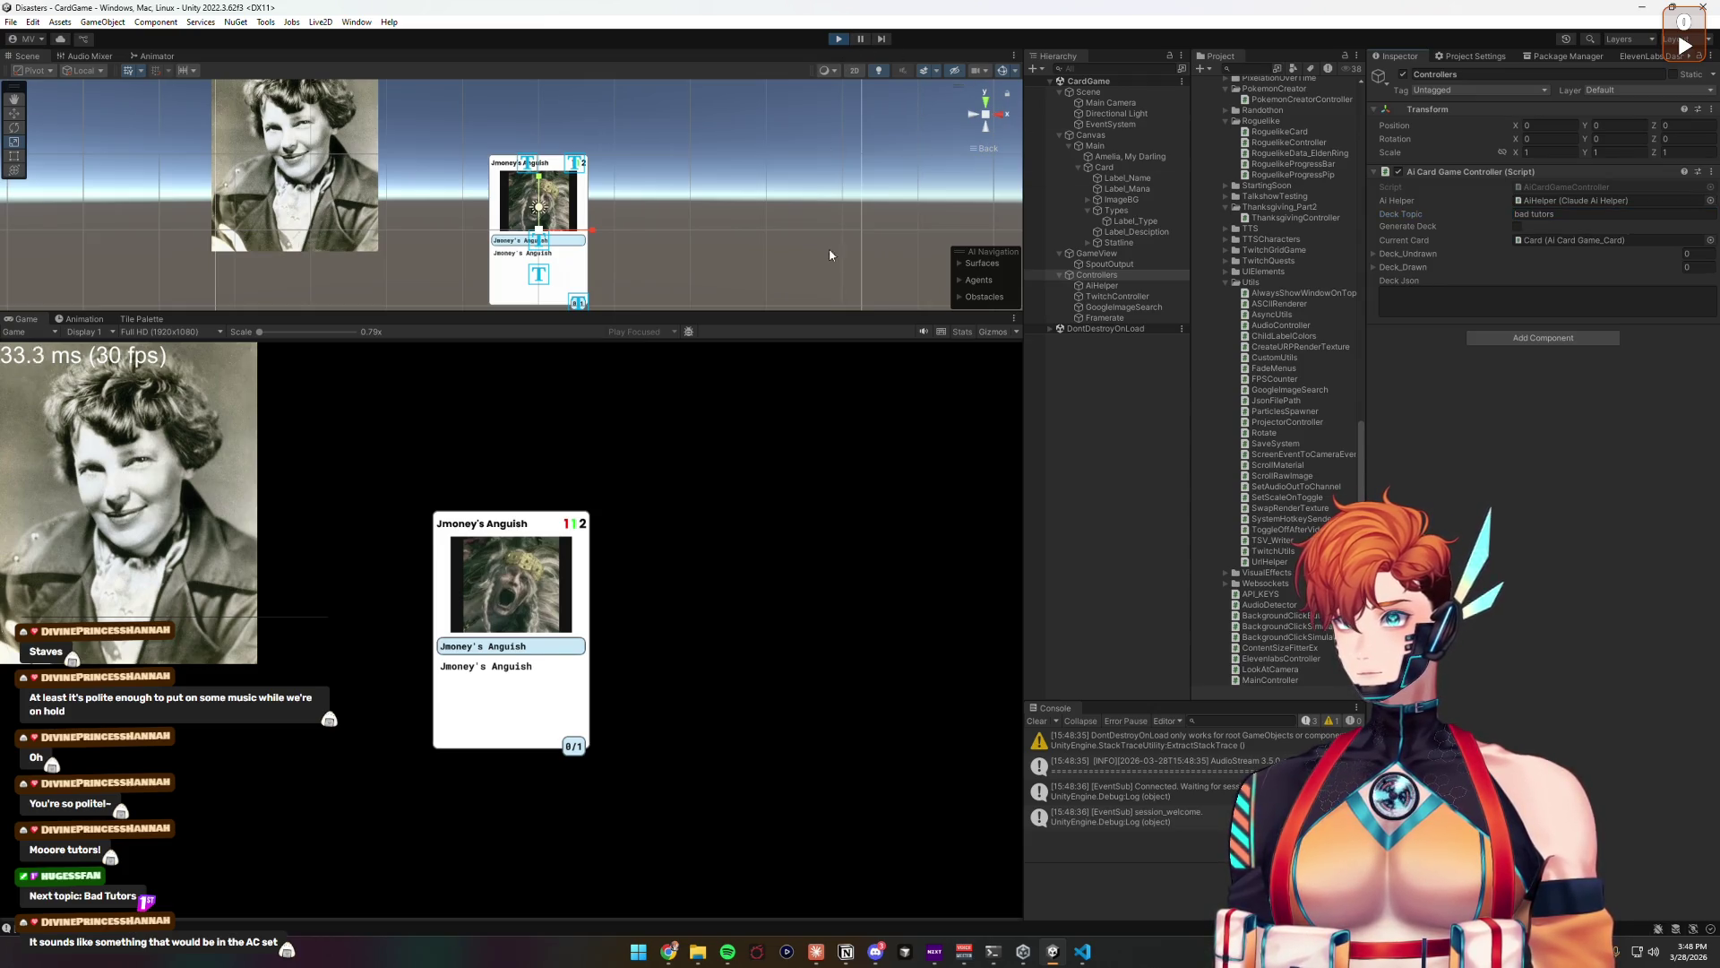
Step: Scale the Card up to about 1.92 and draw the first generated card
click(538, 269)
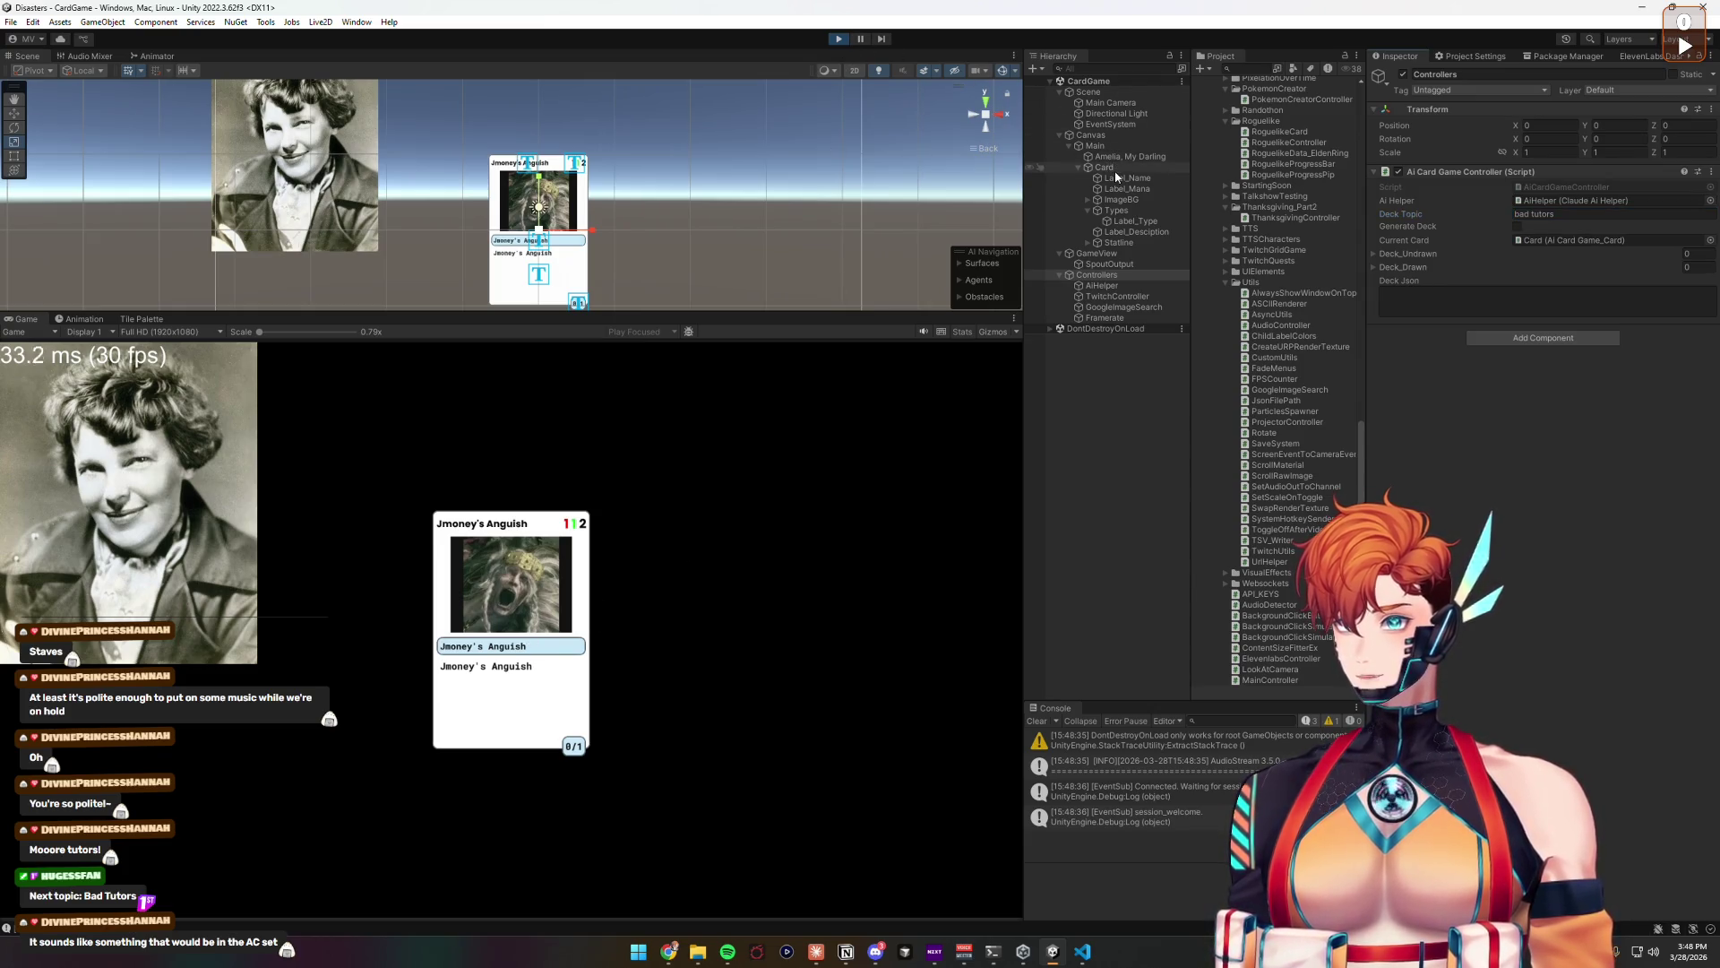
drag(593, 231, 611, 232)
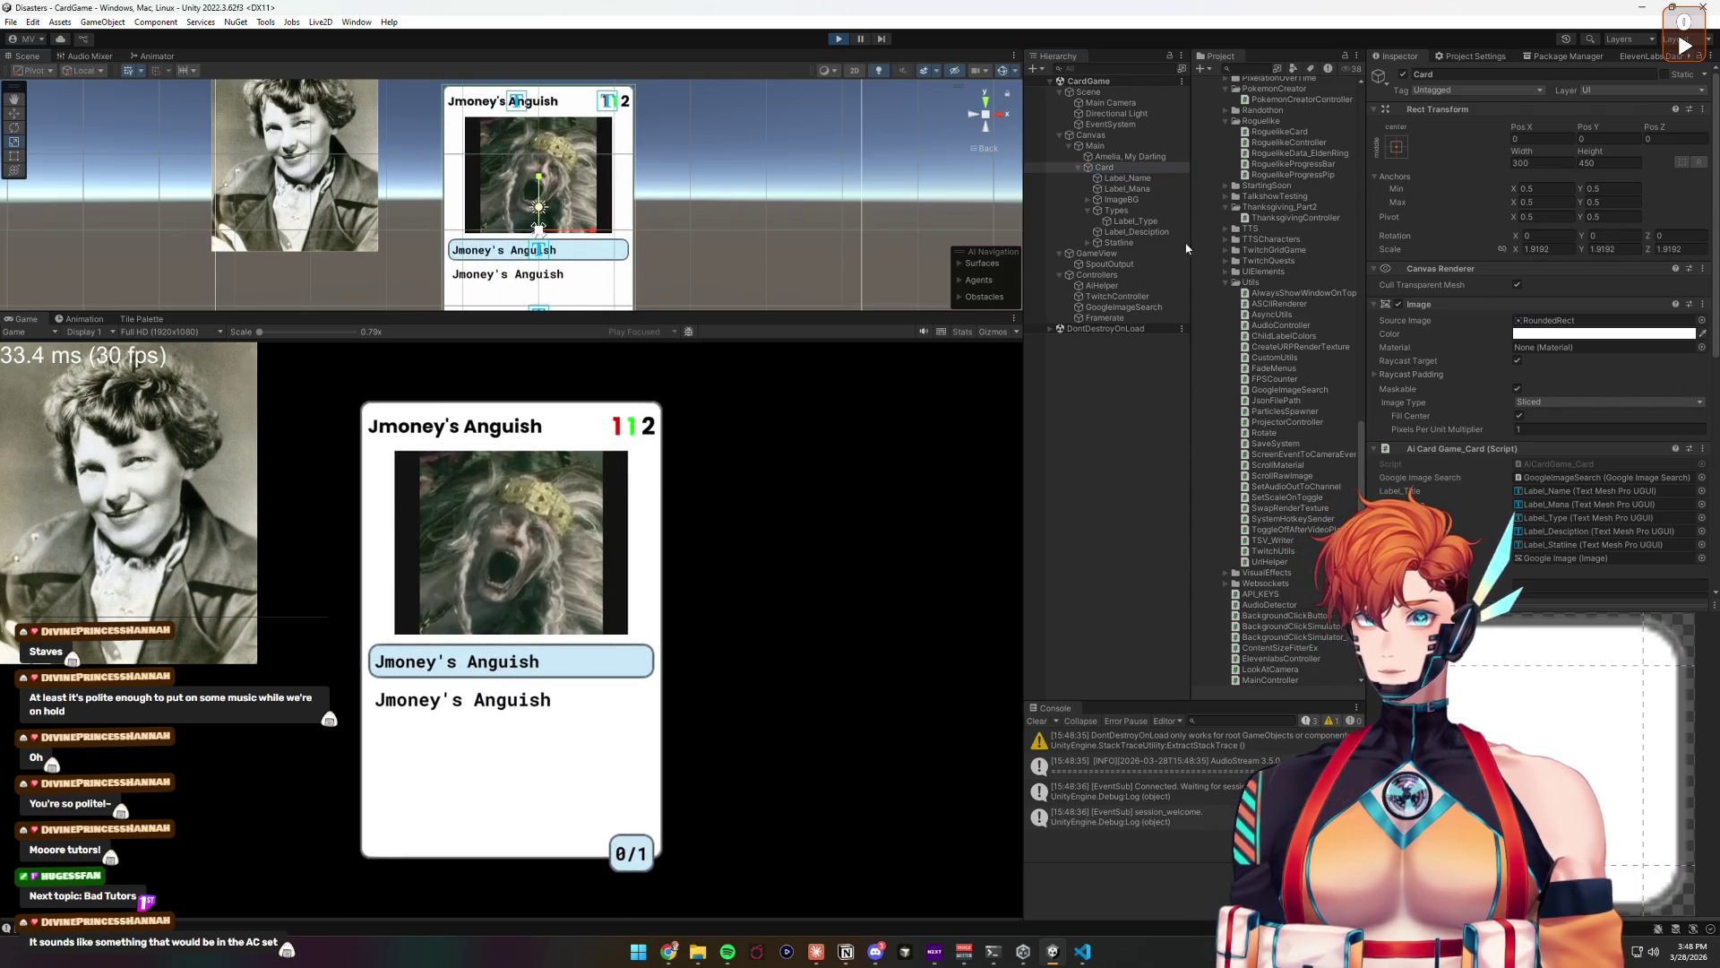
click(1090, 274)
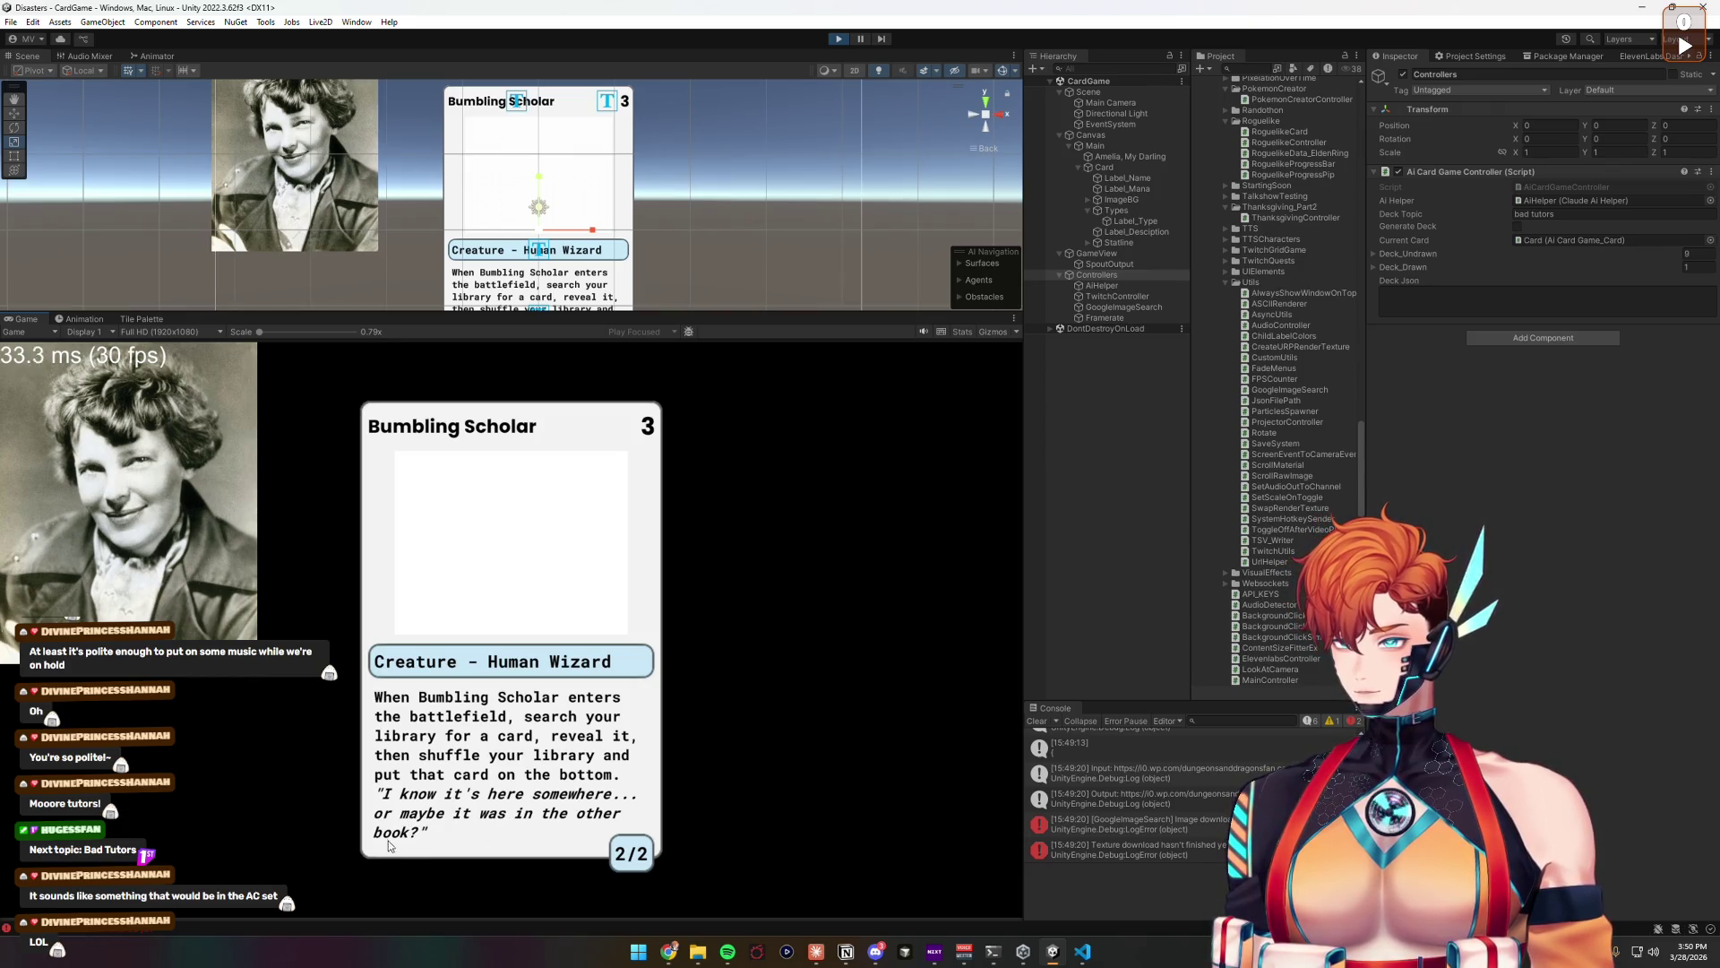
click(556, 745)
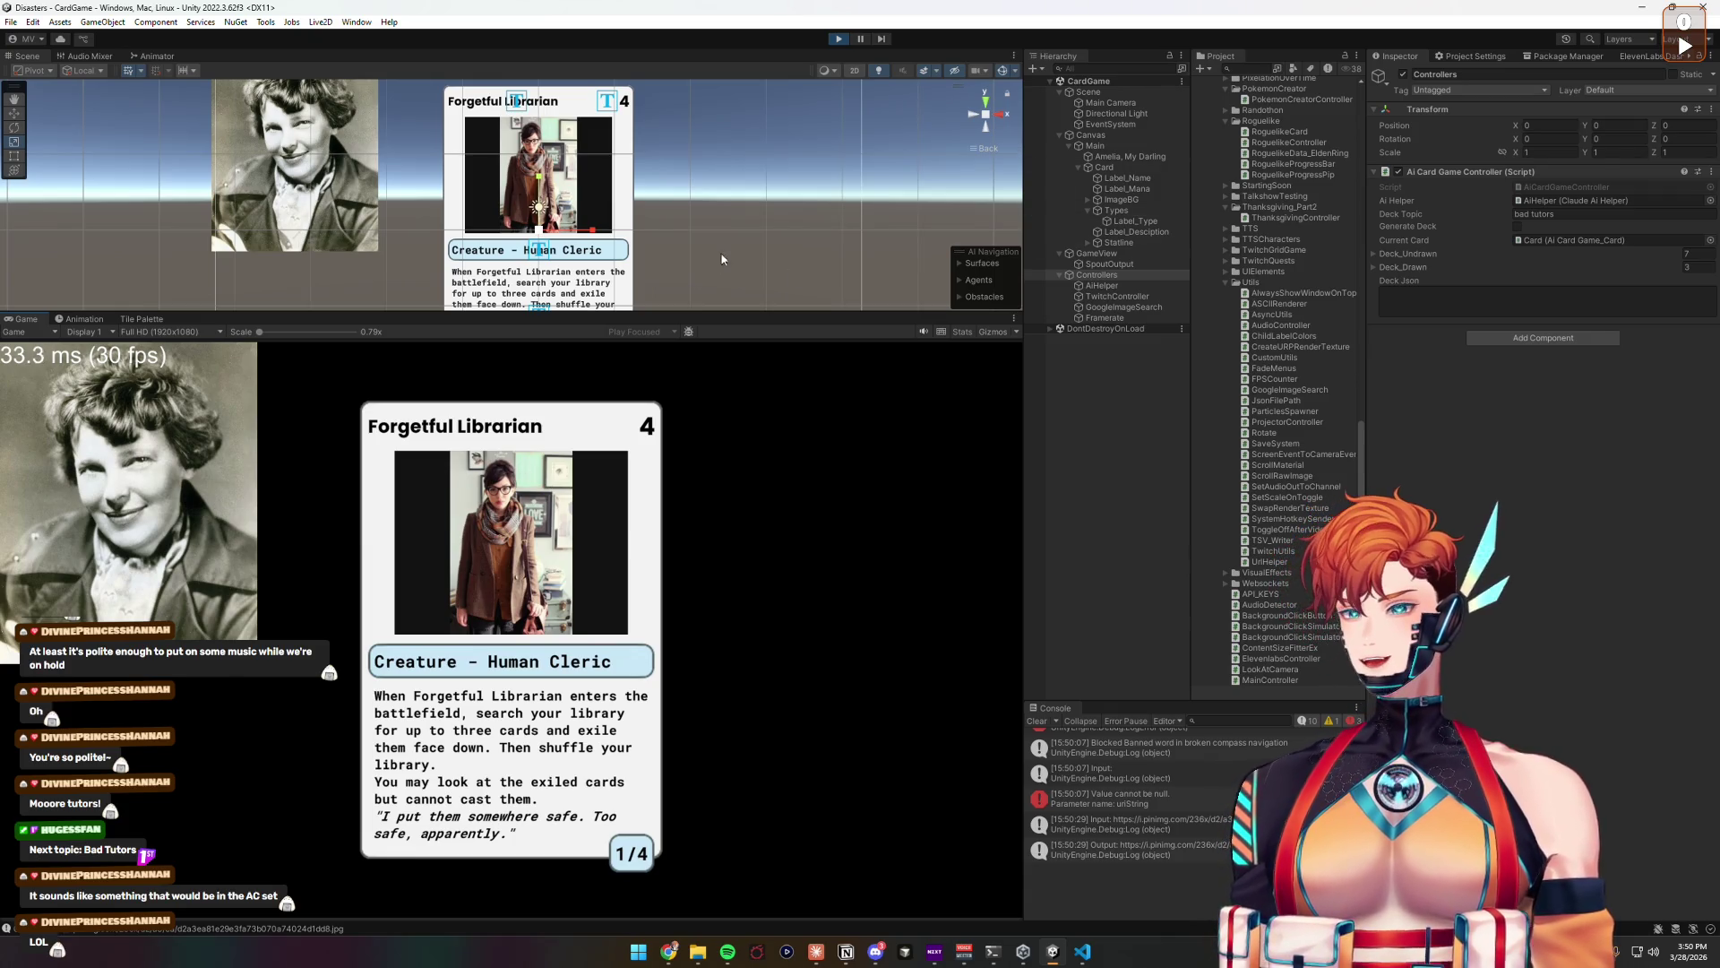
Step: Drag the Scene/Game divider up to enlarge the Game view, then back down
drag(661, 313, 681, 229)
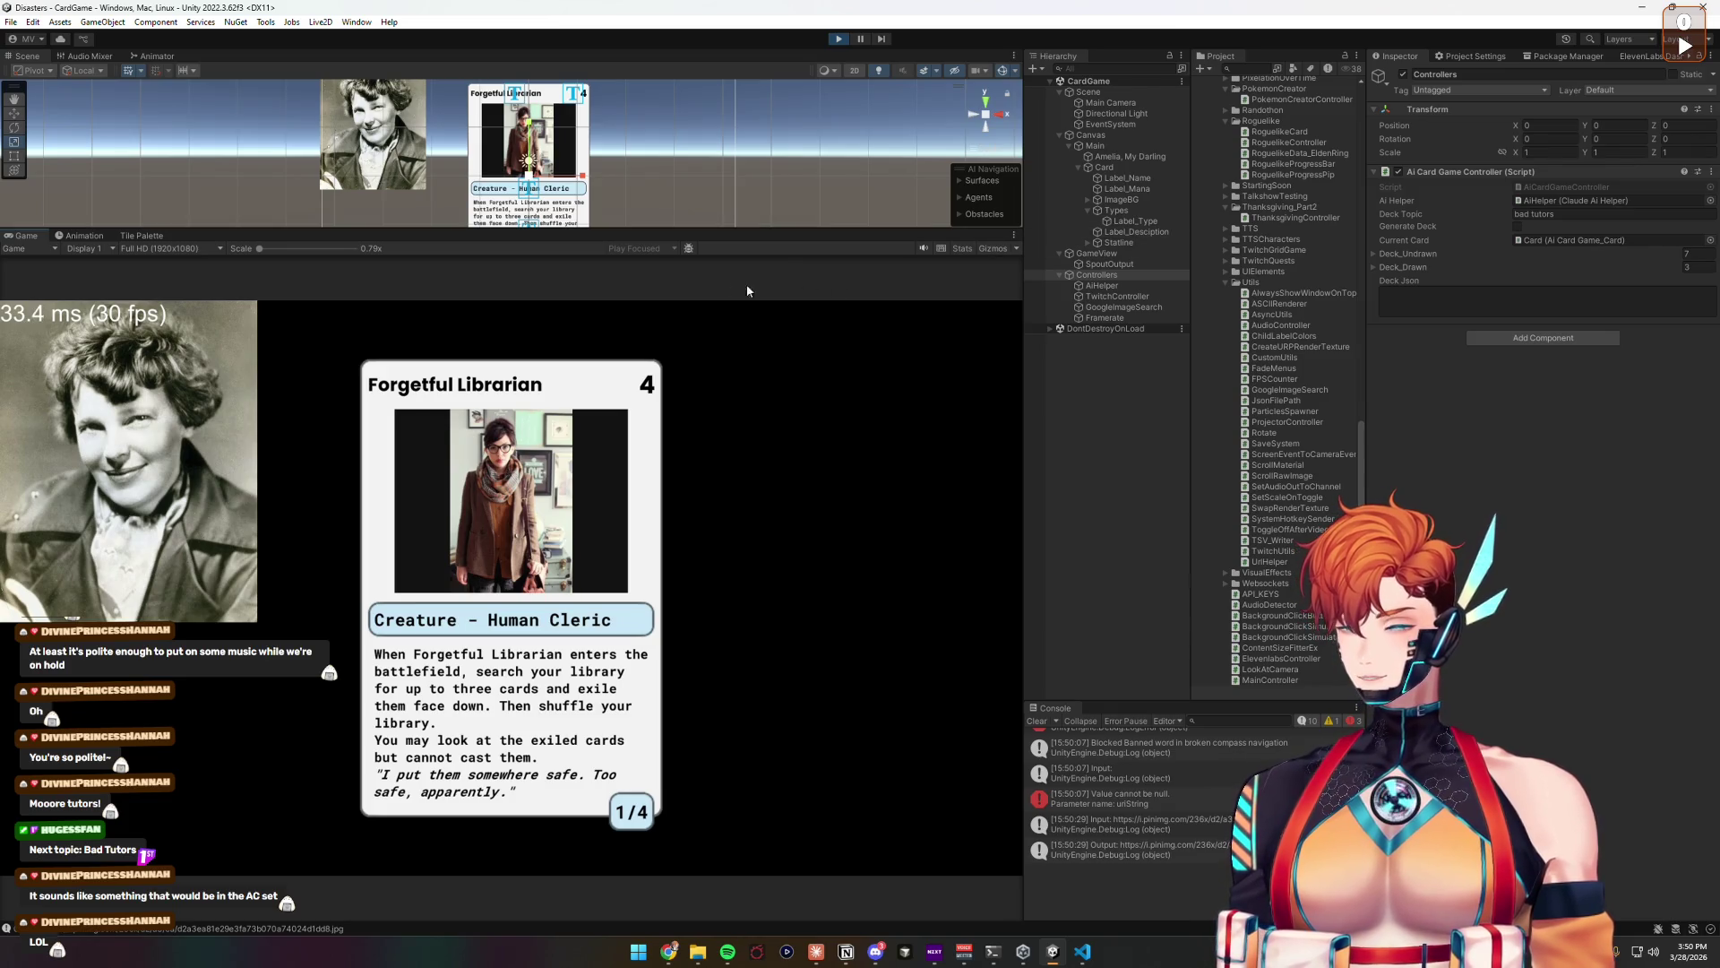
drag(712, 228, 710, 301)
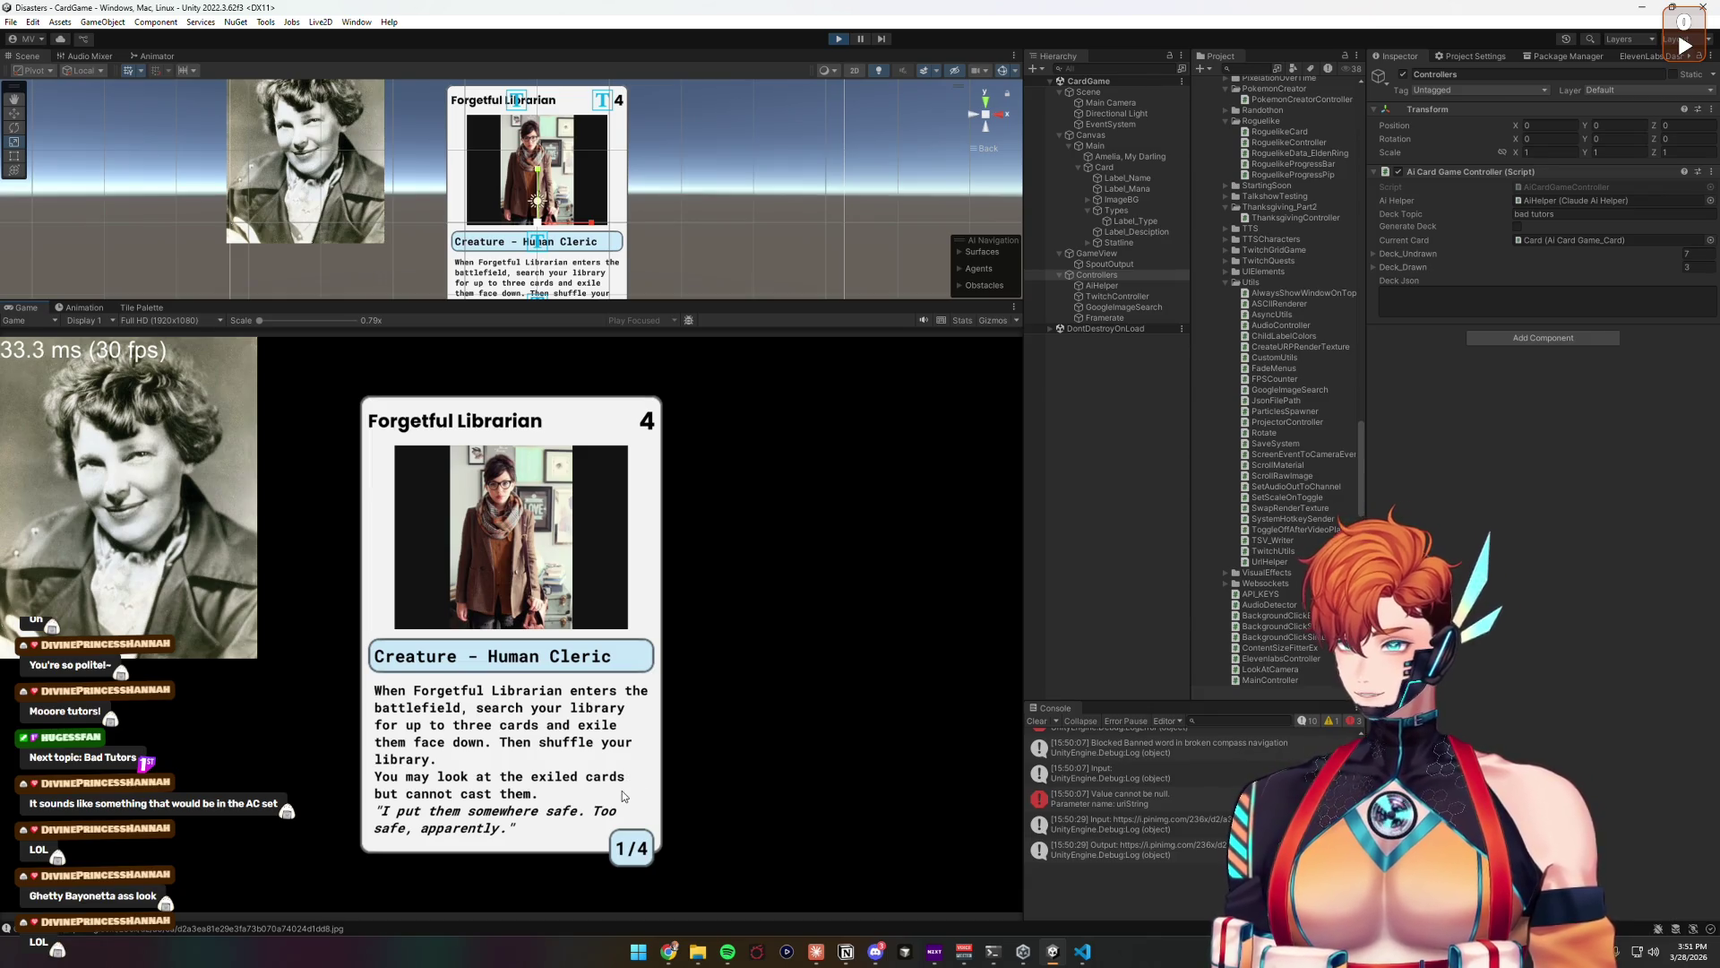
Step: Draw the next two cards, Reverse Research and then Clumsy Apprentice
click(852, 740)
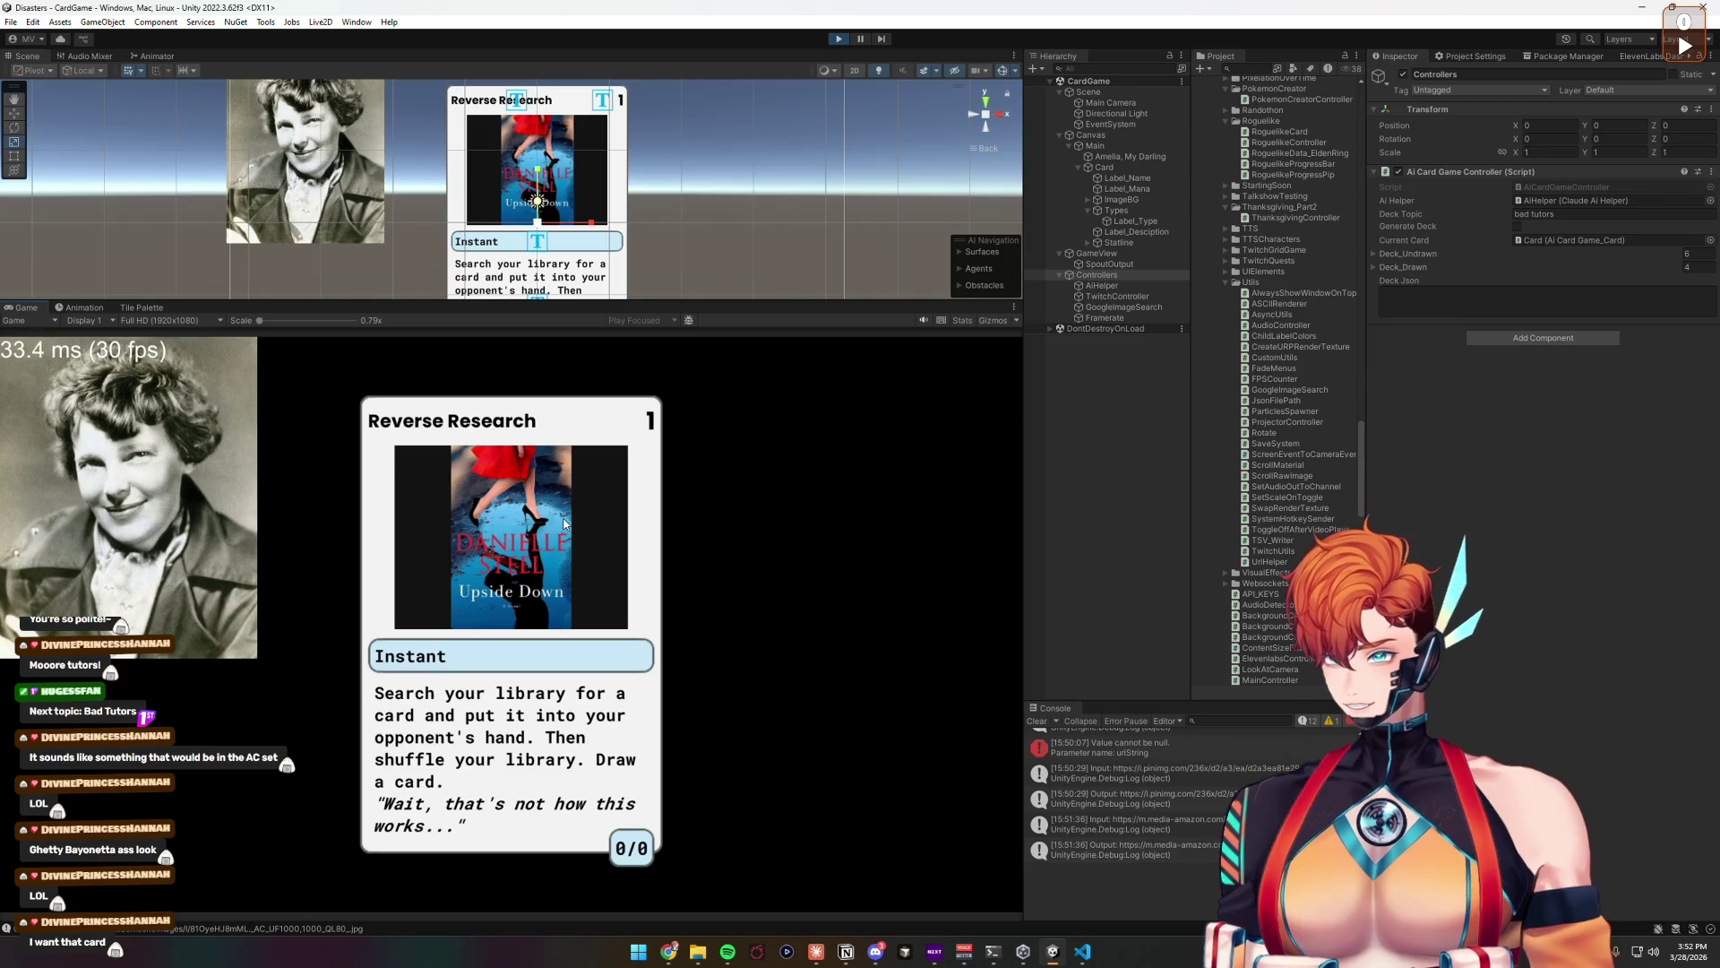
click(564, 744)
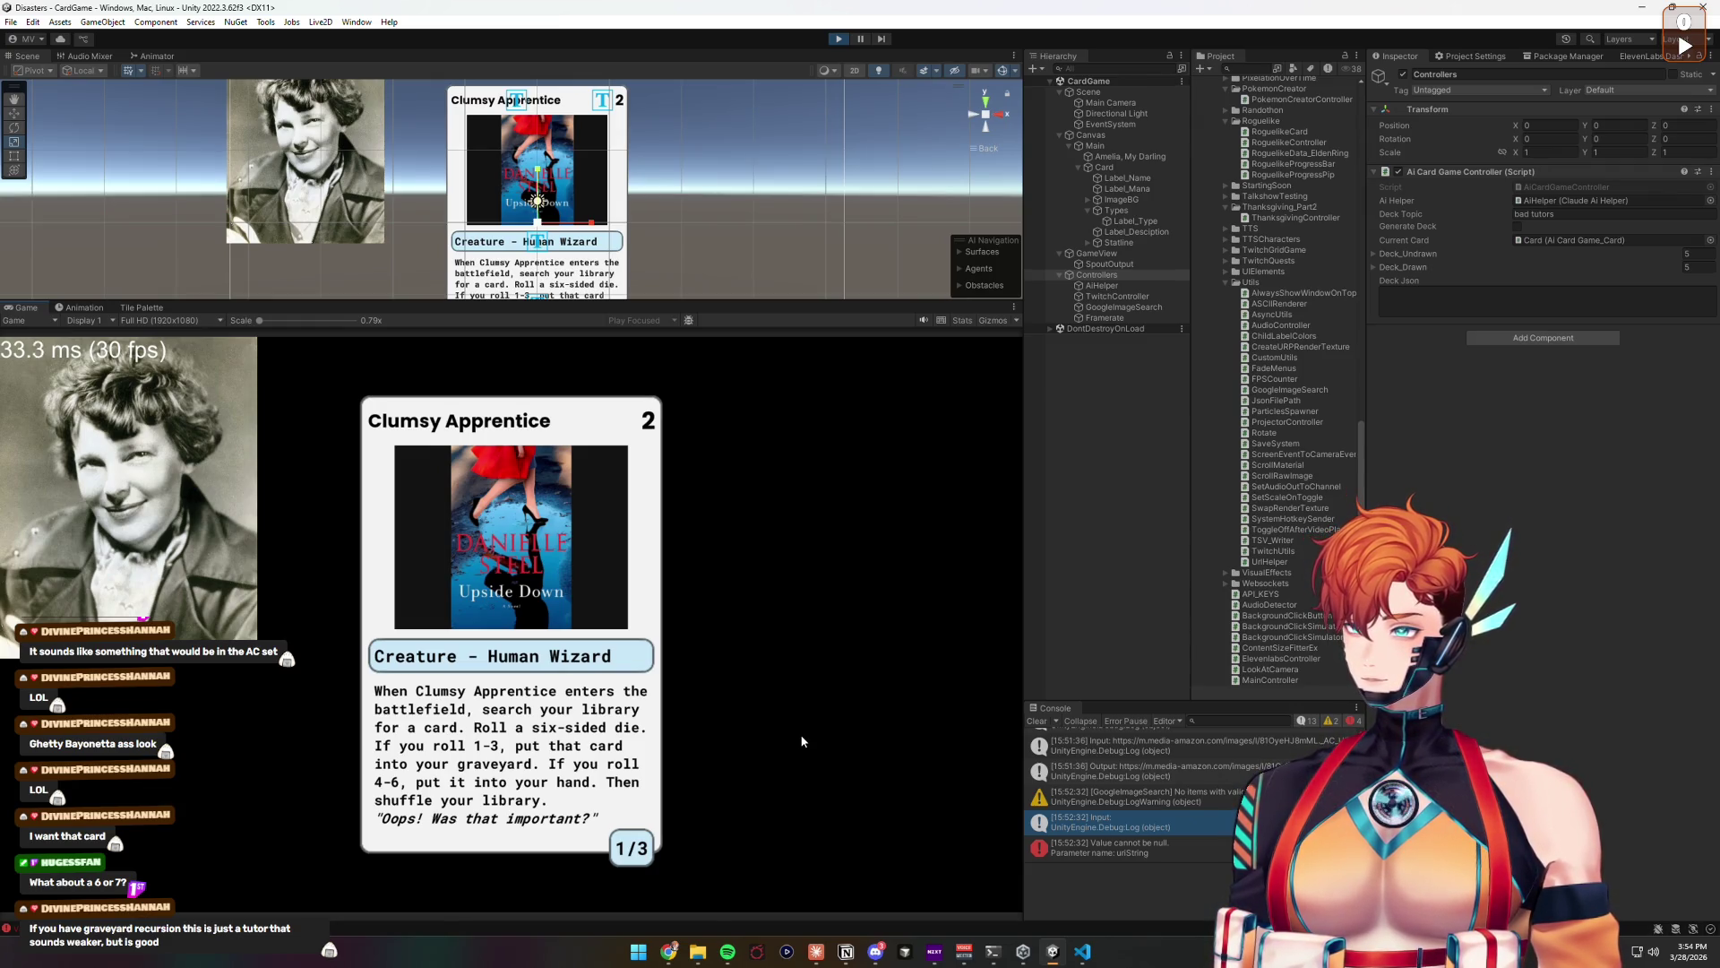
Step: Exit play mode with Ctrl+P, resetting the card to Jmoney's Anguish
key(ctrl+p)
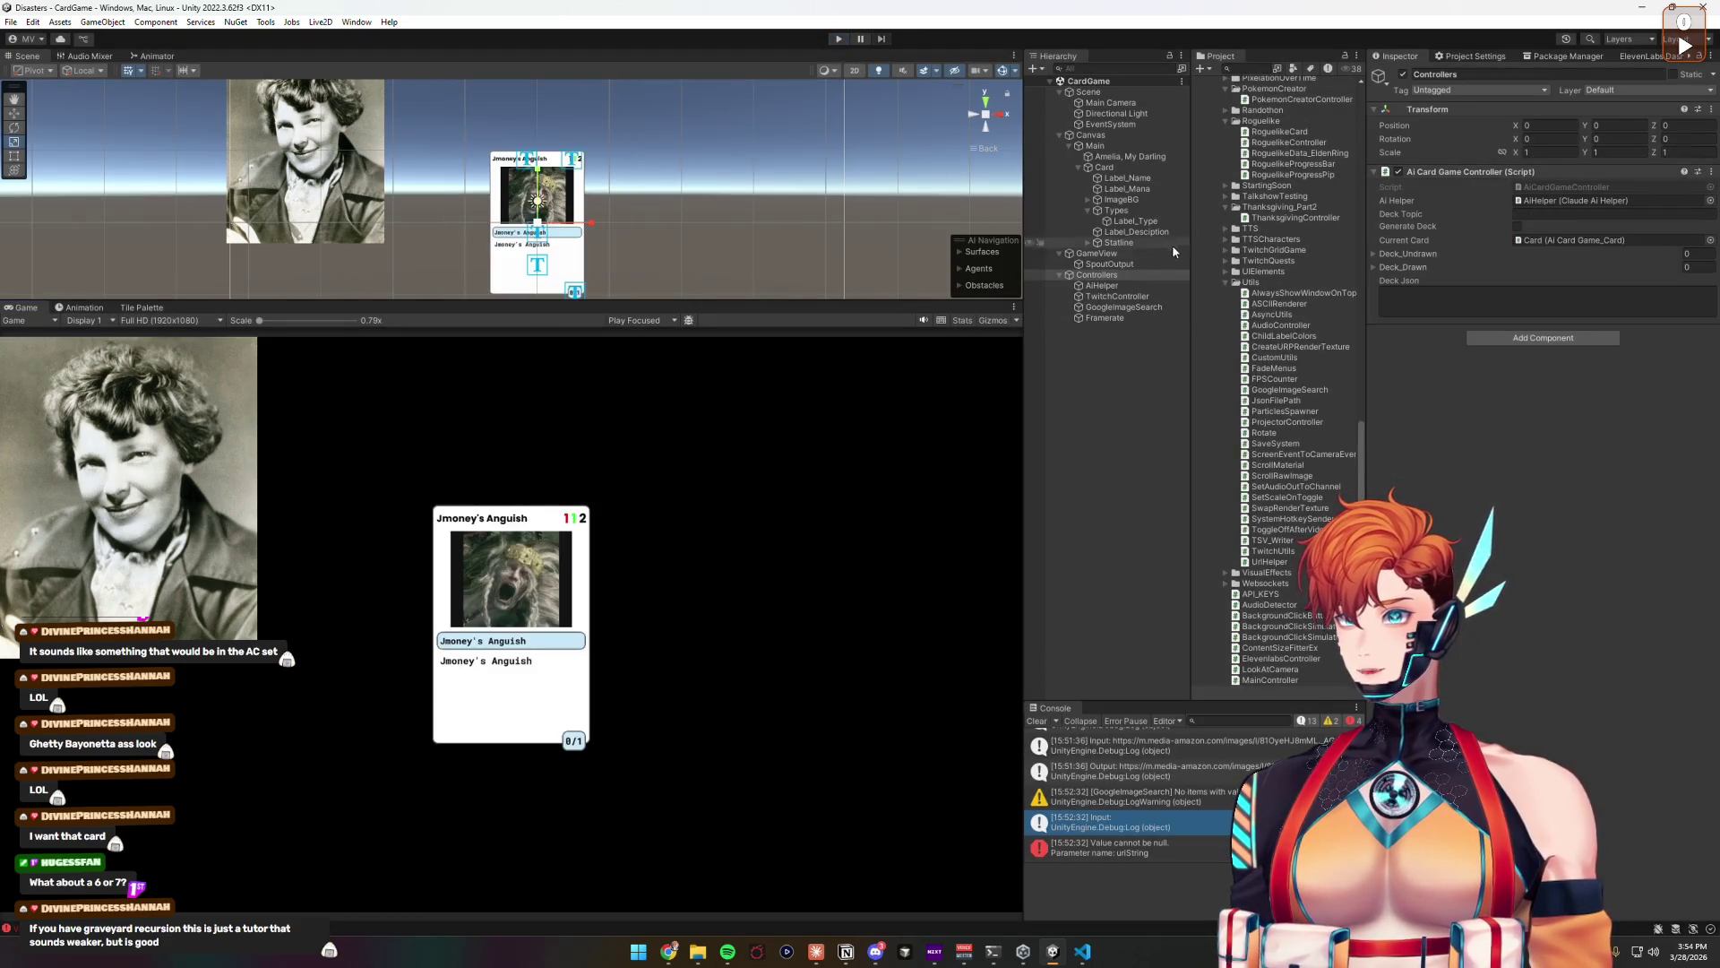
Step: Restart play mode and set the Controllers deck topic to 'six seven'
click(1111, 275)
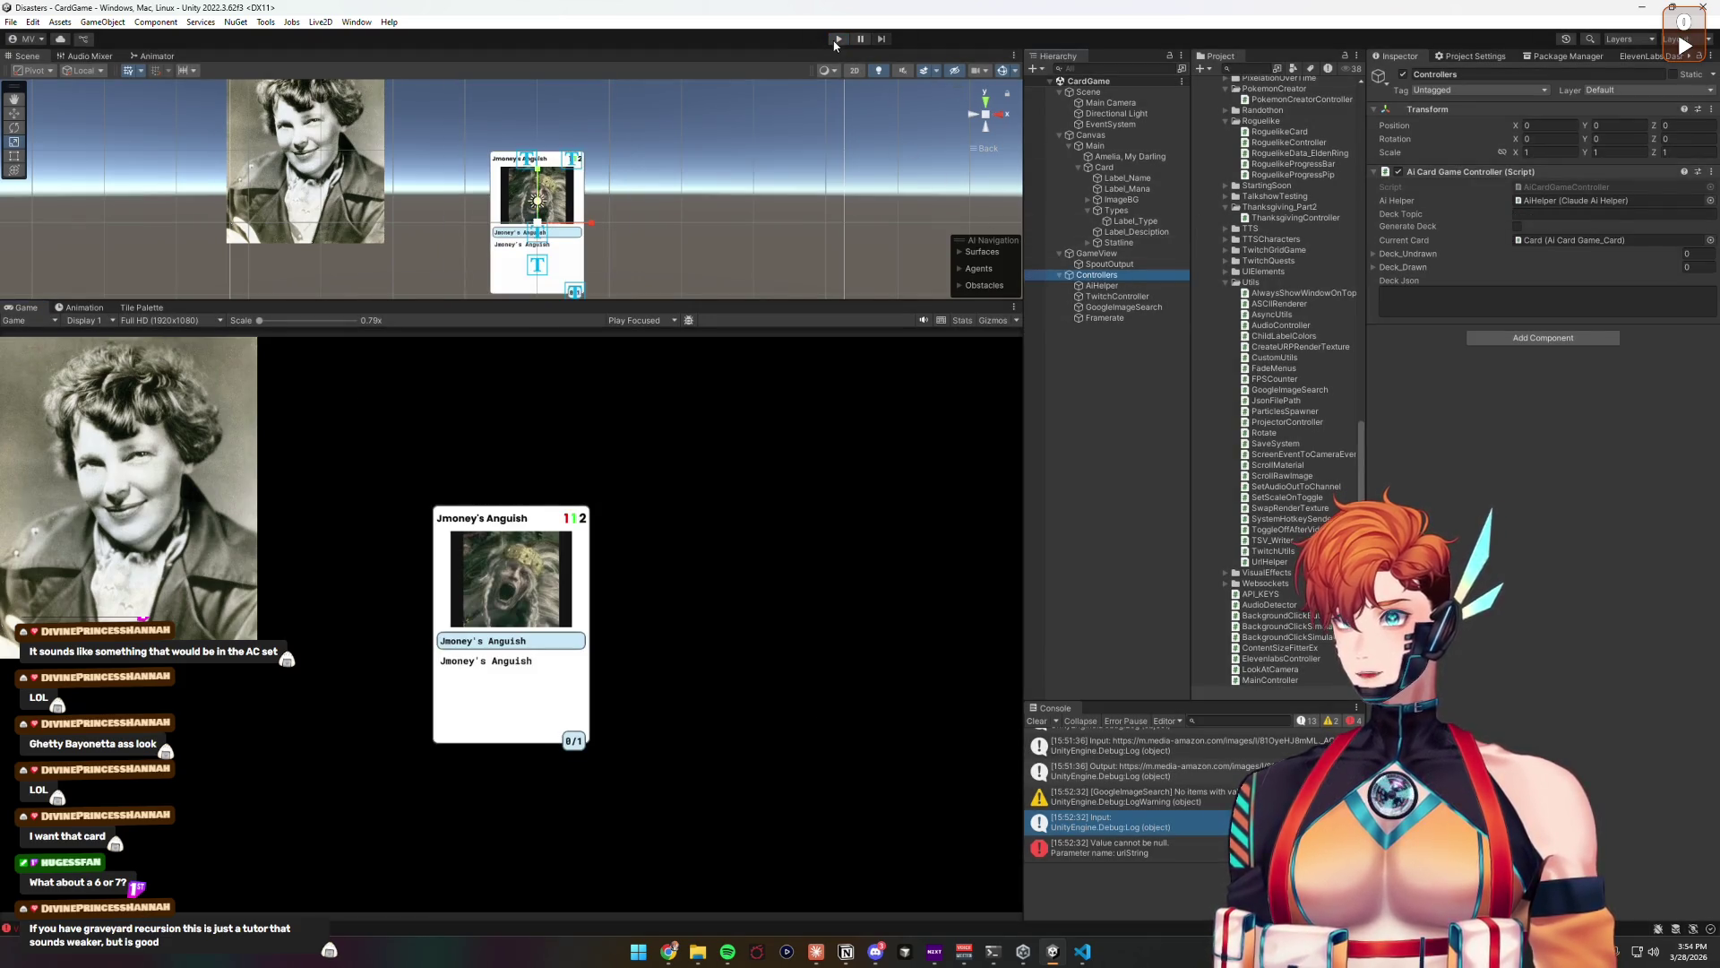
click(838, 40)
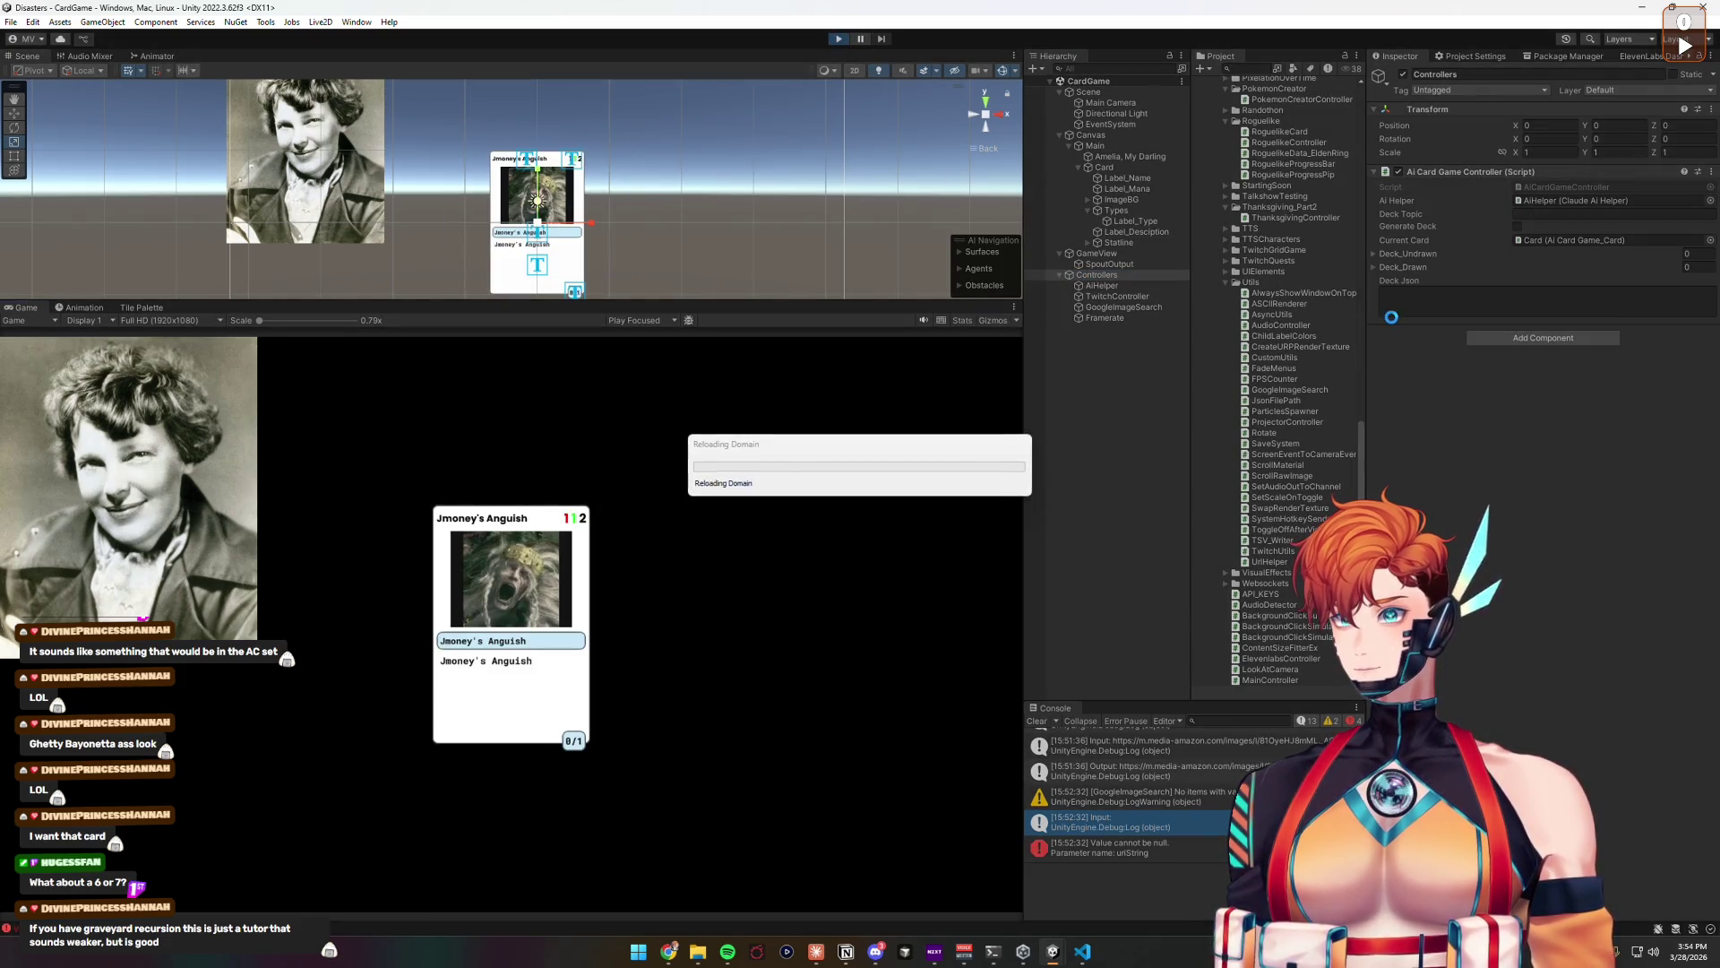
click(1533, 213)
text(six seven)
click(1519, 459)
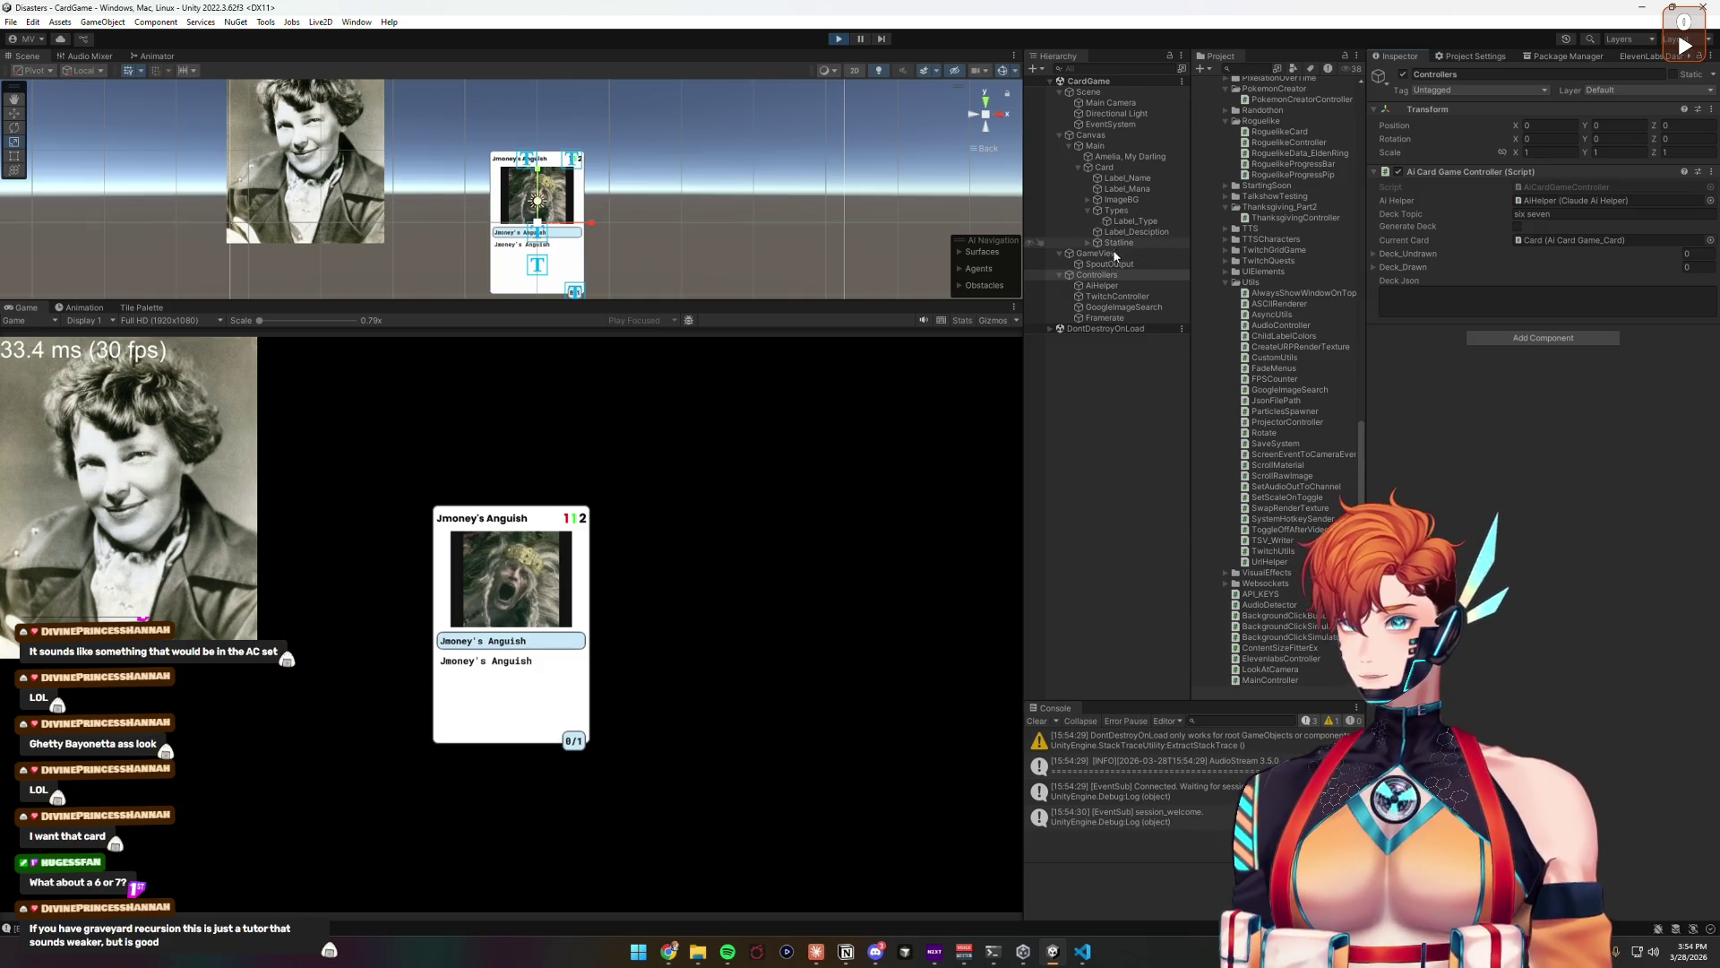
Step: Inspect the Card object's data, then return to Controllers to generate the 'six seven' deck
click(1117, 168)
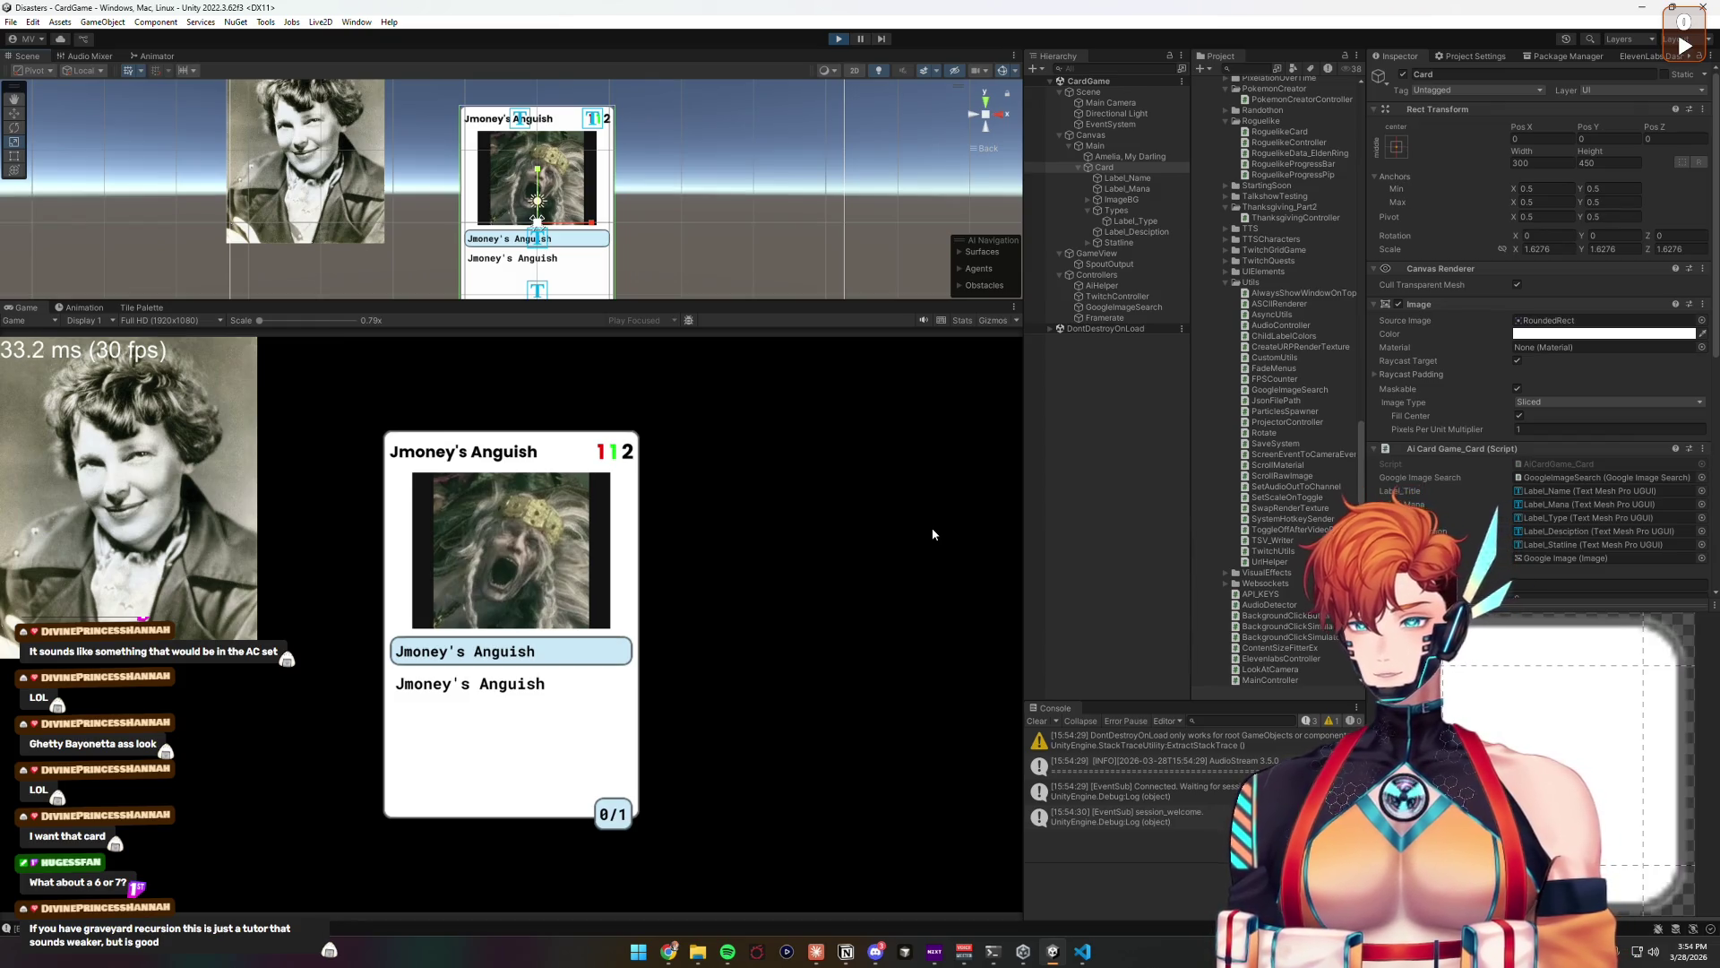
scroll(1403, 444, down, 5)
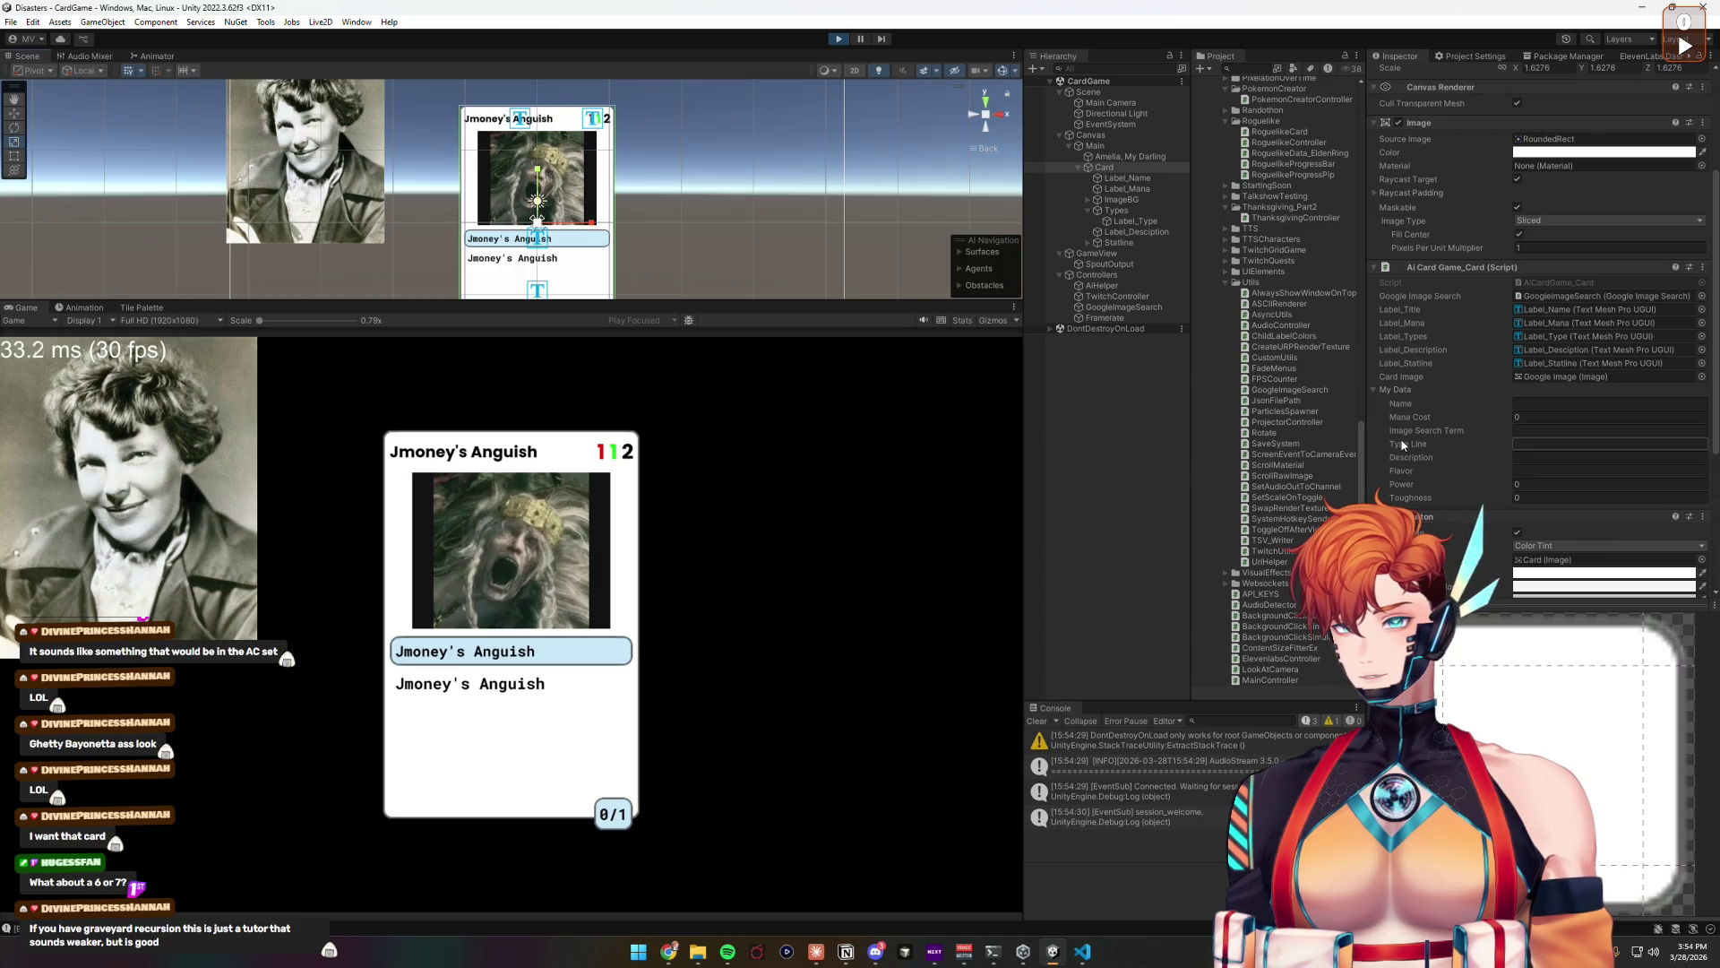
click(1098, 274)
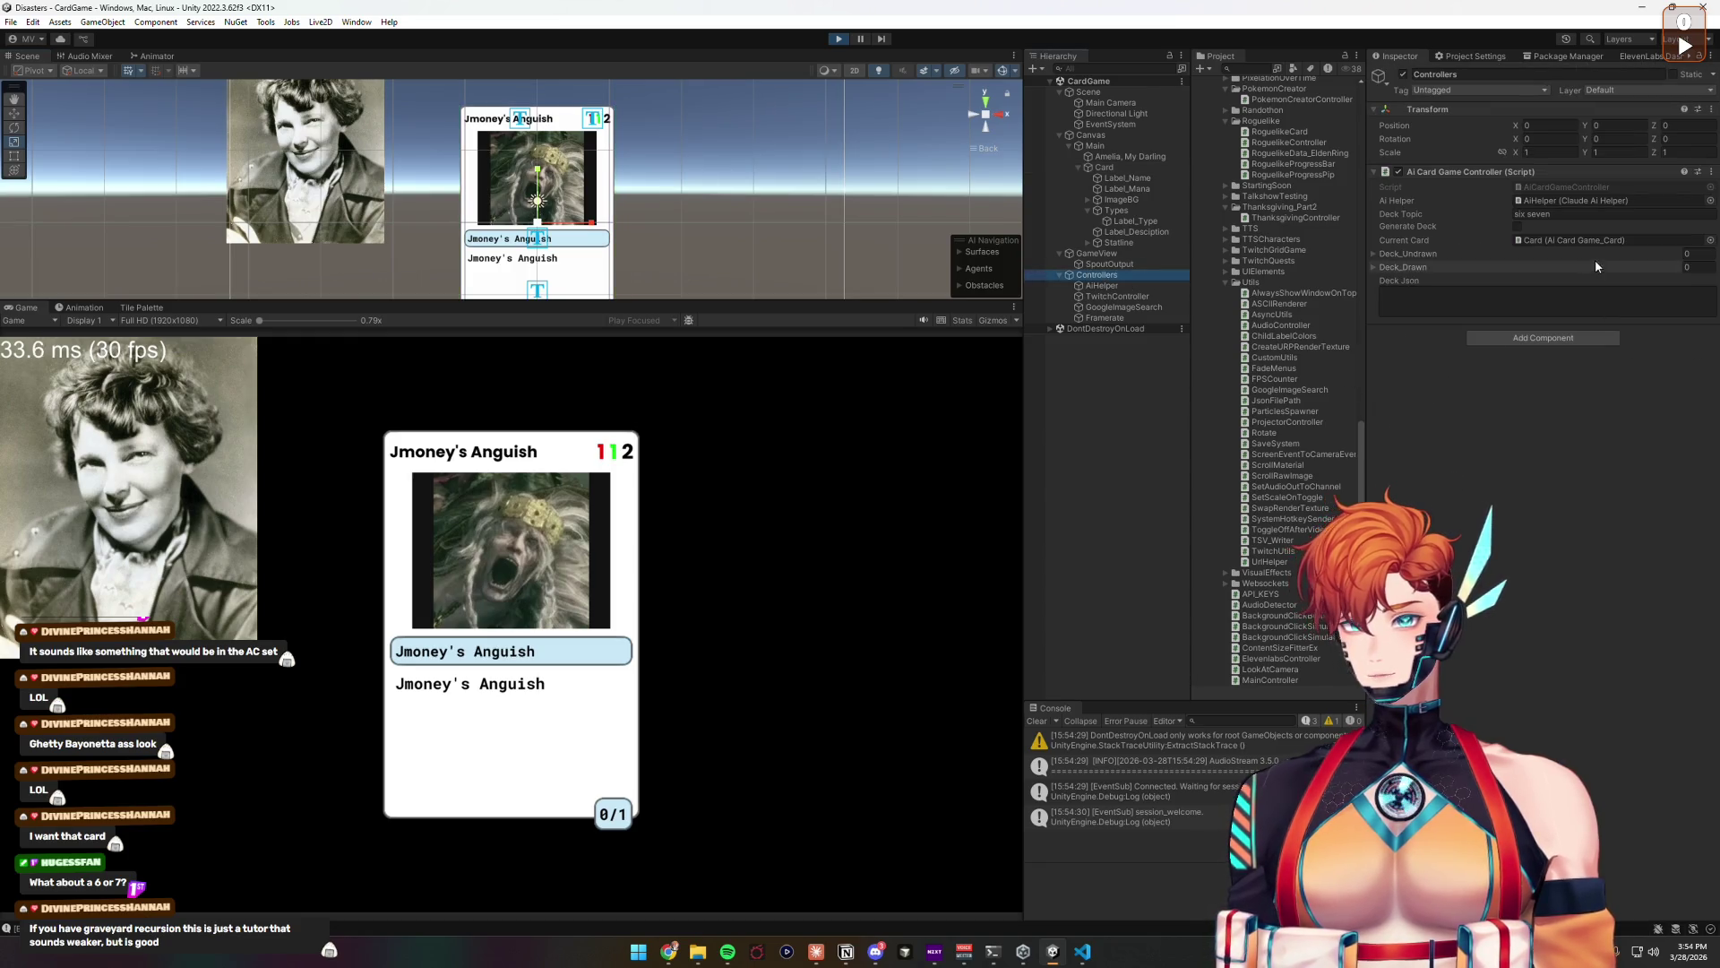
click(1561, 517)
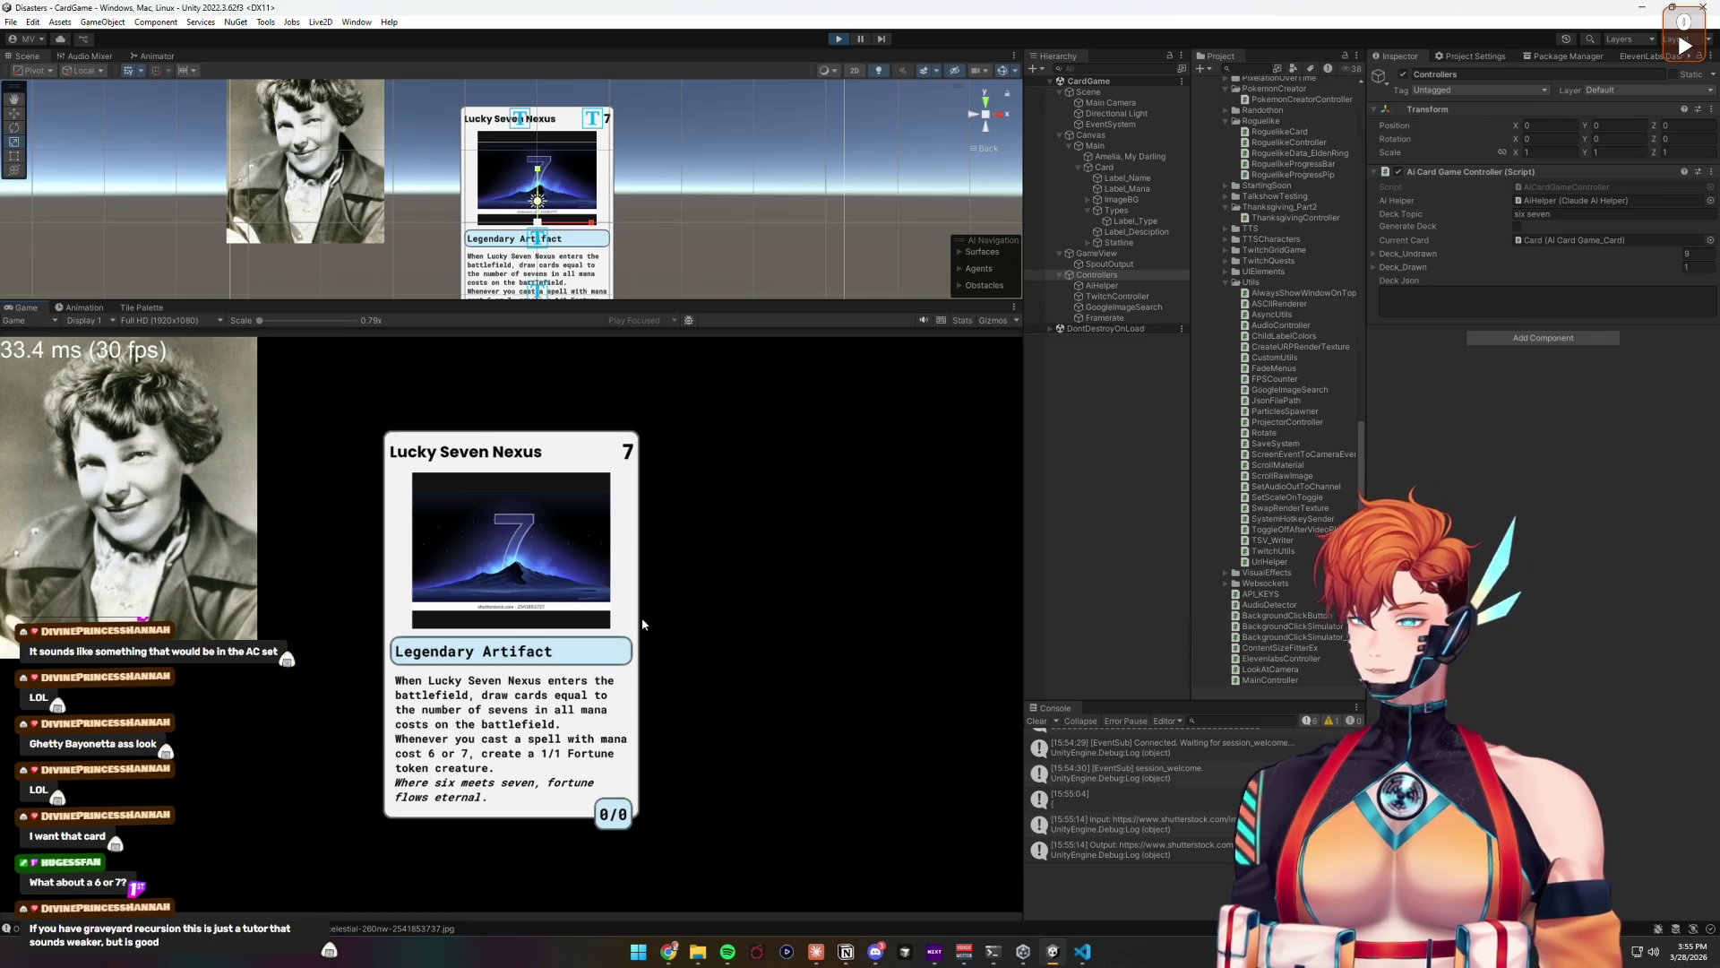
Step: Draw the next card, the 6/6 Sixfold Guardian
click(543, 552)
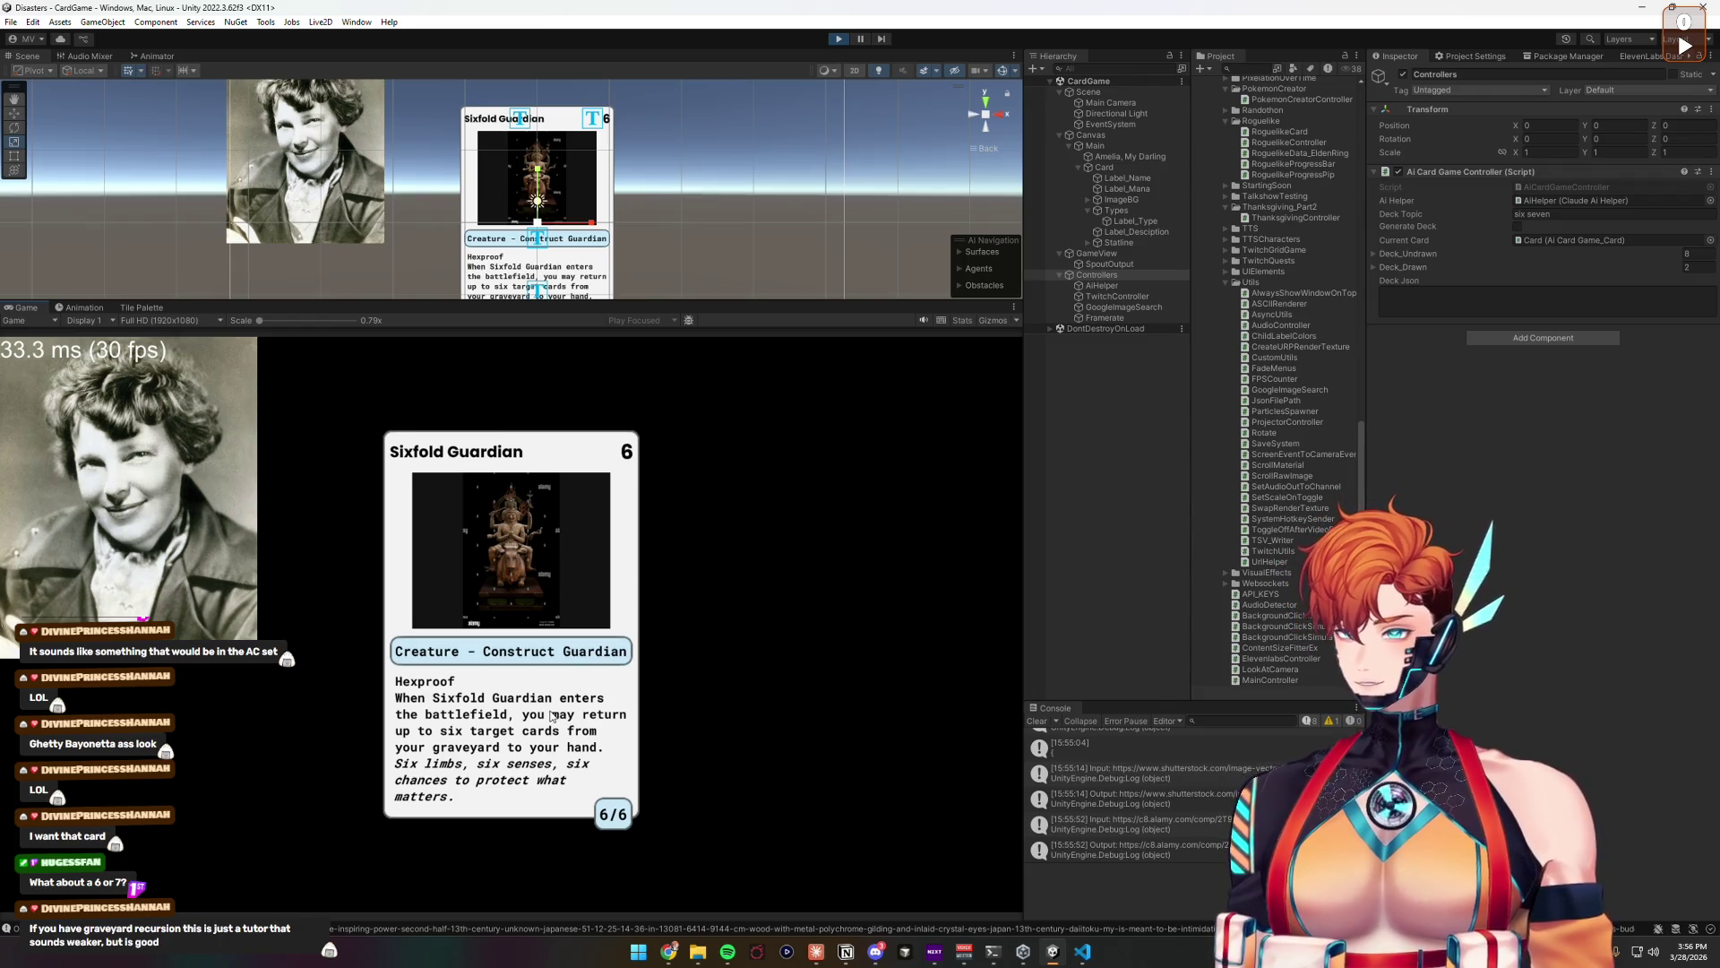
Step: Draw Seven Stars Alignment, then stop play mode
click(578, 696)
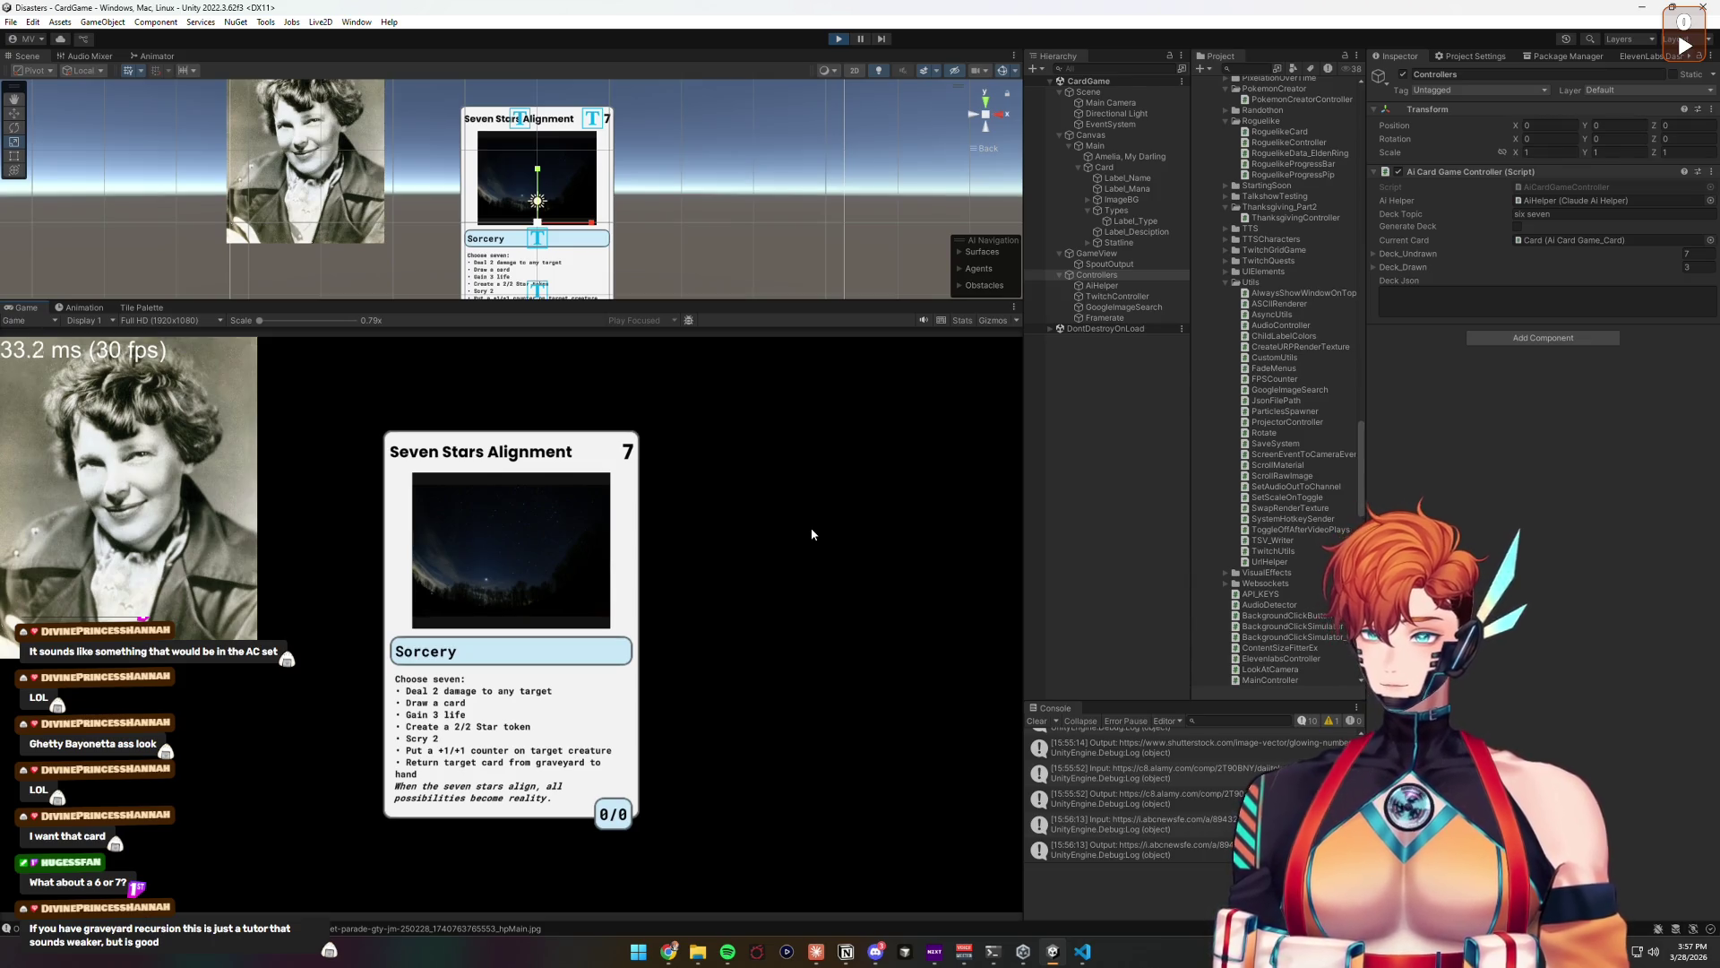
click(838, 39)
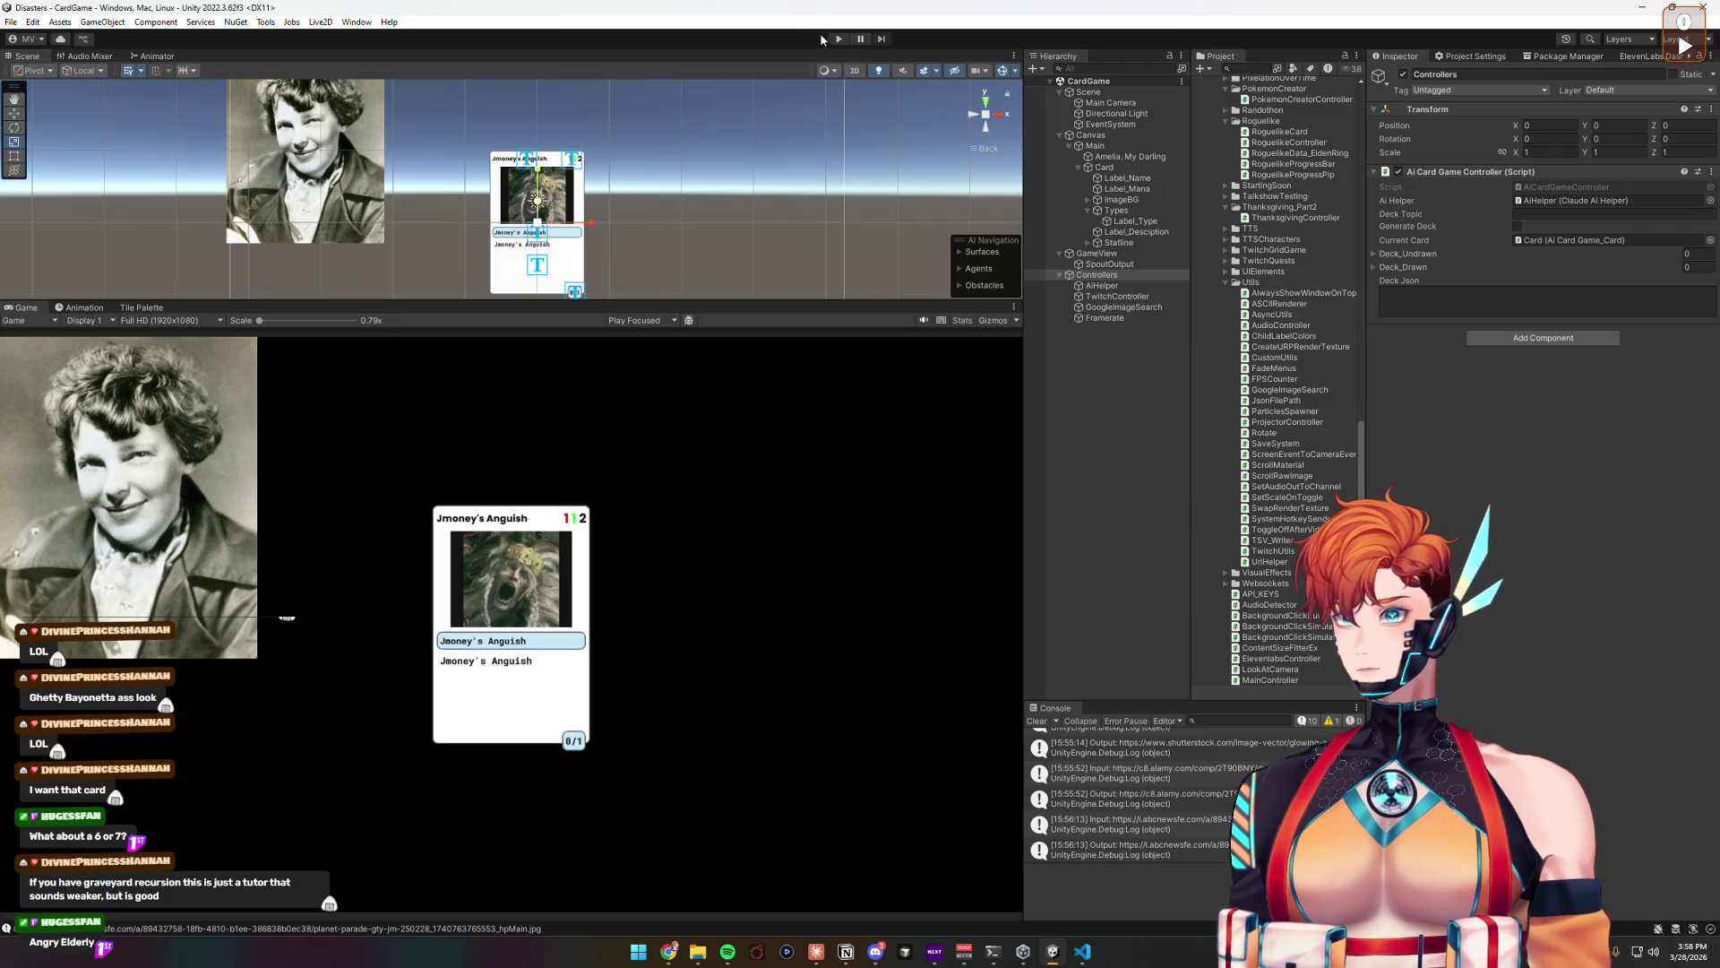
Step: Run the game and set the AI Card Game Controller's Deck Topic to 'angry elderly'
click(842, 41)
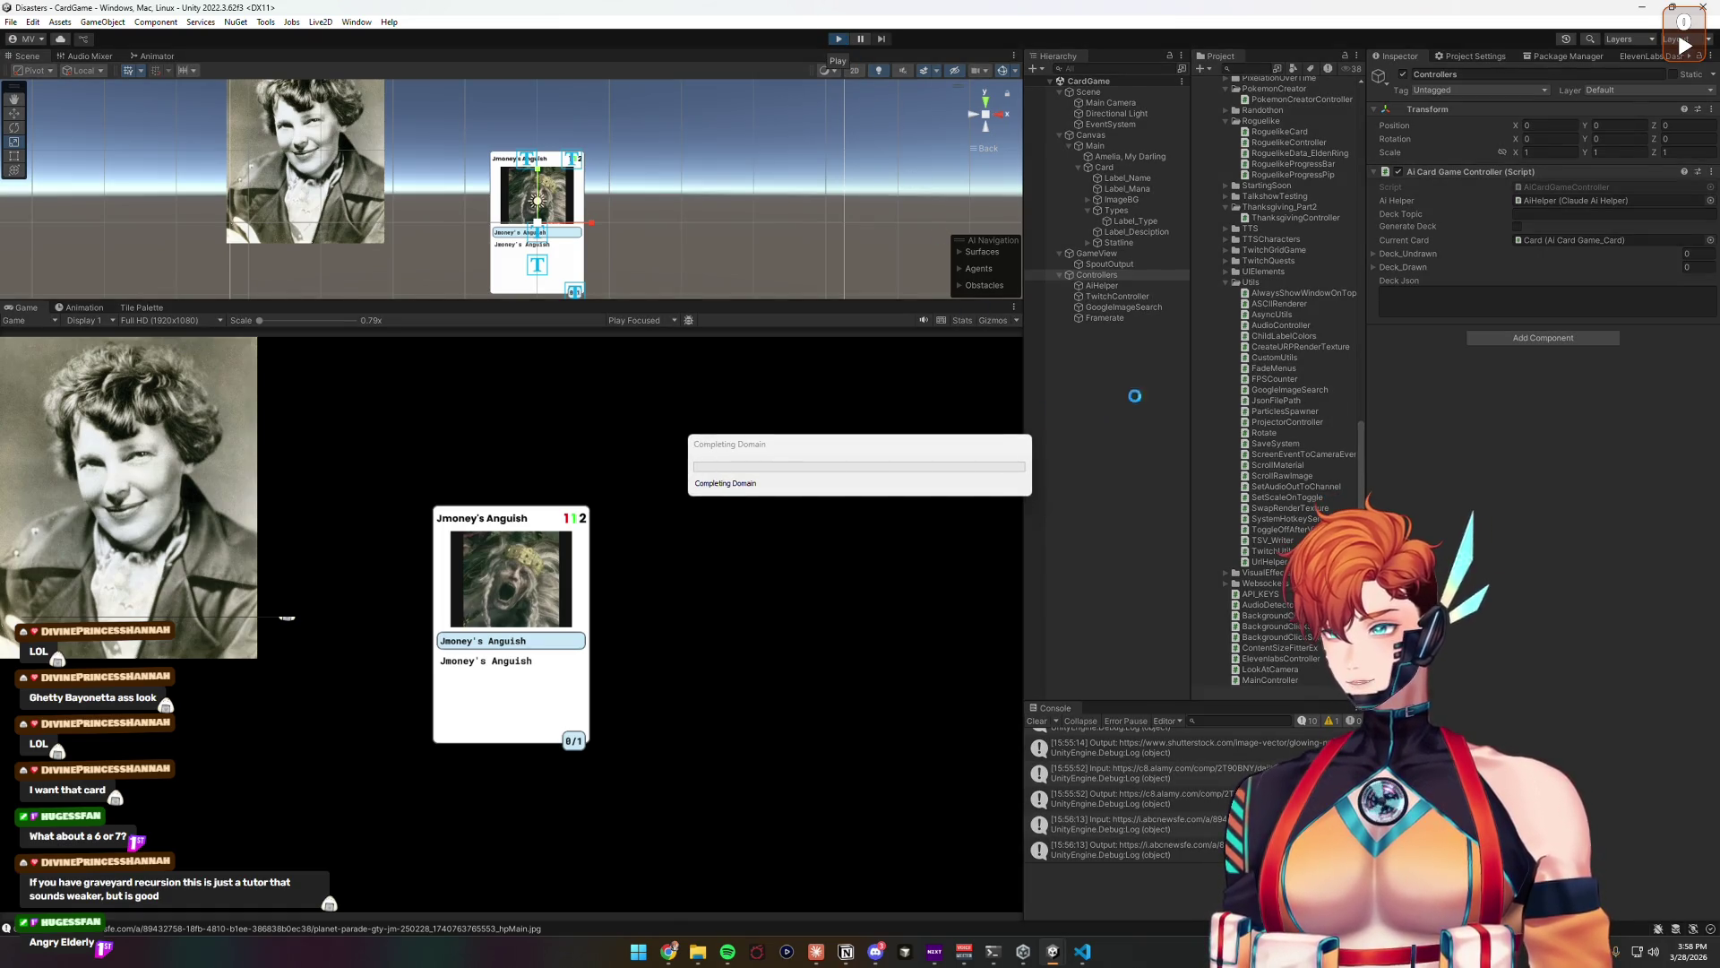
click(1563, 216)
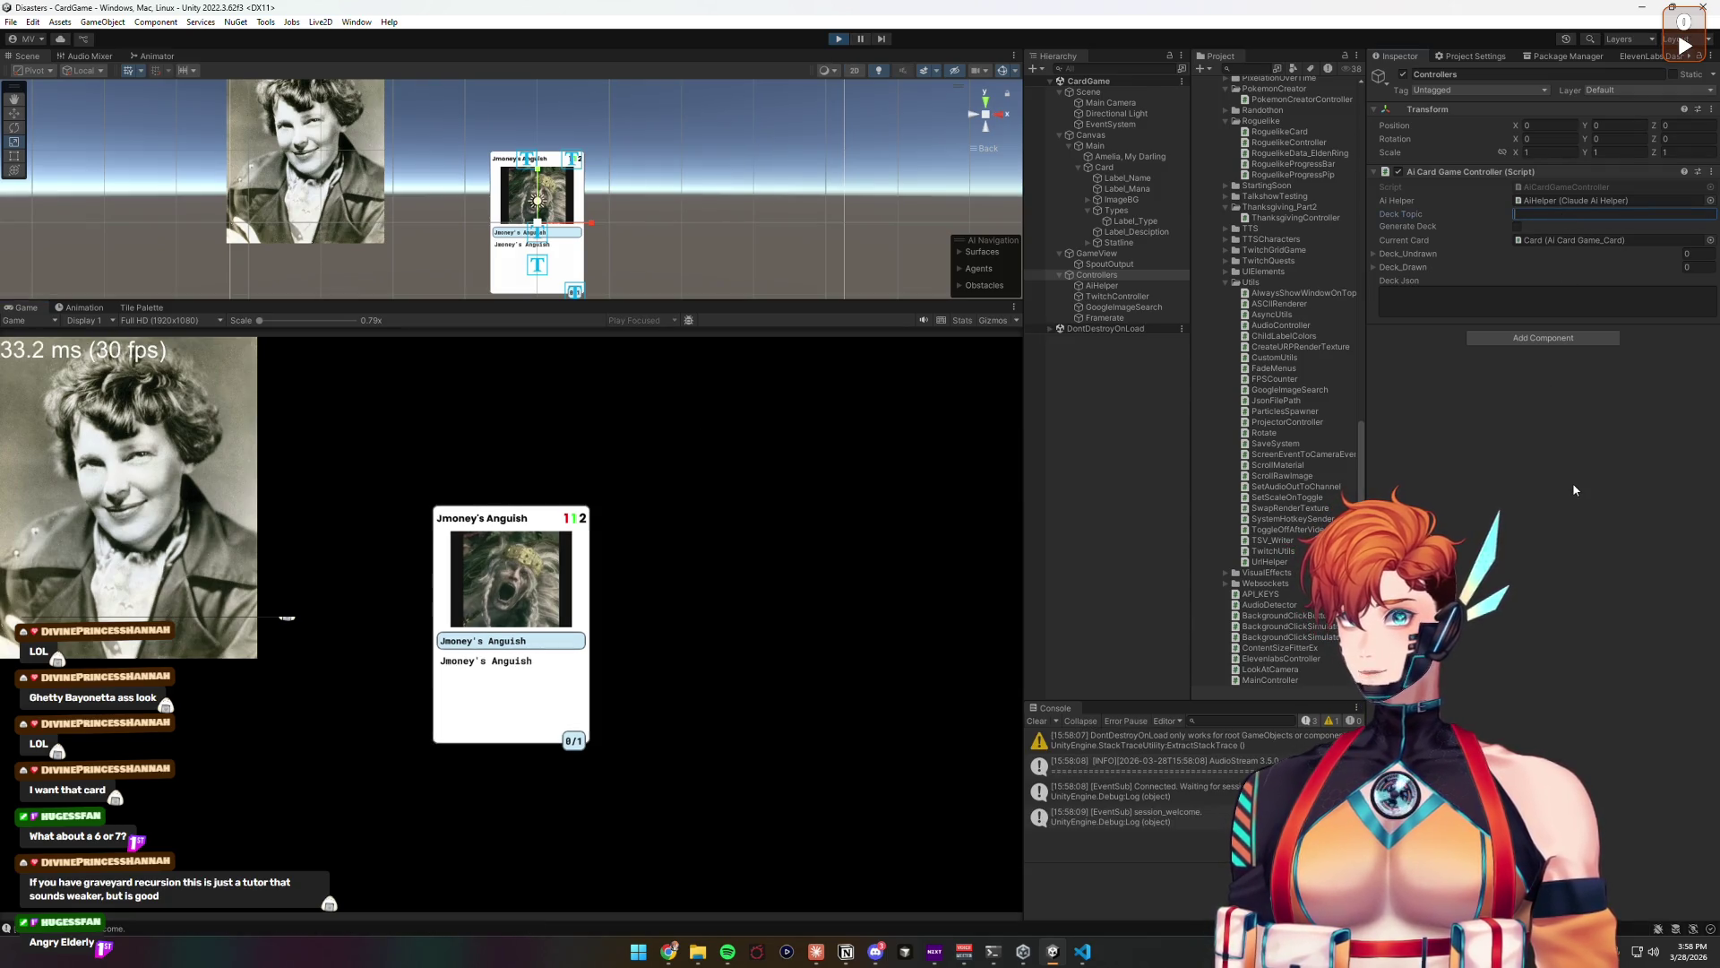
text(angr)
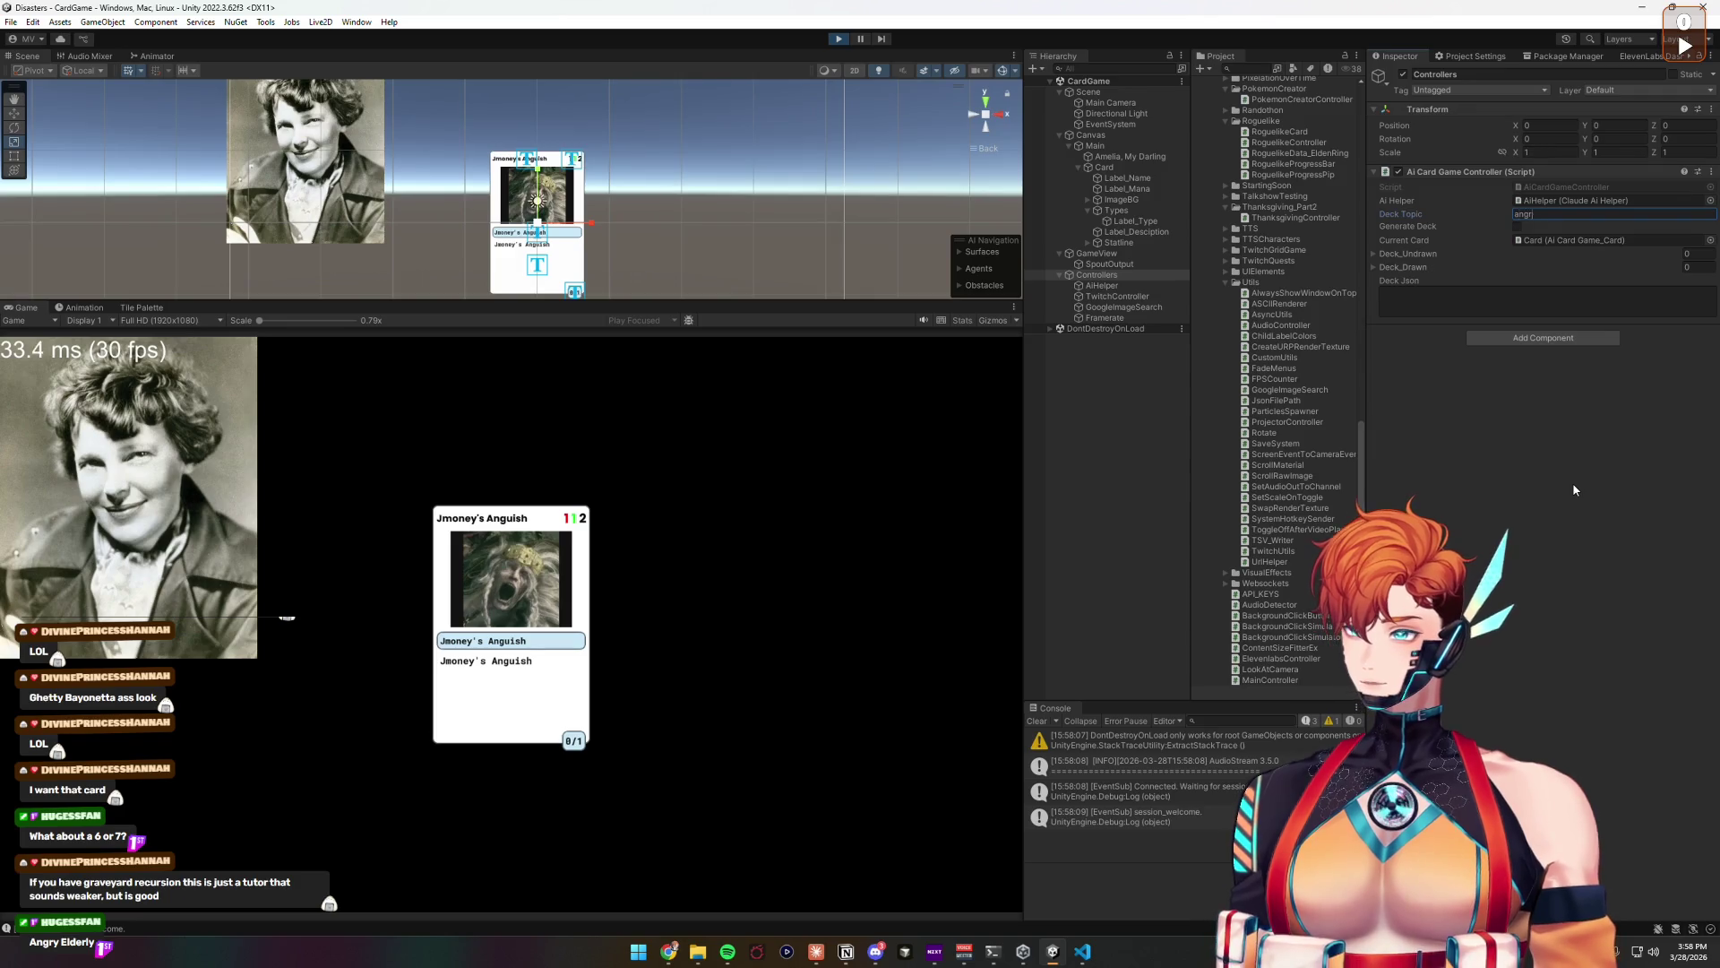
text(y elderly)
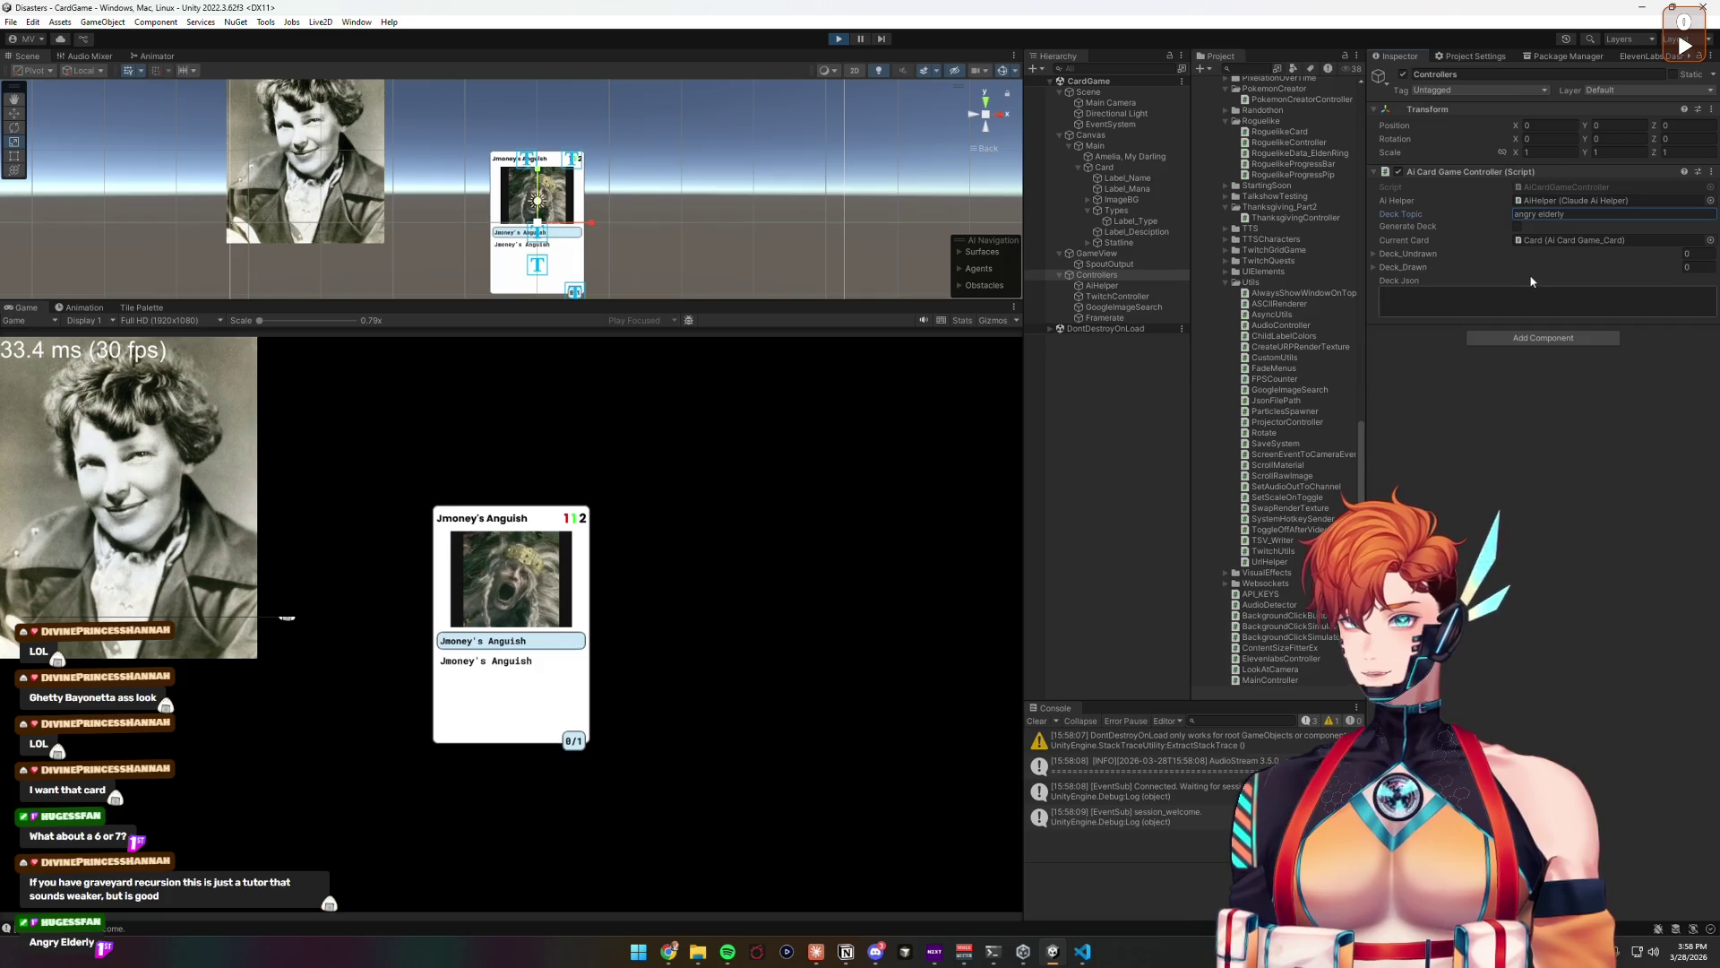
click(1532, 468)
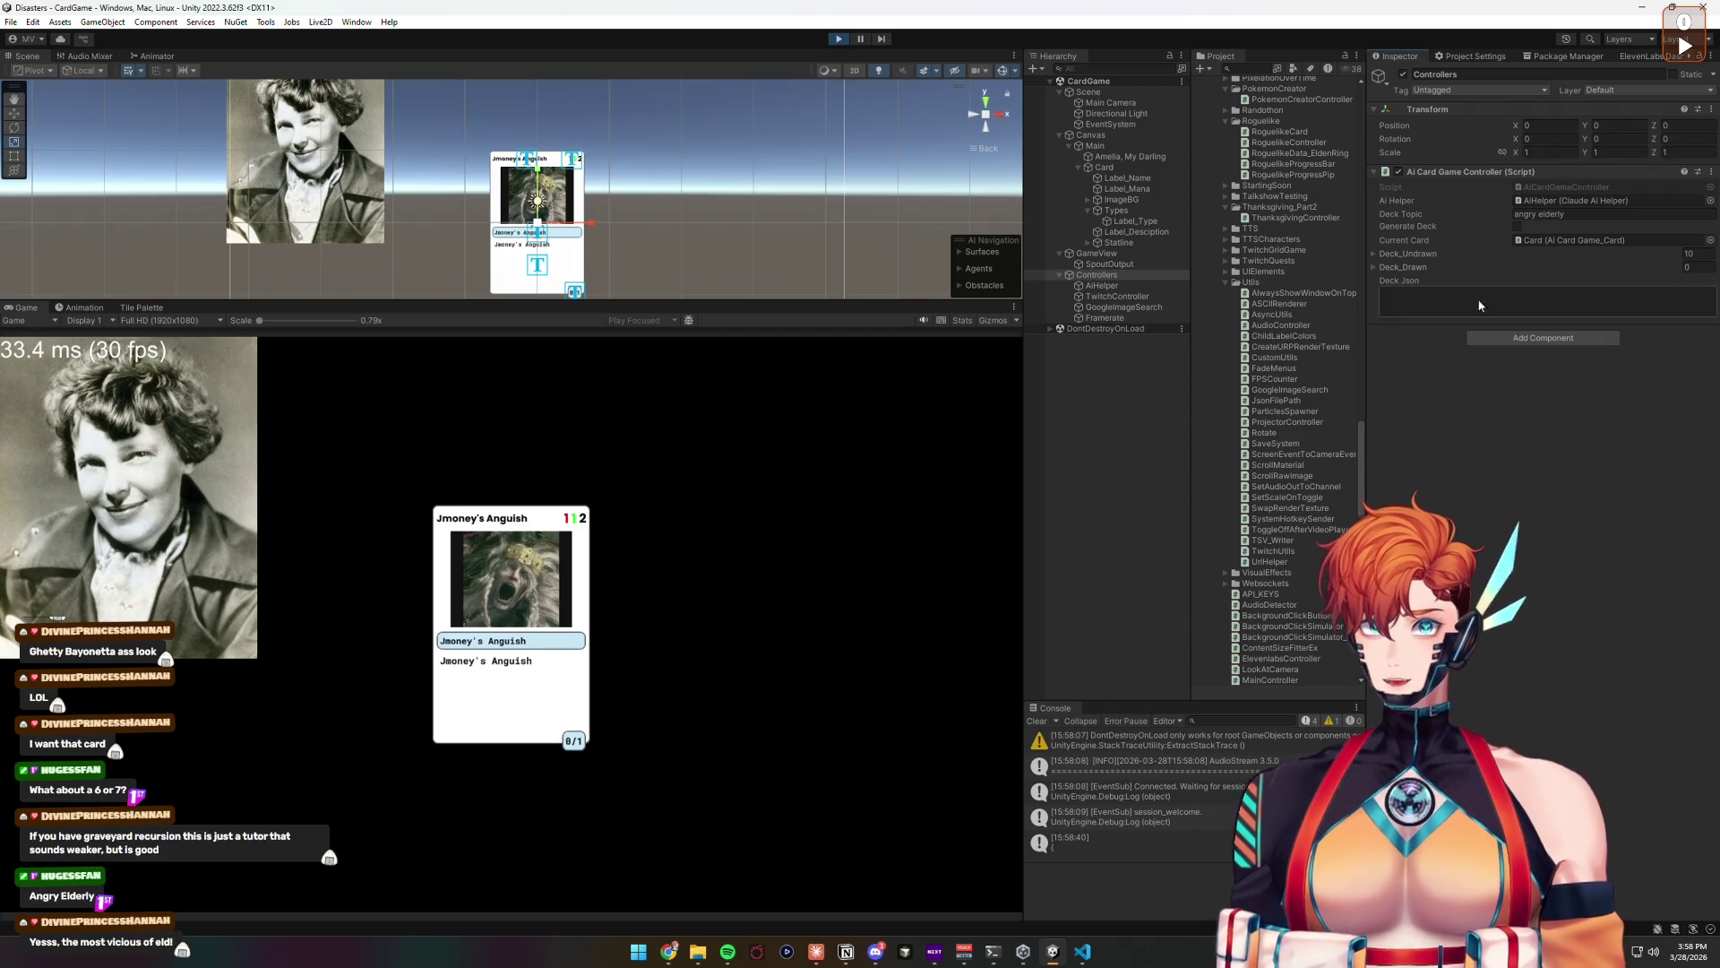
Step: Select Canvas/Main/Card and shrink it slightly to scale 1.8574
click(537, 215)
click(537, 215)
click(537, 215)
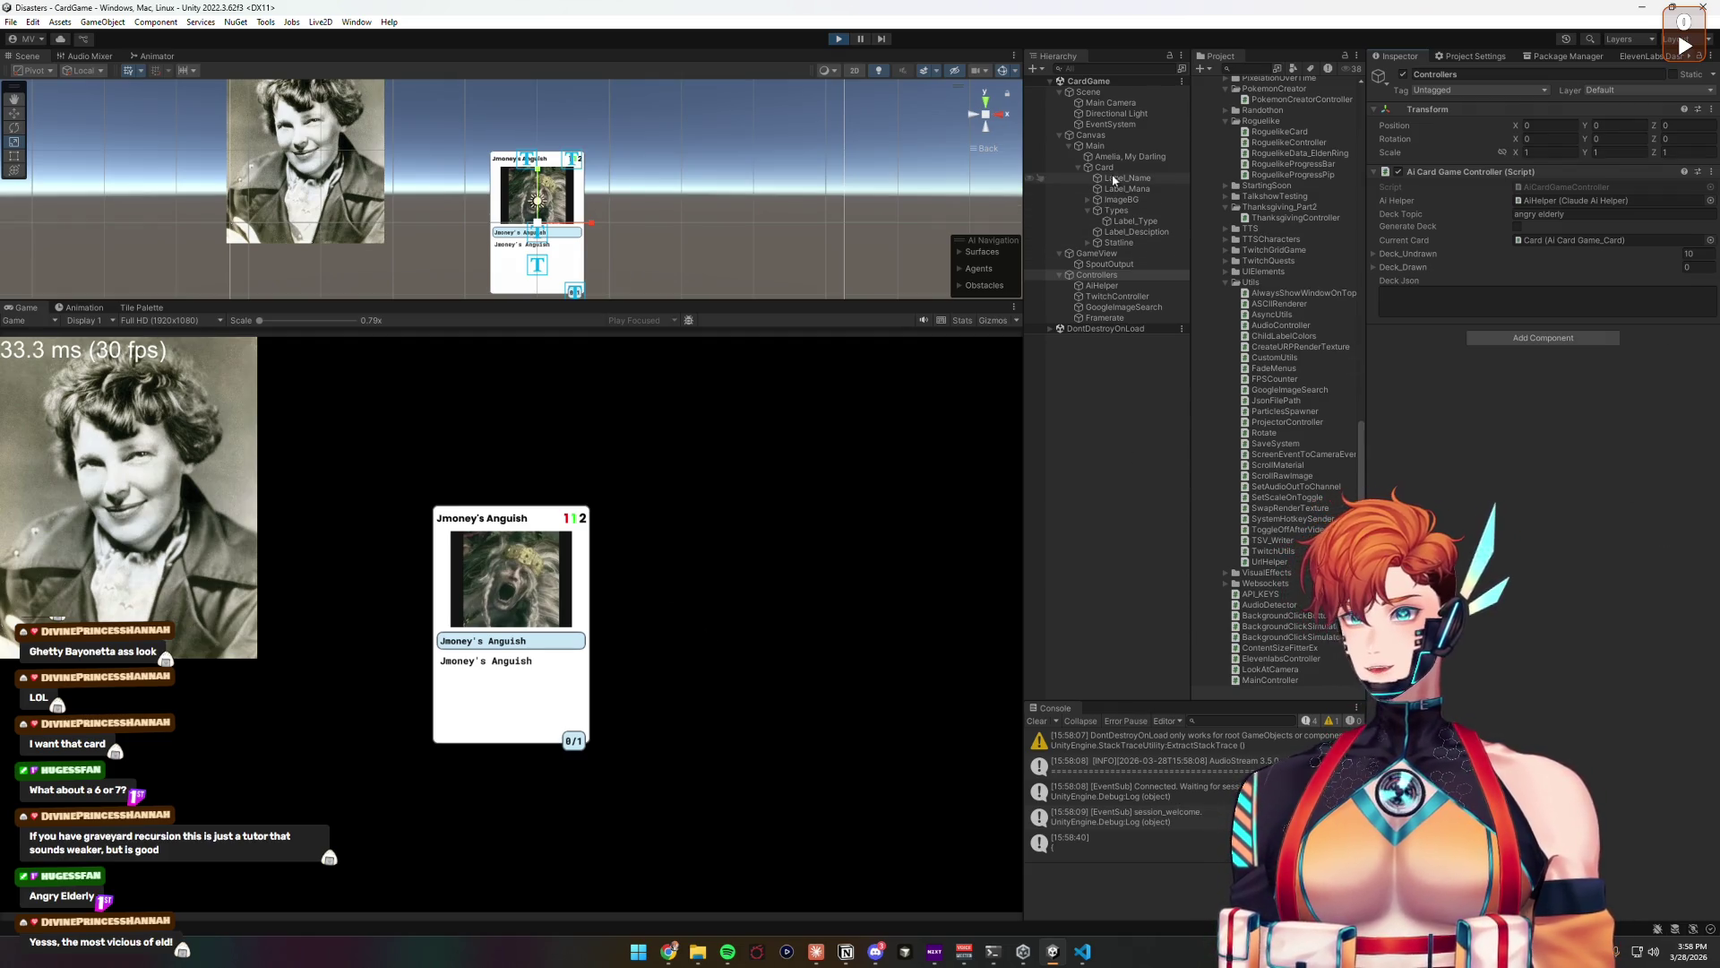
click(538, 215)
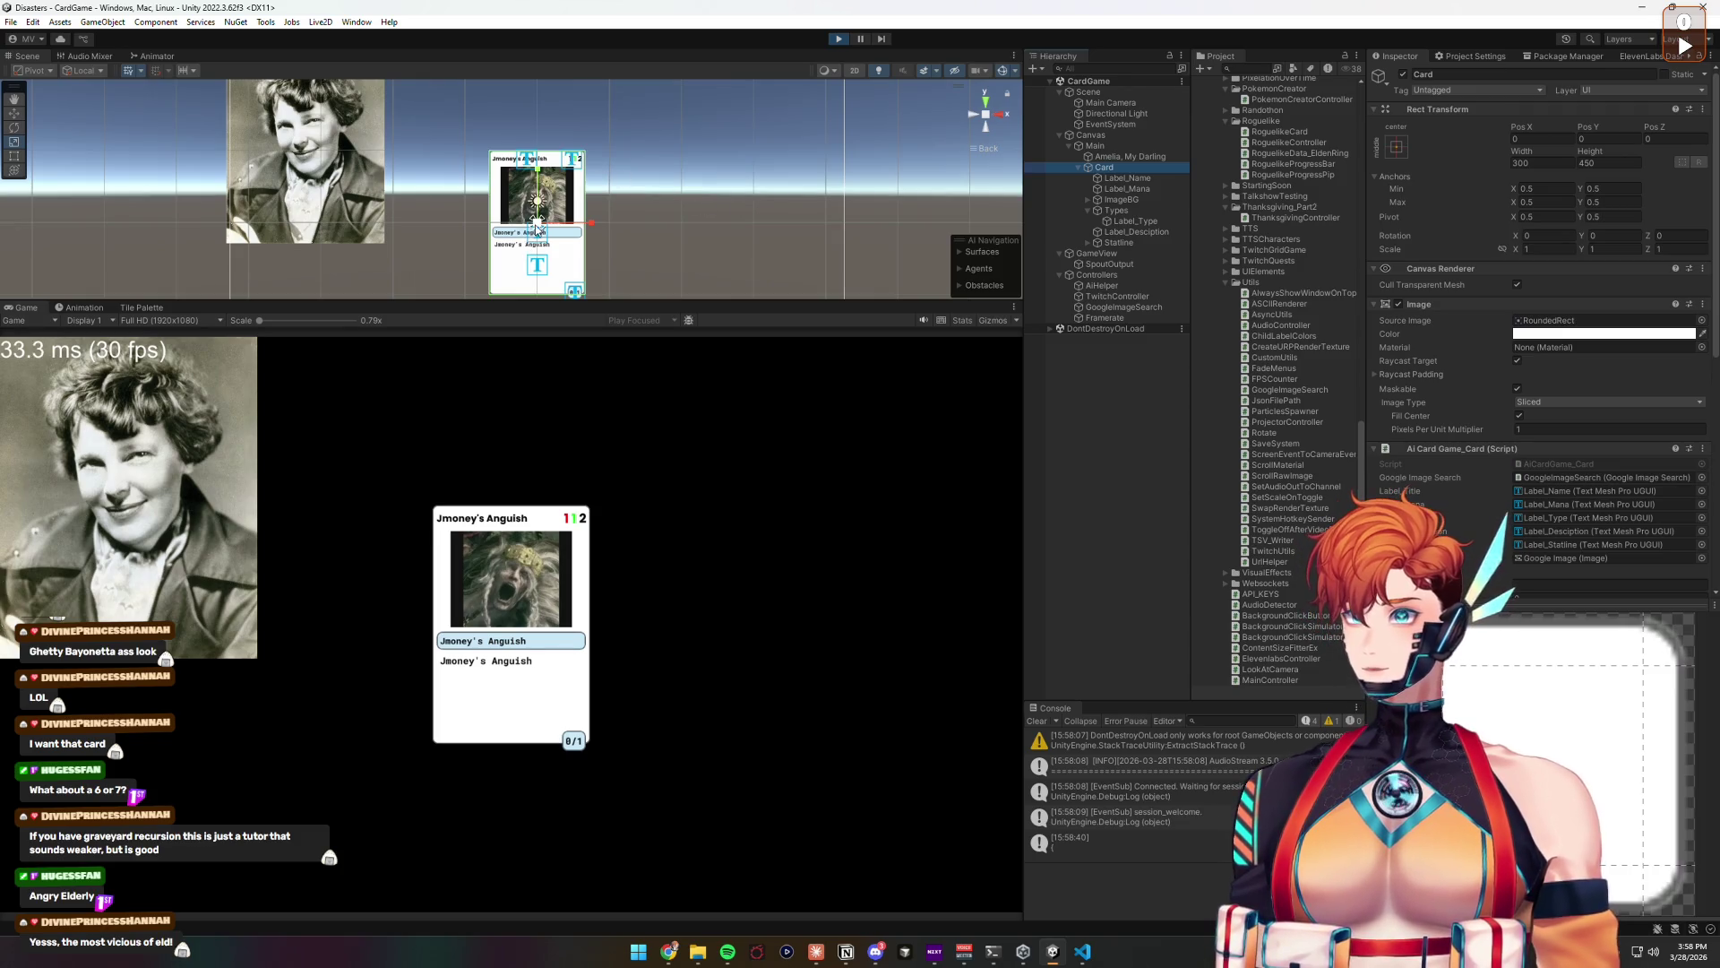
drag(590, 209, 584, 212)
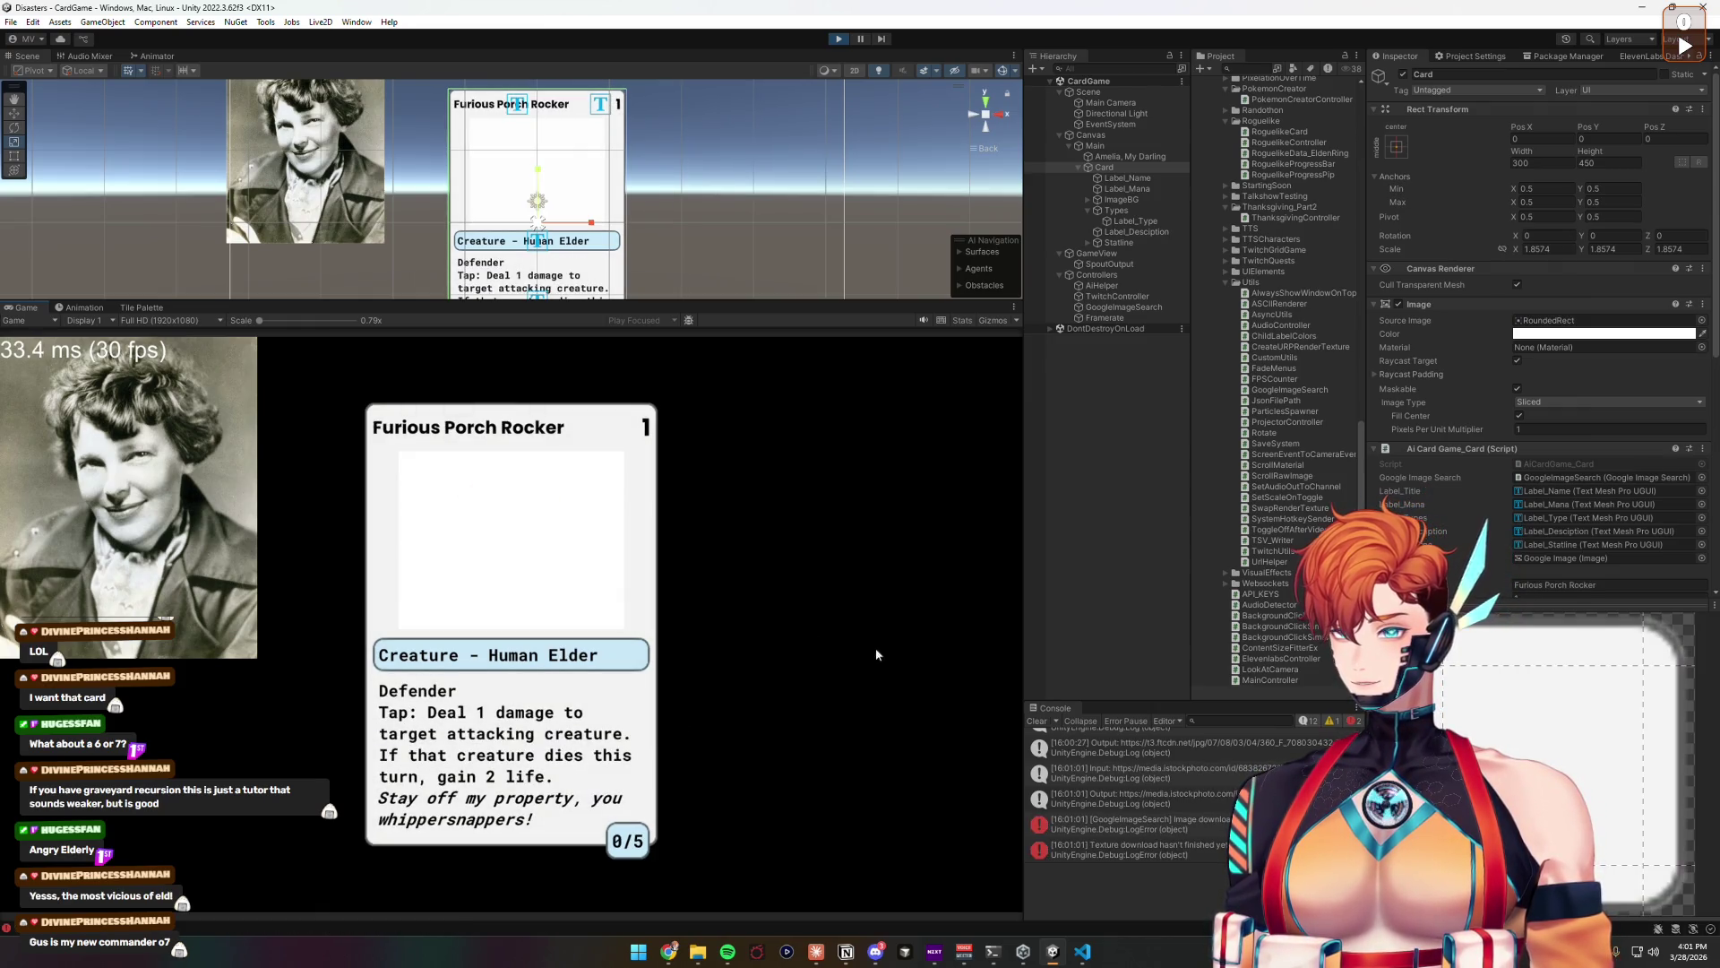
Step: Switch to the Chrome window showing Scryfall's Turtle-Duck card page
scroll(1165, 842, down, 1)
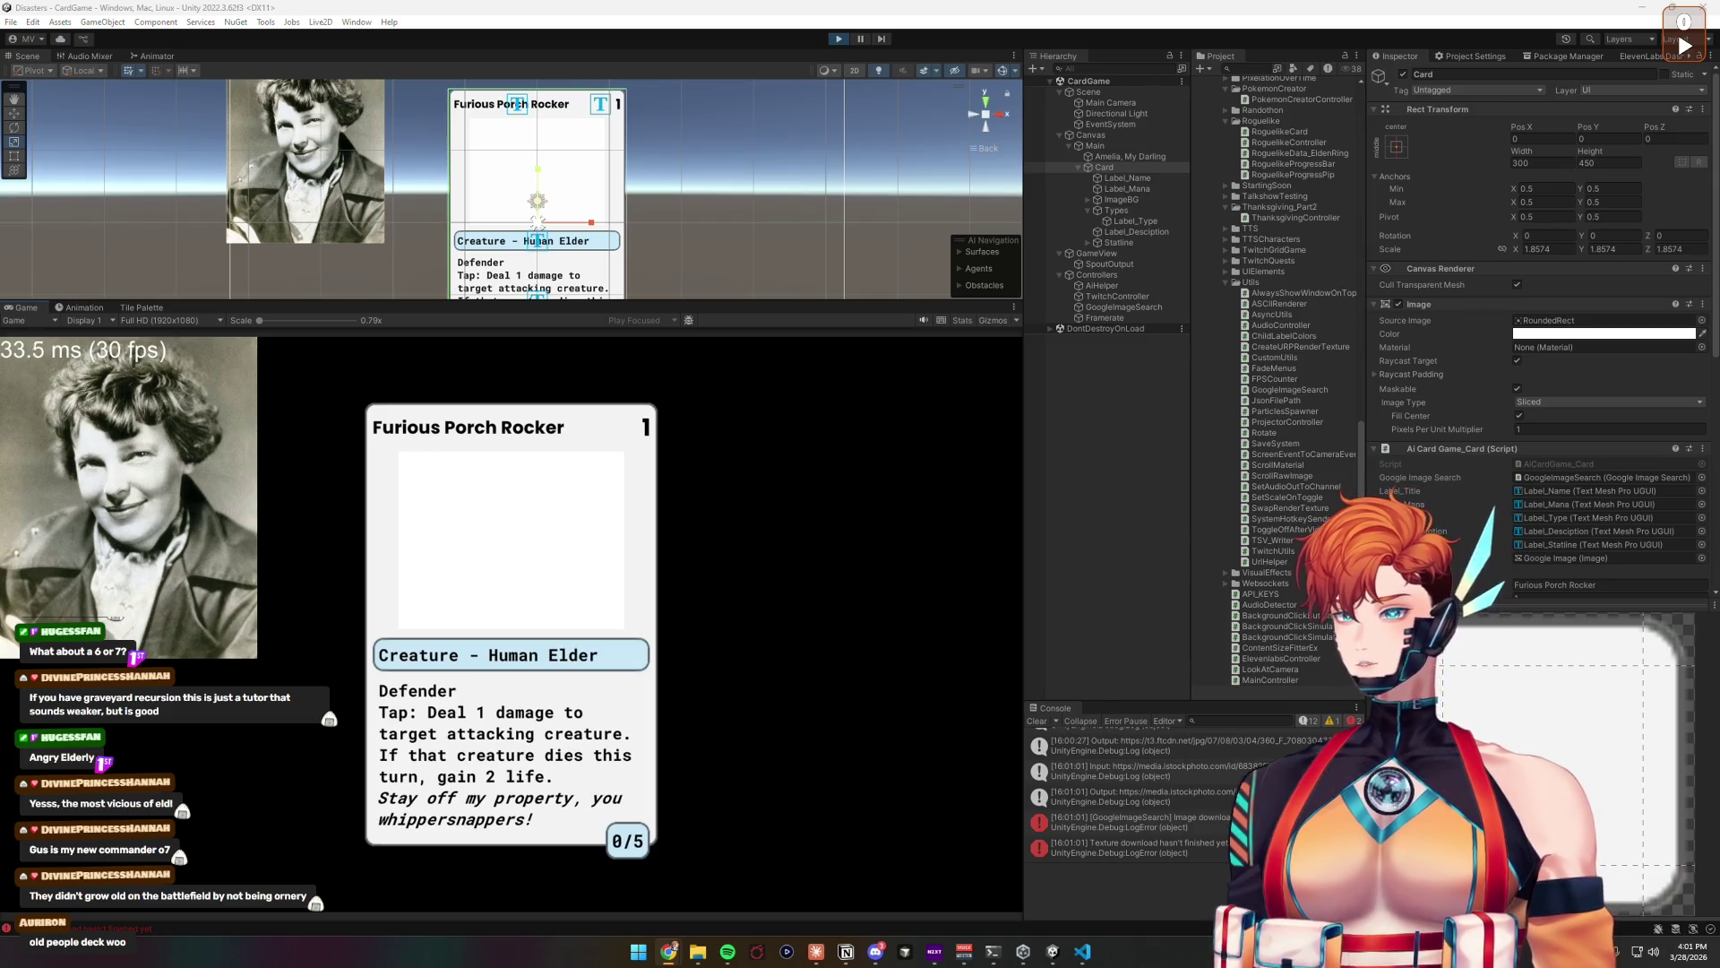
key(alt+Tab)
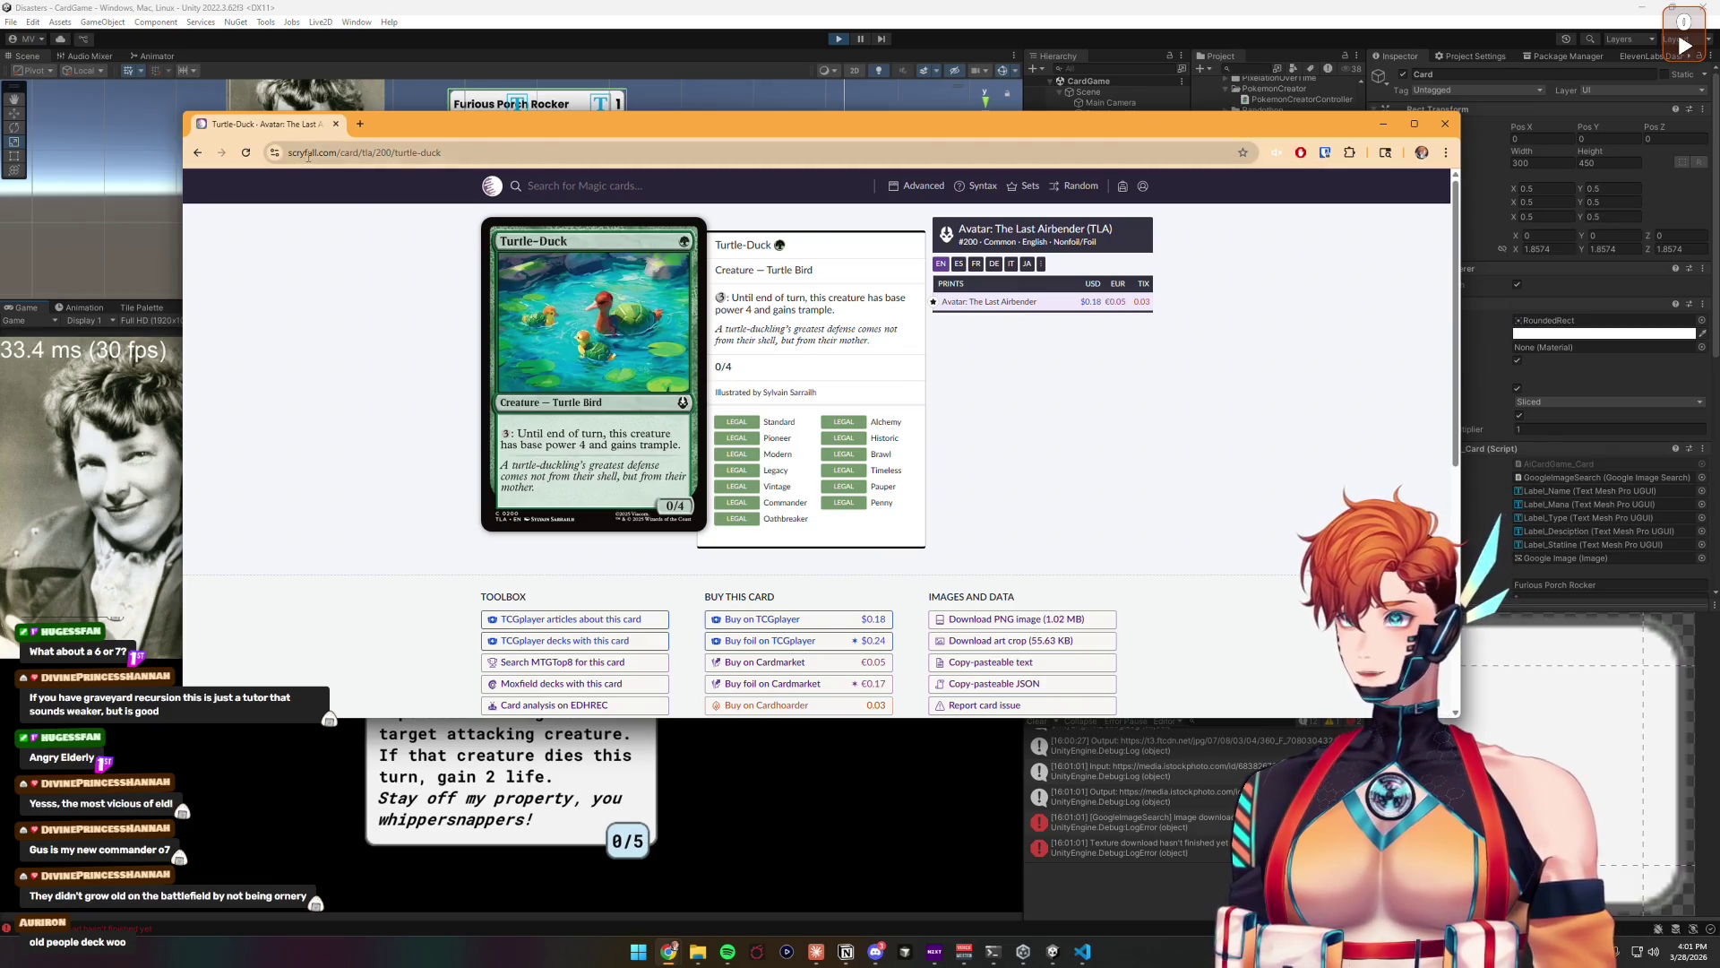
Step: Minimize the Chrome window to get back to the running Unity card game
key(super+Down)
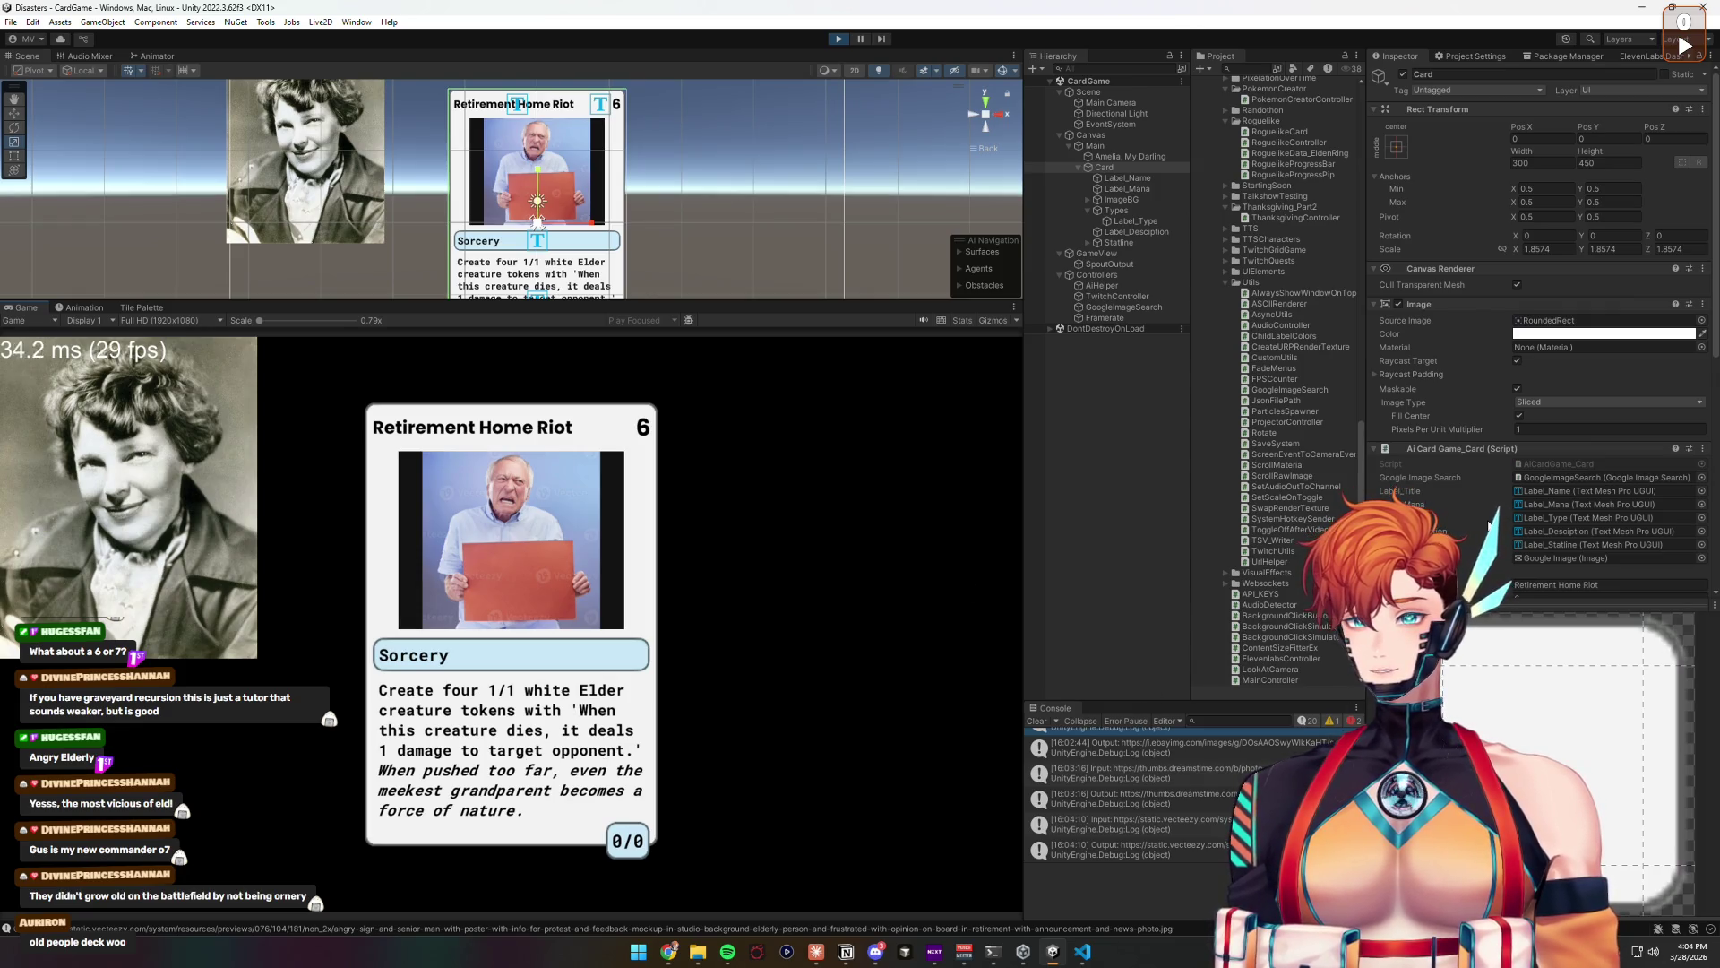
Step: Select Controllers in the Hierarchy to see the 'angry elderly' deck and current card
scroll(1528, 409, down, 5)
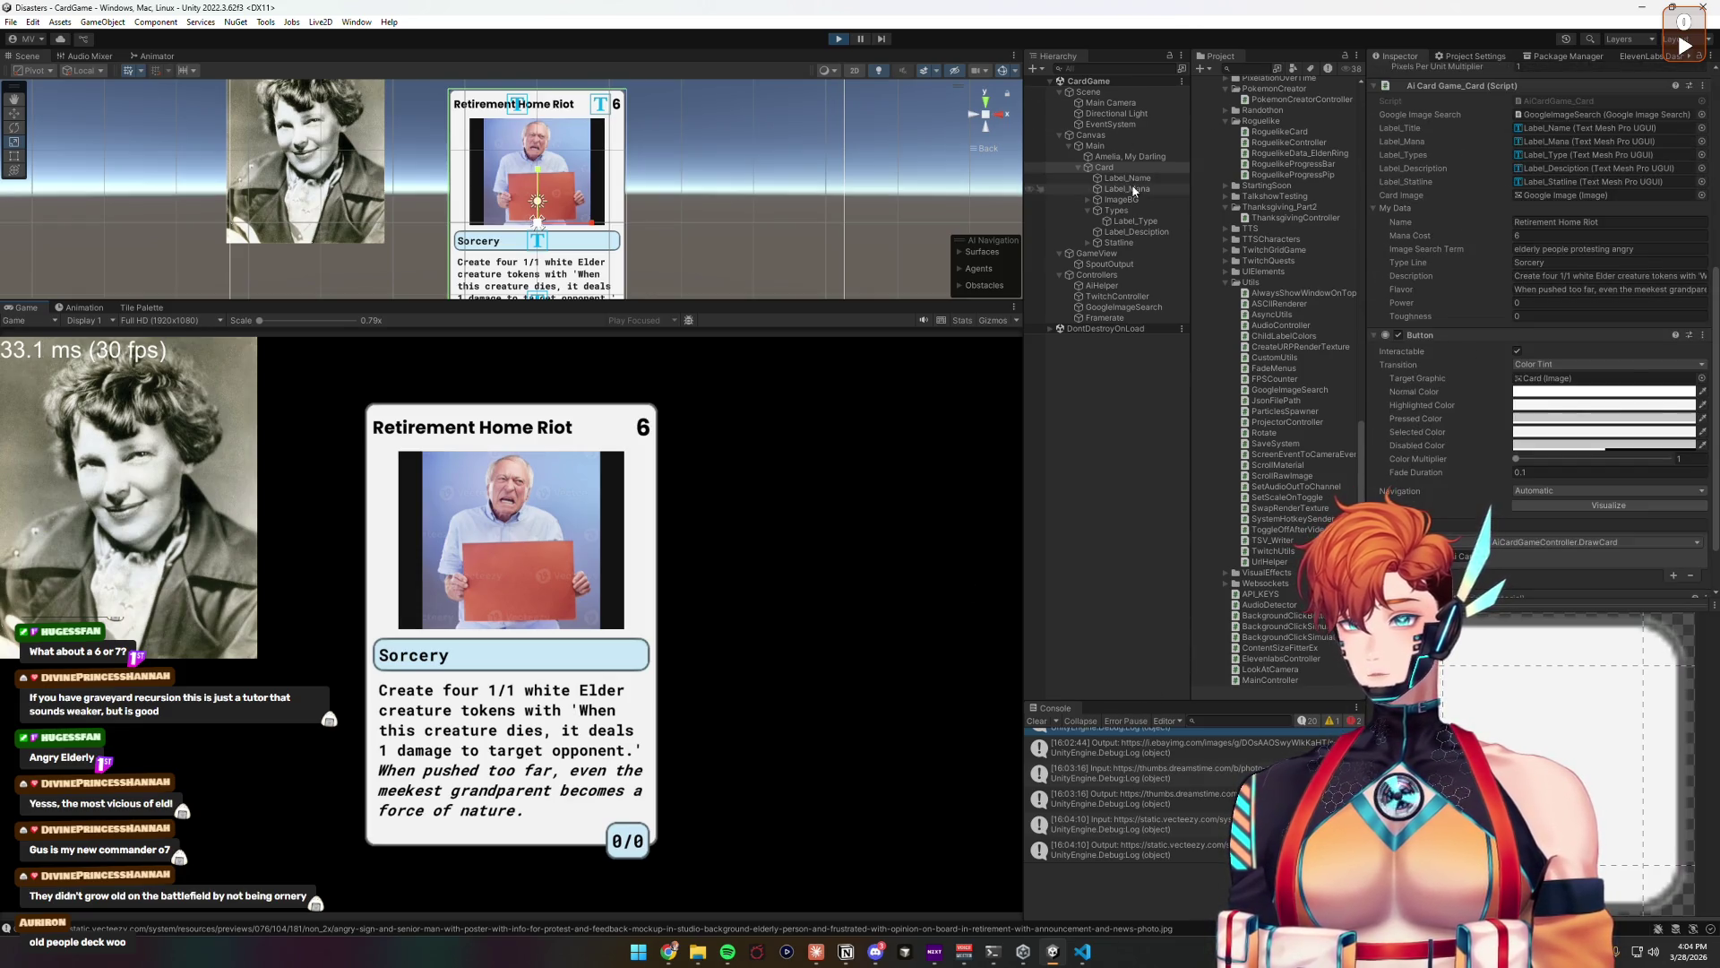
click(1096, 275)
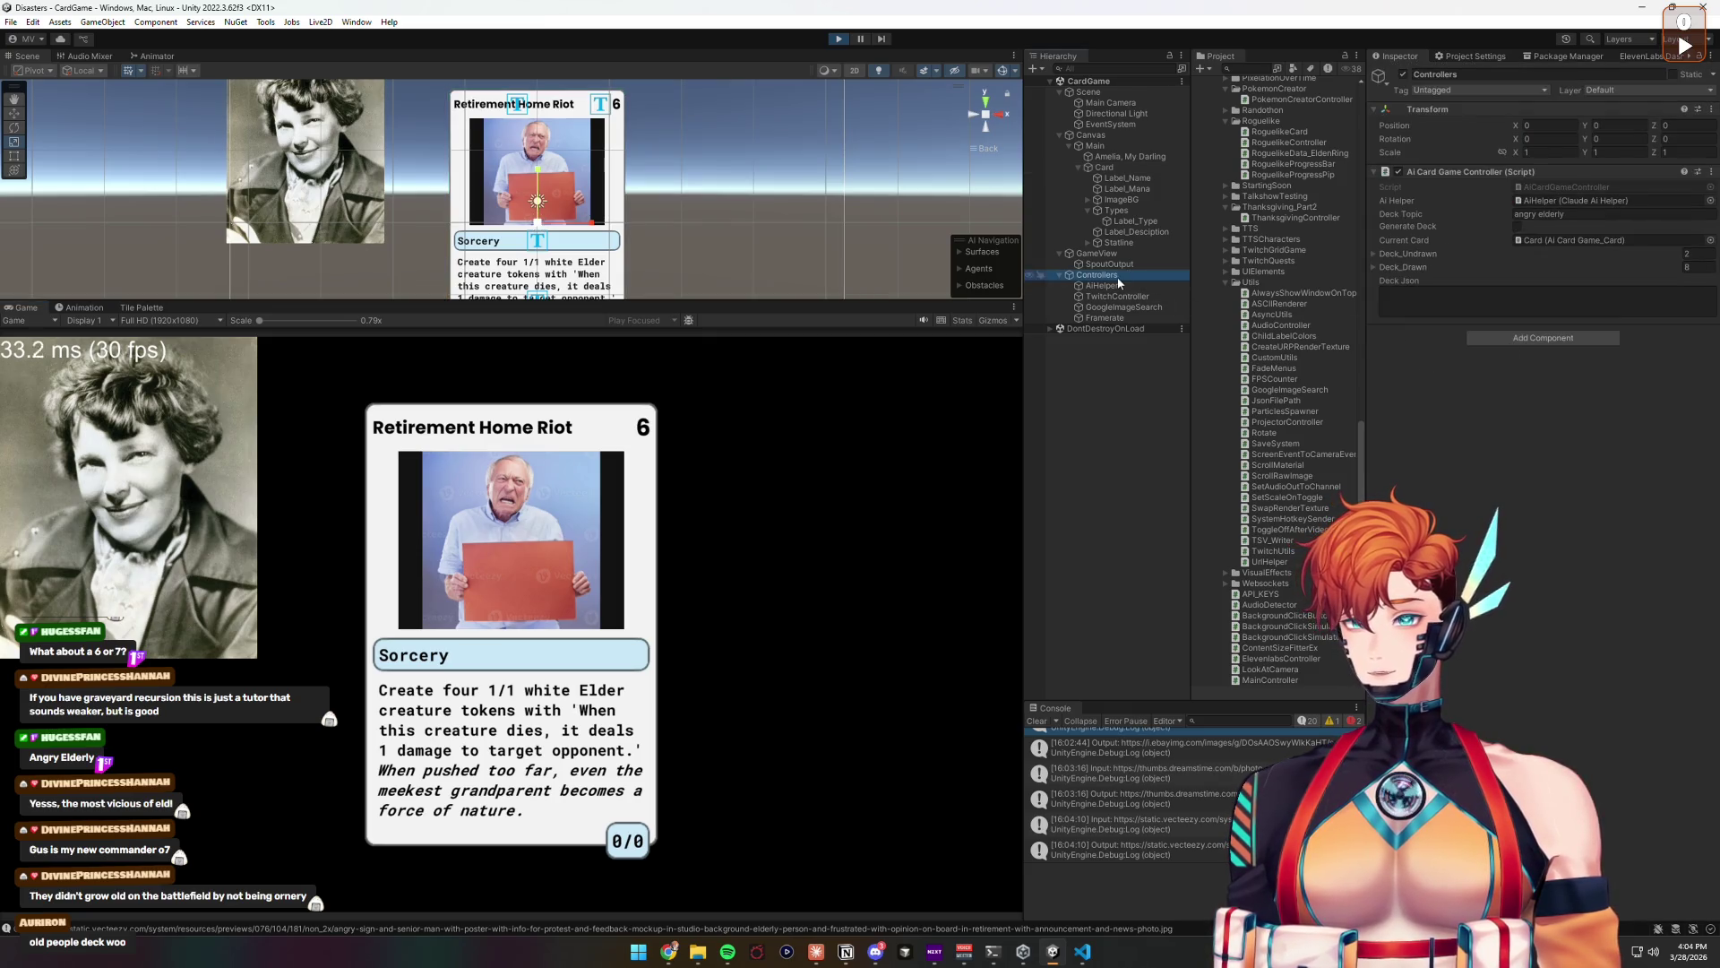
Step: Select AiHelper and scroll through its deck prompt and generated angry-elderly card entries
click(1101, 285)
scroll(1549, 638, down, 5)
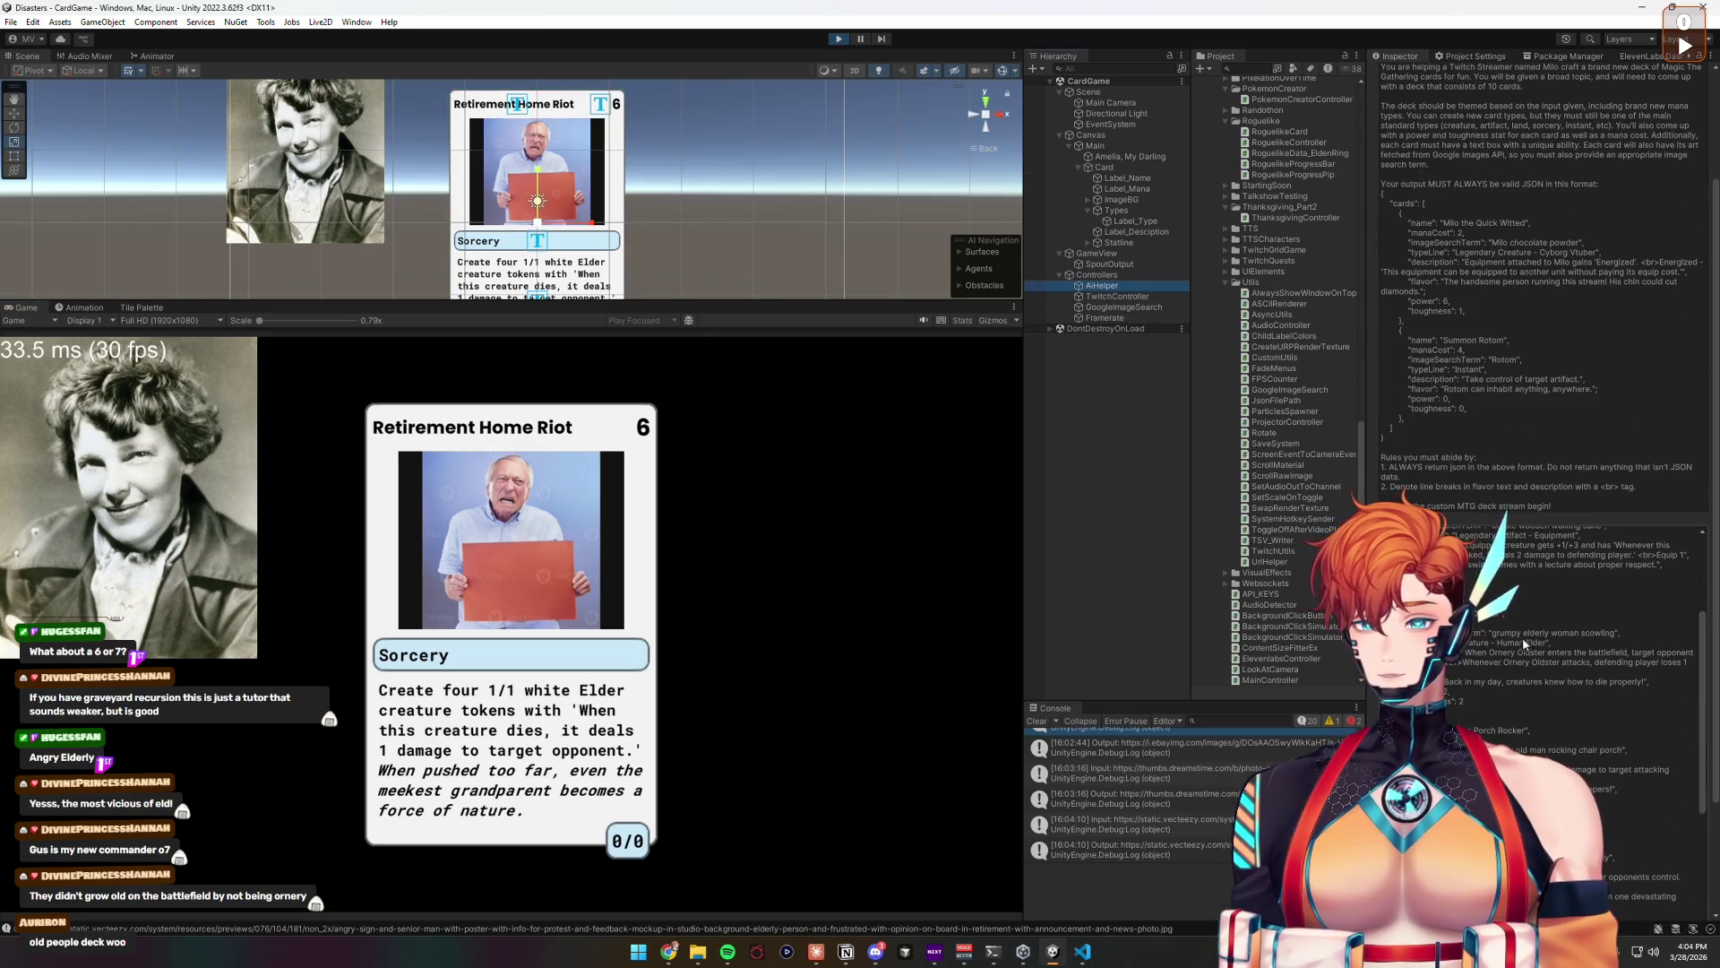
scroll(1485, 634, down, 2)
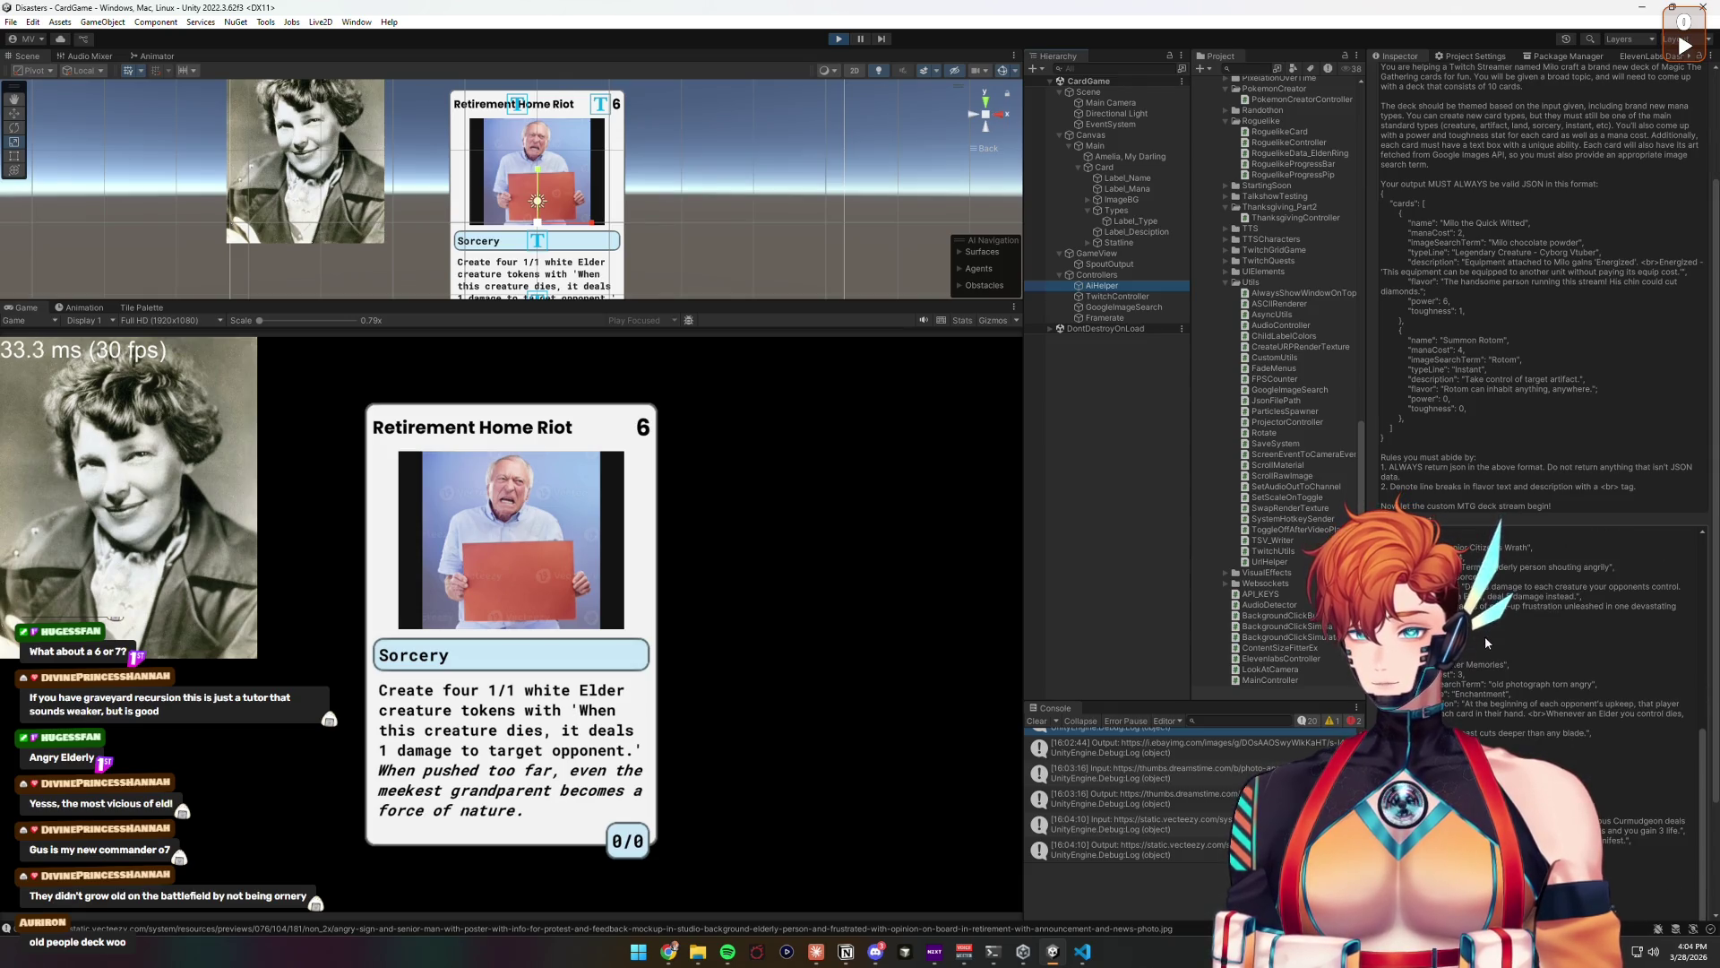